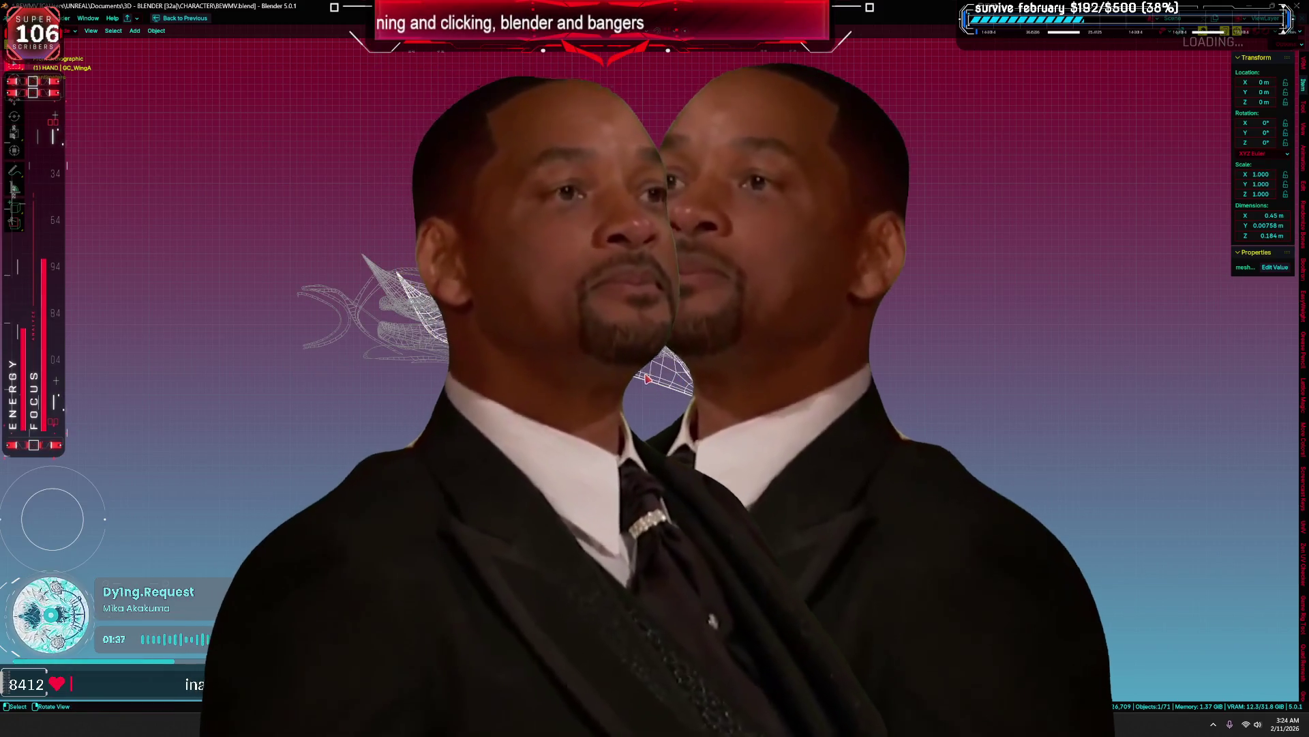
Hide the previous part and export GFX_Sole as GFX_Sole.fbx, then restore the full layout
key(h)
key(F2)
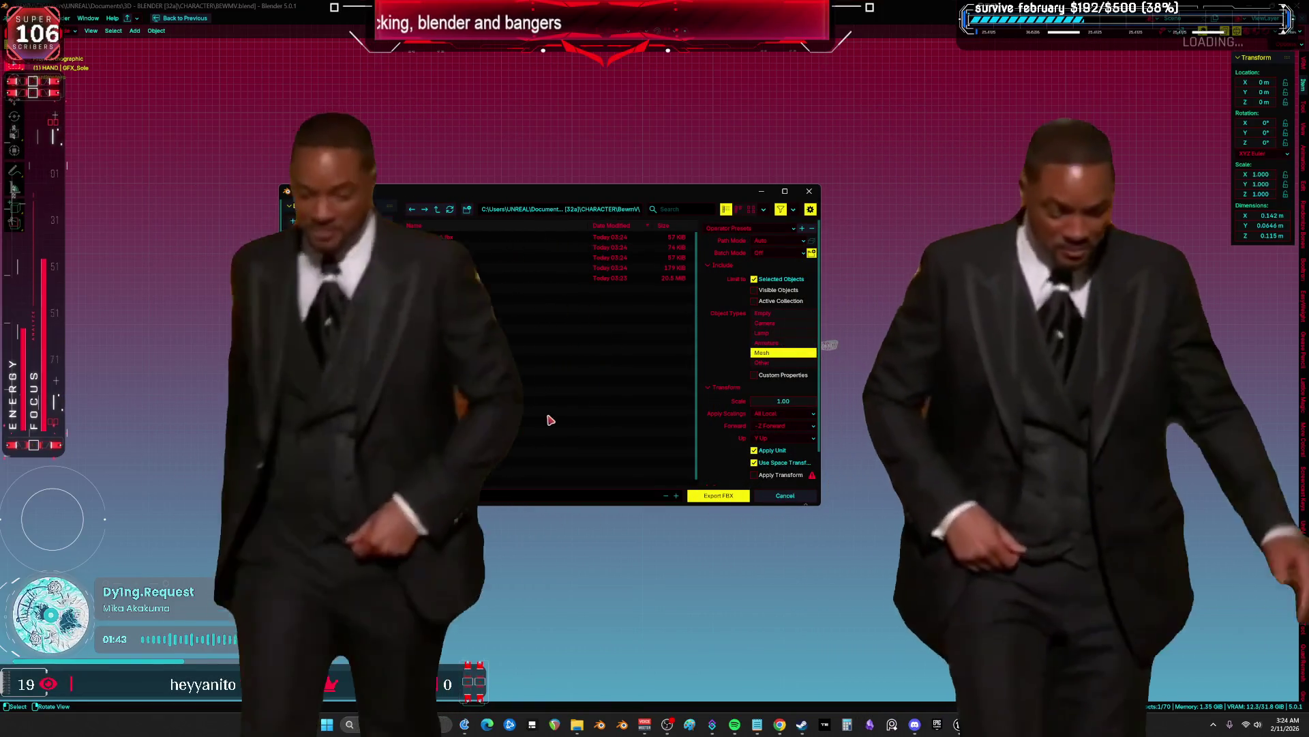
scroll(732, 429, down, 2)
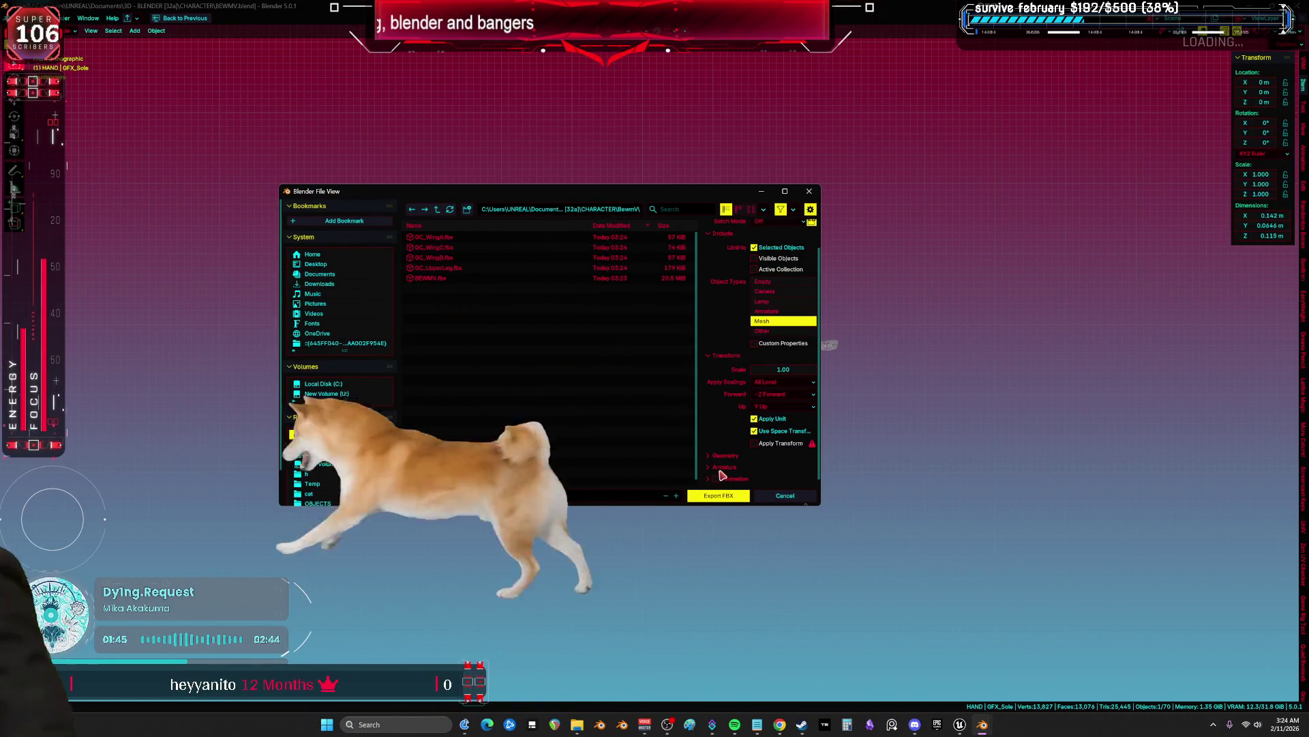
click(718, 454)
scroll(717, 454, down, 3)
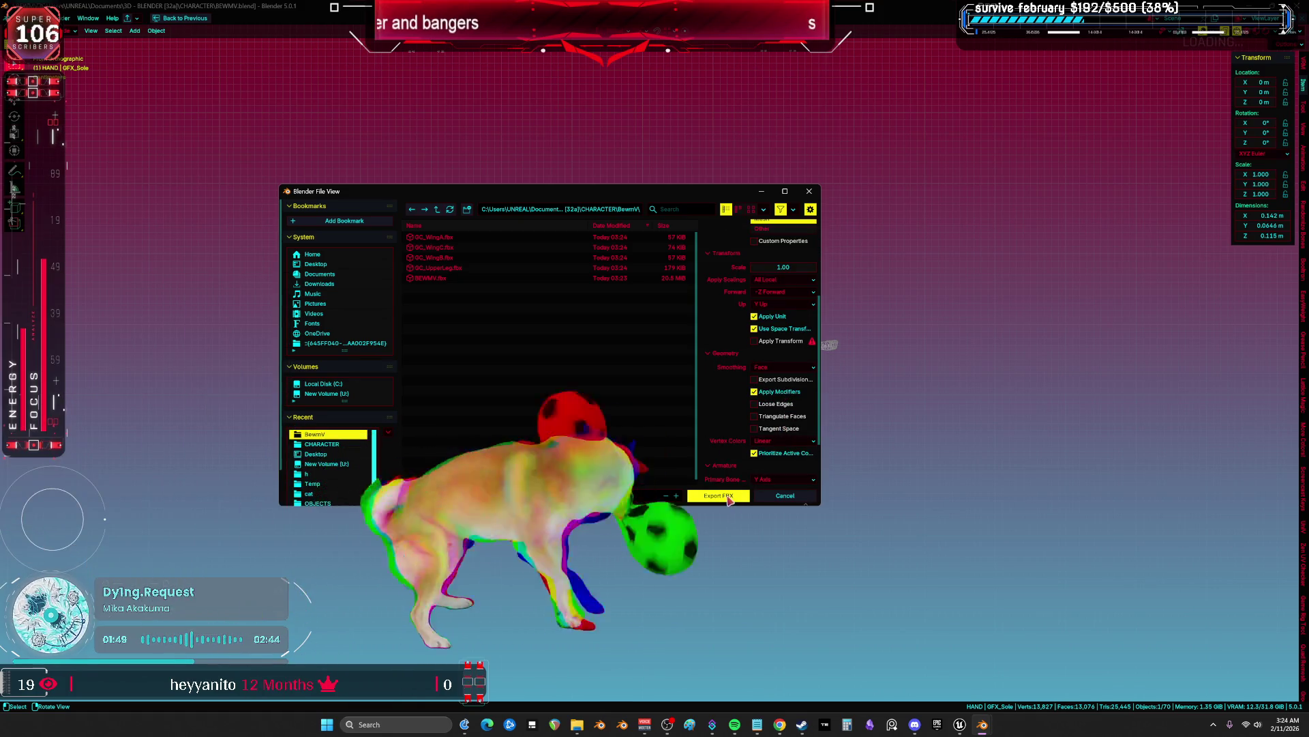
click(718, 495)
key(ctrl+space)
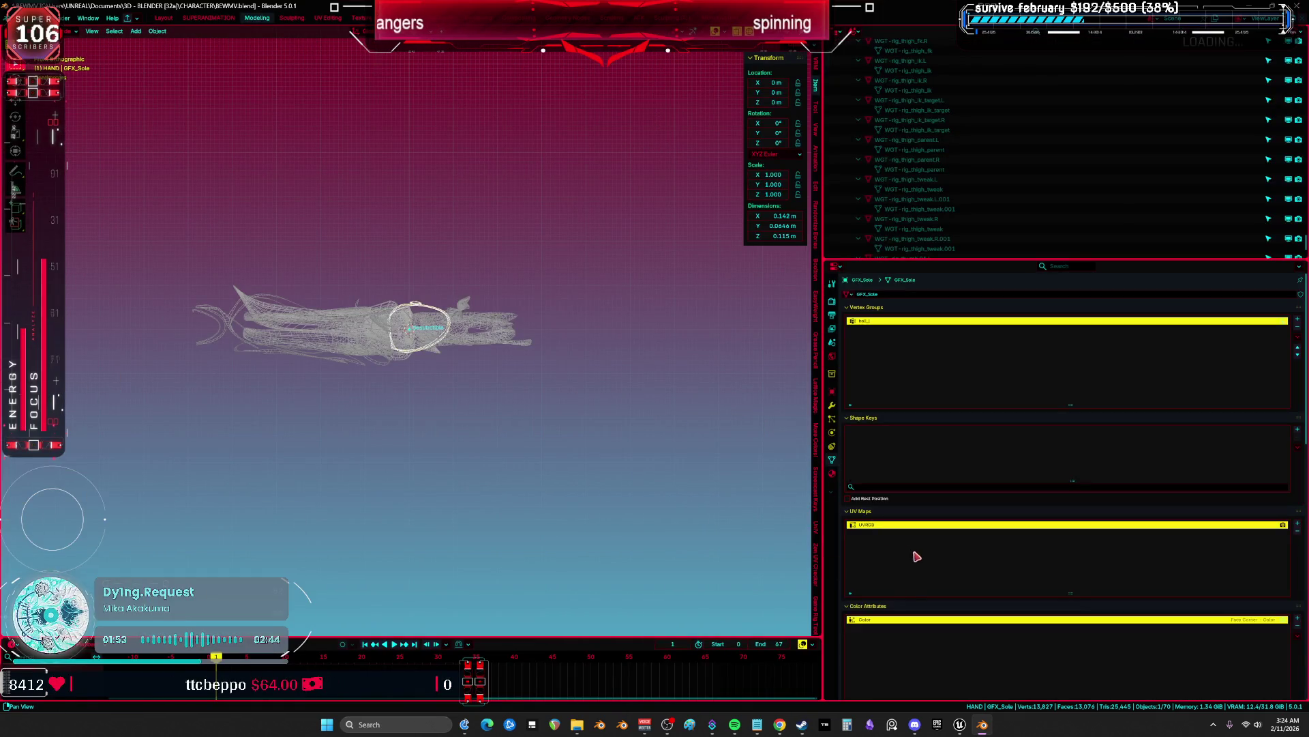
Maximize the 3D view, hide GFX_Sole, select GC_LowerArm and copy its name
scroll(916, 557, down, 3)
key(ctrl+space)
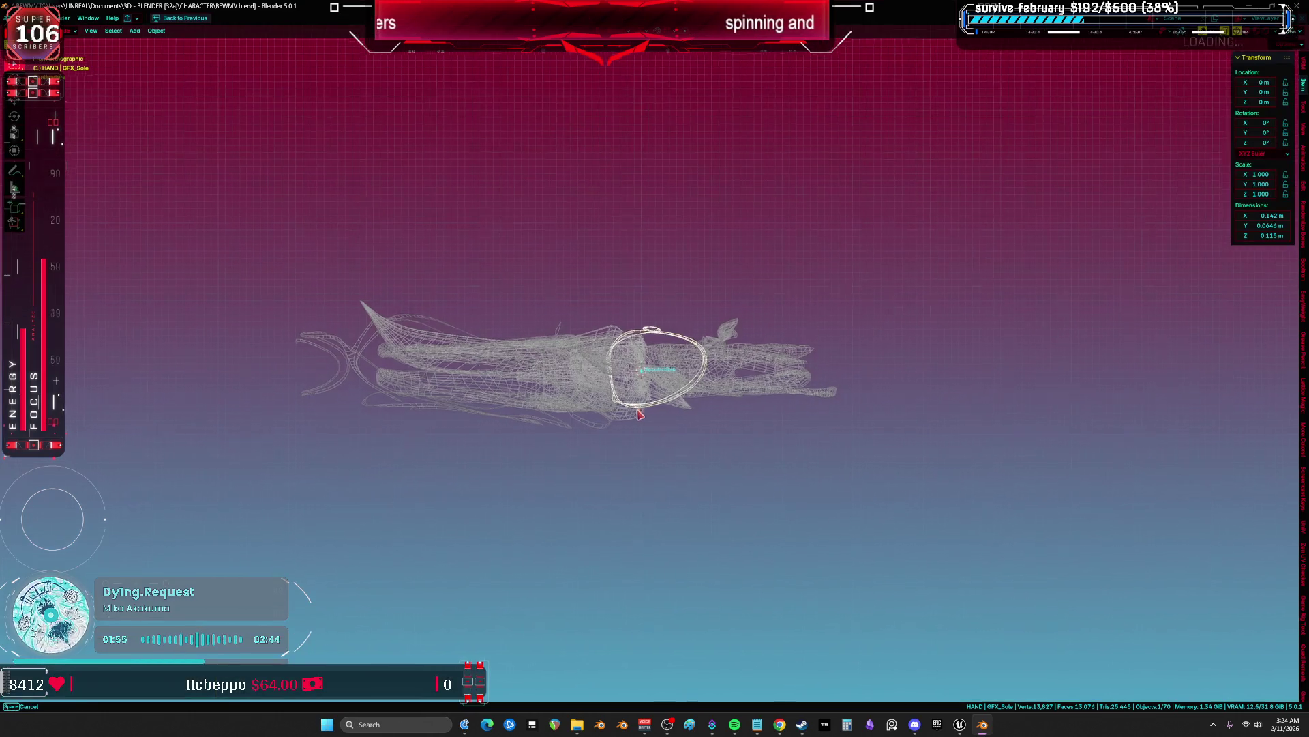
scroll(640, 414, up, 3)
key(h)
click(688, 384)
key(F2)
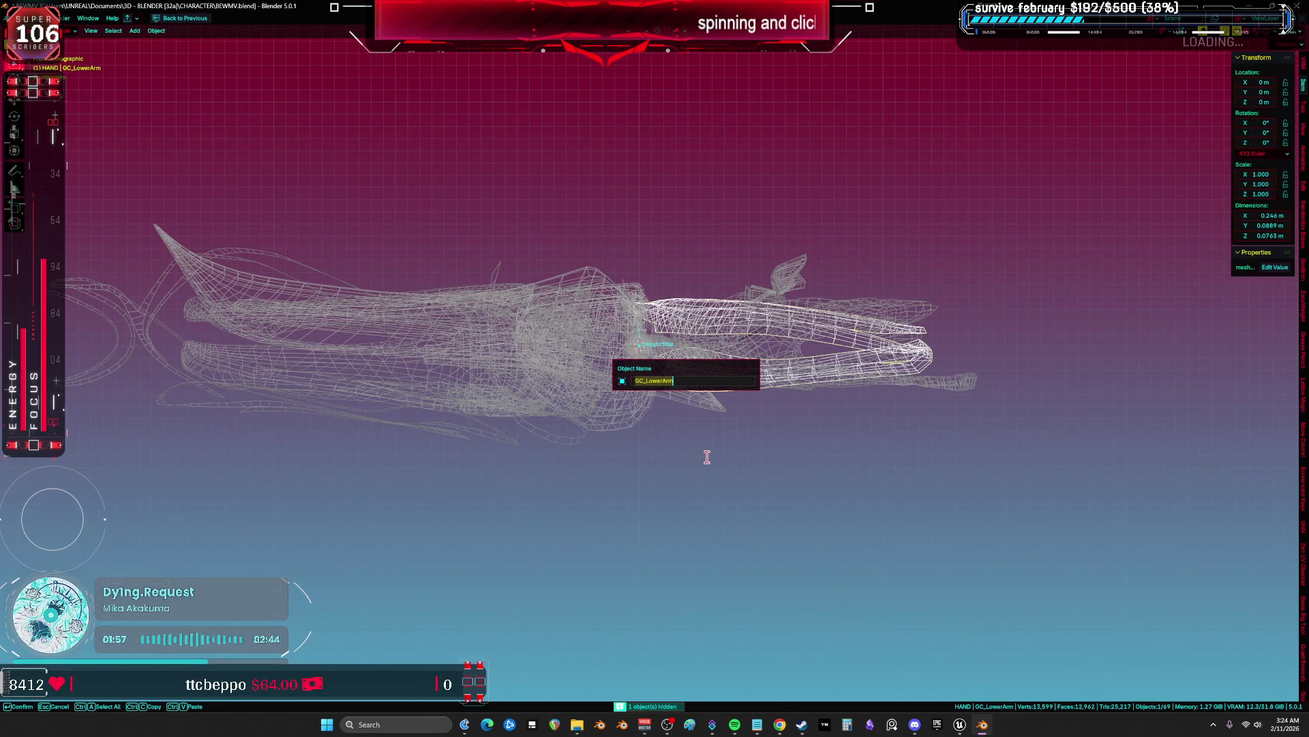
key(Return)
Export GC_LowerArm as GC_LowerArm.fbx
click(13, 19)
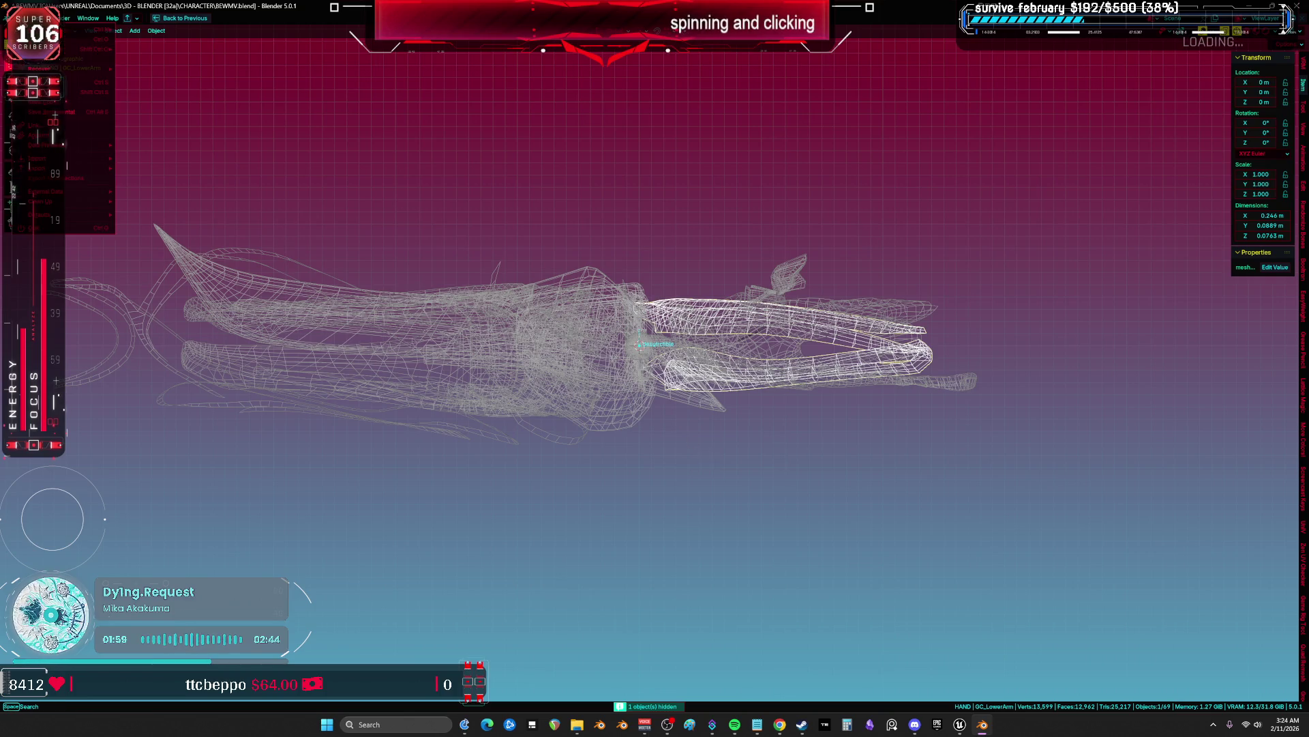
mouse_move(85, 172)
click(177, 249)
click(463, 497)
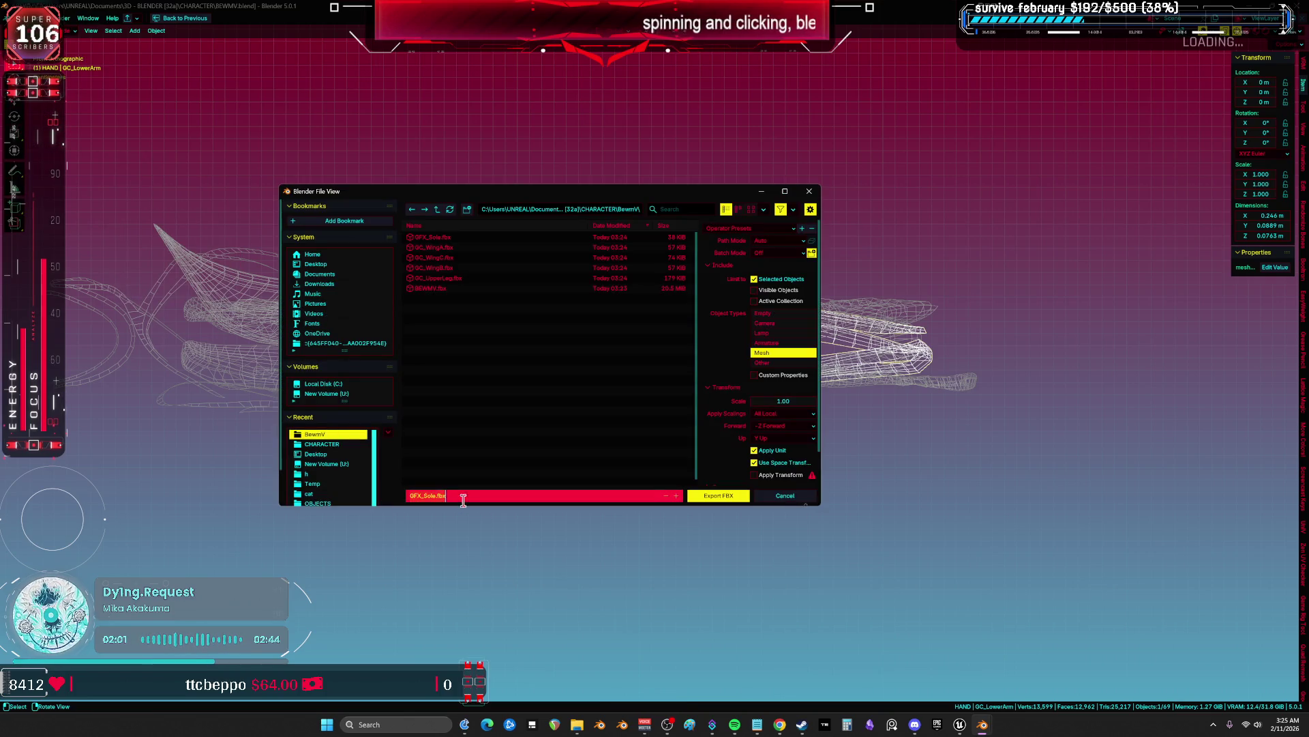
key(ctrl+v)
key(Return)
click(721, 497)
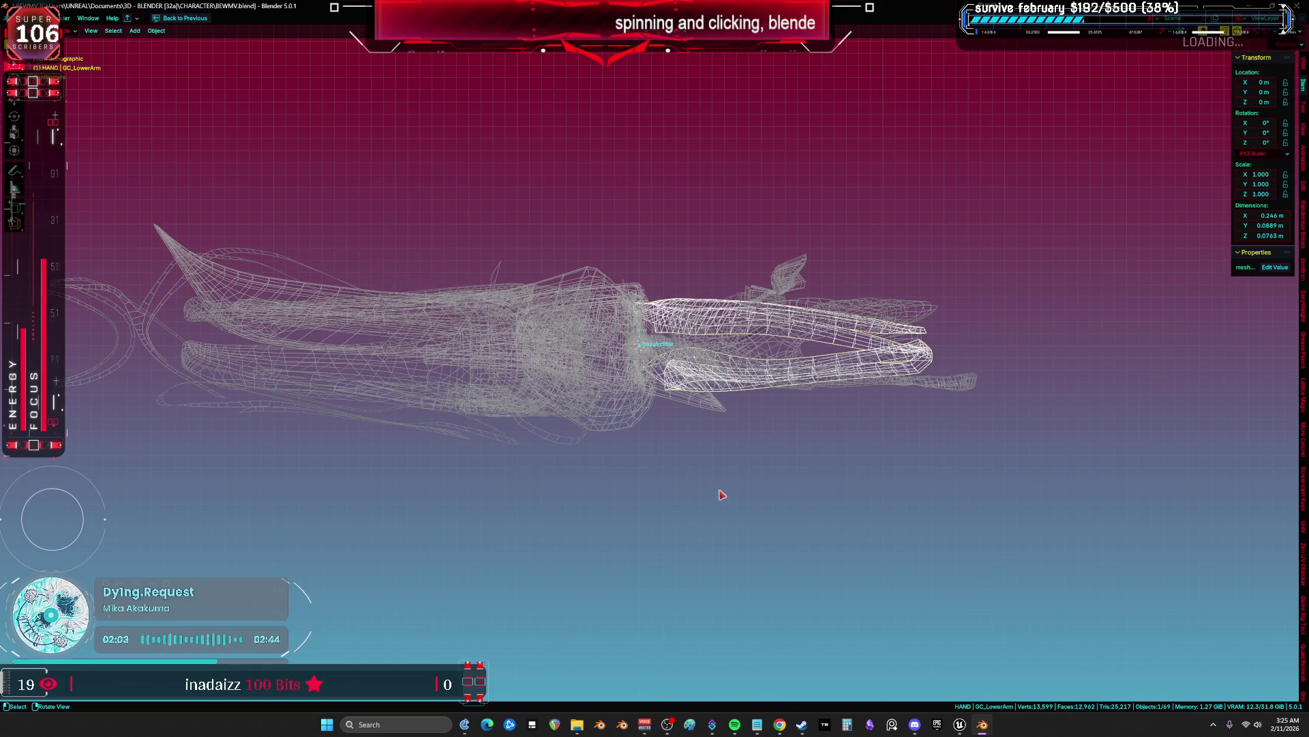
Hide GC_LowerArm and export GC_UpperArm as GC_UpperArm.fbx
key(h)
click(826, 376)
key(F2)
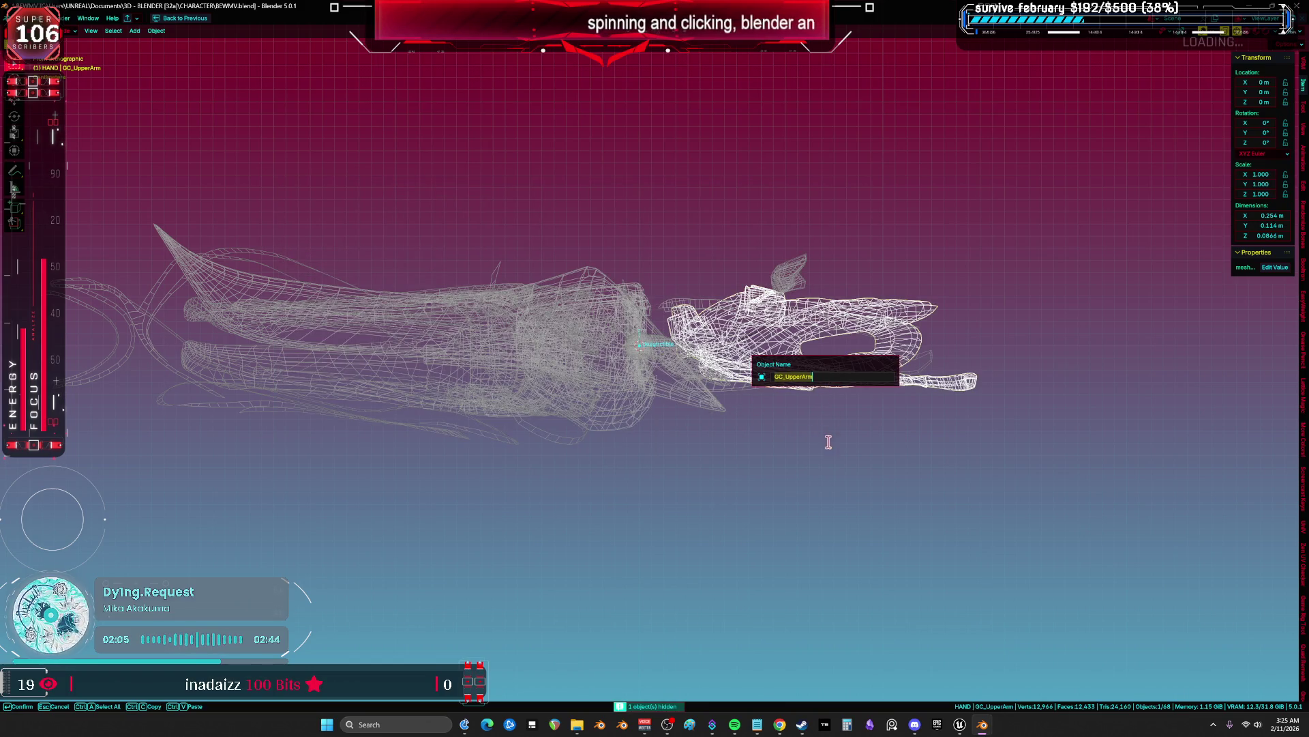
key(Escape)
click(19, 17)
mouse_move(61, 167)
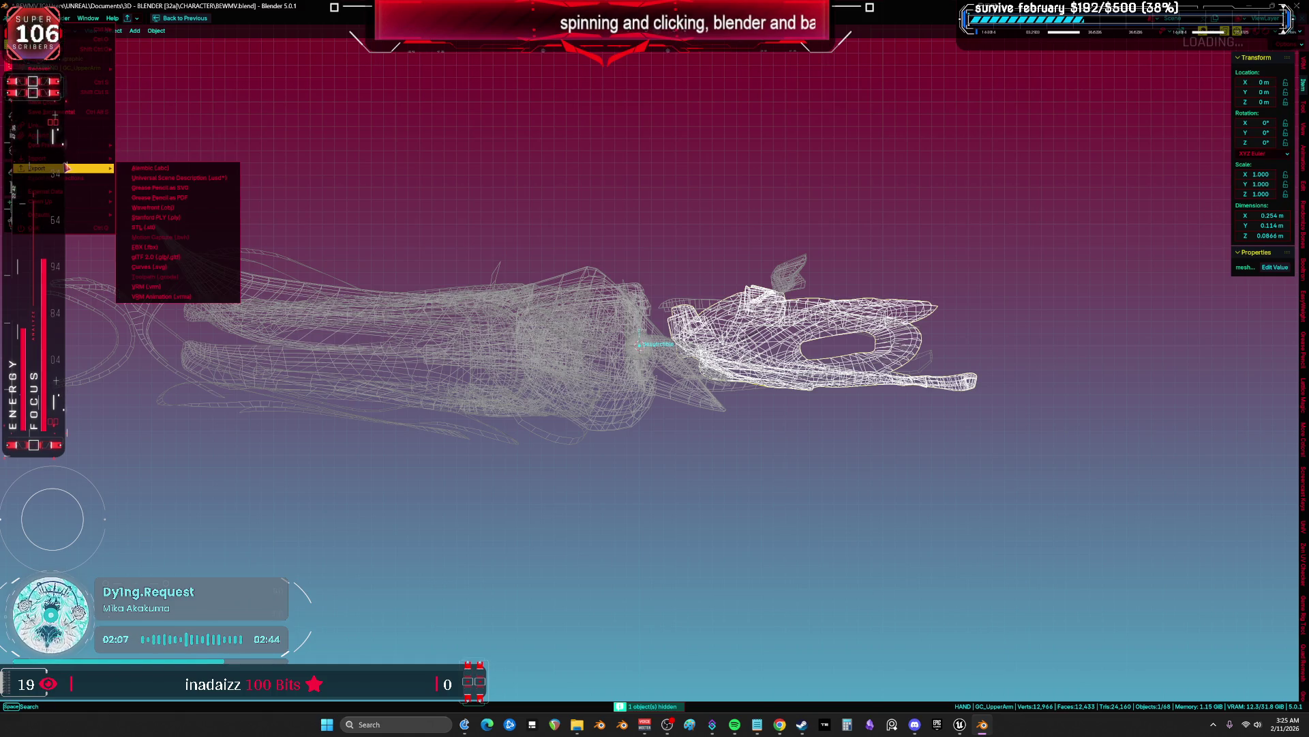
click(165, 247)
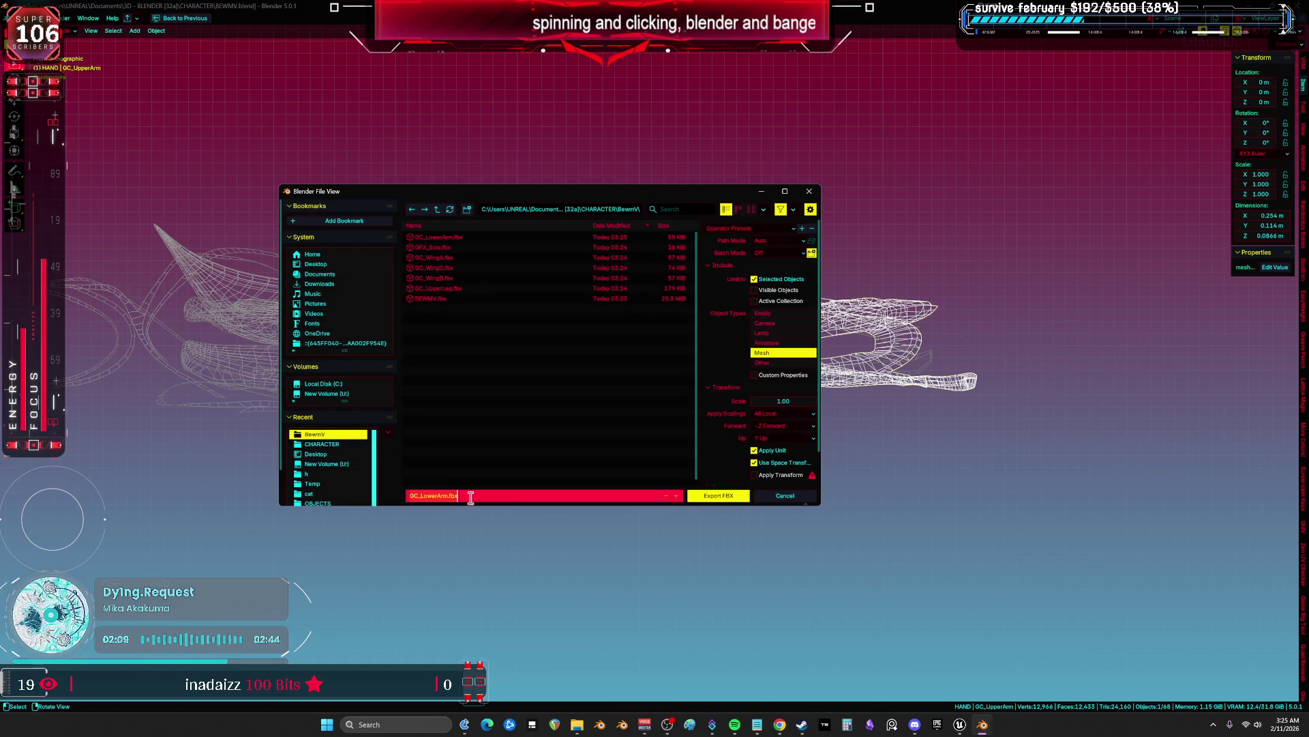
click(714, 498)
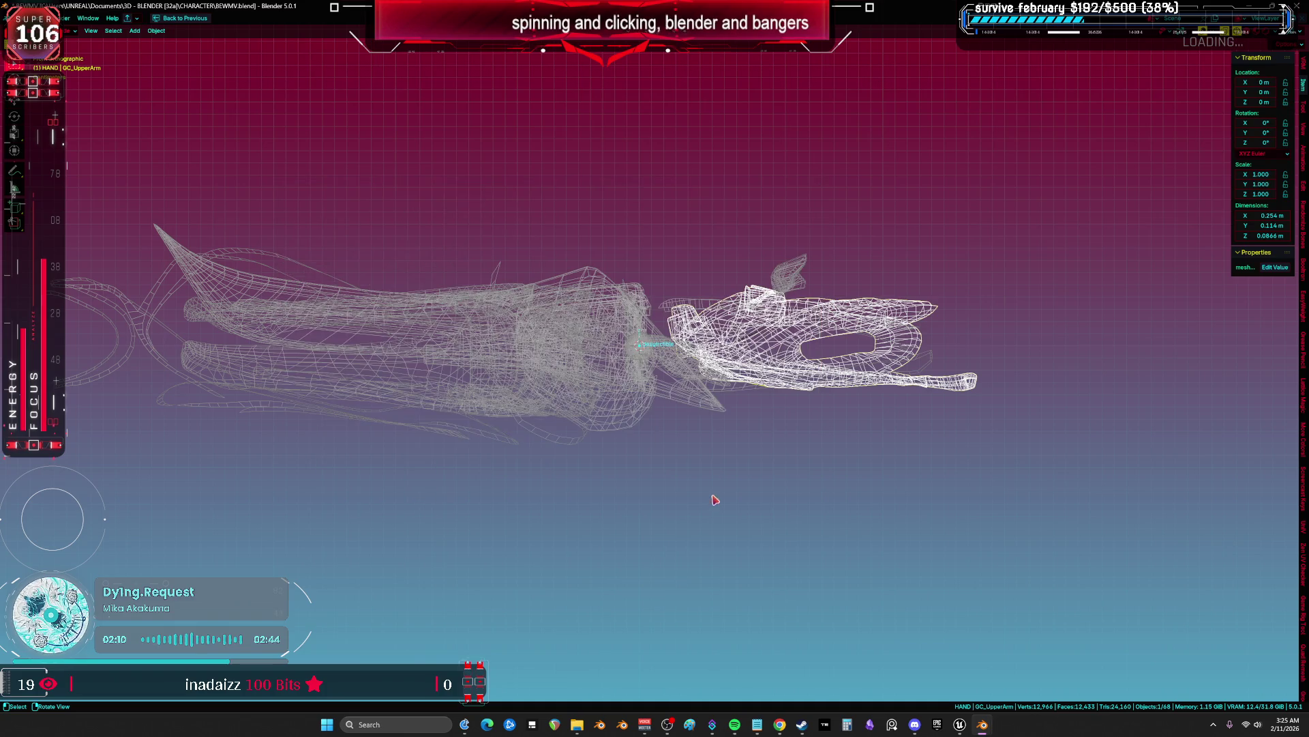
Hide GC_UpperArm and export GFX_LowerArm as GFX_LowerArm.fbx
key(h)
click(821, 371)
key(F2)
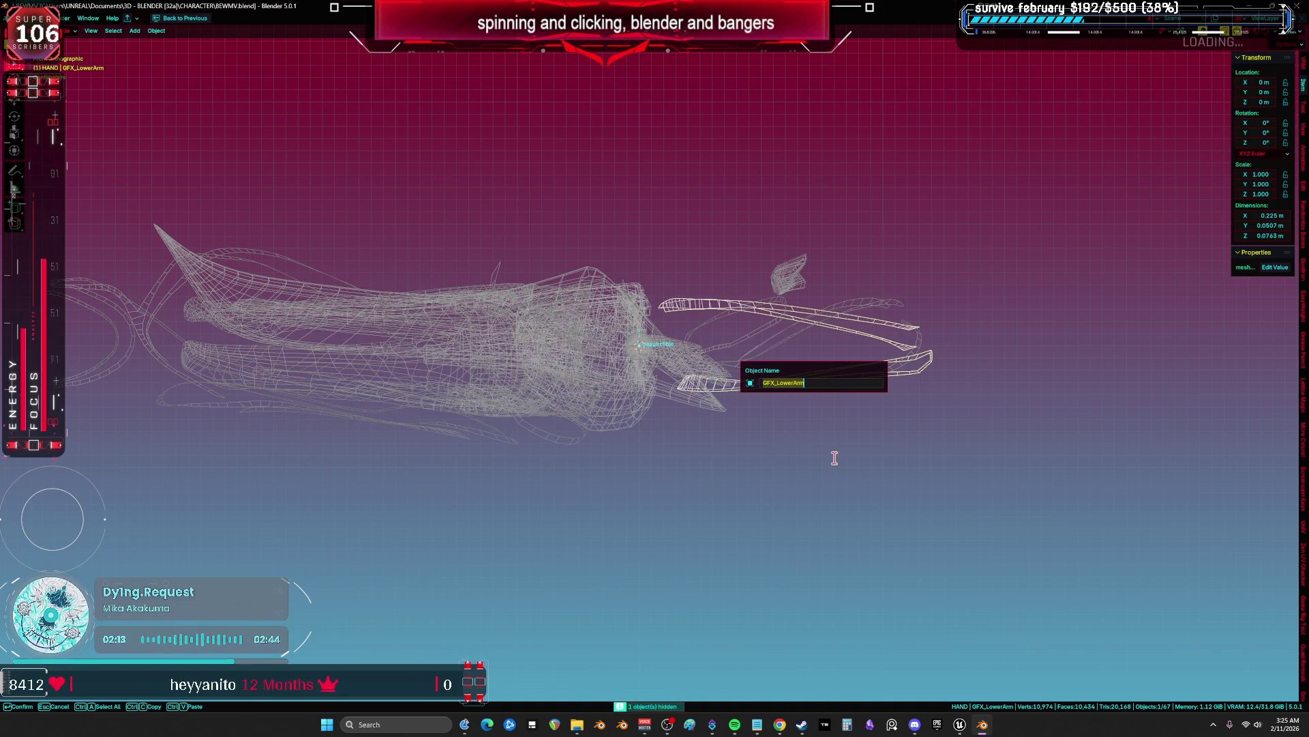
key(Return)
click(16, 18)
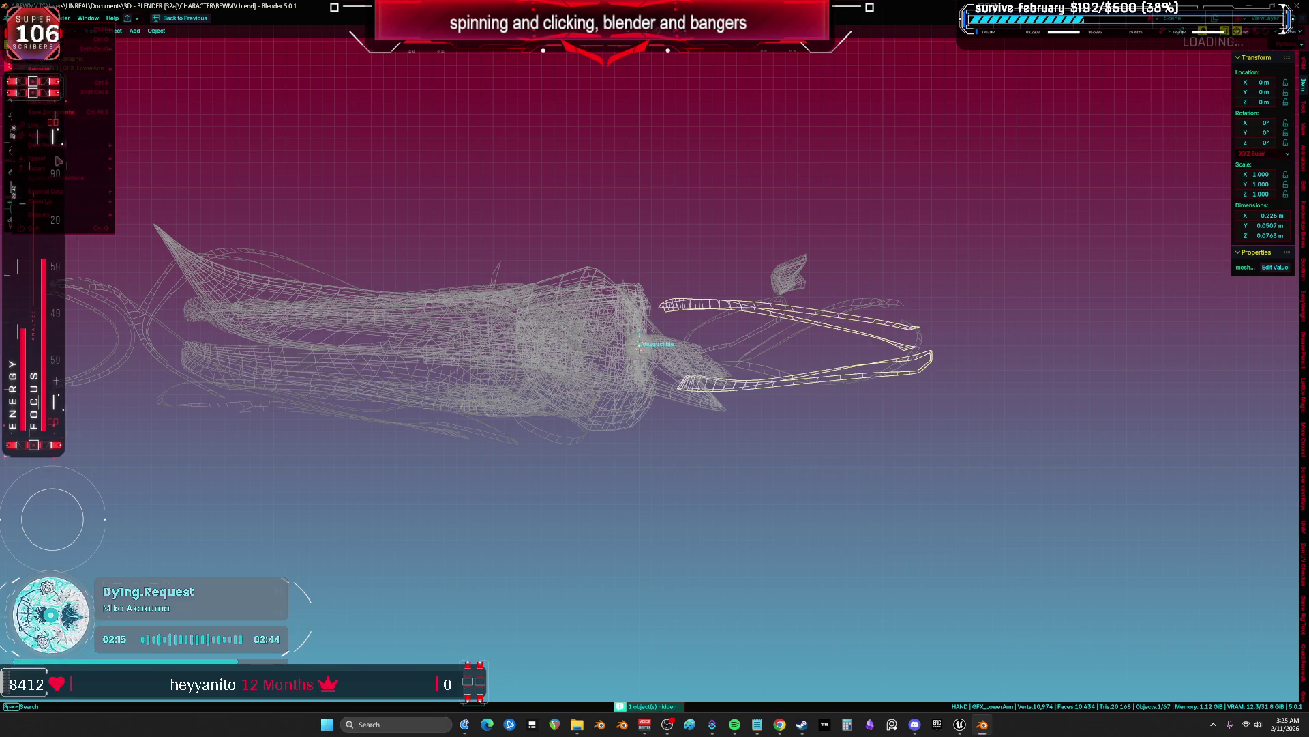
mouse_move(61, 168)
click(176, 248)
click(495, 496)
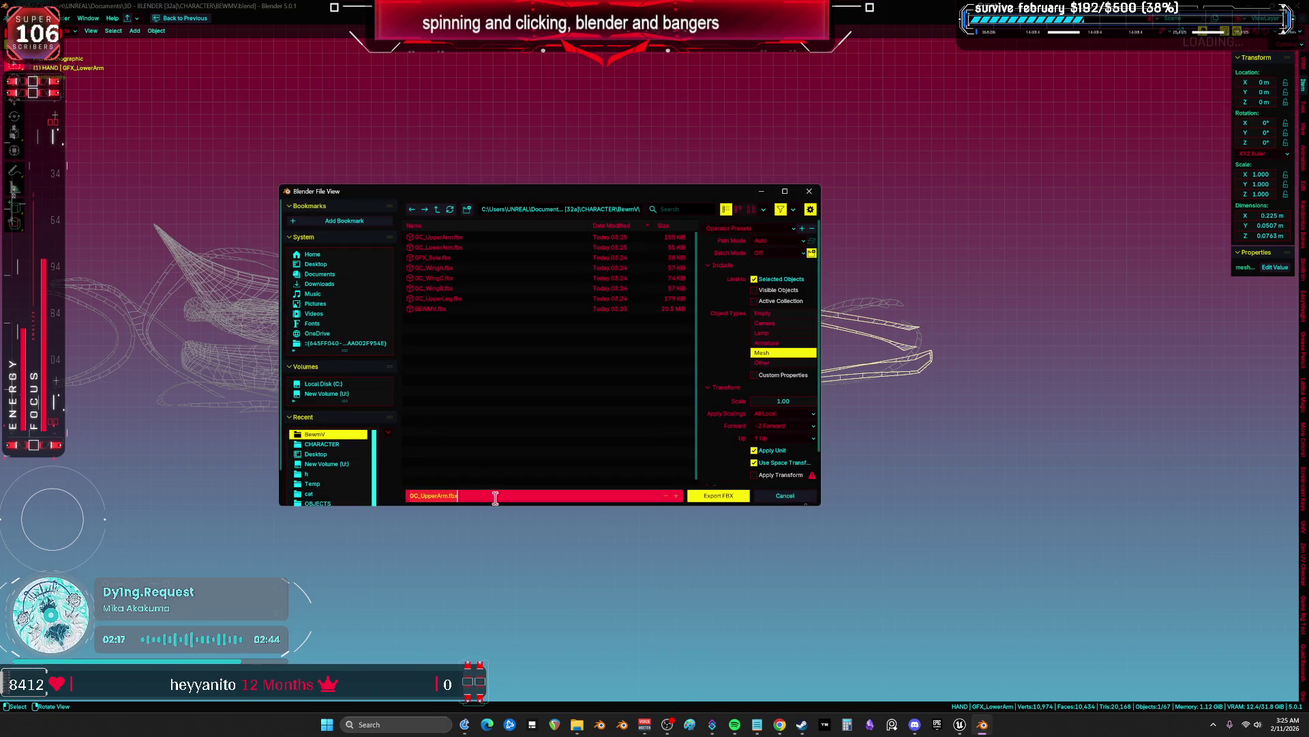
click(711, 497)
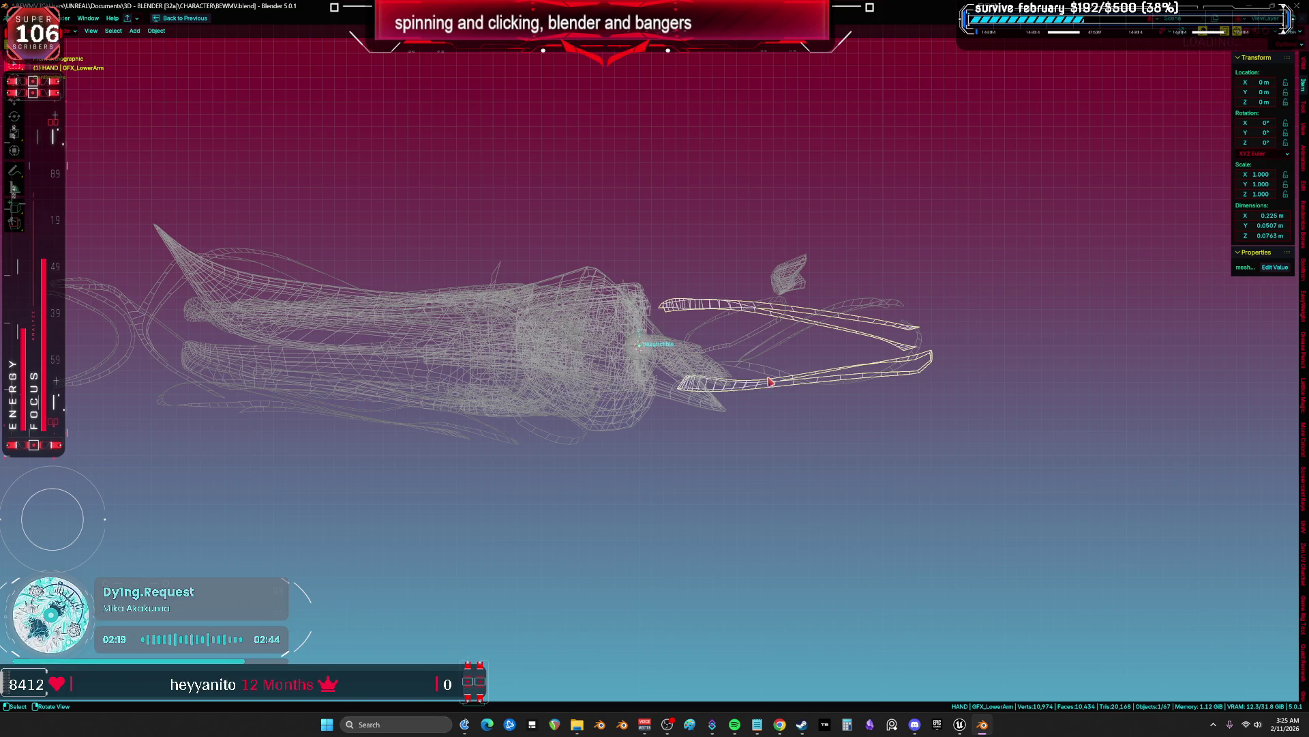
Hide GFX_LowerArm and export the GFX_UpperArm ribbon as GFX_UpperArm.fbx
key(h)
click(788, 379)
key(F2)
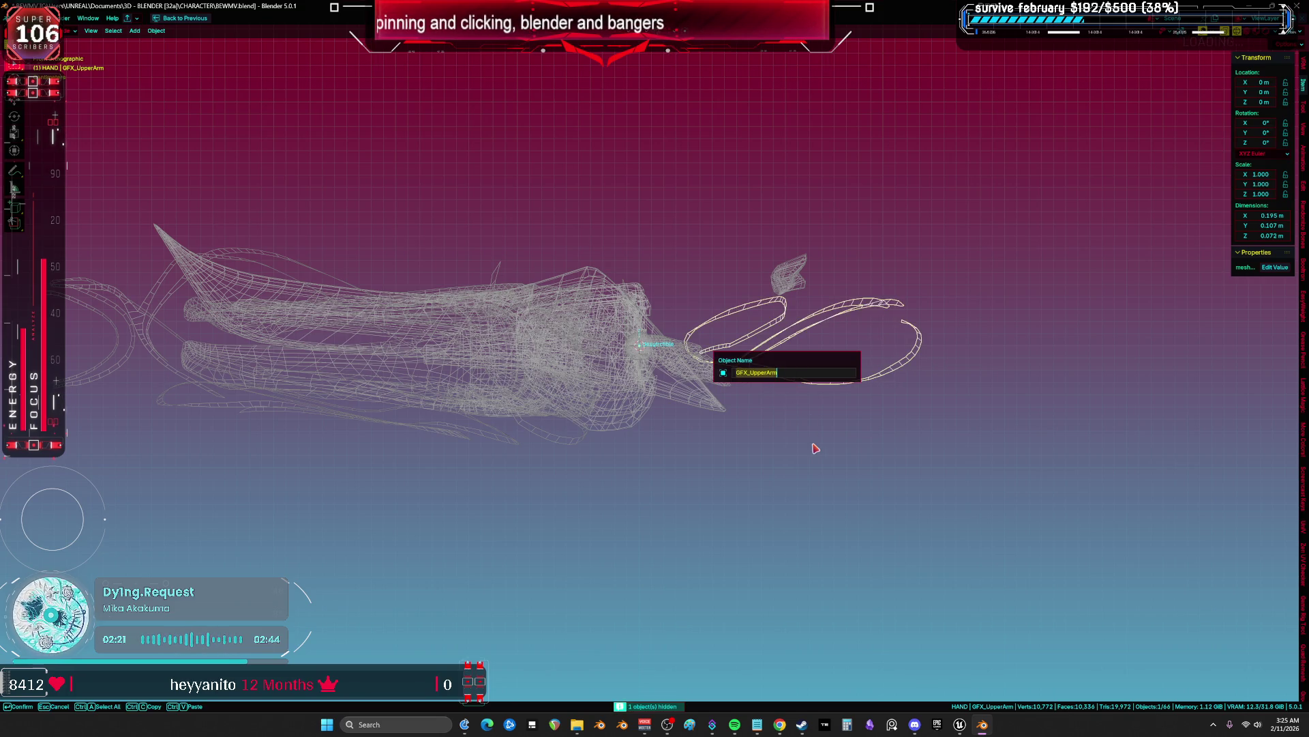
key(Return)
click(23, 18)
mouse_move(68, 172)
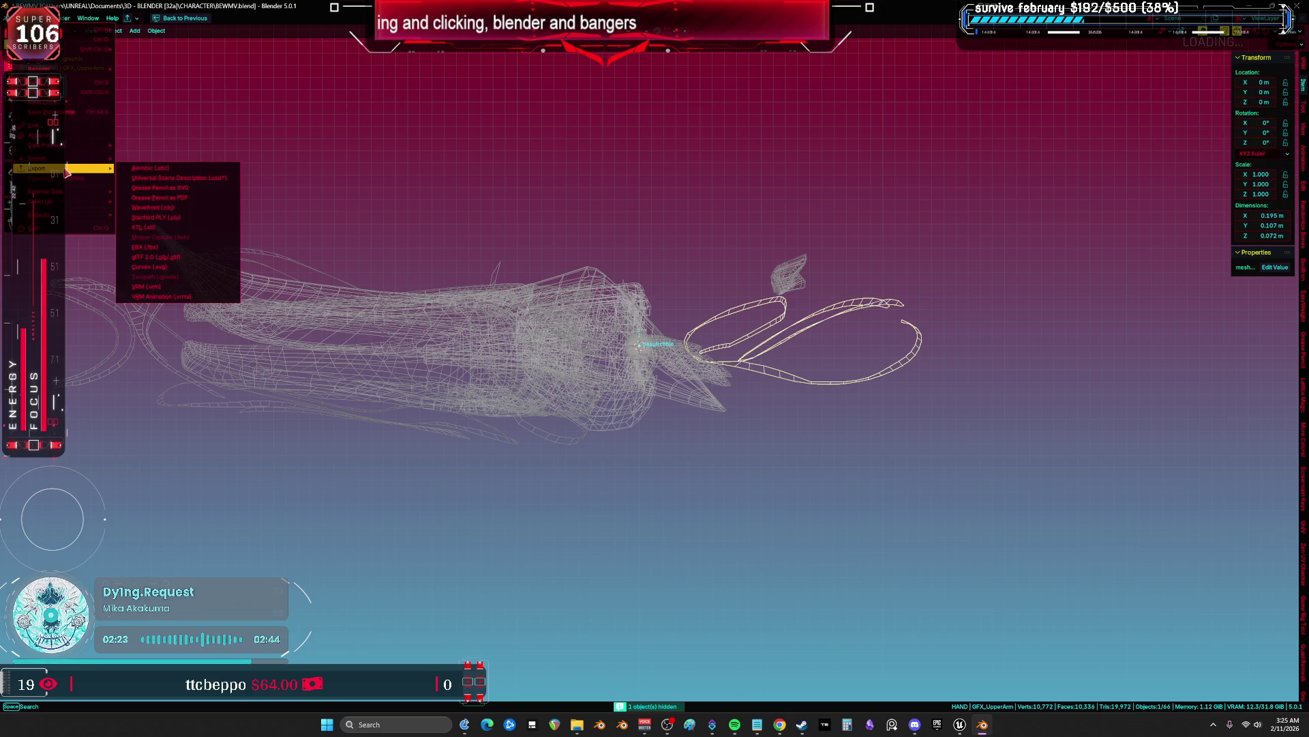
click(147, 246)
click(500, 496)
click(718, 496)
Hide GFX_UpperArm and export GC_TopShoulder as GC_TopShoulder.fbx, fixing a file-name typo
key(h)
click(787, 274)
key(F2)
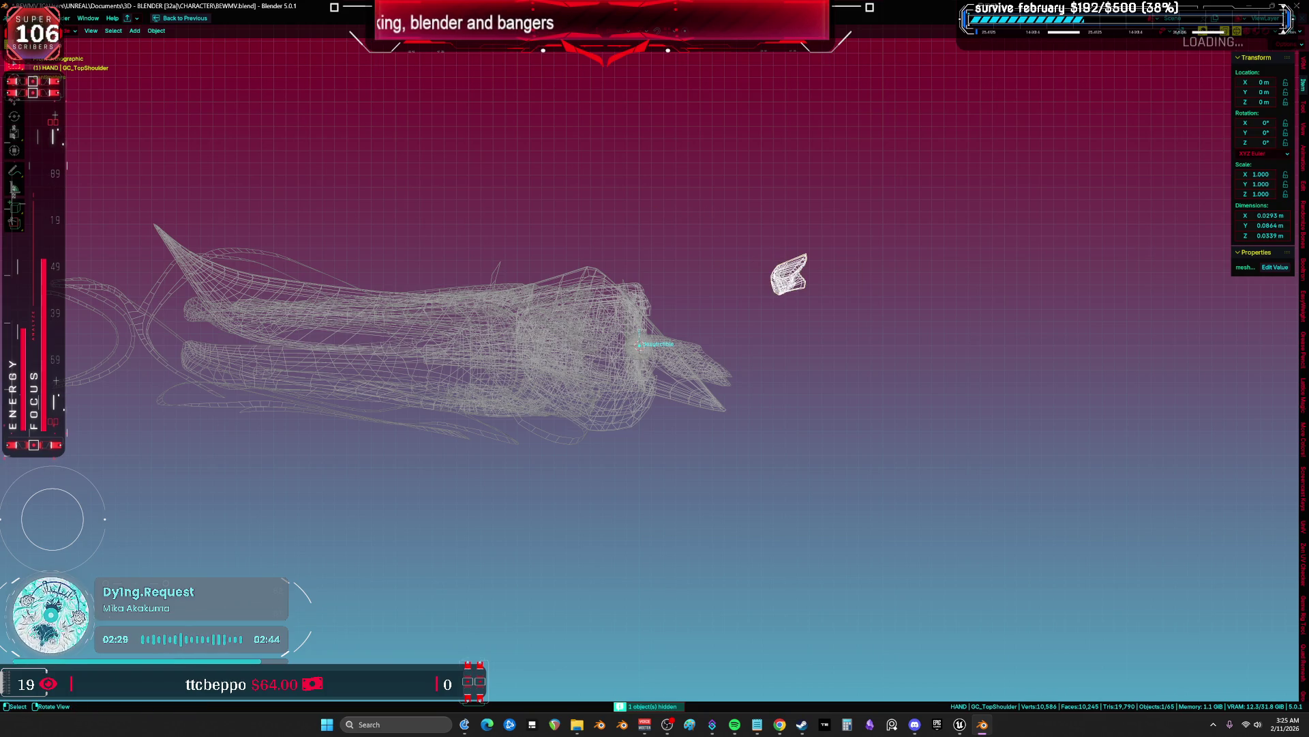
click(17, 19)
mouse_move(69, 168)
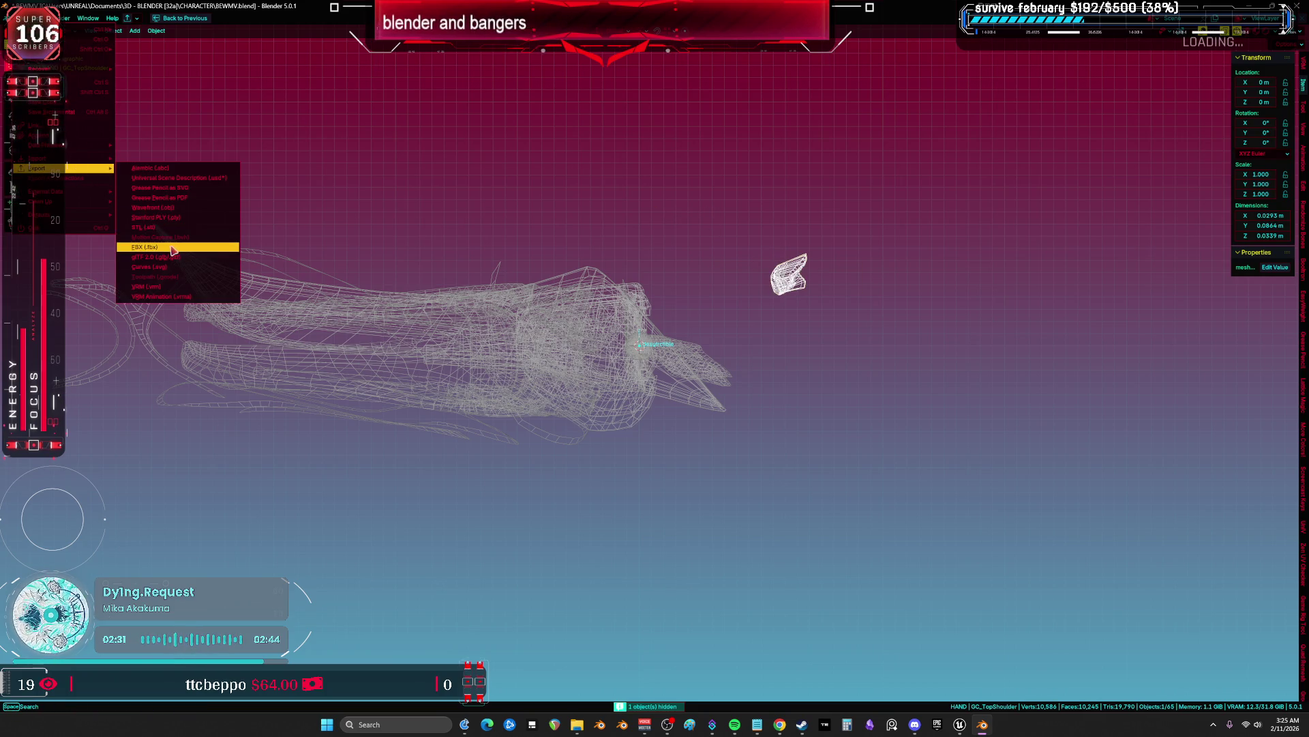
click(173, 249)
click(481, 500)
text(v)
key(Return)
click(540, 497)
key(Return)
click(717, 495)
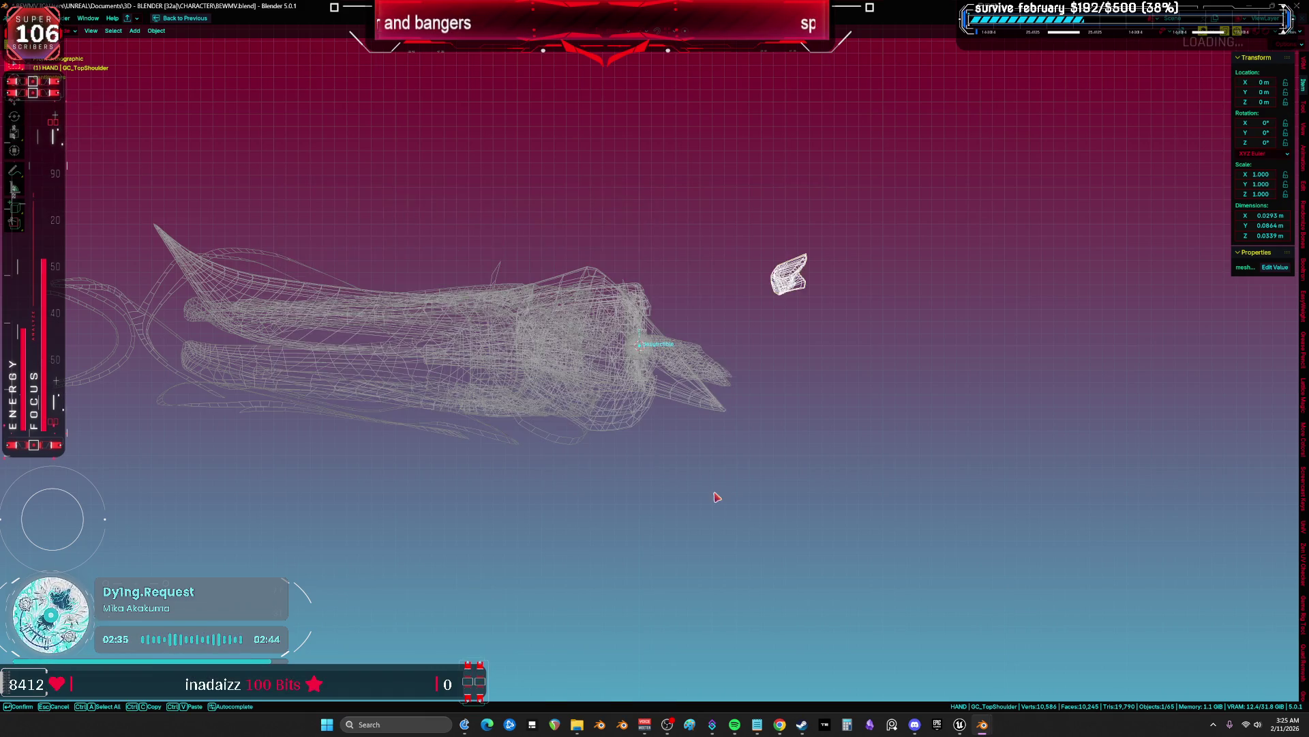
Hide GC_TopShoulder, select GC_WingD and bring up its name
key(h)
click(669, 383)
key(F2)
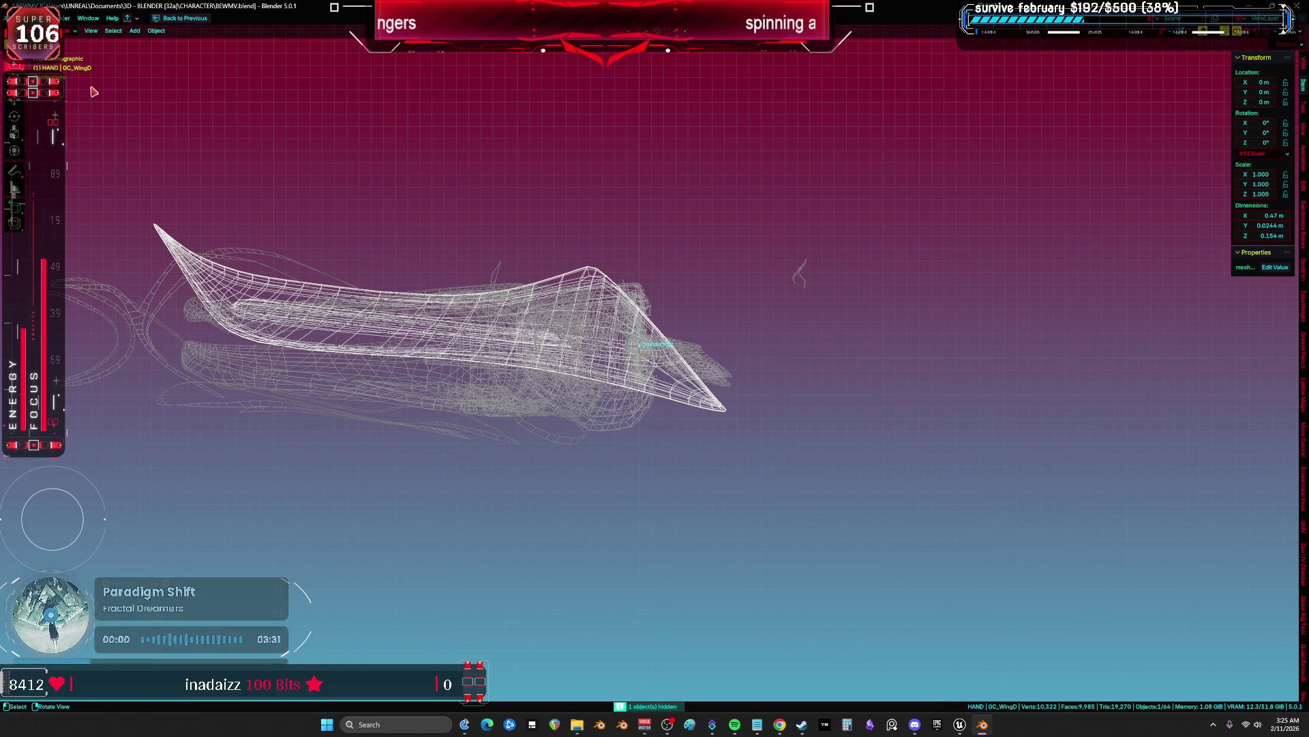
Export GC_WingD as GC_WingD.fbx
click(21, 18)
mouse_move(89, 169)
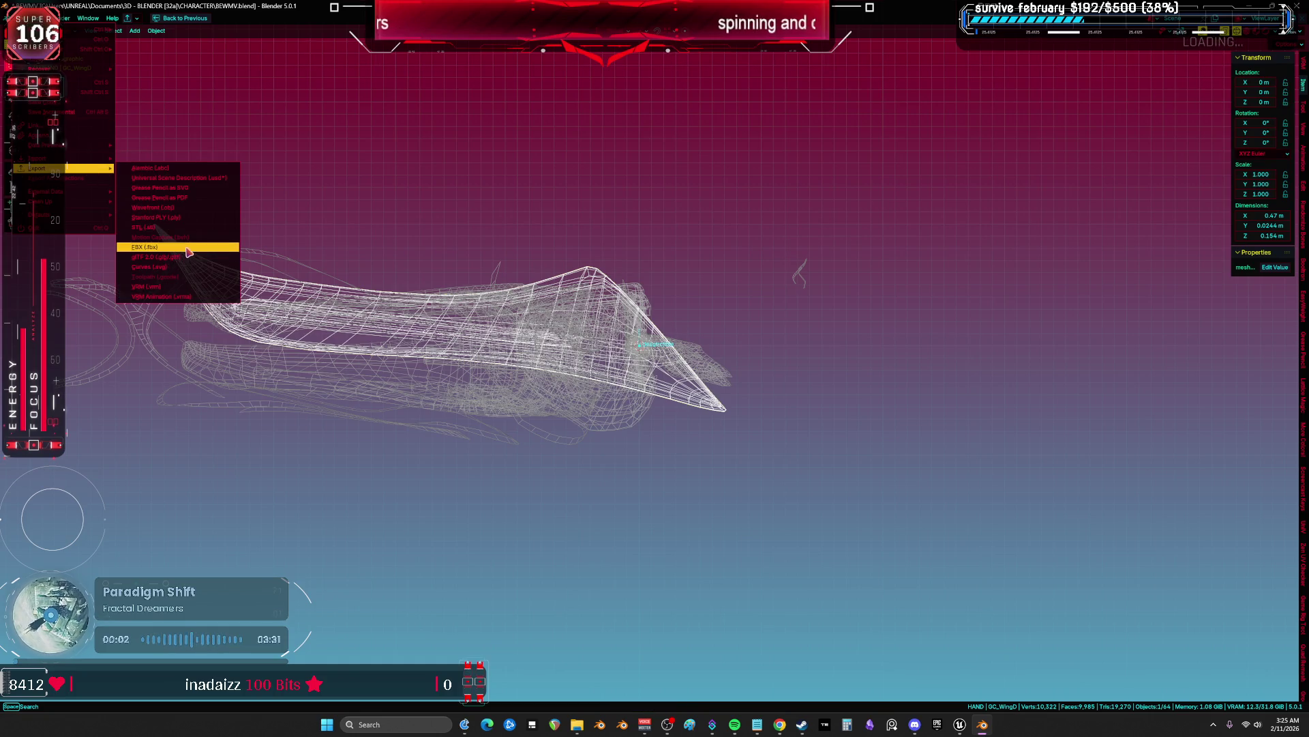
click(186, 254)
click(477, 494)
click(723, 496)
Hide GC_WingD and export GC_LowerLeg as GC_LowerLeg.fbx
key(h)
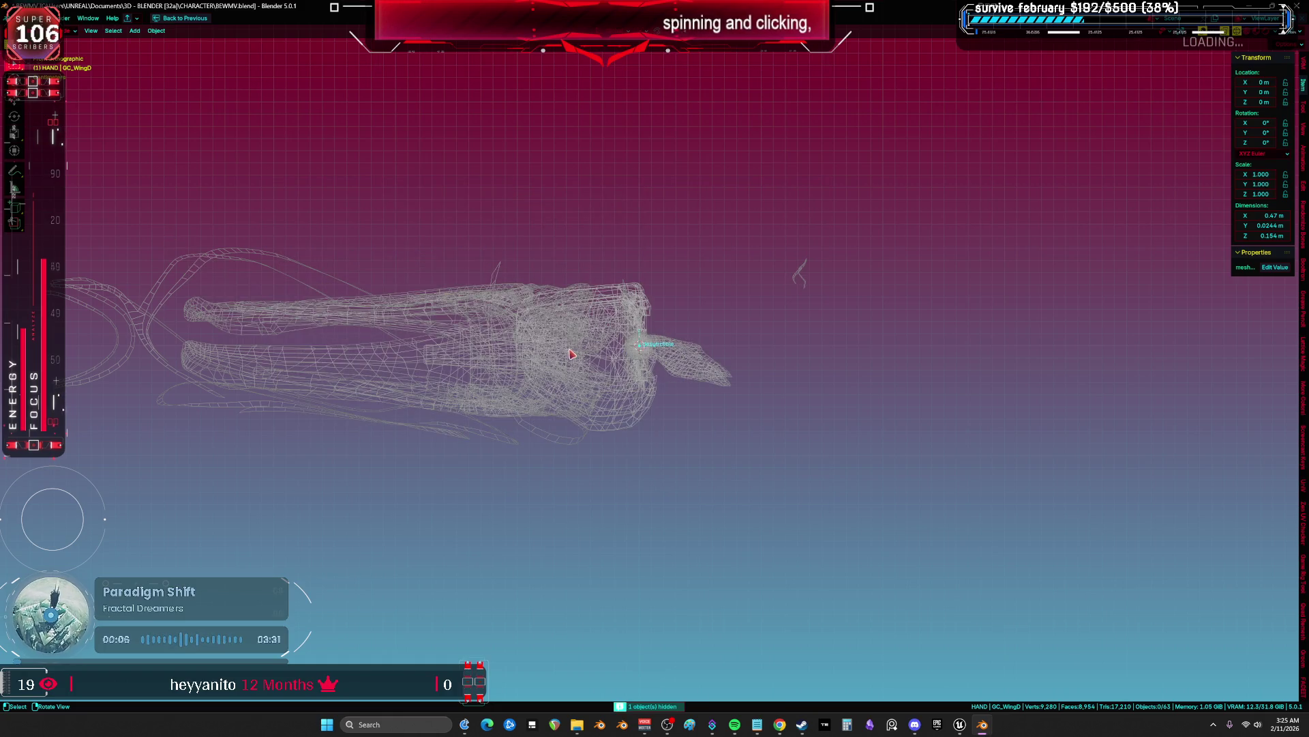
click(569, 355)
key(F2)
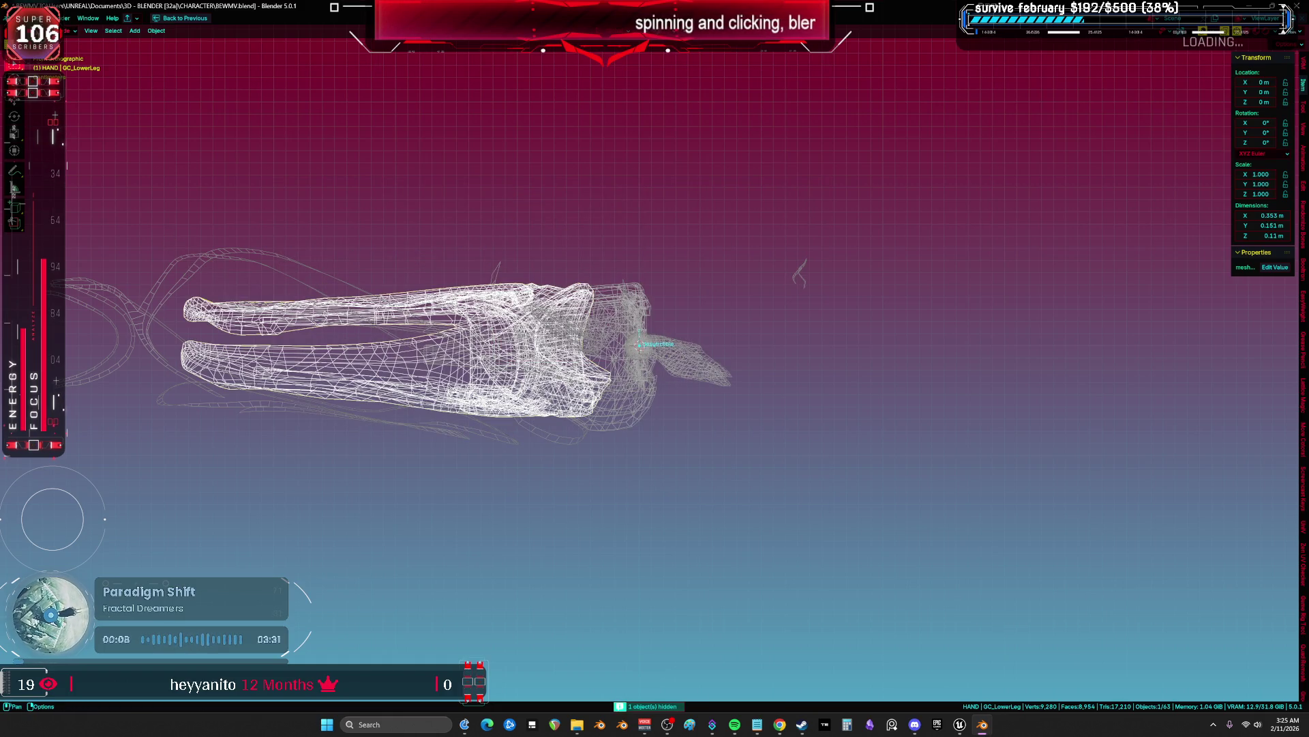
click(21, 18)
mouse_move(62, 168)
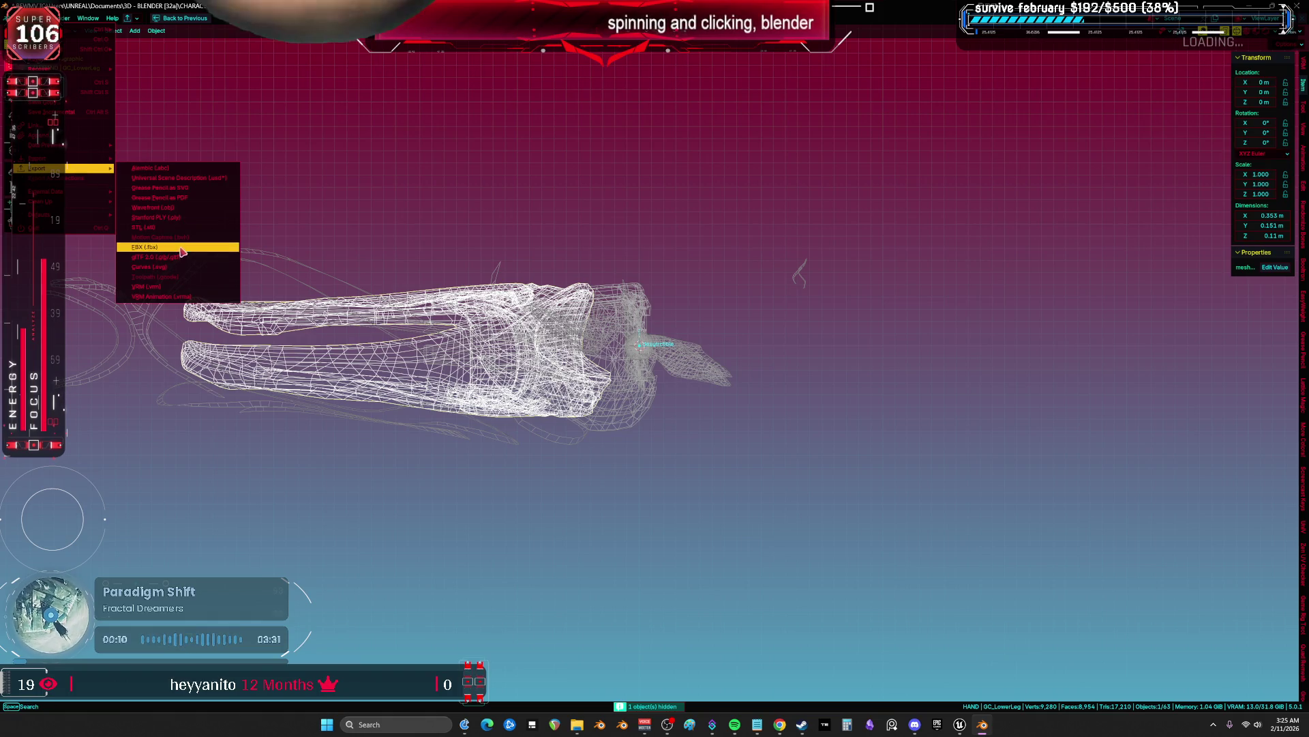
click(182, 247)
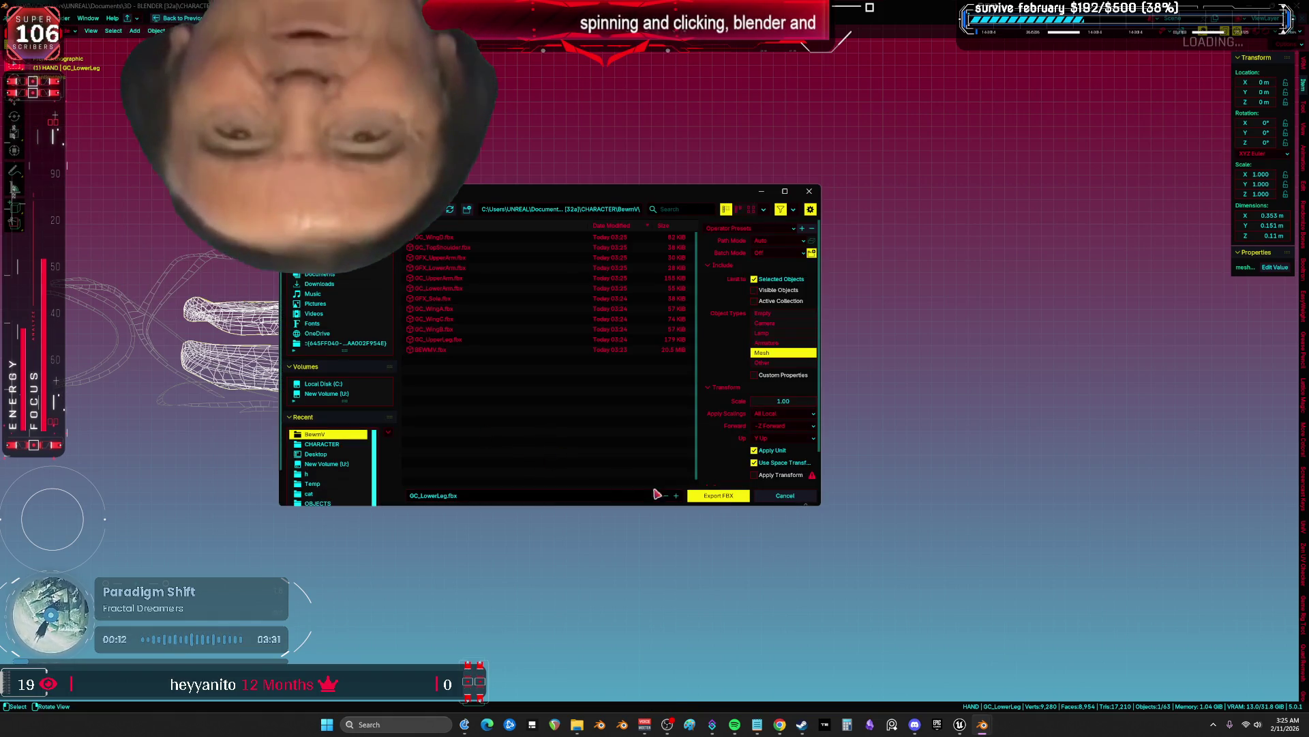
click(716, 495)
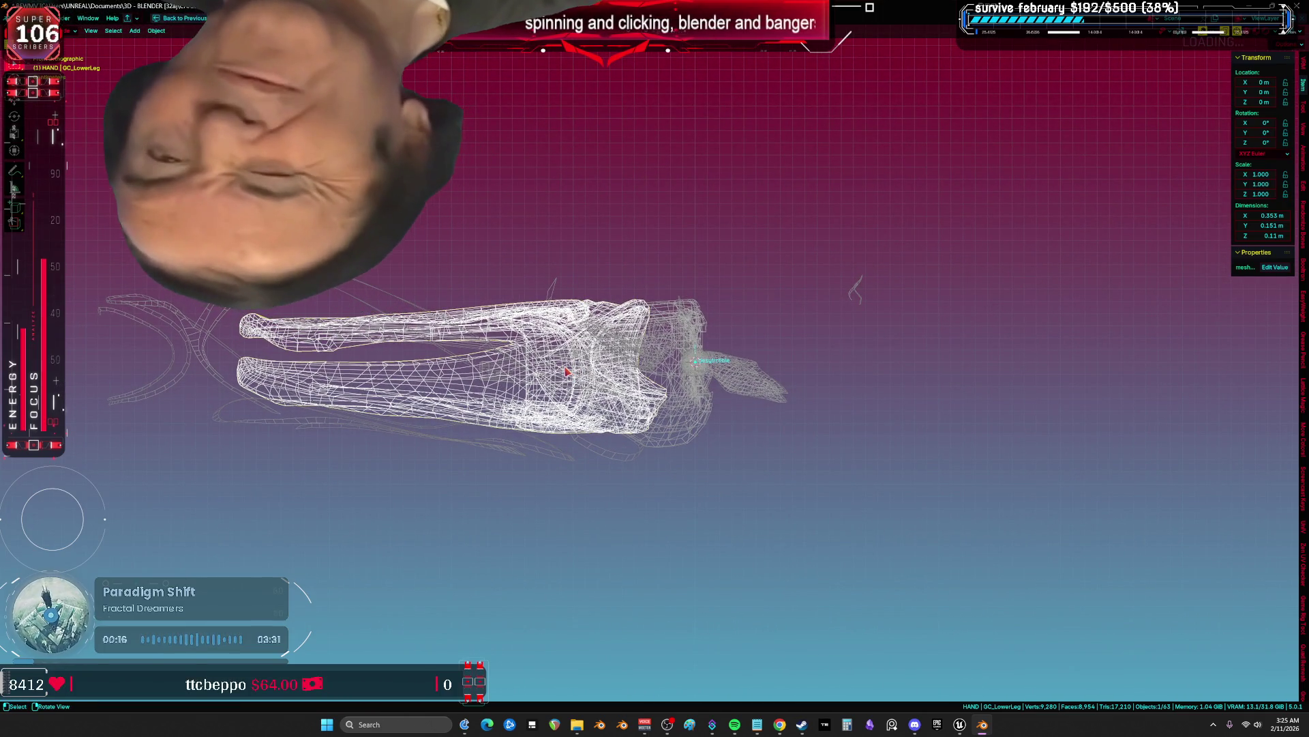
Hide GC_LowerLeg and export GC_Middle as GC_Middle.fbx
key(h)
click(654, 341)
key(F2)
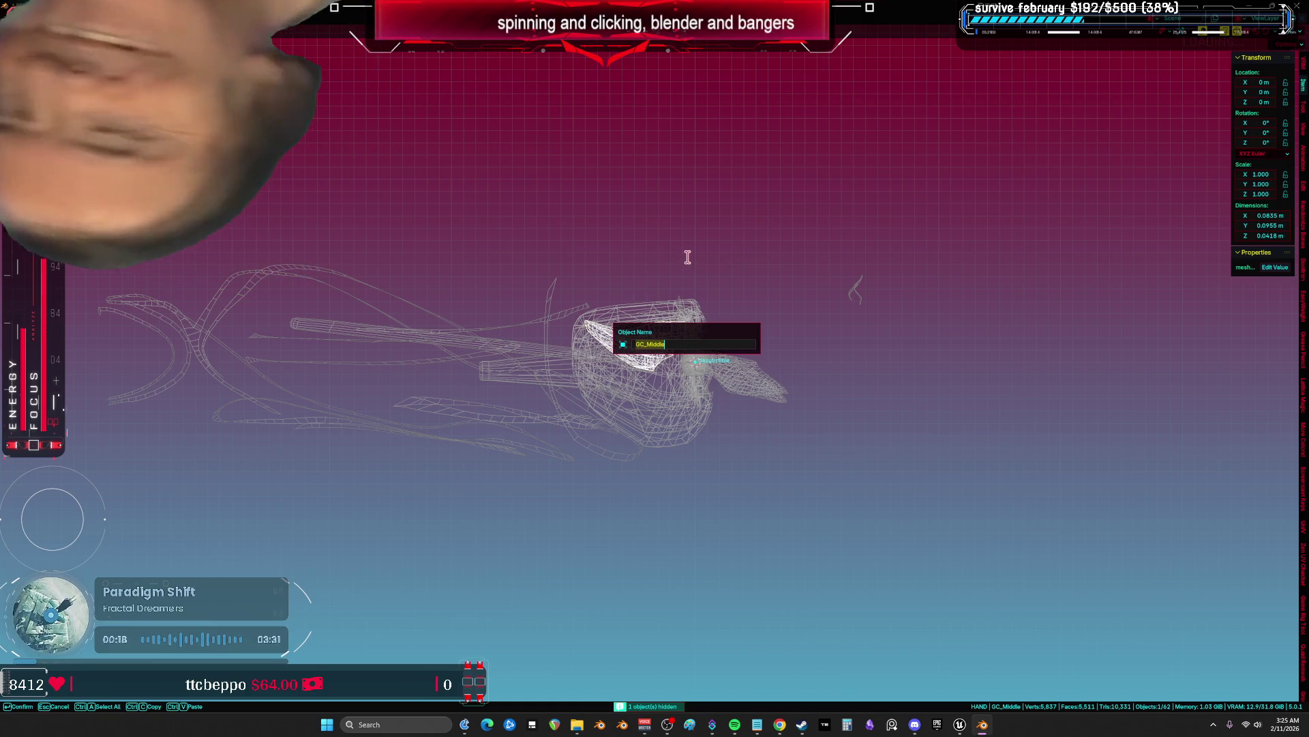
key(Return)
click(12, 18)
mouse_move(88, 171)
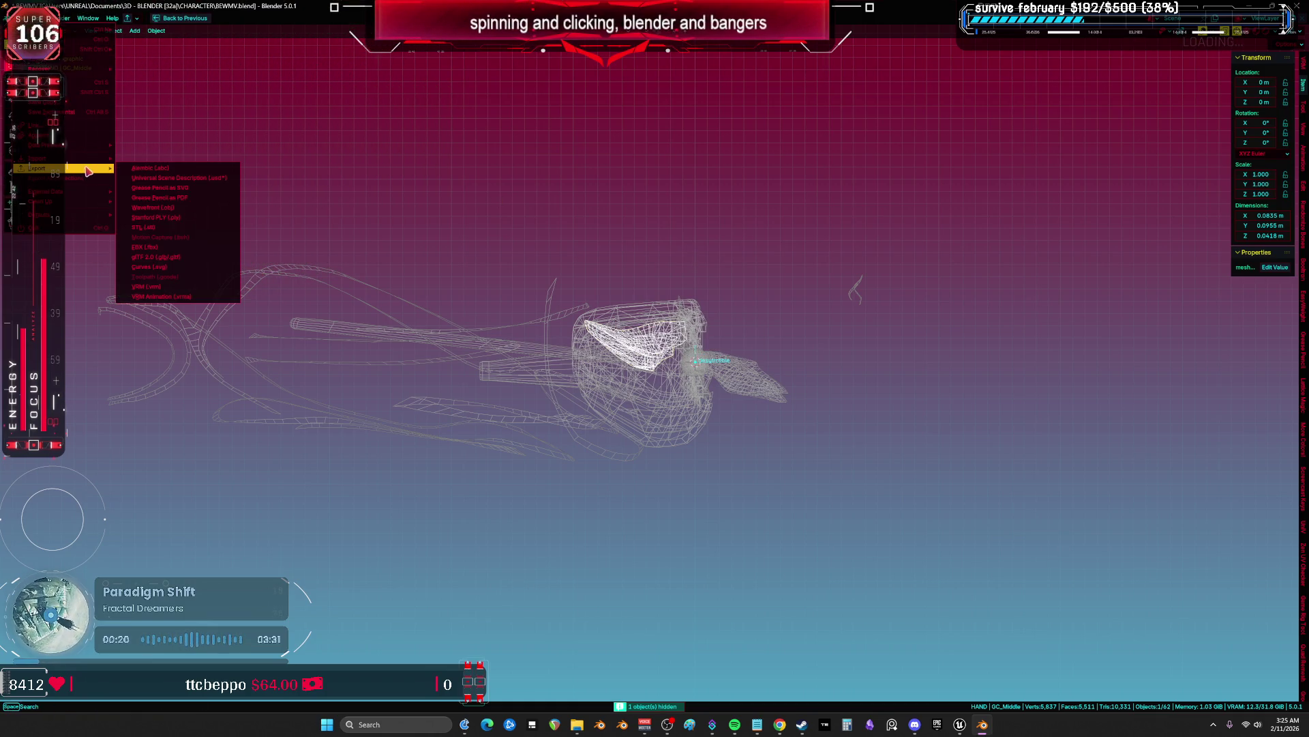
click(147, 247)
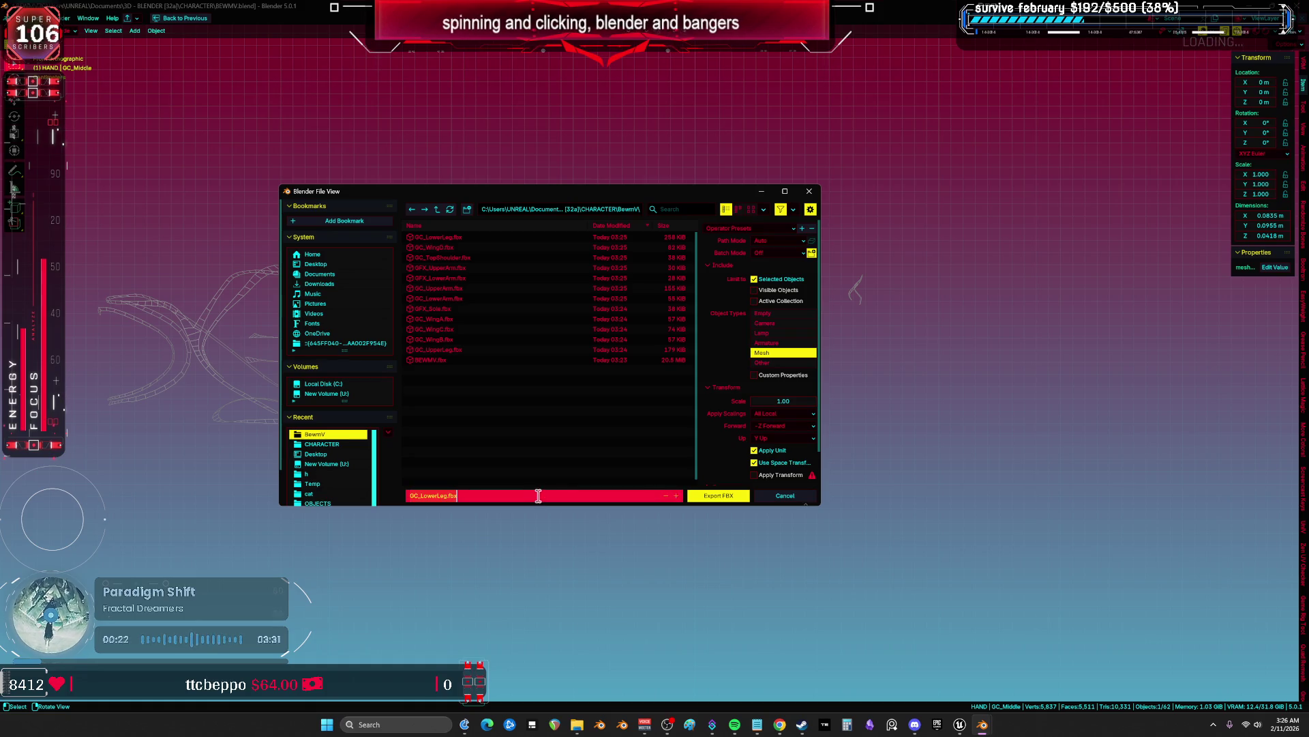
key(BackSpace)
key(BackSpace)
key(BackSpace)
click(713, 497)
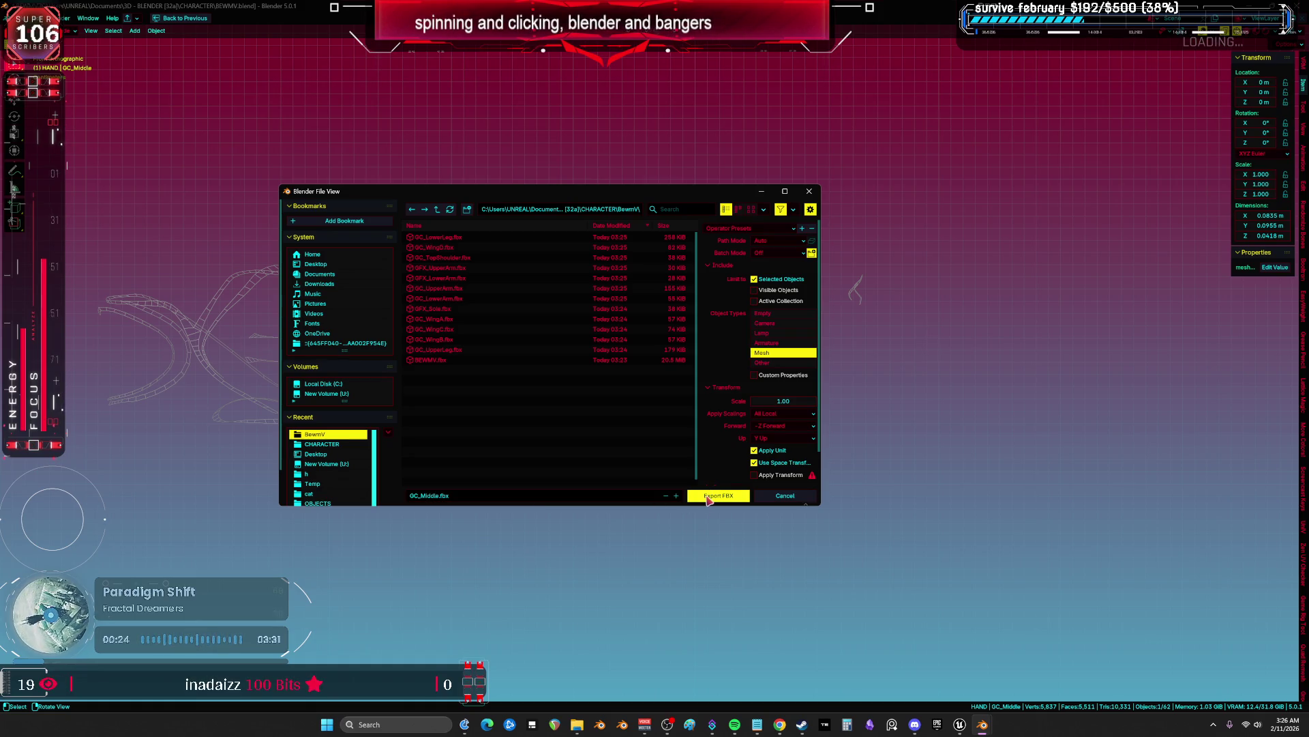
Hide GC_Middle and export the GC_FlapB cup piece as GC_FlapB.fbx
key(h)
click(637, 372)
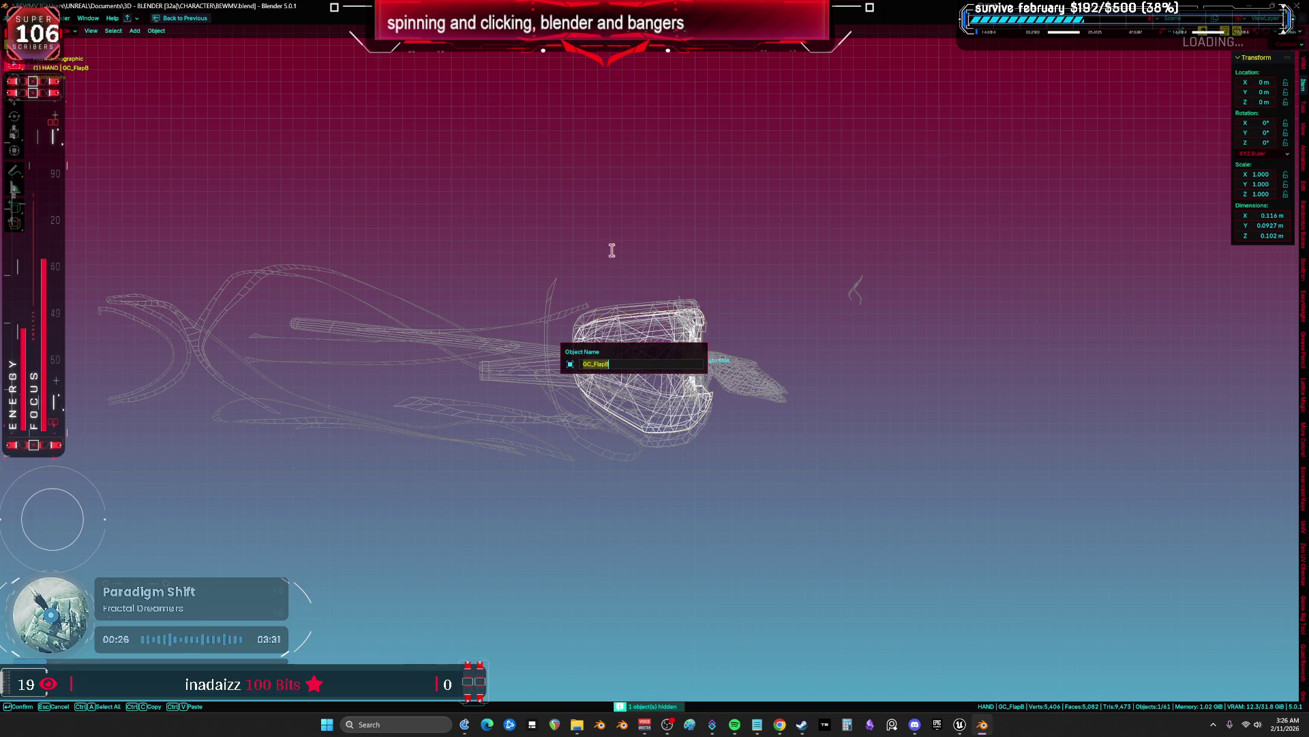
click(23, 18)
mouse_move(89, 182)
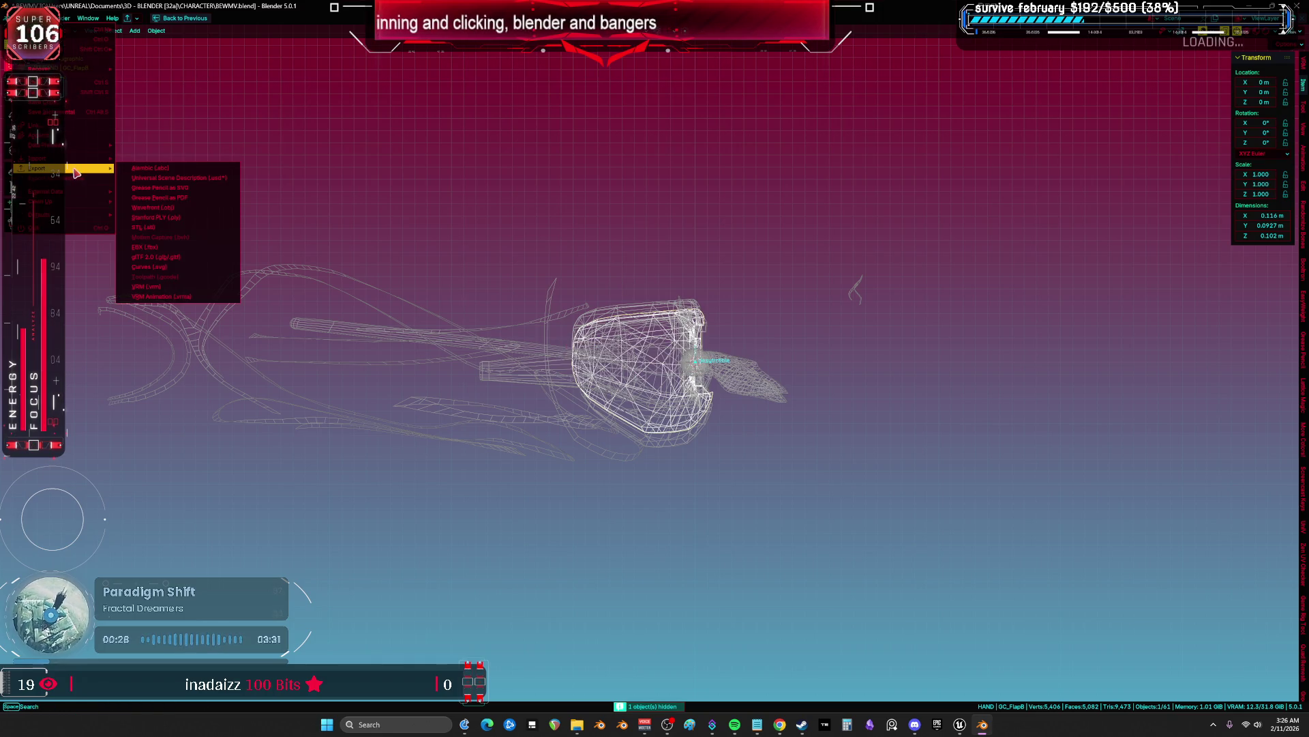
click(157, 247)
click(575, 495)
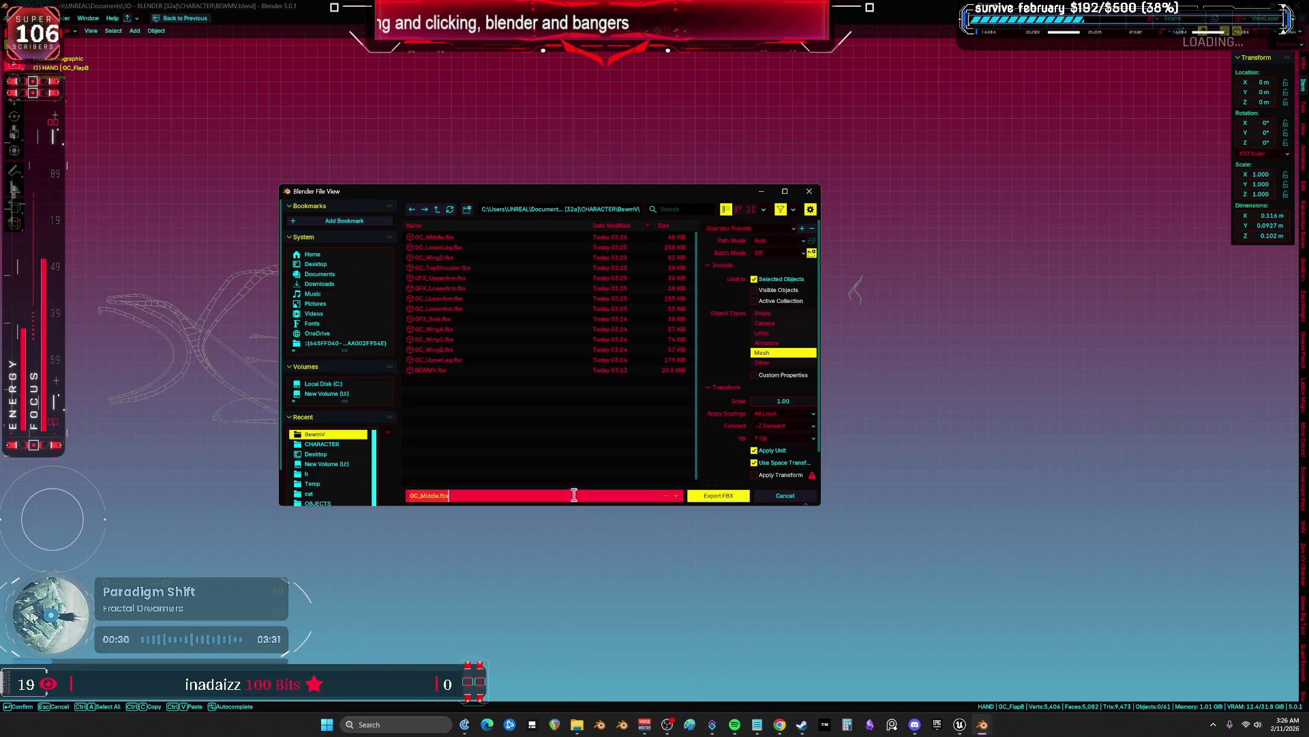
click(708, 496)
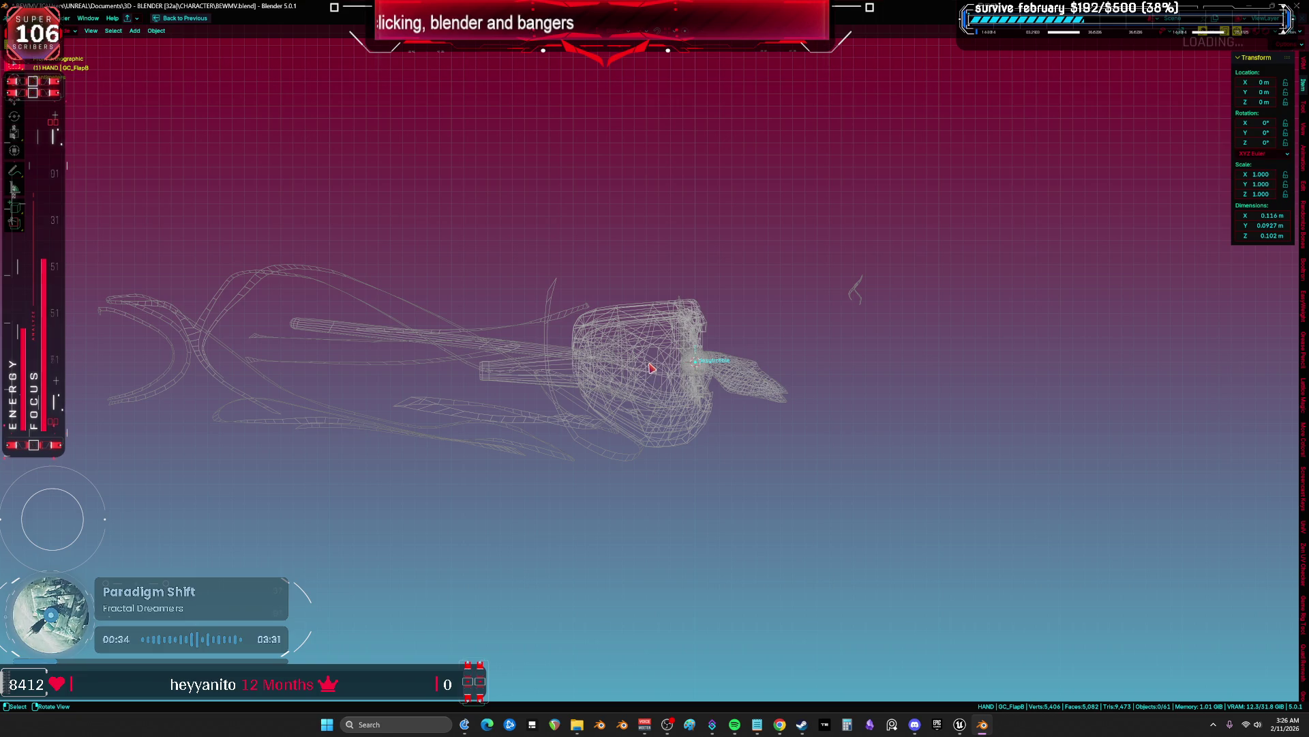
Export GC_FlapC as GC_FlapC.fbx
click(650, 368)
key(F2)
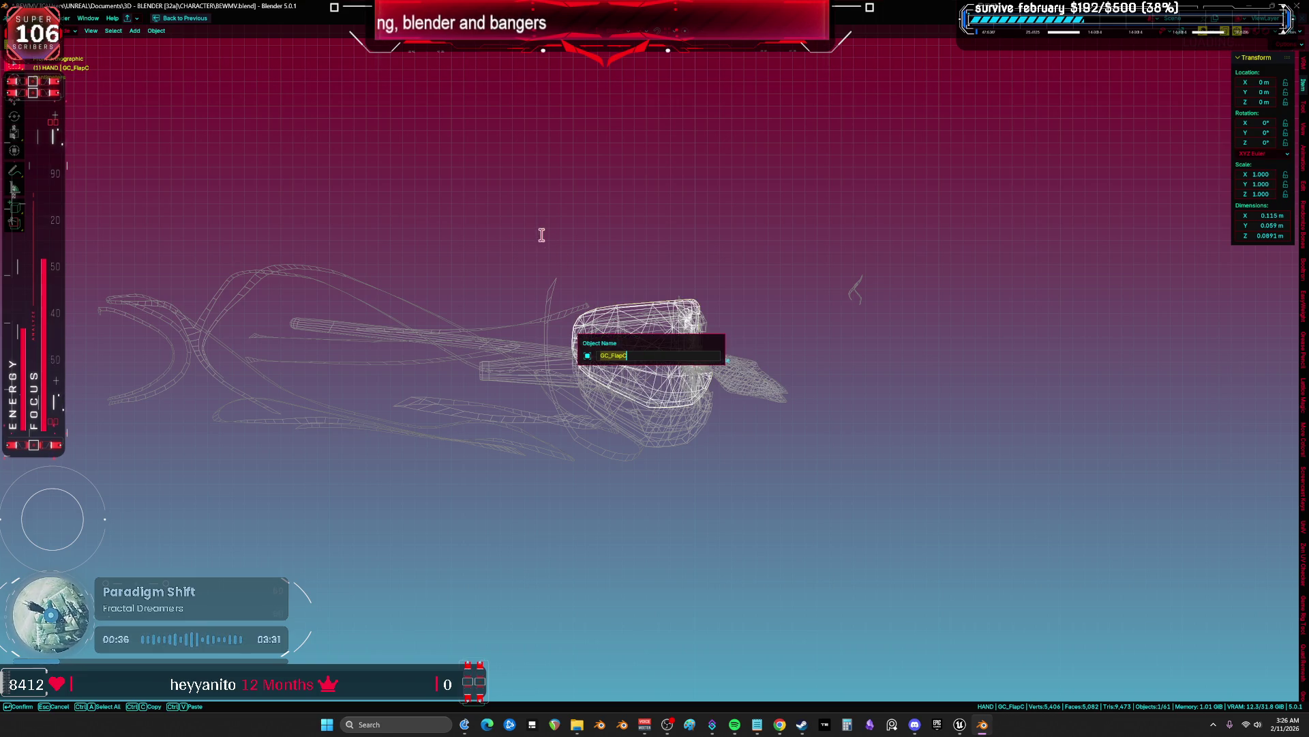
key(Return)
click(14, 18)
mouse_move(68, 170)
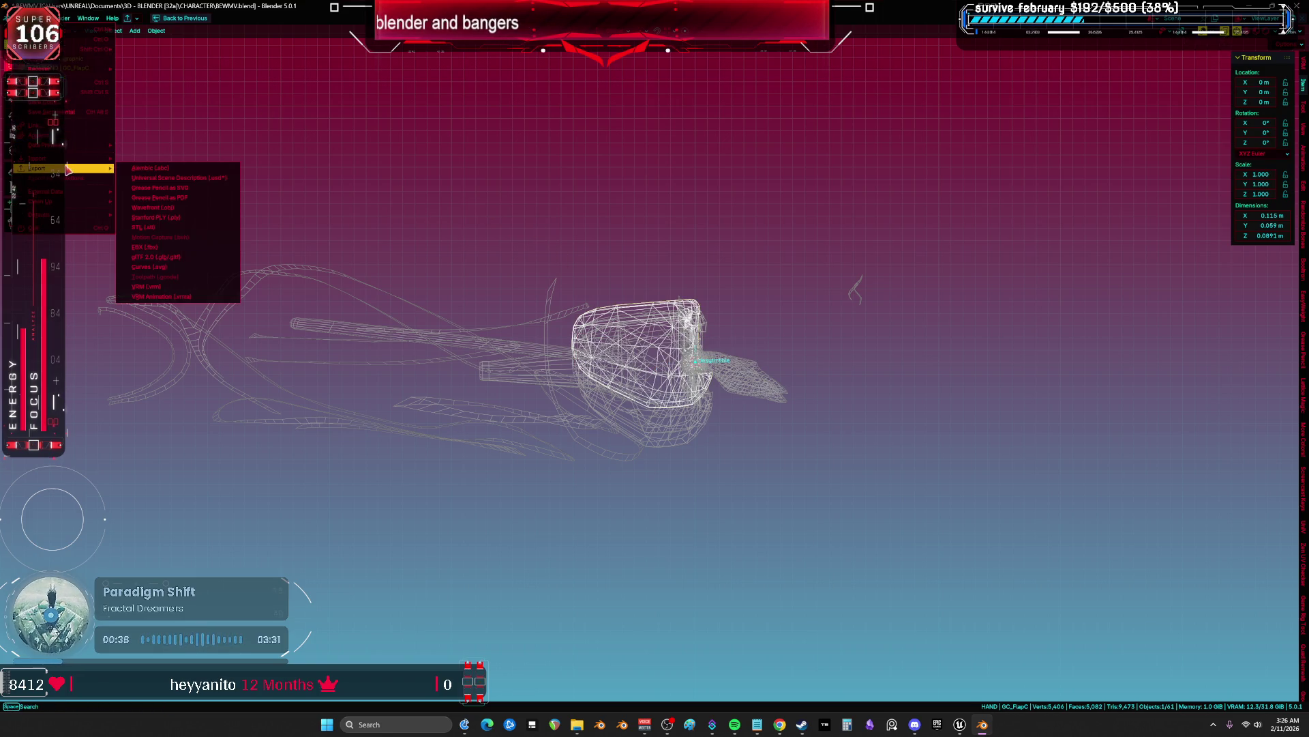
click(170, 261)
click(513, 496)
click(712, 496)
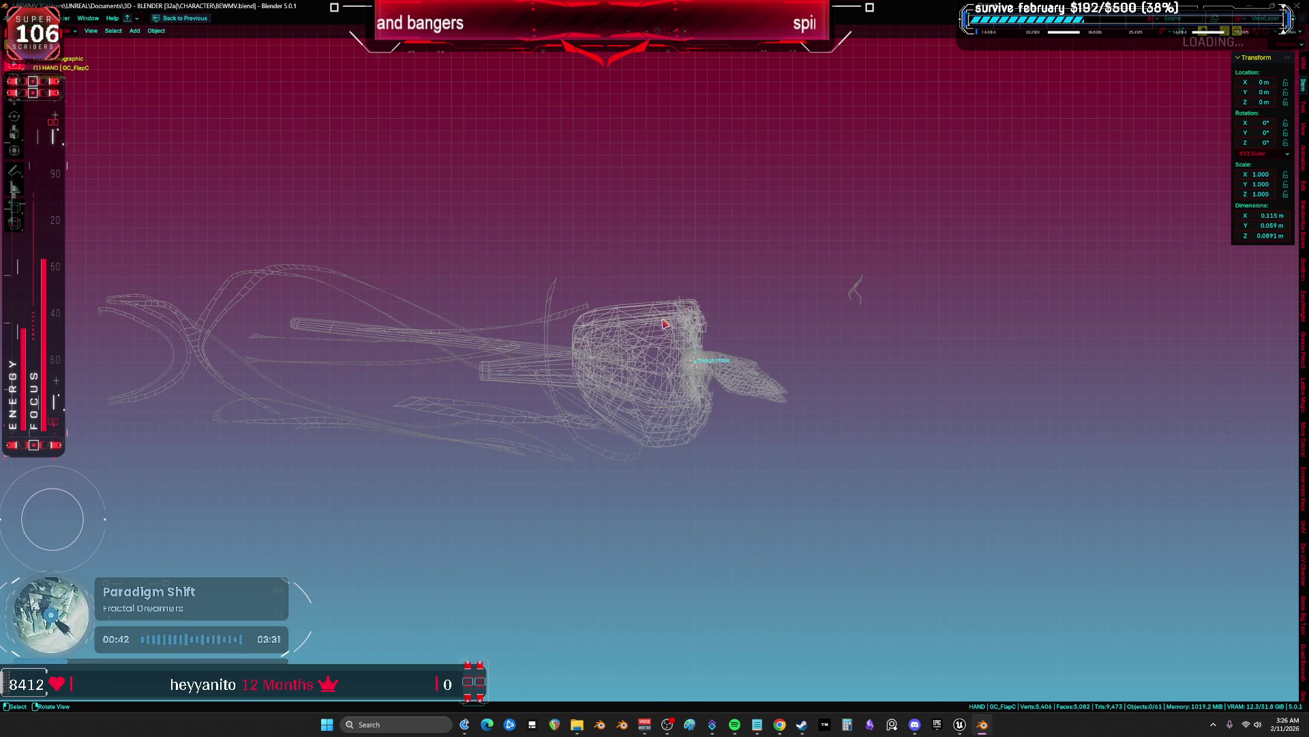
Hide GC_FlapC, select GC_FlapA and copy its name
click(663, 321)
click(666, 316)
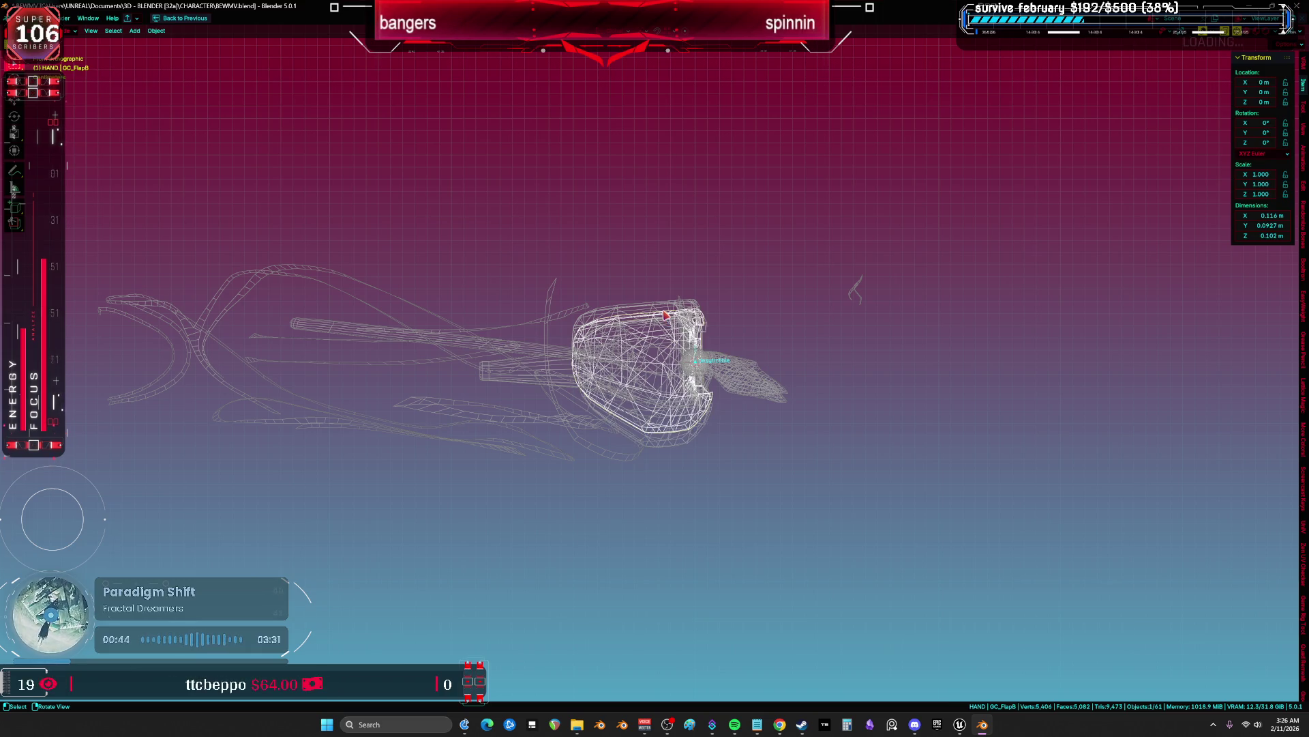
click(663, 306)
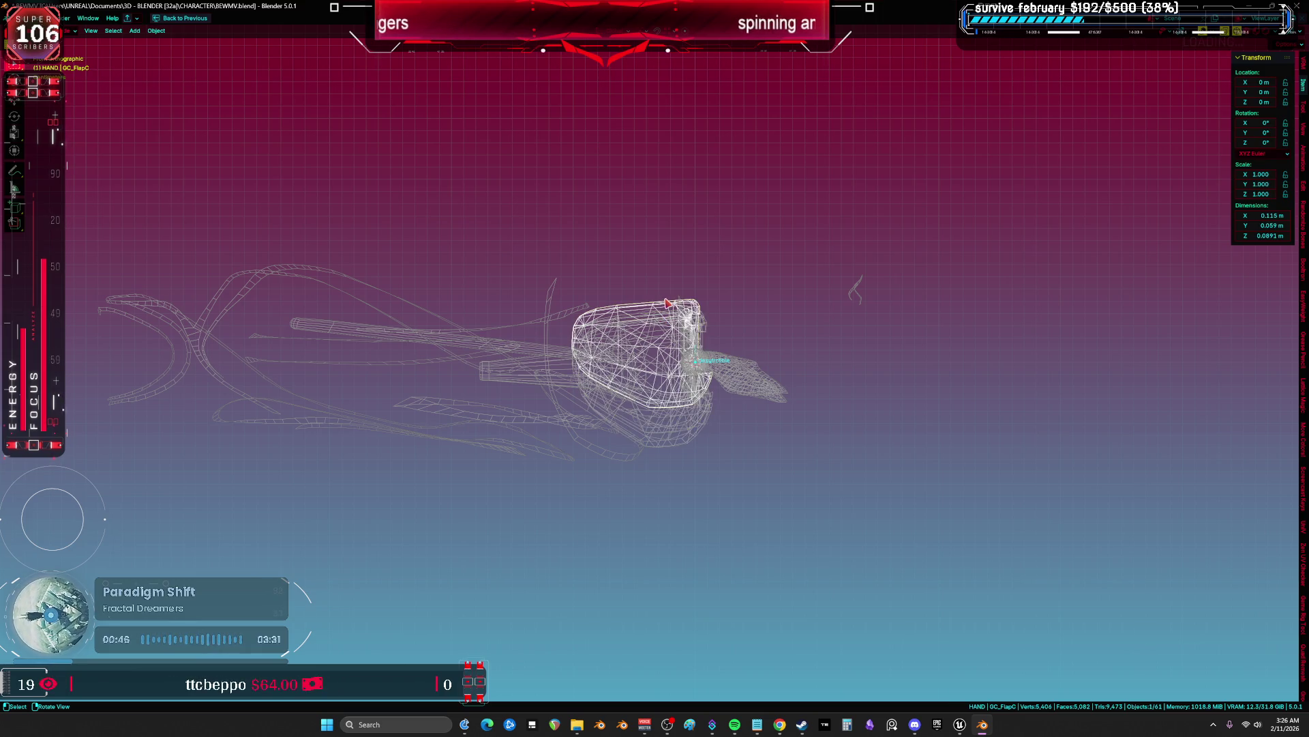
key(h)
click(666, 312)
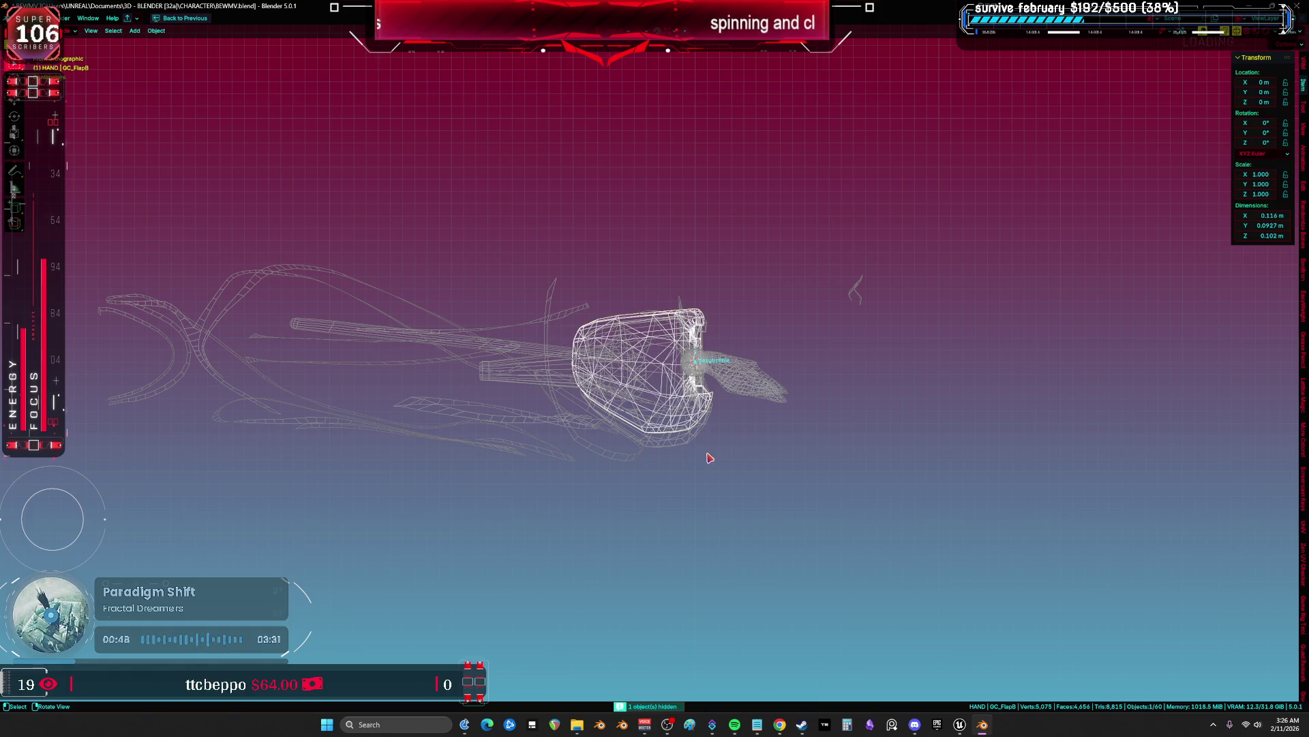
click(699, 433)
key(F2)
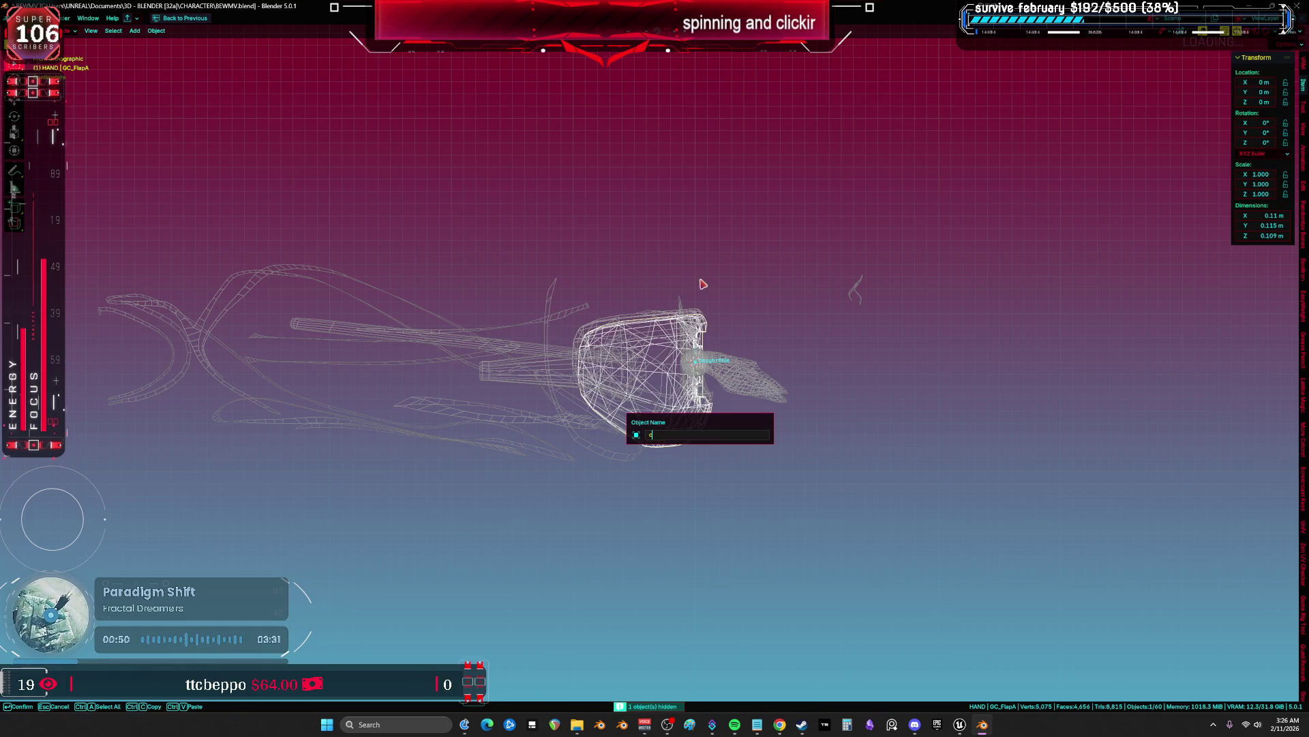
key(Return)
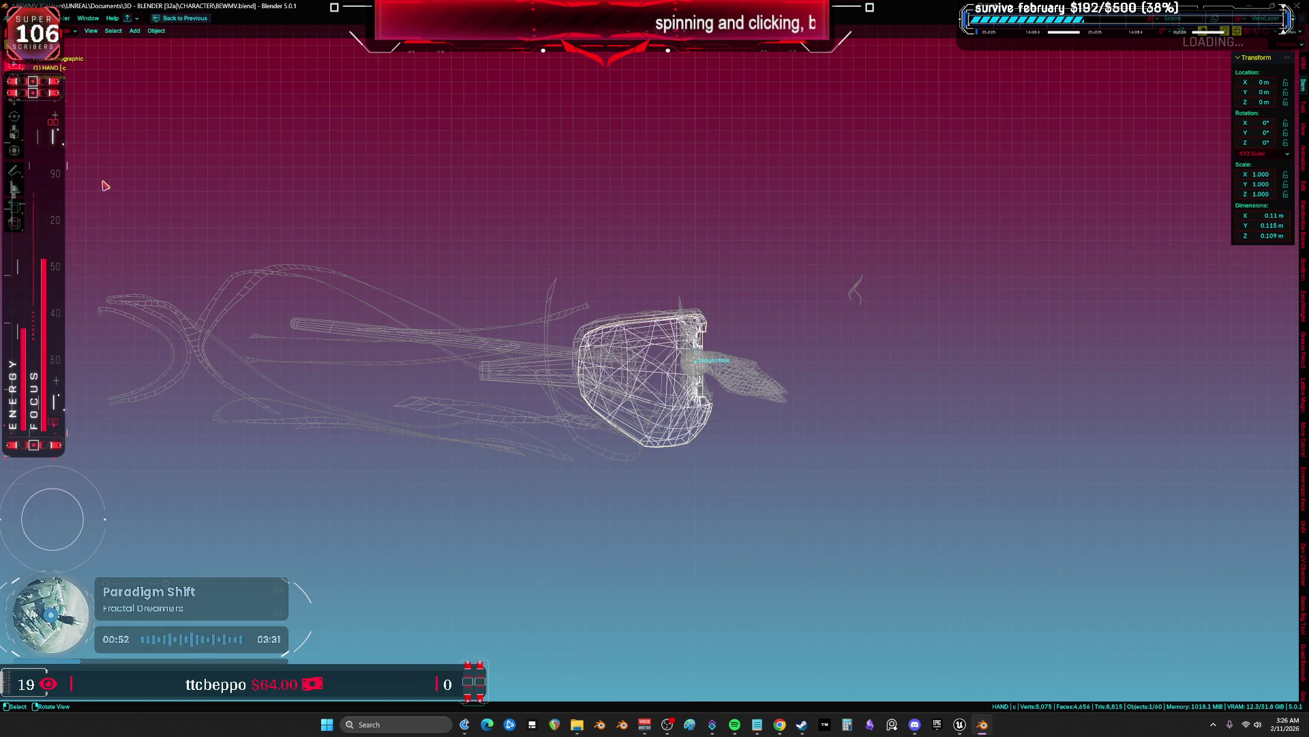
Export GC_FlapA as GC_FlapA.fbx
click(17, 17)
mouse_move(88, 178)
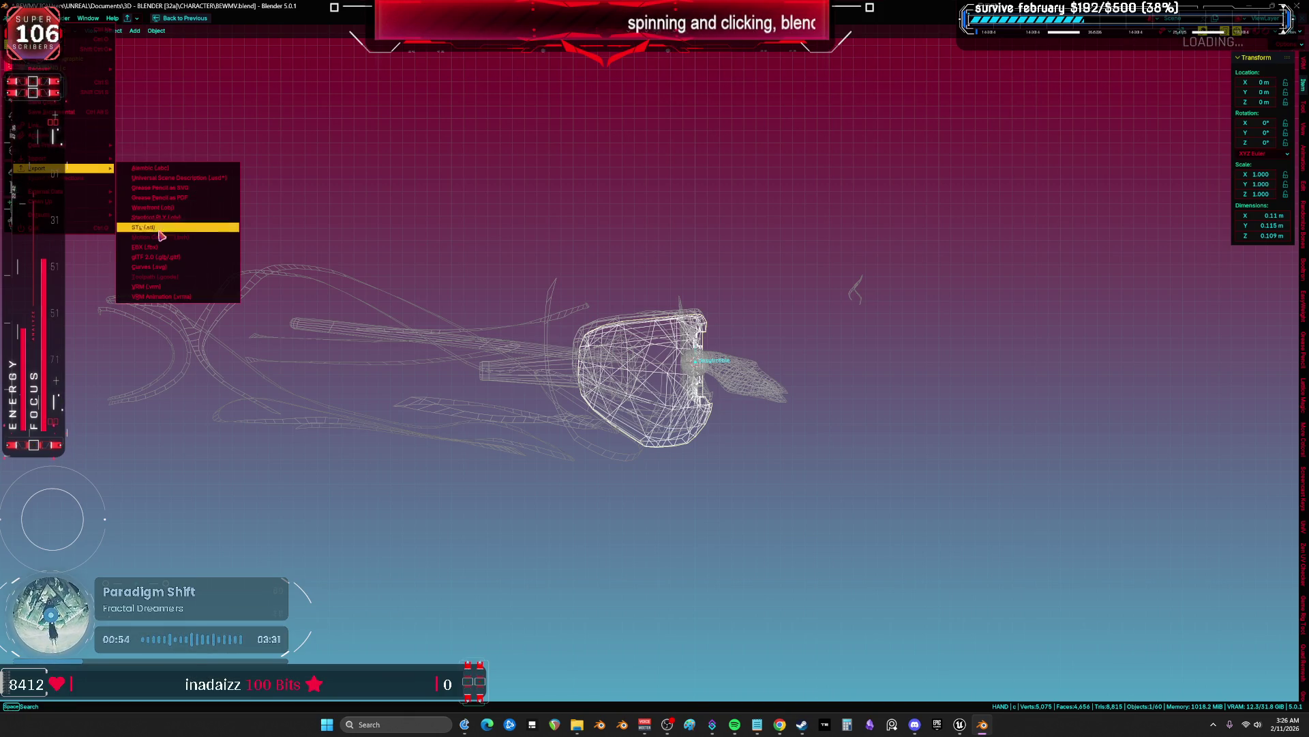
click(177, 253)
click(487, 497)
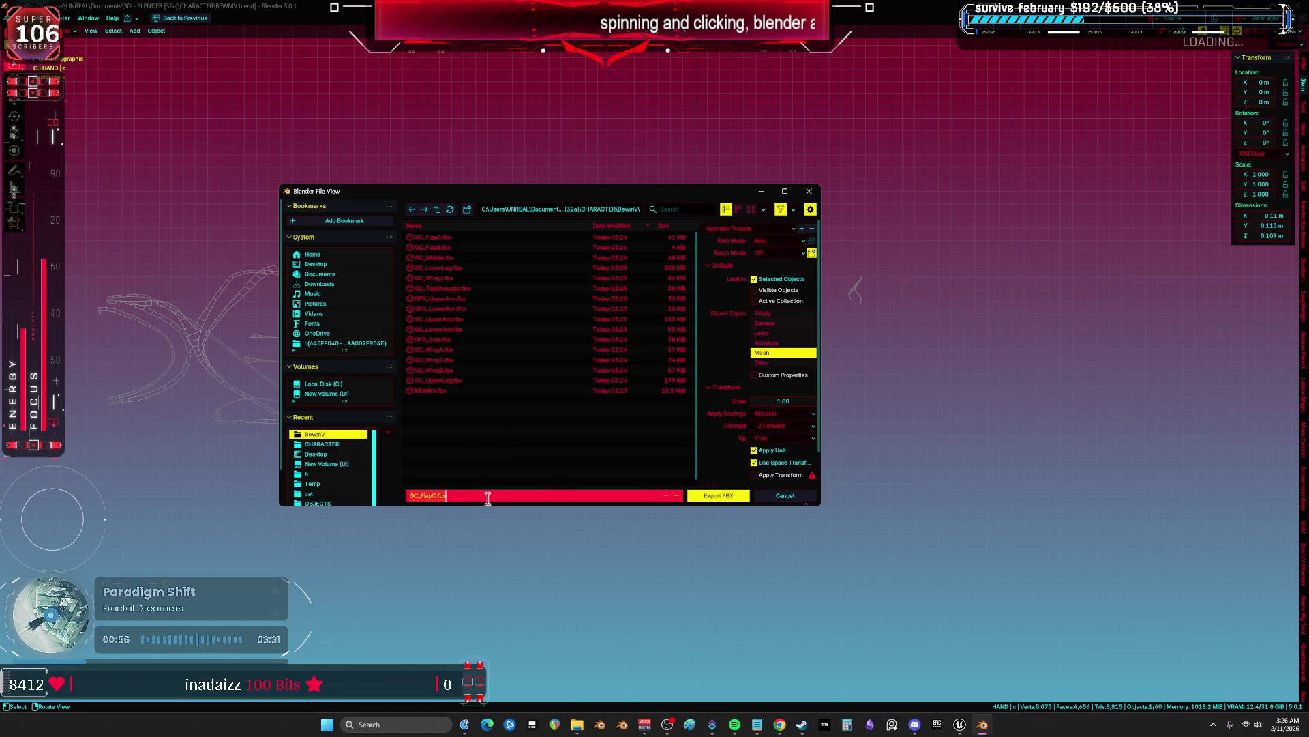
click(716, 491)
Hide the exported flap pieces, select the GFX_Ankle rings and bring up their name
key(h)
click(617, 329)
key(h)
click(692, 336)
key(F2)
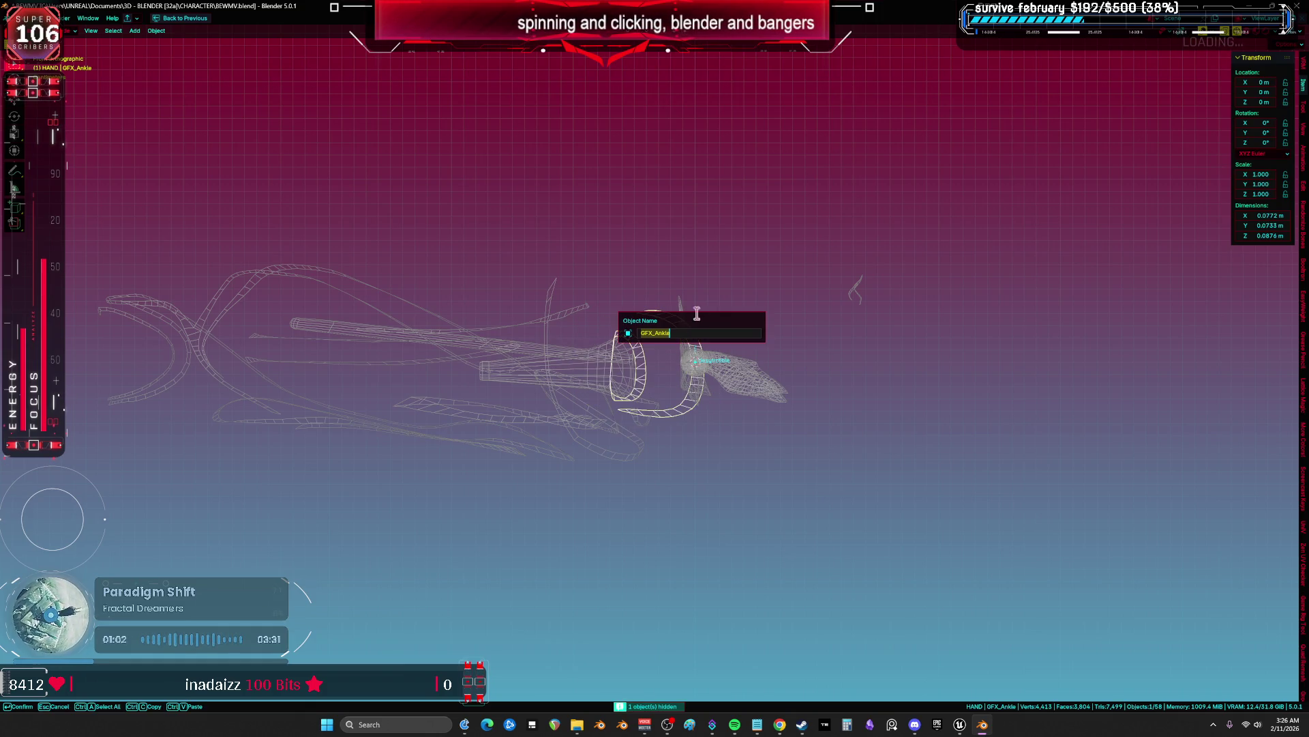
Export GFX_Ankle as GFX_Ankle.fbx, then hide the ankle rings
key(Escape)
click(17, 18)
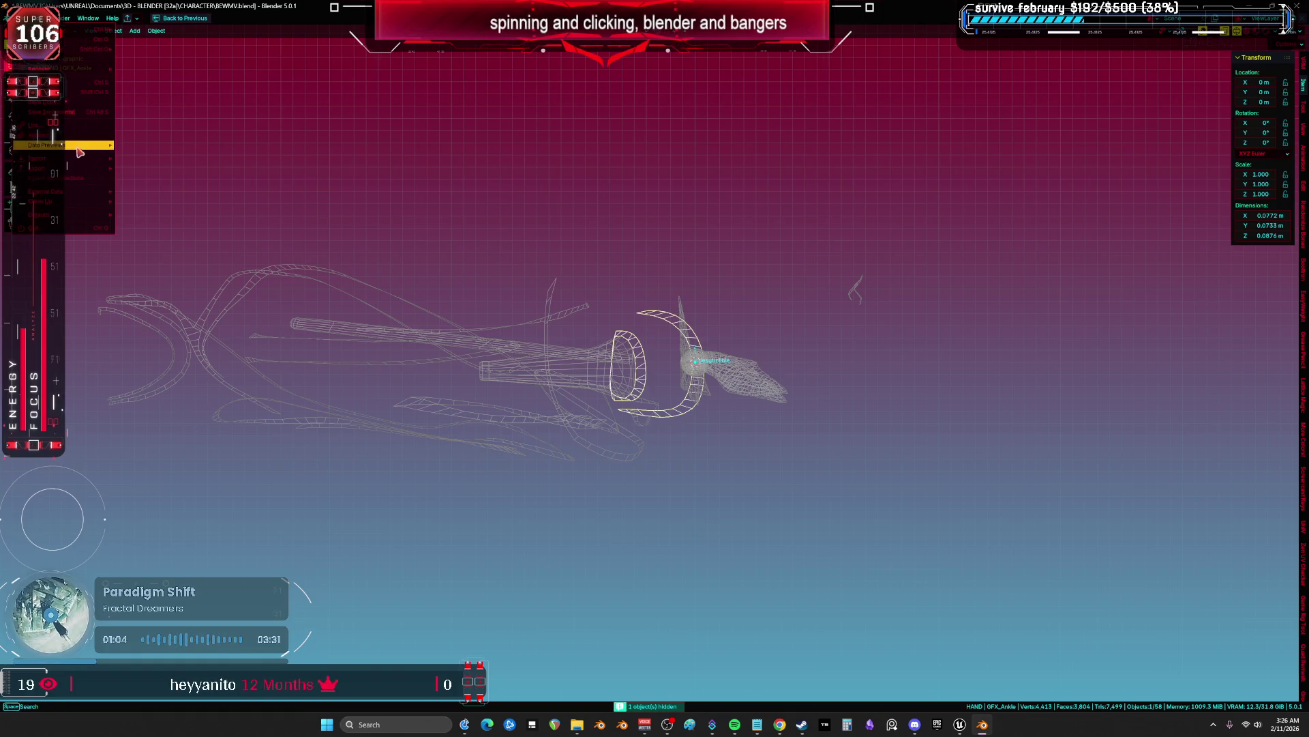
mouse_move(86, 169)
click(196, 244)
click(502, 496)
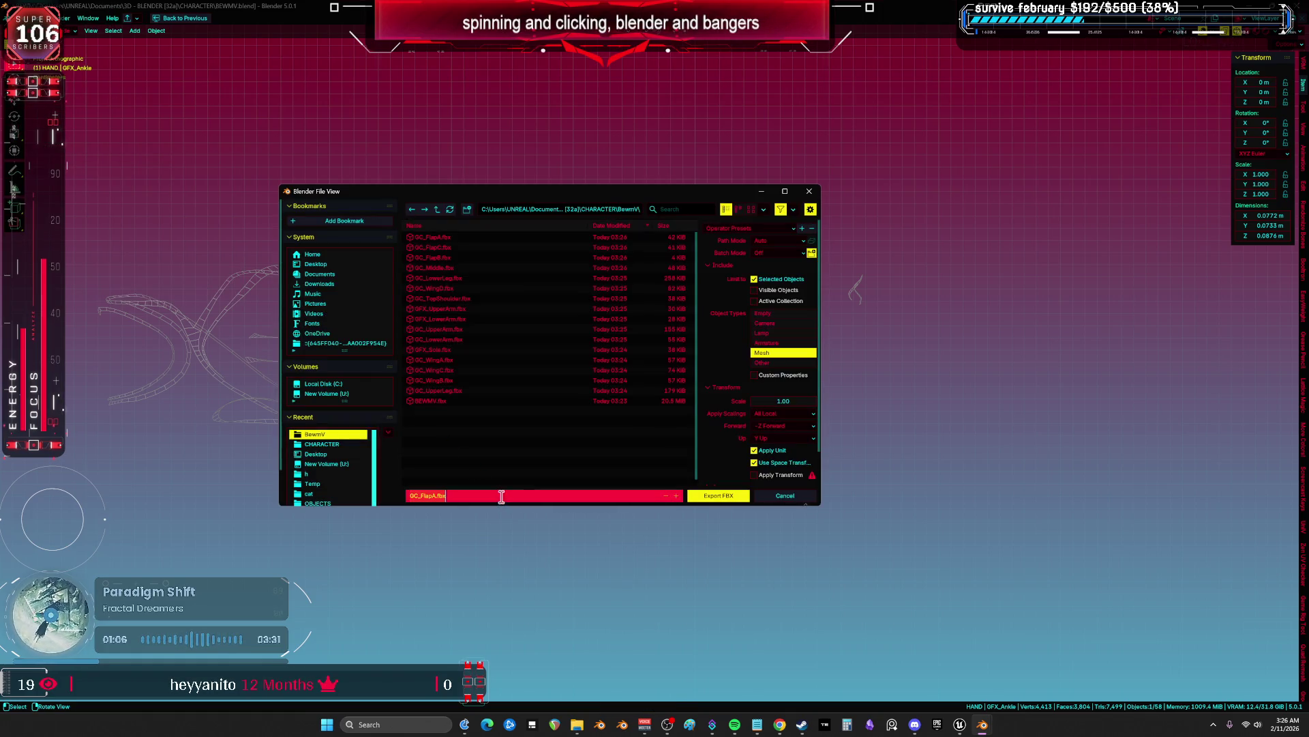
click(726, 496)
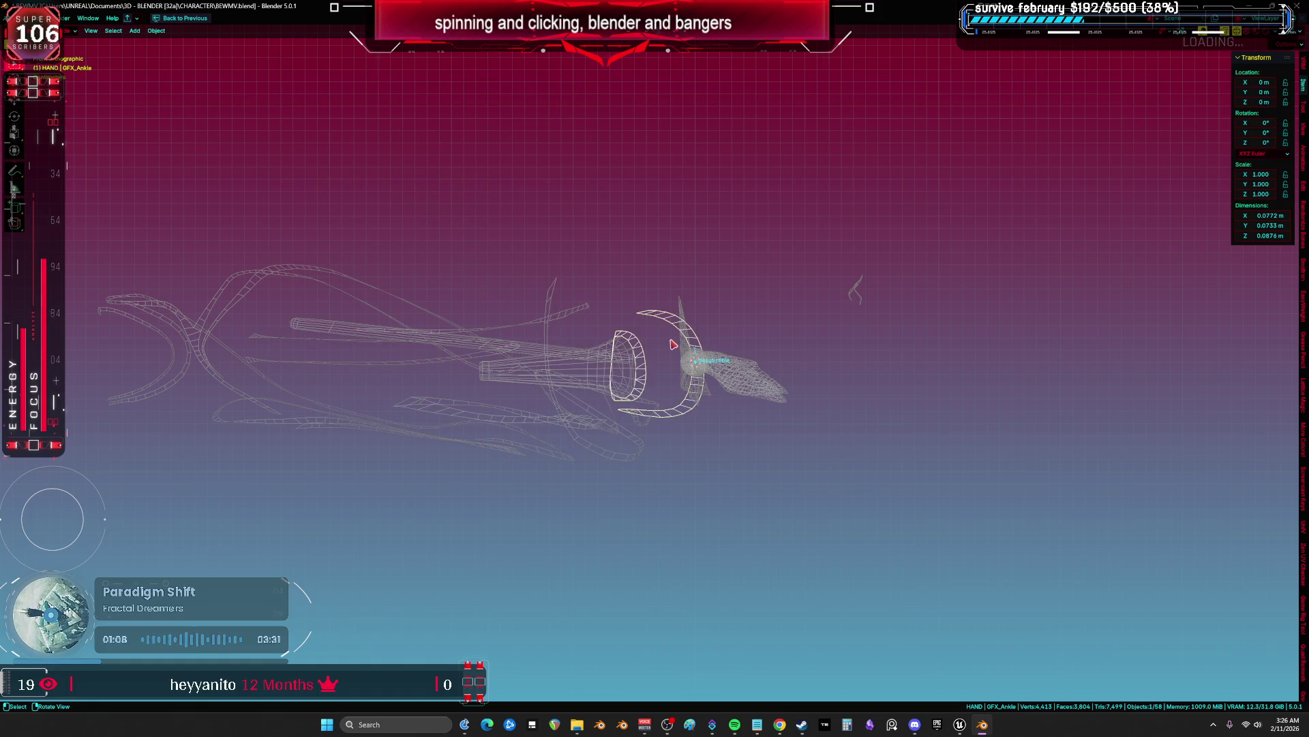
key(h)
Select GC_Forward and export it to FBX under its own name
click(738, 377)
key(F2)
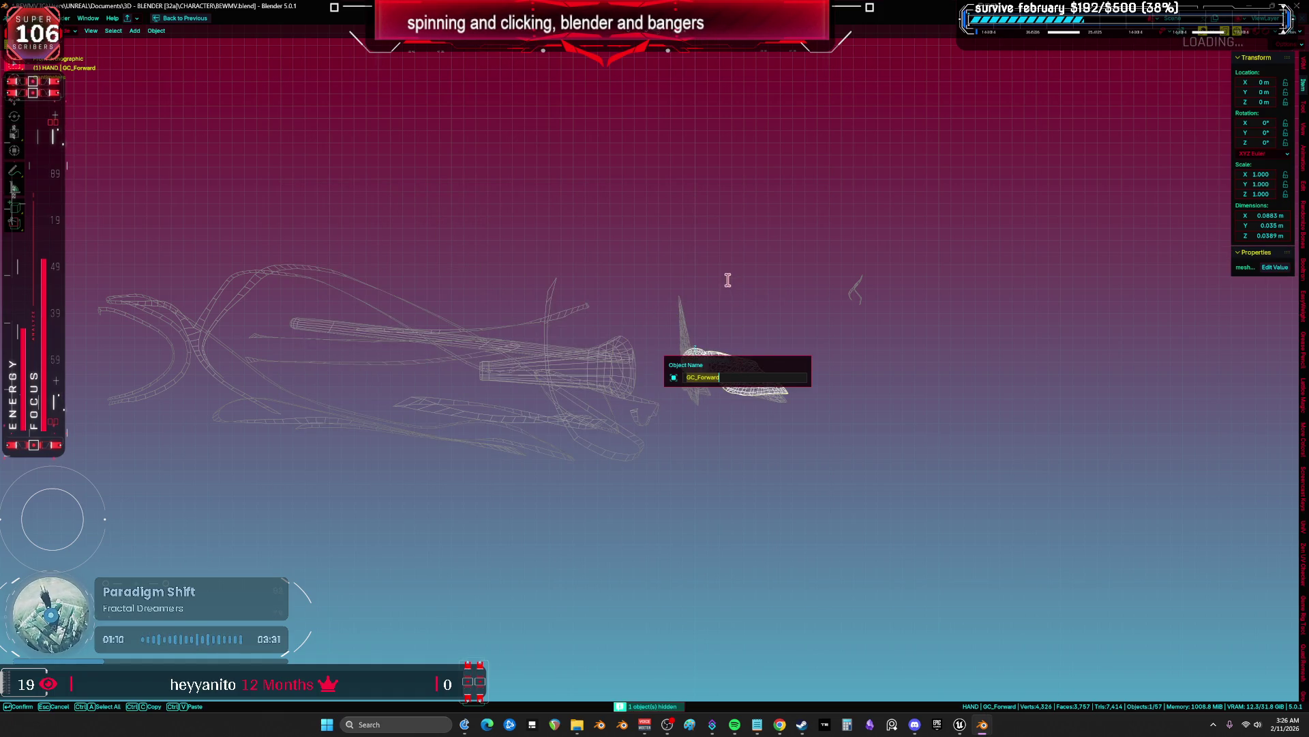
key(Return)
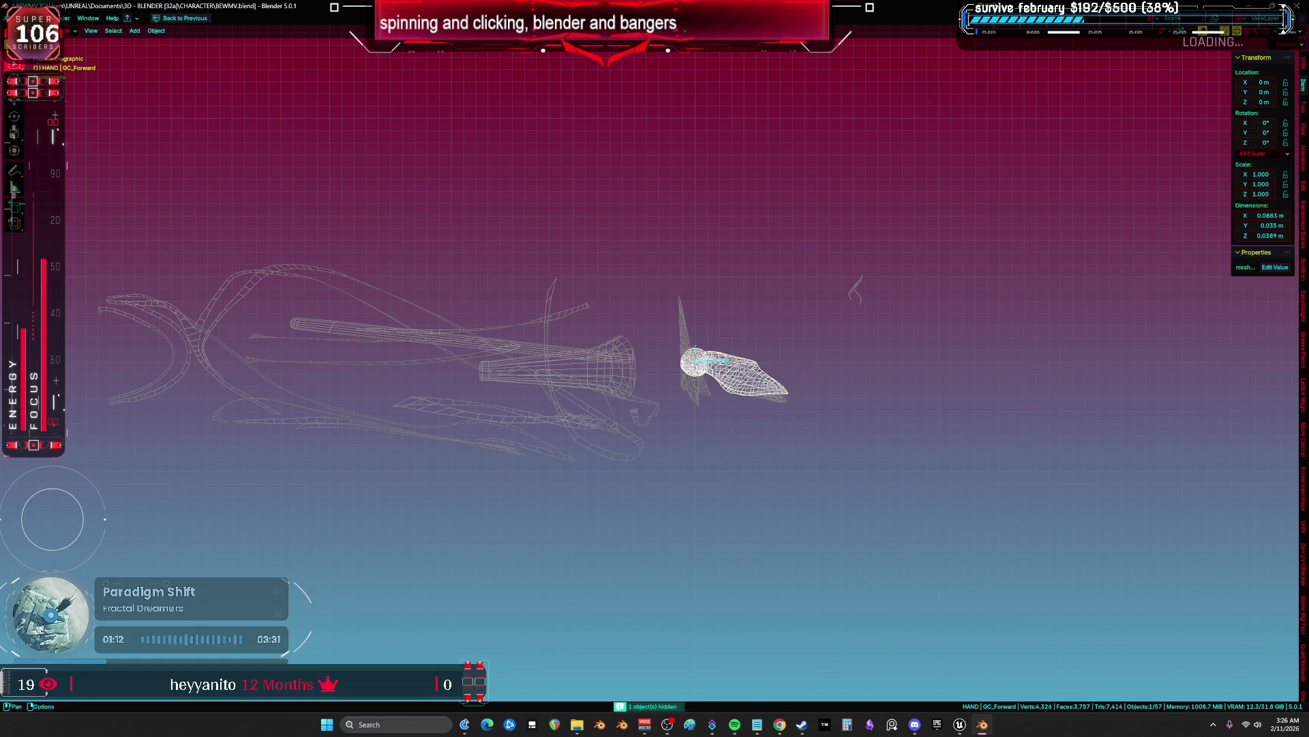
click(10, 19)
mouse_move(103, 148)
click(207, 249)
click(503, 496)
key(Return)
click(528, 493)
click(708, 498)
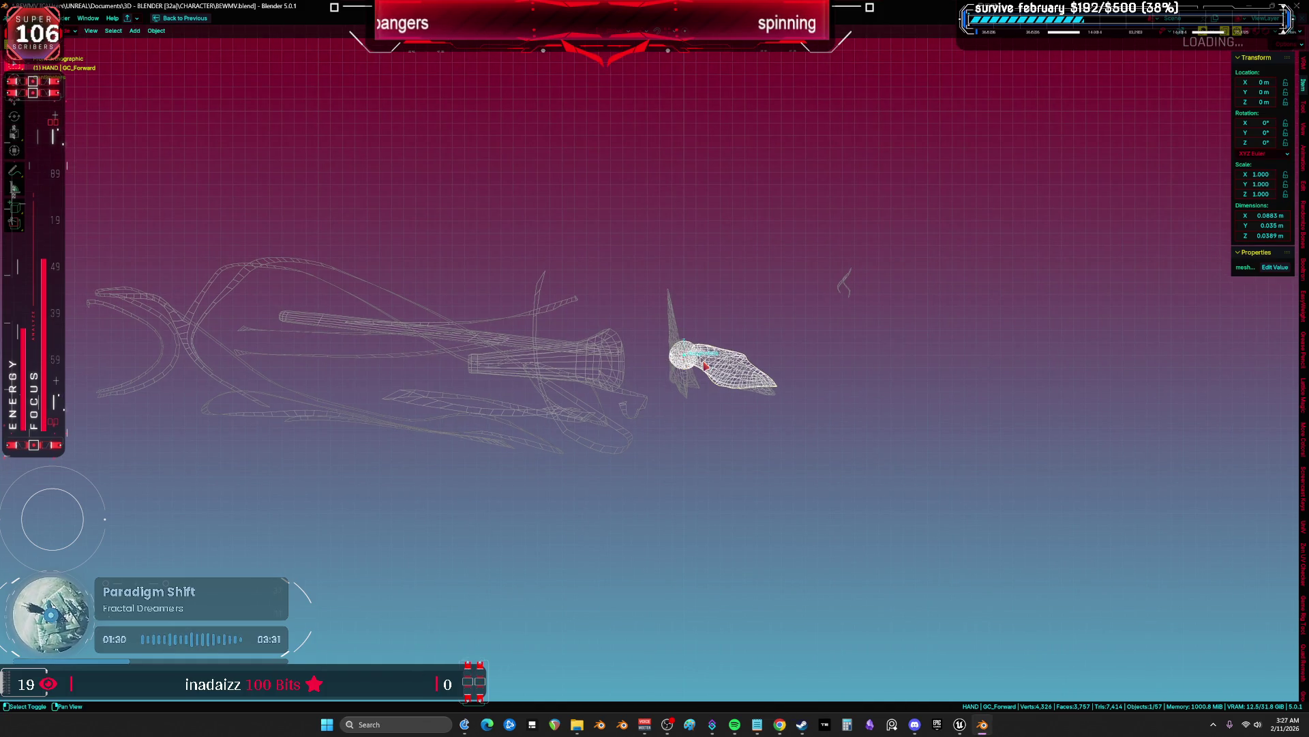
Re-export GC_Forward with the file name corrected to GC_Forward.fbx
key(F2)
key(Return)
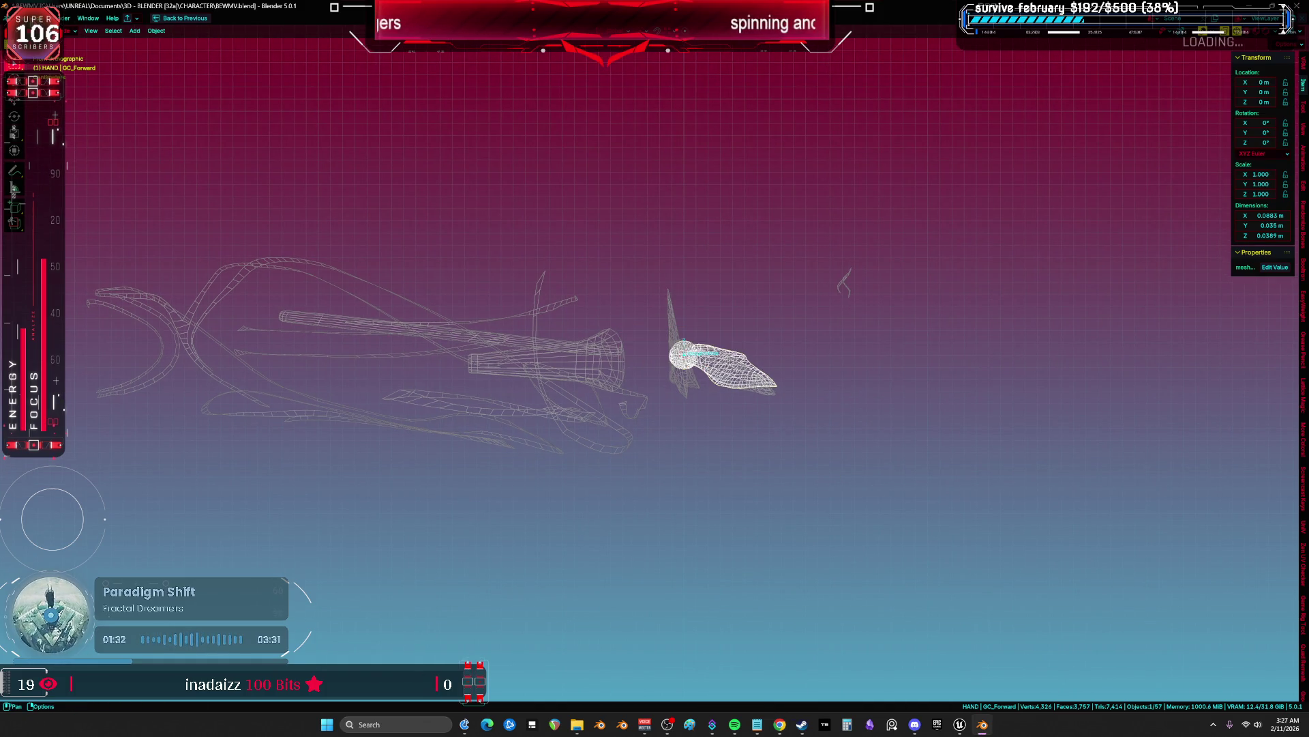
click(21, 19)
mouse_move(69, 162)
click(196, 250)
click(474, 496)
key(Return)
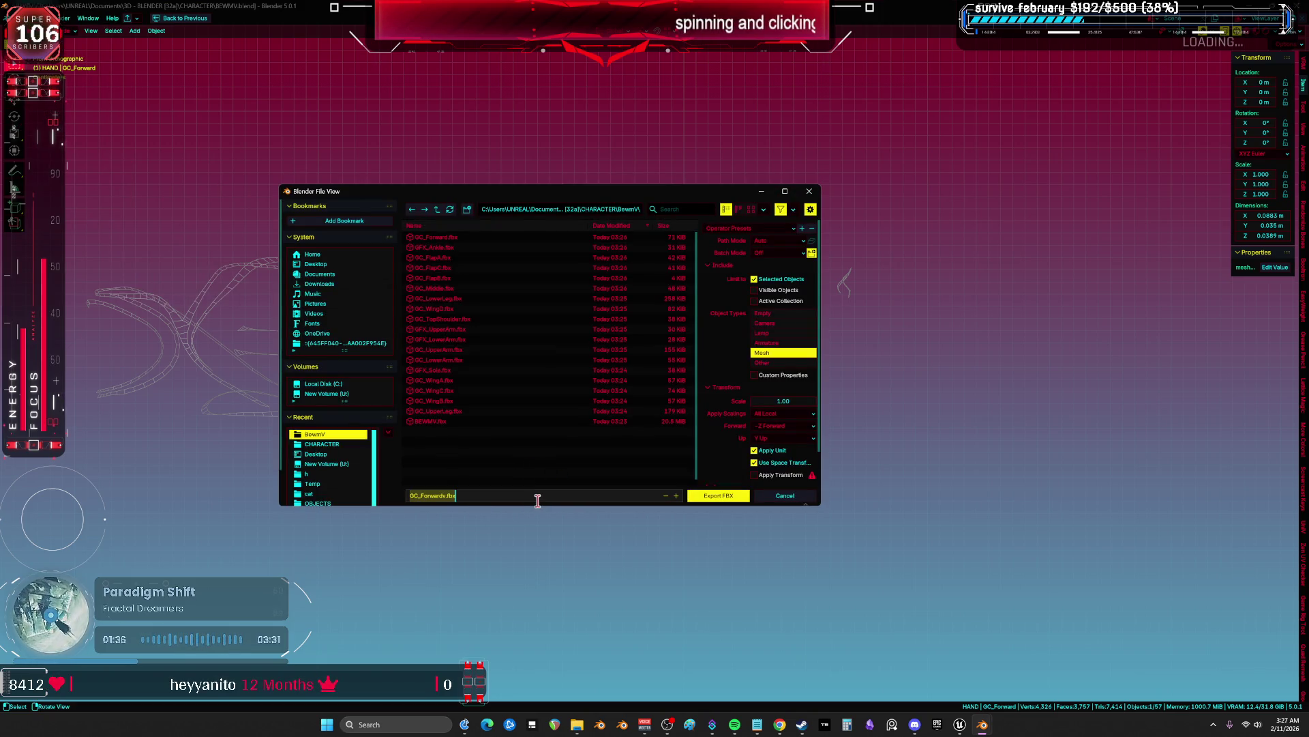
key(Return)
click(729, 498)
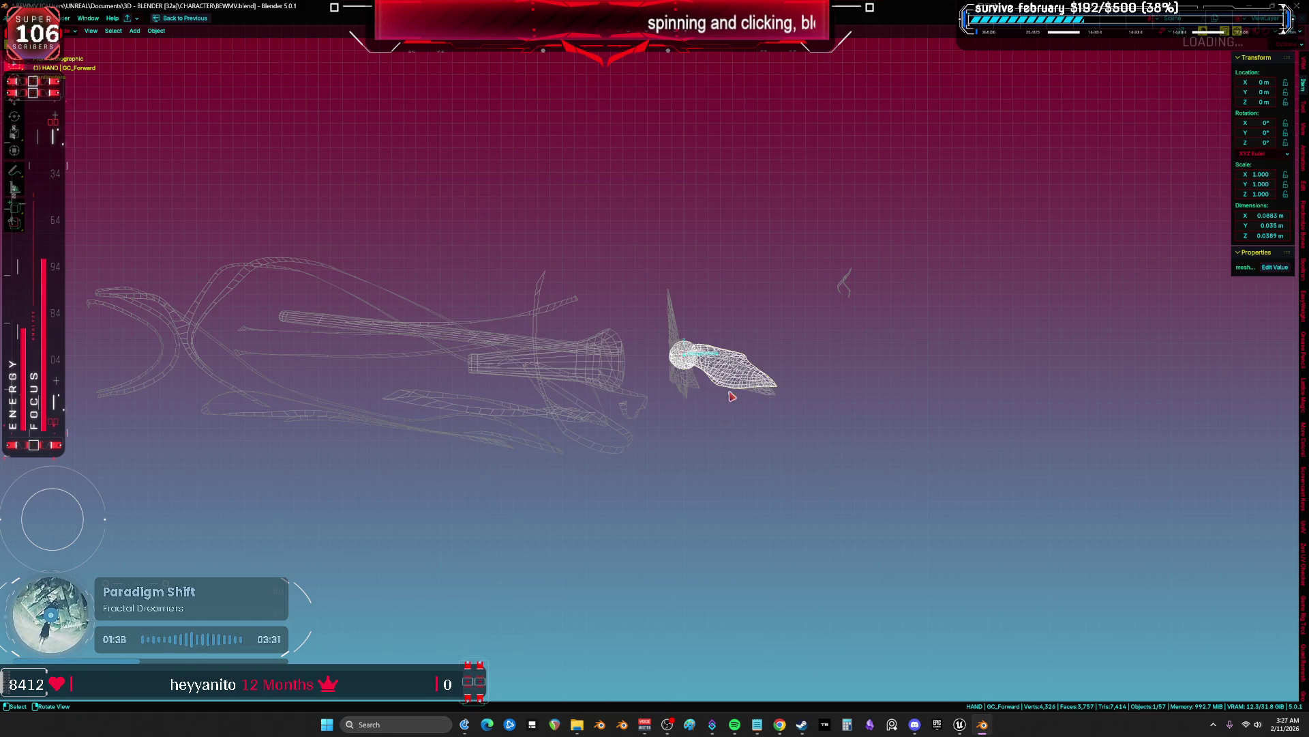
Hide GC_Forward, export GC_Backward as its own FBX, and hide it
key(h)
click(748, 378)
key(F2)
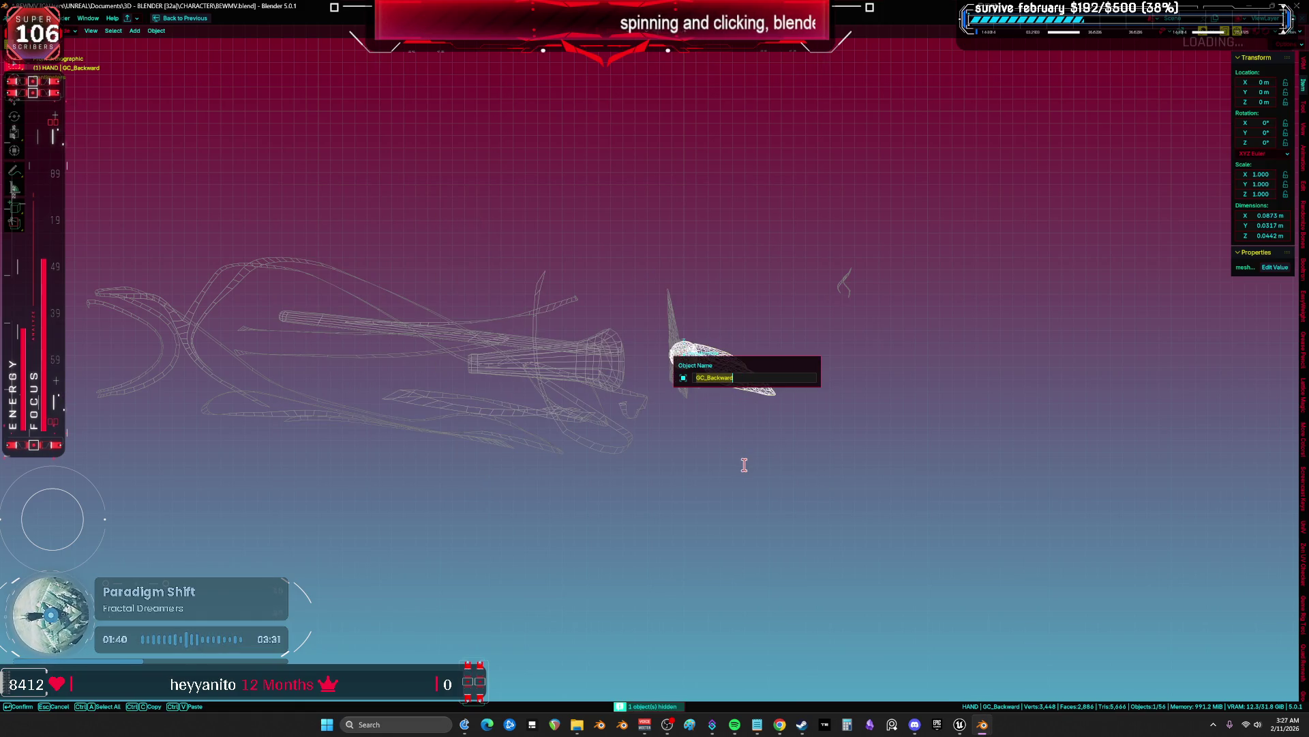
key(Return)
click(17, 19)
mouse_move(41, 168)
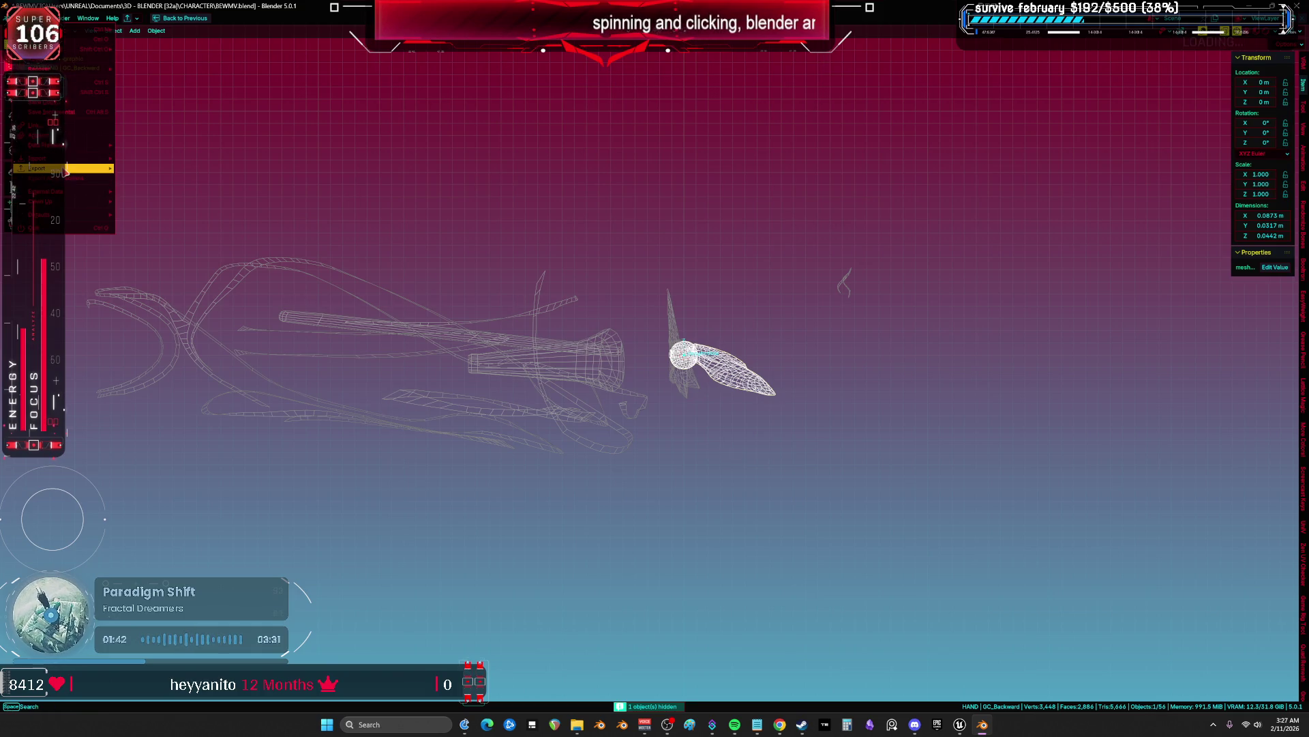
click(179, 247)
click(455, 496)
click(725, 495)
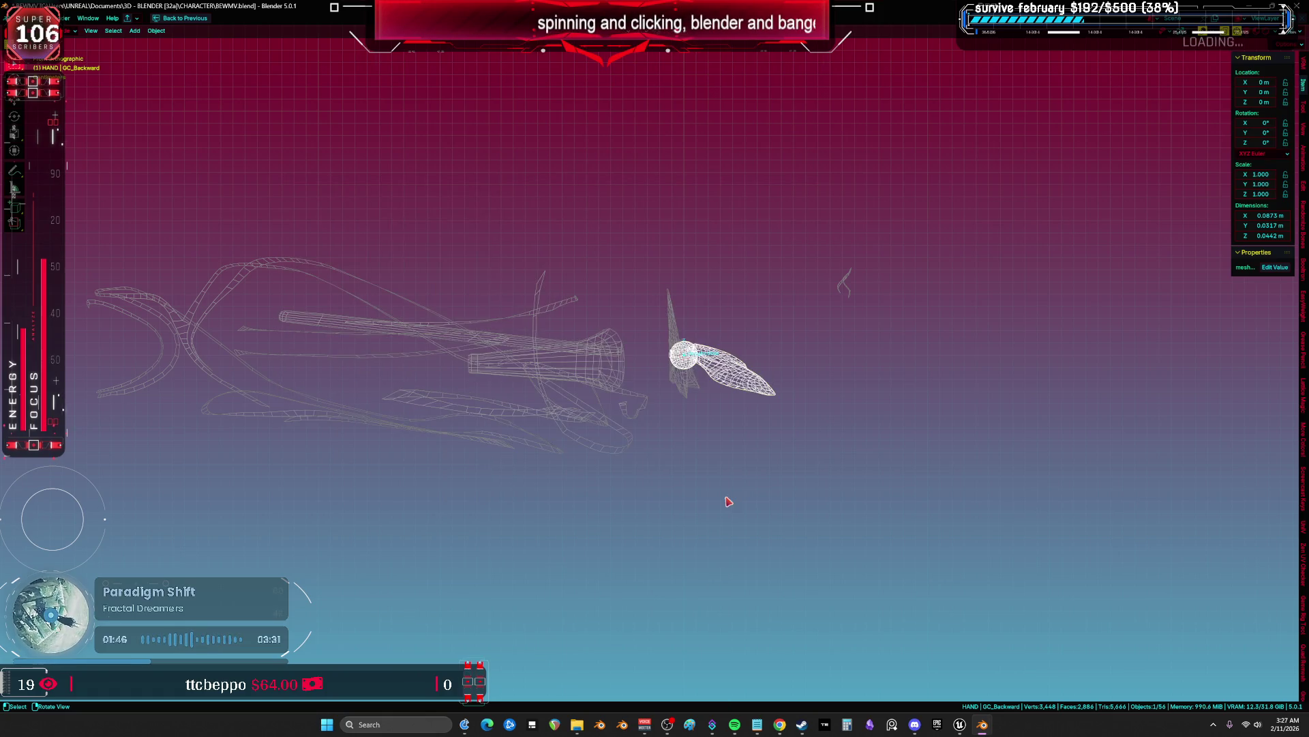
key(h)
Export GC_Engine as GC_Engine.fbx and hide it
click(682, 321)
key(F2)
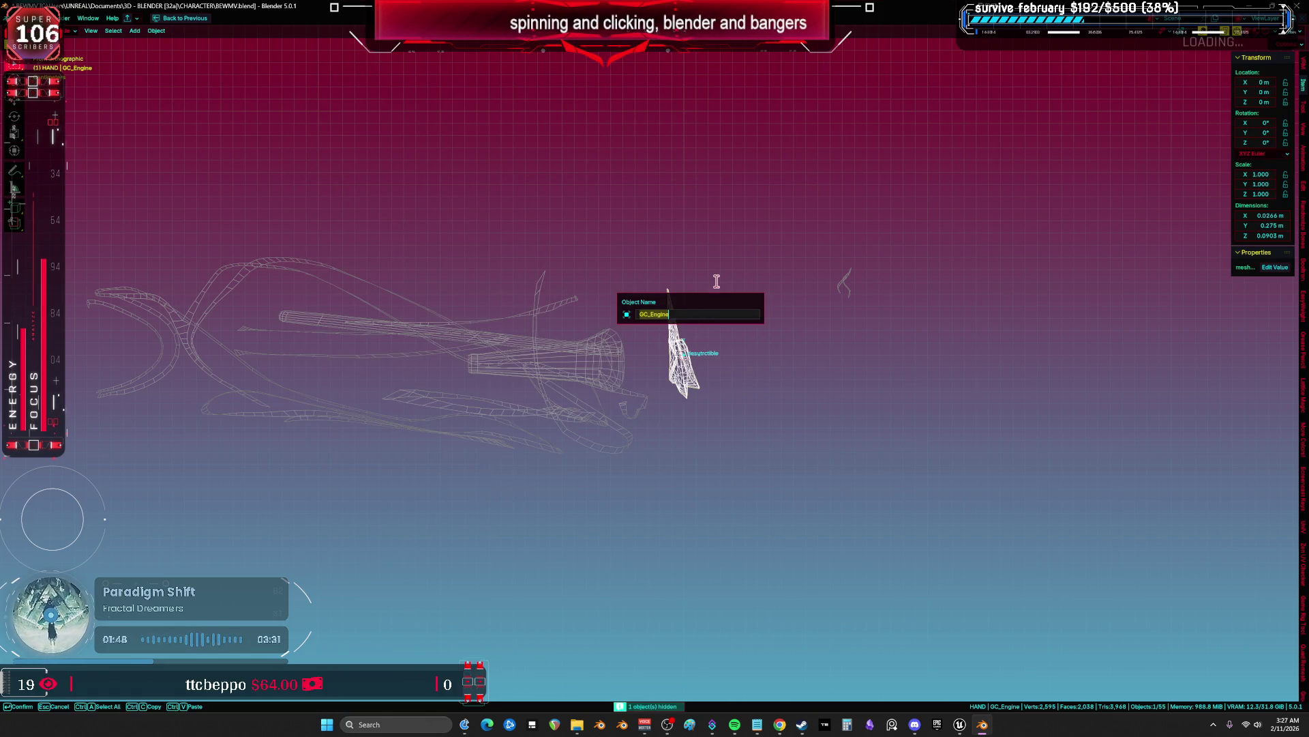
key(Return)
click(19, 17)
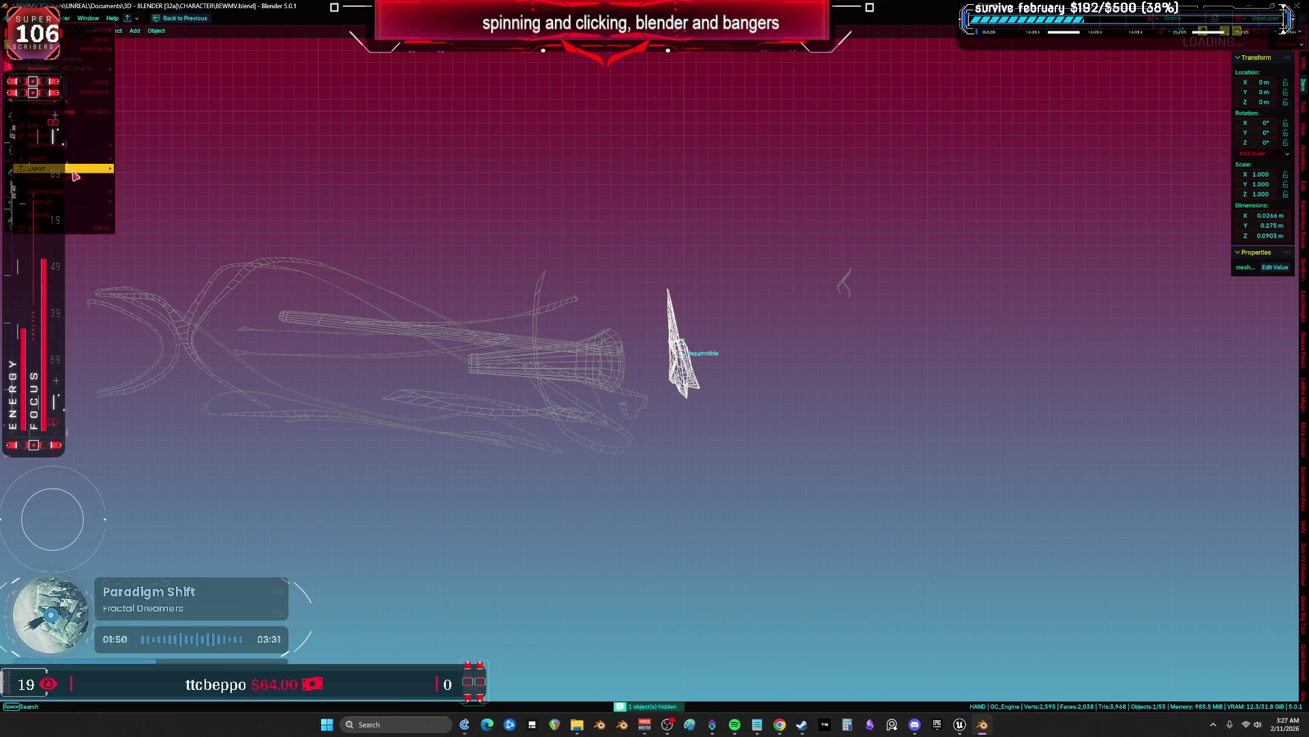
mouse_move(75, 175)
click(176, 259)
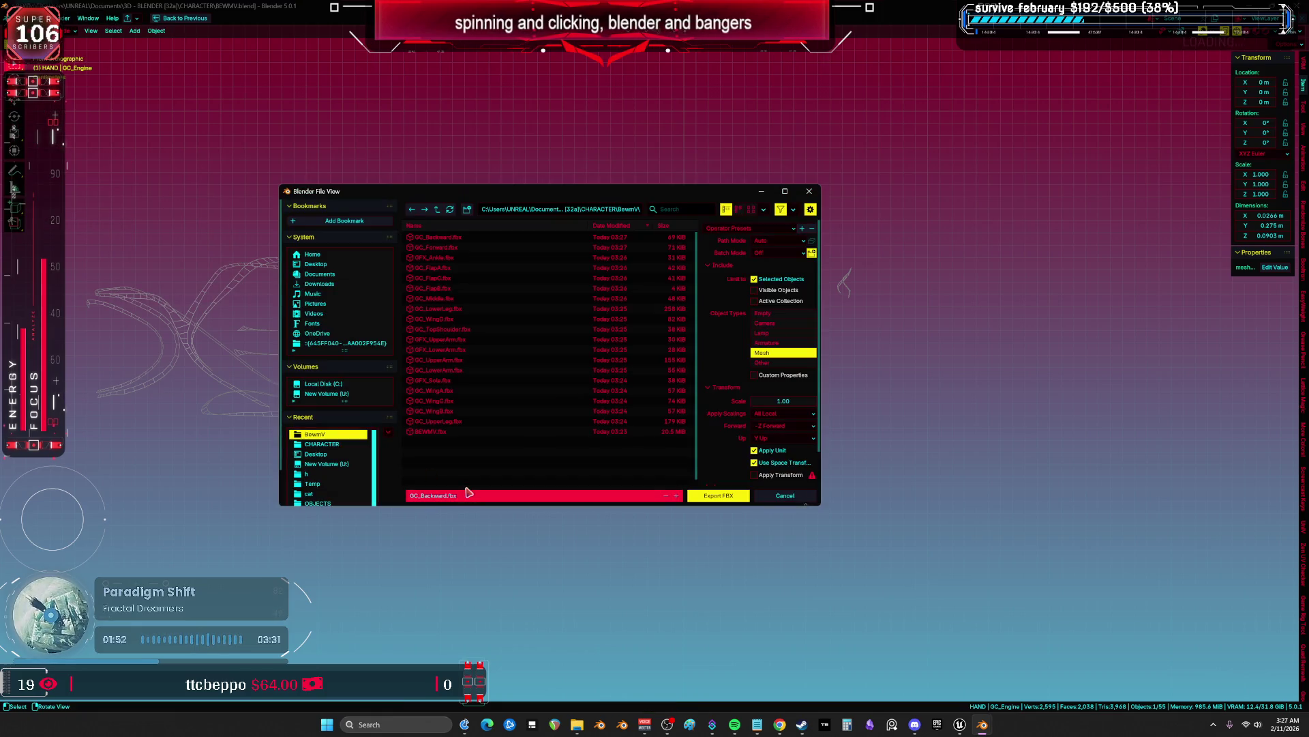
text(GC_Engine)
key(Return)
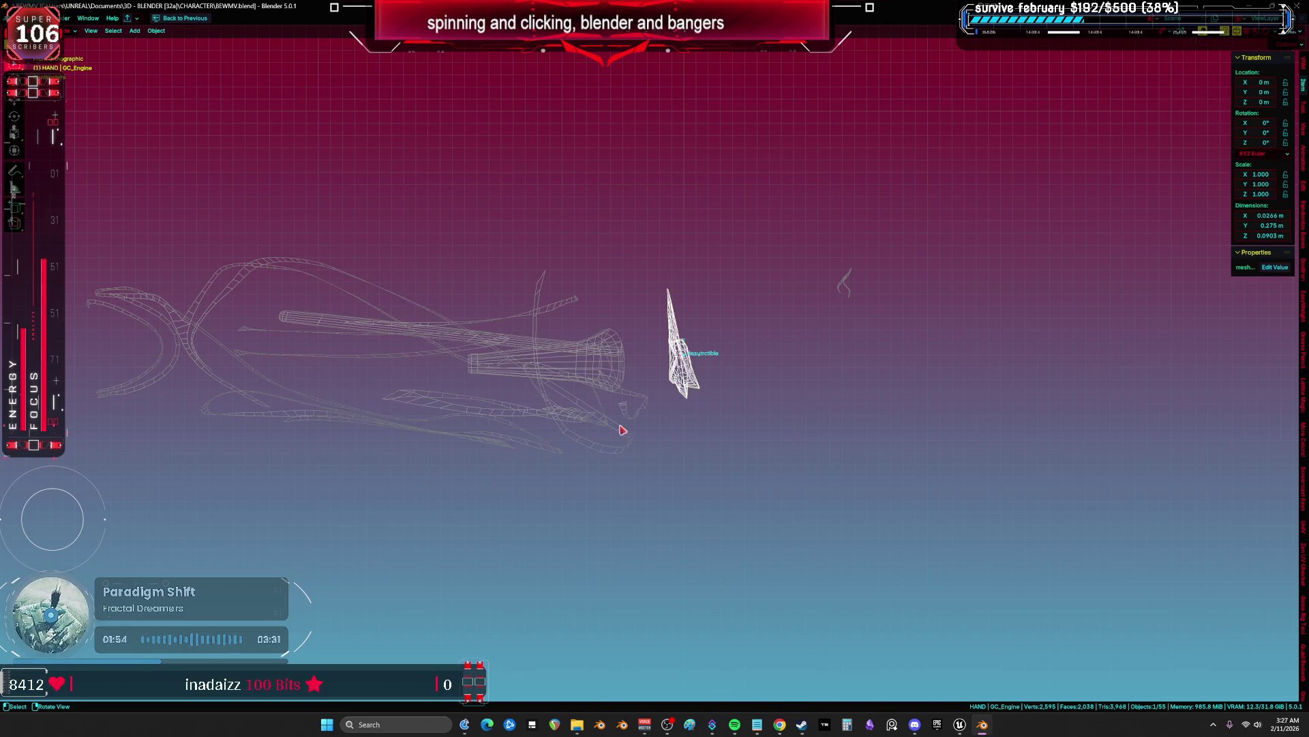
key(h)
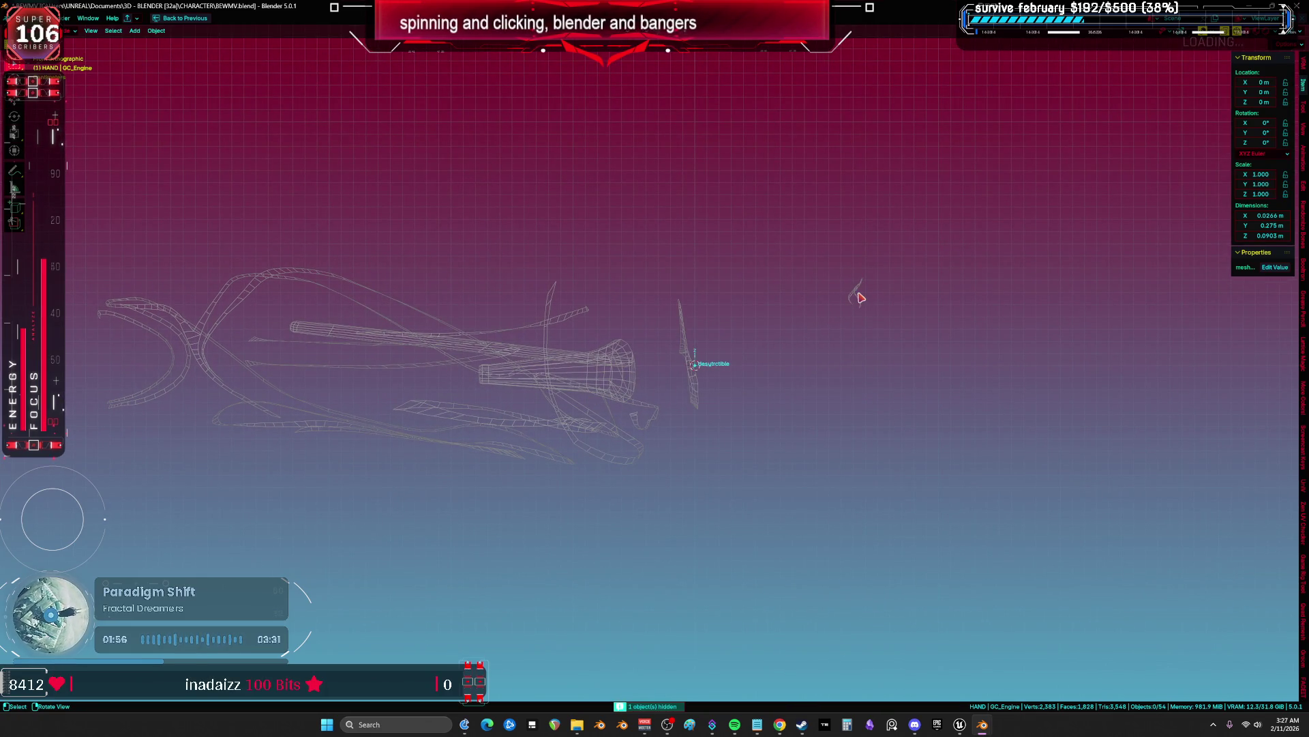
Export the small GFX_TopShoulder part as GFX_TopShoulder.fbx
click(860, 296)
key(F2)
key(Escape)
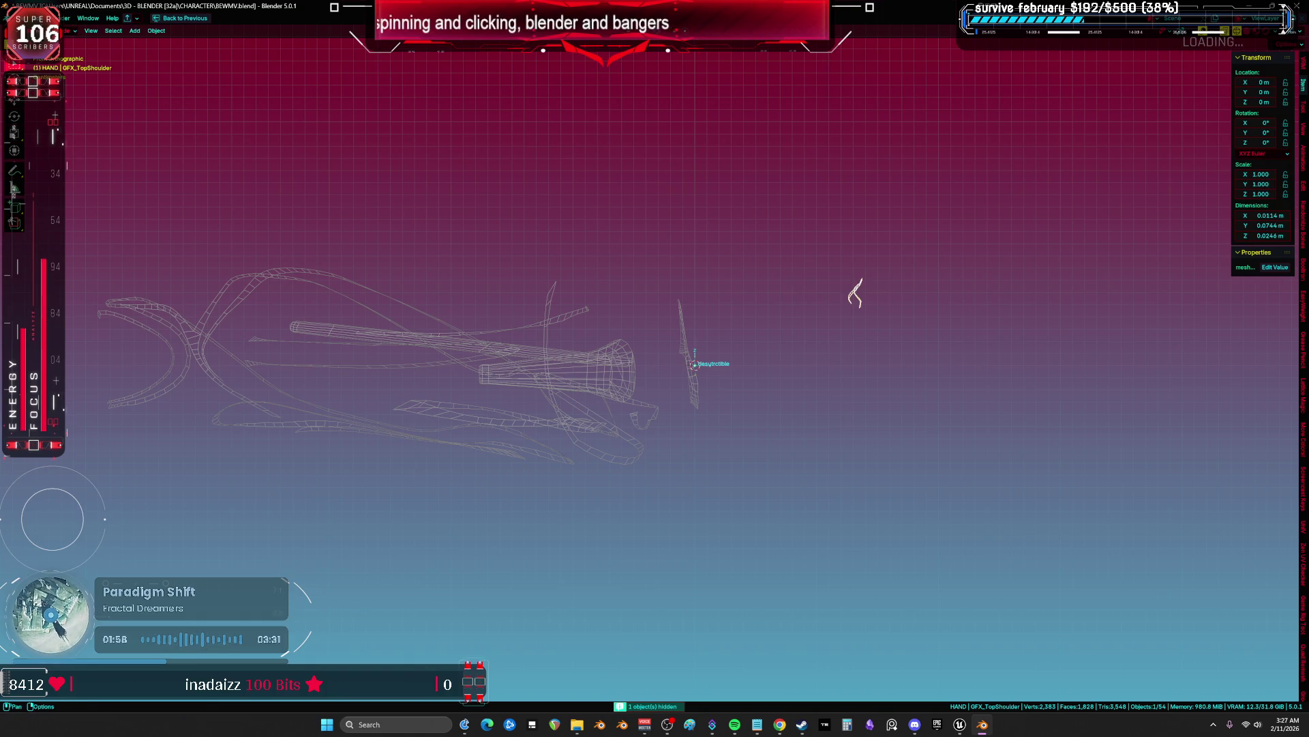
key(F4)
key(e)
key(f)
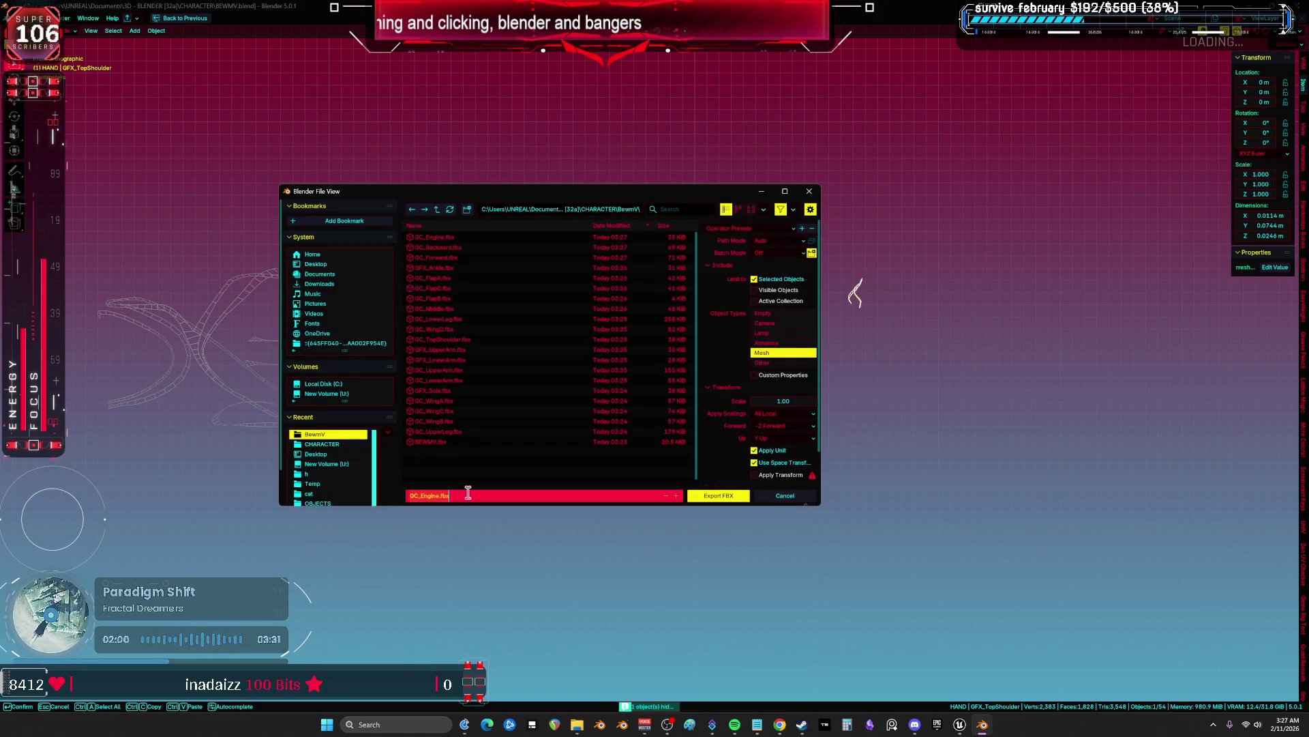
key(ctrl+v)
key(Return)
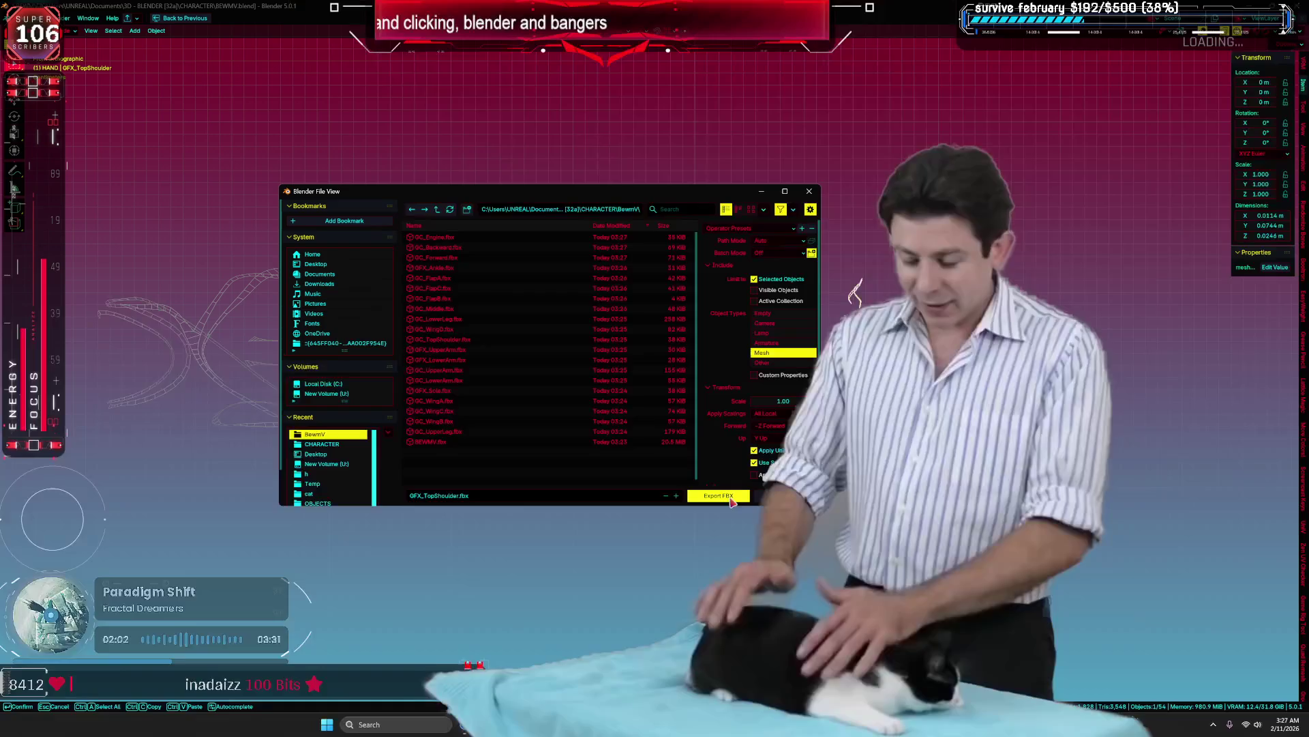
click(730, 500)
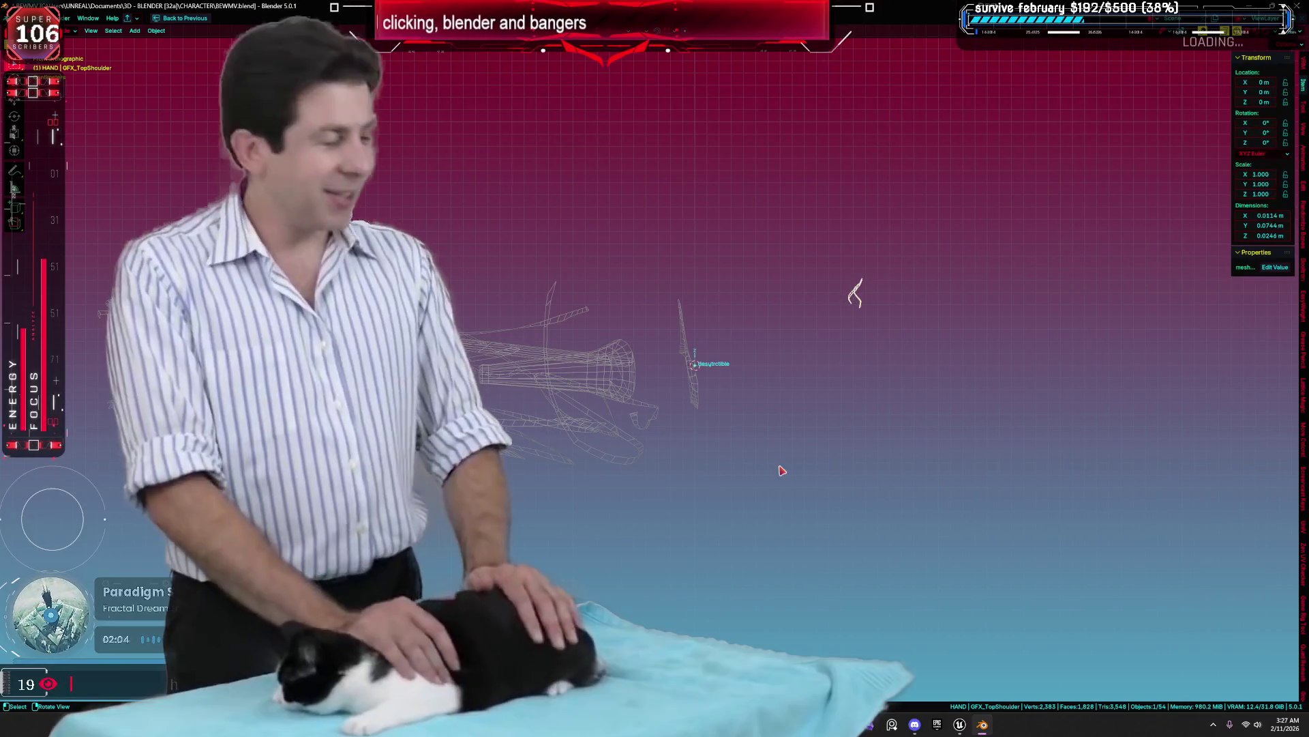
Export GFX_Engine as GFX_Engine.fbx
click(639, 405)
key(F2)
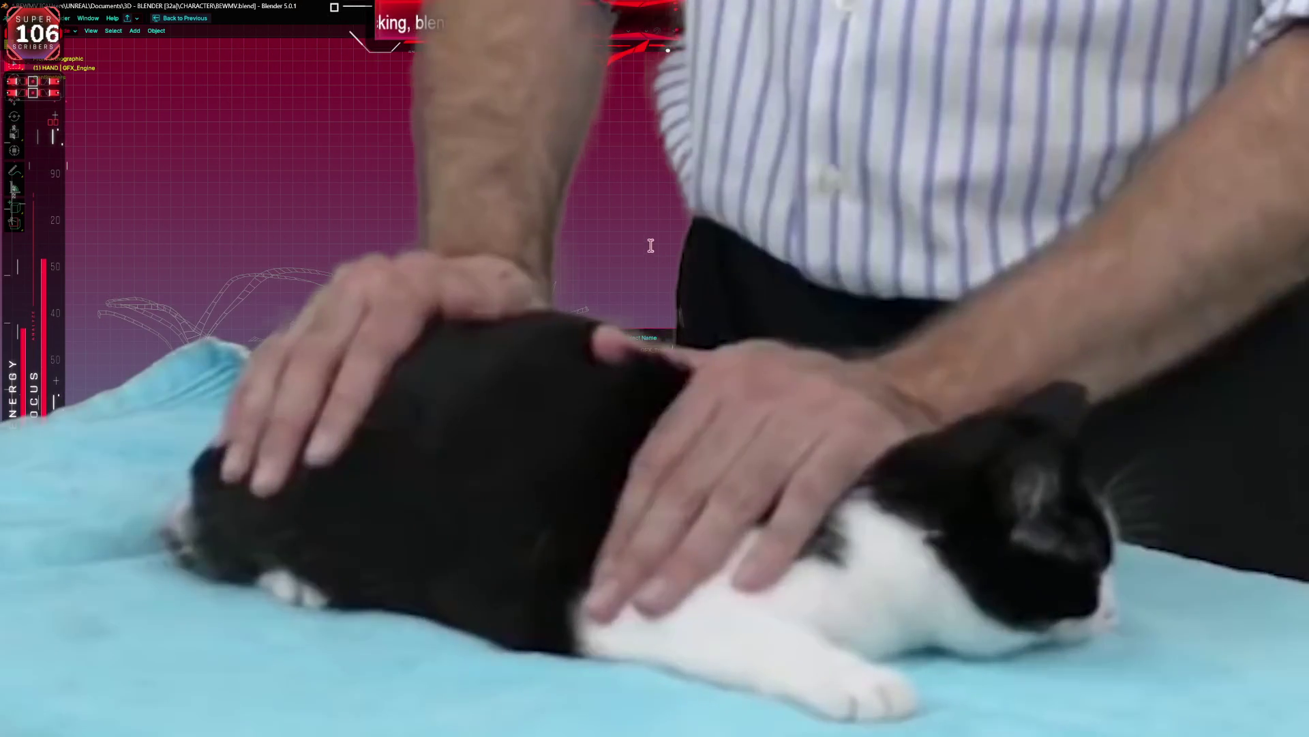
key(Escape)
click(21, 17)
mouse_move(89, 169)
click(161, 254)
click(475, 497)
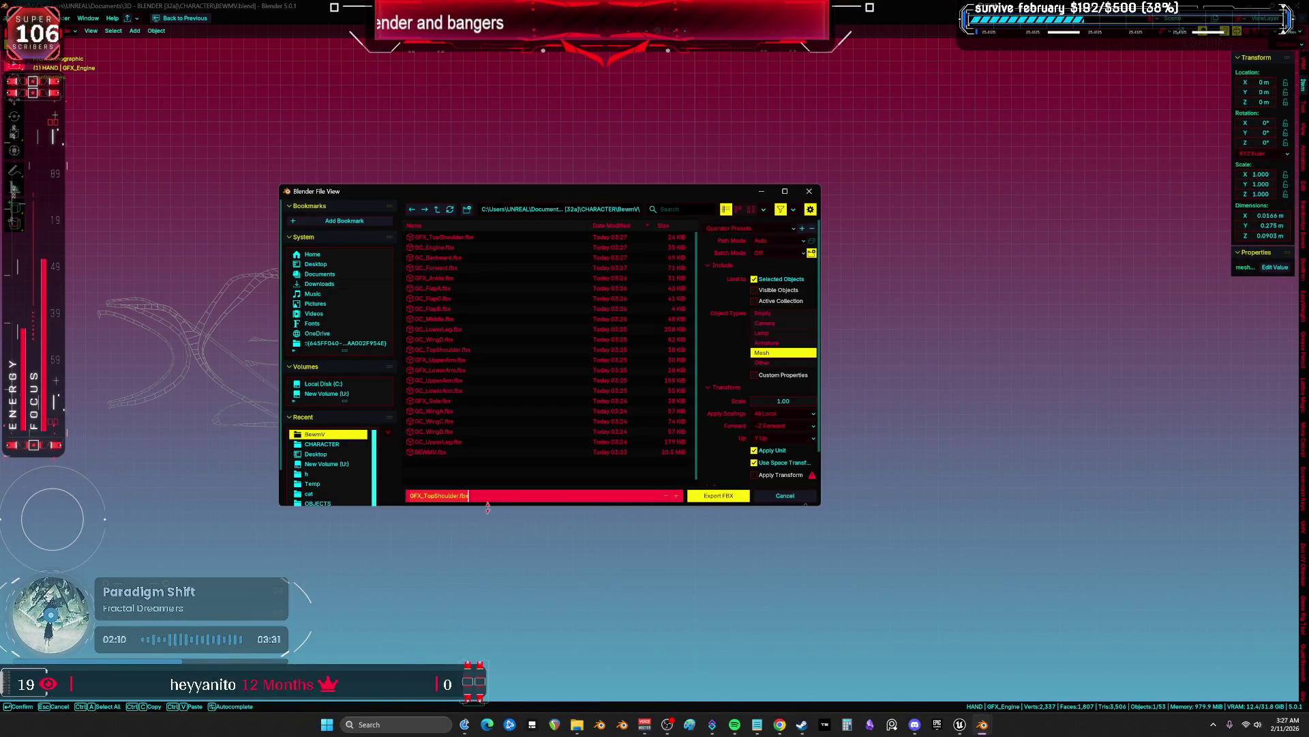
click(713, 496)
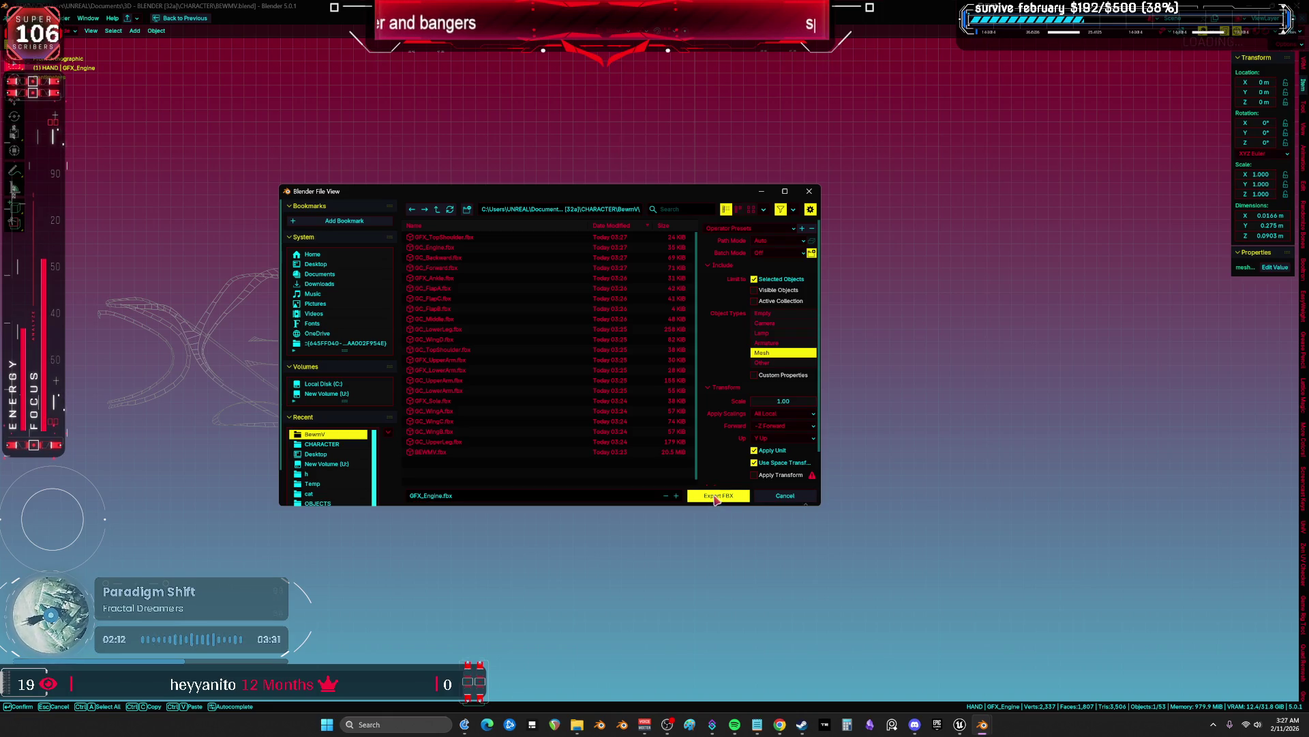
Hide GFX_Engine, export GC_Heel as GC_Heel.fbx, and hide it
key(h)
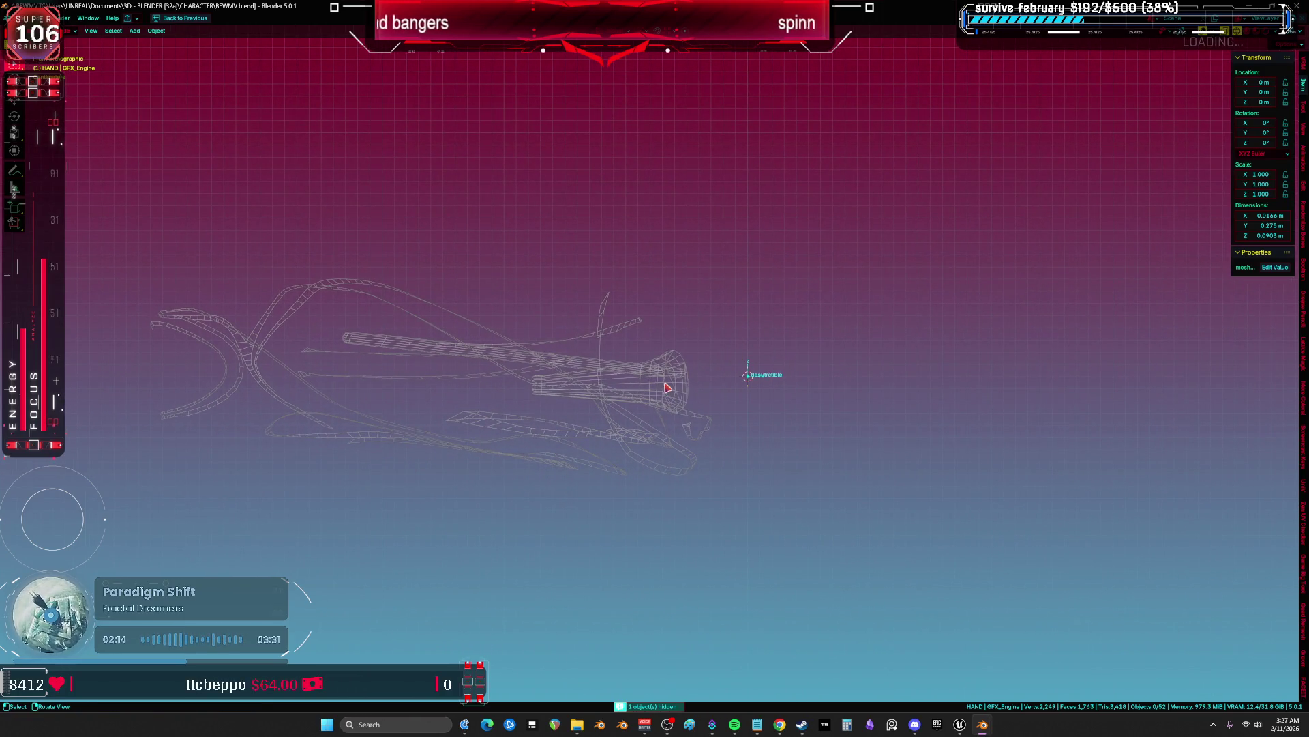
click(667, 382)
key(F2)
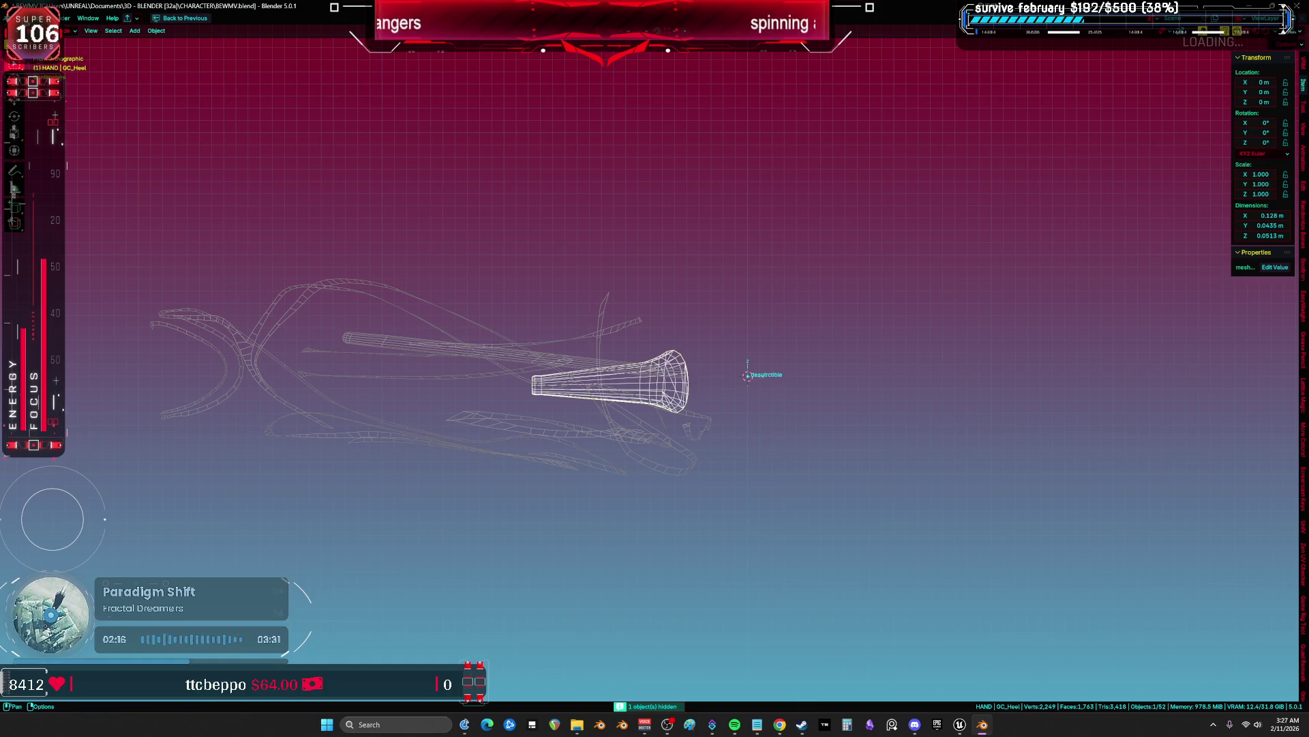
click(20, 18)
mouse_move(68, 162)
click(177, 247)
click(491, 496)
text(GC_Heel.fbx)
click(742, 500)
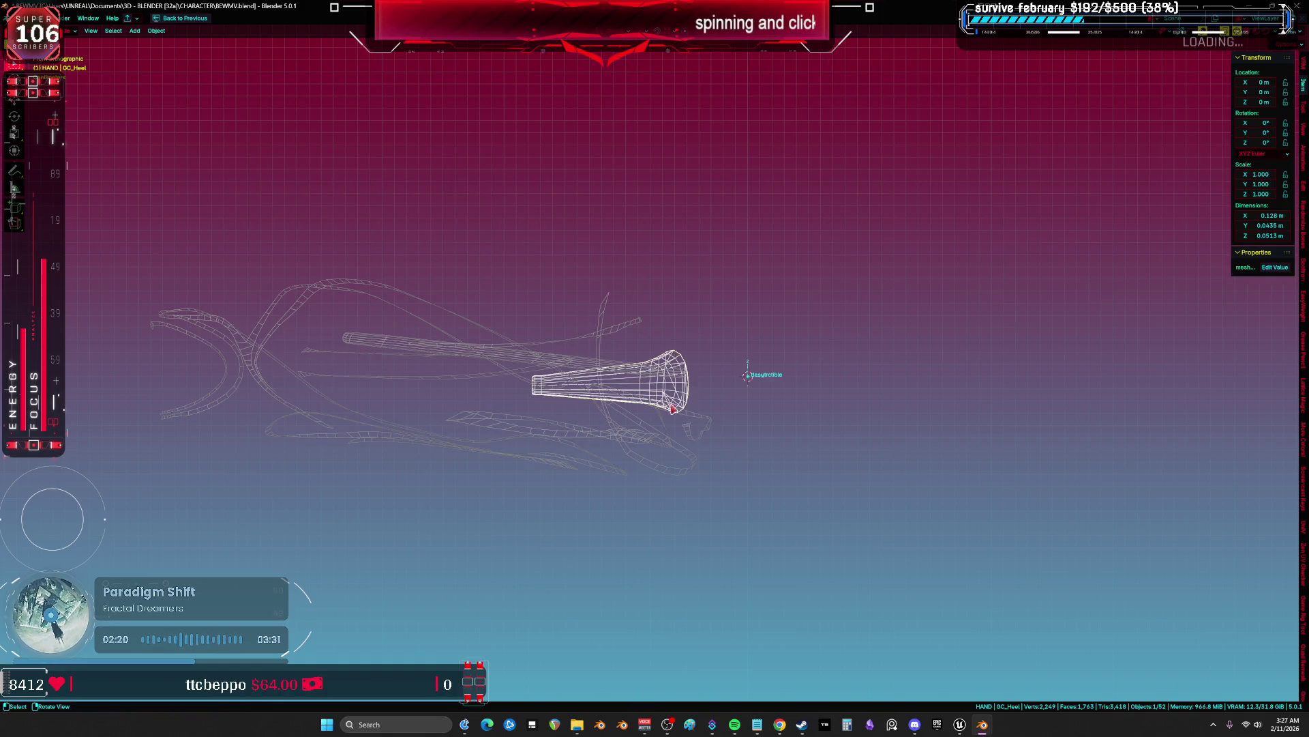
key(h)
Export the GFX_WingD rod as GFX_WingD.fbx and hide it
click(632, 368)
key(F2)
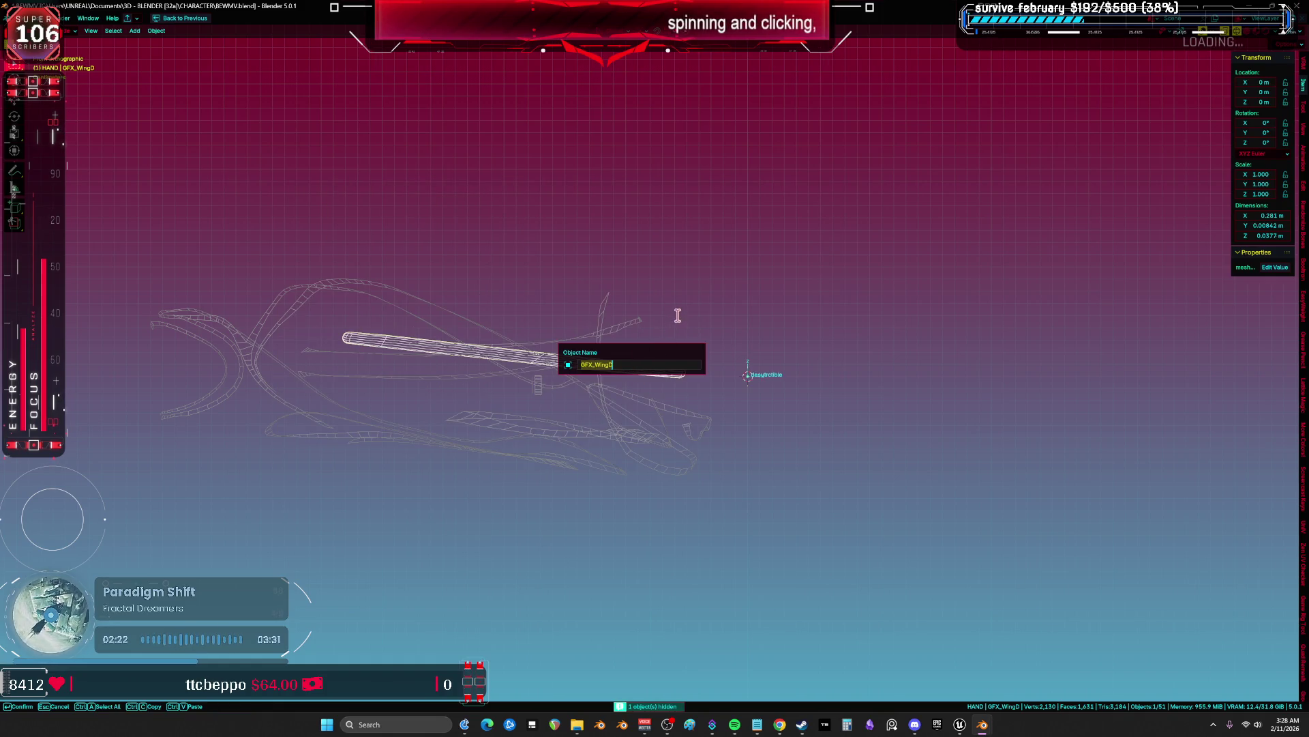
click(19, 18)
mouse_move(61, 167)
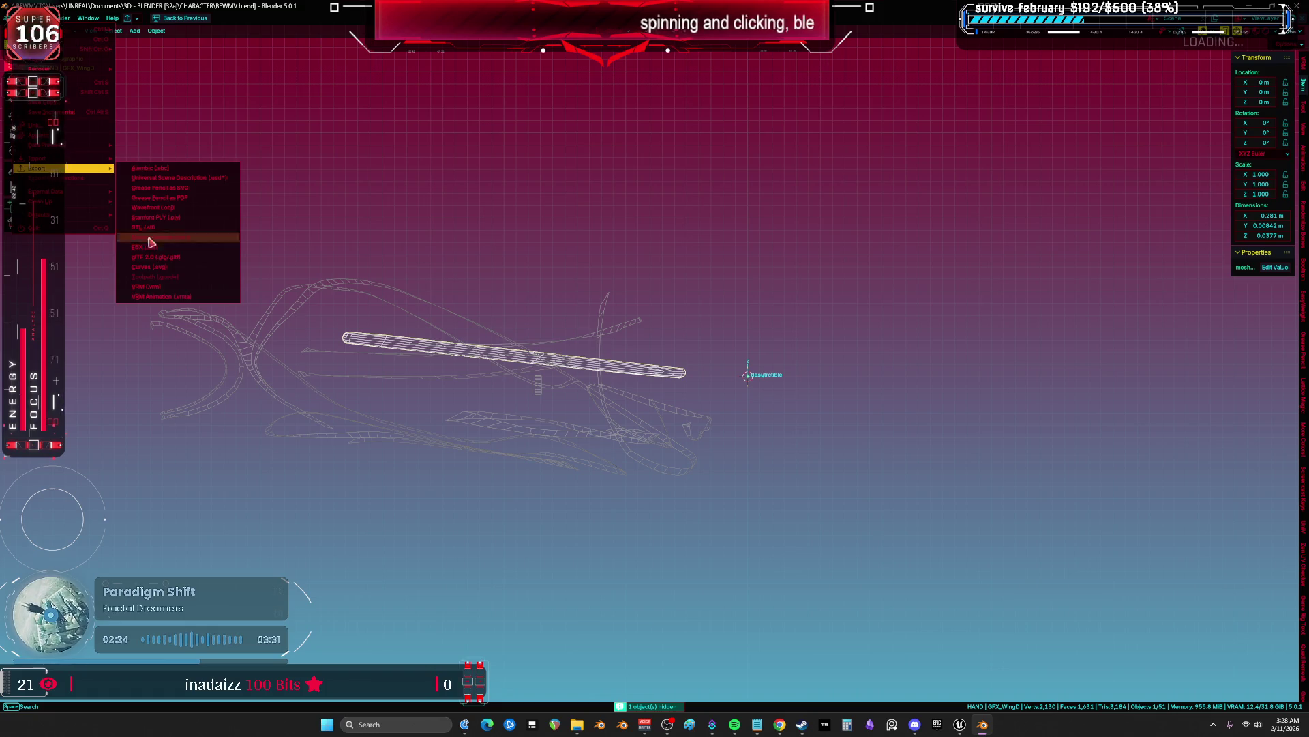
click(164, 248)
key(ctrl+v)
click(732, 499)
click(732, 500)
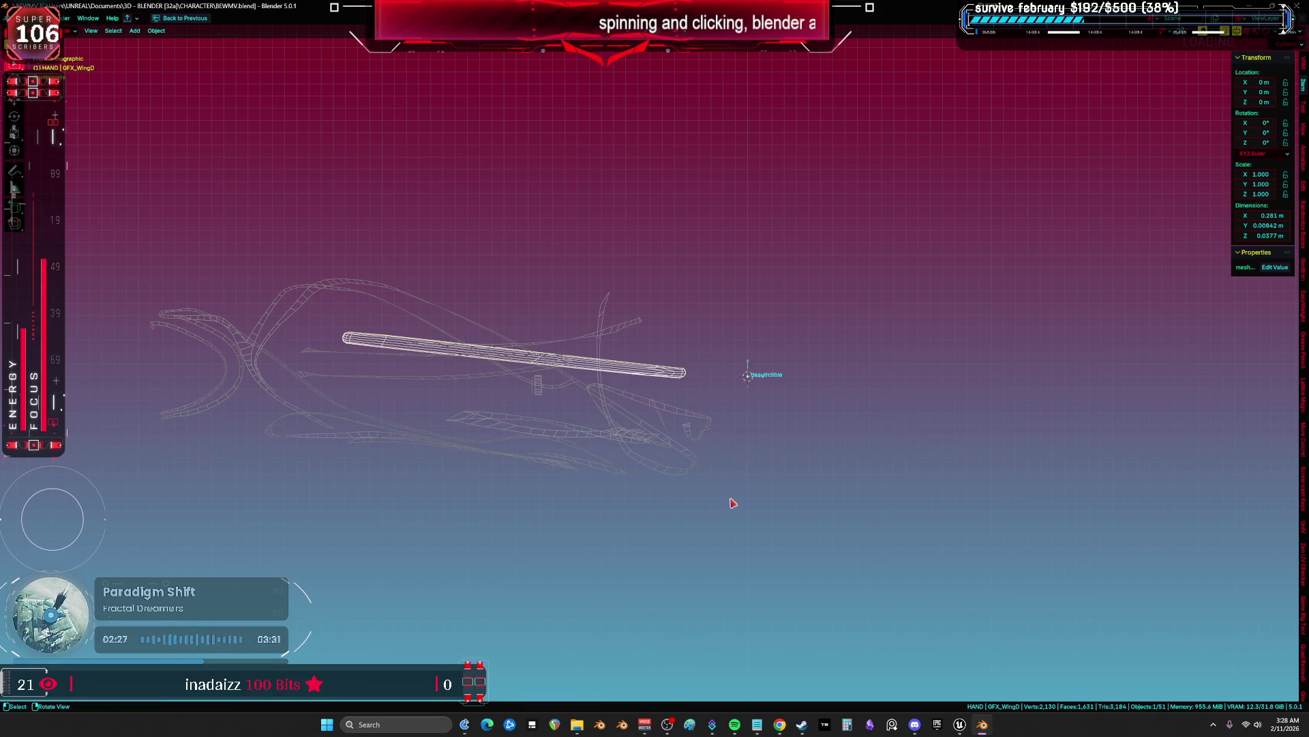
key(h)
Export GFX_LowerLeg to FBX and hide it
click(556, 348)
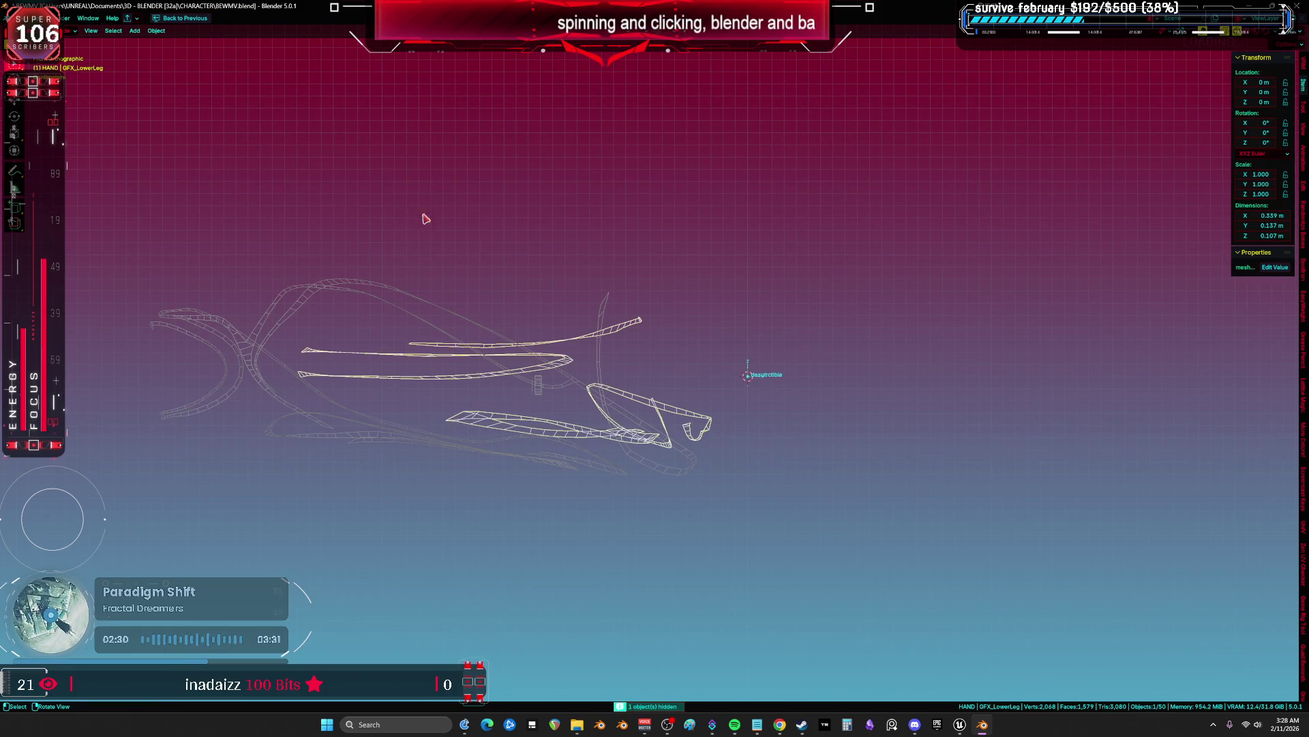
click(23, 19)
mouse_move(41, 168)
click(179, 249)
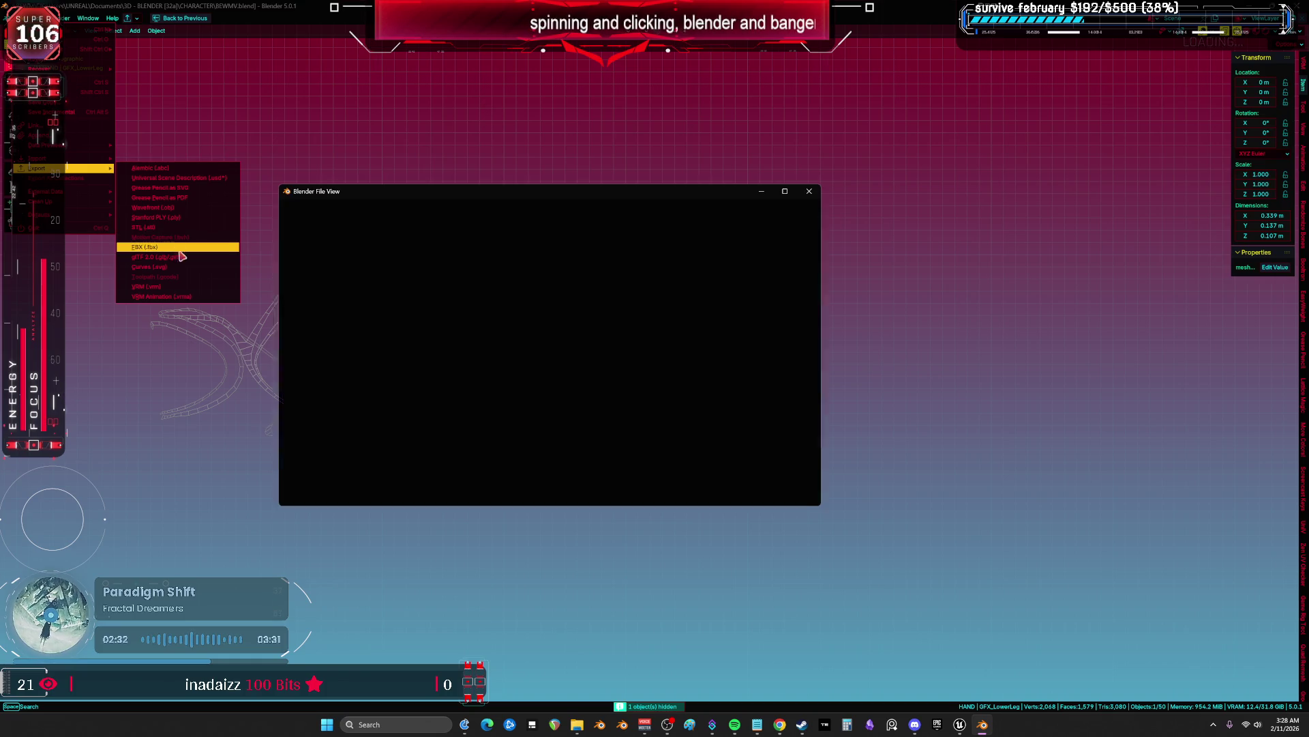
click(724, 503)
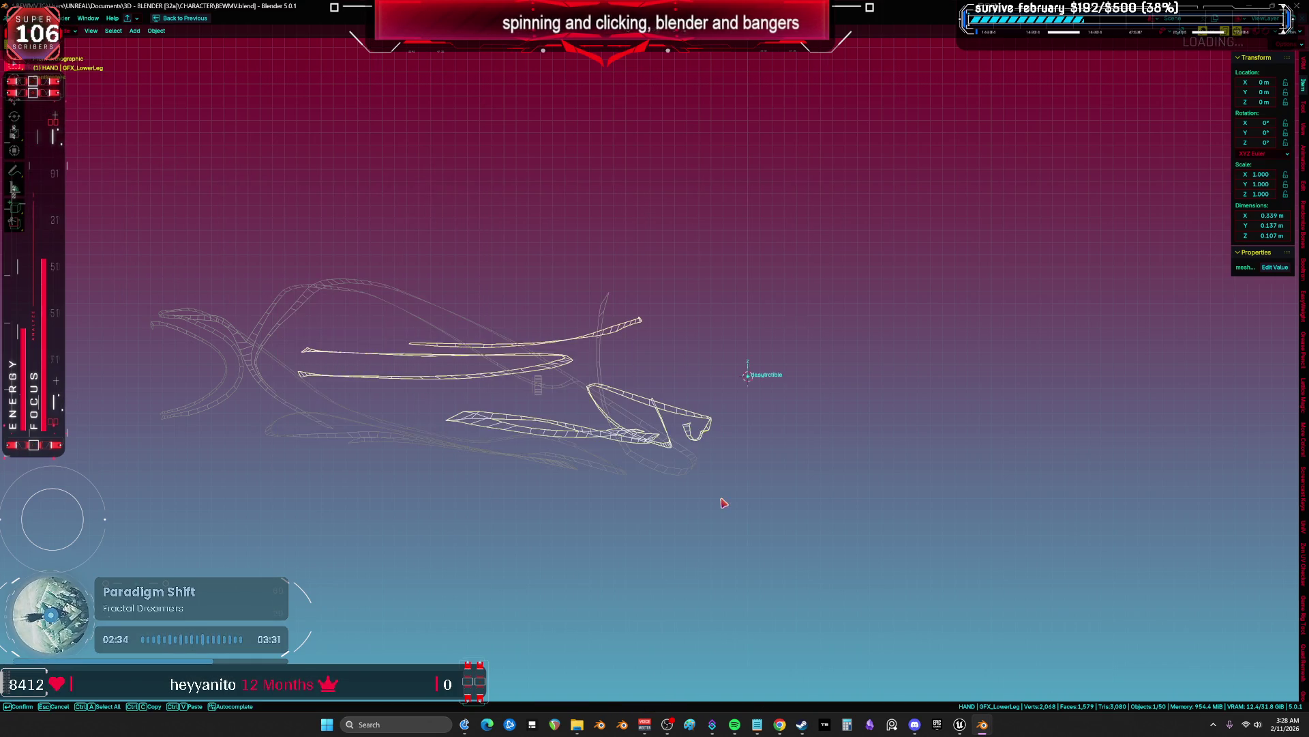
key(h)
Export GFX_UpperLeg to FBX using its pasted name
click(503, 341)
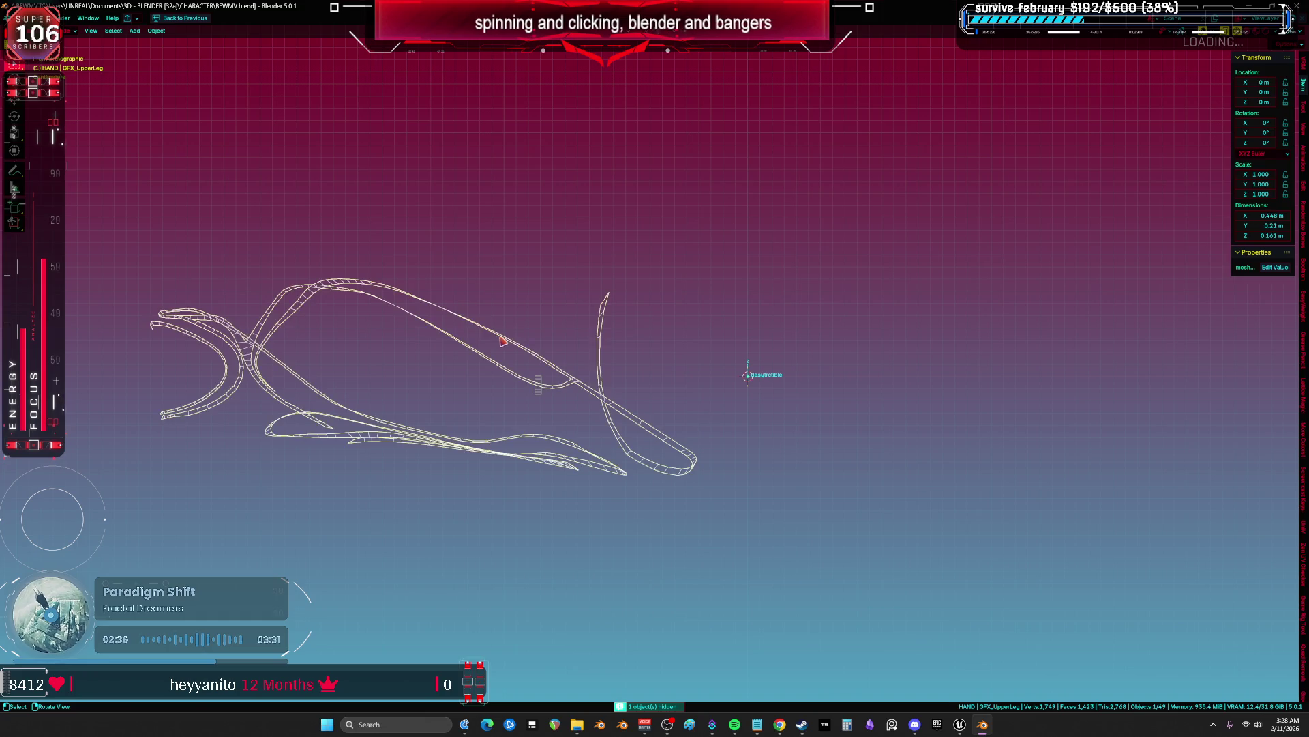
key(F2)
key(Return)
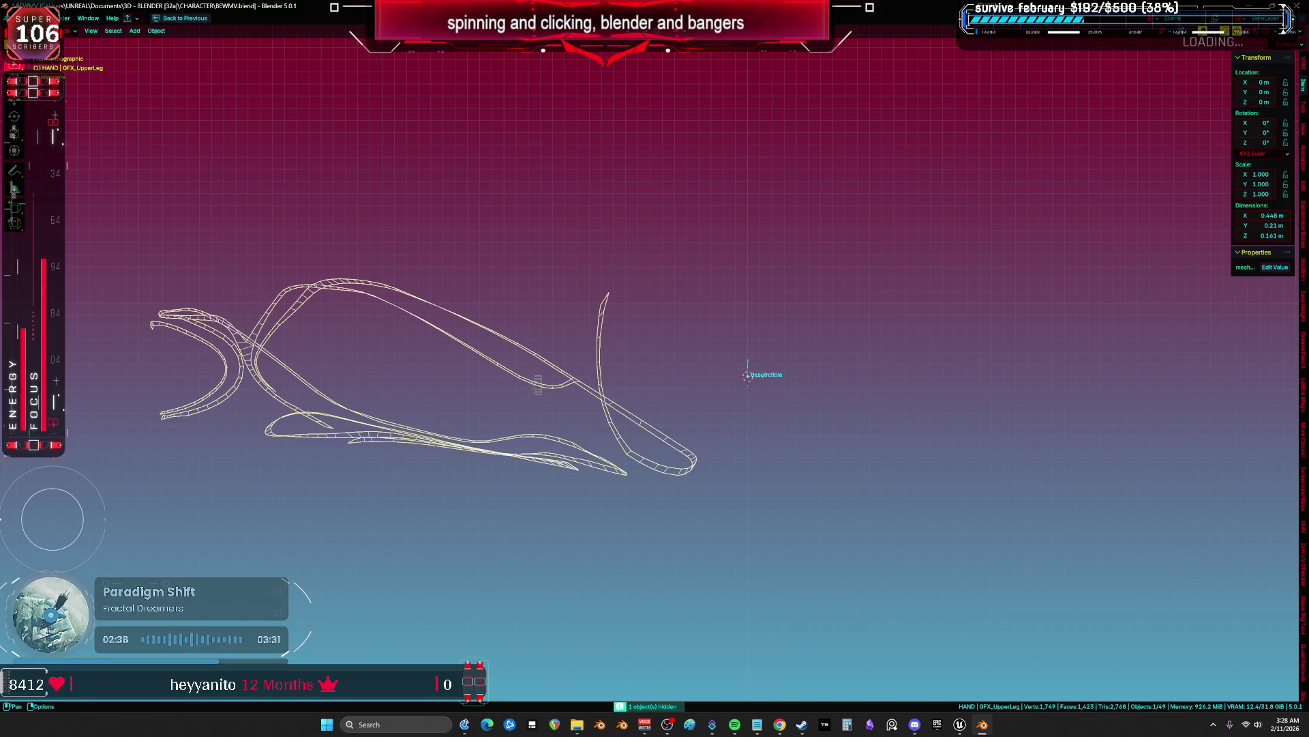
click(20, 18)
mouse_move(61, 141)
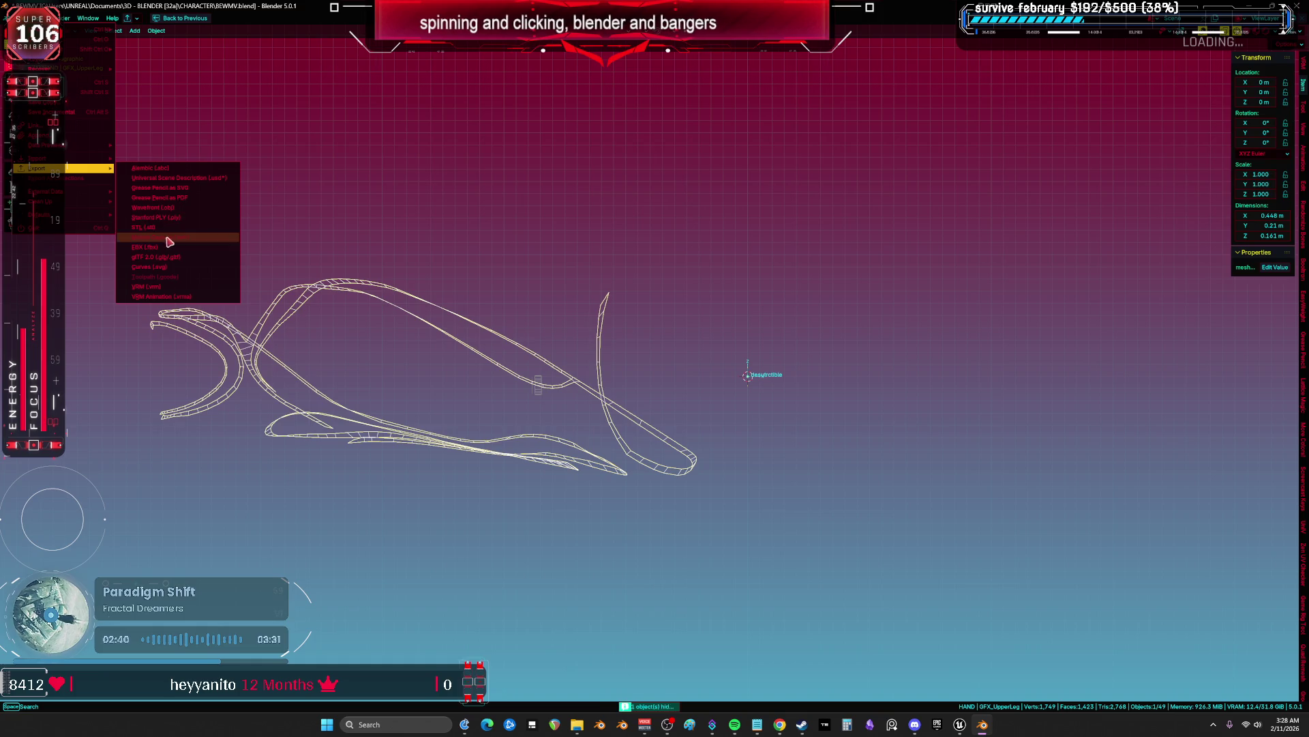
click(157, 249)
click(518, 496)
text(GFX_UpperLeg)
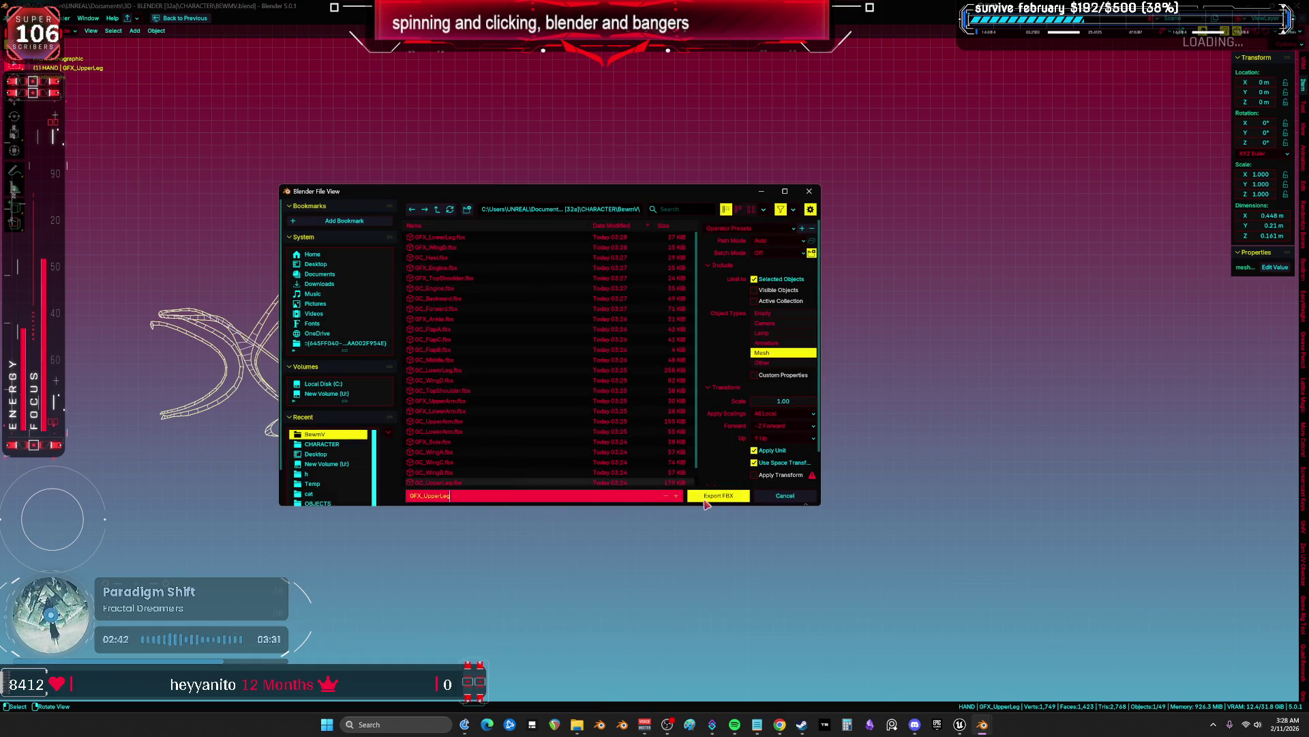
click(705, 498)
Export the small GFX_Heel part to FBX, hiding both leg parts
click(468, 359)
key(h)
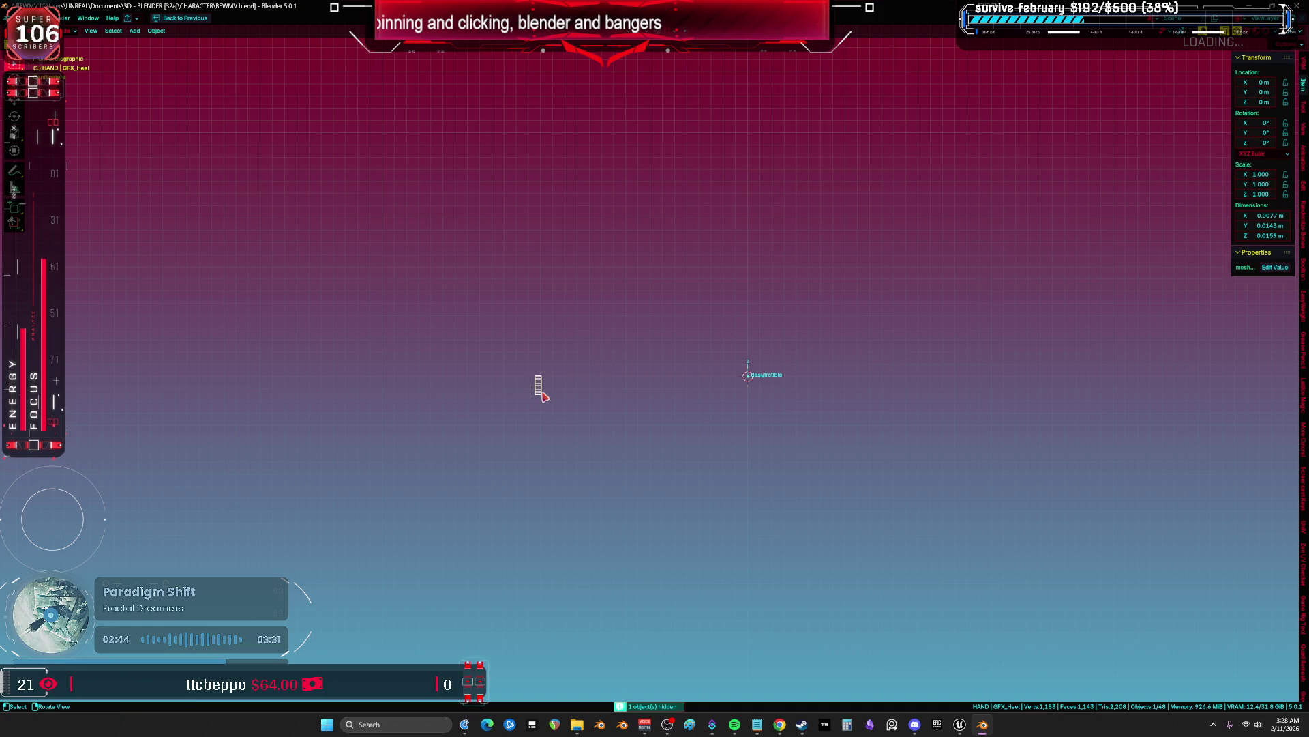
click(20, 18)
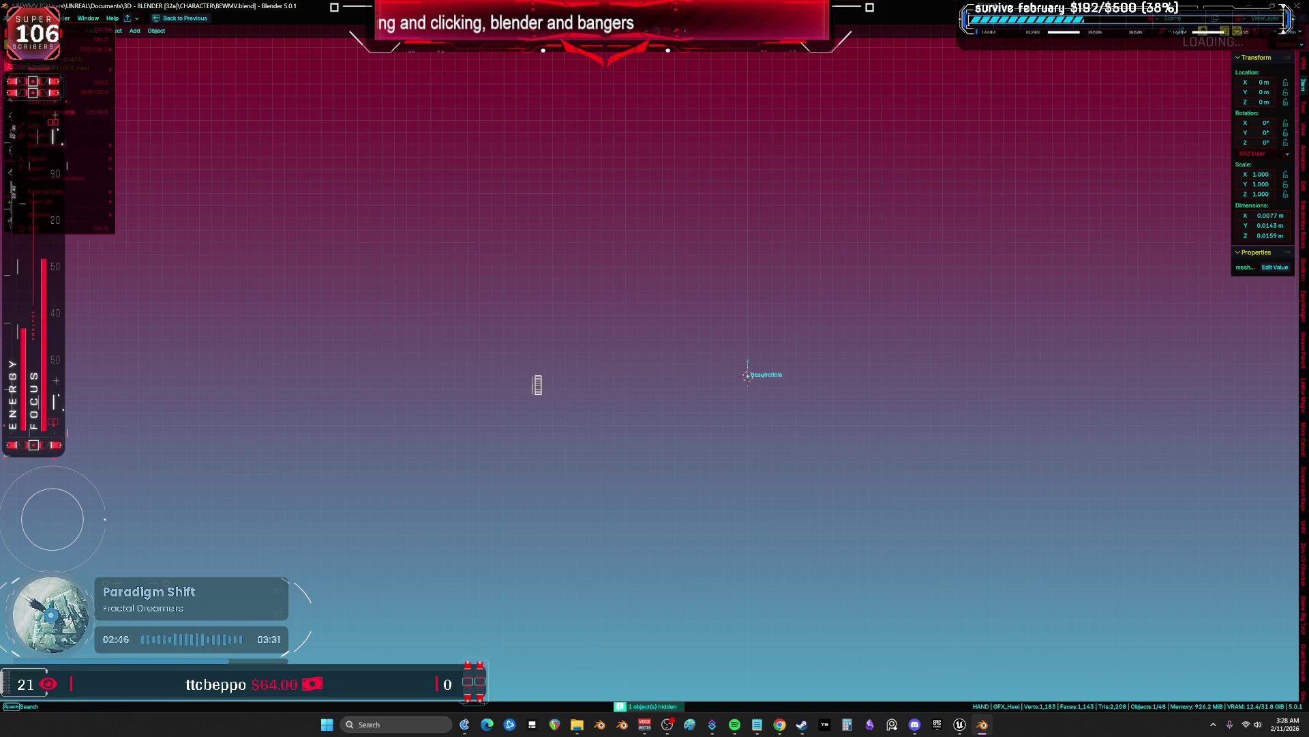
key(e)
key(f)
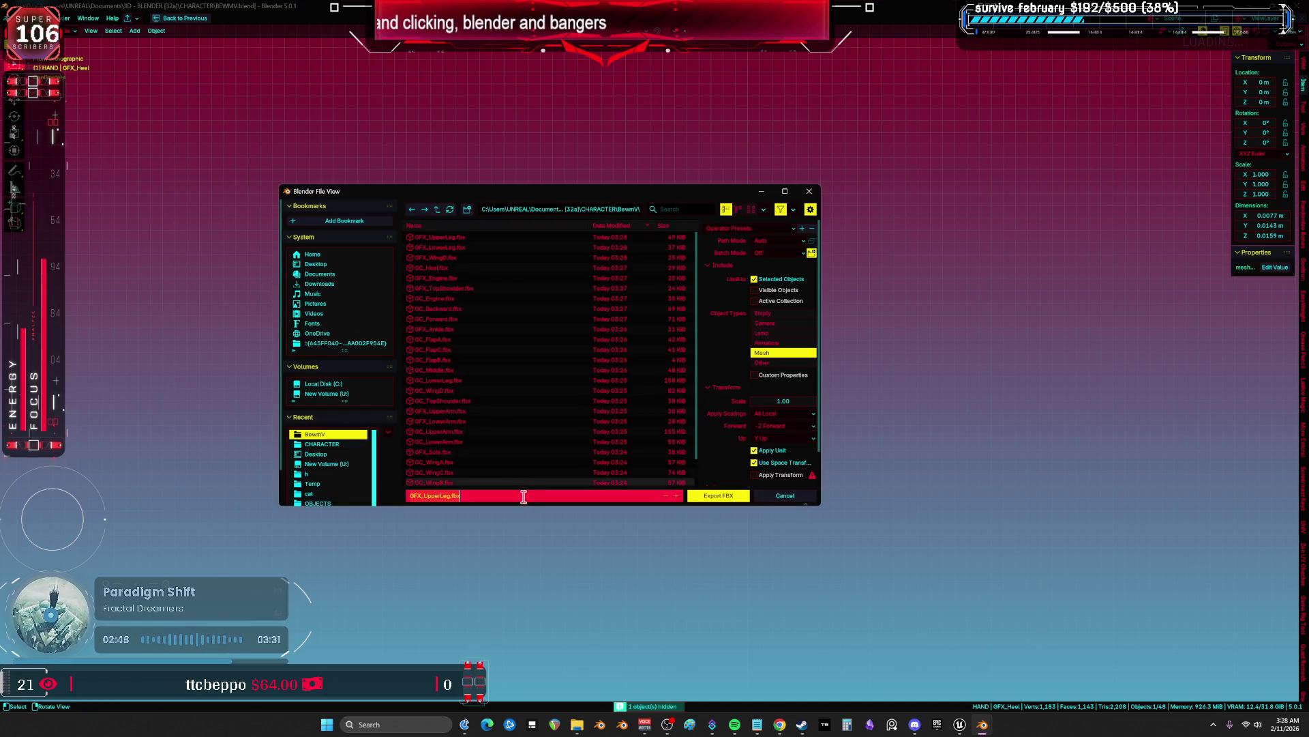
click(716, 496)
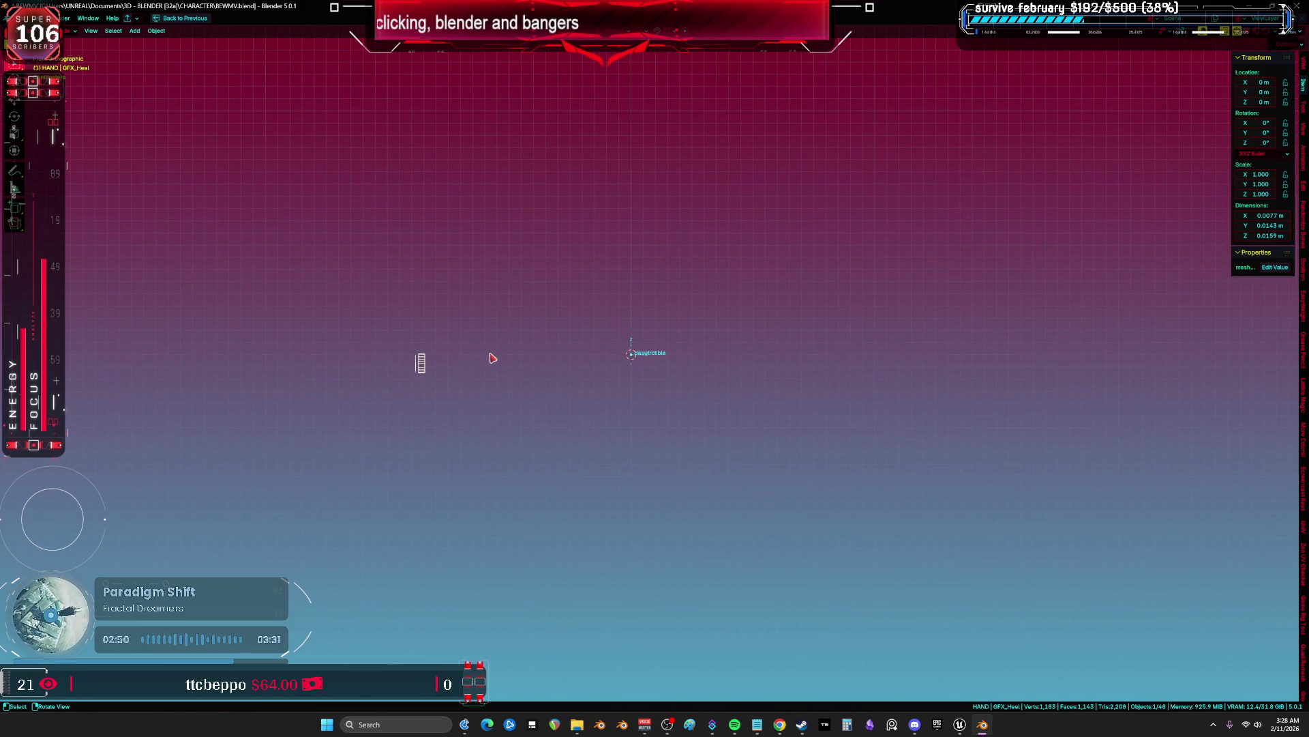
key(h)
Check the front view for remaining parts, then switch to Unreal and select M_METALACCENT
mouse_move(692, 388)
mouse_down()
mouse_move(649, 418)
mouse_move(659, 434)
mouse_up()
key(KP_1)
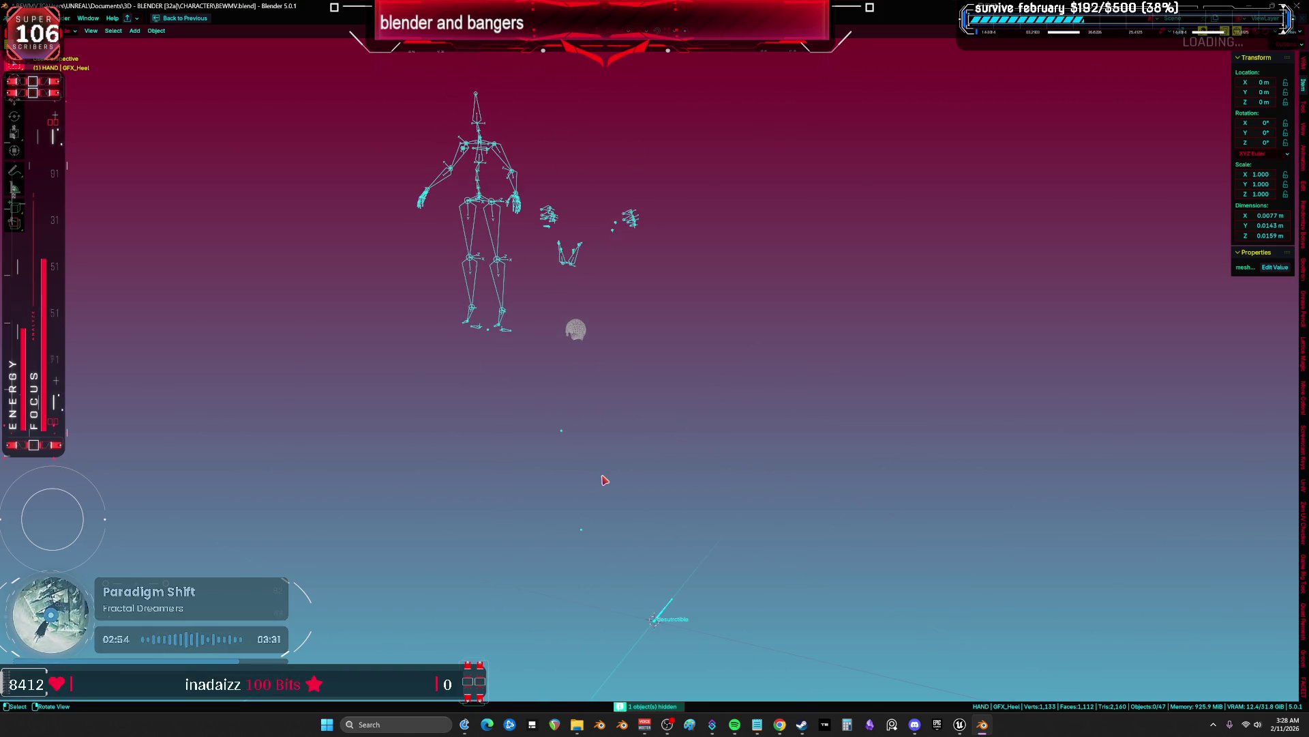
click(959, 724)
click(412, 427)
Force-delete the old DS assets through M_METALACCENT, then return to Blender
click(470, 266)
shift+click(249, 144)
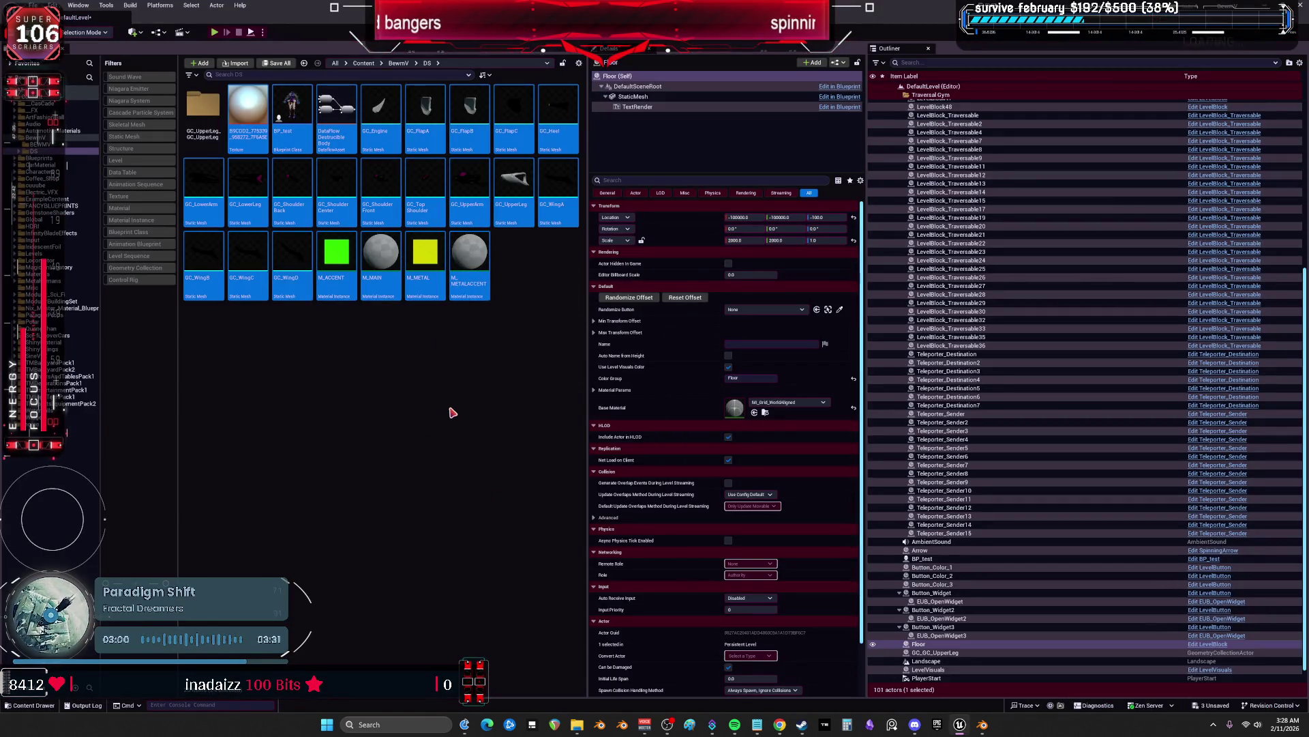
key(Delete)
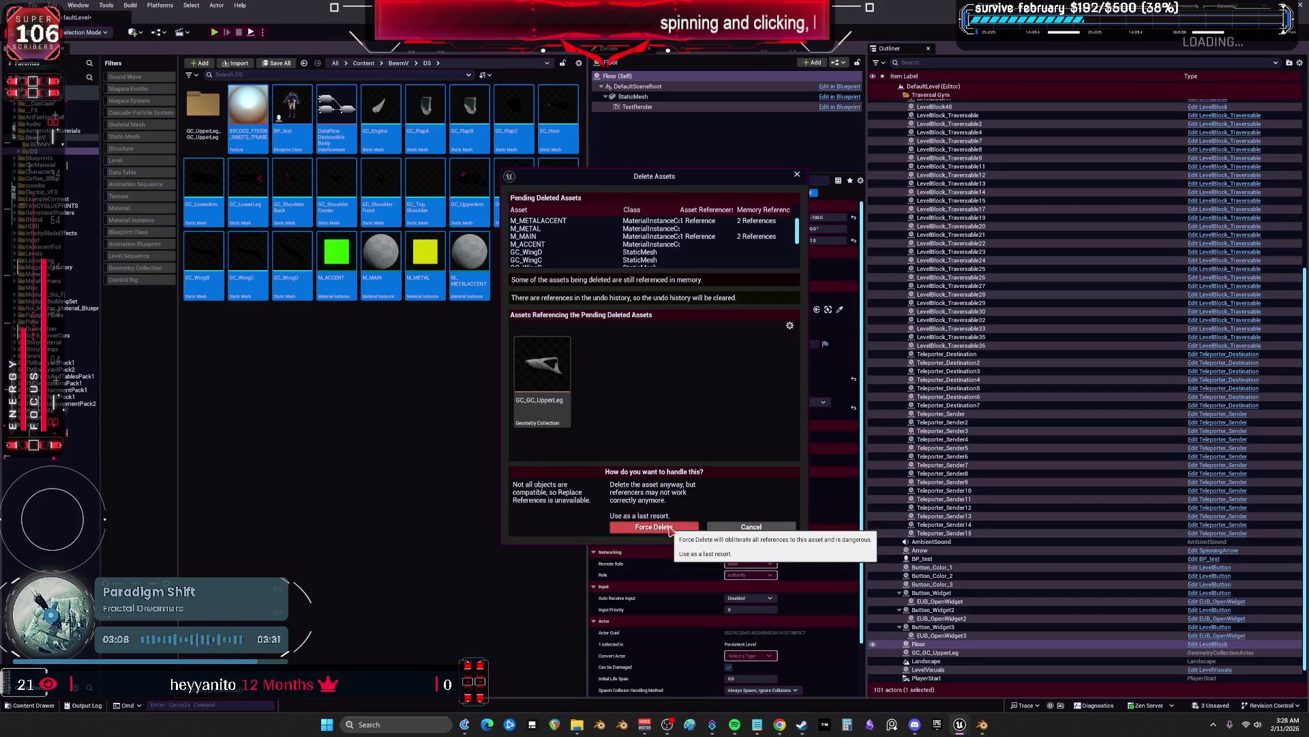
click(671, 526)
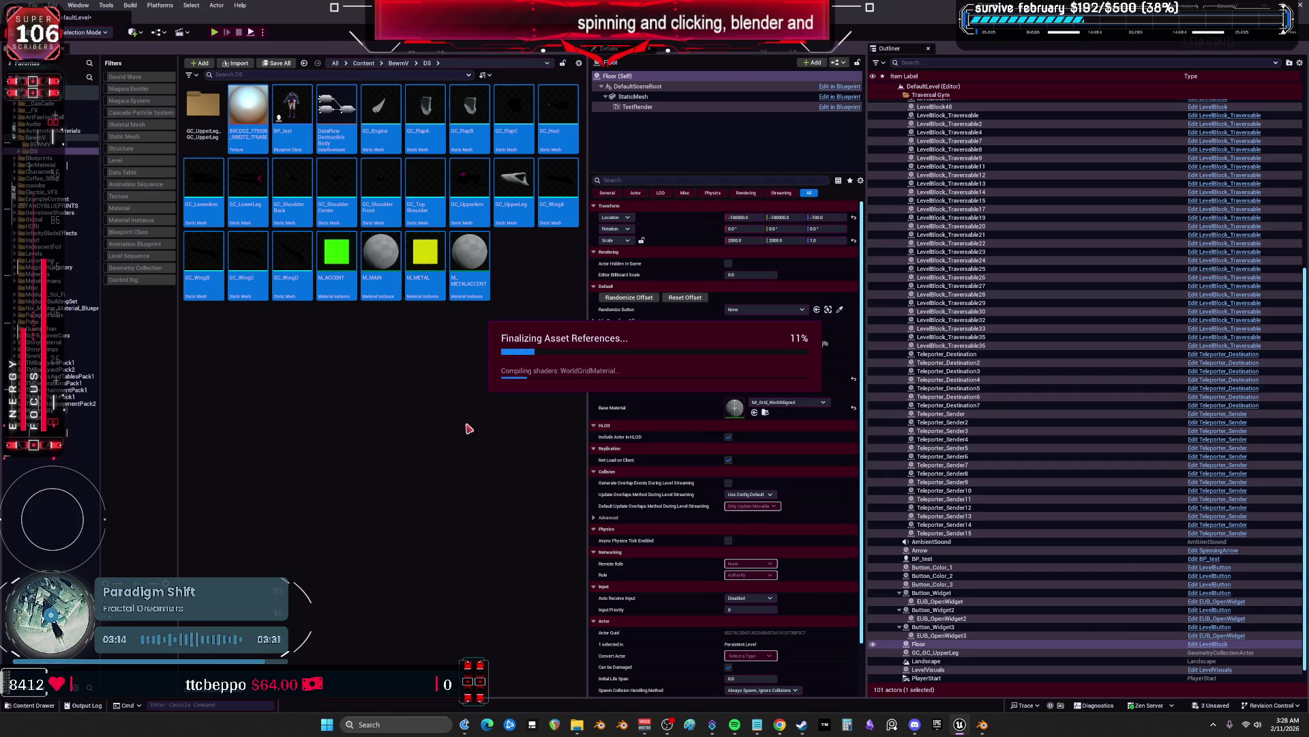
click(982, 724)
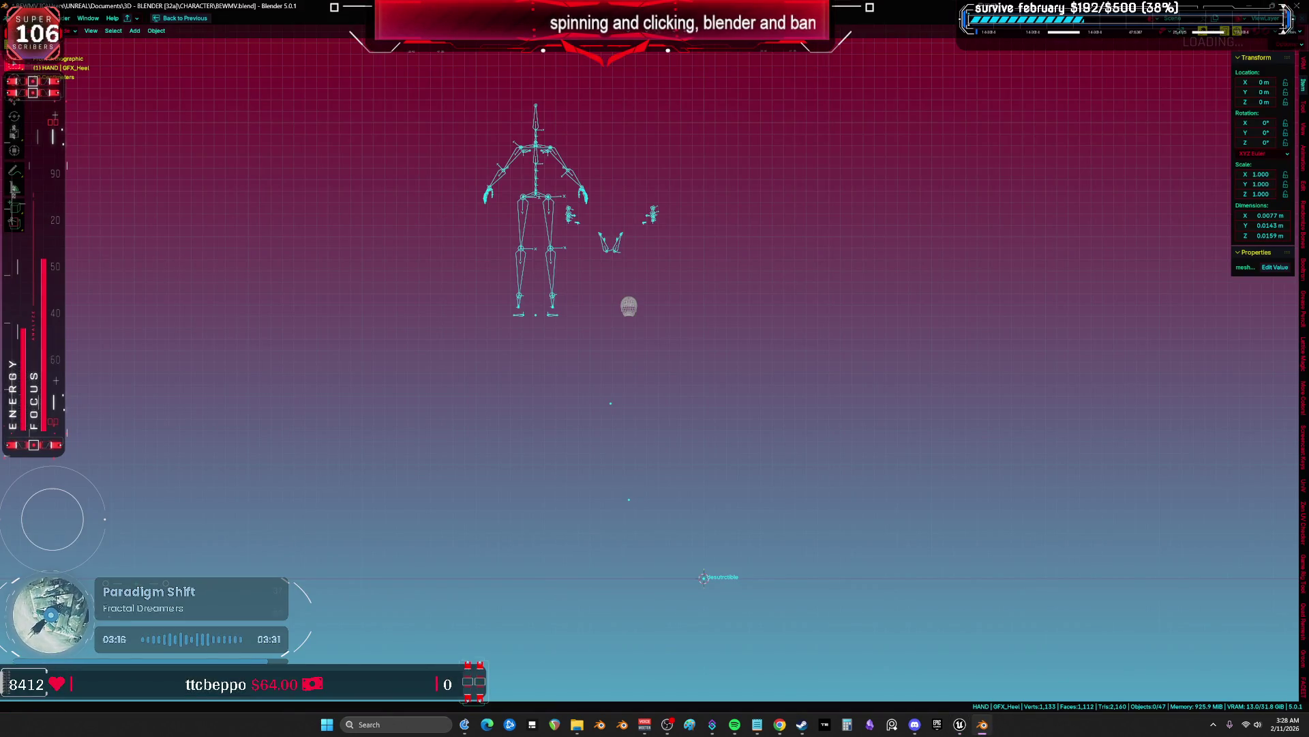
Dismiss Blender's small prompt and Alt+Tab back to Unreal Engine
click(663, 380)
key(alt+Tab)
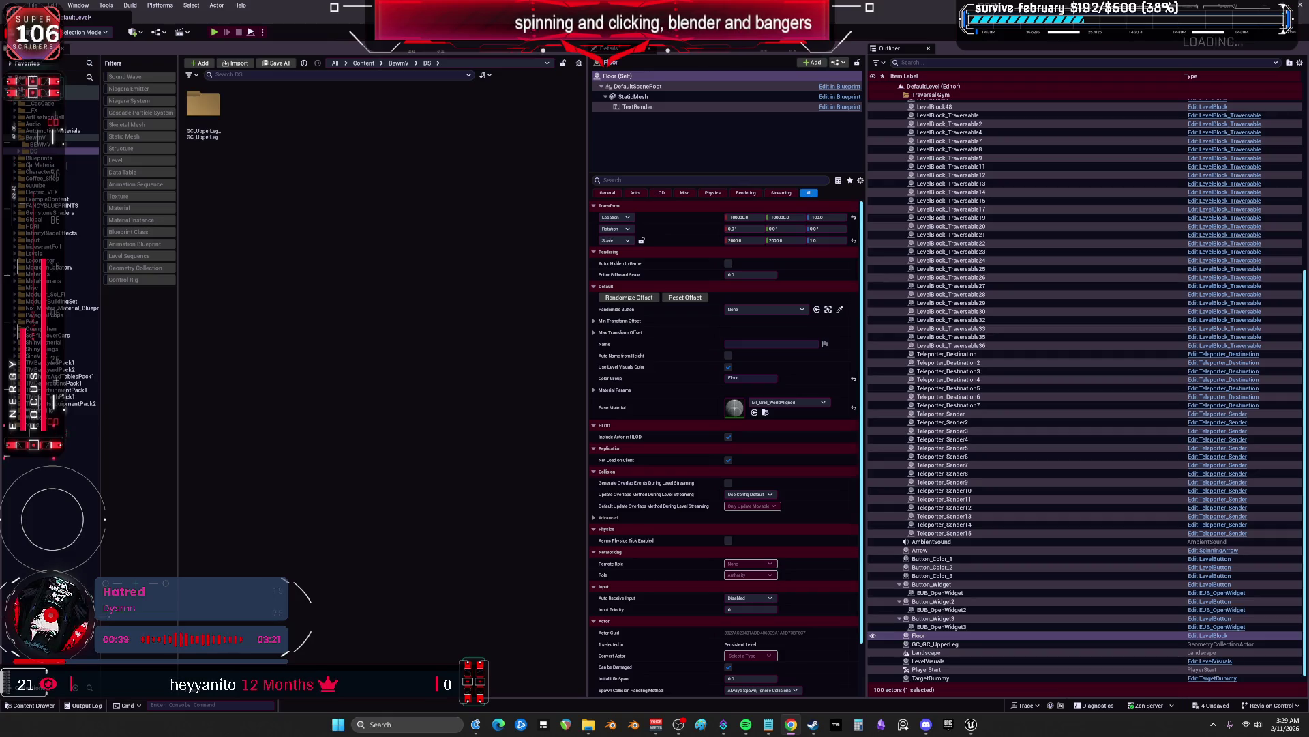
Force-delete the GC_GC_UpperLeg geometry collection in DS > GC_UpperLeg_GC_UpperLeg
click(41, 144)
click(45, 151)
click(21, 158)
click(18, 152)
click(58, 157)
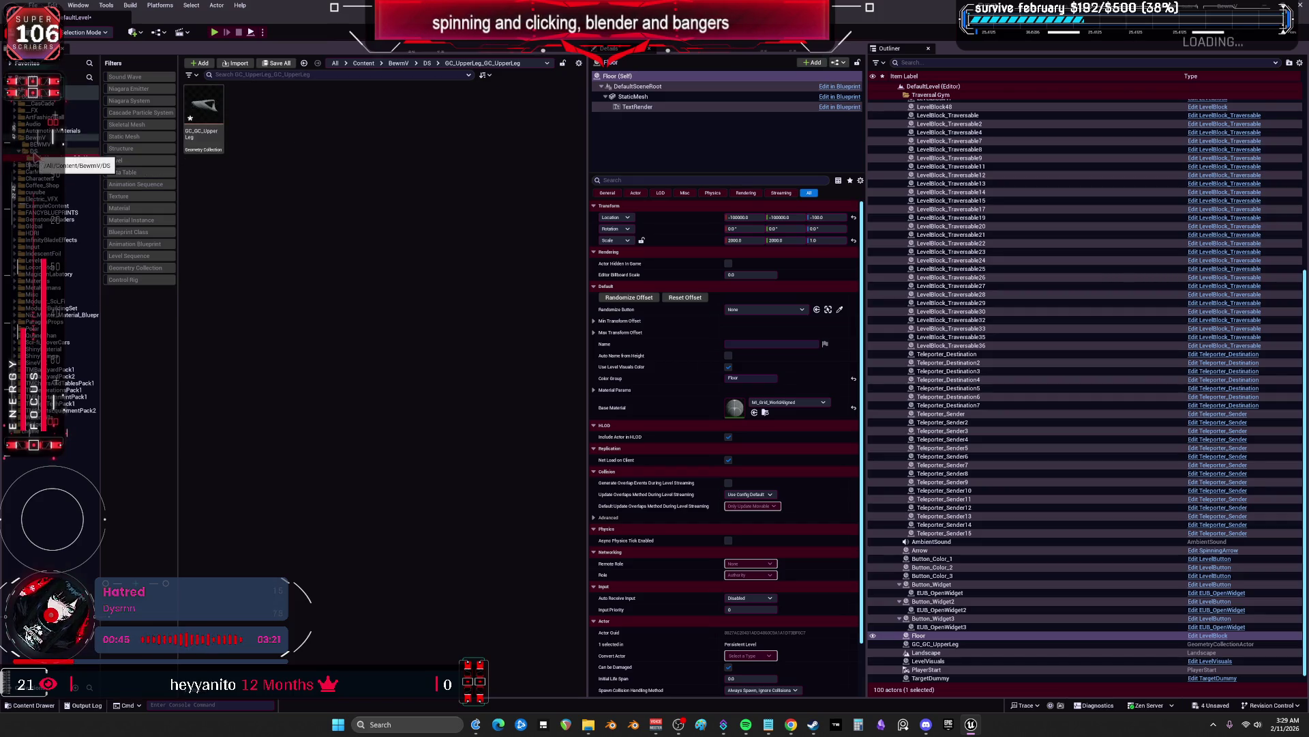
click(205, 113)
key(Delete)
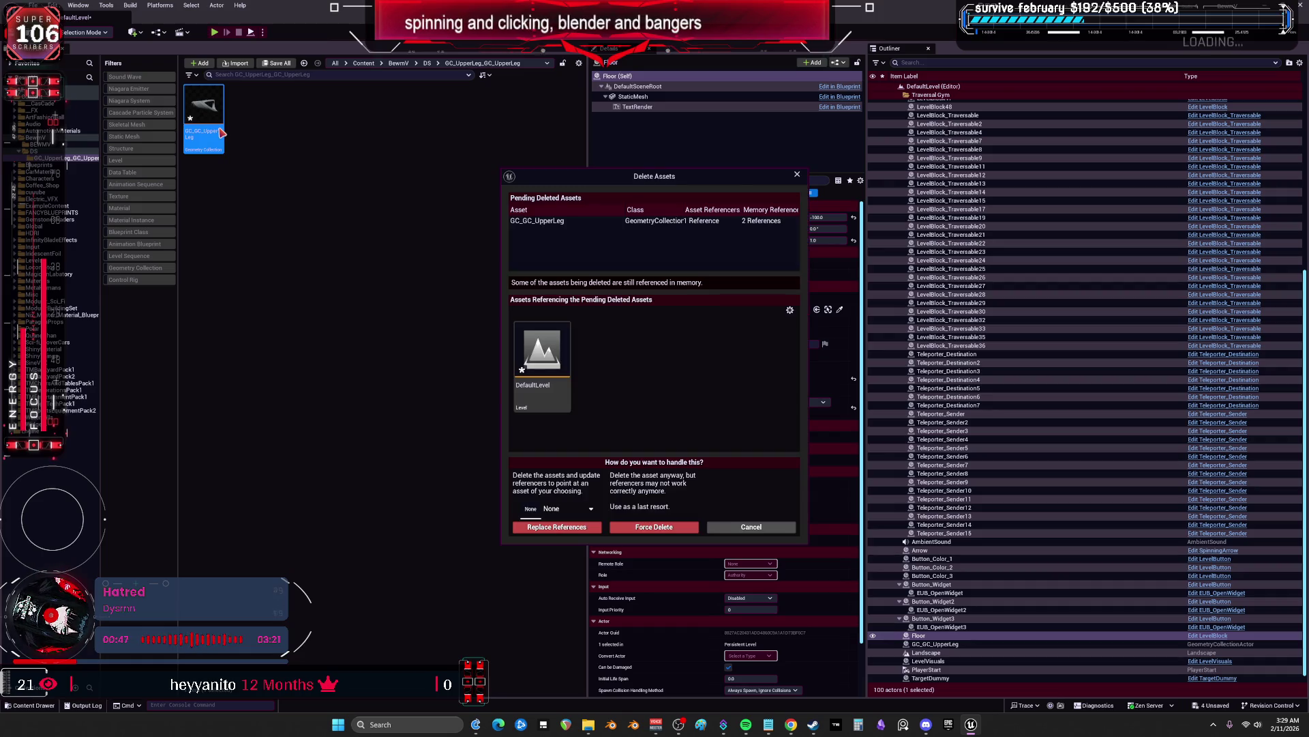
click(653, 526)
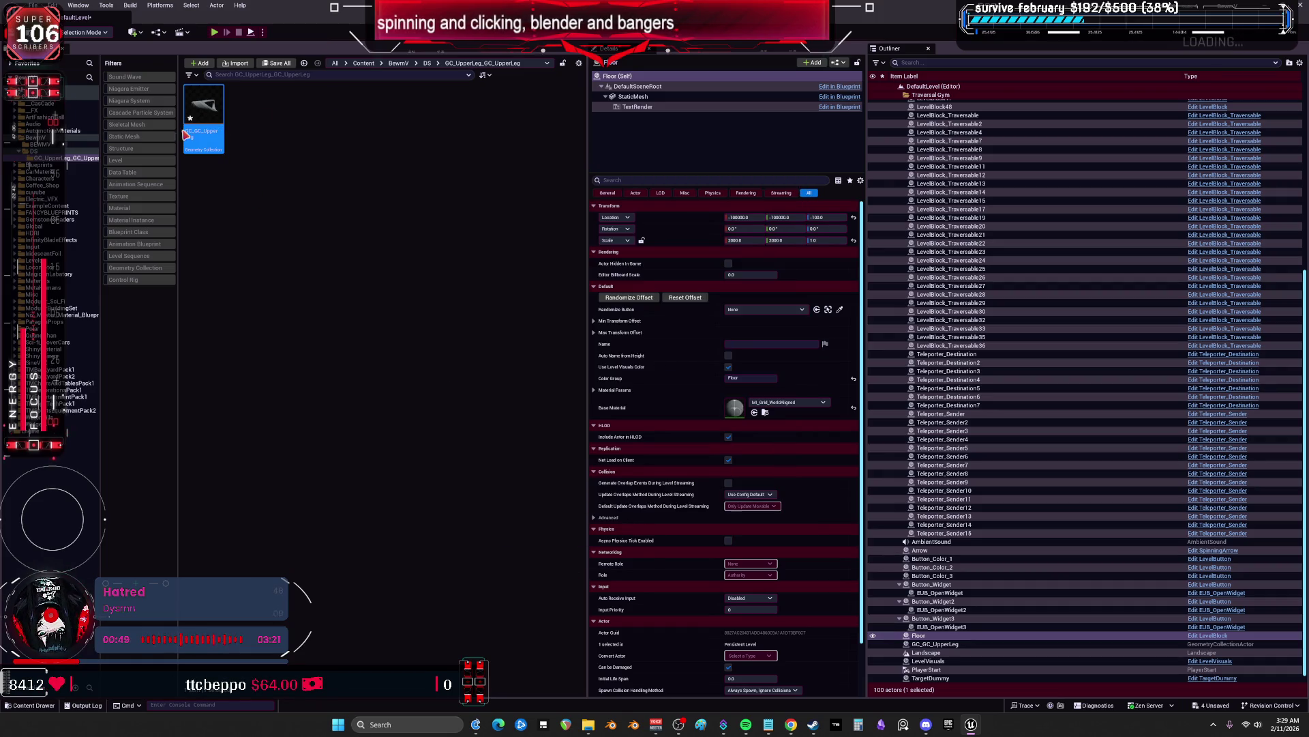
Delete the DS folder together with its subfolder
click(60, 144)
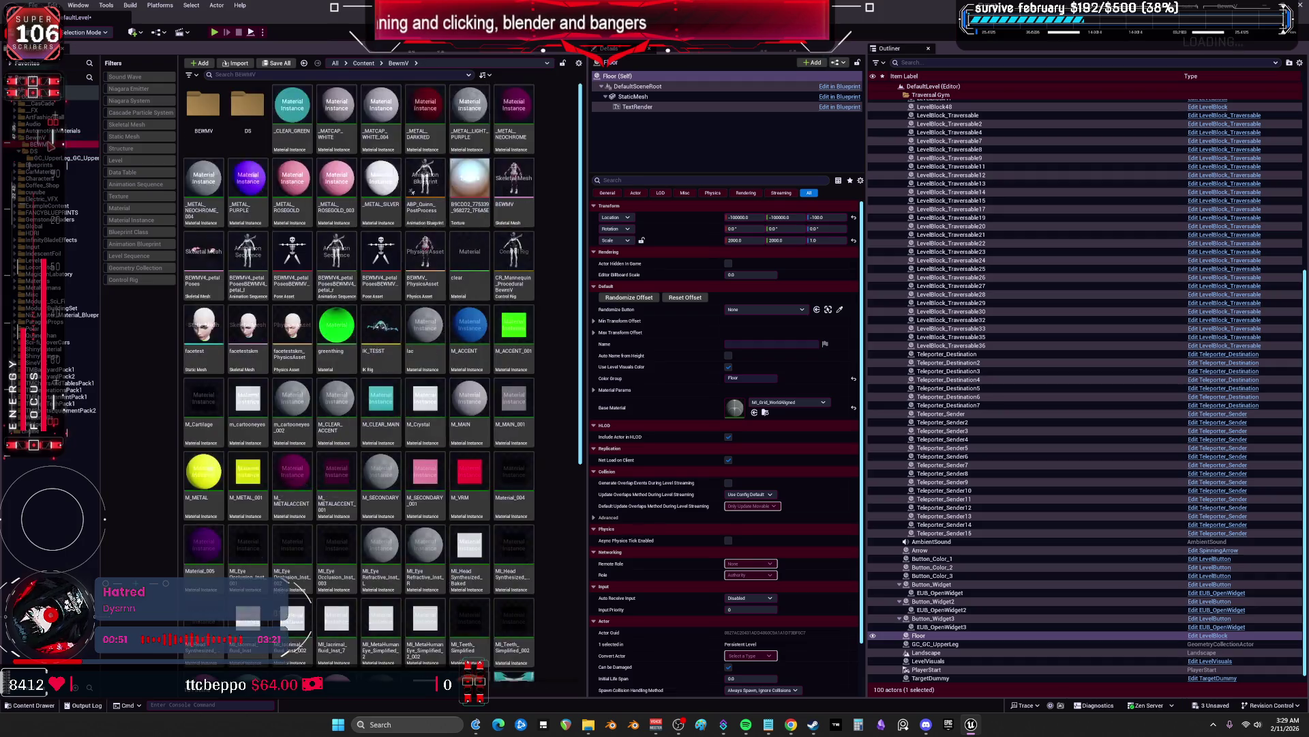
click(35, 138)
click(34, 151)
ctrl+click(41, 158)
key(Delete)
click(100, 185)
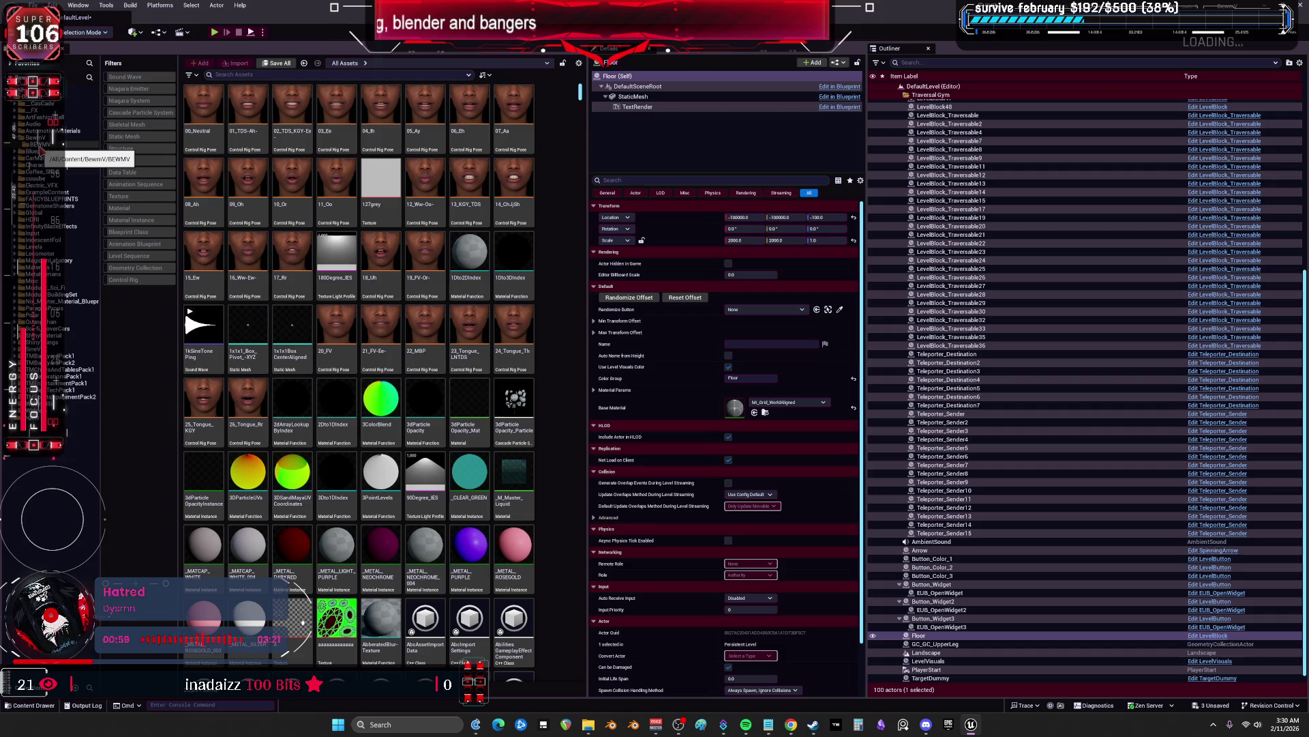
Navigate through BewmV and Blueprints to the empty BEWMV folder
scroll(437, 382, down, 1)
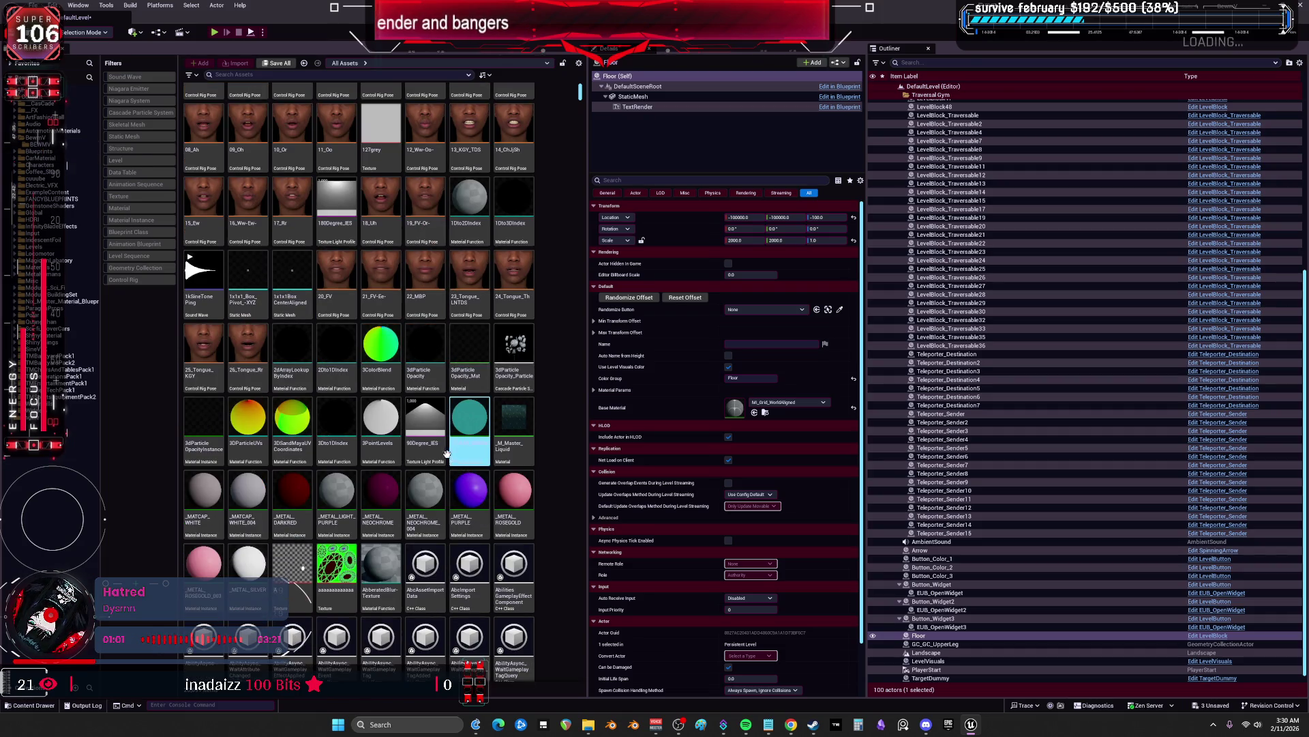
click(36, 137)
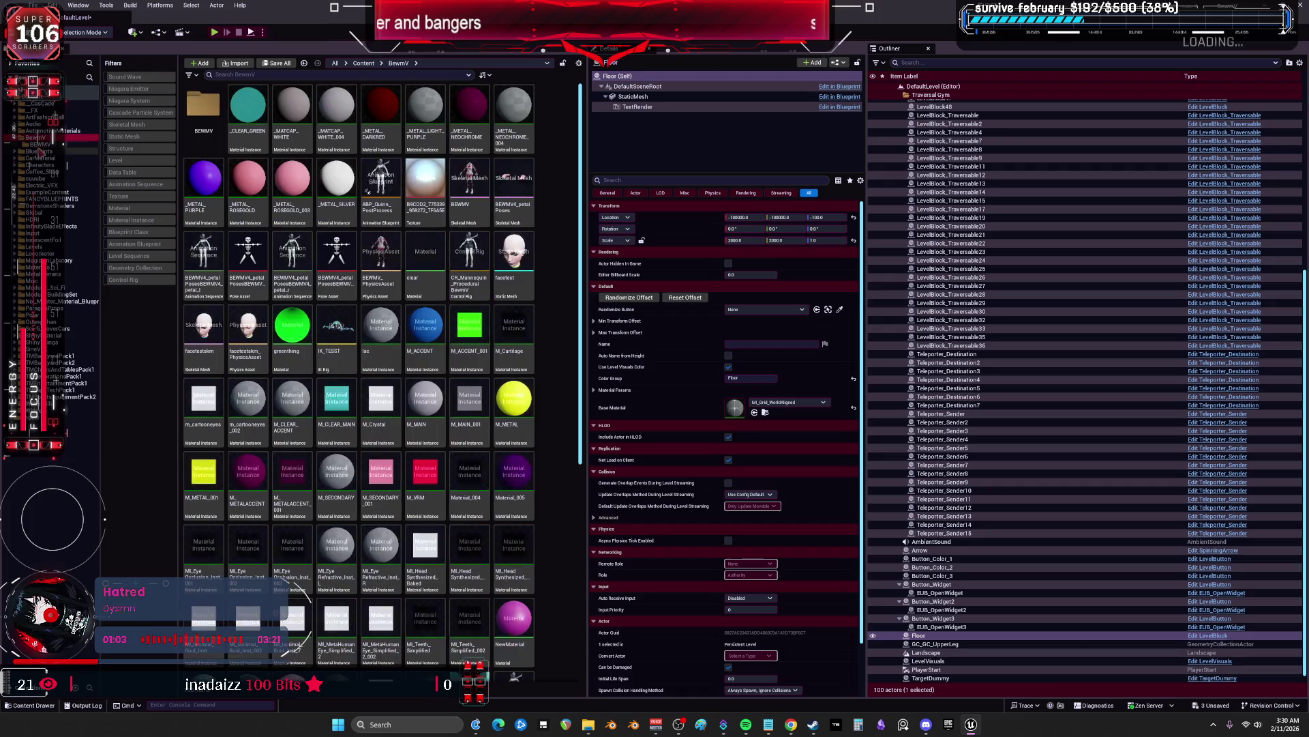
click(37, 151)
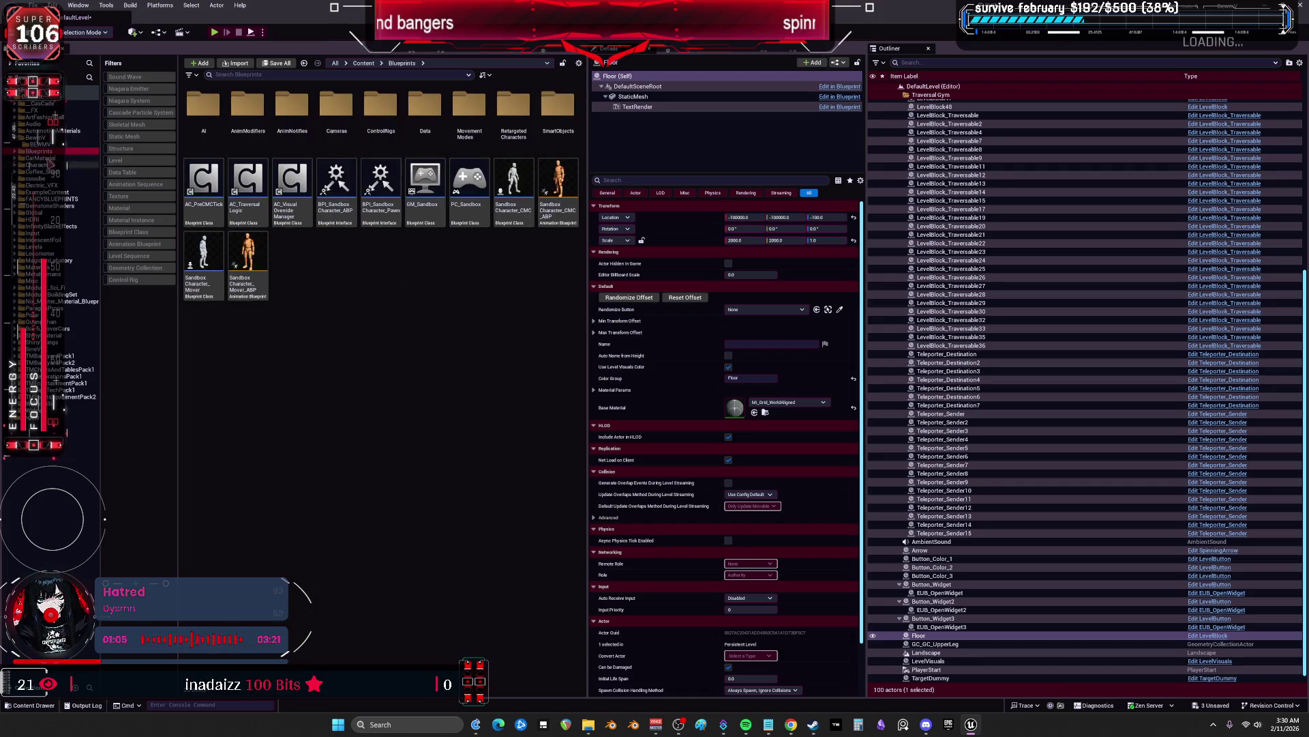
click(40, 143)
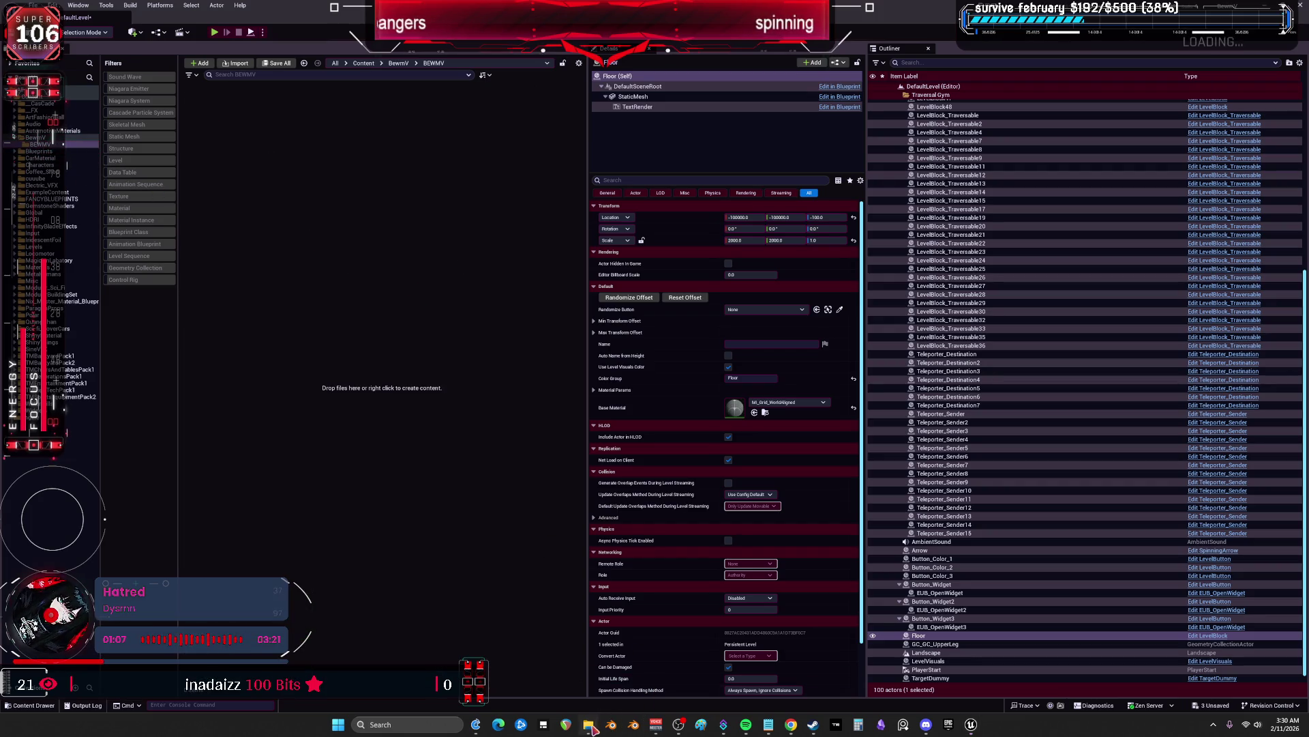
Drop the BEWMV FBX into the BEWMV folder and expand the Material Advanced import options
mouse_move(591, 731)
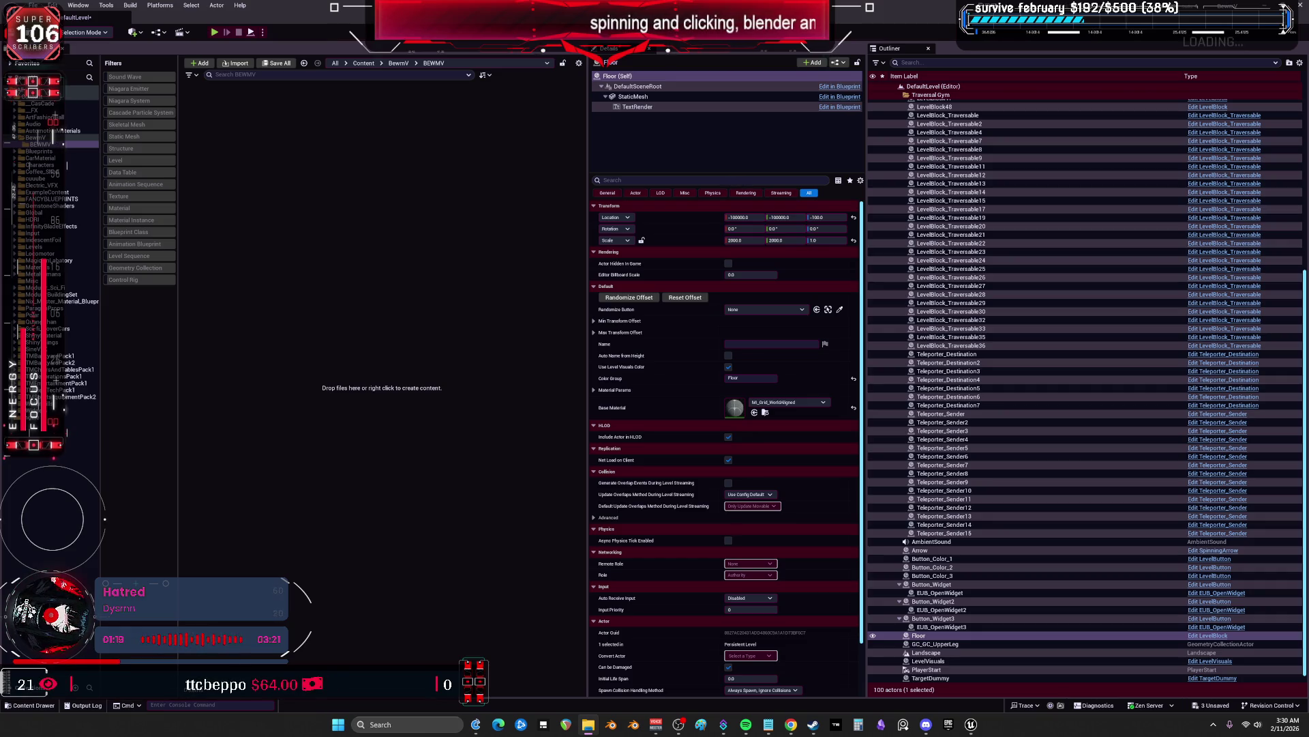
drag(497, 268, 388, 258)
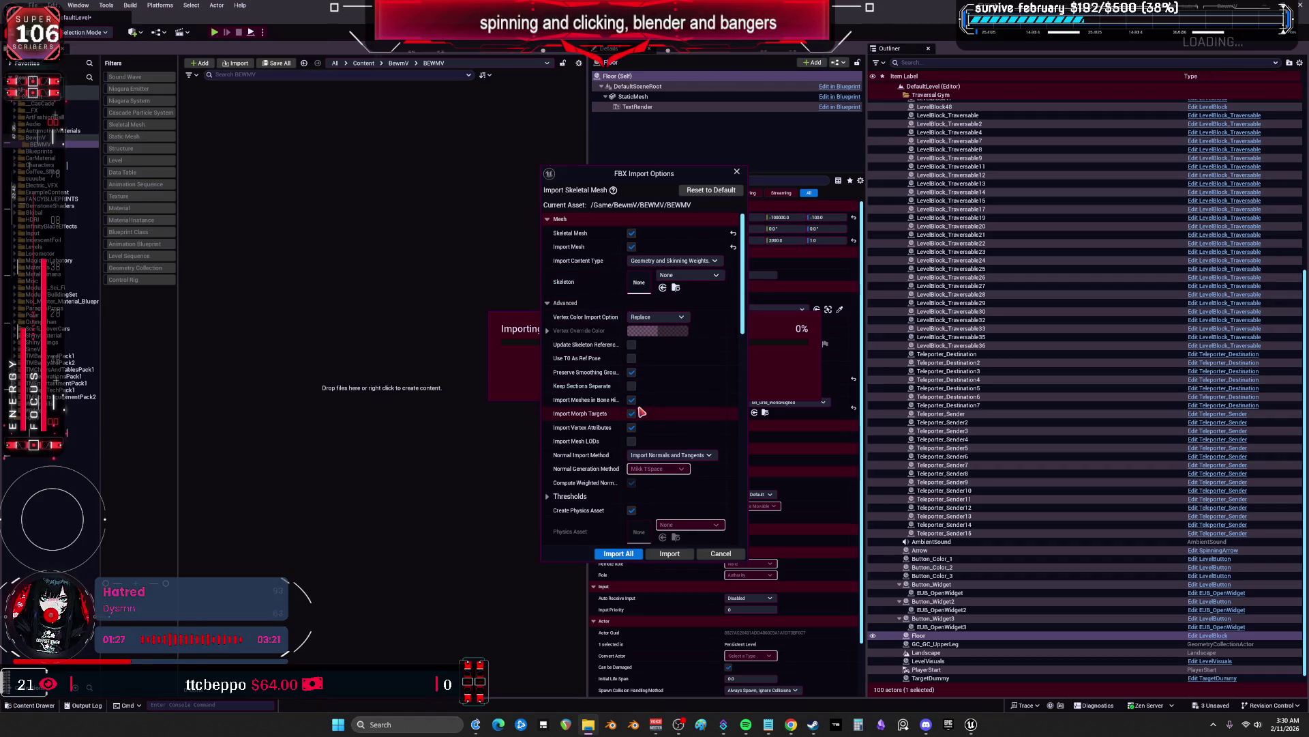
scroll(644, 413, down, 8)
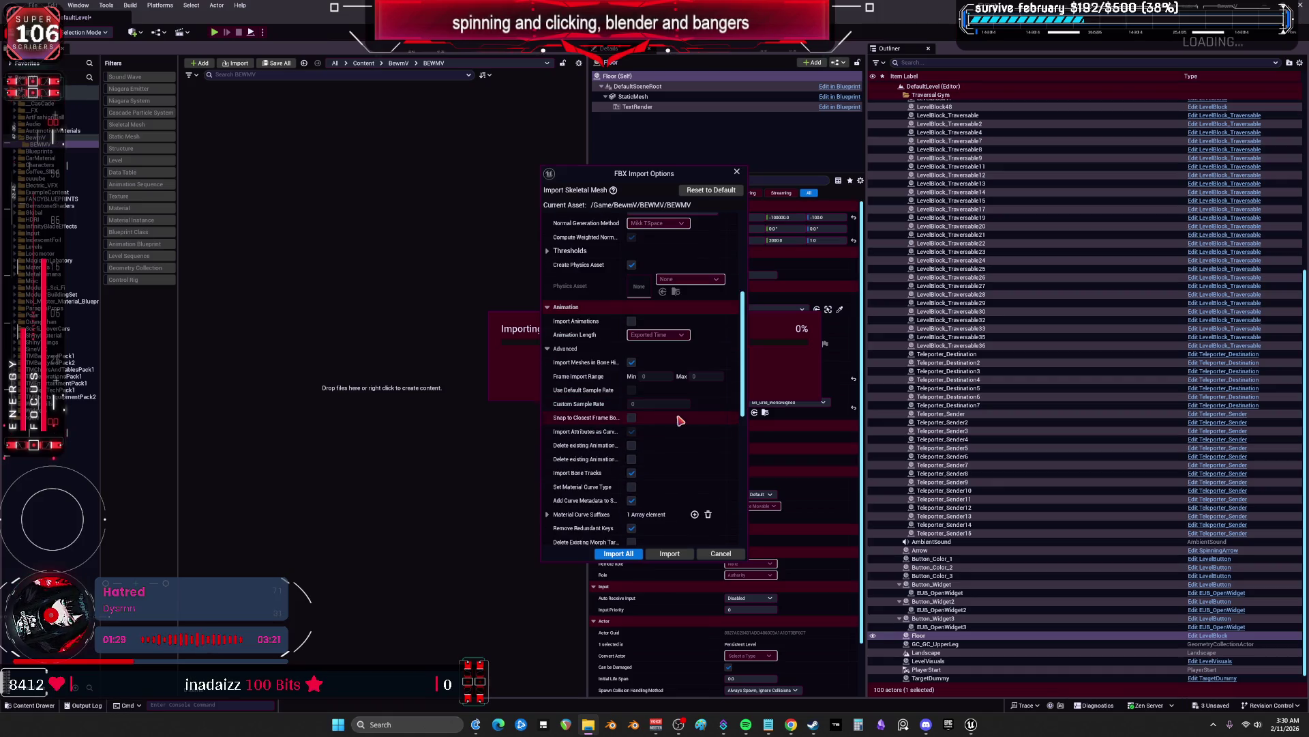
scroll(680, 421, down, 10)
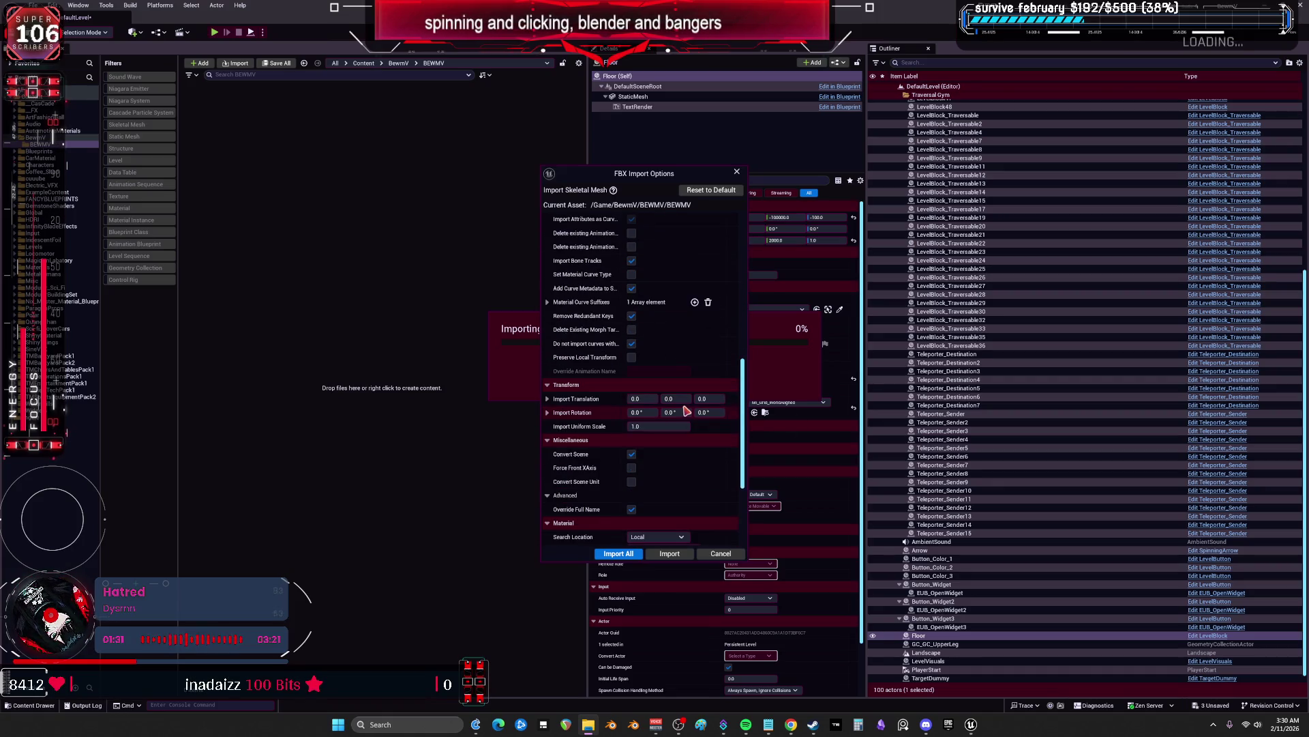
click(564, 415)
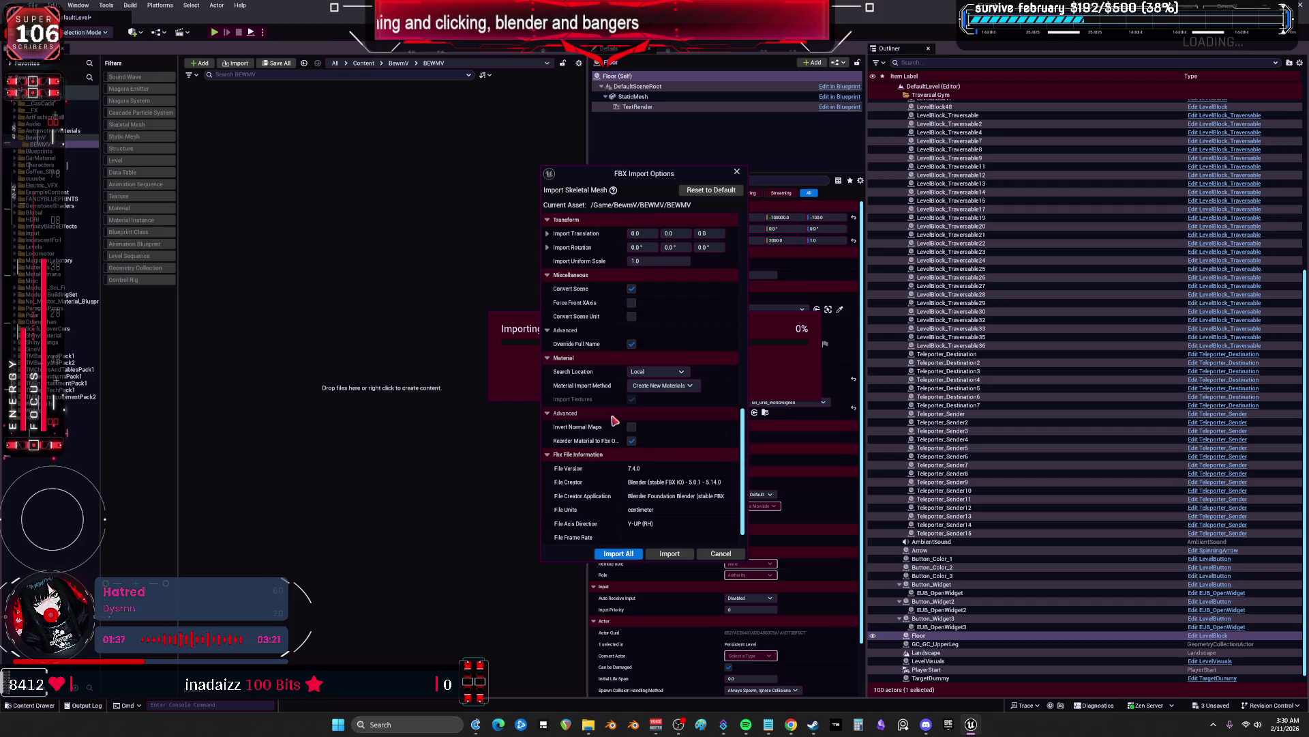
Expand the Thresholds settings and start the skeletal mesh import
scroll(648, 390, up, 4)
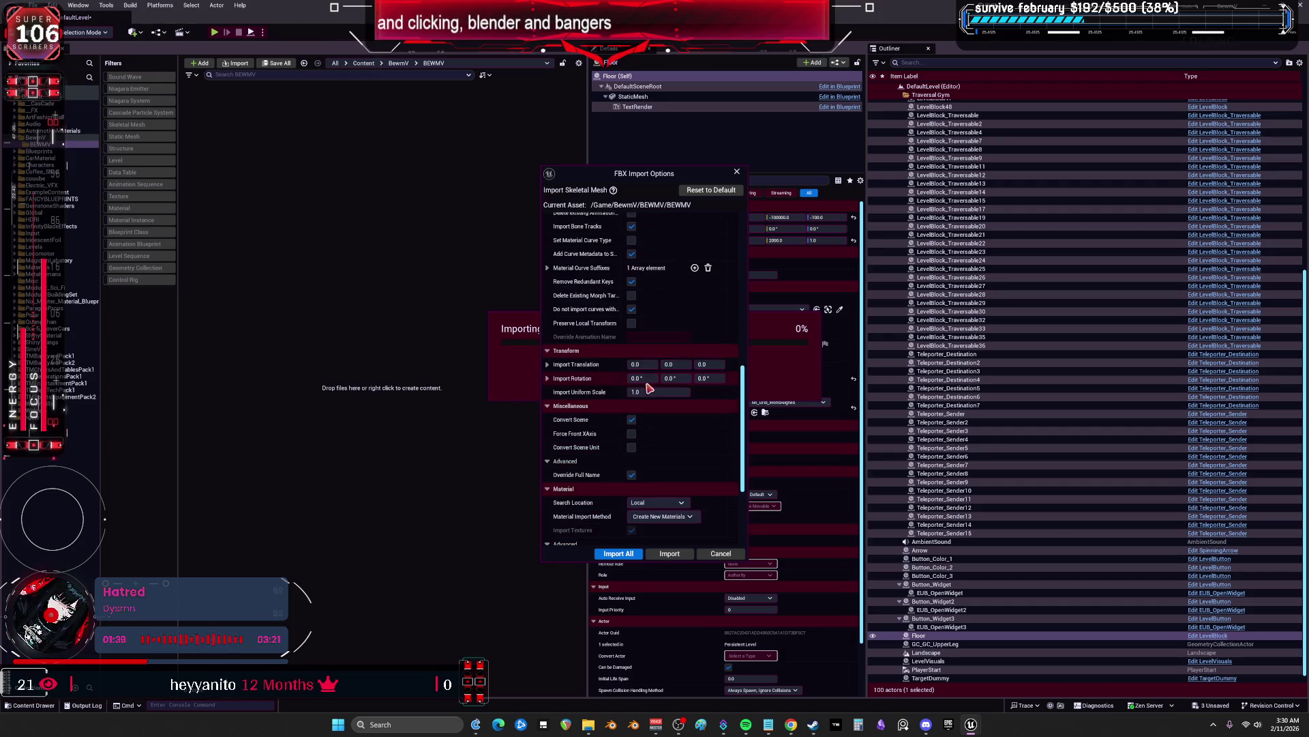
scroll(649, 390, up, 7)
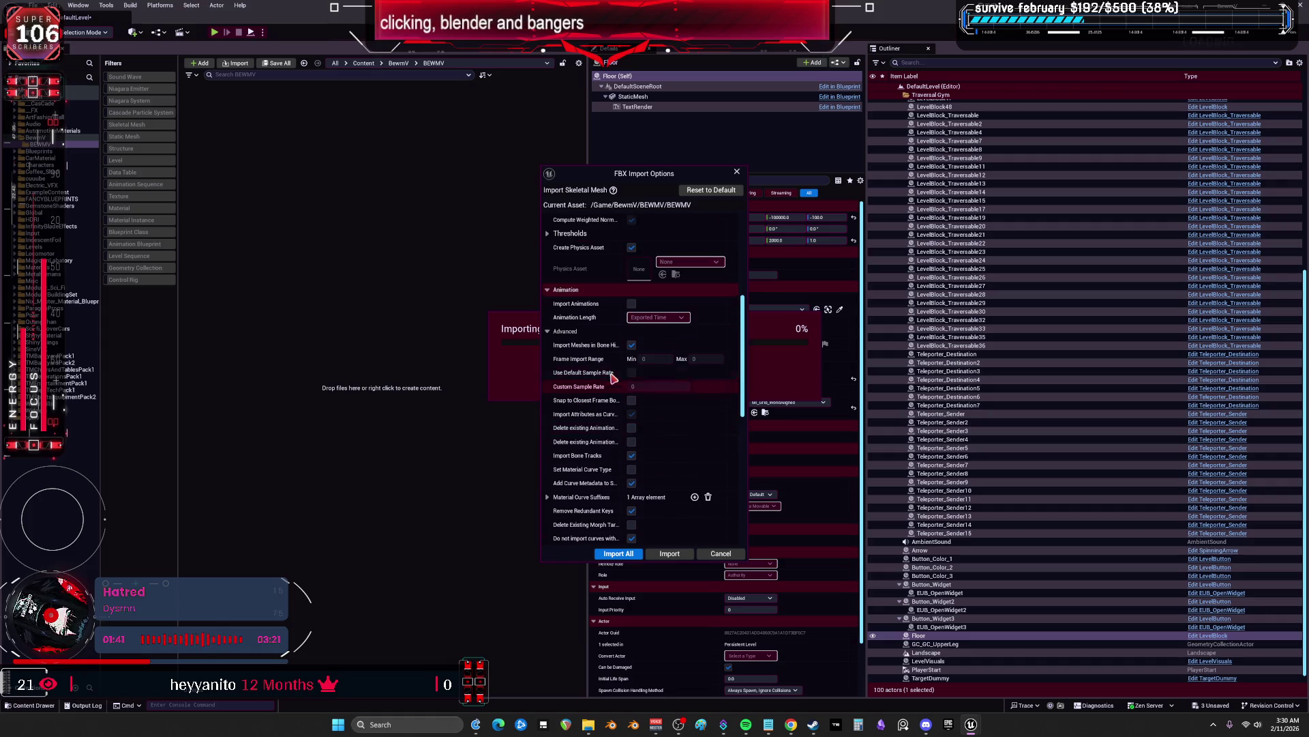
scroll(613, 377, up, 2)
click(552, 300)
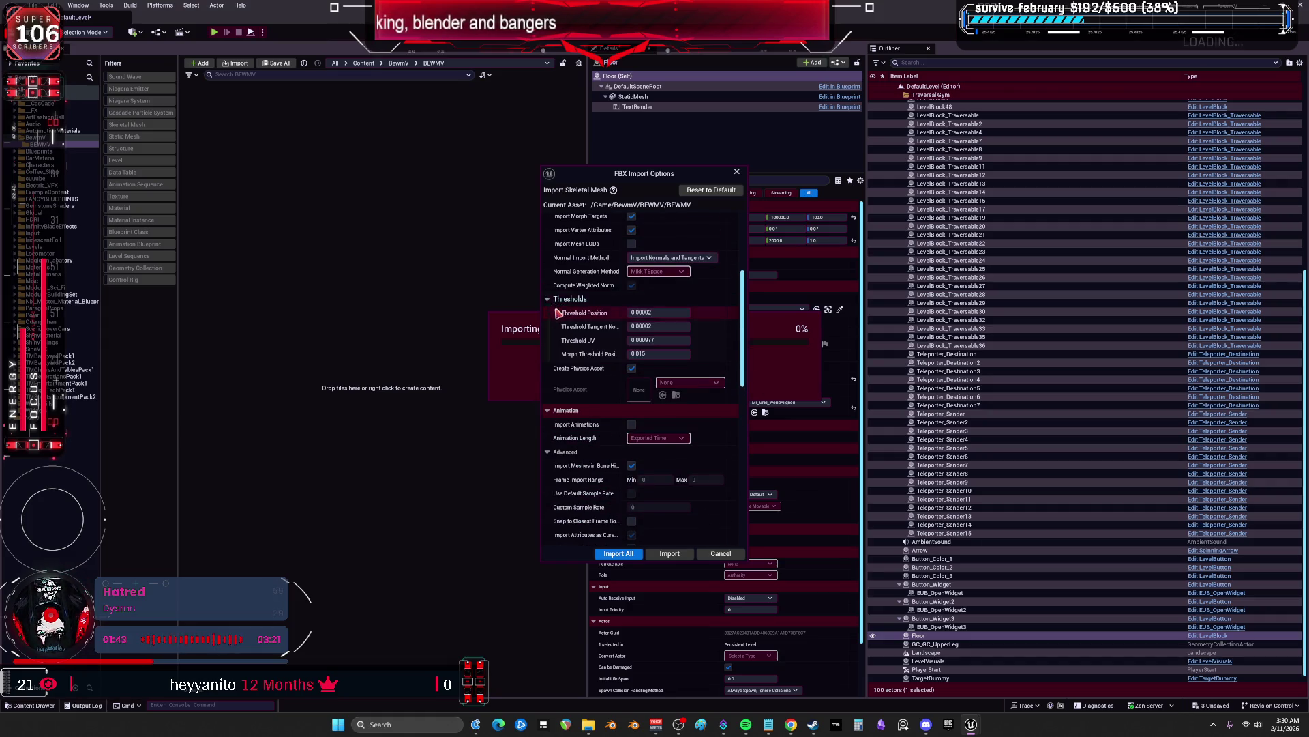
scroll(558, 312, up, 4)
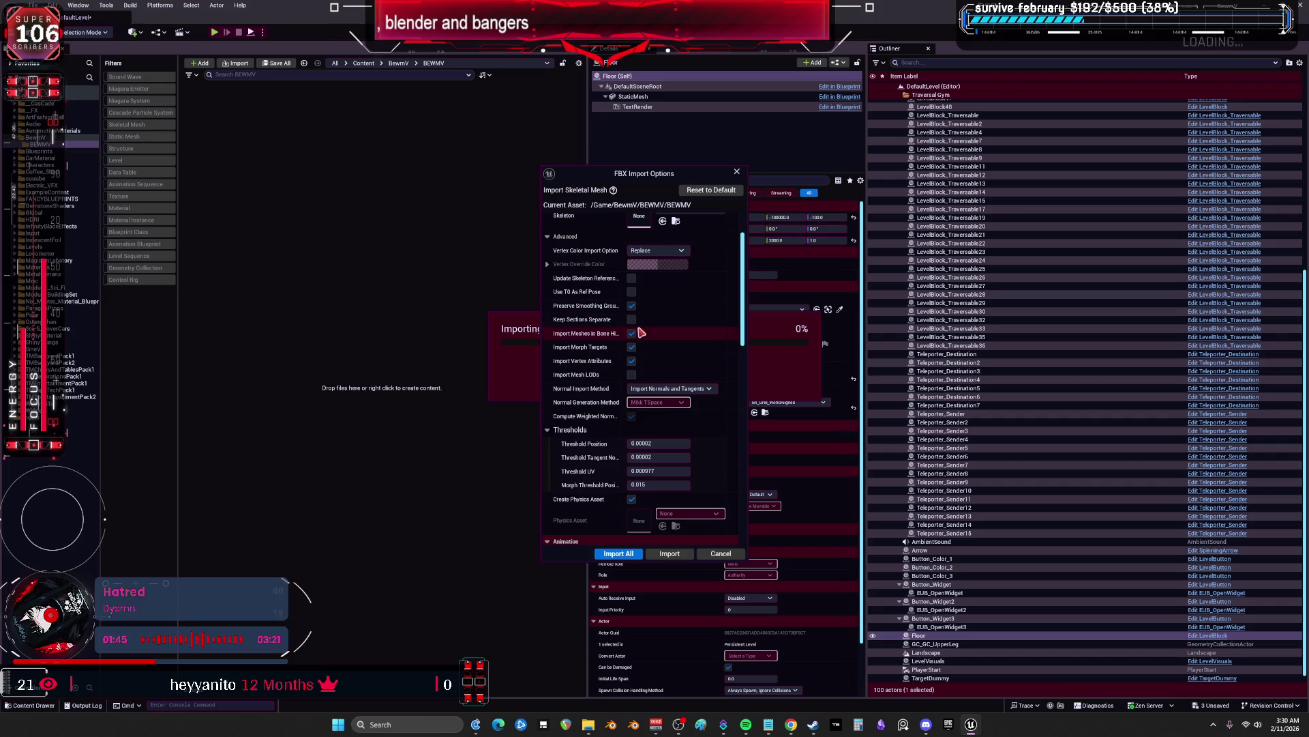
scroll(641, 334, up, 2)
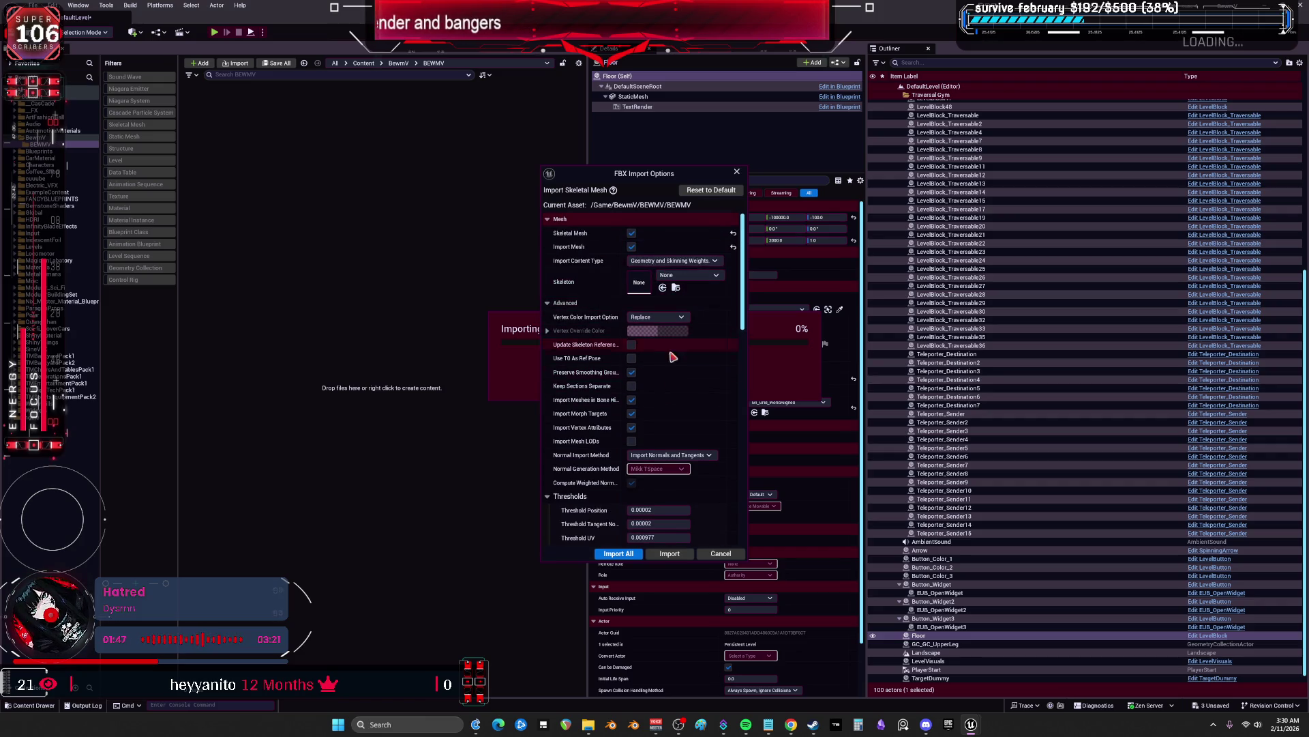
click(668, 553)
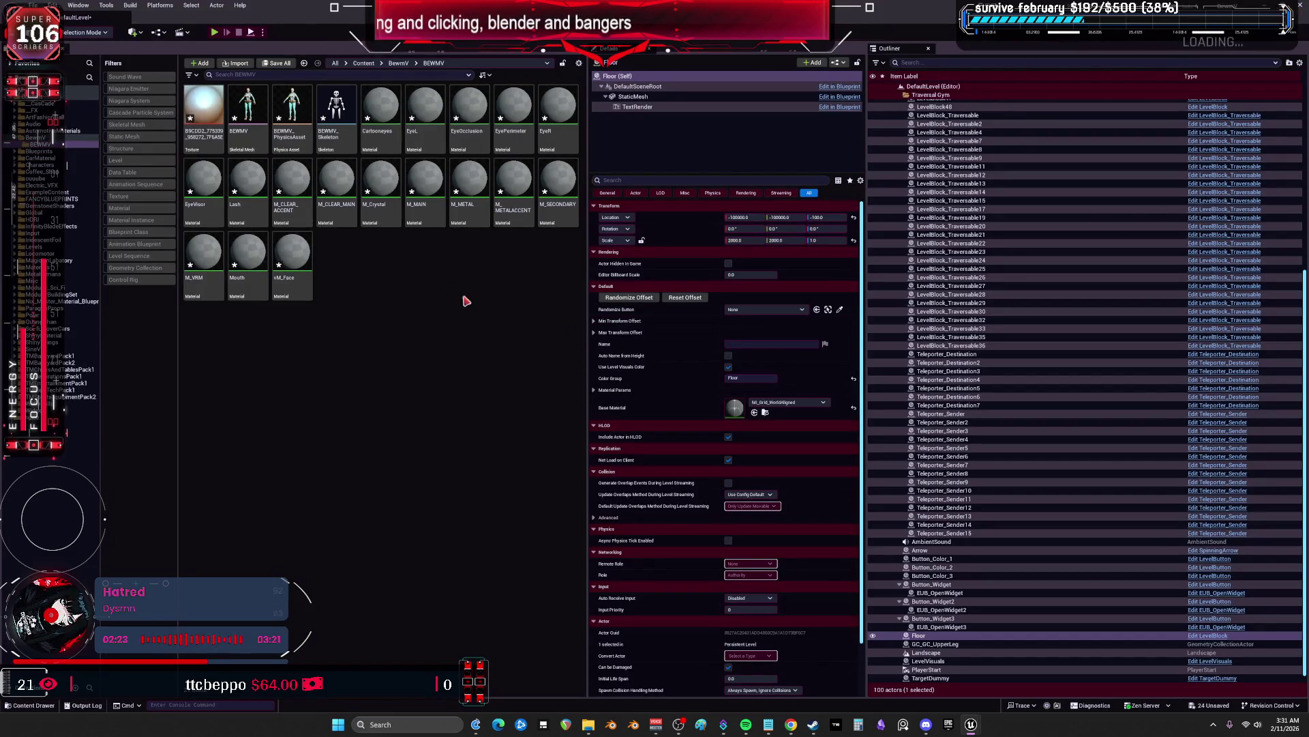
Select the imported BEWMV_Skeleton asset once the import finishes
click(333, 110)
Open BEWMV_Skeleton and select the spine_04 bone, then the head1 bone
double_click(332, 111)
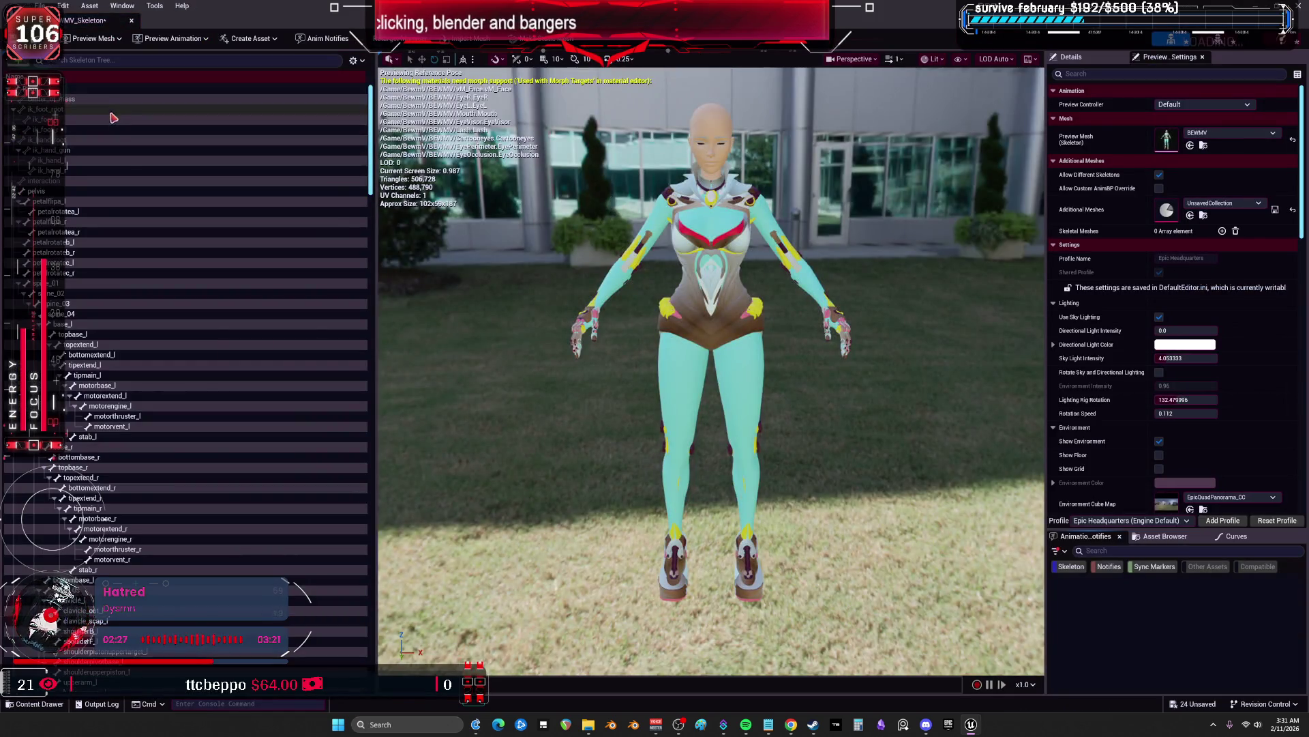
scroll(122, 327, down, 5)
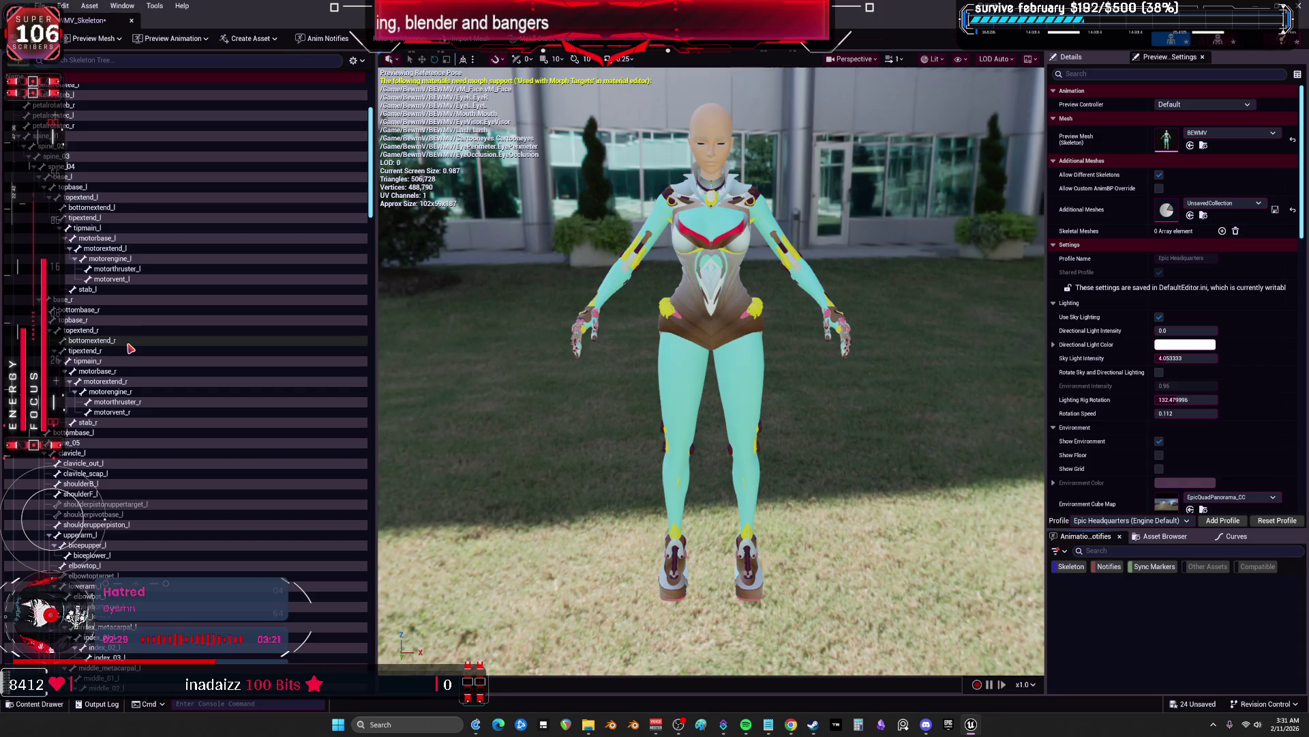
click(75, 167)
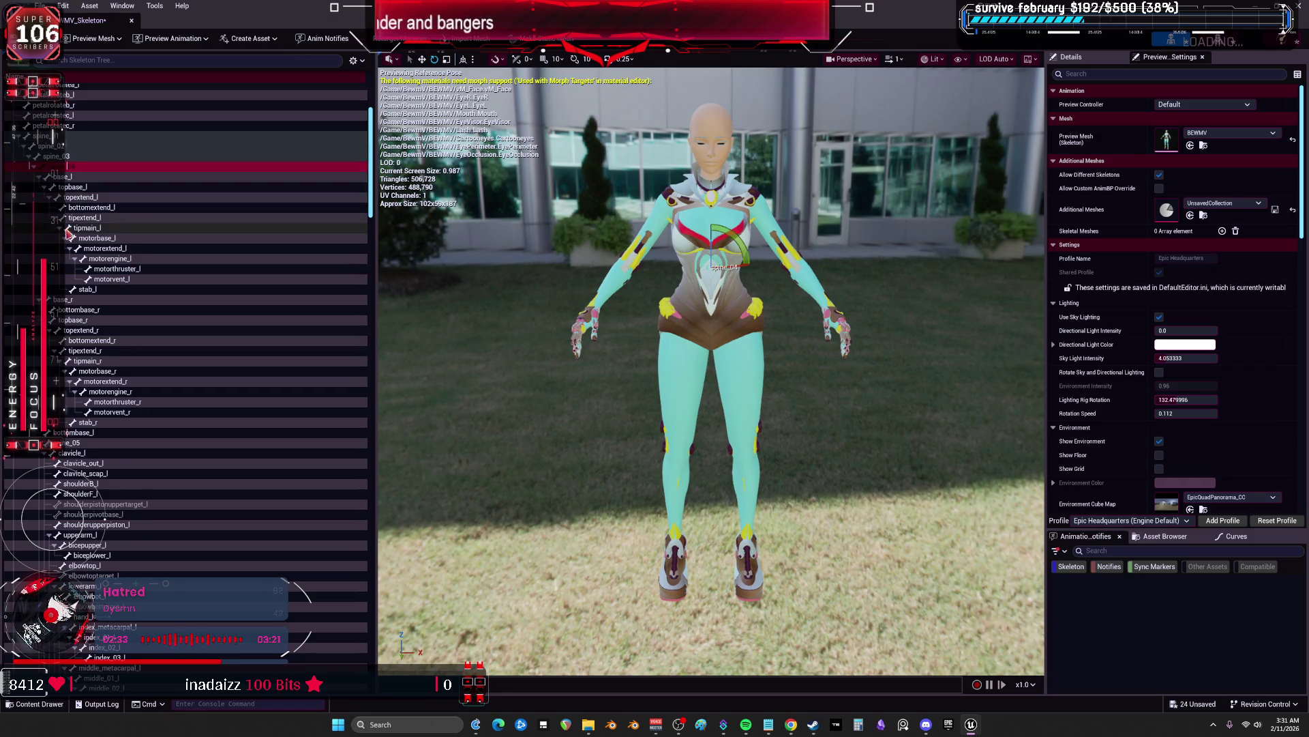
scroll(109, 491, down, 10)
scroll(135, 530, down, 15)
scroll(147, 517, down, 10)
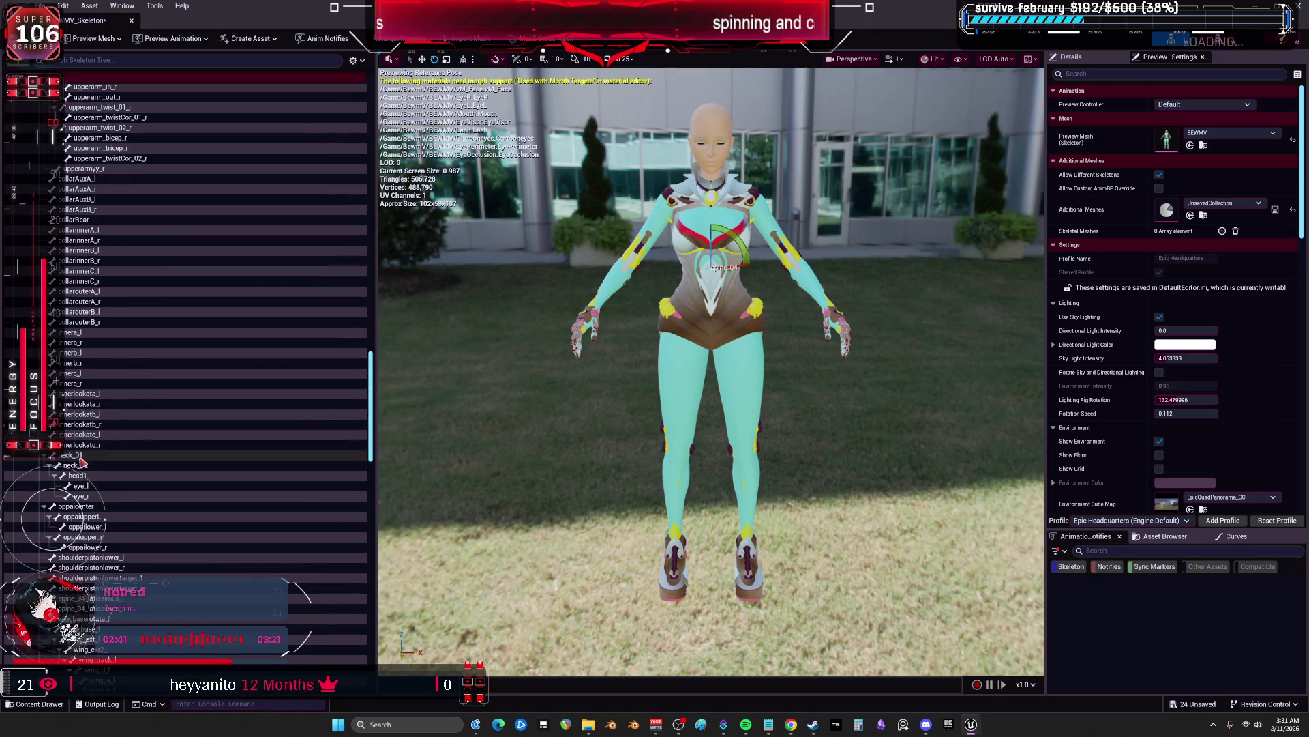
click(82, 465)
click(89, 476)
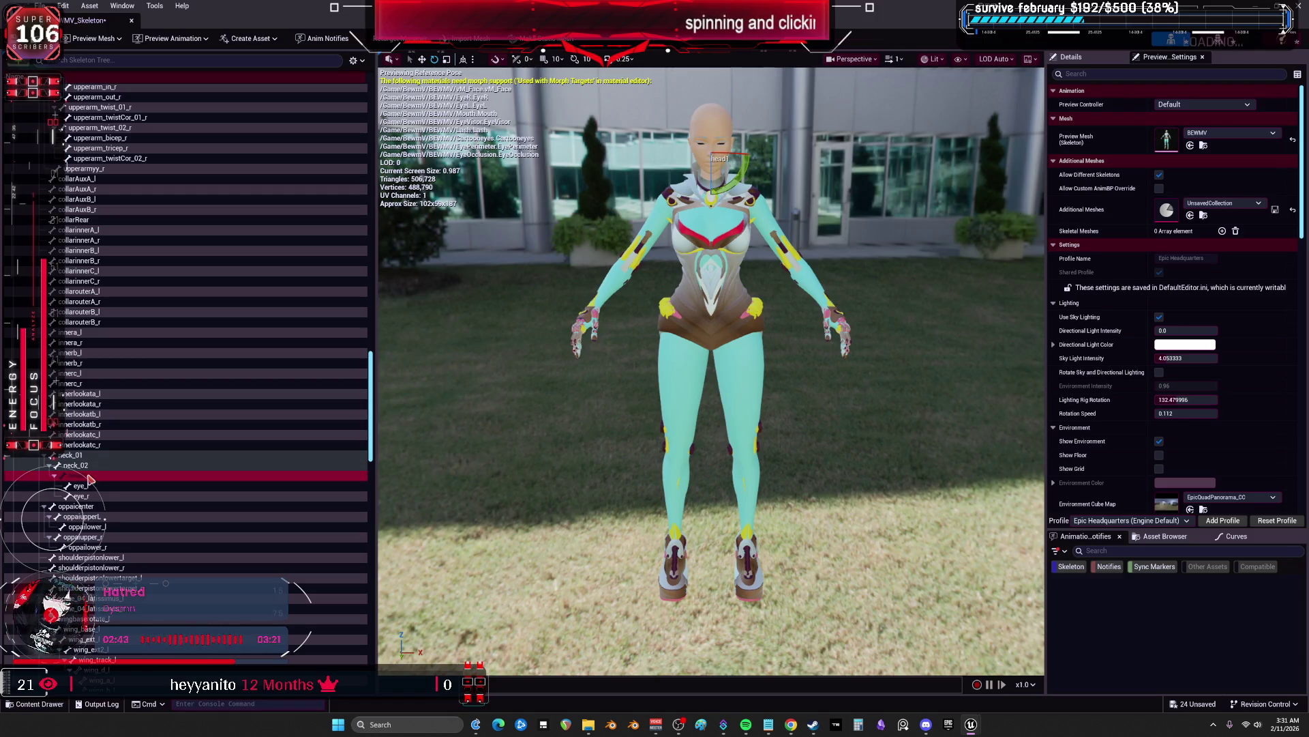
Filter the Skeleton Tree with the search text 'he'
mouse_move(370, 413)
mouse_down()
mouse_move(368, 651)
mouse_move(389, 434)
mouse_up()
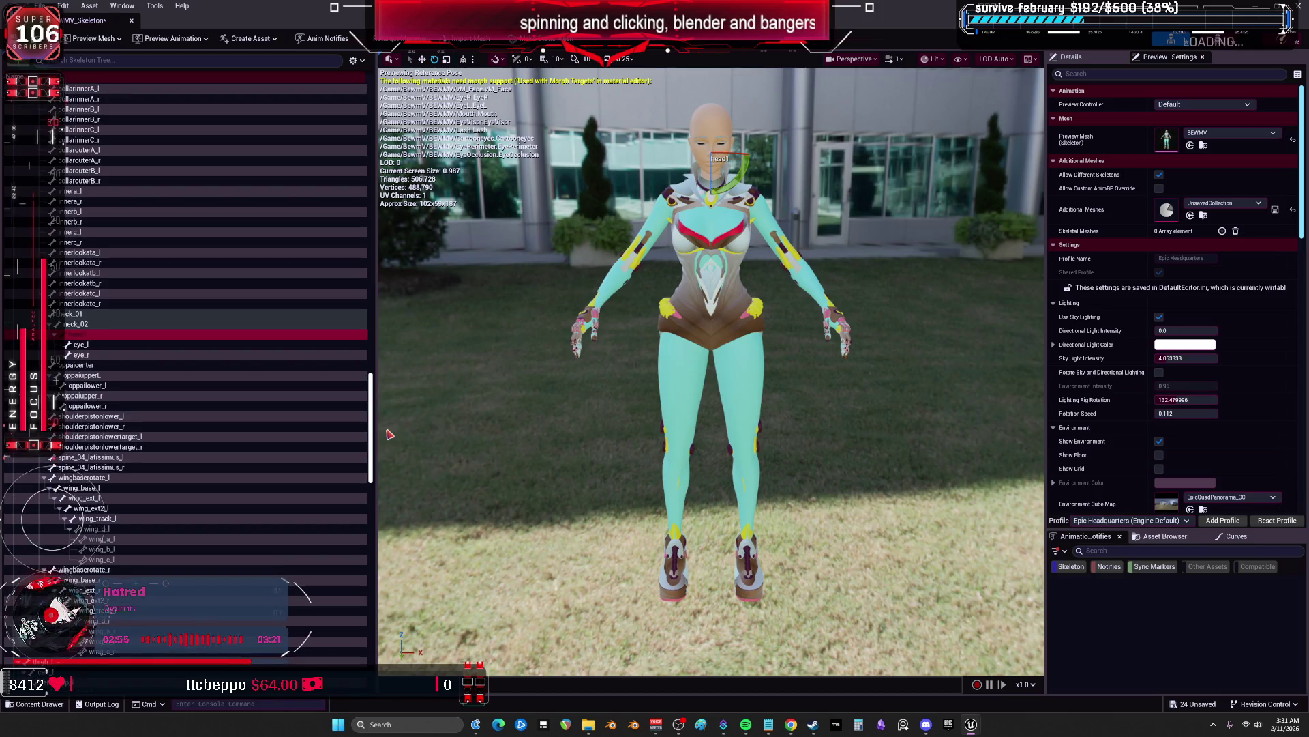
mouse_move(389, 435)
mouse_down()
mouse_move(399, 223)
mouse_move(384, 124)
mouse_up()
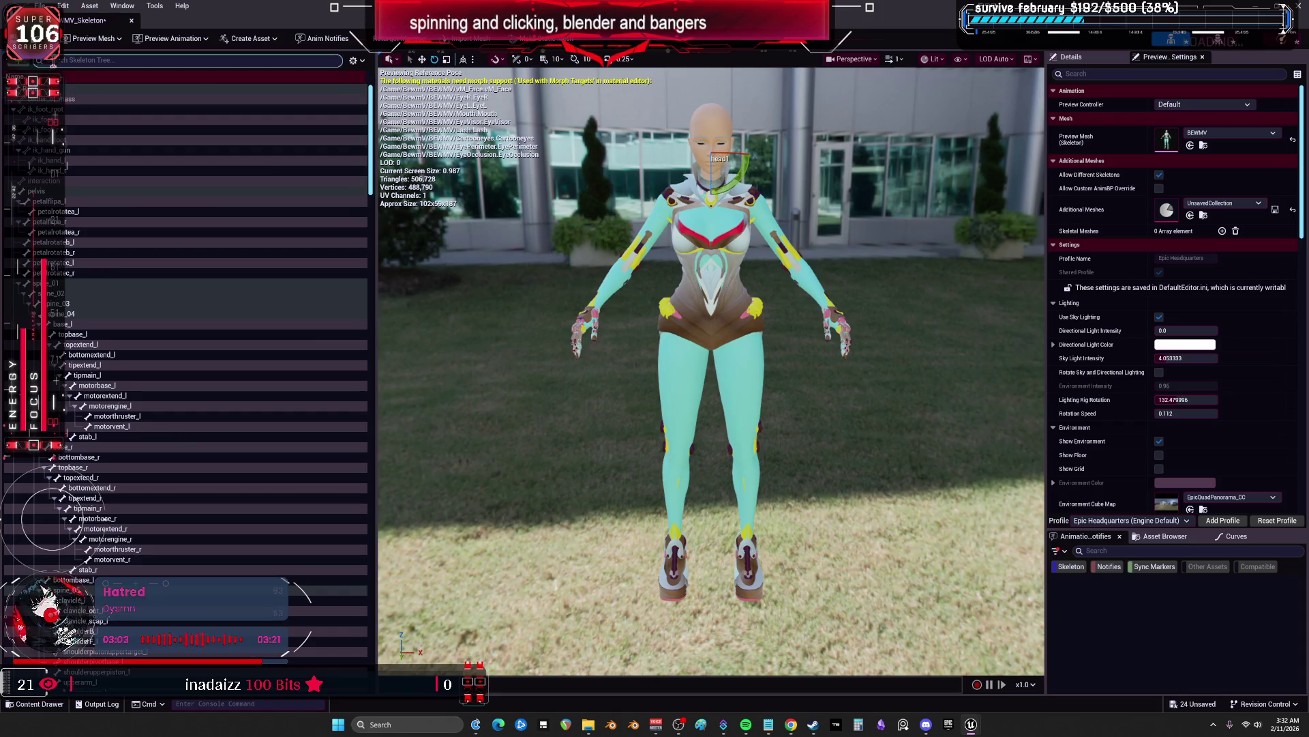
click(70, 63)
text(head)
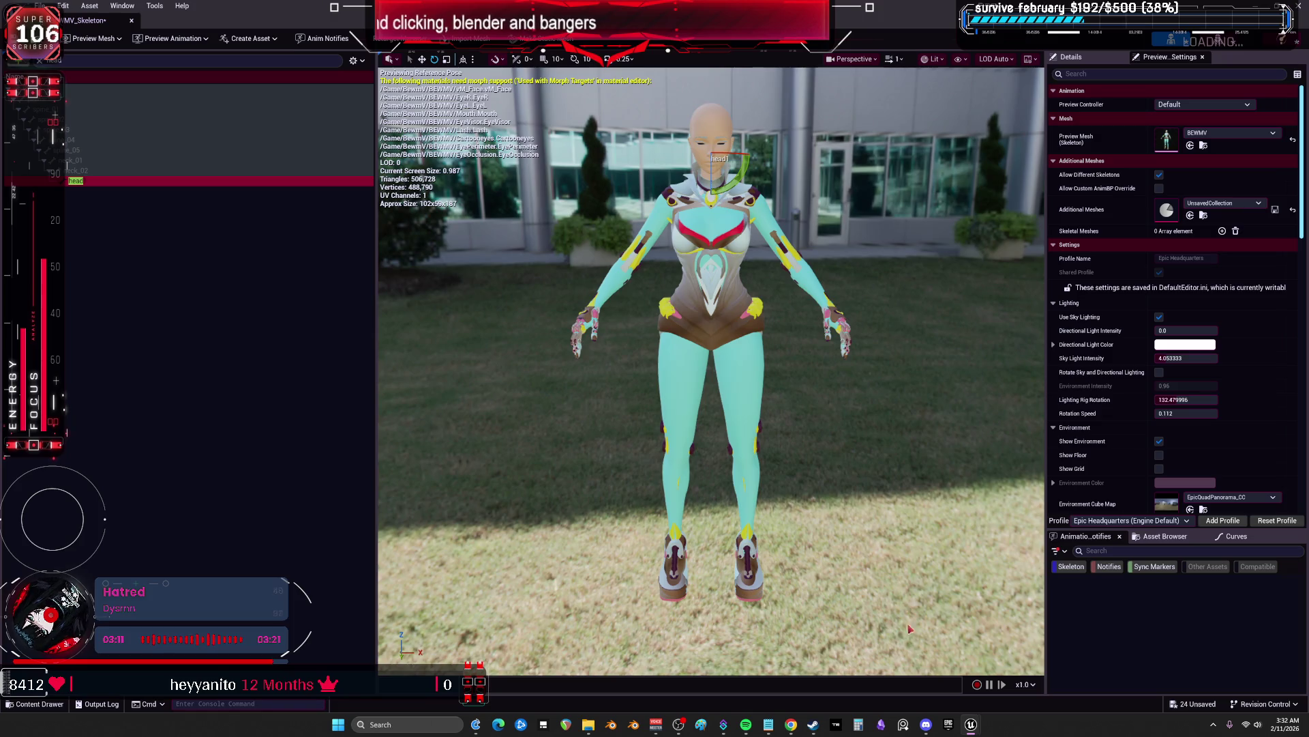
Launch Blender from the Steam library
mouse_move(793, 727)
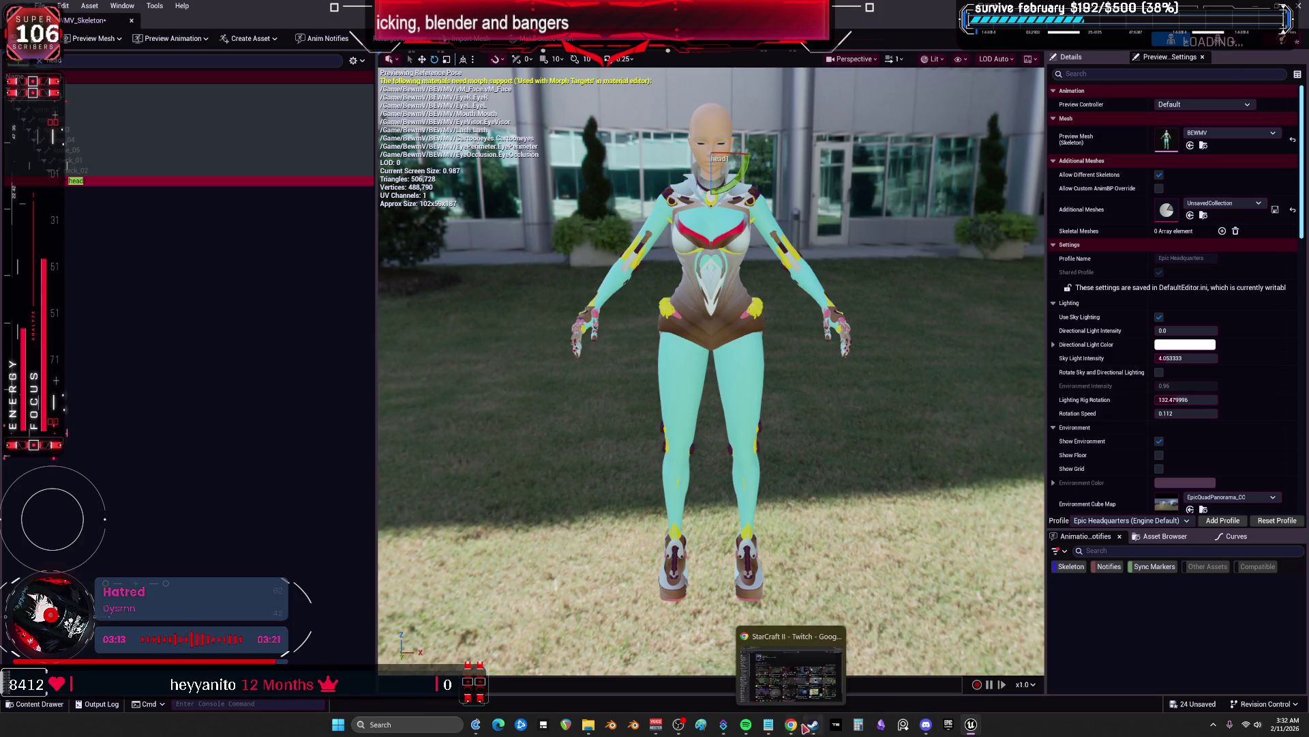
click(814, 725)
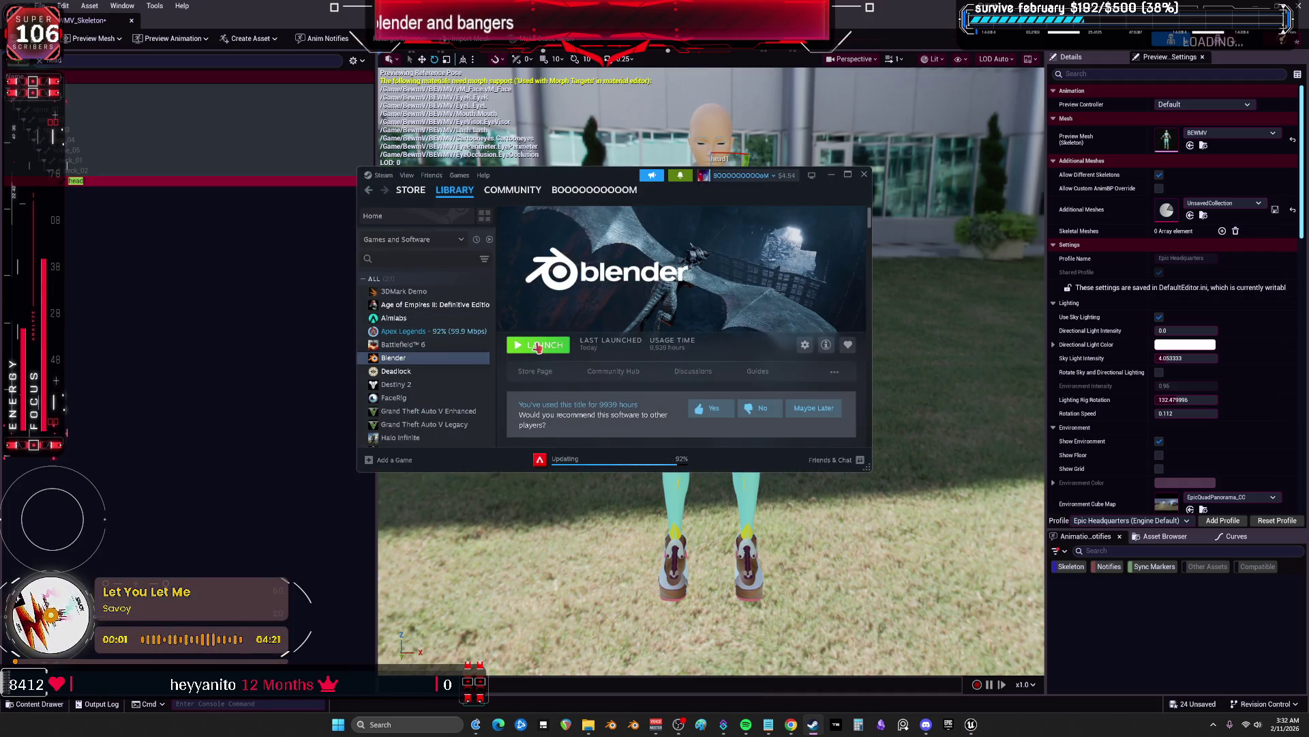
click(538, 346)
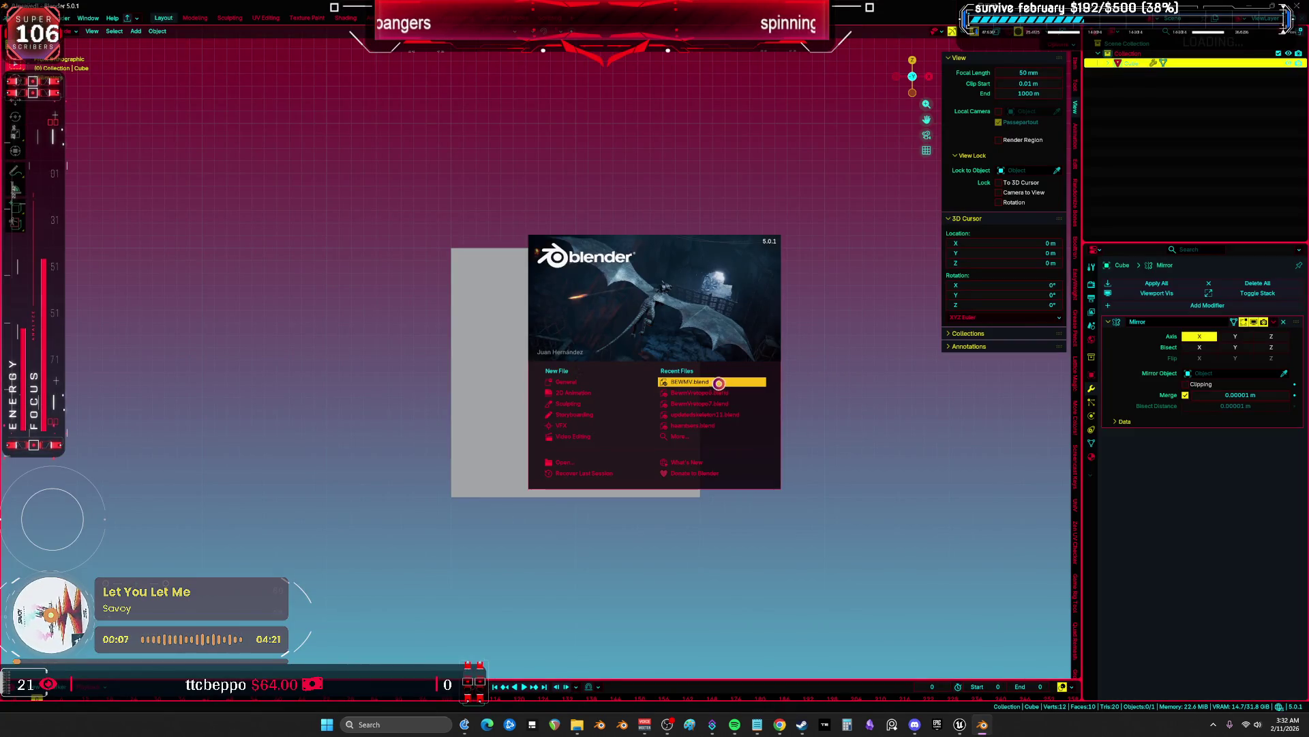
Open the recent BEWMV.blend, frame the Face object, and begin renaming the Head object
click(718, 383)
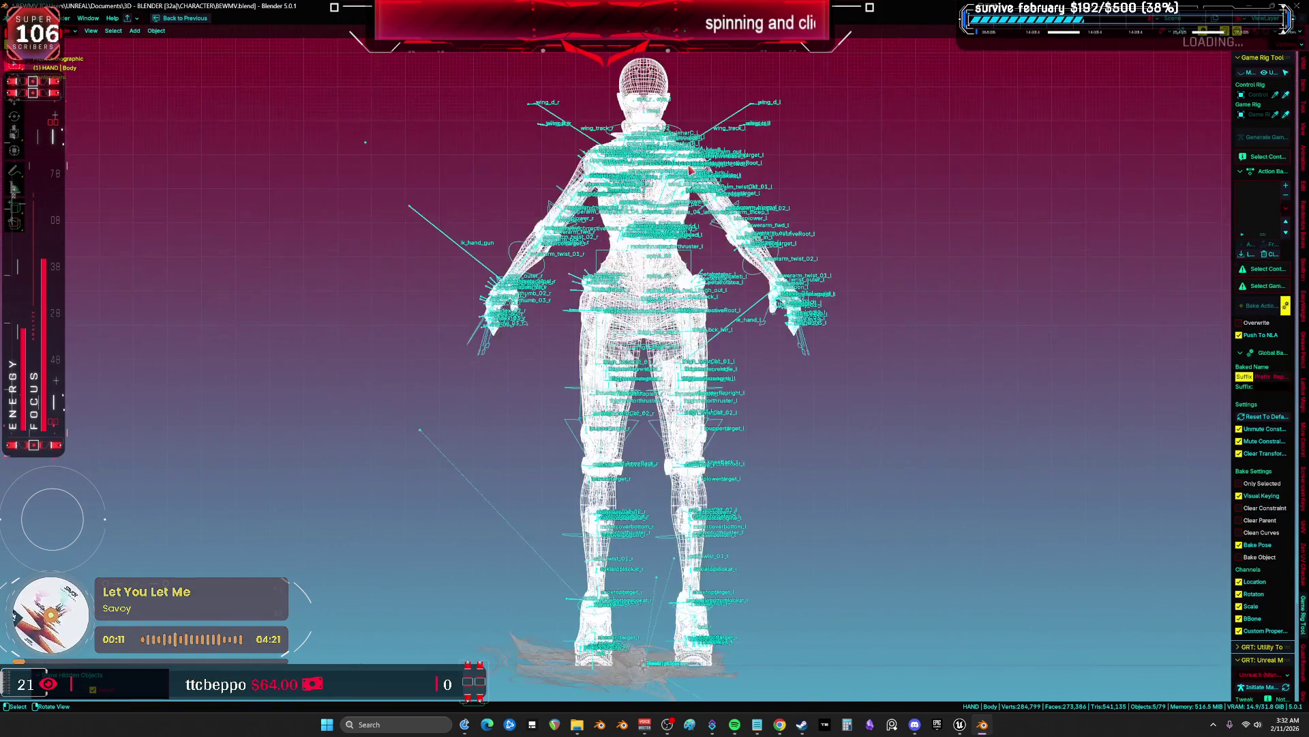
click(626, 191)
key(KP_Decimal)
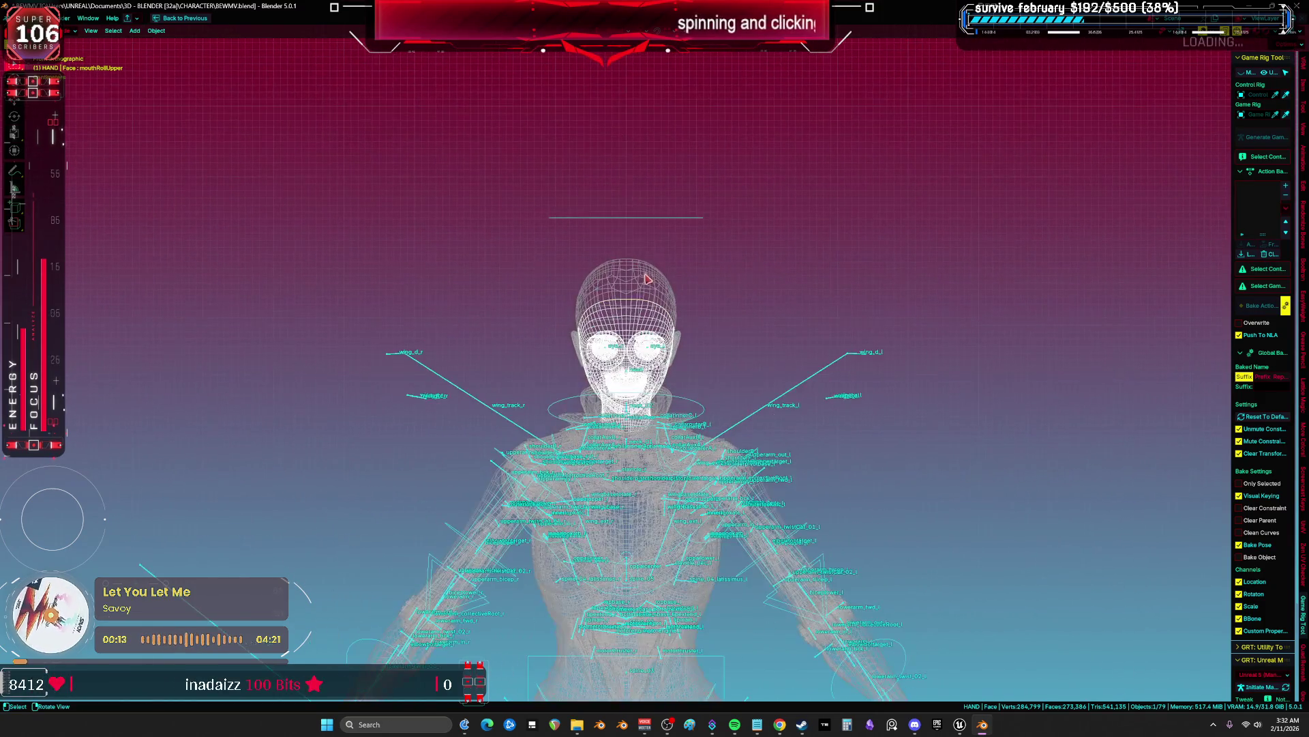
click(644, 279)
key(F2)
text(HeadMesh)
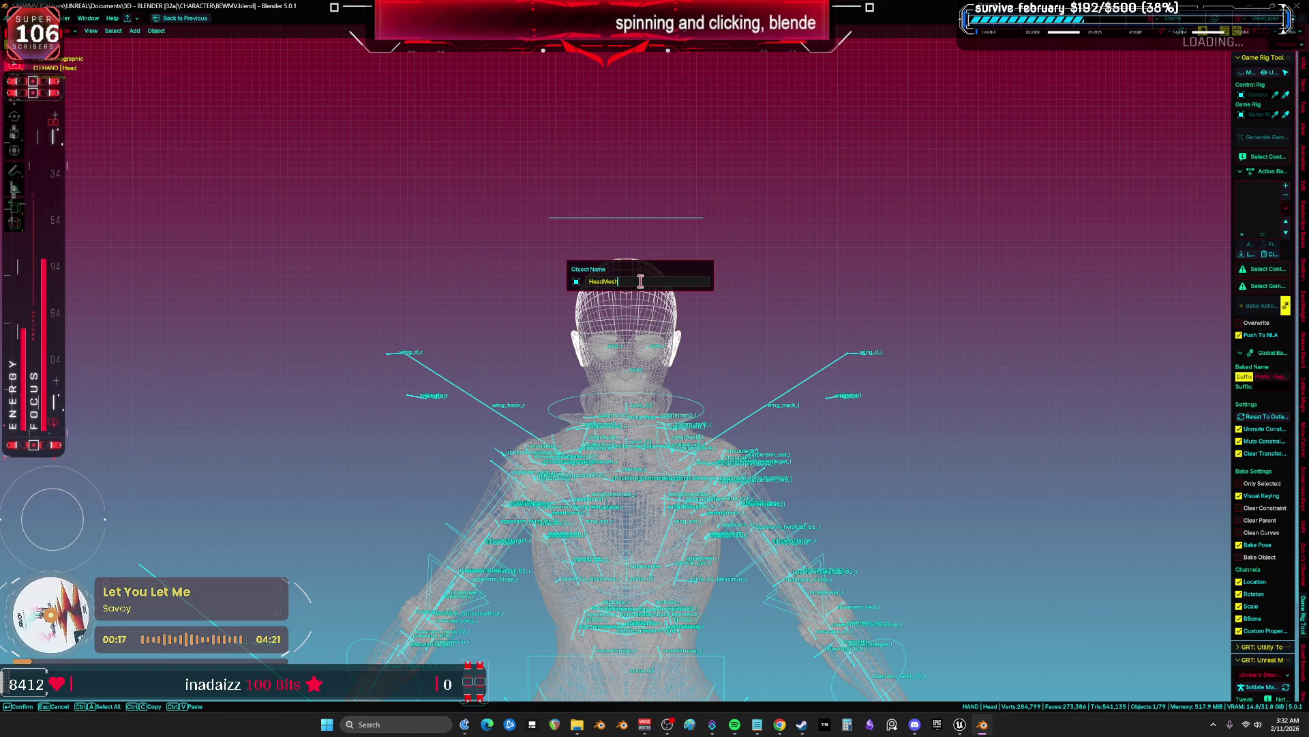
Confirm the name HeadMesh and view the head and face from the front
key(Return)
mouse_move(641, 281)
mouse_down()
mouse_move(704, 296)
mouse_move(603, 301)
mouse_move(456, 339)
mouse_move(524, 356)
mouse_up()
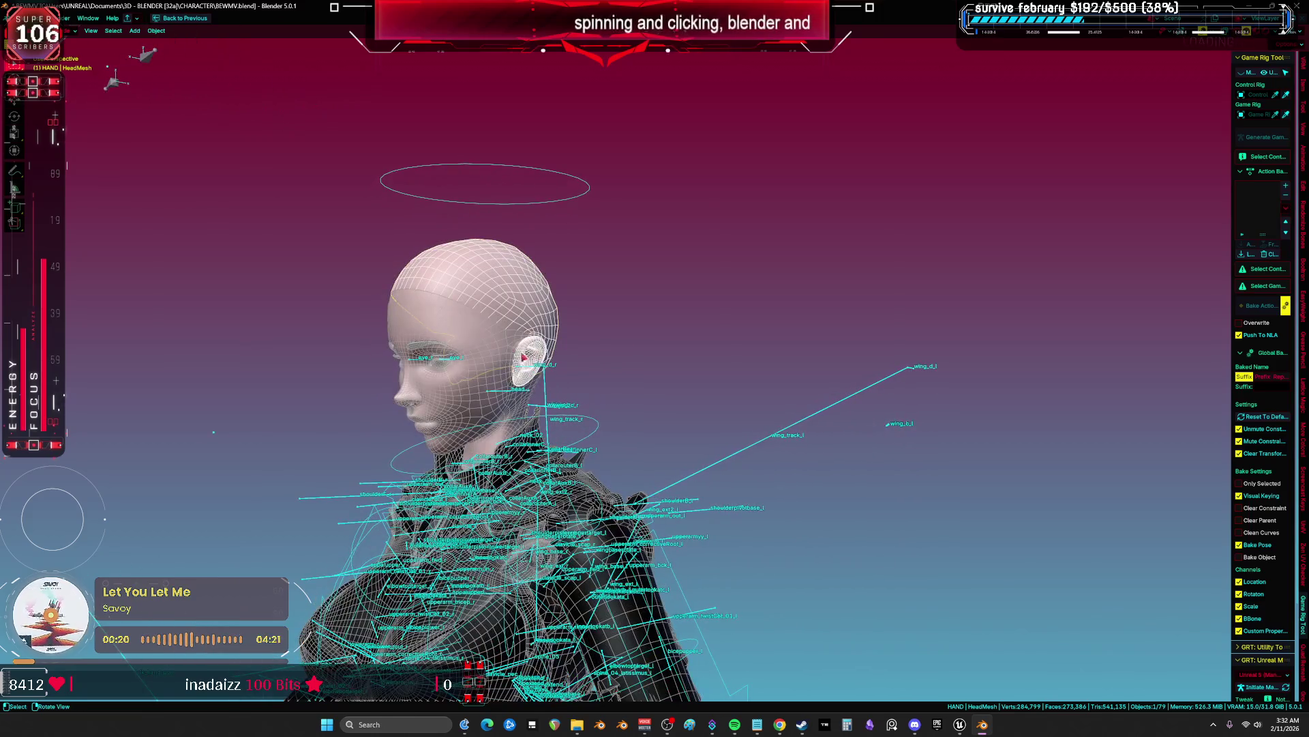
click(474, 349)
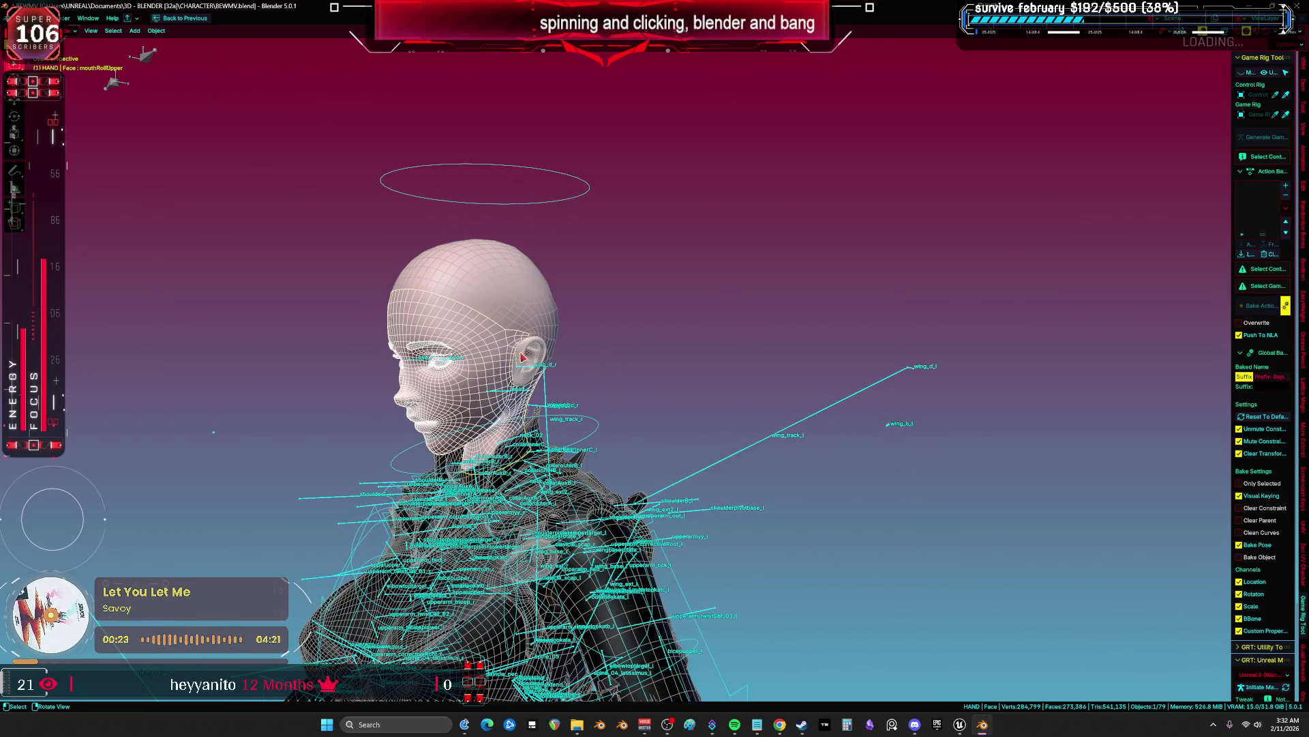
click(521, 356)
key(KP_1)
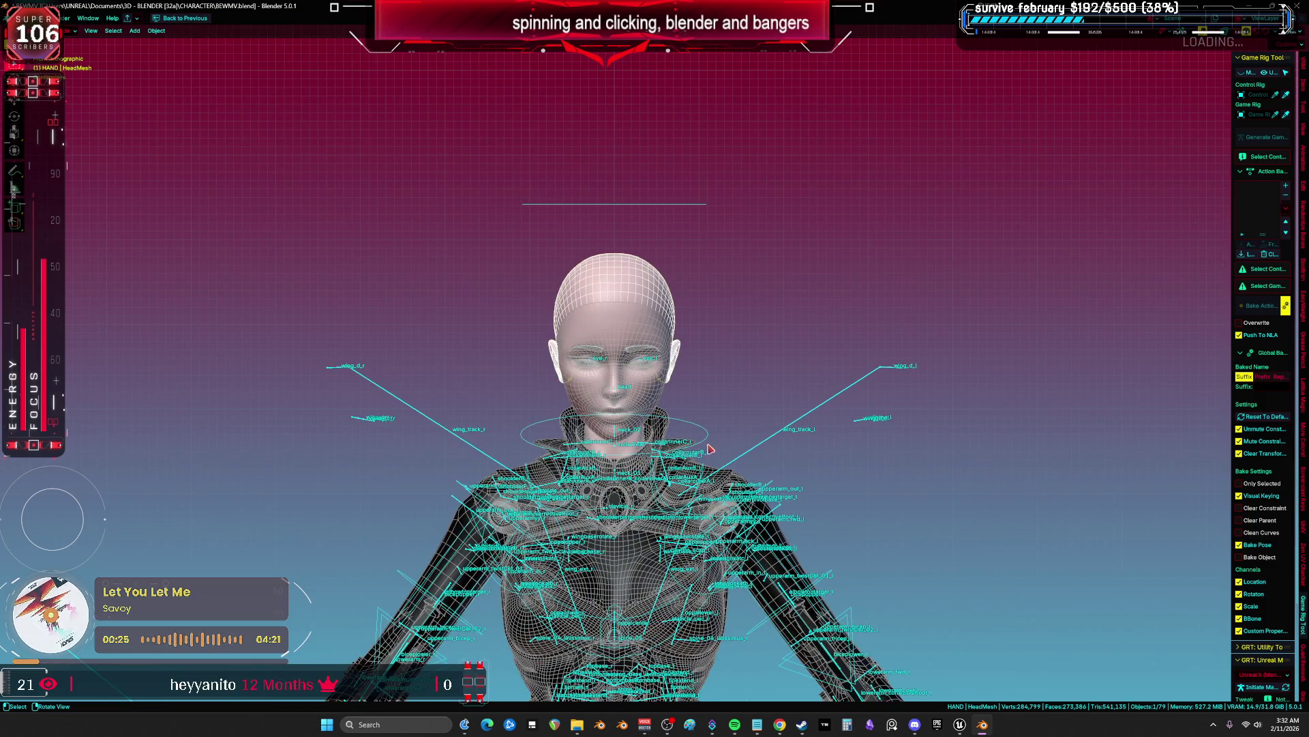
Hide the jacket mesh and box-select the four body part objects
click(707, 444)
click(706, 440)
key(h)
scroll(706, 441, down, 3)
mouse_move(707, 240)
mouse_down()
mouse_move(614, 366)
mouse_move(657, 472)
mouse_move(689, 437)
mouse_move(655, 446)
mouse_up()
scroll(659, 475, down, 4)
scroll(659, 450, down, 3)
scroll(668, 443, up, 3)
Export the selected armature and meshes over BEWMV.fbx in the BewmV folder using the saved preset
click(16, 19)
mouse_move(62, 158)
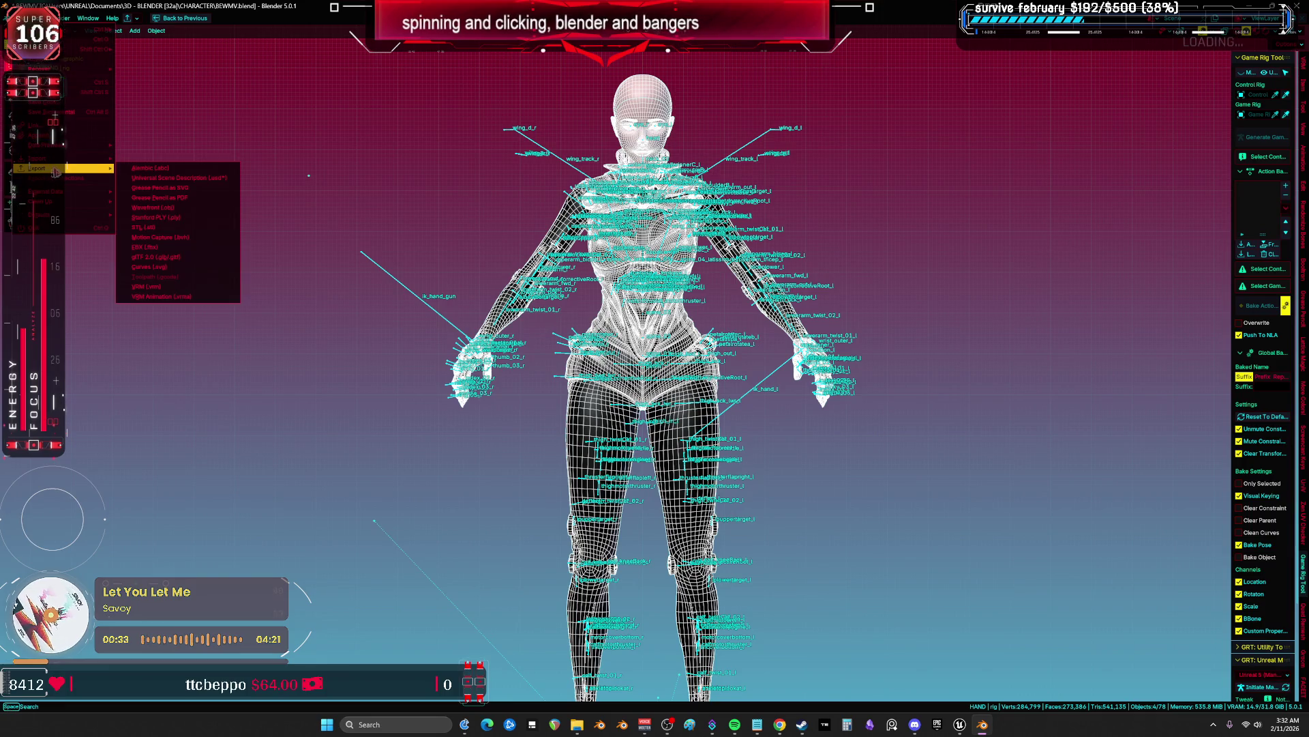
click(179, 249)
double_click(425, 237)
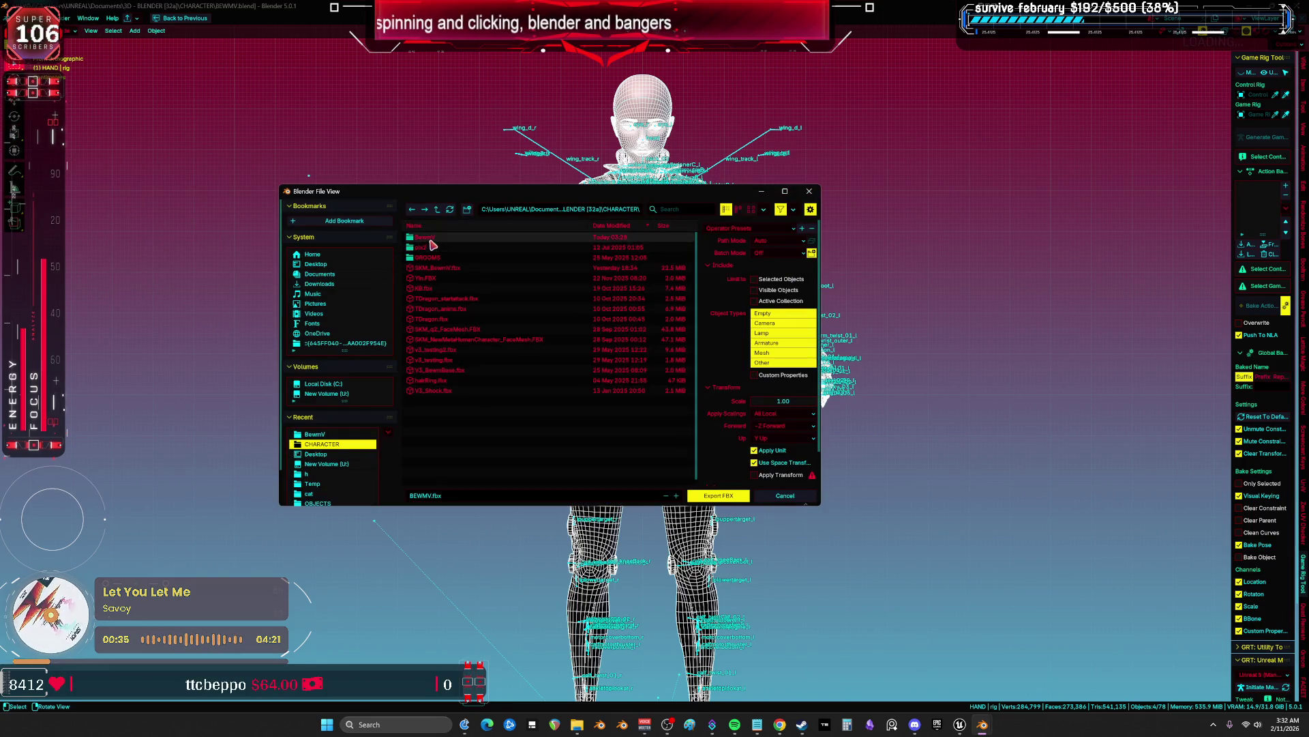
scroll(464, 273, down, 3)
click(468, 480)
click(757, 229)
click(757, 240)
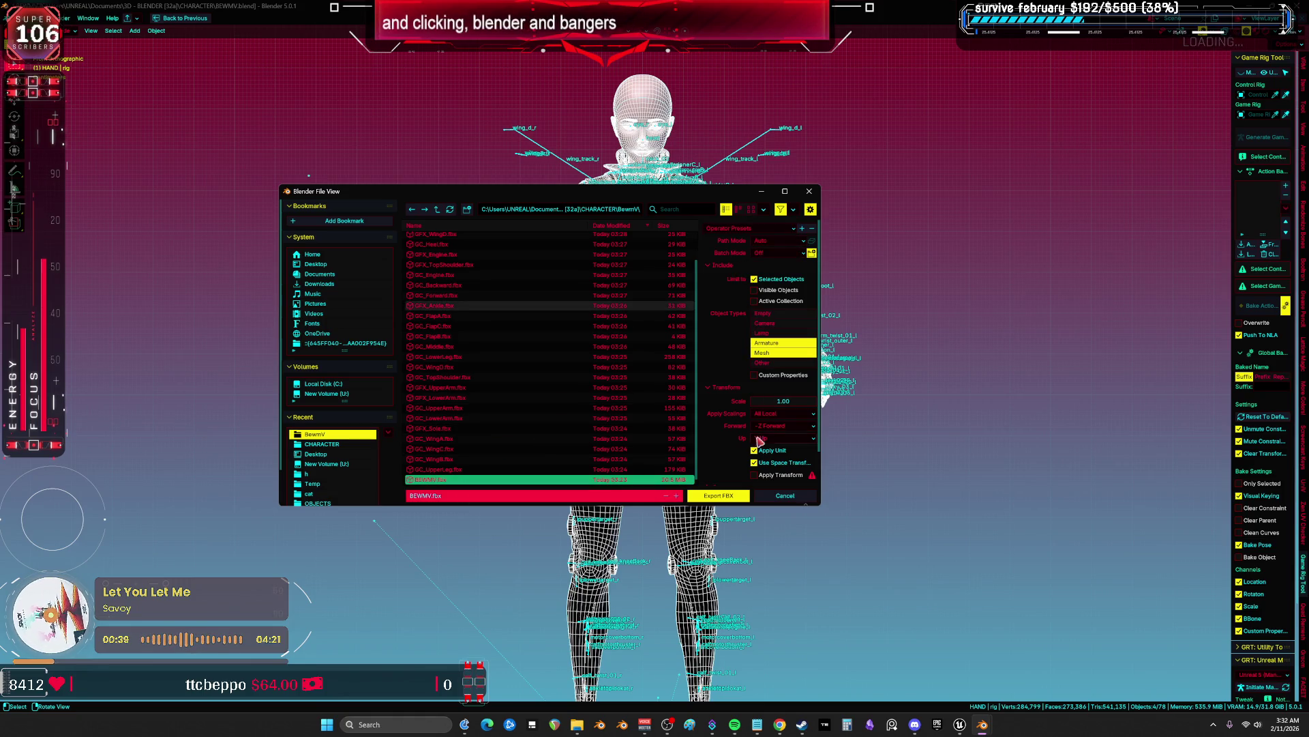
click(736, 500)
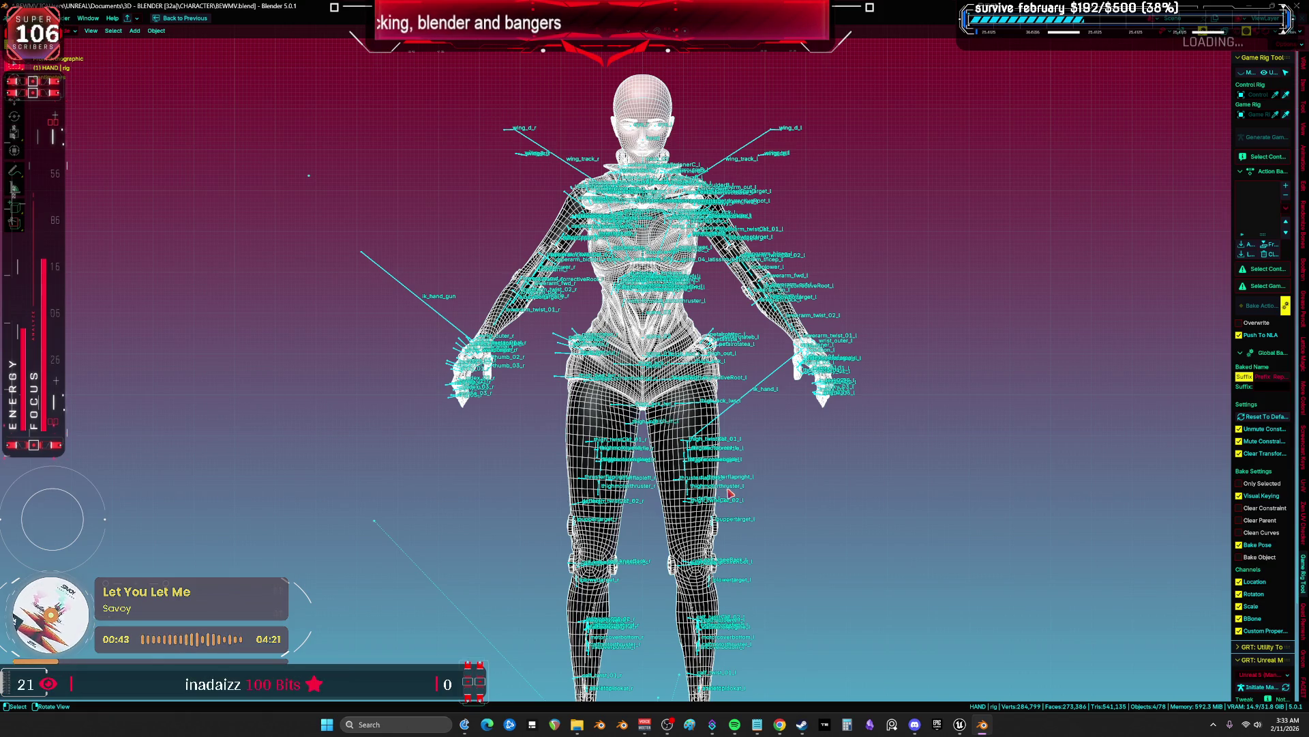
Save the blend file and return to the Unreal skeleton editor
key(ctrl+s)
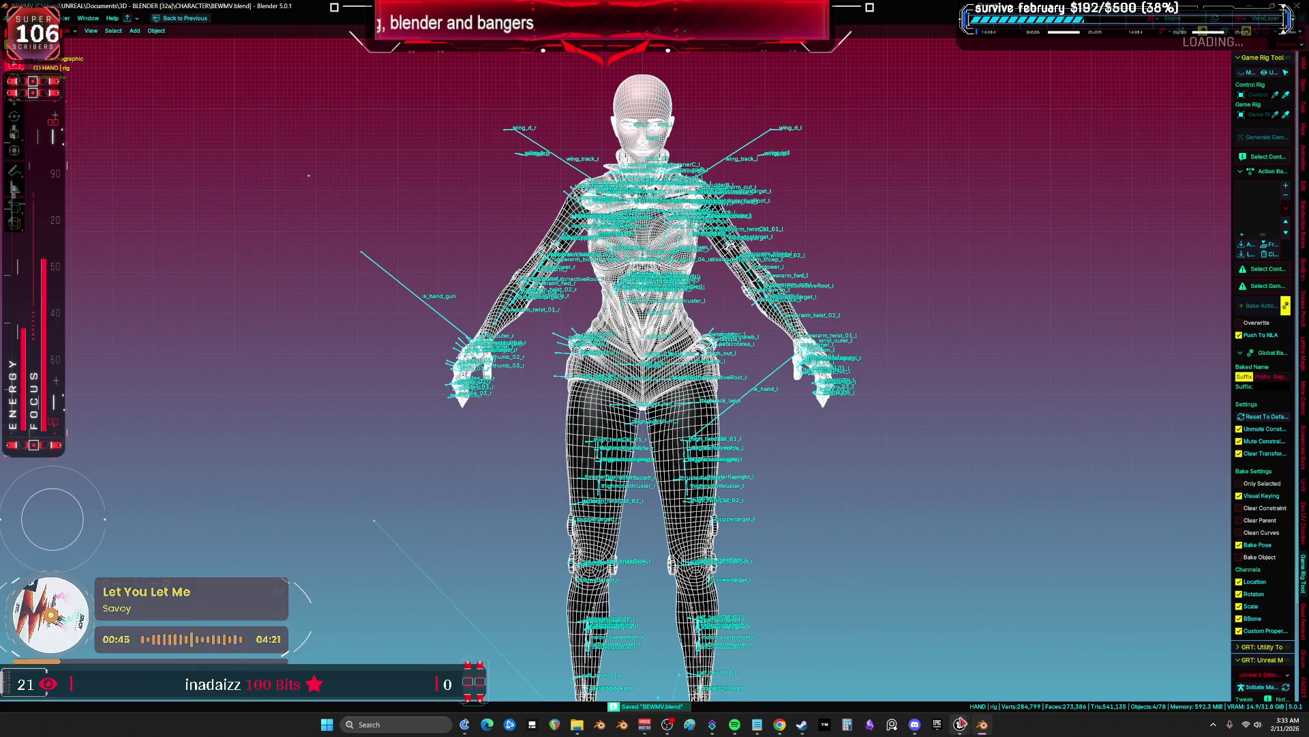
mouse_move(960, 724)
click(1015, 665)
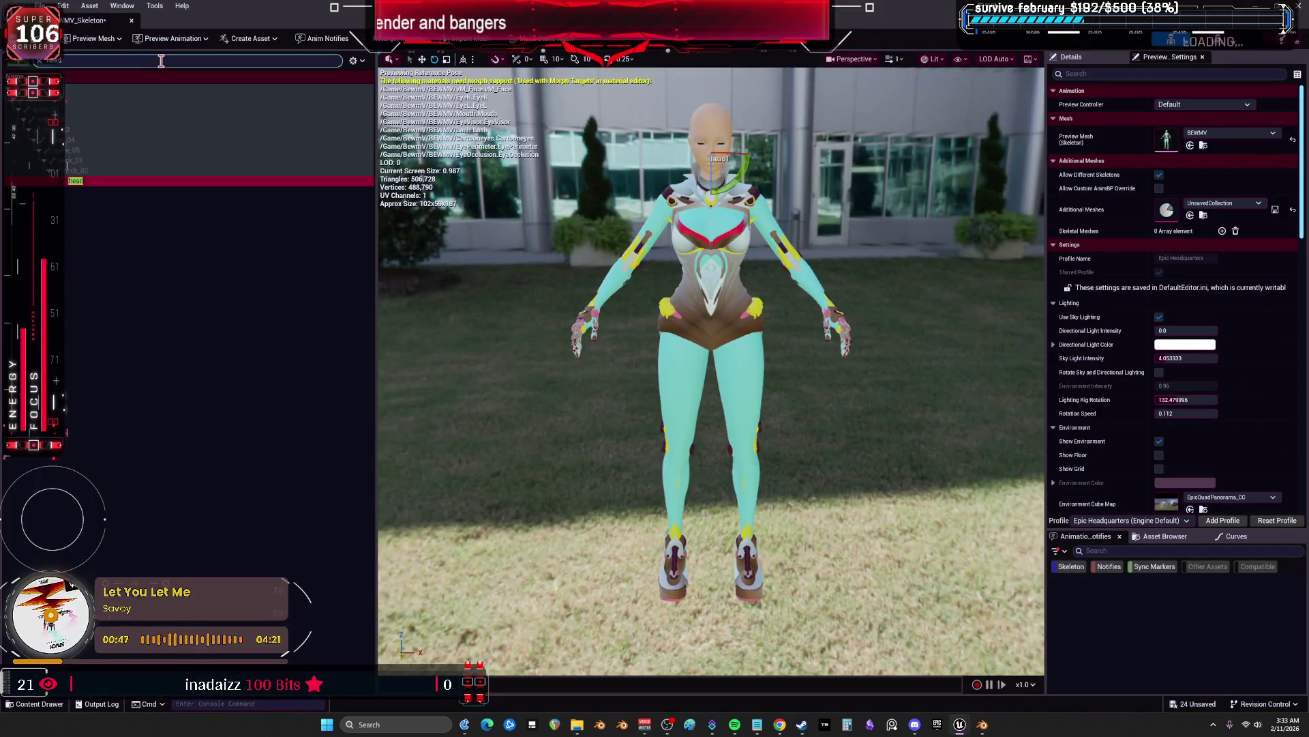
Delete all the old assets in the BEWMV folder in the level editor
key(alt+Tab)
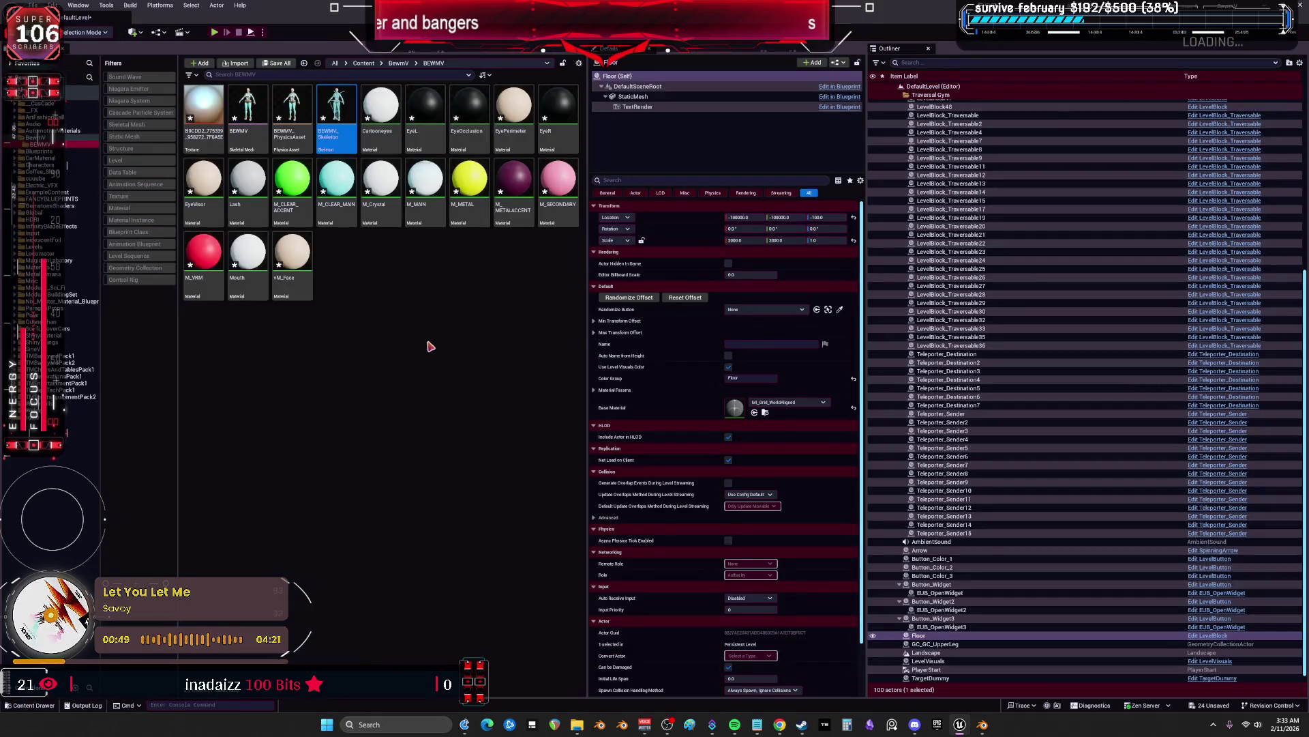
key(ctrl+a)
right_click(218, 127)
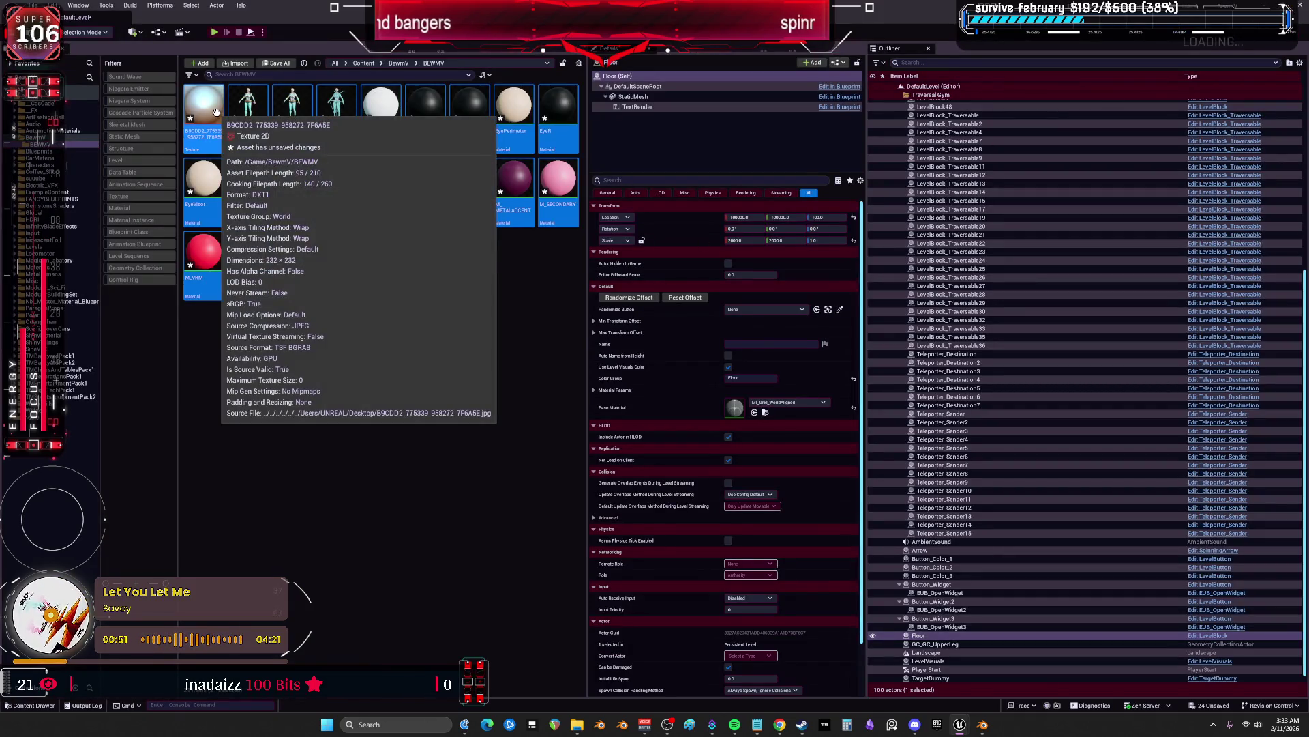
click(402, 281)
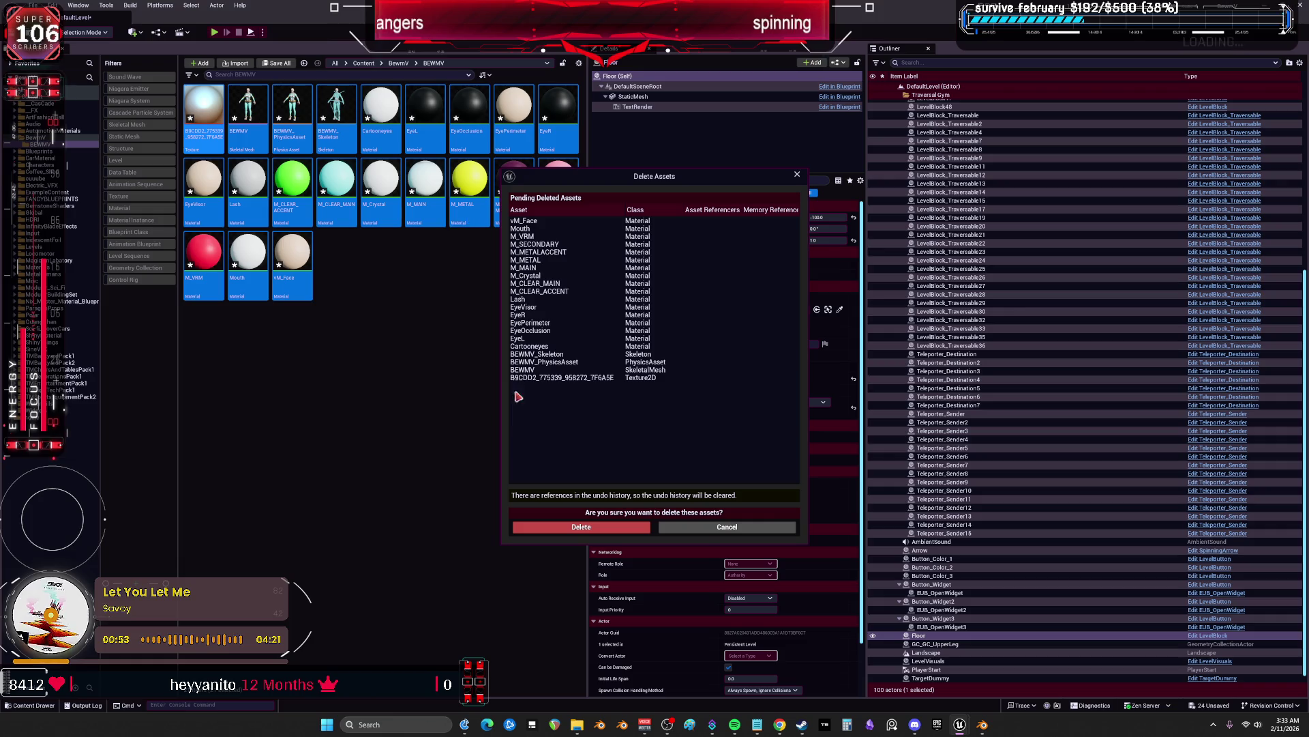
click(579, 530)
Fix up redirectors on the BEWMV folder and close the Unreal Editor
click(38, 138)
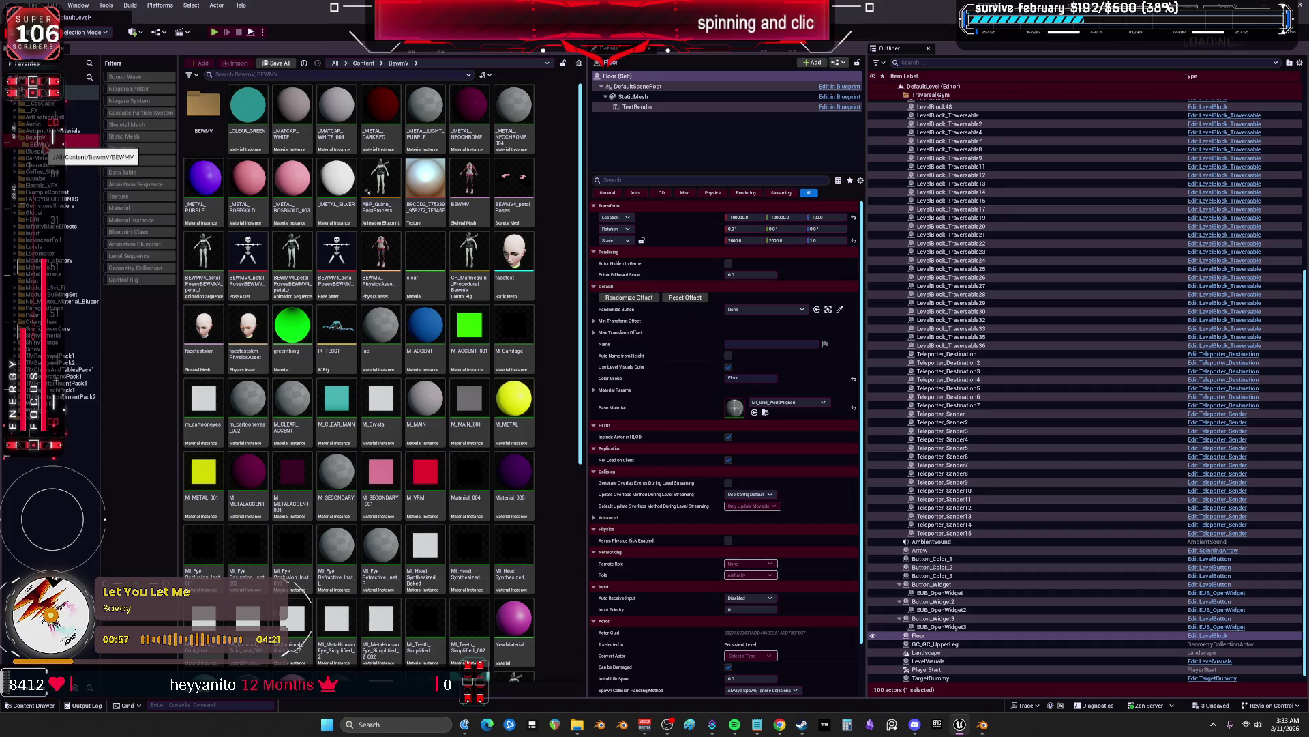
right_click(47, 144)
click(136, 315)
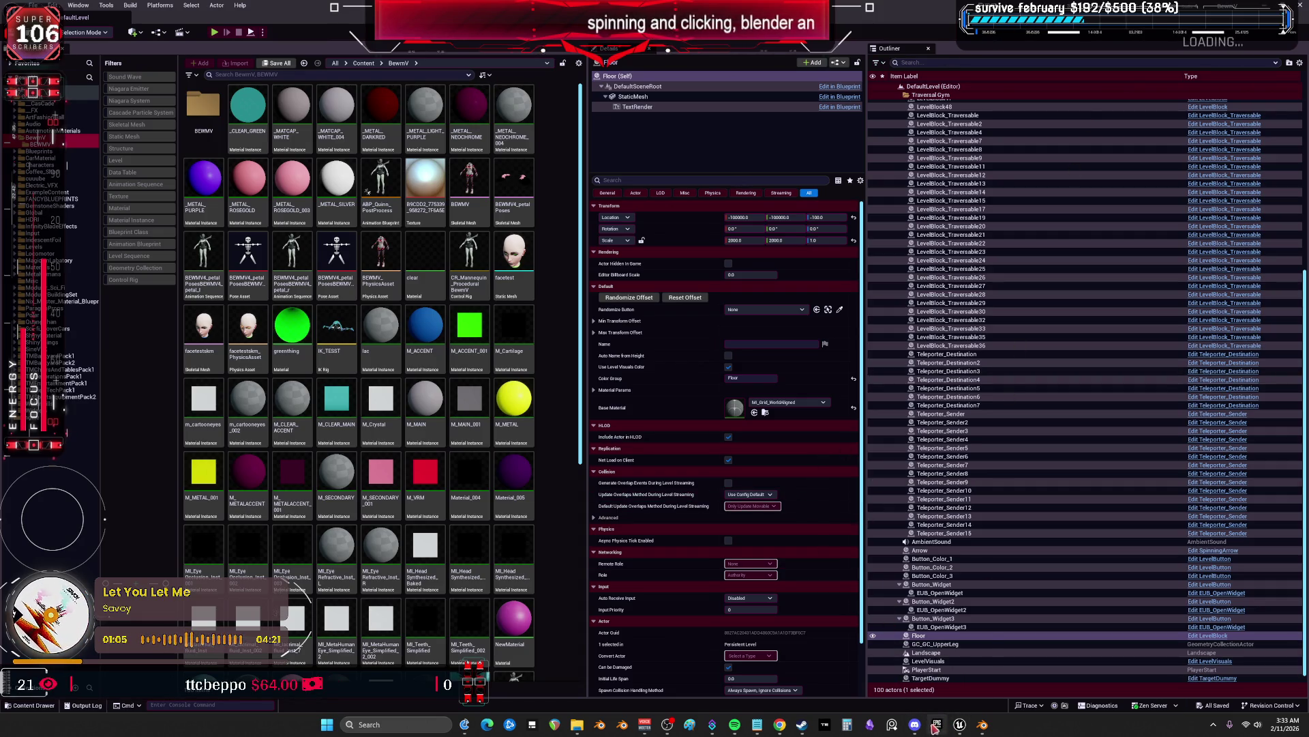
click(937, 725)
click(960, 724)
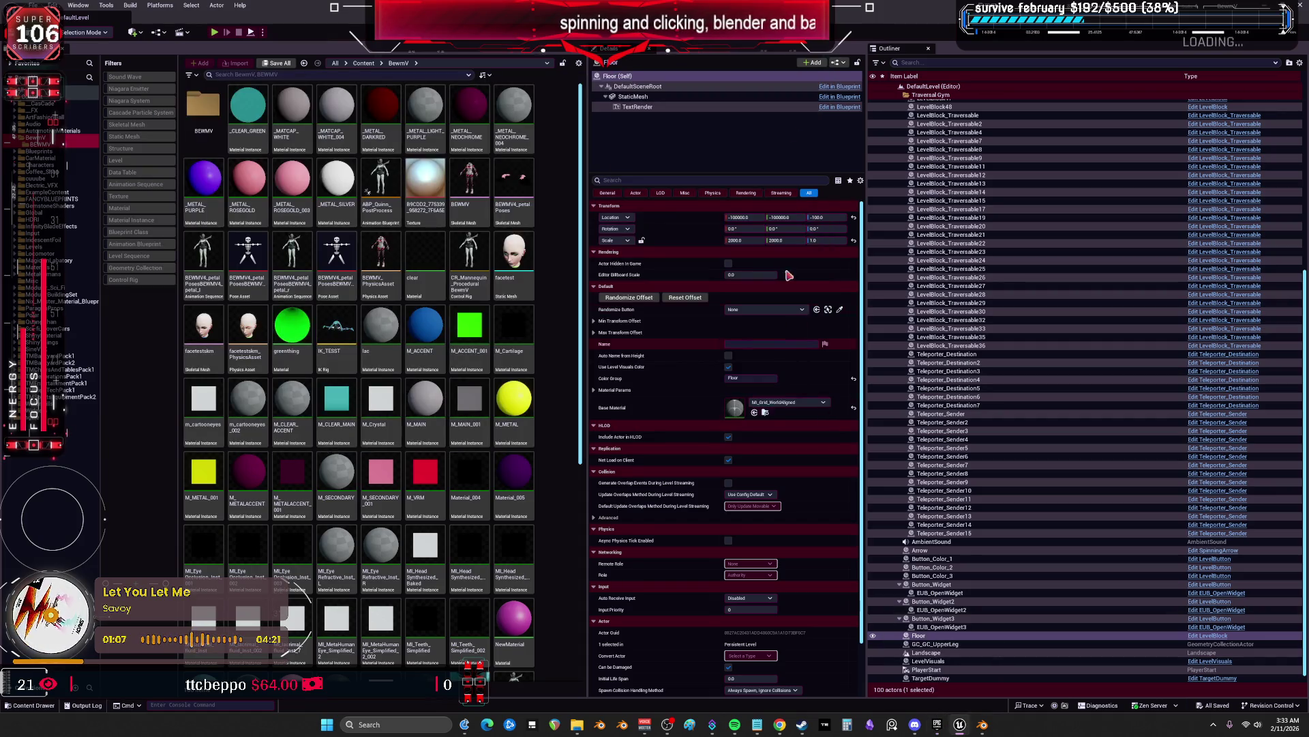
key(alt+F4)
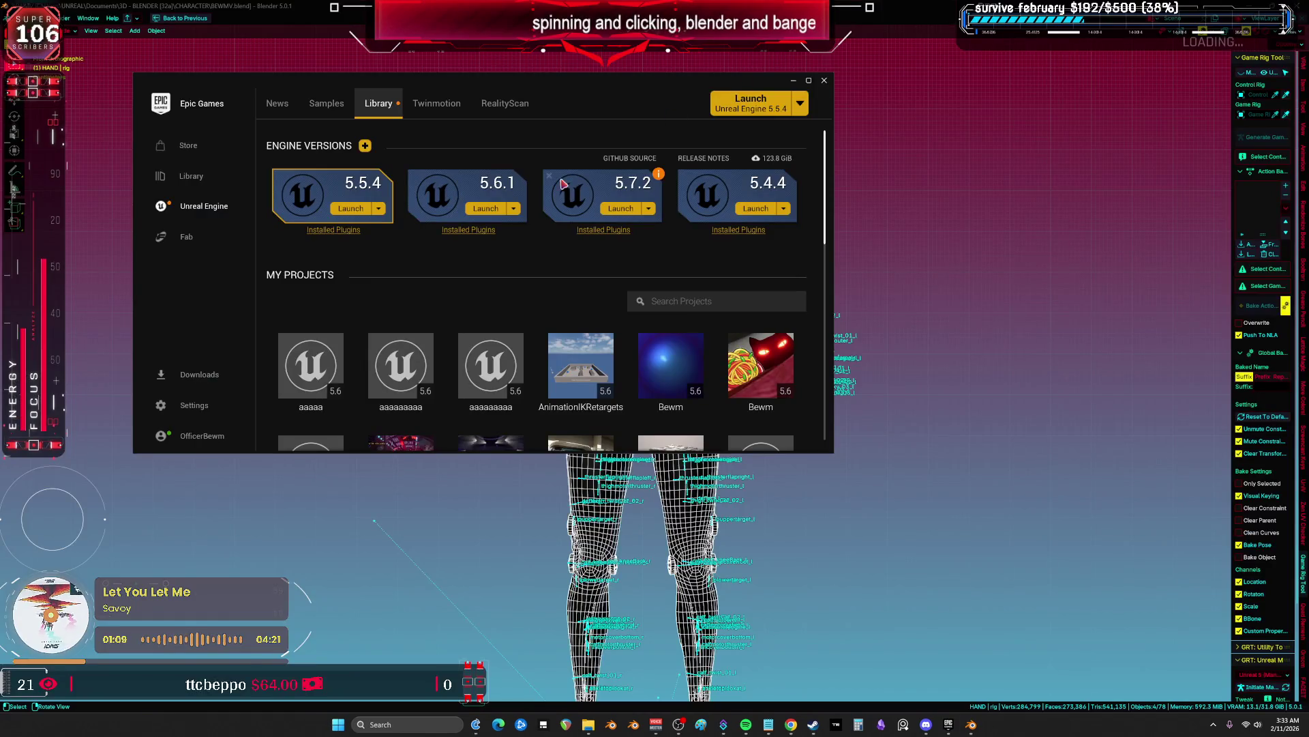
Reopen the BewmV project from My Projects and minimize the Epic Games Launcher
scroll(675, 327, down, 5)
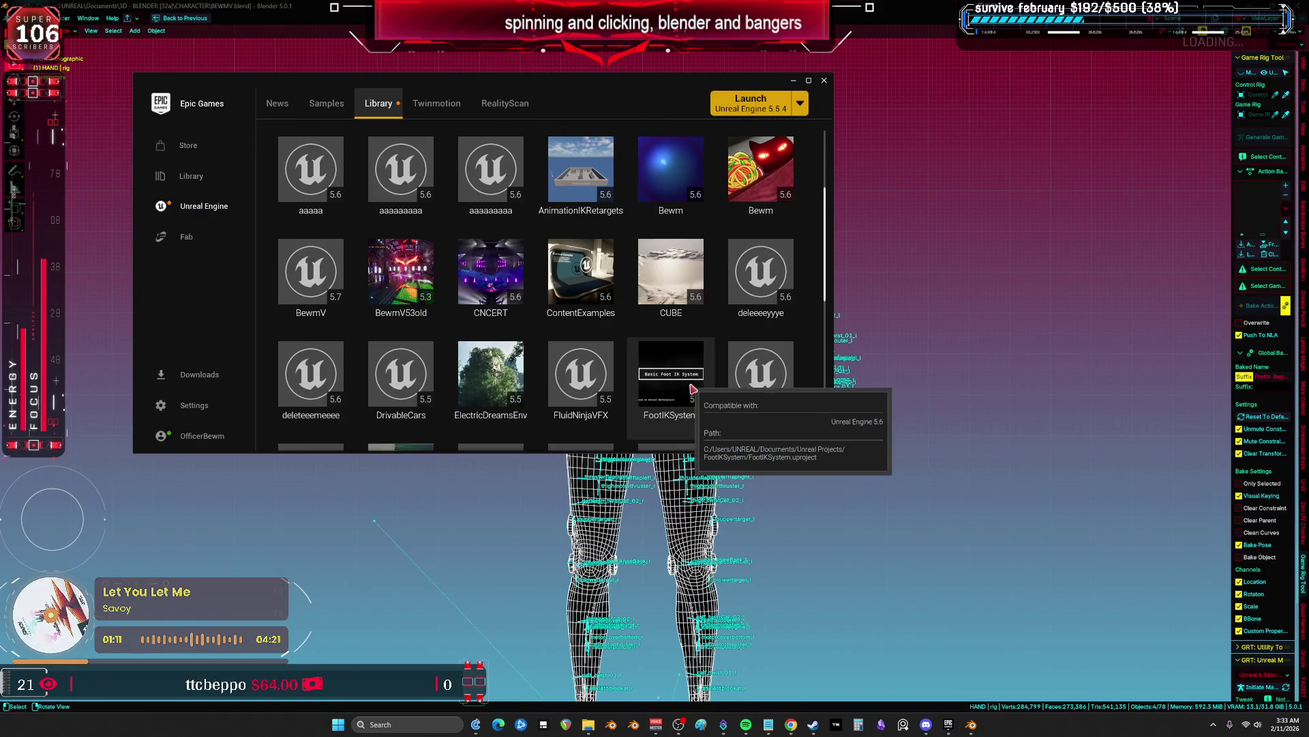
scroll(763, 389, down, 1)
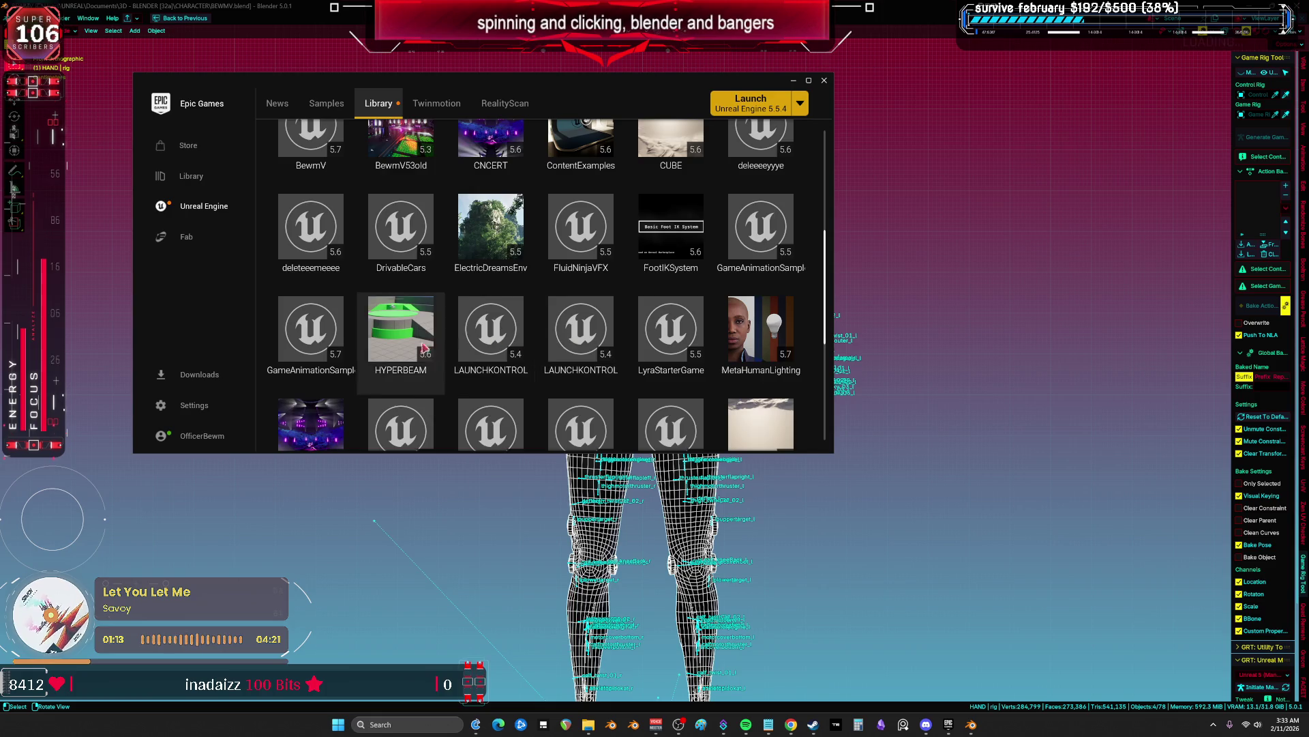
scroll(409, 361, down, 2)
scroll(414, 354, up, 3)
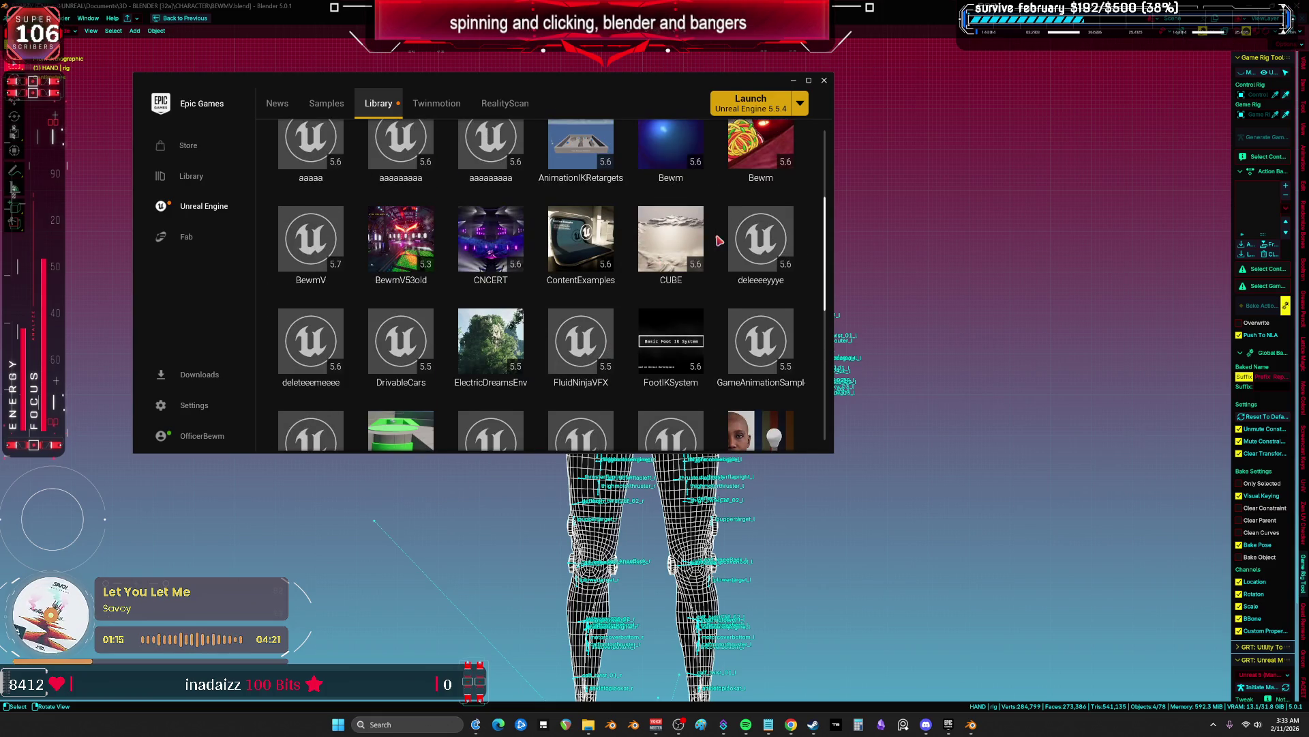
double_click(312, 249)
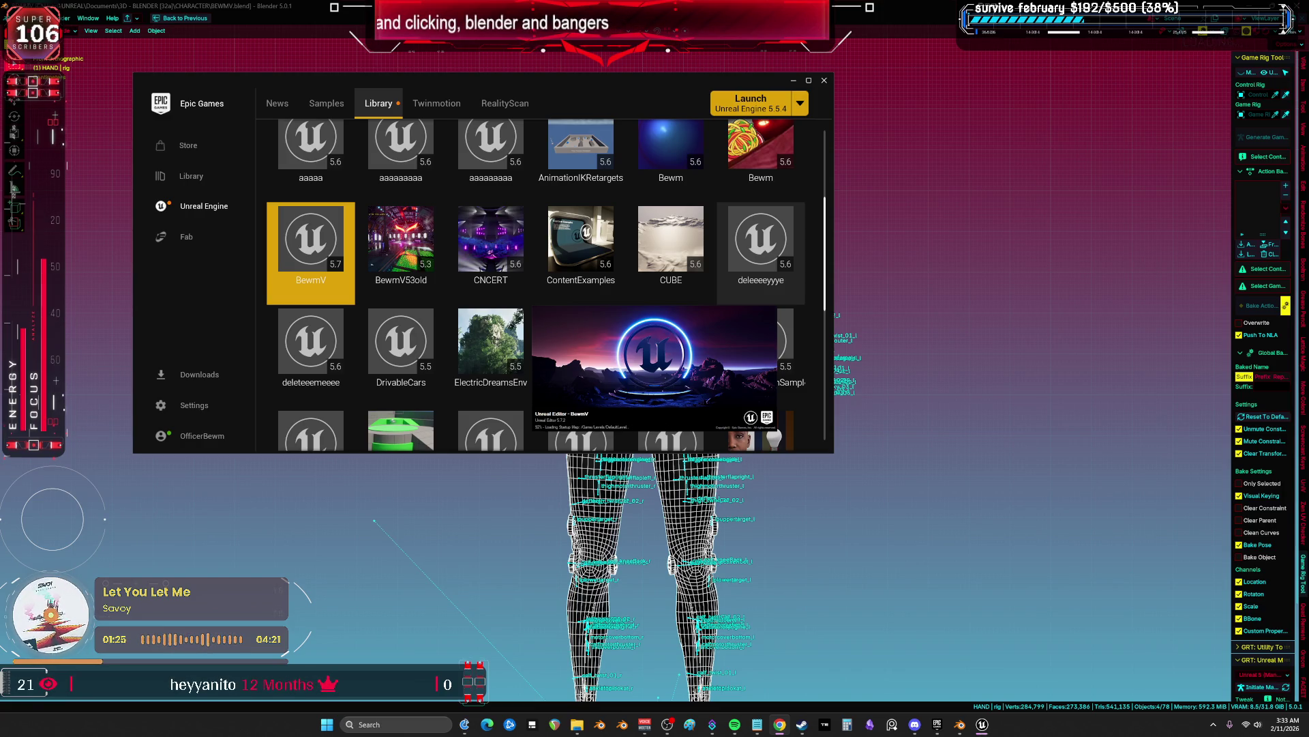
click(794, 81)
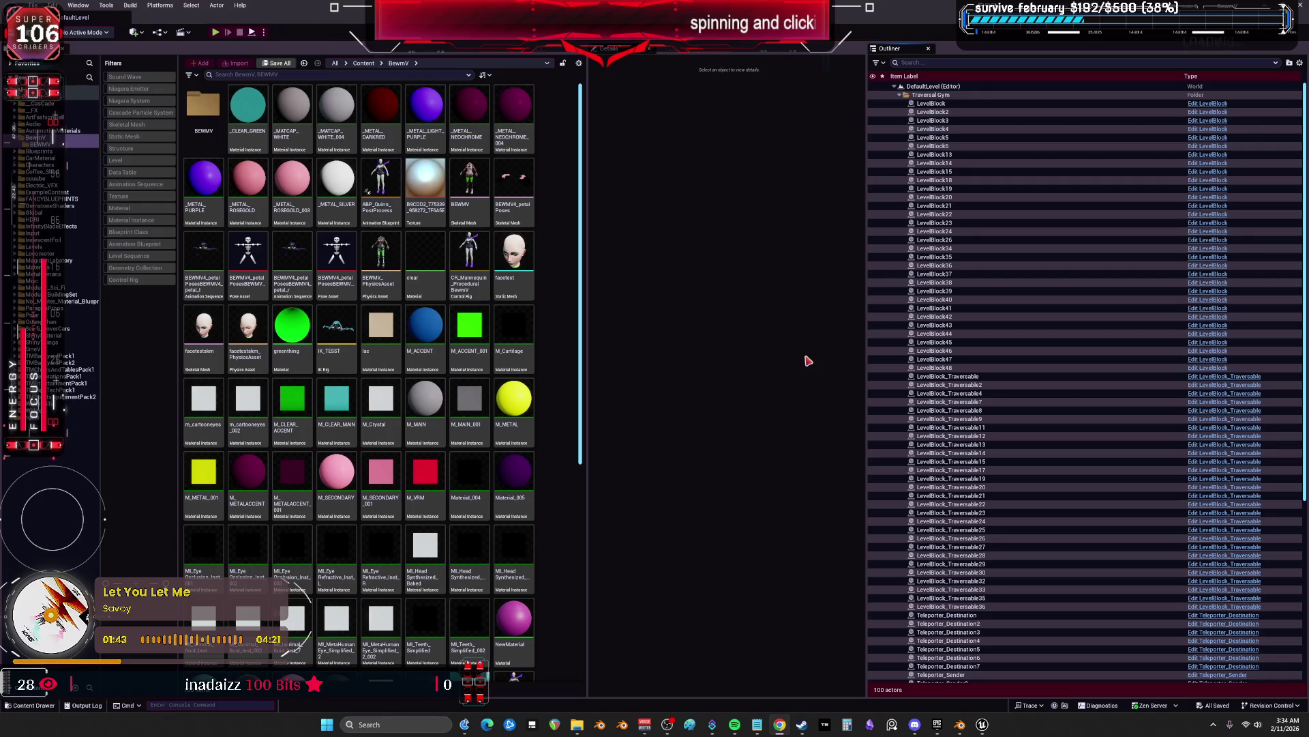
Import the re-exported BEWMV FBX into the BEWMV folder and open its skeleton
click(56, 145)
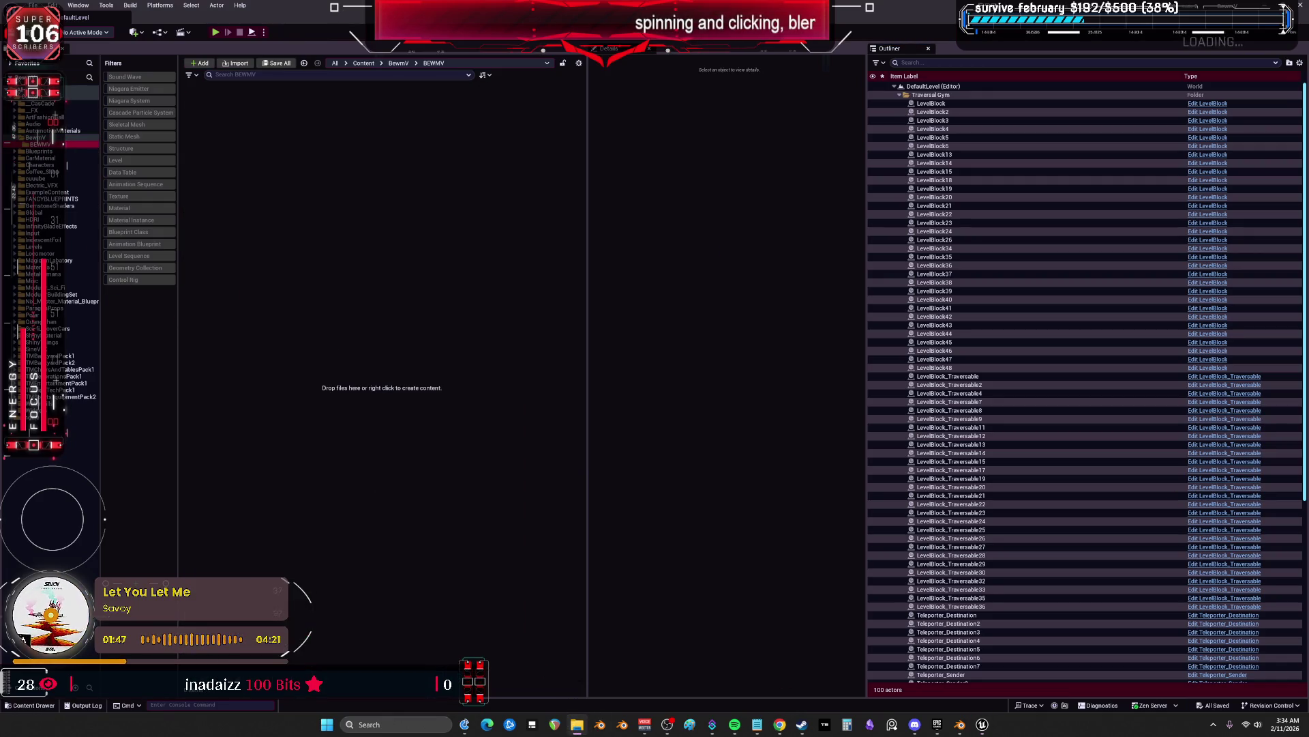
drag(576, 724, 727, 315)
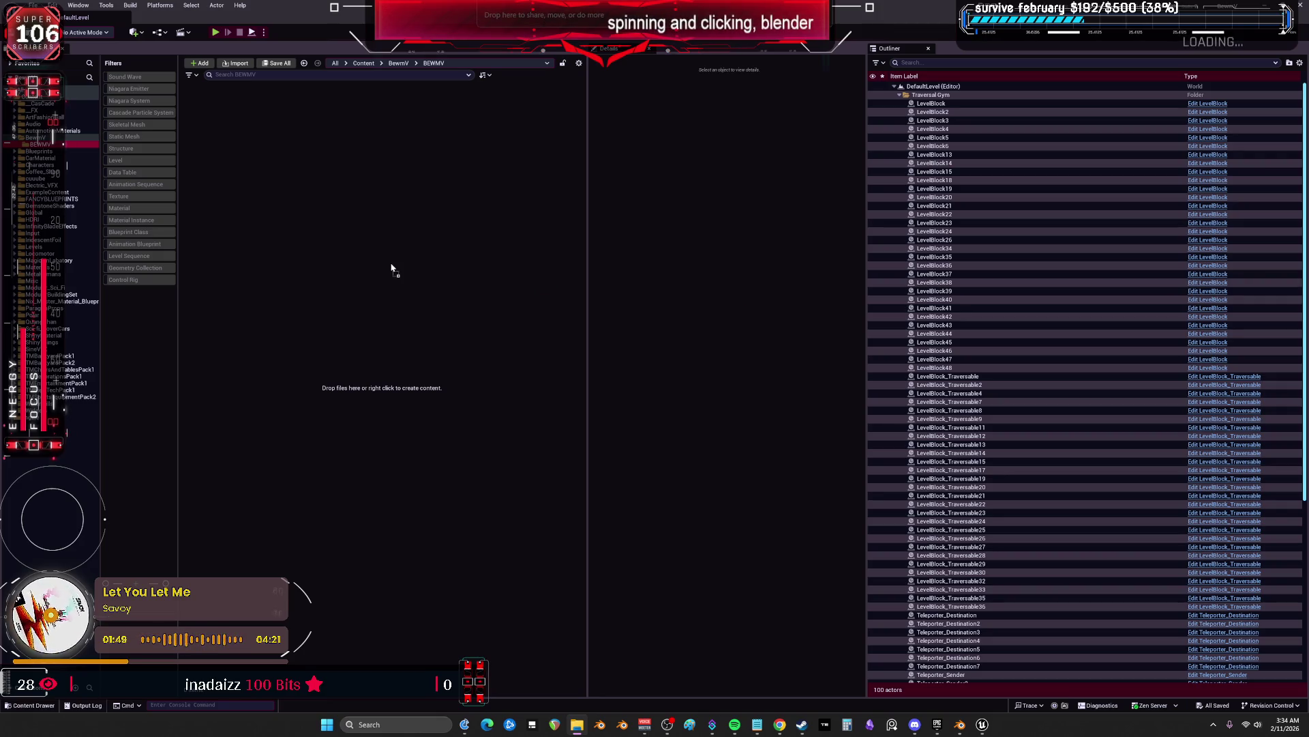
drag(392, 268, 401, 263)
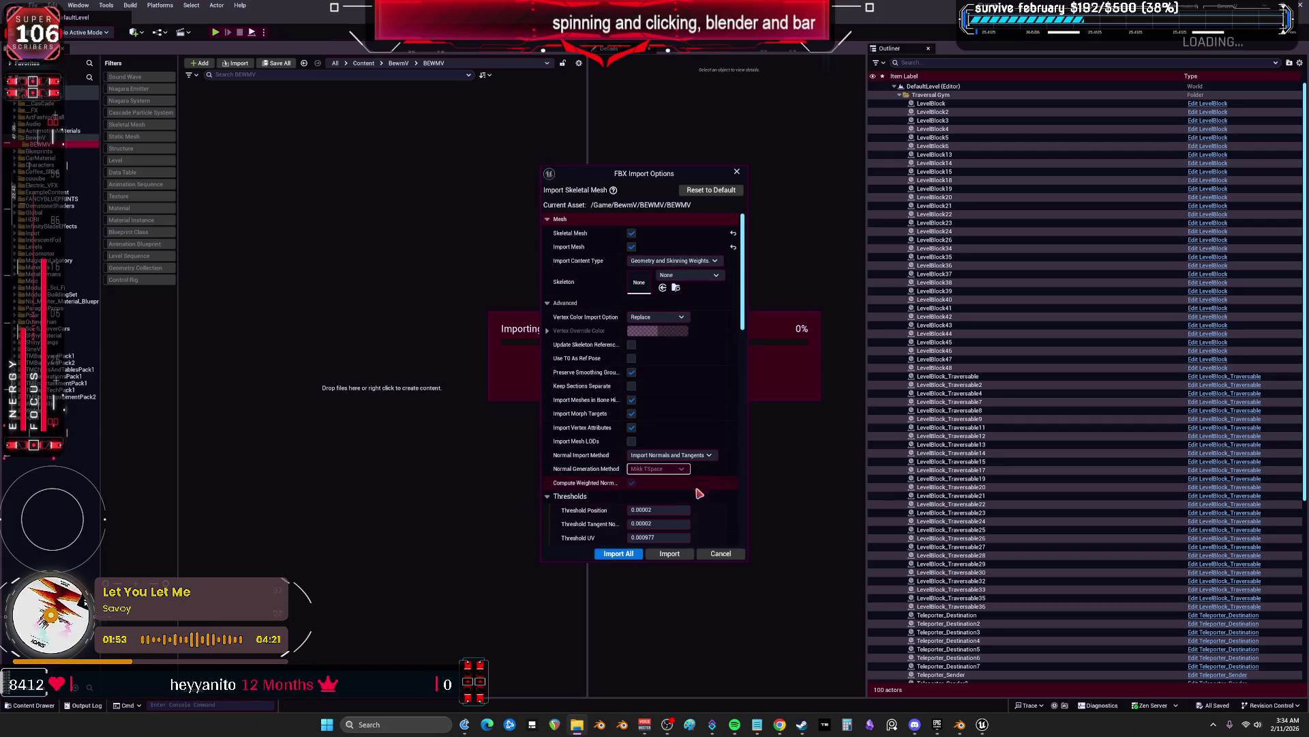
click(660, 554)
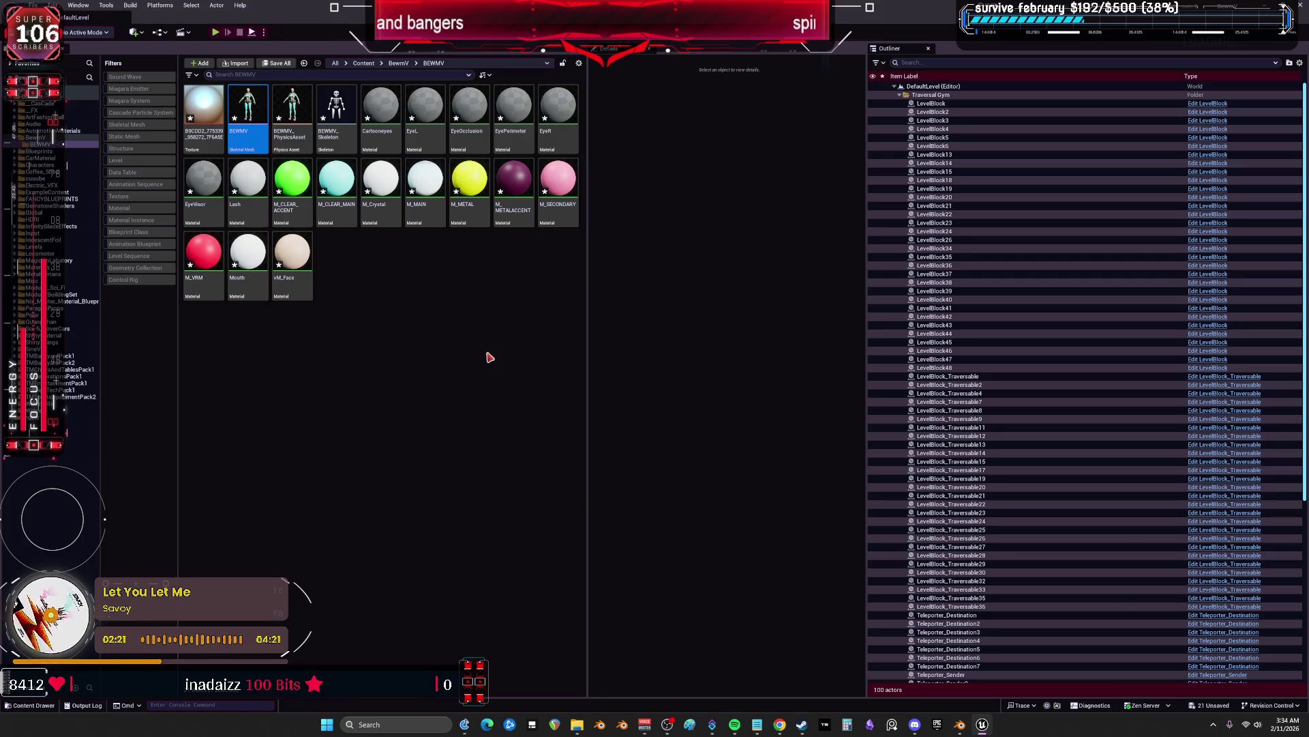
double_click(326, 126)
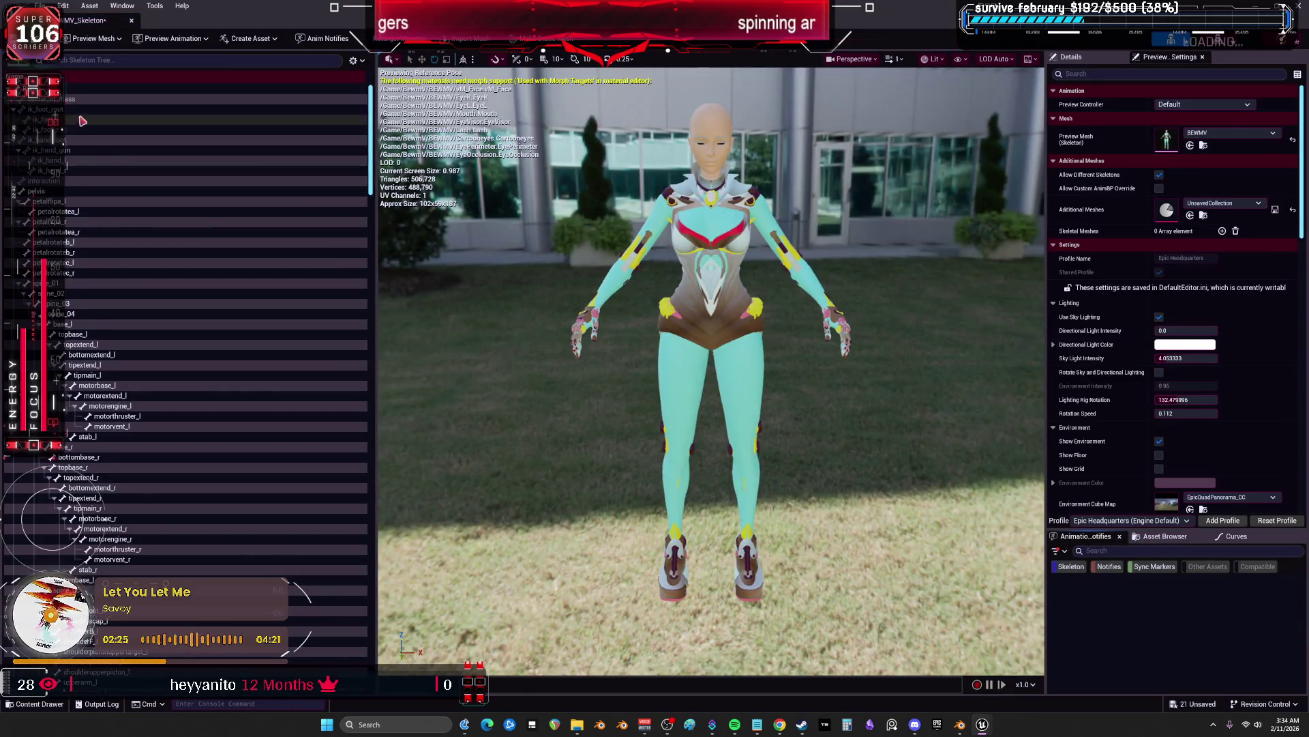
scroll(83, 123, down, 1)
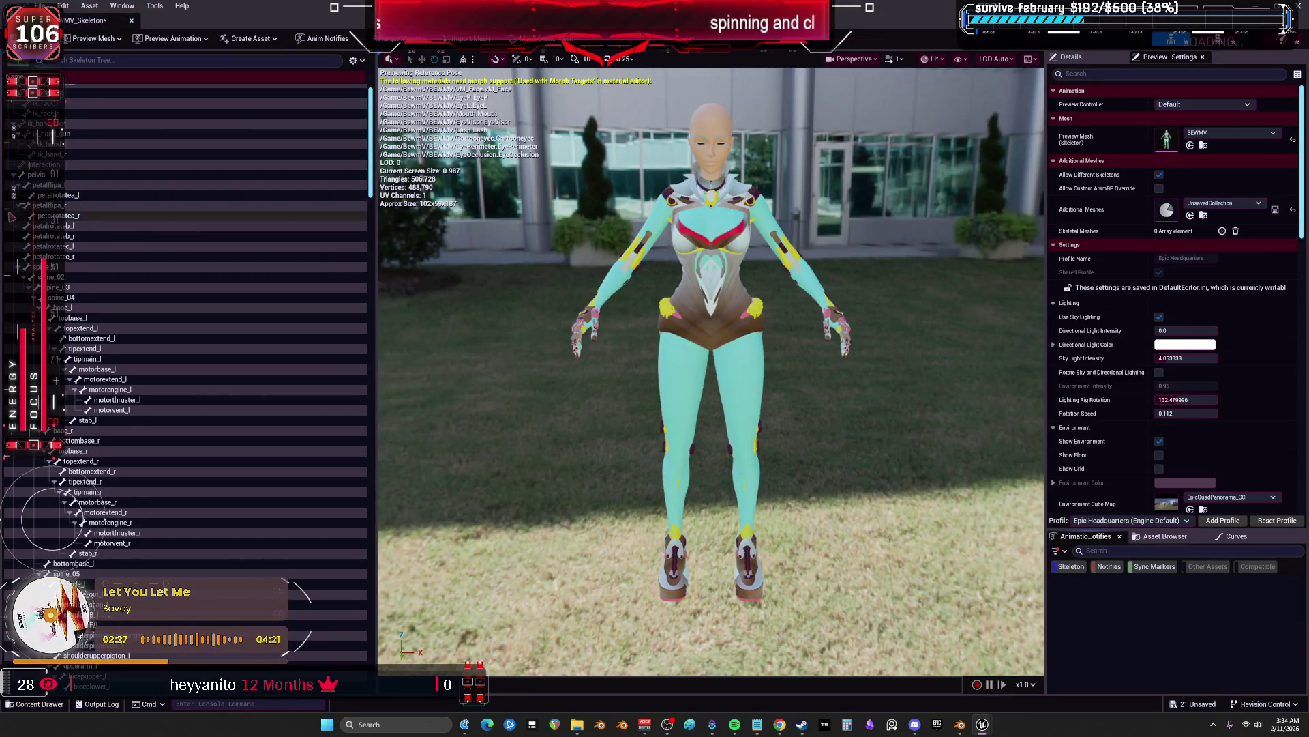
key(Delete)
click(23, 196)
key(Delete)
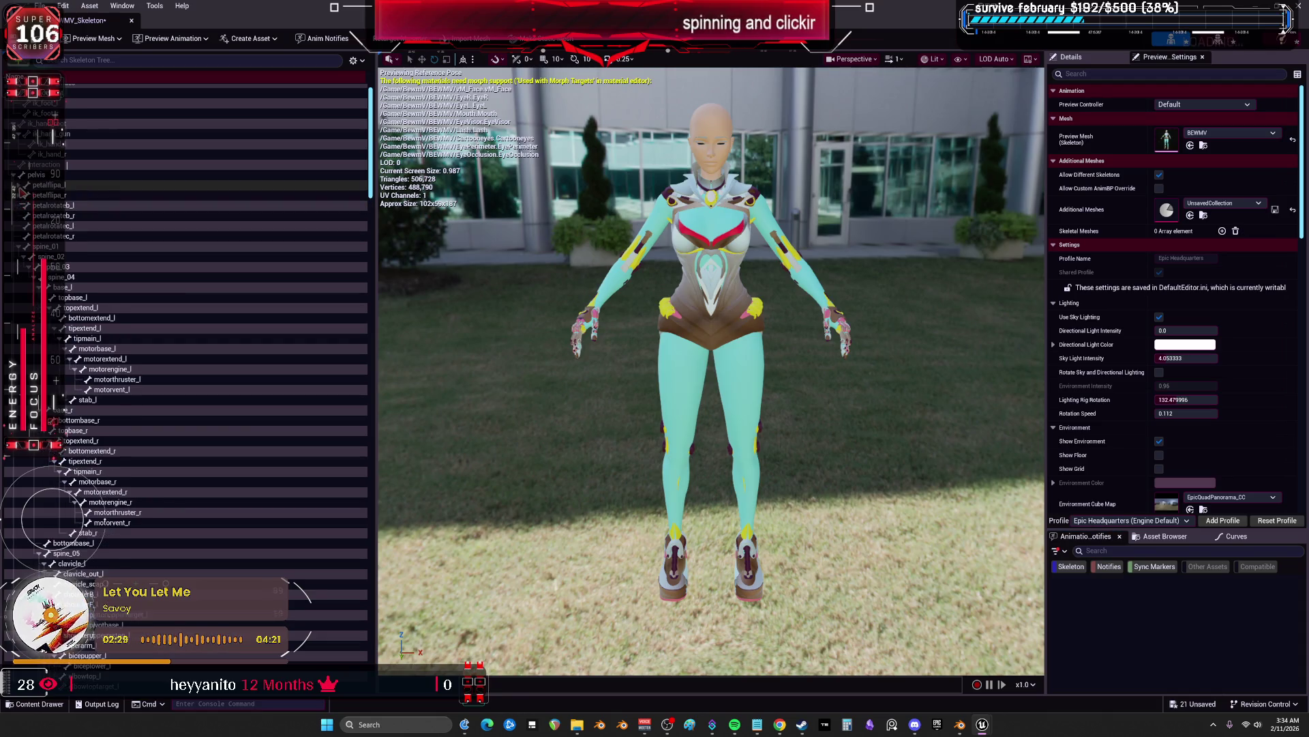
click(19, 246)
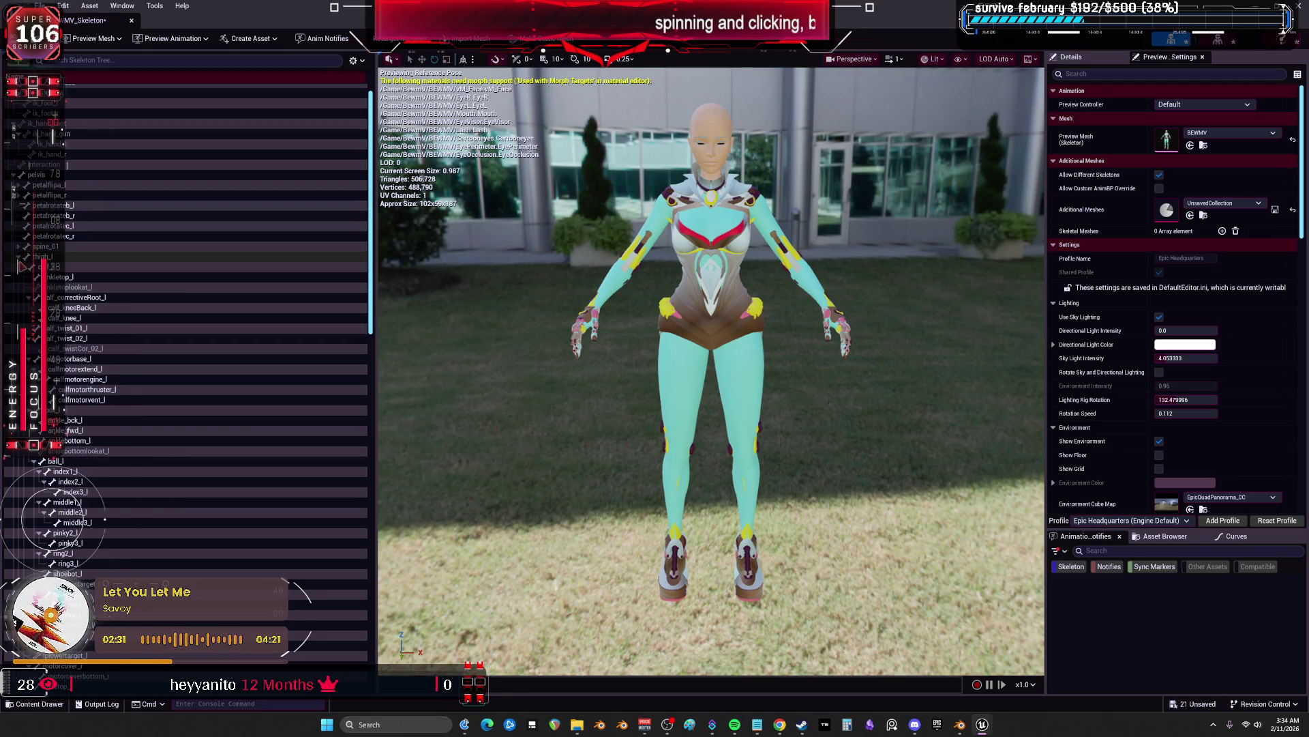
click(19, 257)
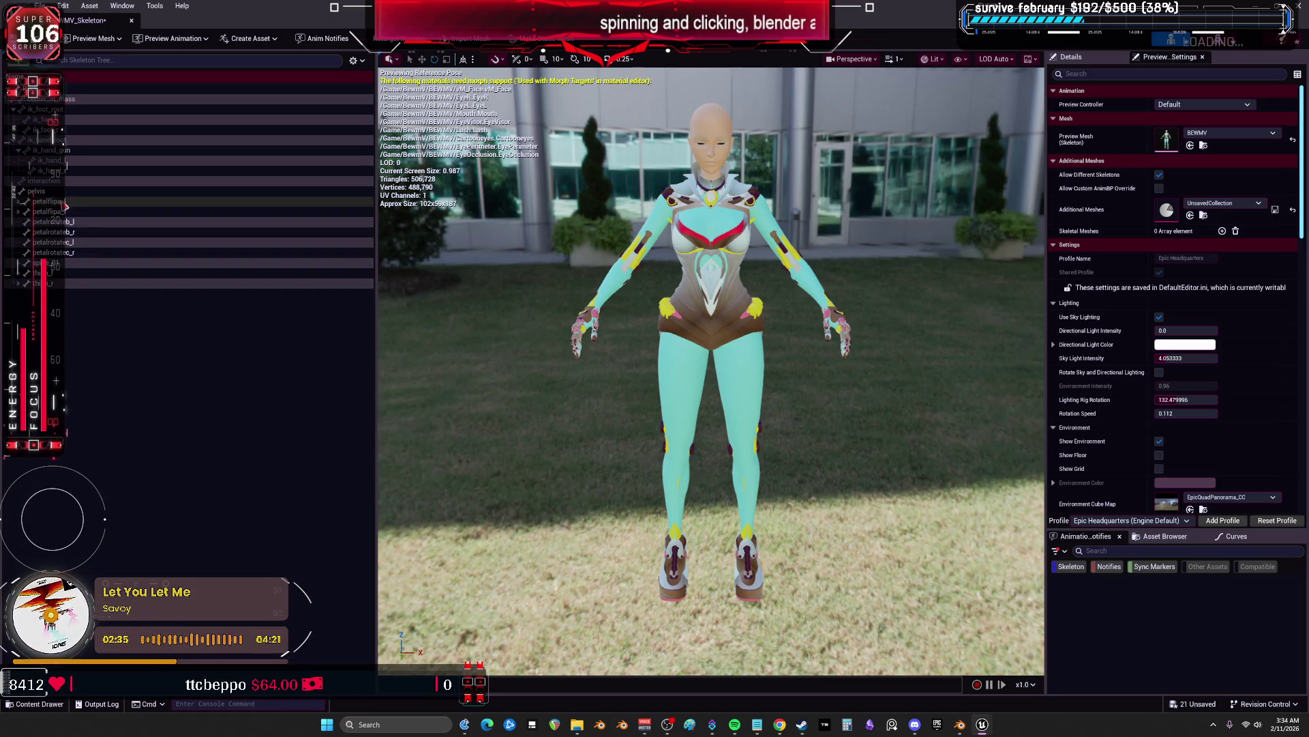
click(18, 212)
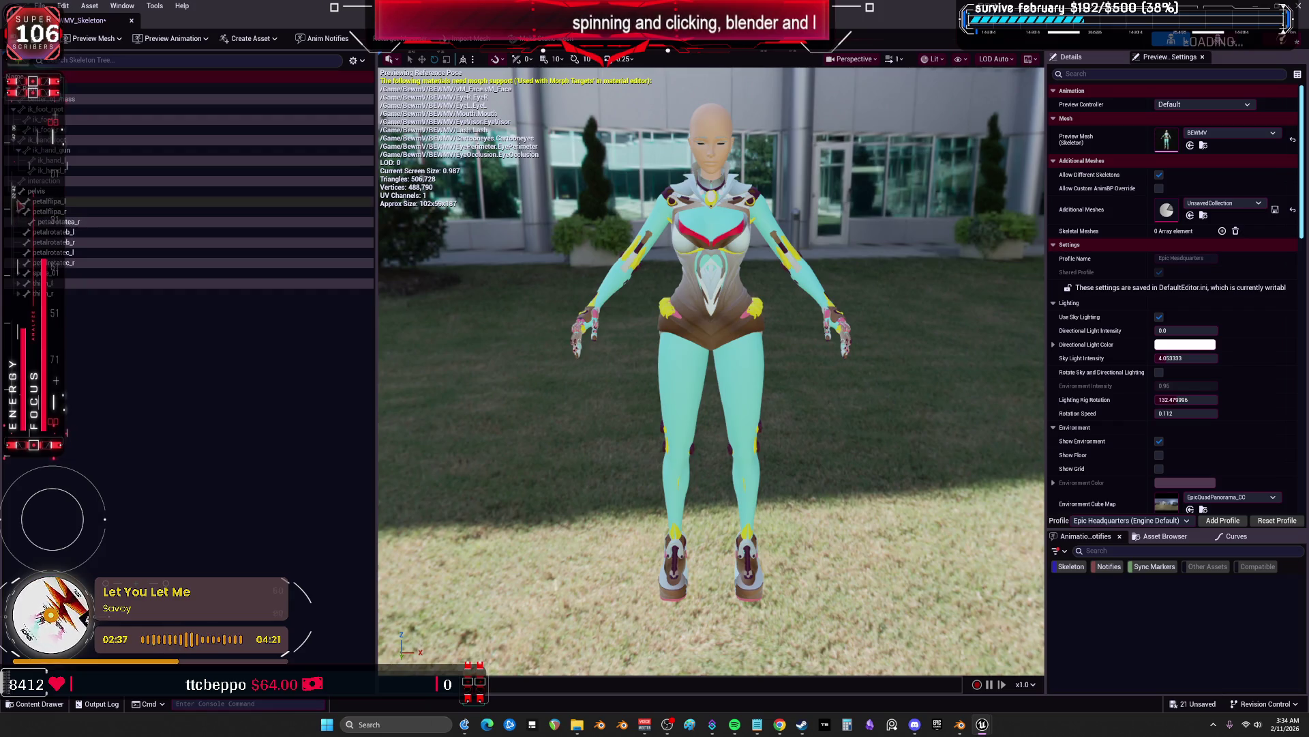
click(19, 201)
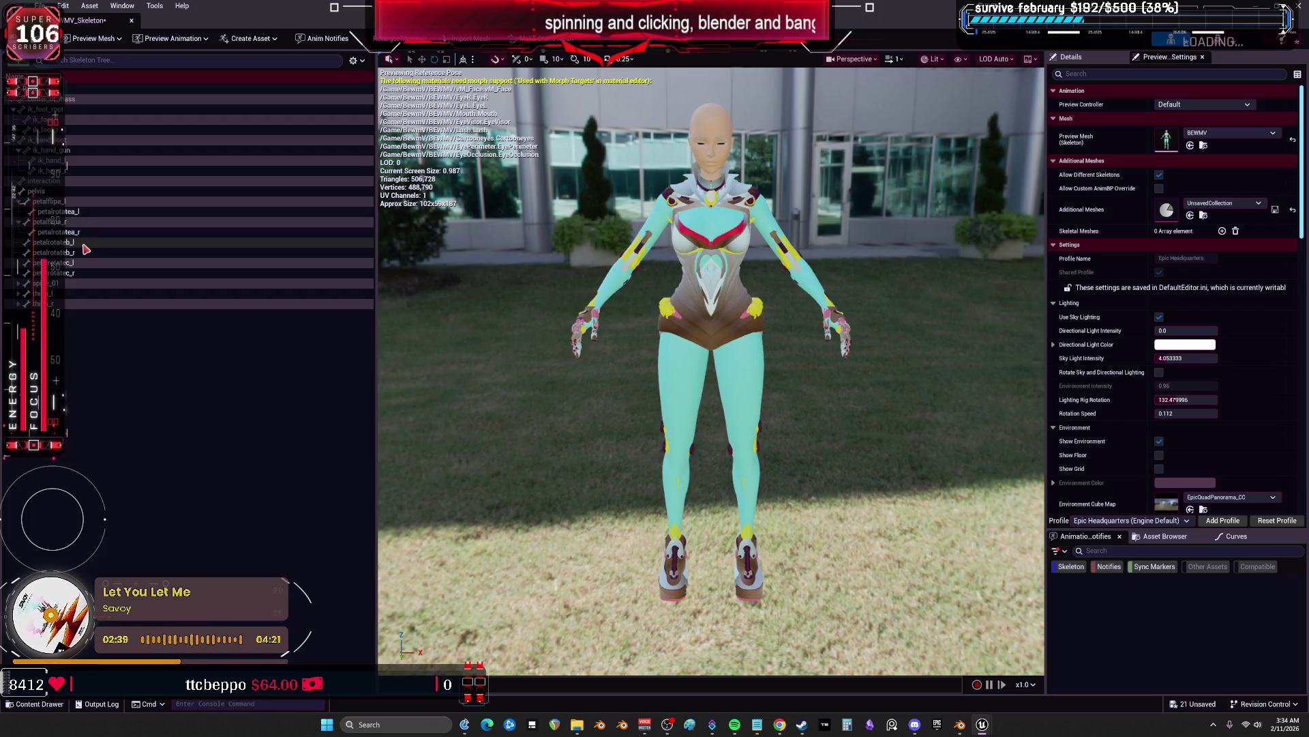
click(83, 212)
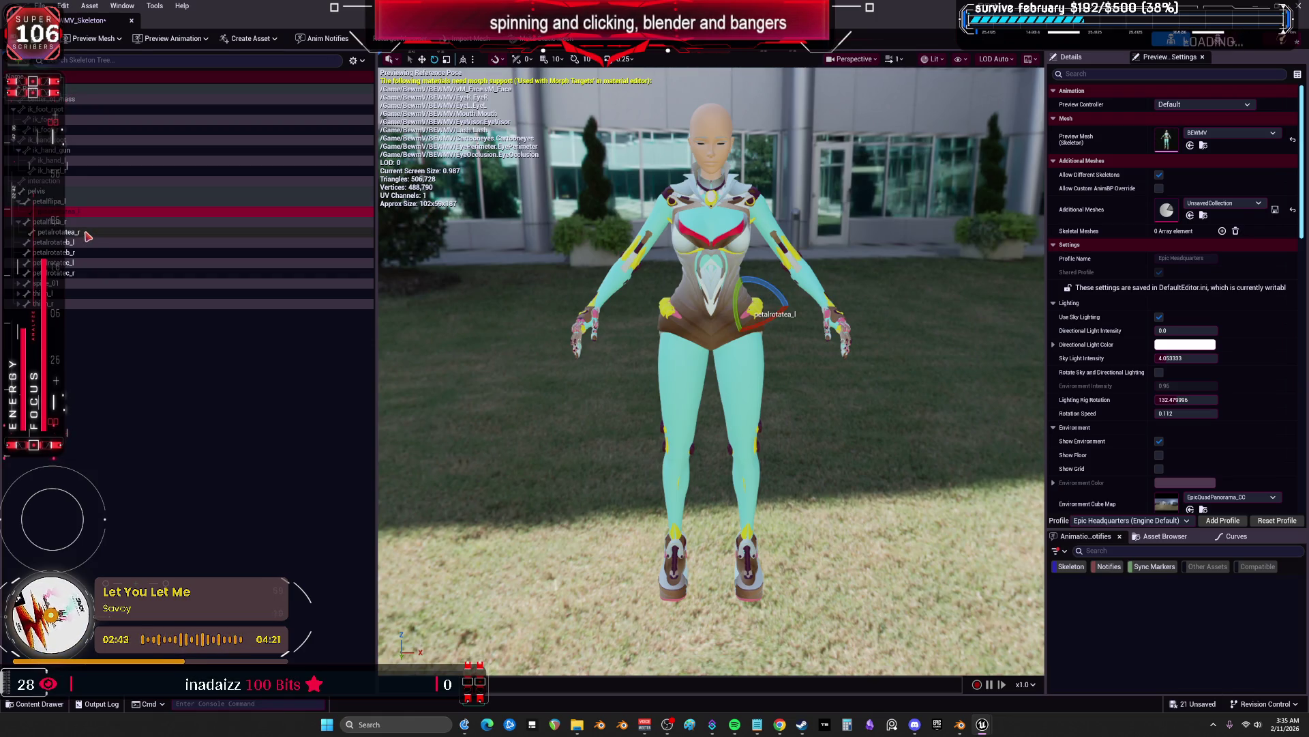
click(87, 233)
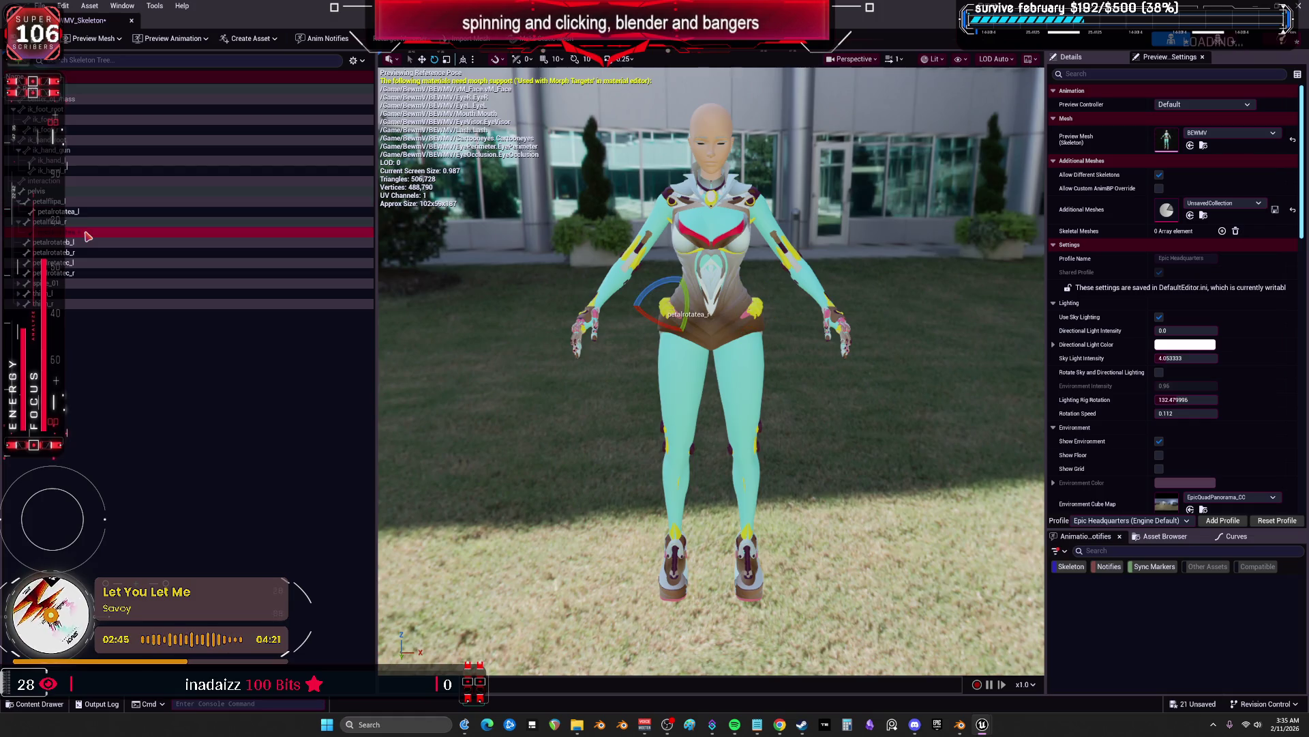
click(101, 341)
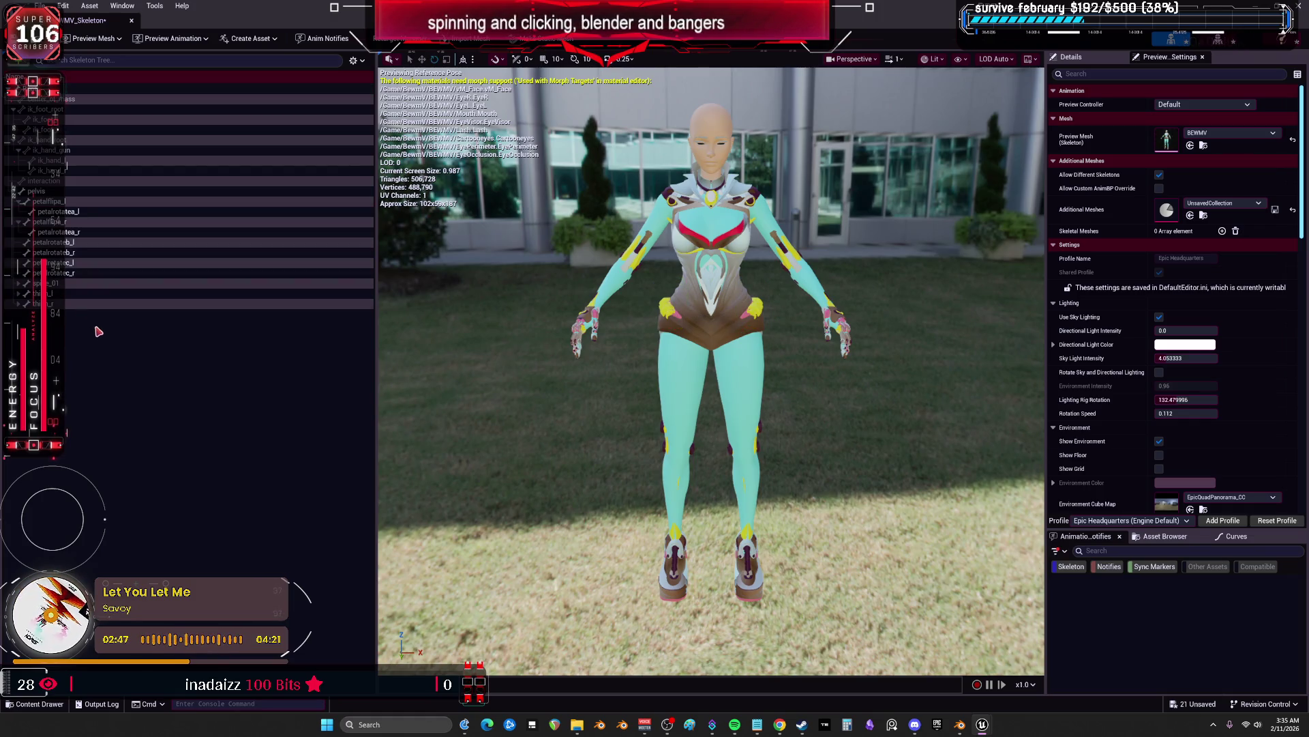
click(20, 284)
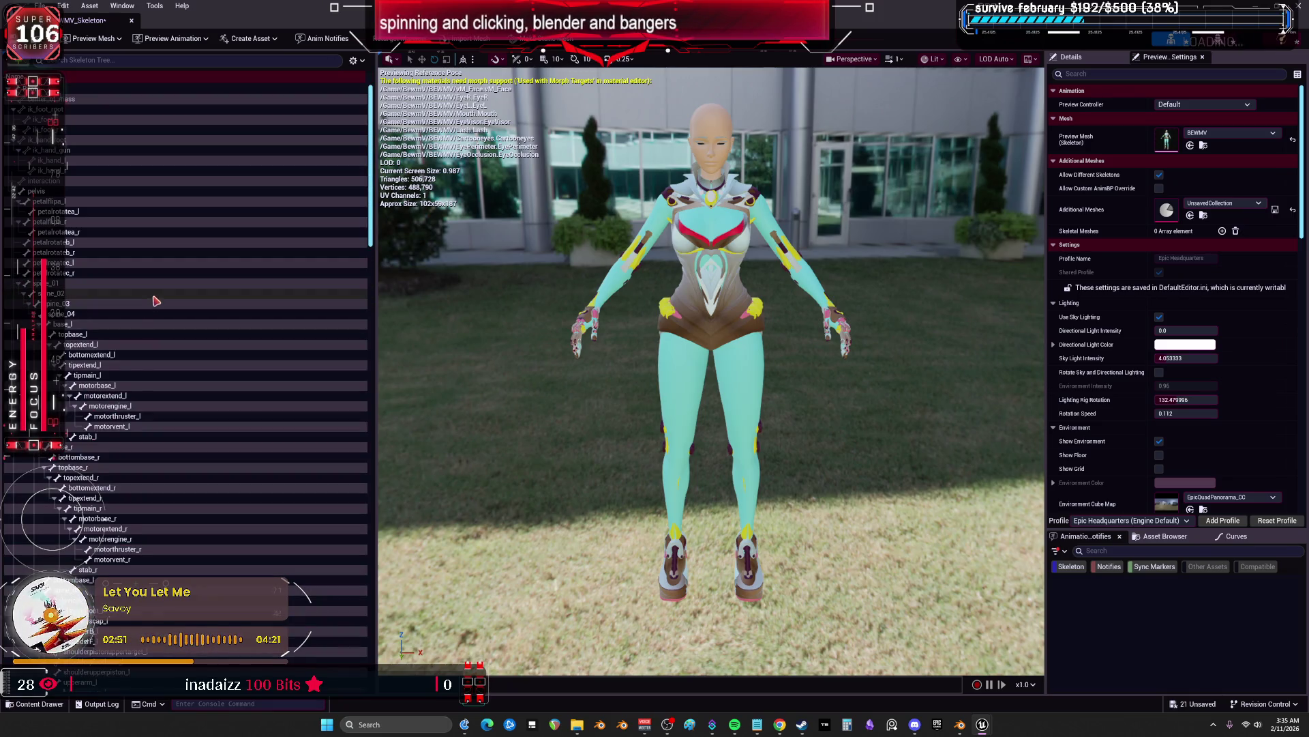
scroll(158, 300, down, 2)
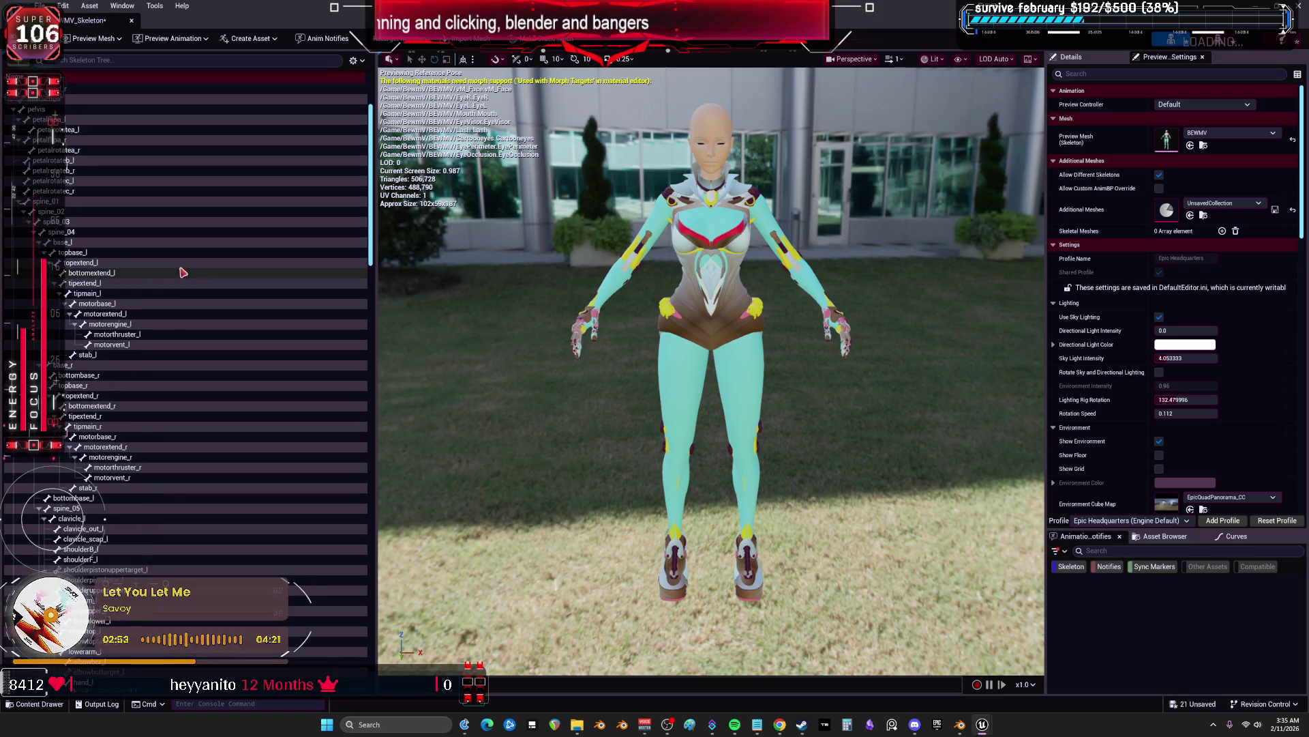
scroll(183, 272, down, 2)
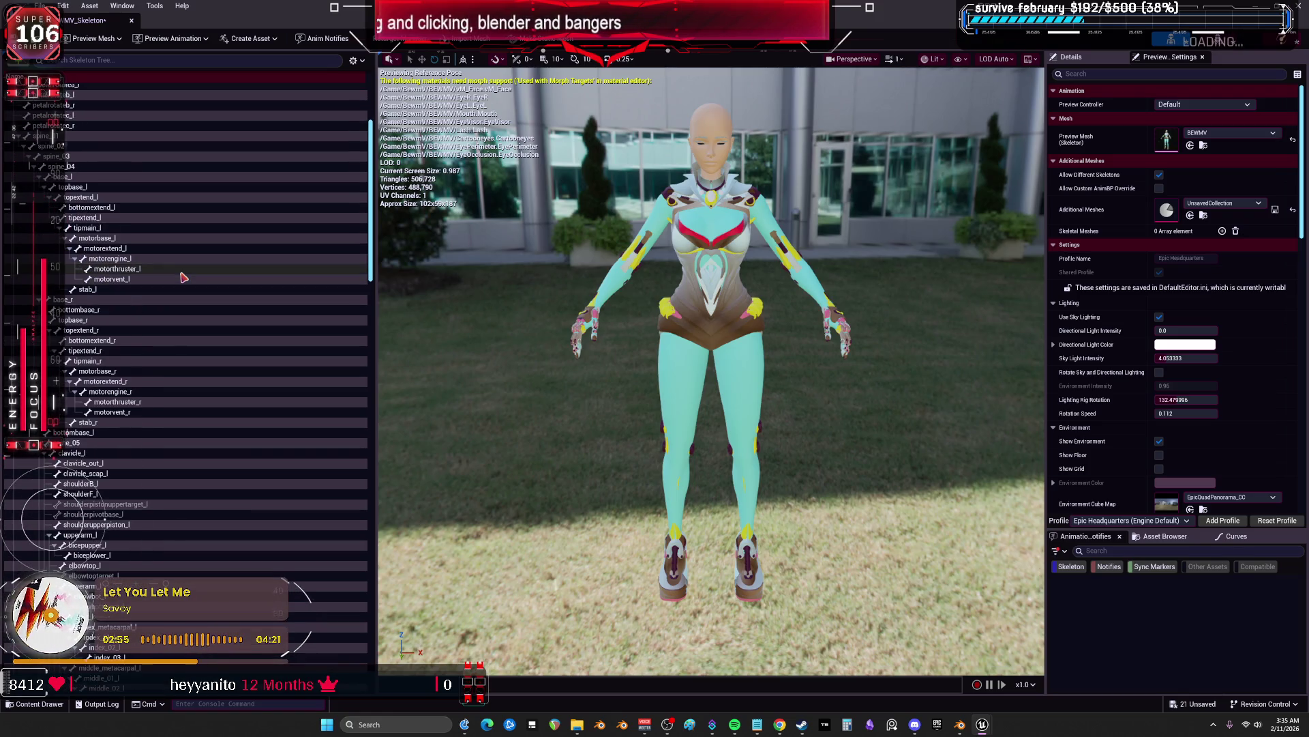
scroll(182, 277, down, 7)
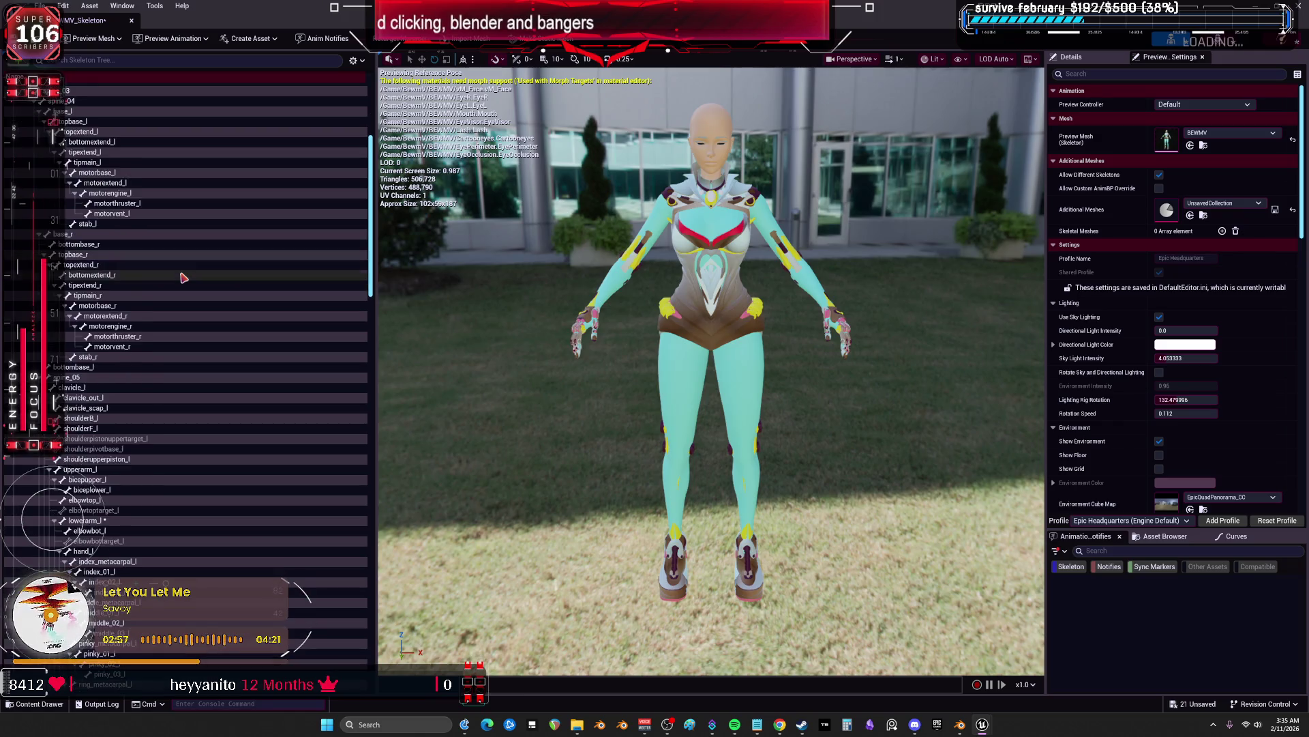
scroll(183, 277, down, 9)
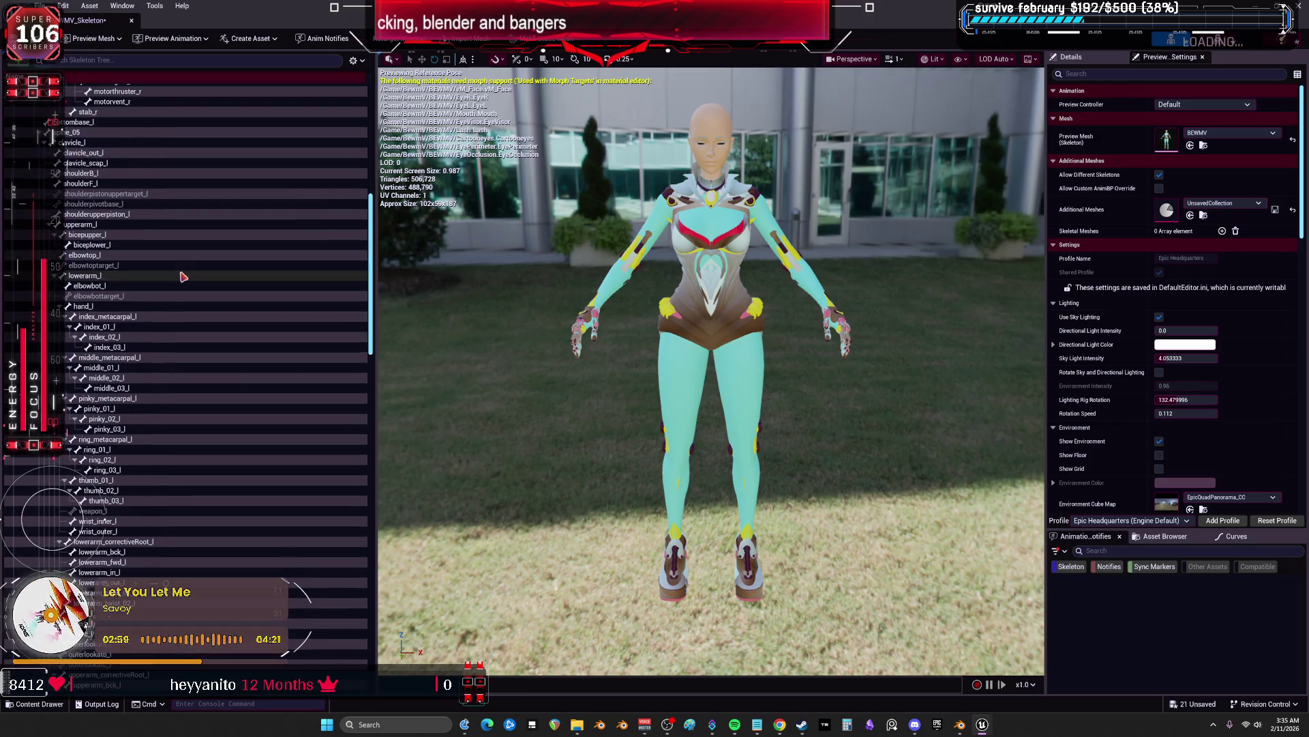
scroll(183, 276, down, 4)
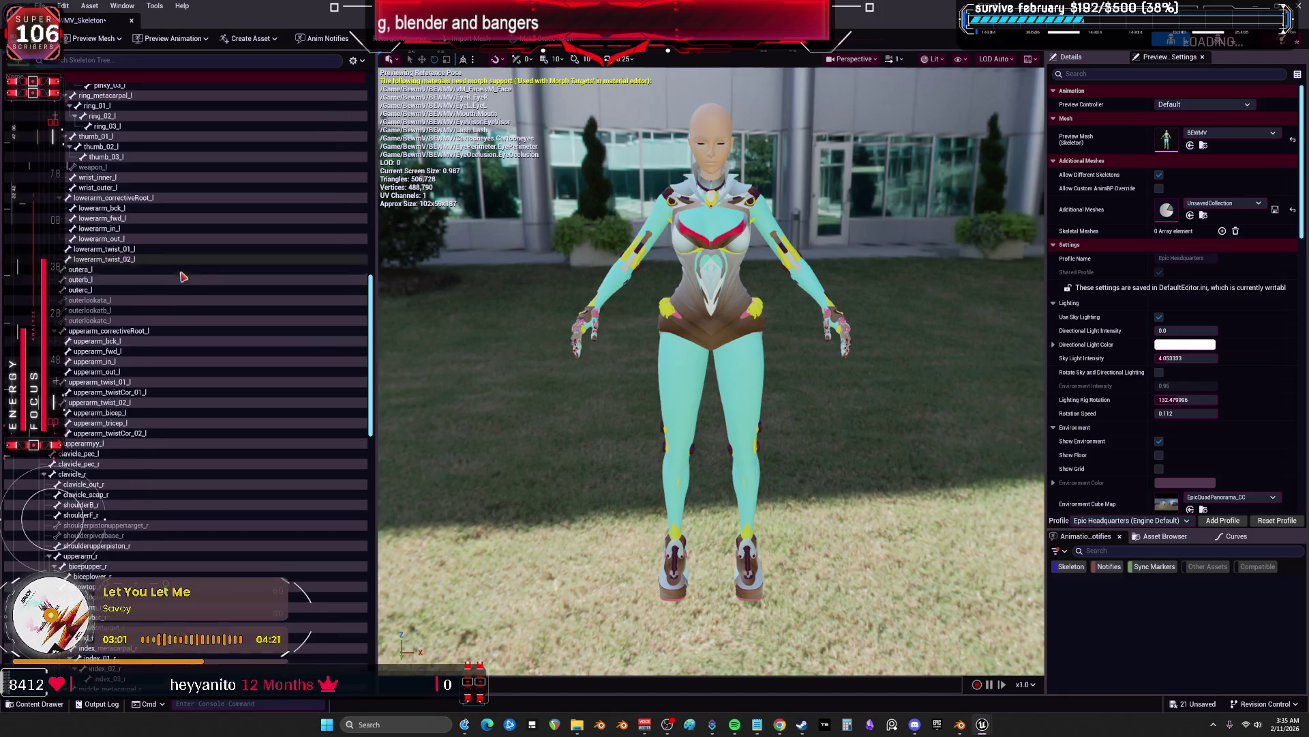
right_click(174, 427)
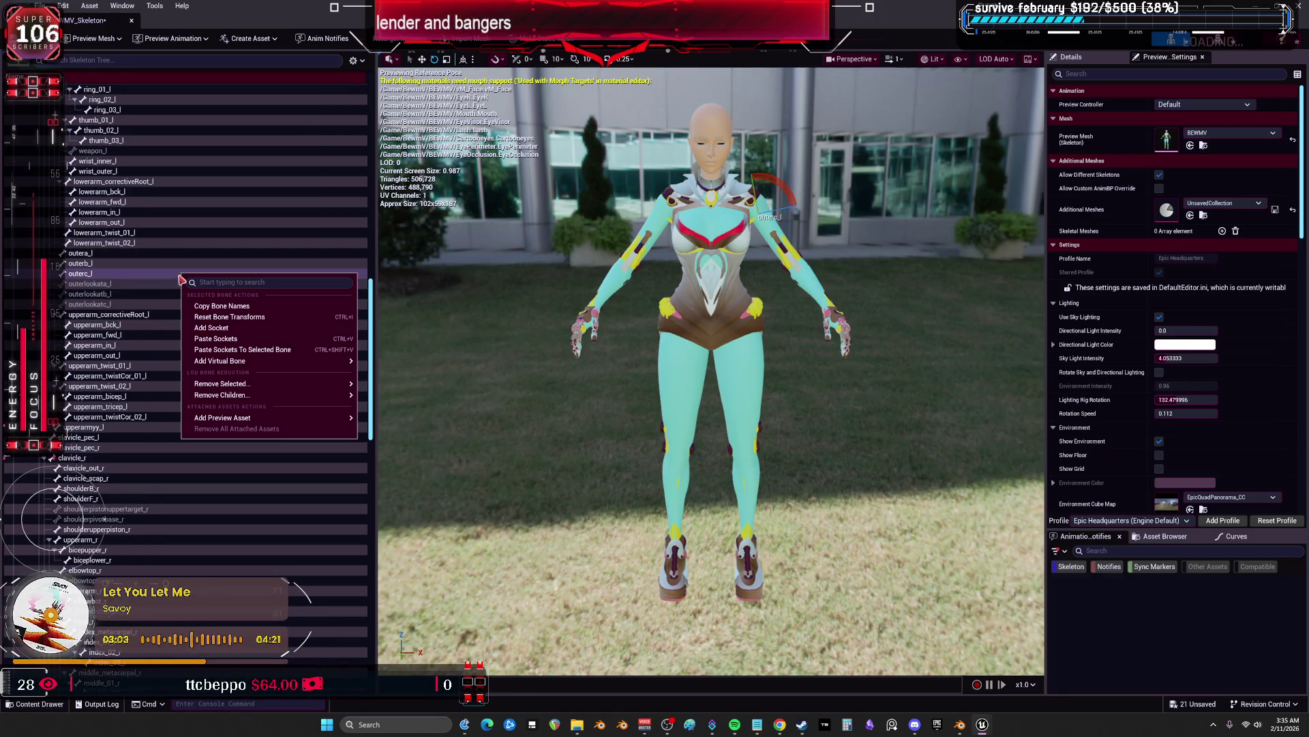
scroll(170, 382, down, 1)
key(Escape)
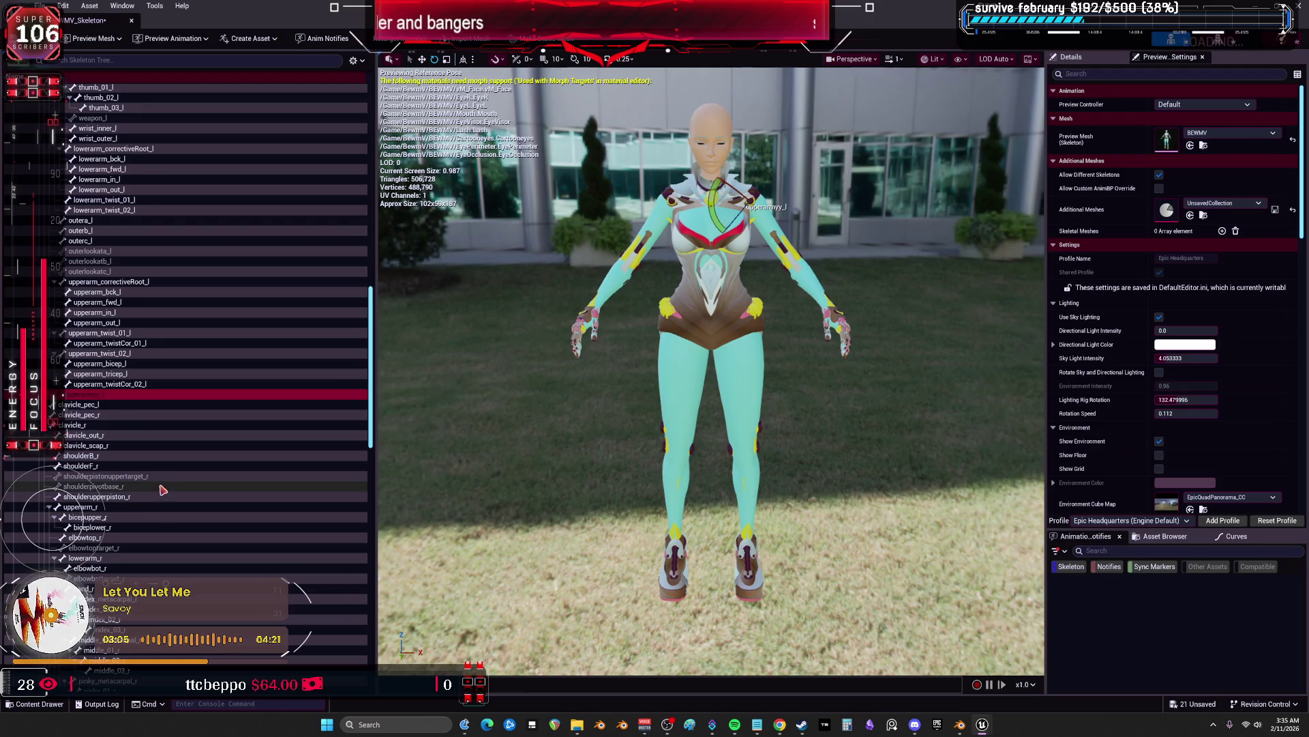
click(161, 488)
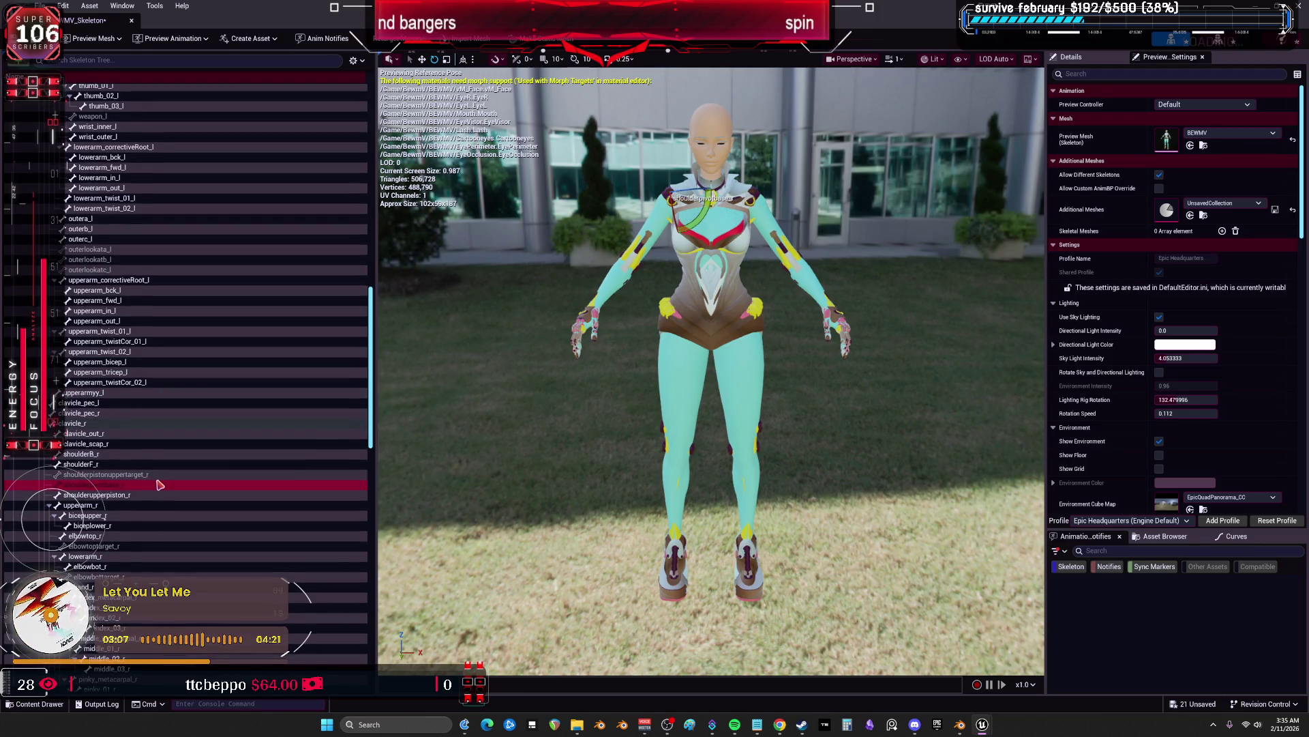
scroll(153, 477, down, 1)
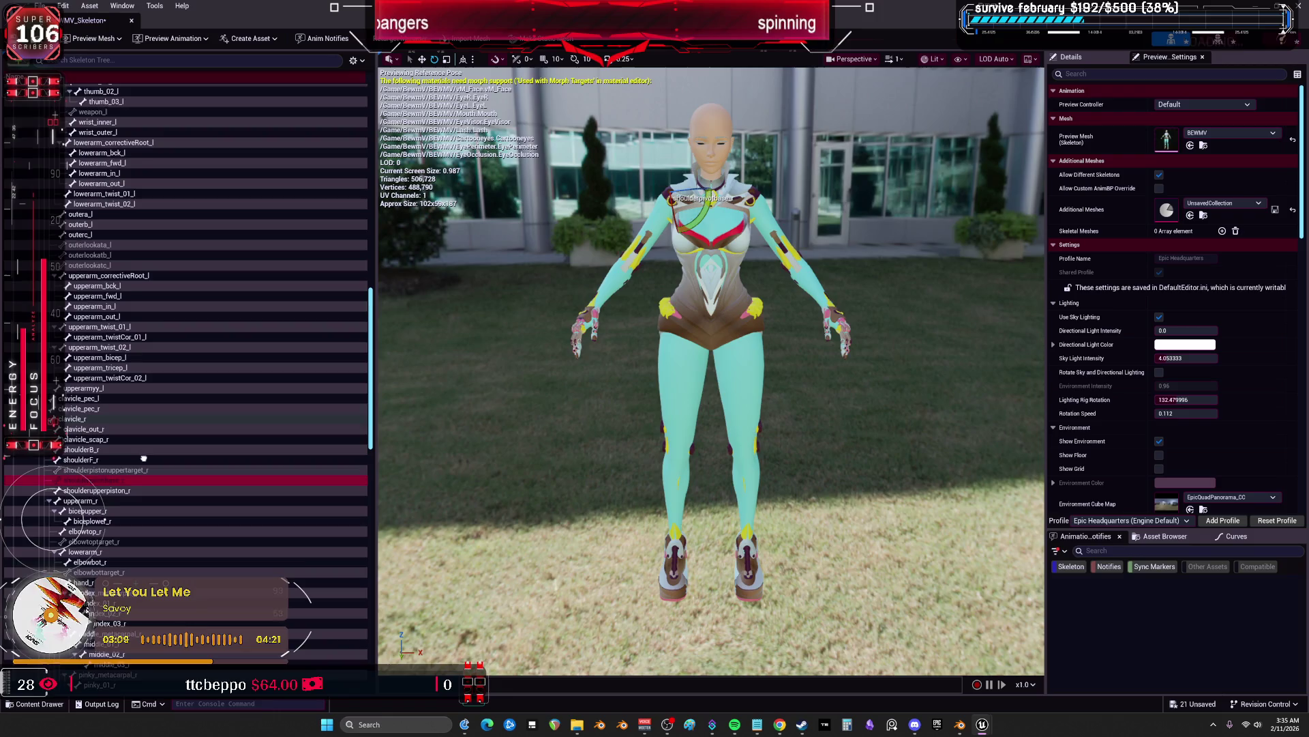
scroll(144, 455, down, 3)
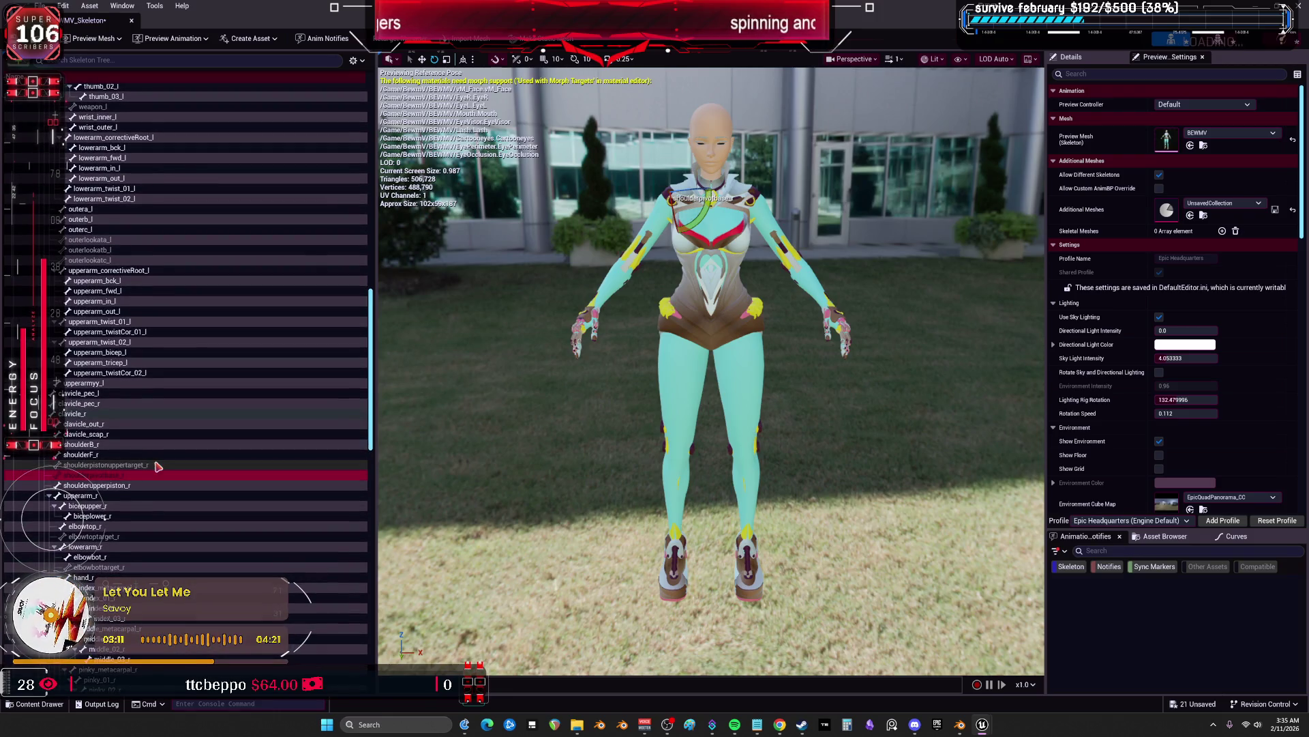
scroll(158, 474, down, 5)
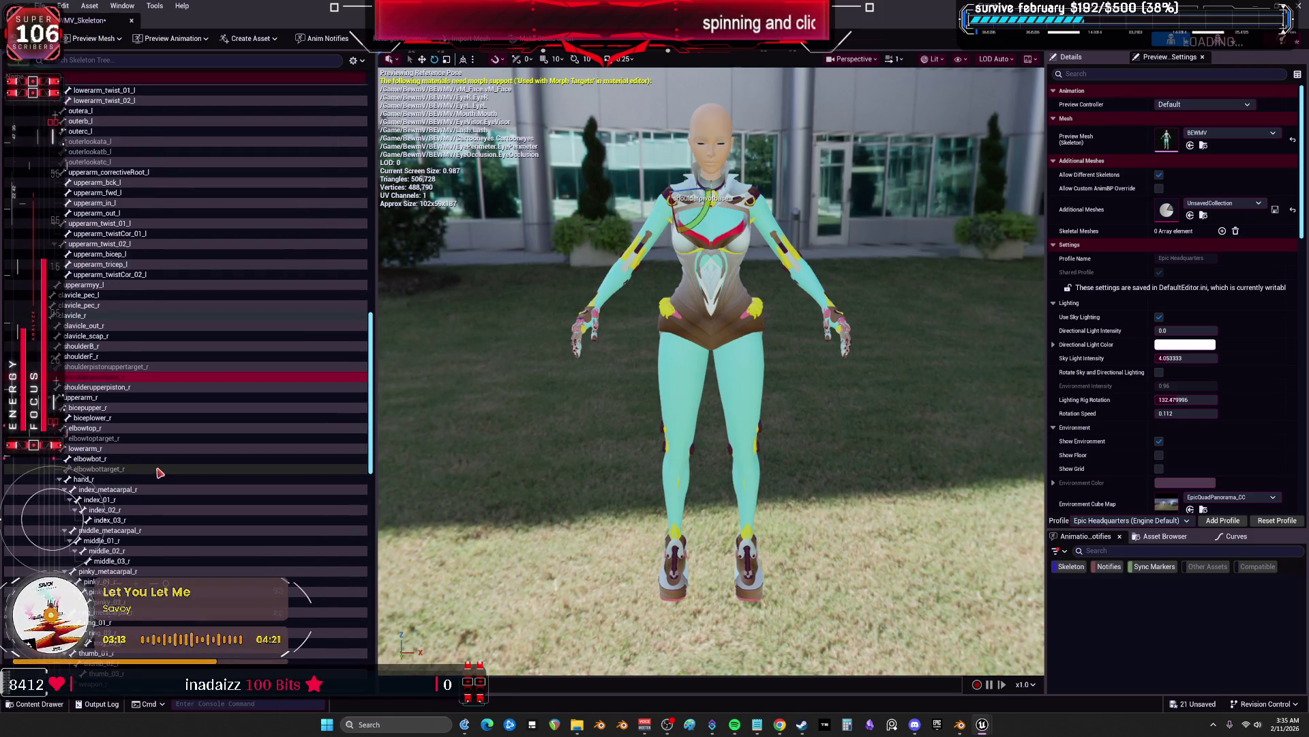
scroll(158, 473, down, 20)
scroll(160, 472, down, 3)
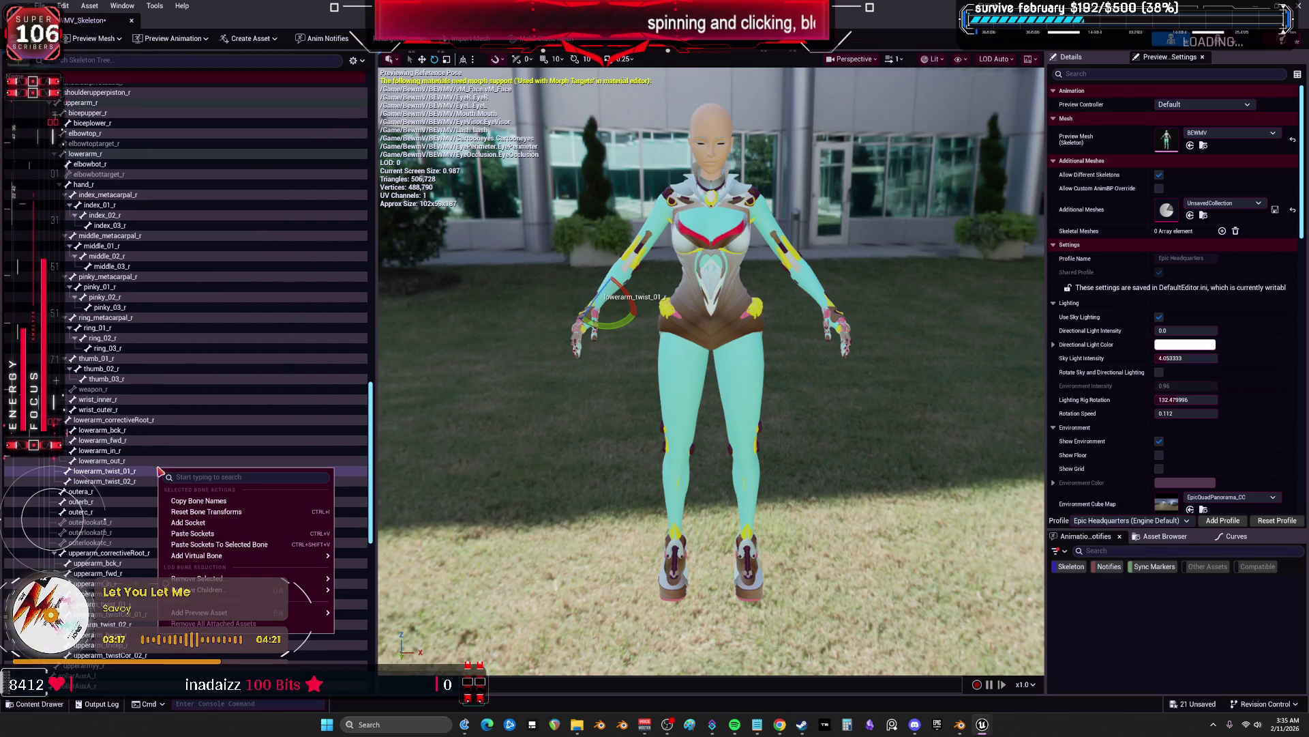
click(160, 481)
scroll(164, 409, down, 15)
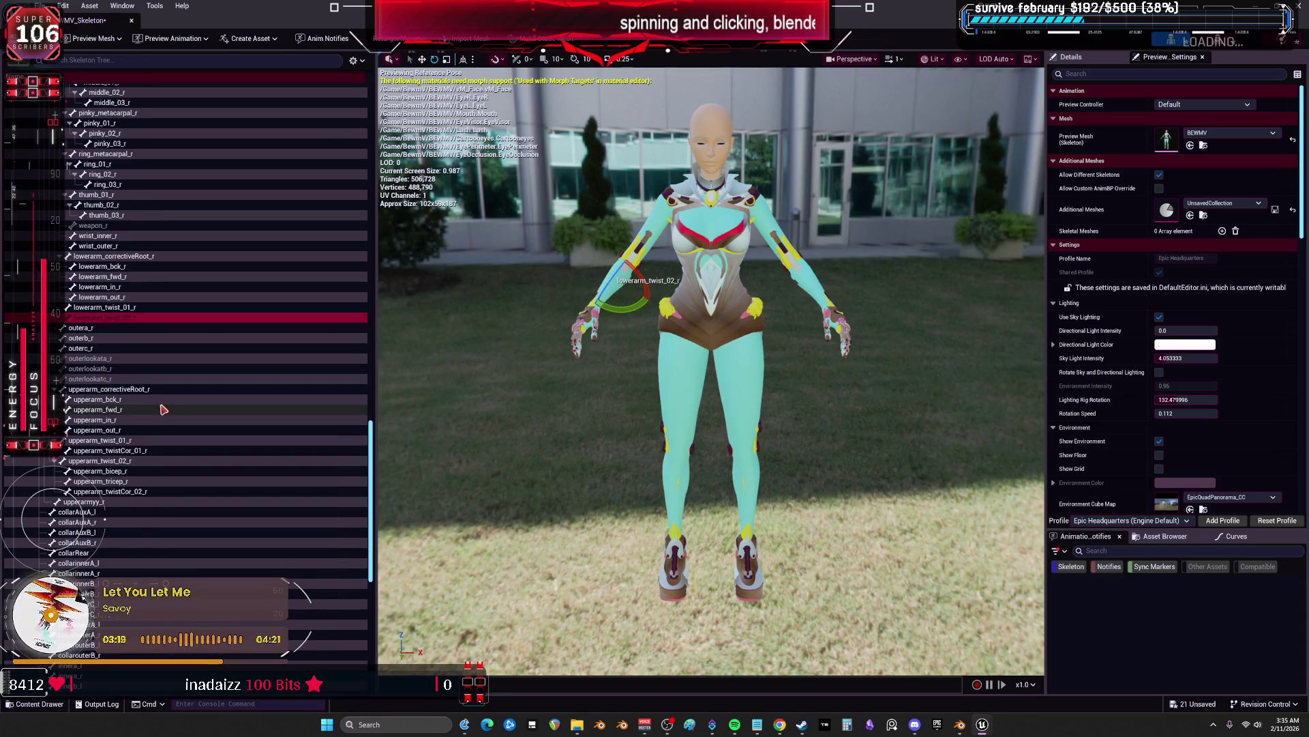
right_click(164, 409)
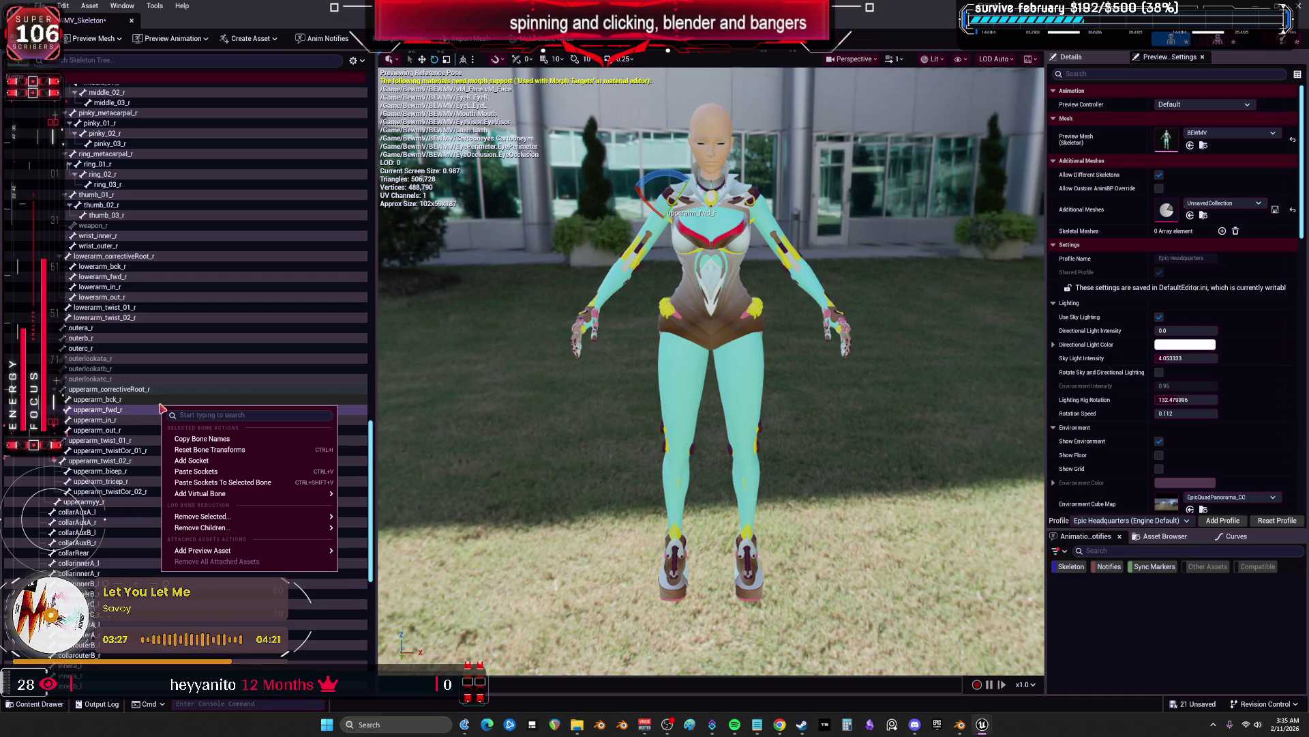
scroll(147, 408, up, 1)
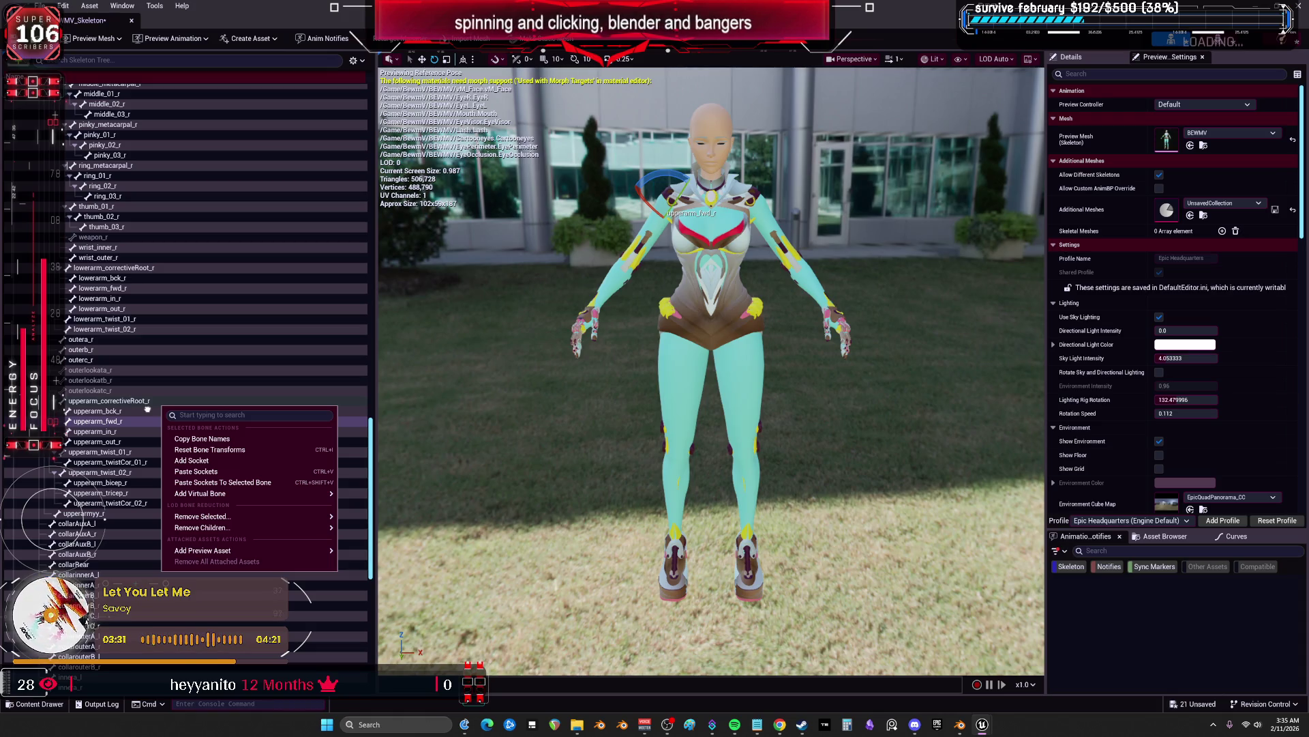
scroll(147, 408, down, 1)
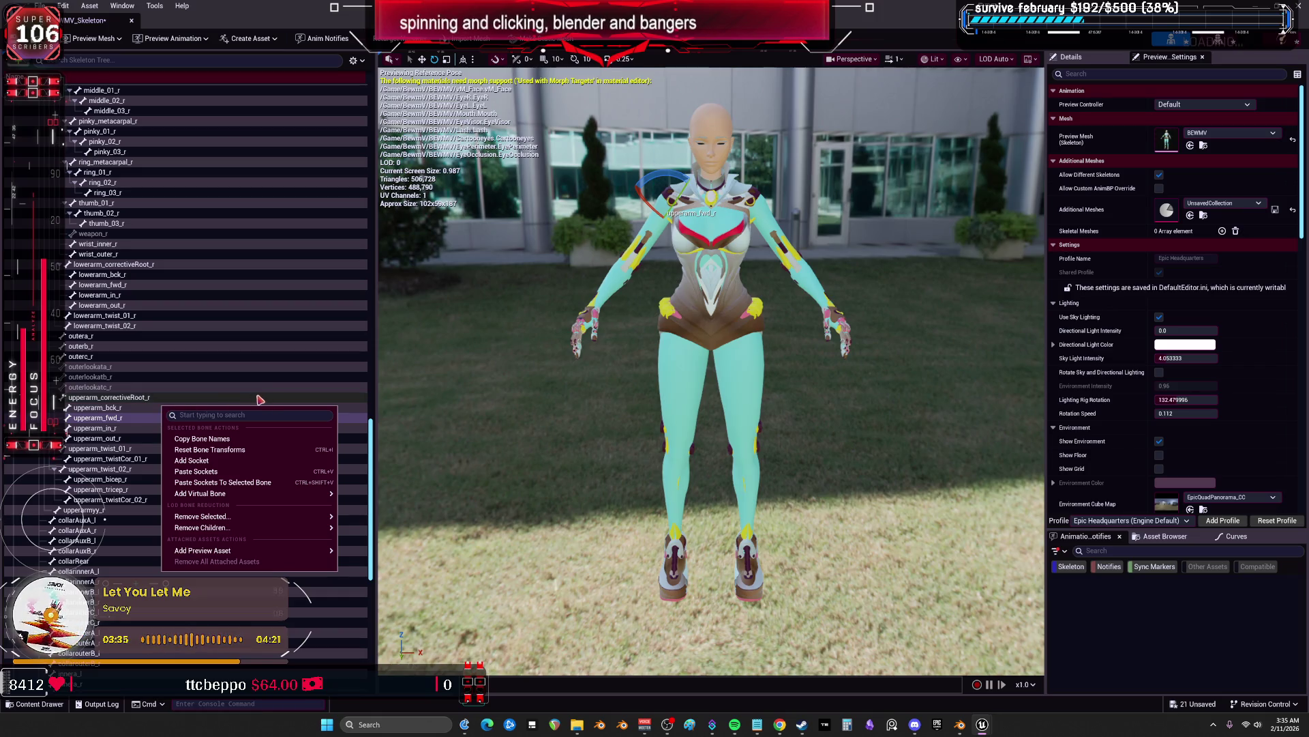
click(232, 288)
scroll(225, 385, down, 6)
scroll(249, 368, down, 5)
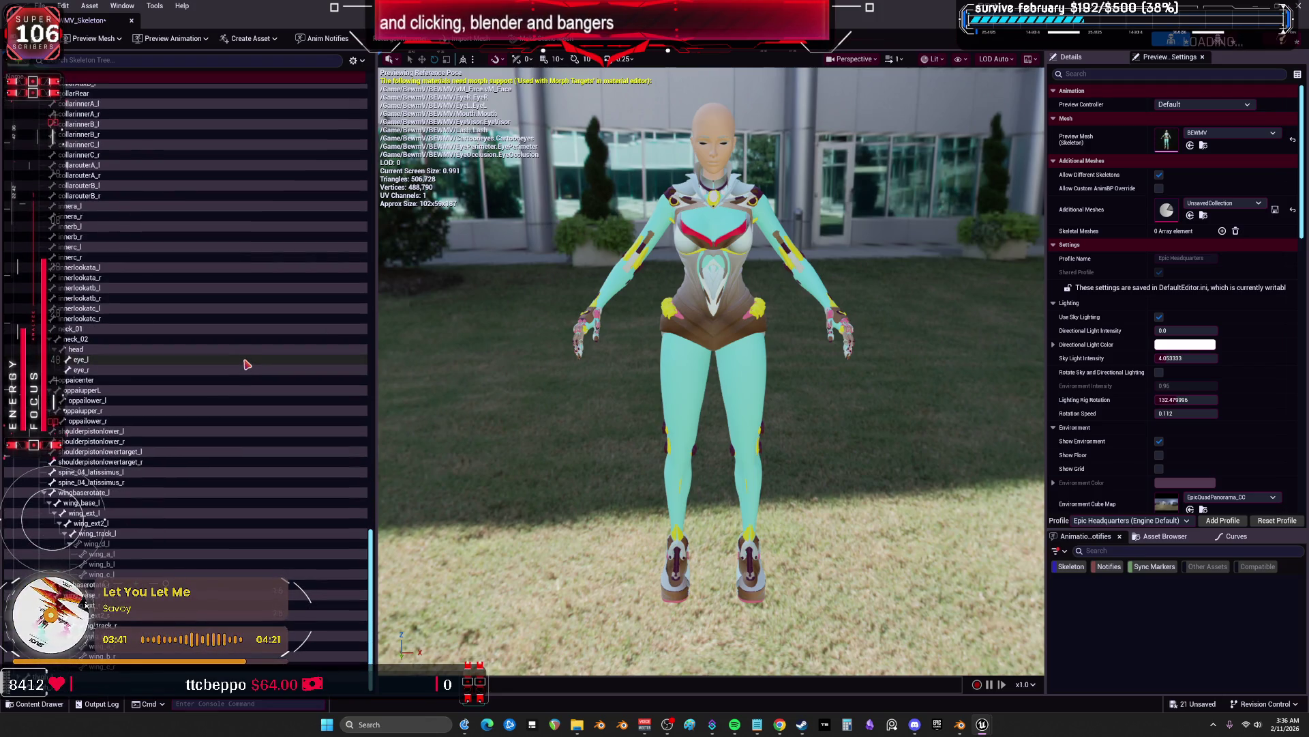
right_click(171, 594)
key(Escape)
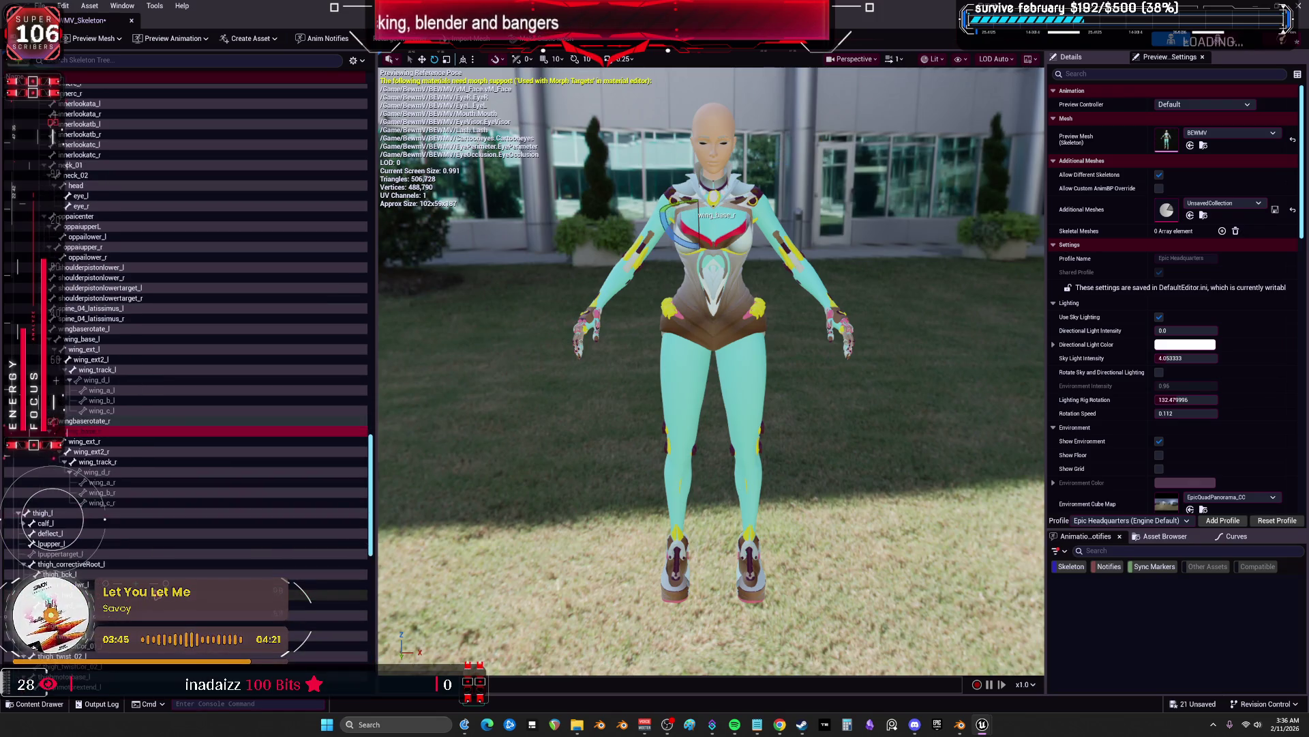
scroll(67, 432, down, 3)
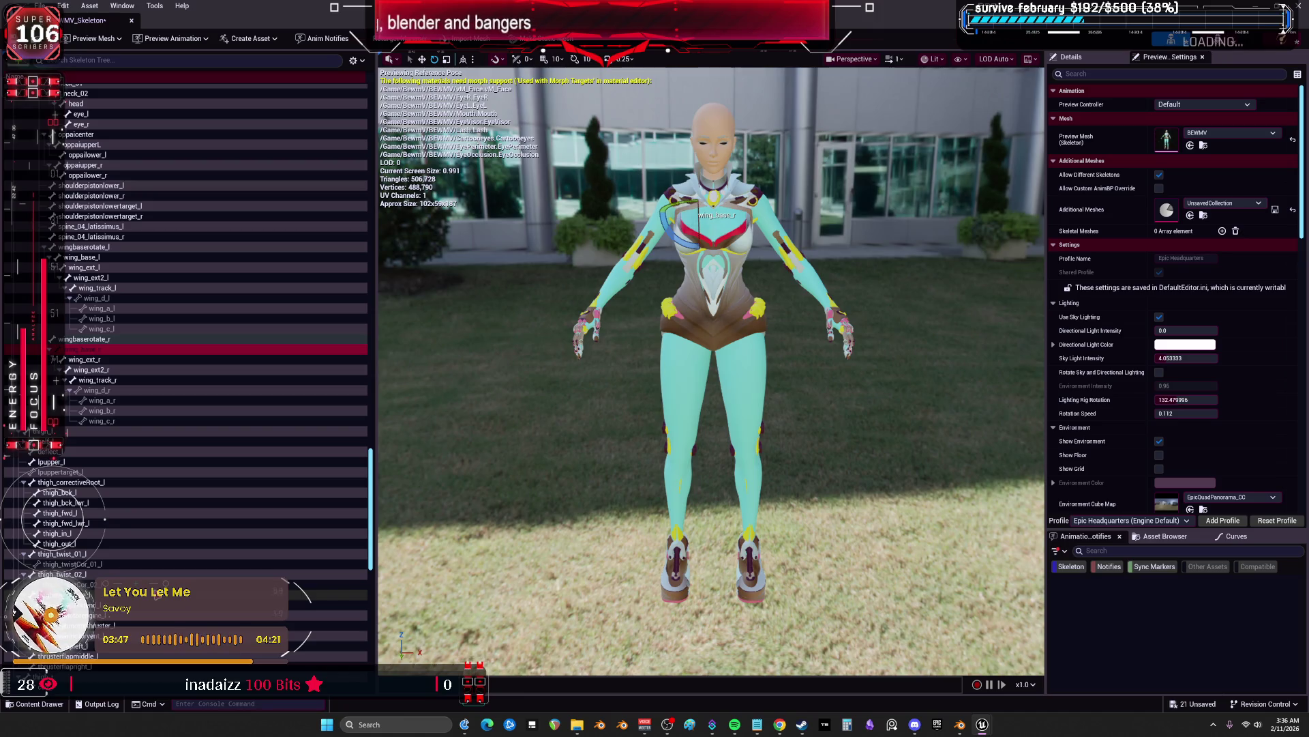
scroll(67, 431, down, 14)
scroll(67, 431, down, 6)
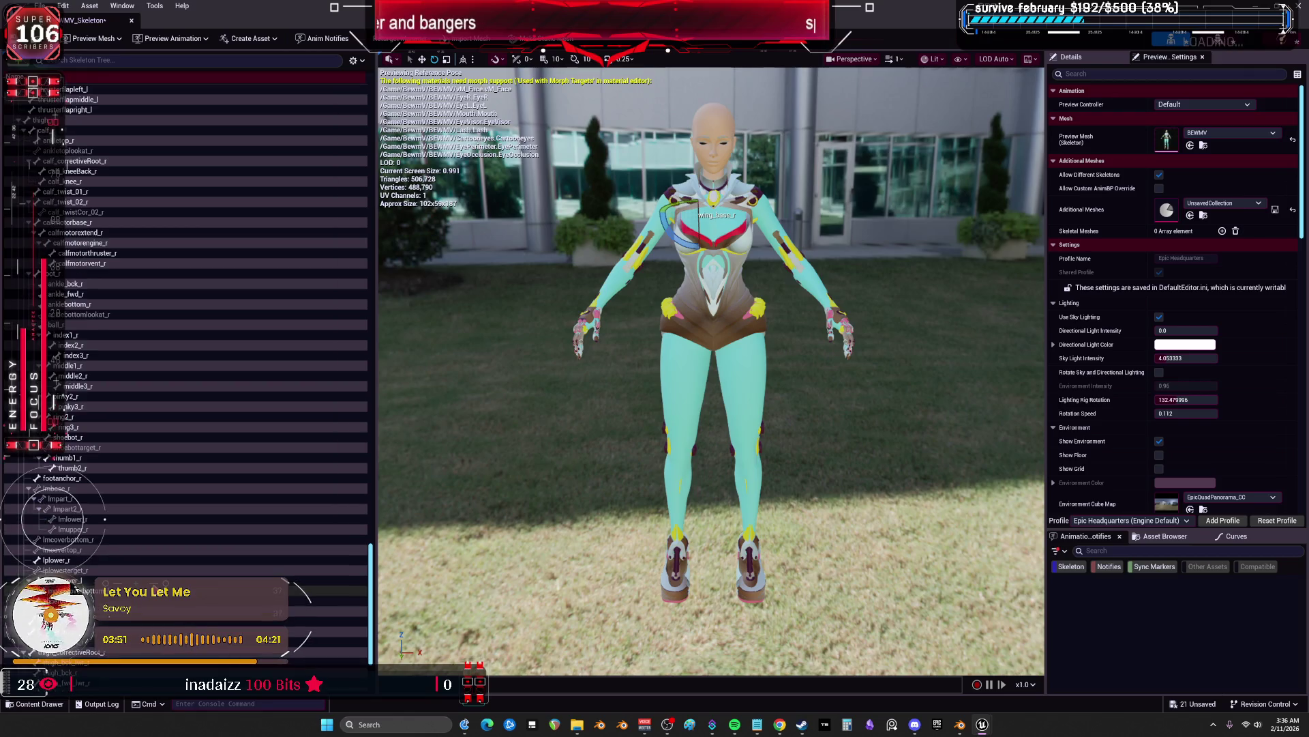
right_click(75, 588)
mouse_move(239, 564)
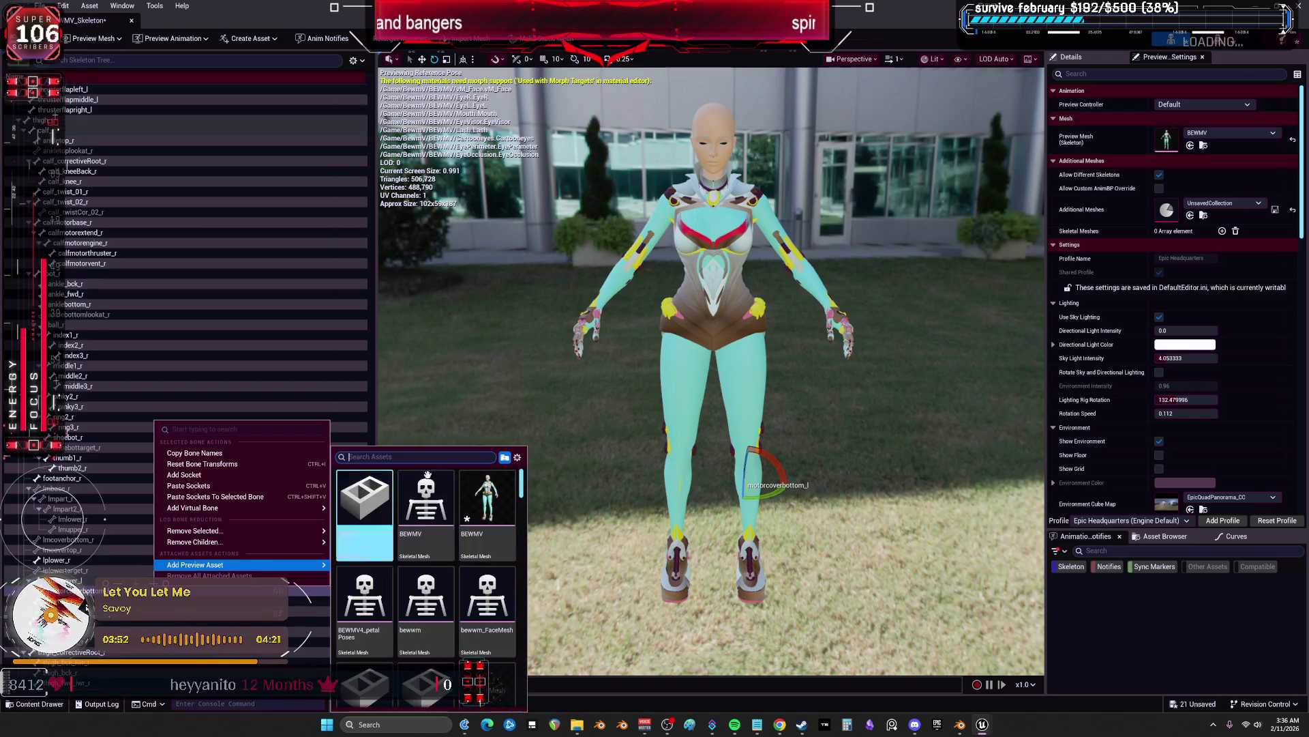
click(469, 374)
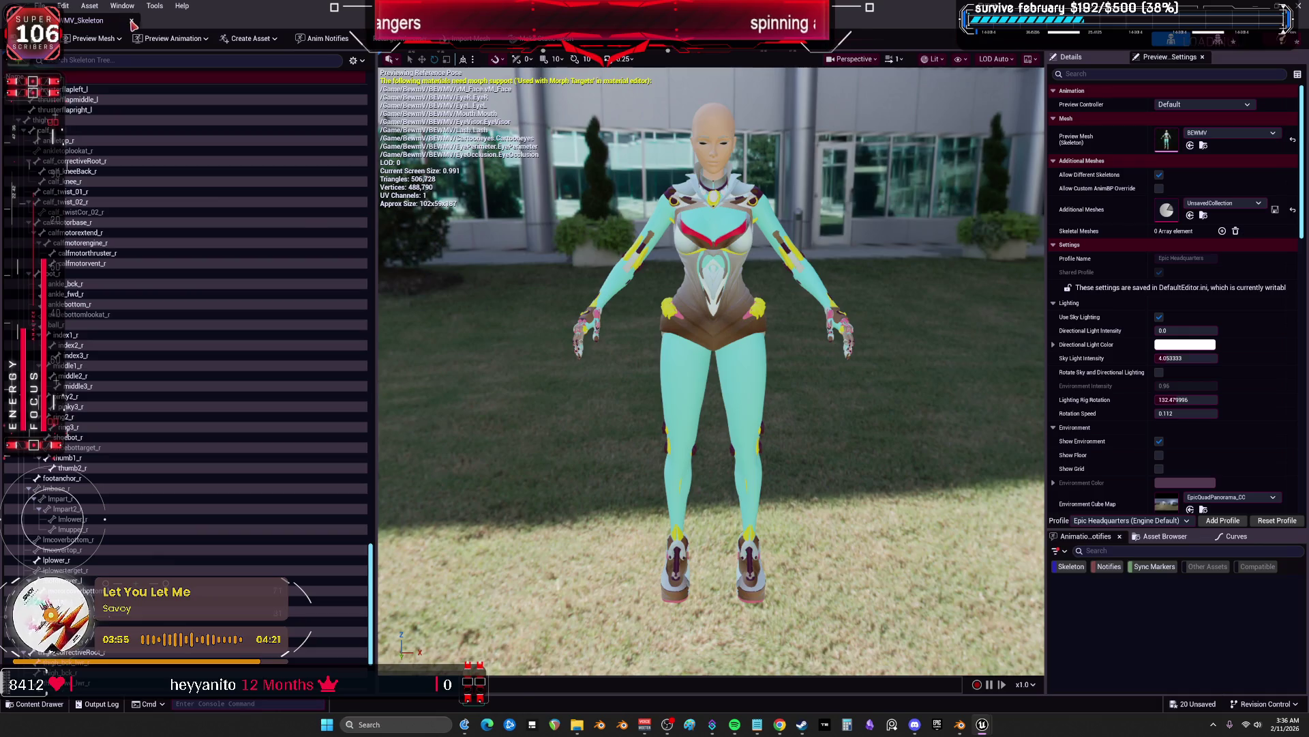
Close the skeleton editor and start a new Character-based Blueprint Class in the BEWMV folder
click(133, 25)
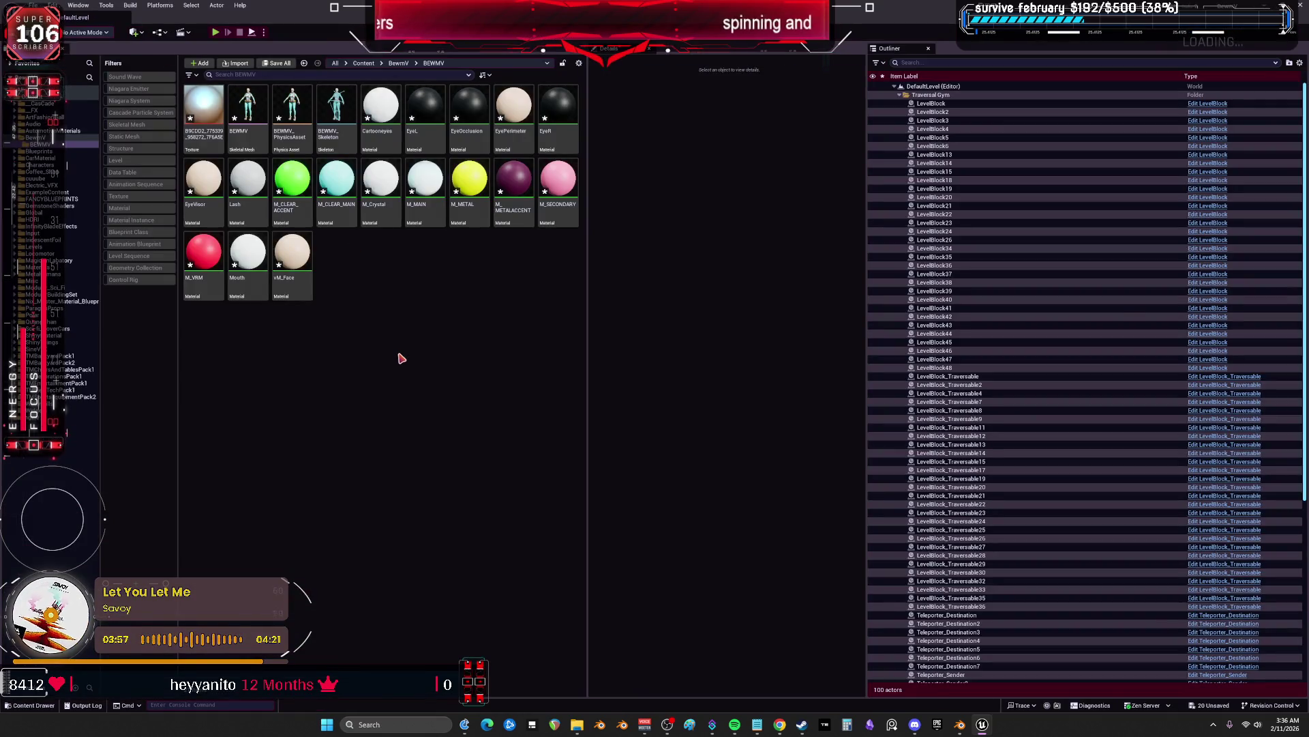
right_click(356, 296)
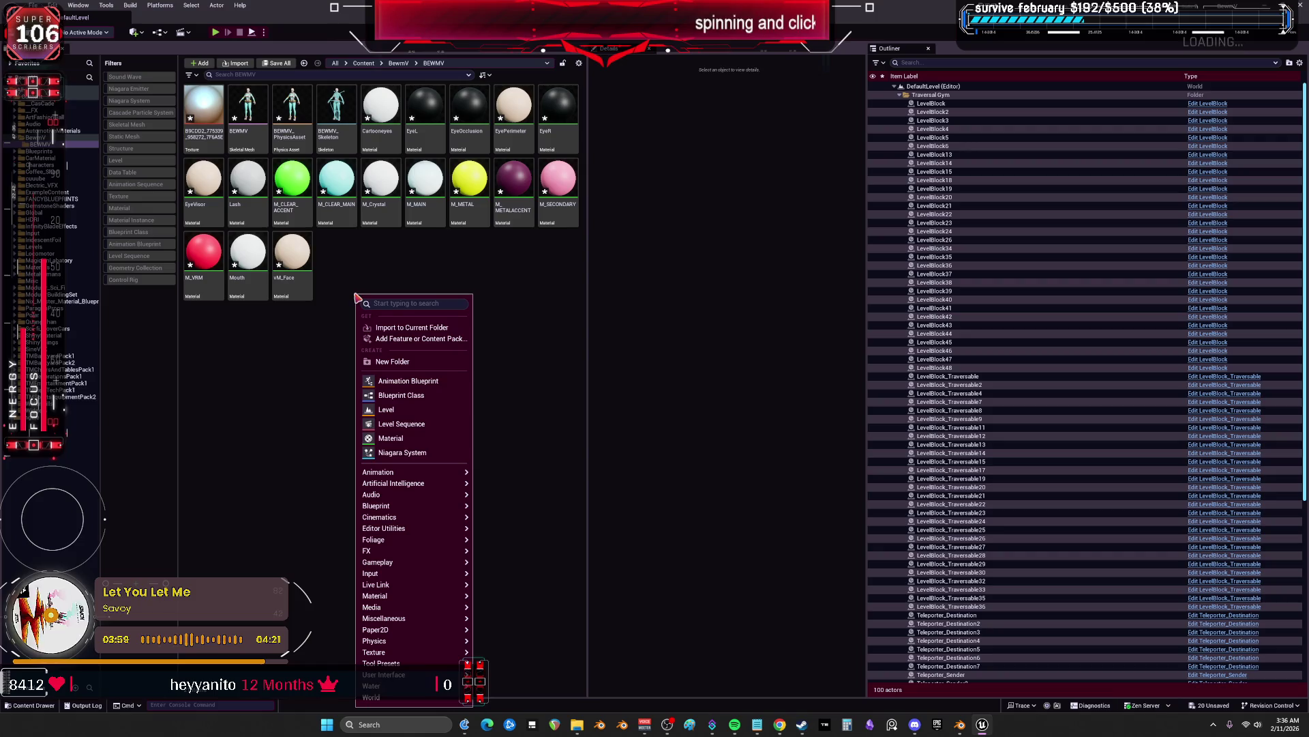
click(392, 395)
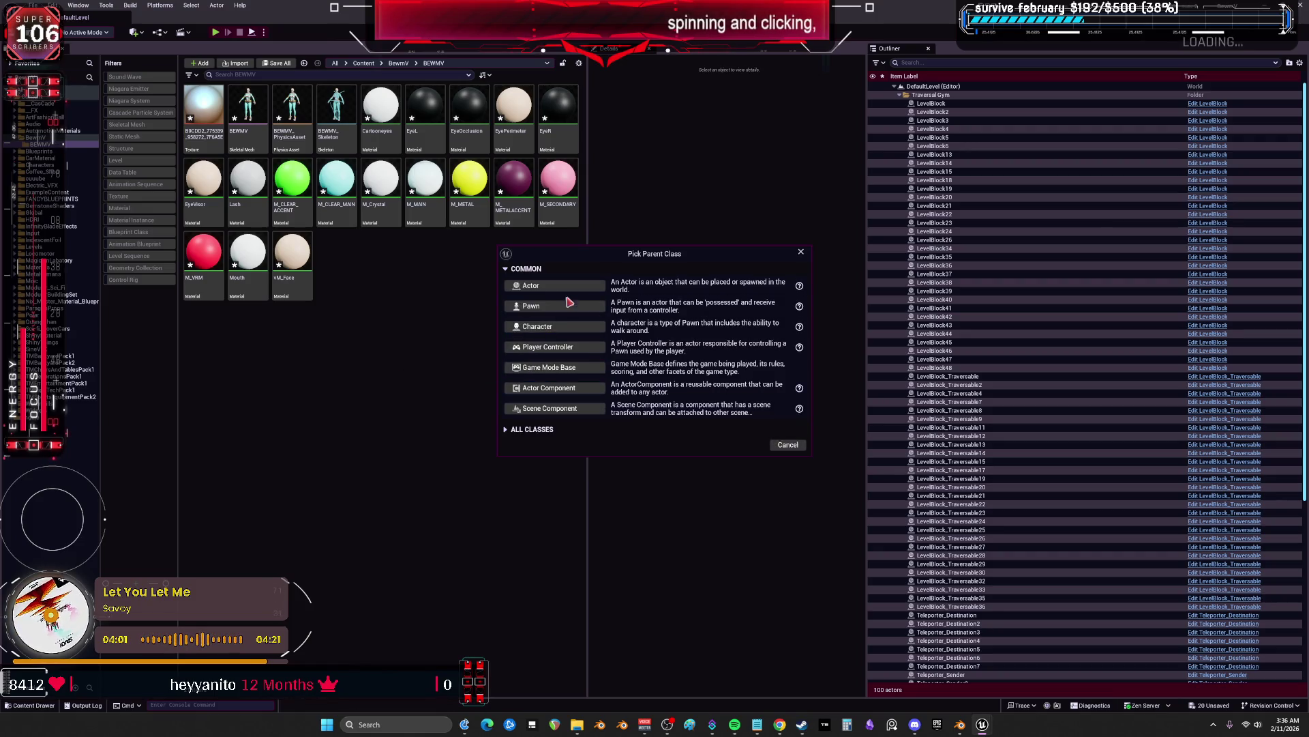
click(565, 332)
text(BP_BEWM)
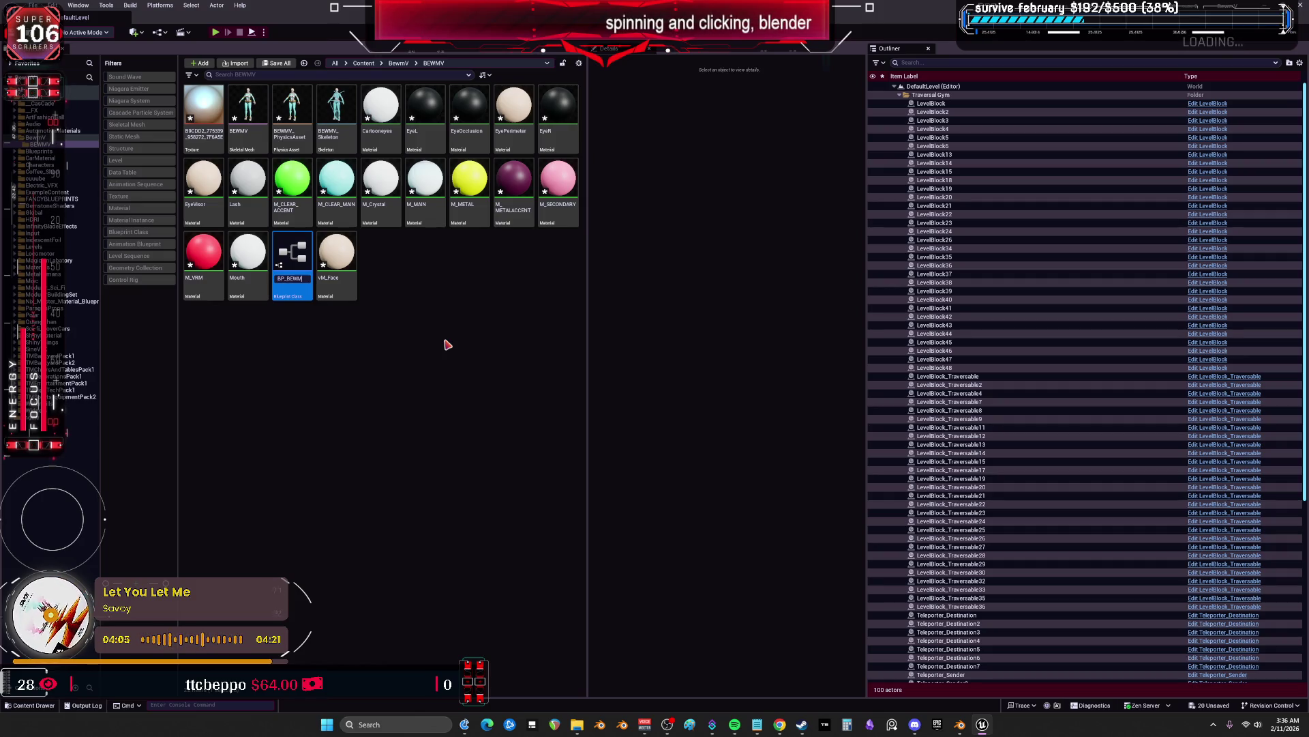
Name the blueprint BP_BEWMV and open it in the blueprint editor
text(V)
key(Return)
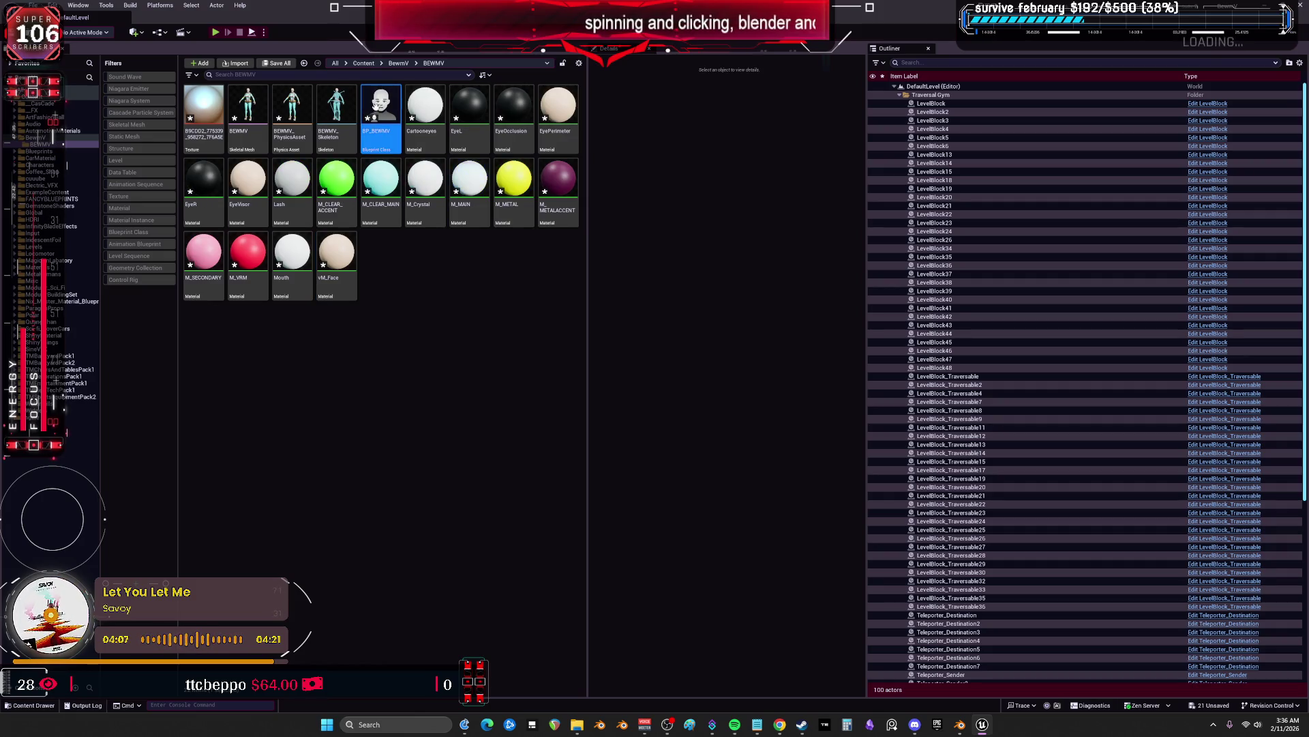
right_click(380, 107)
click(394, 139)
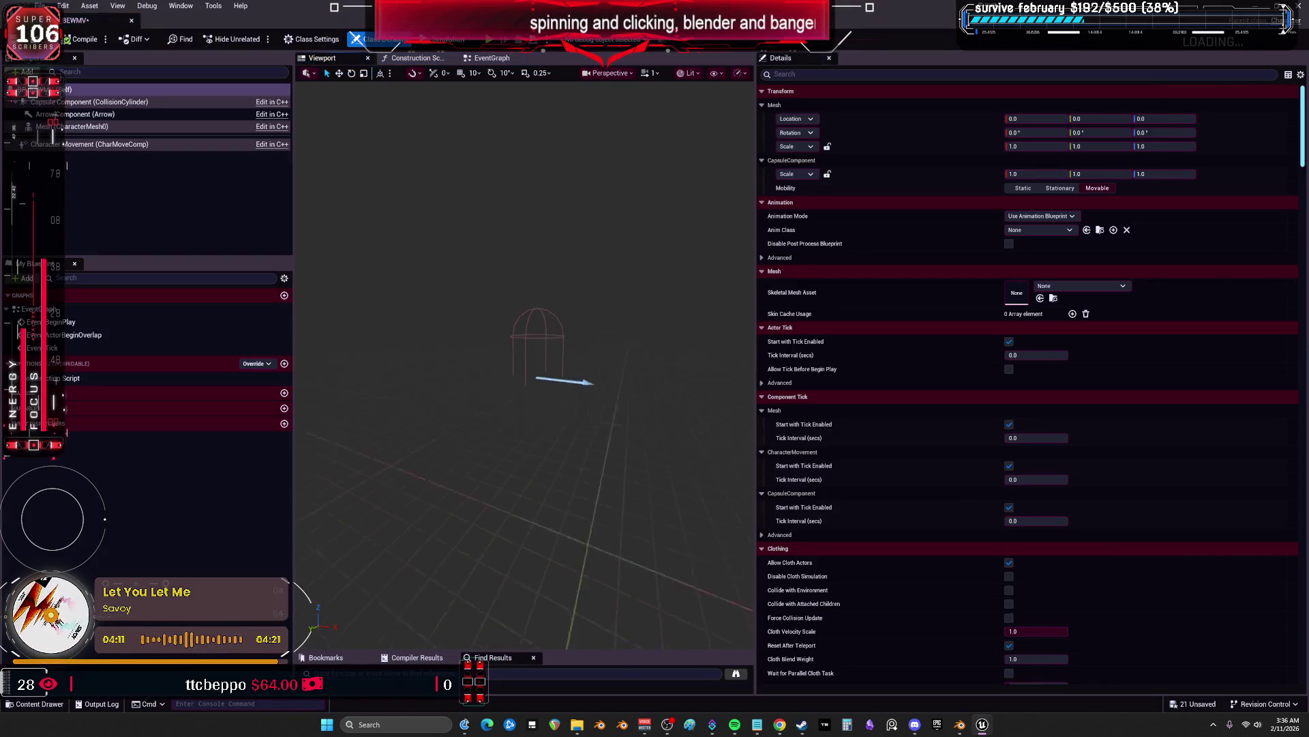
Maximize the blueprint editor, assign BEWMV as the Mesh's skeletal mesh, and select the Capsule Component
mouse_move(225, 17)
mouse_down()
mouse_move(313, 65)
mouse_move(313, 273)
mouse_up()
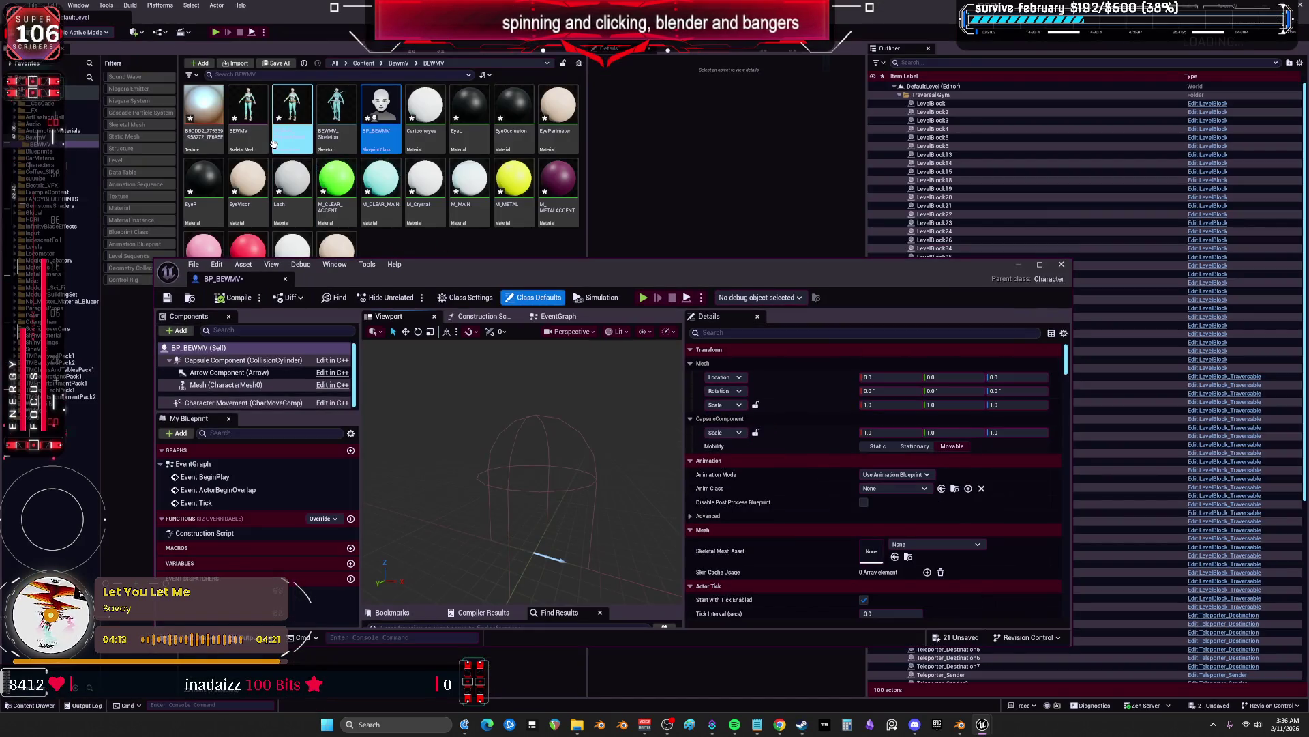
double_click(431, 271)
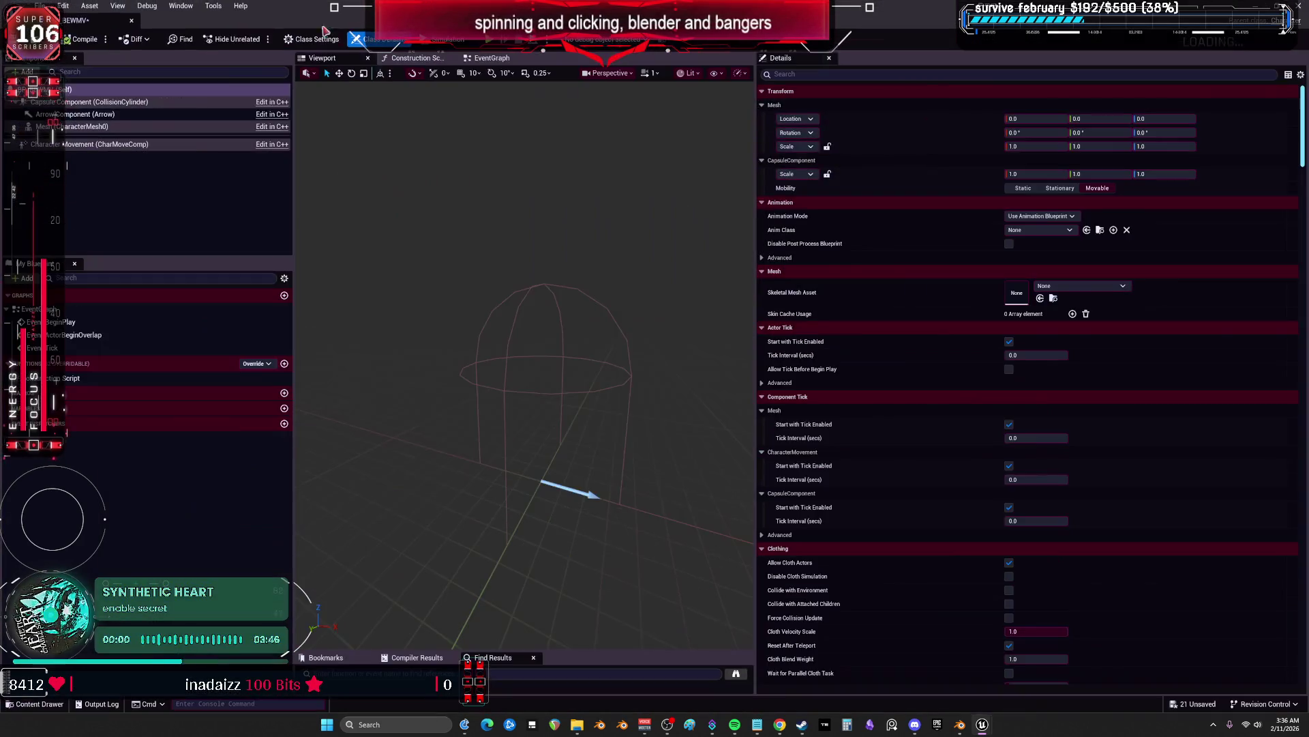
click(1040, 298)
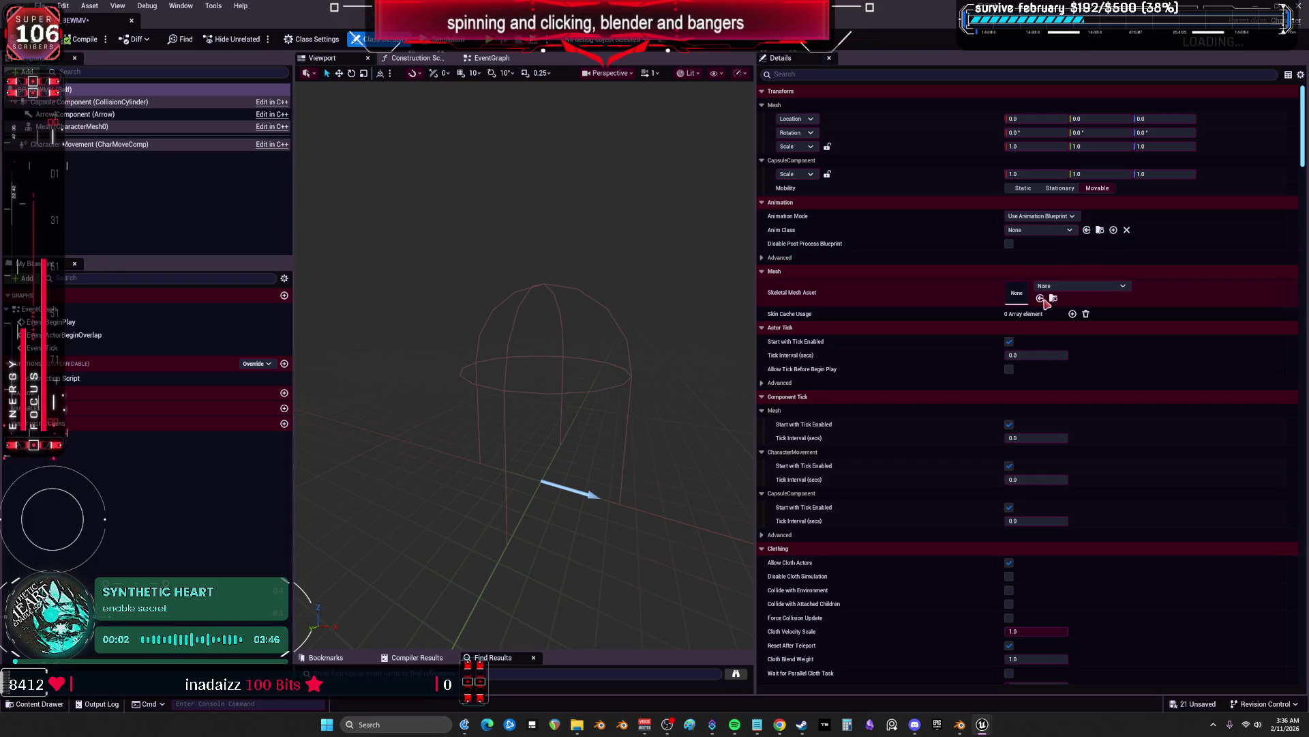
scroll(581, 413, down, 5)
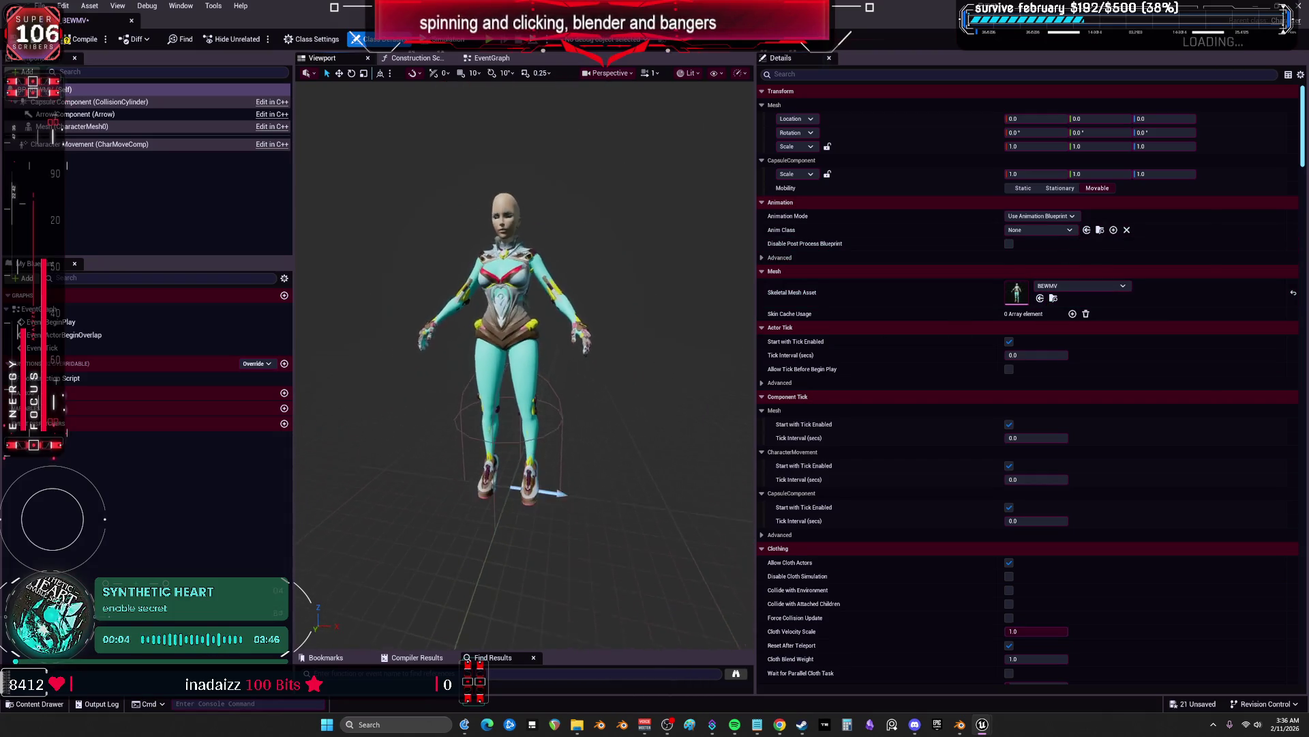
click(566, 415)
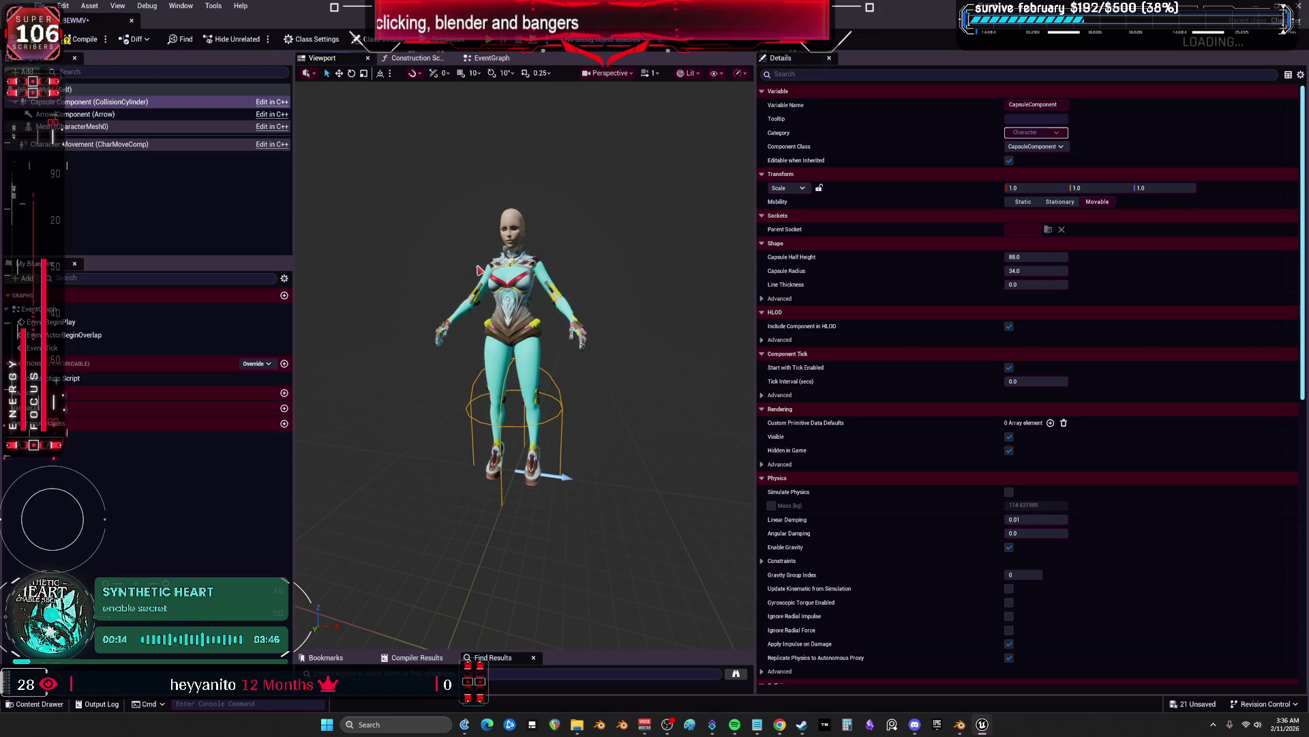
Set the CharacterMesh0 component's Rotation Yaw to -90
click(156, 127)
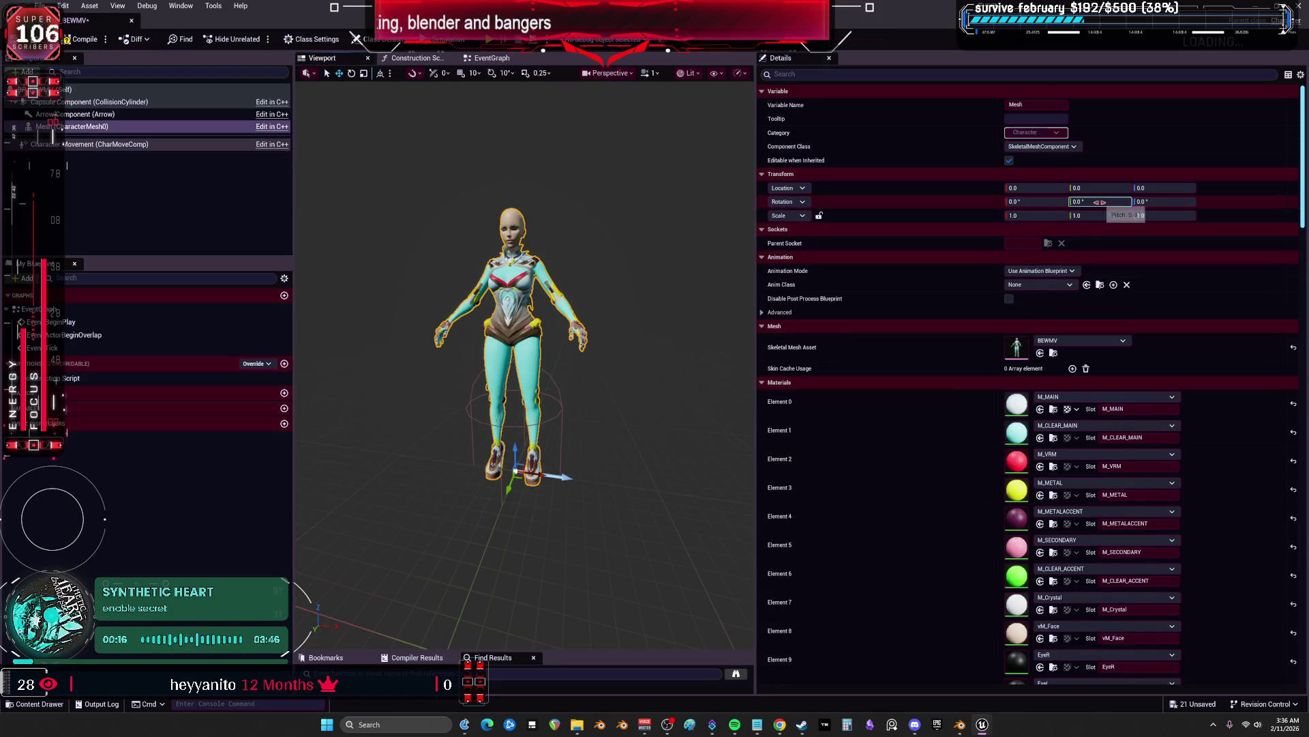
click(1165, 201)
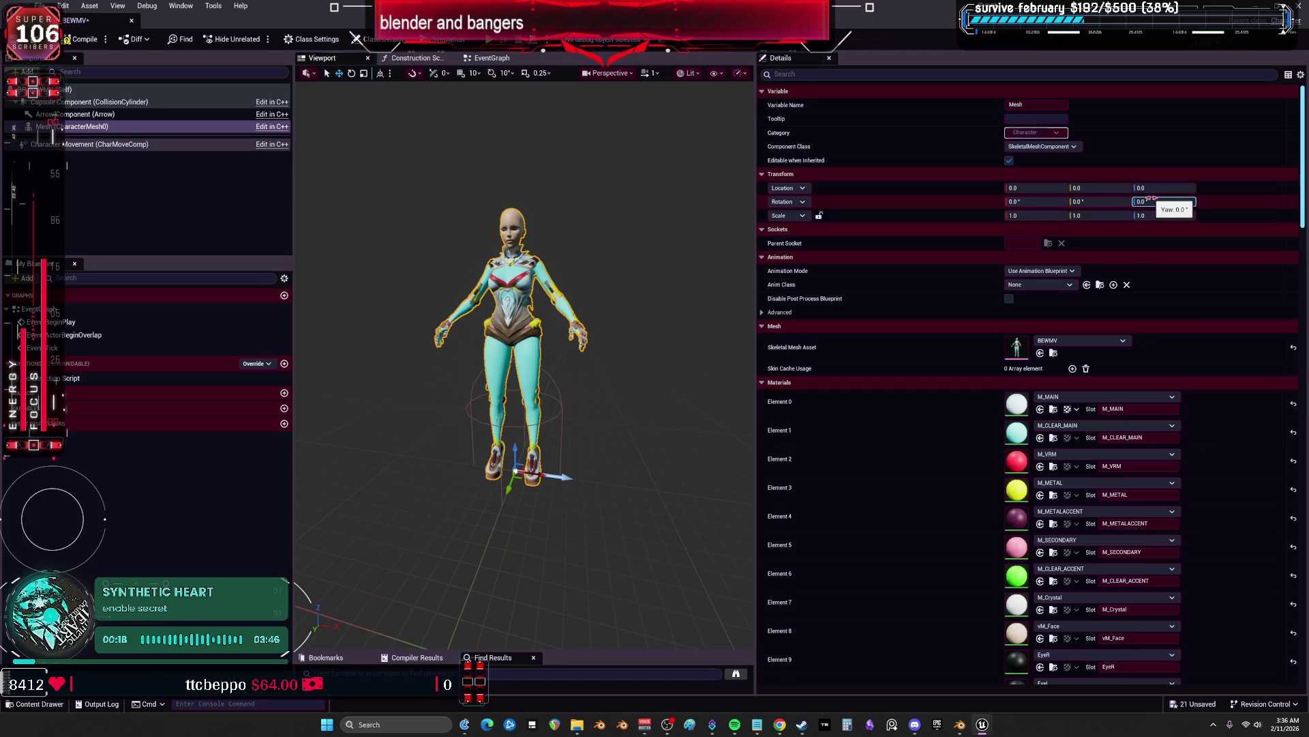
text(-17)
key(Return)
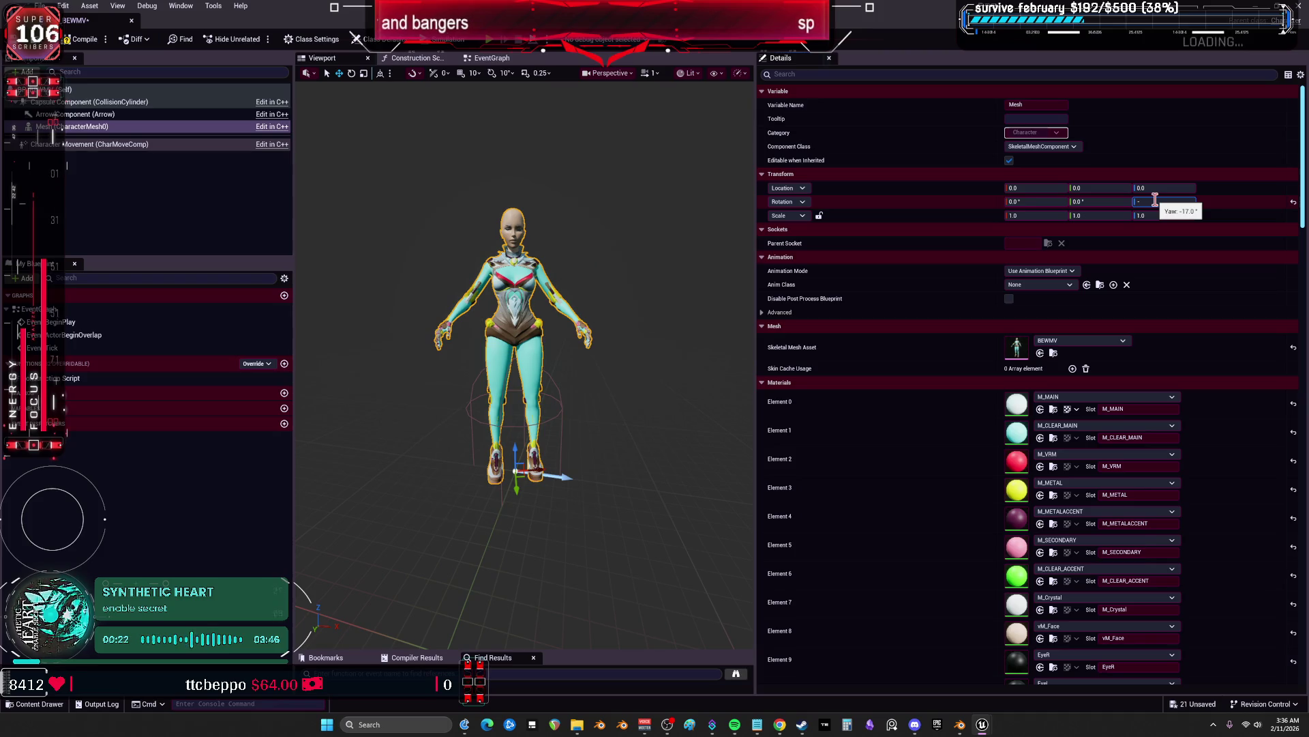
key(Return)
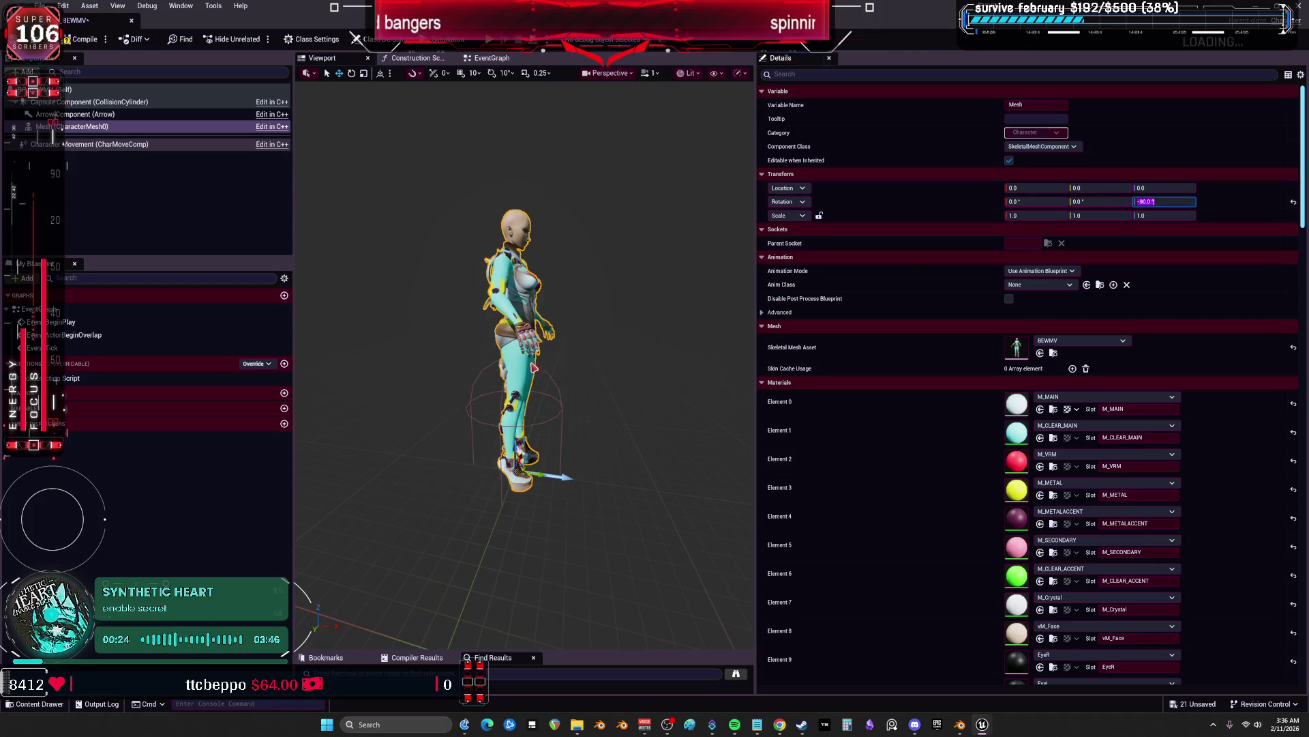
Lower the mesh to Location Z -78.569017 so the feet rest at the capsule base, and save
drag(422, 365, 422, 365)
mouse_move(449, 290)
mouse_down()
mouse_move(456, 384)
mouse_move(472, 370)
mouse_up()
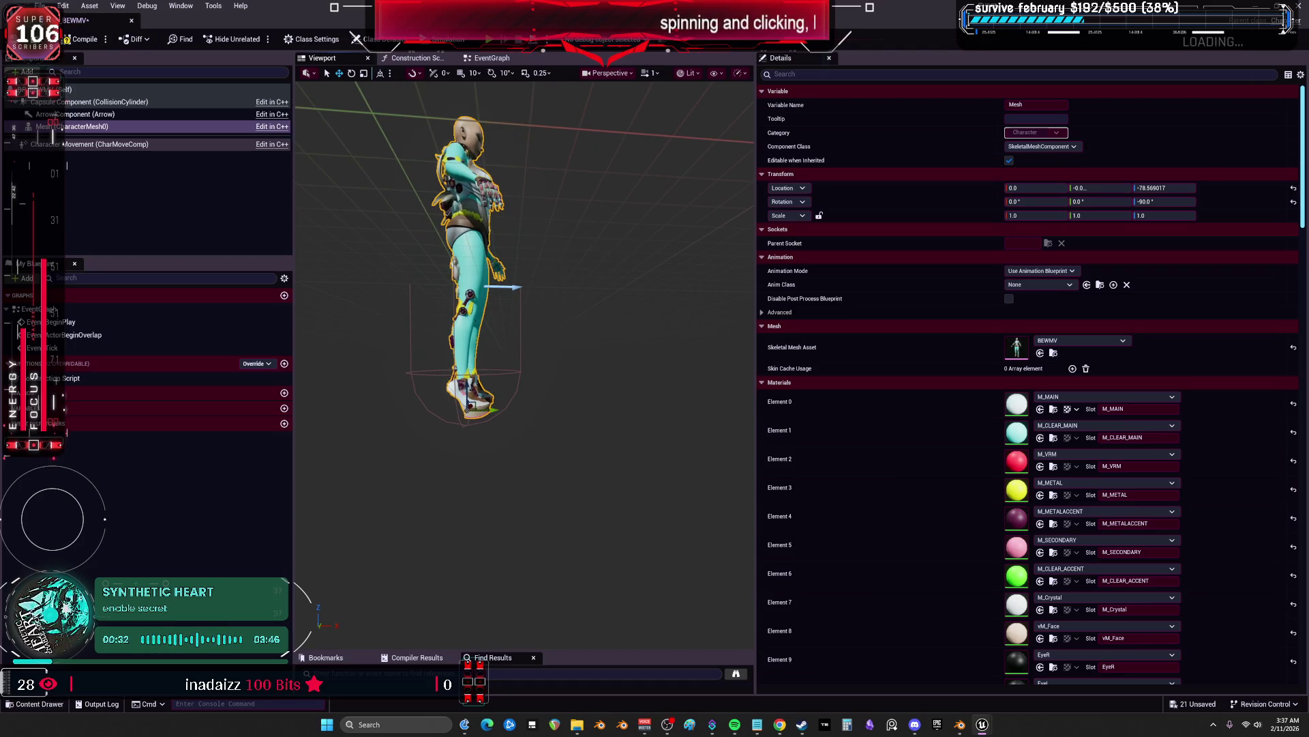
drag(471, 370, 542, 333)
drag(414, 415, 418, 406)
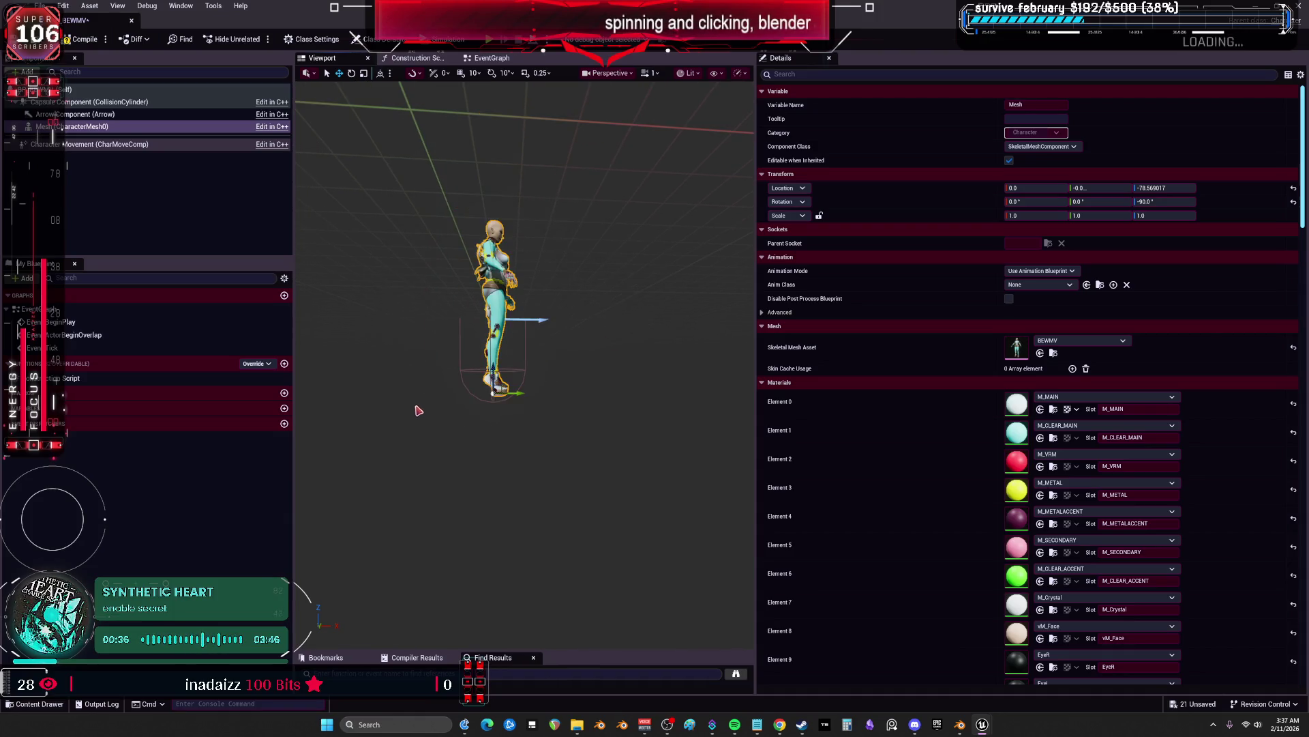
click(247, 243)
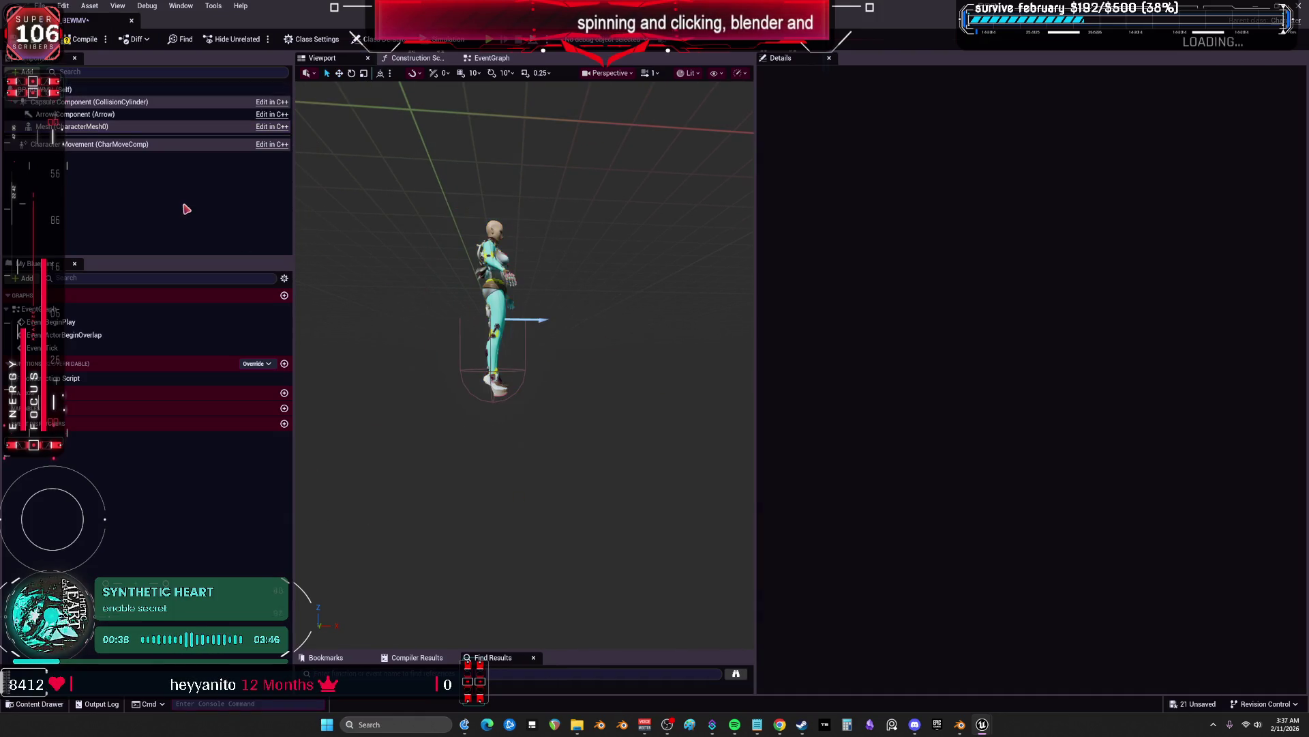
click(17, 39)
Check the character from a frontal full-body view, reselect the mesh, and return to the level editor
drag(518, 409, 525, 334)
mouse_move(387, 315)
mouse_down()
mouse_move(422, 311)
mouse_move(388, 315)
mouse_up()
click(116, 129)
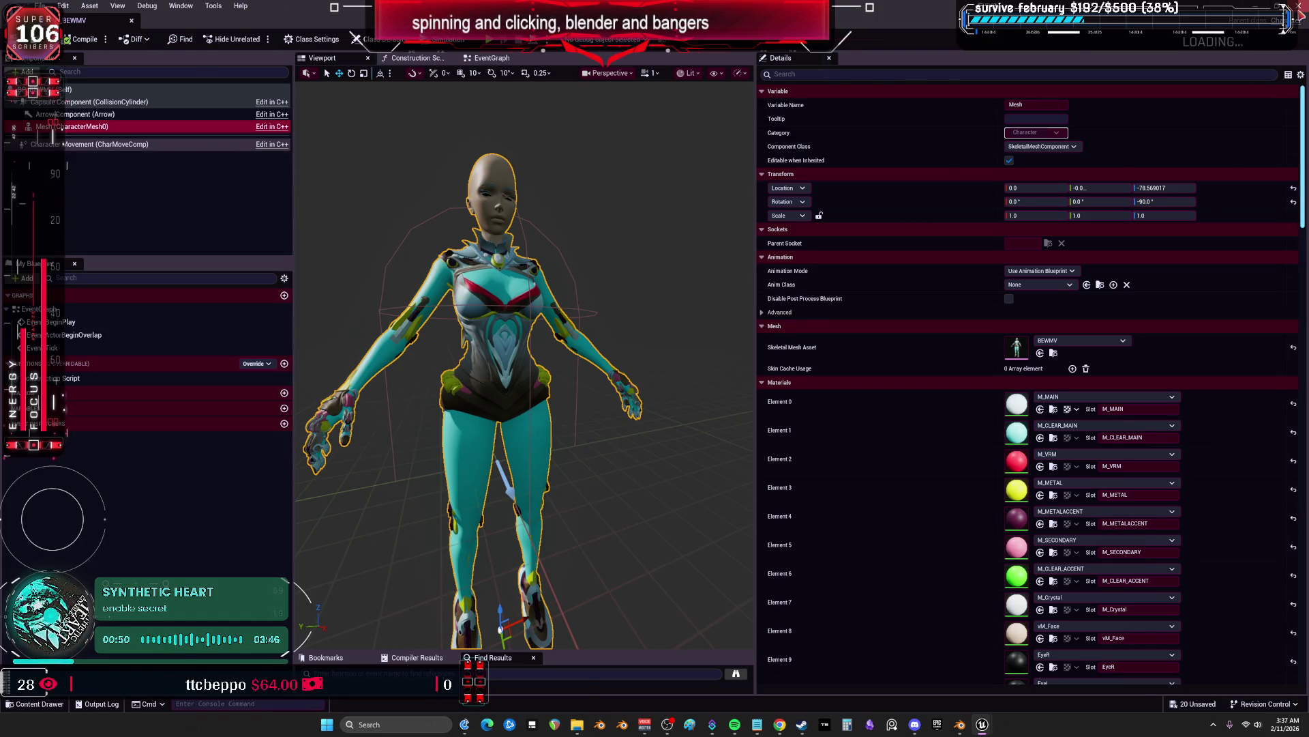
key(alt+Tab)
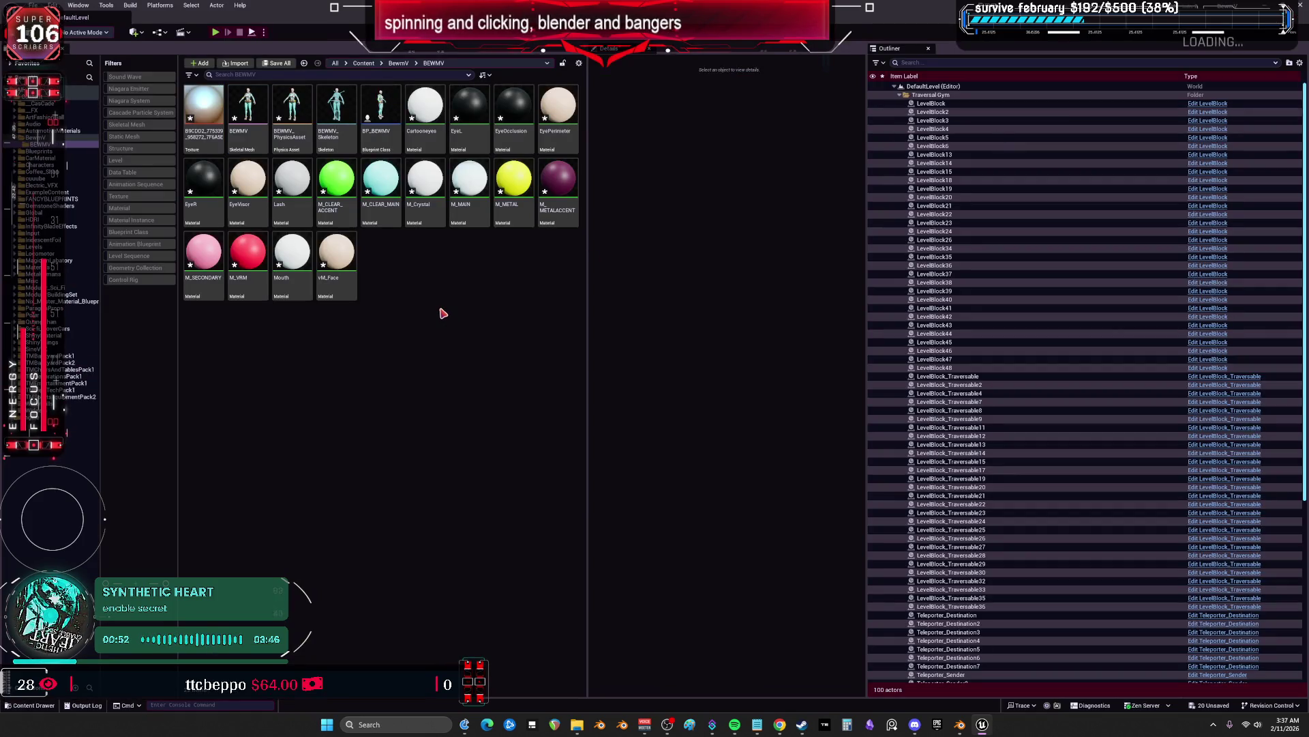
Import the GC_Backward FBX into the BEWMV folder with Import to Current Folder
right_click(370, 300)
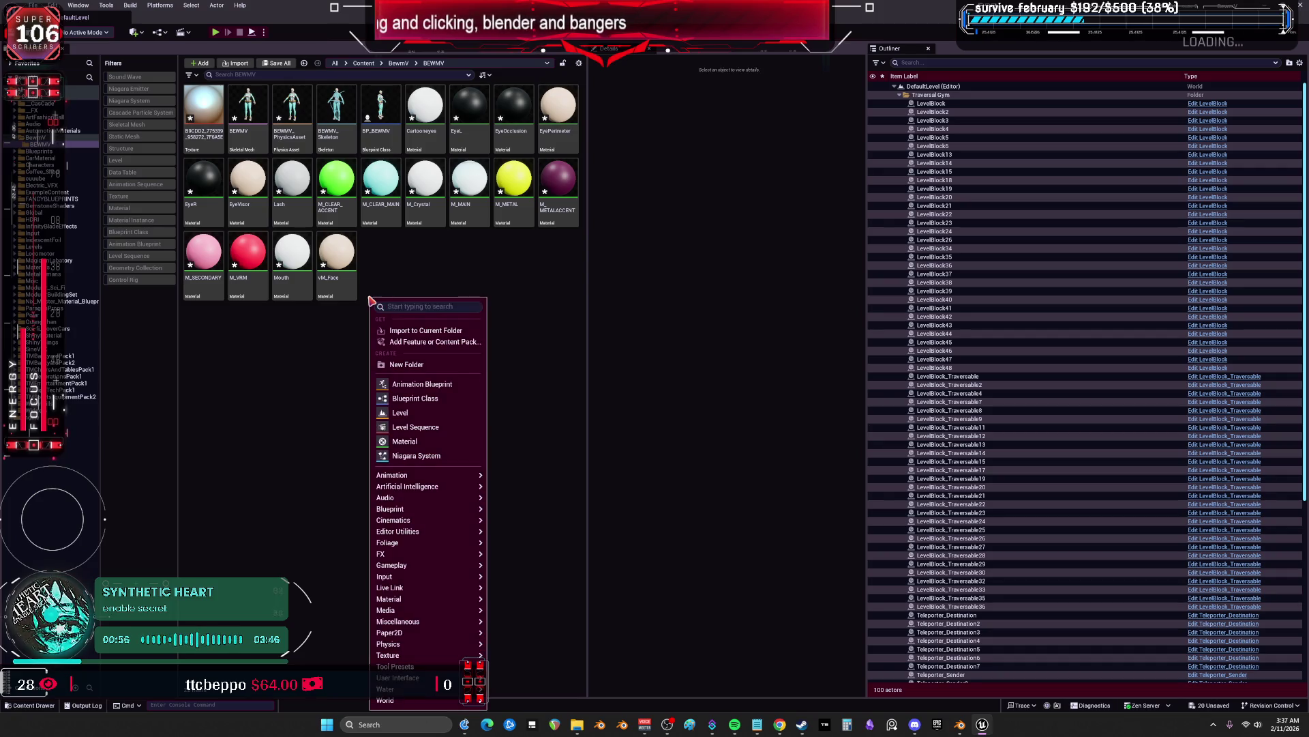
click(412, 280)
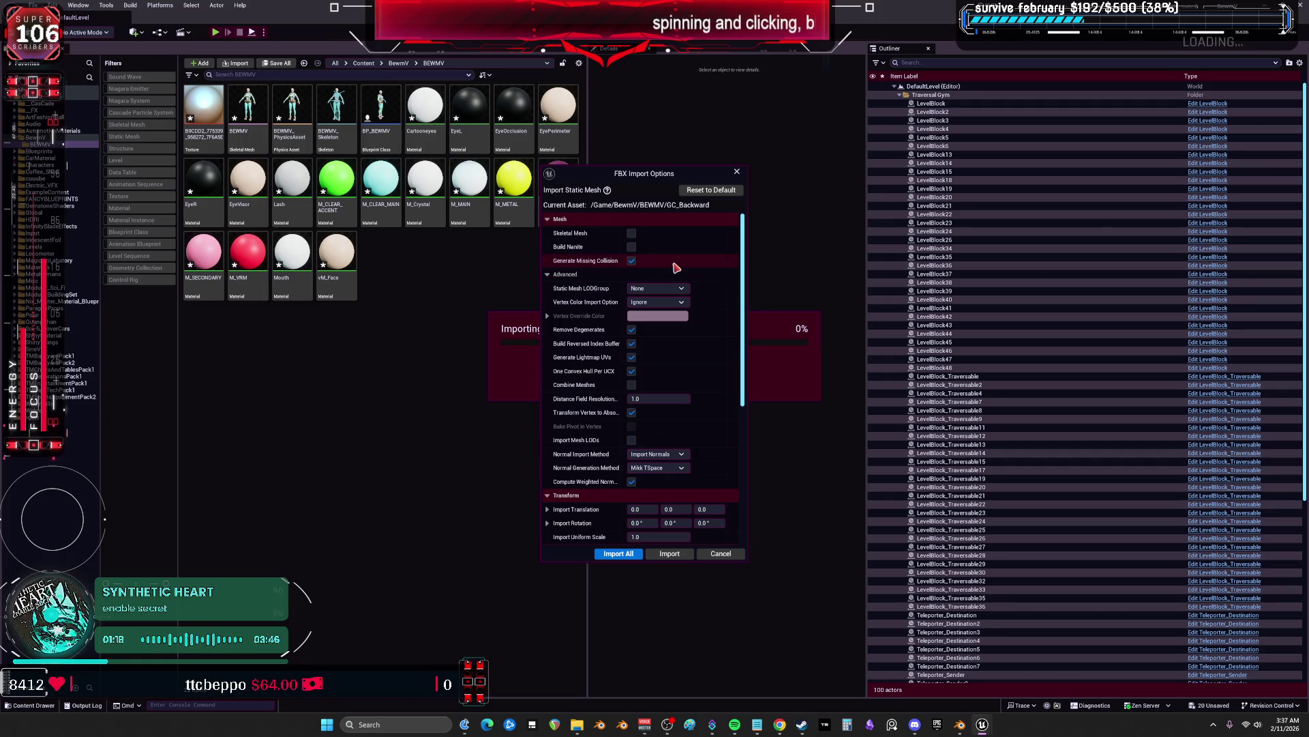
Turn off Generate Missing Collision and set Vertex Color Import Option to Replace
click(632, 260)
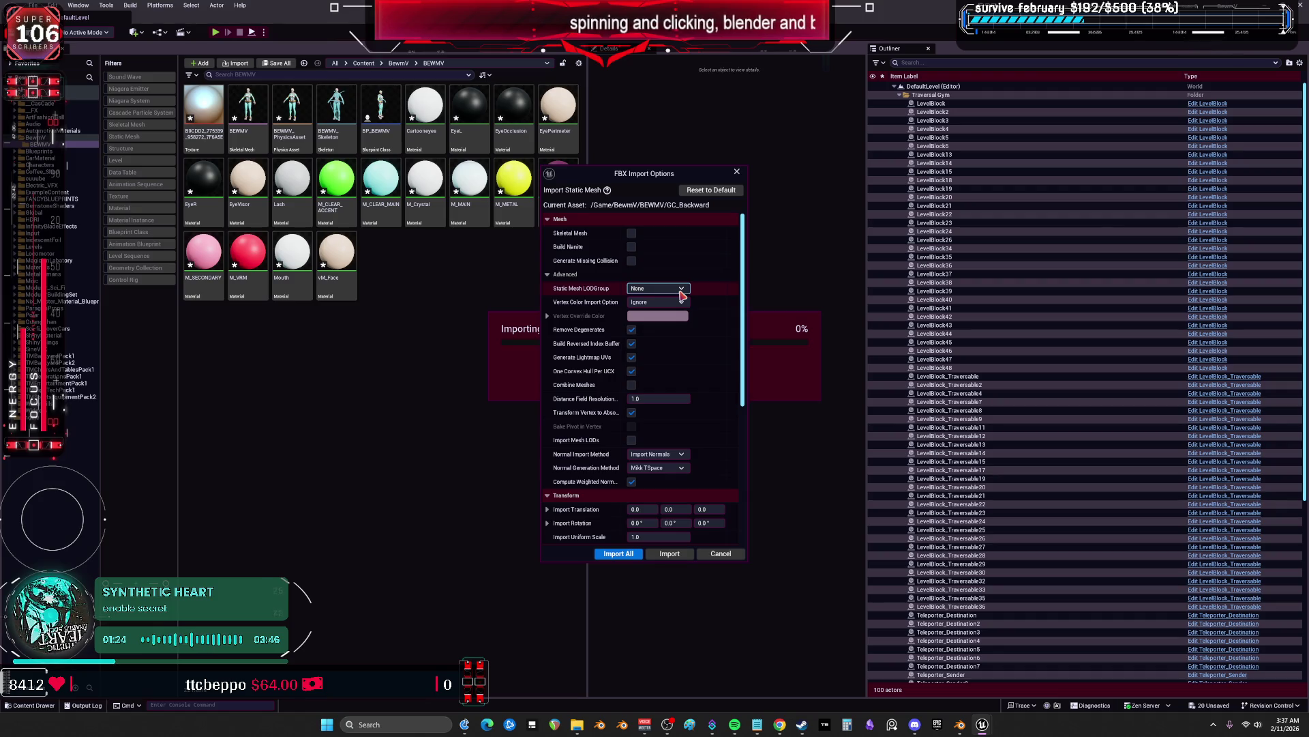
click(682, 295)
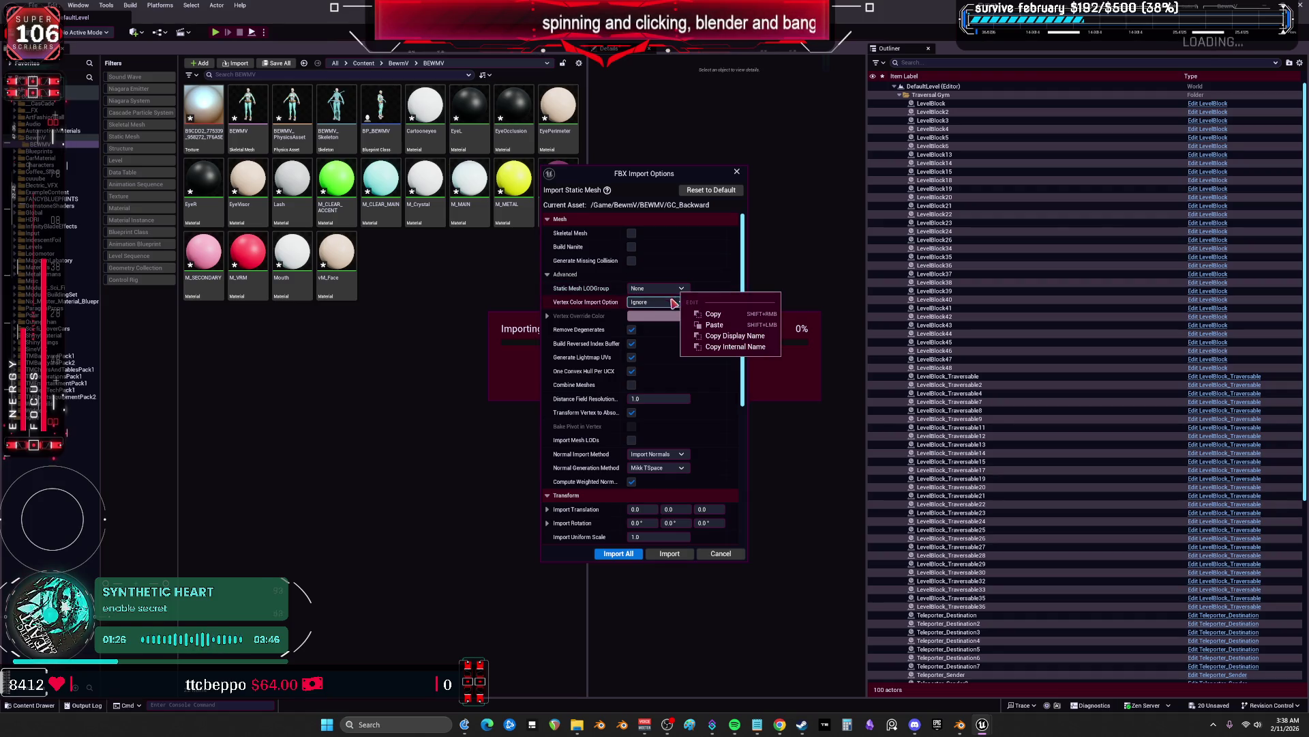
click(665, 302)
click(665, 303)
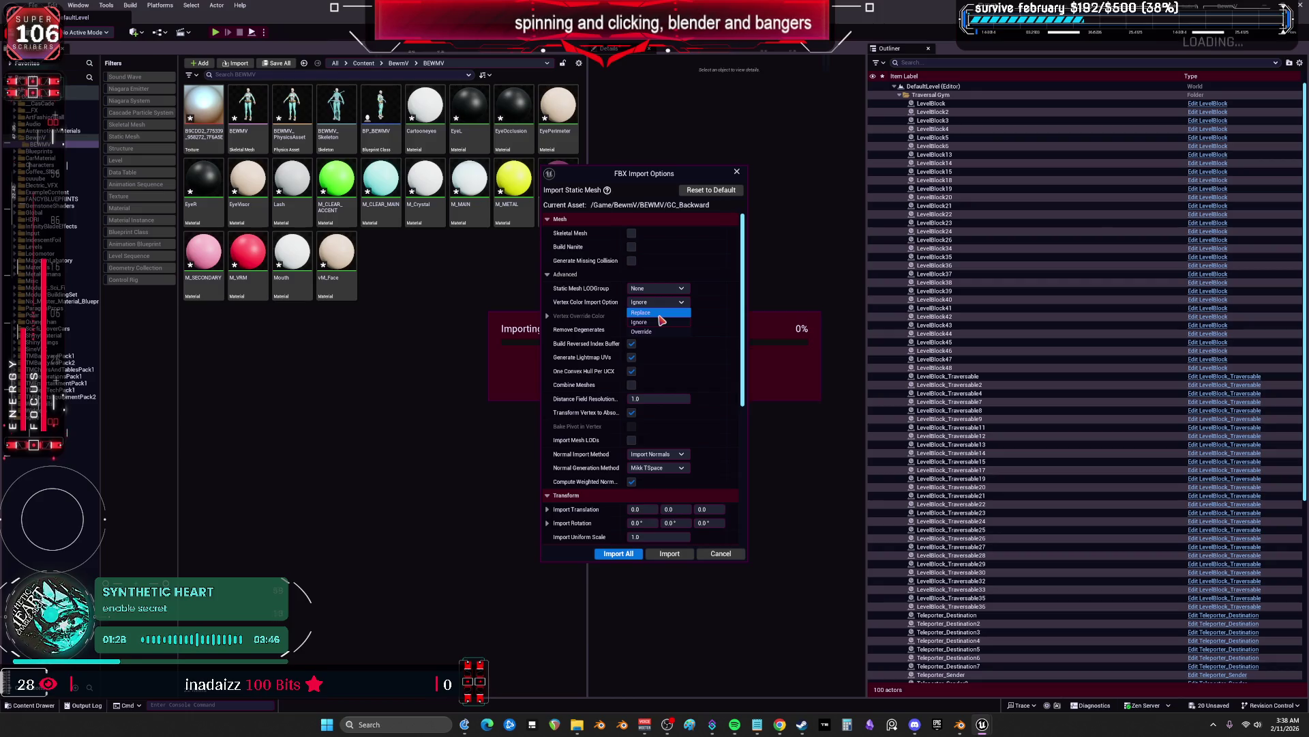
click(659, 313)
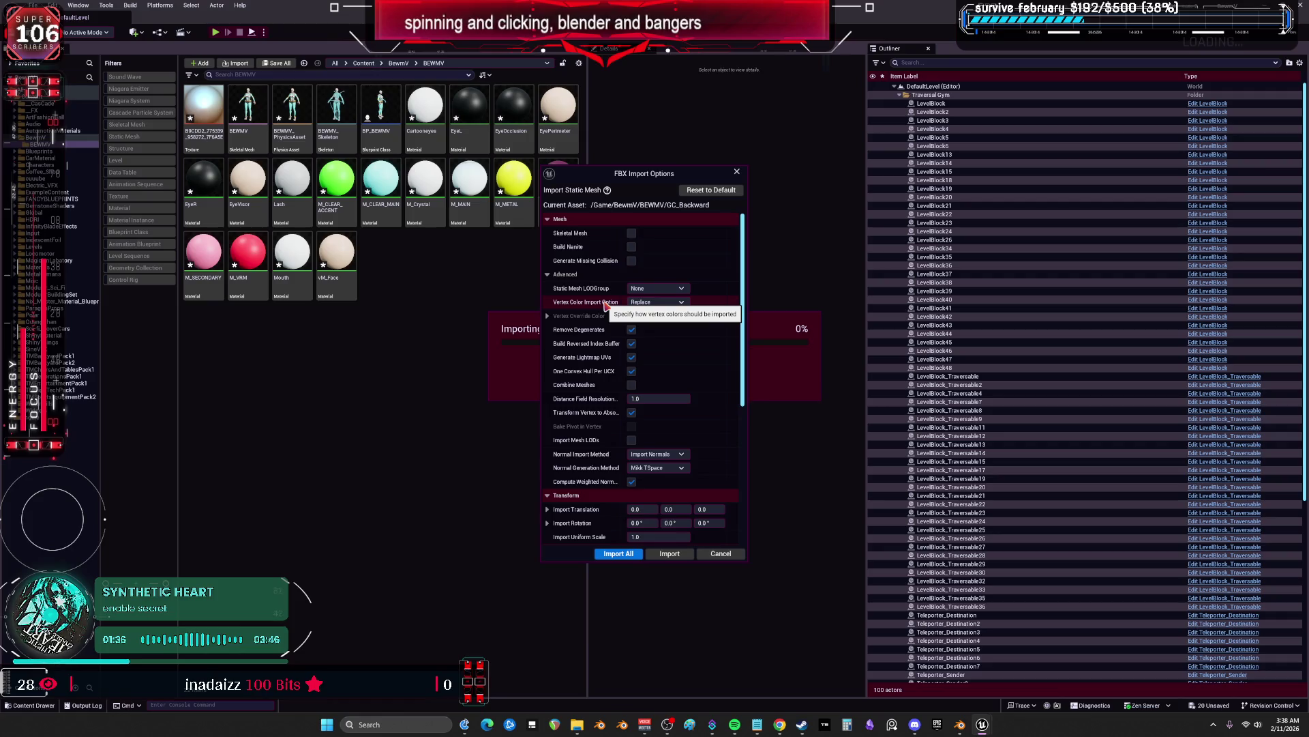
right_click(605, 305)
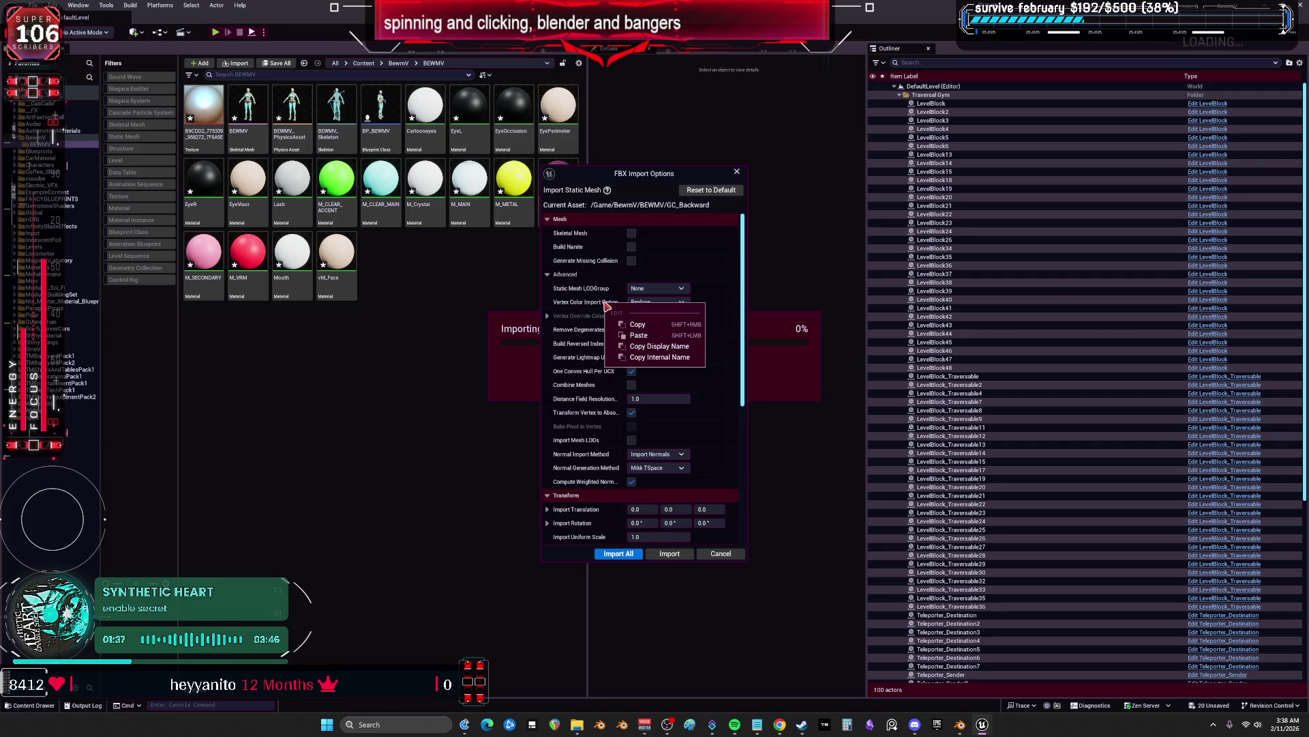
click(486, 332)
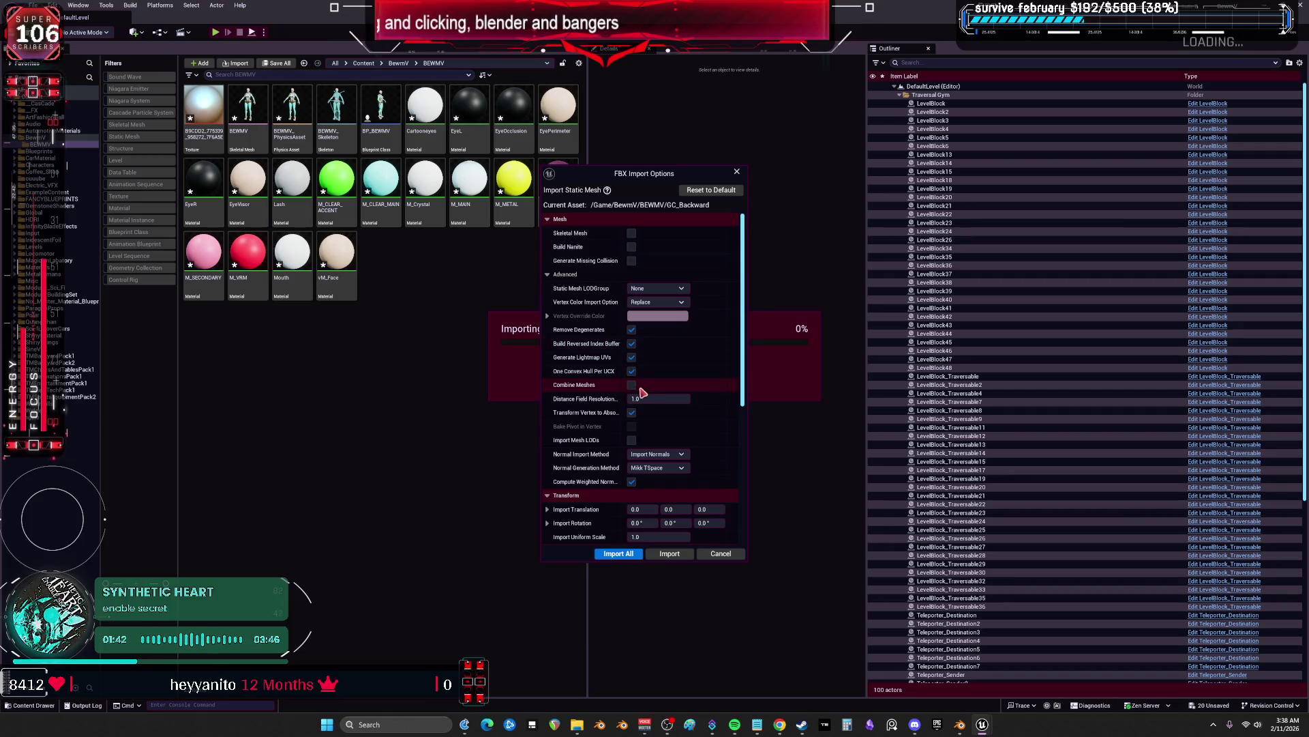
Set Normal Import Method to Import Normals and Tangents
scroll(642, 384, down, 1)
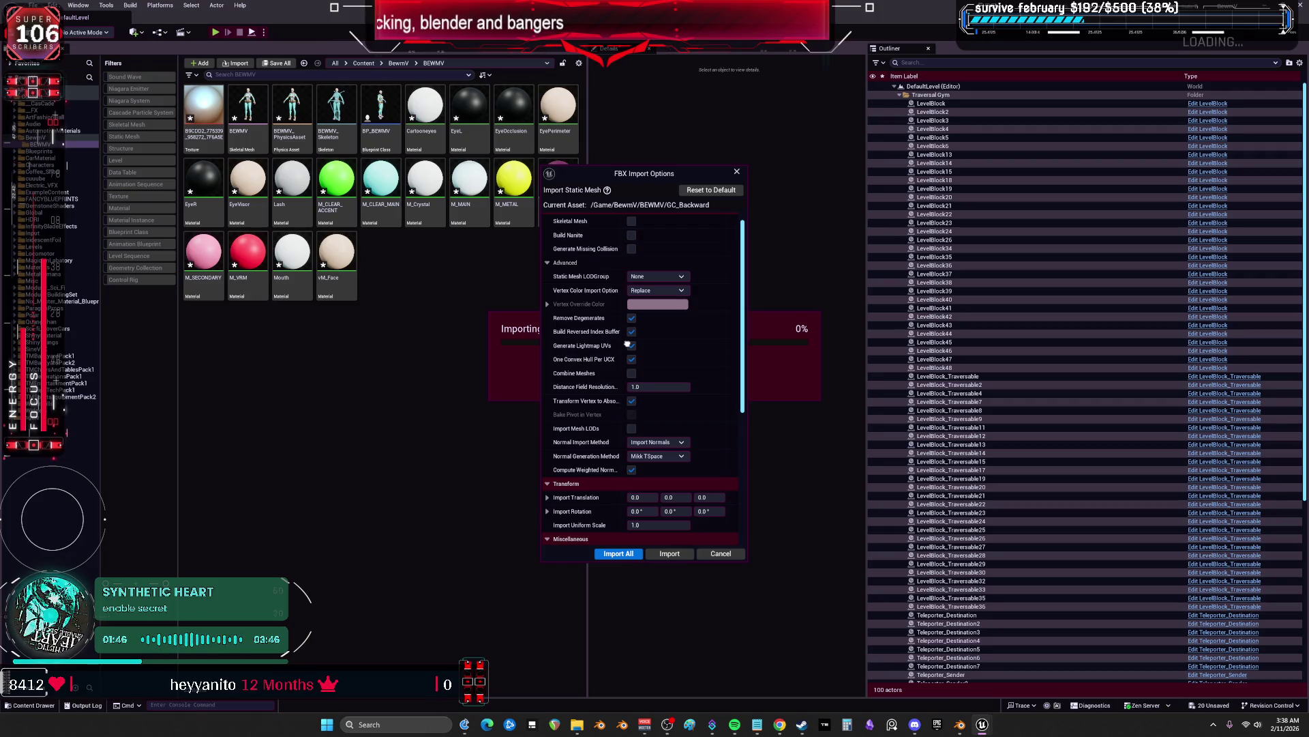
scroll(628, 343, down, 1)
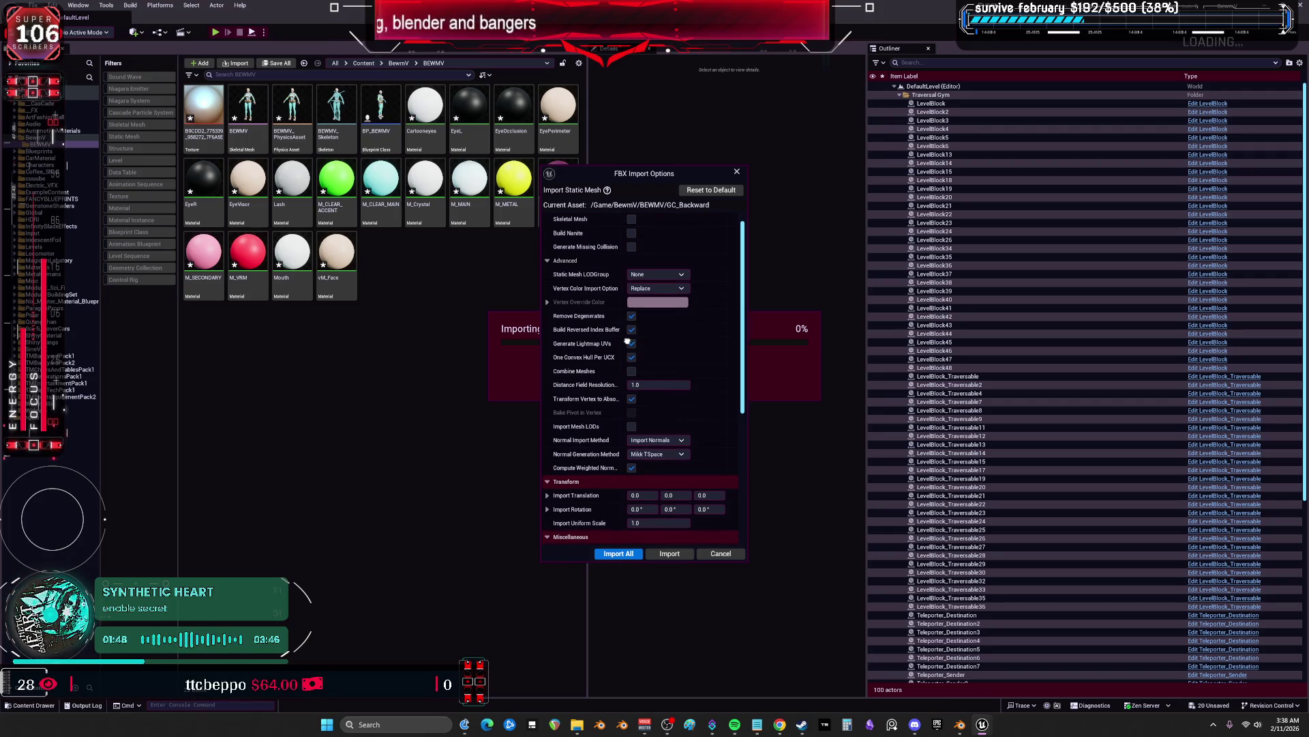
scroll(672, 356, down, 3)
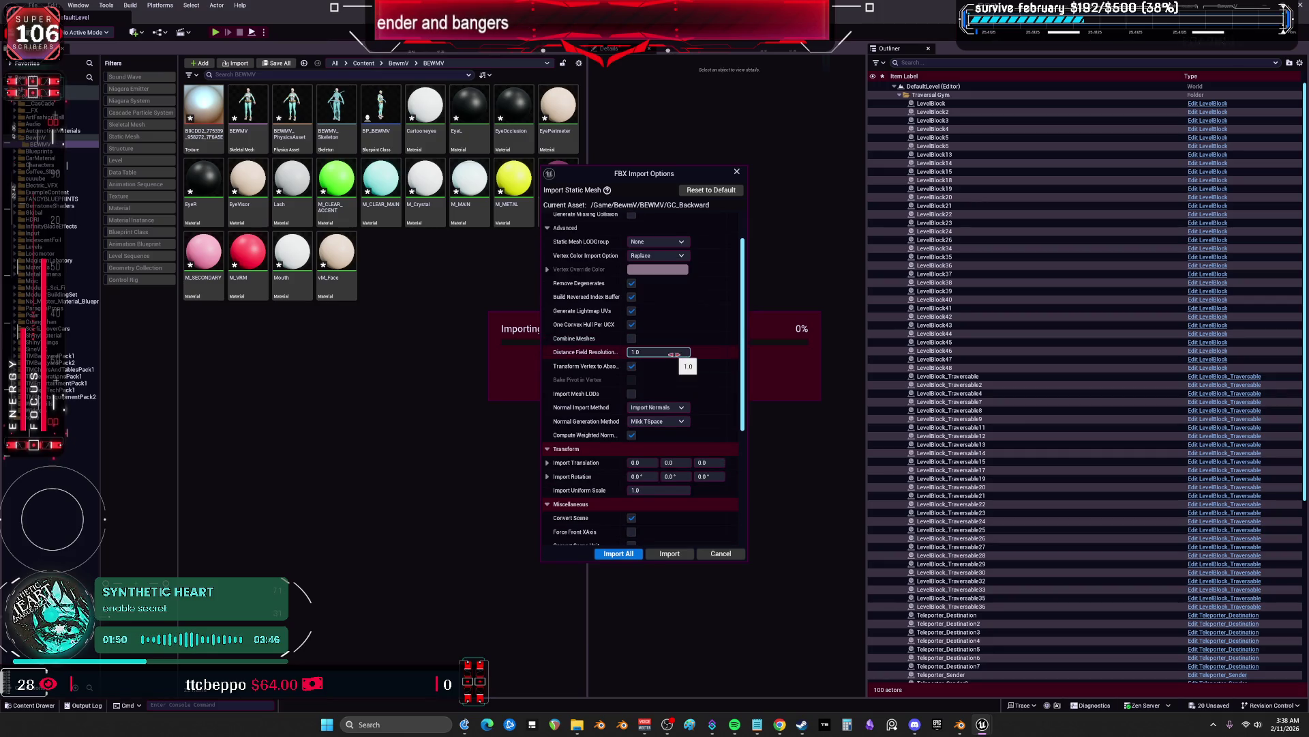
scroll(674, 354, down, 4)
scroll(662, 340, down, 1)
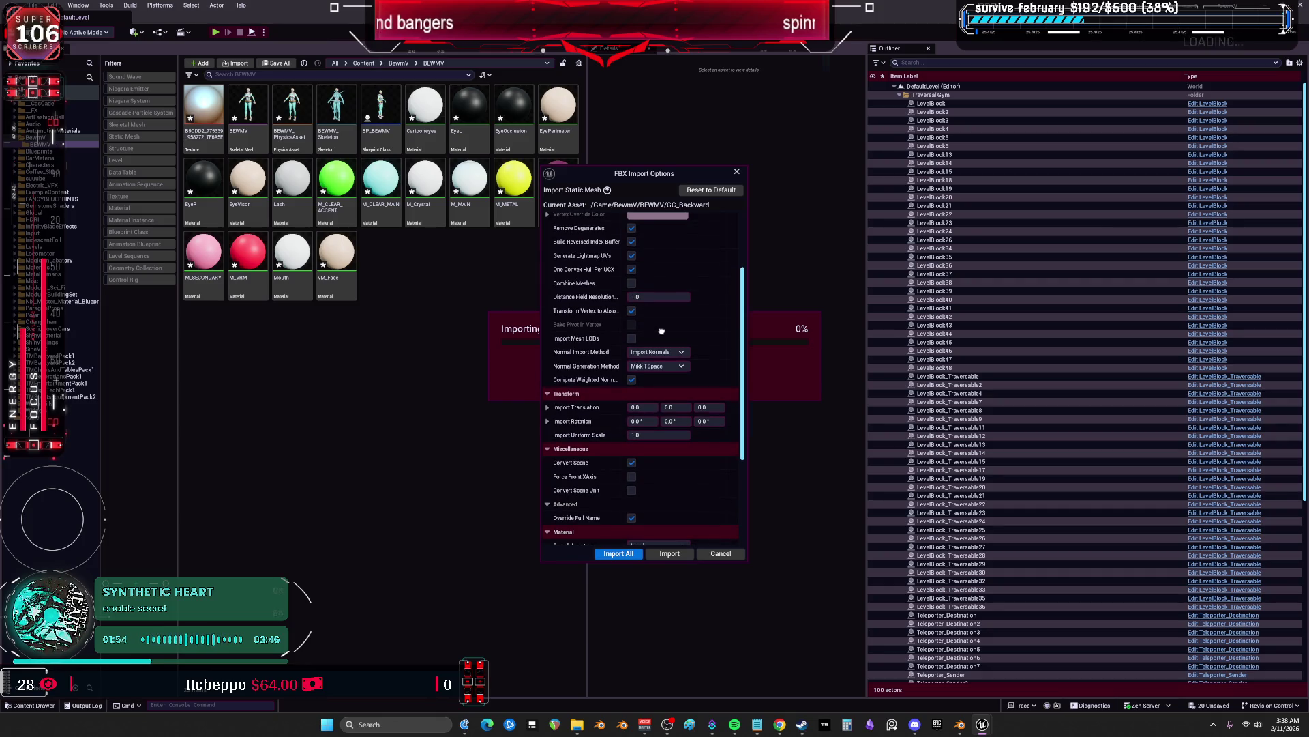
scroll(661, 331, down, 1)
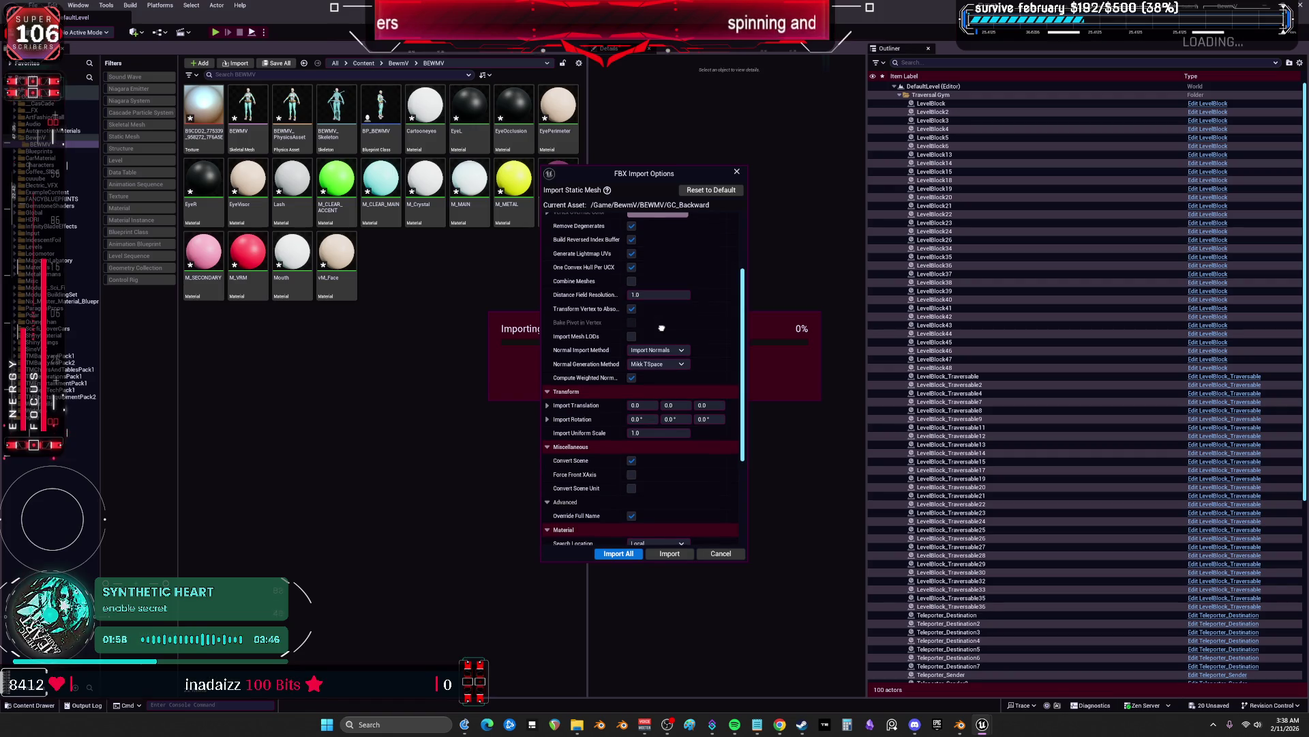
scroll(662, 328, down, 1)
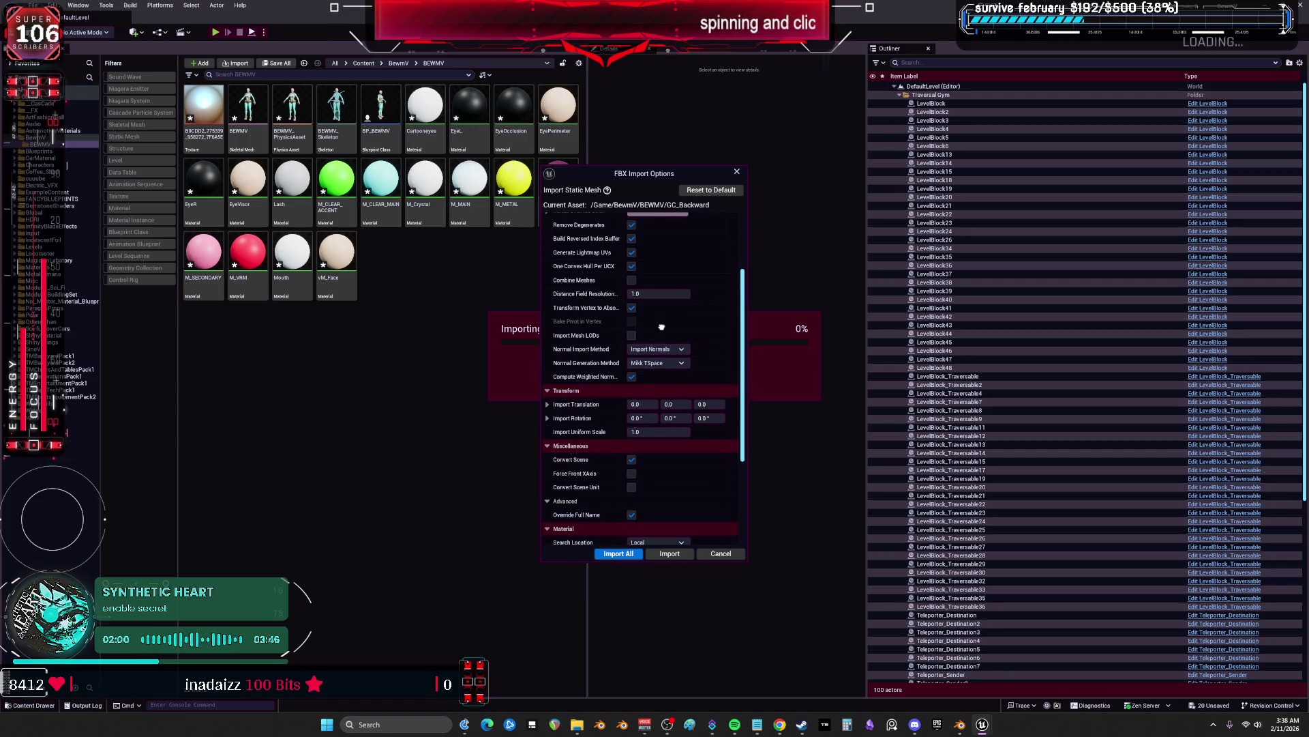
scroll(662, 327, down, 2)
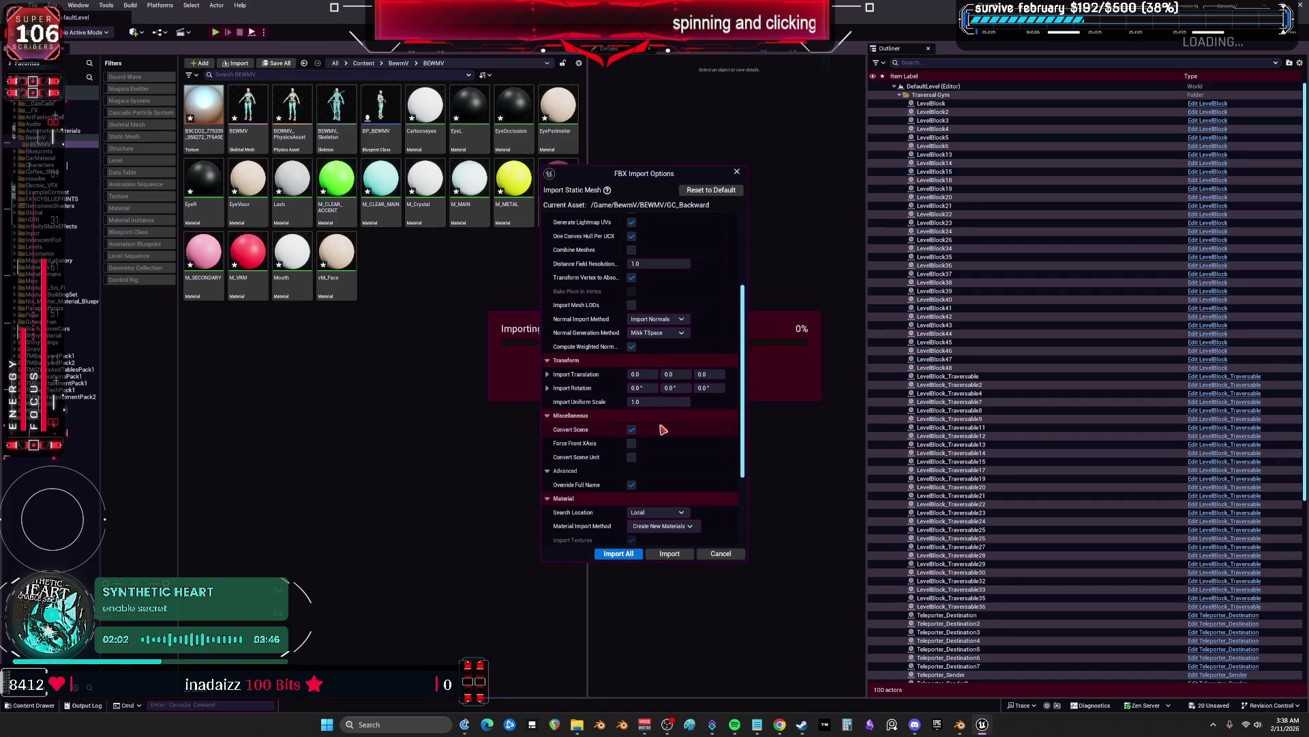
click(667, 320)
click(682, 348)
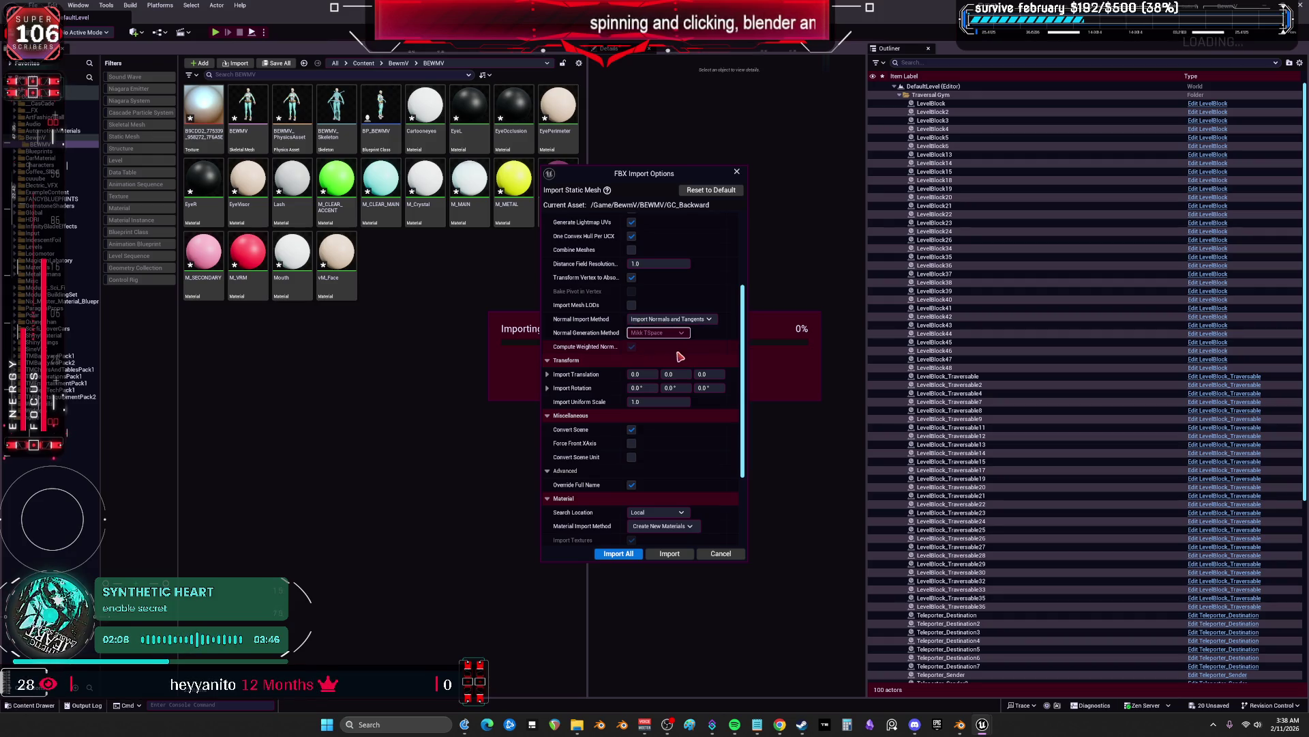
Review the remaining import options and run Import All for the part meshes
scroll(673, 349, down, 1)
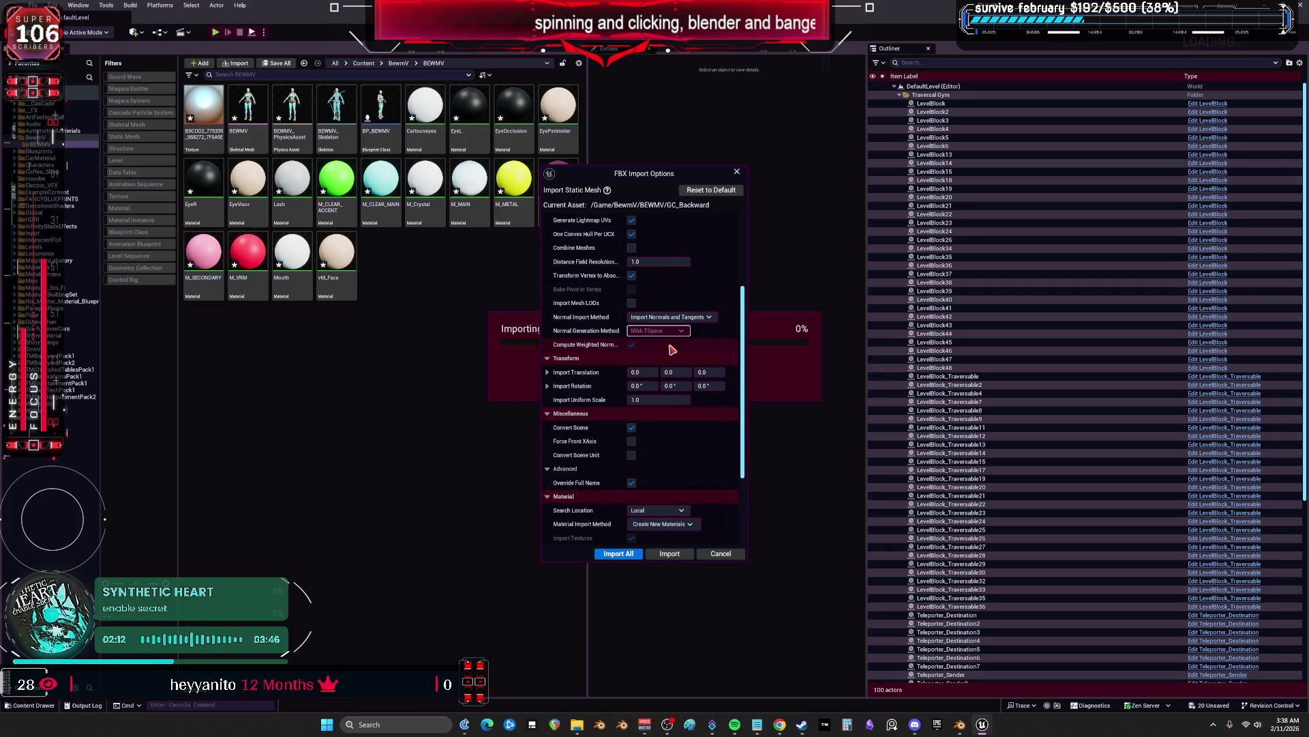
scroll(669, 341, down, 1)
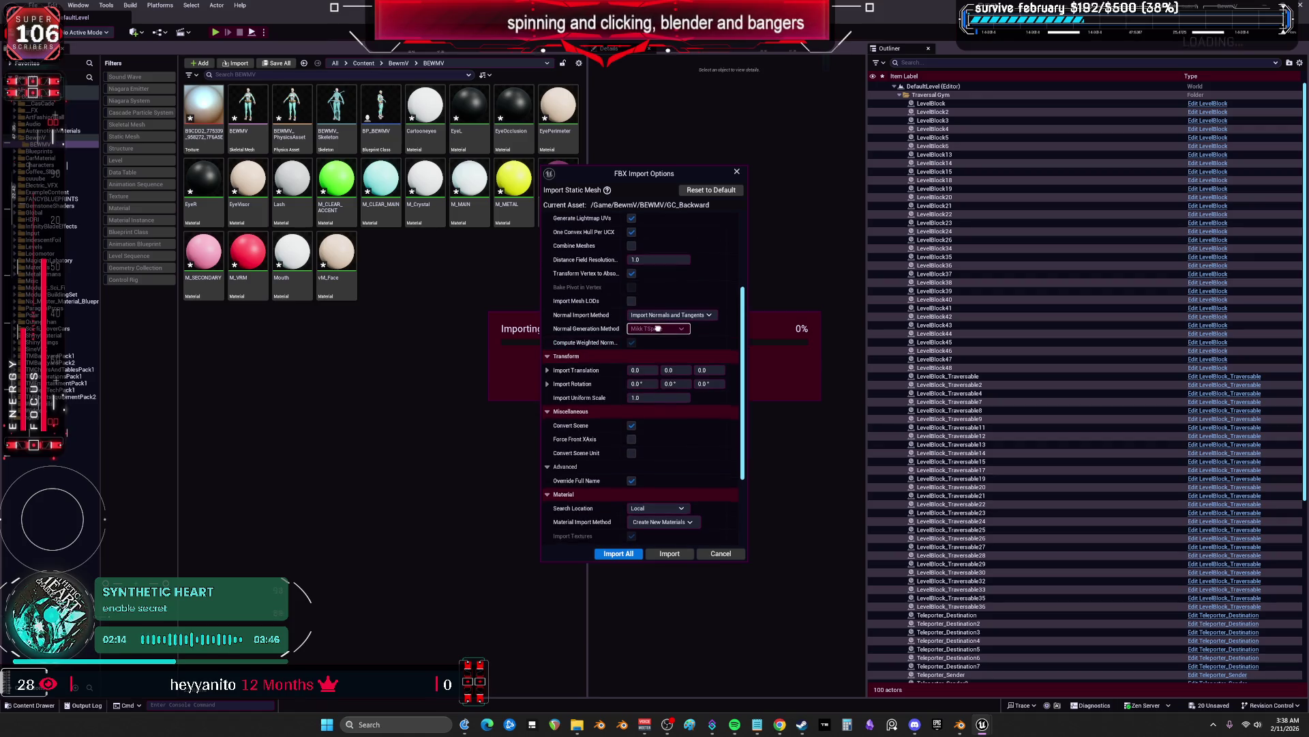
scroll(675, 327, up, 6)
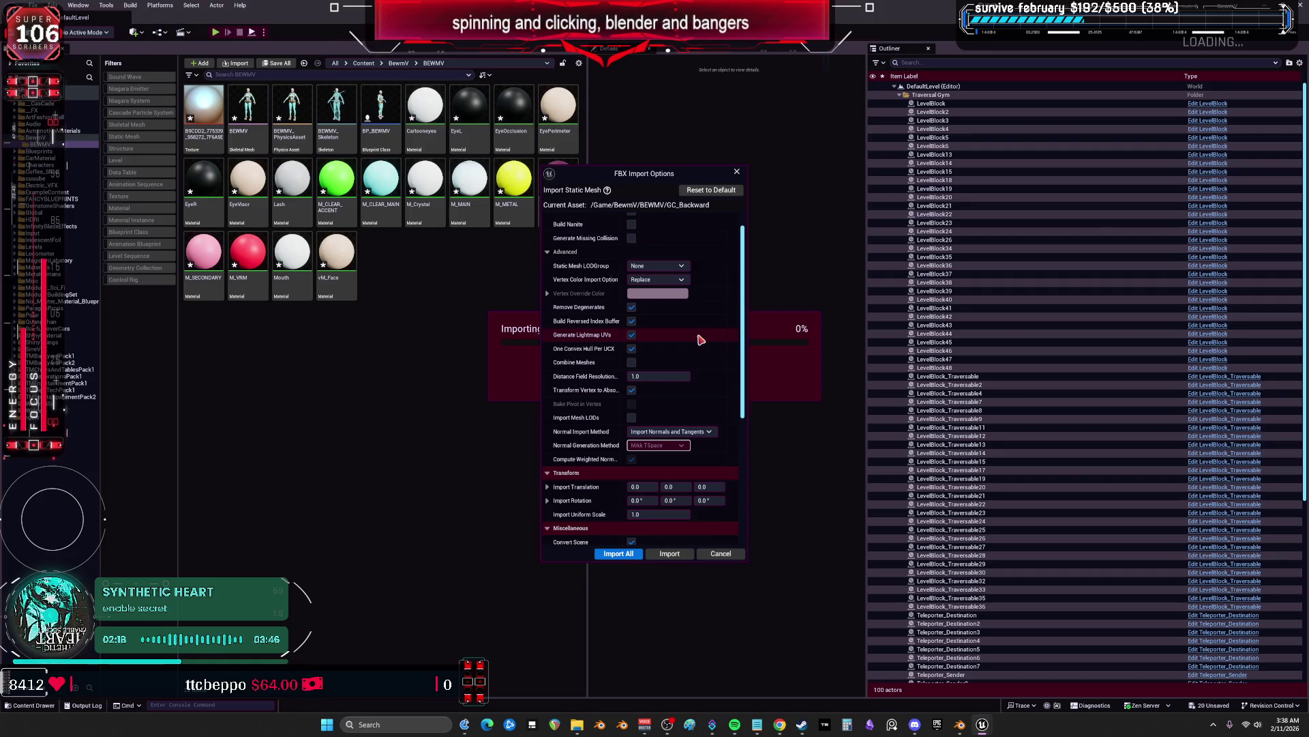
scroll(700, 339, down, 3)
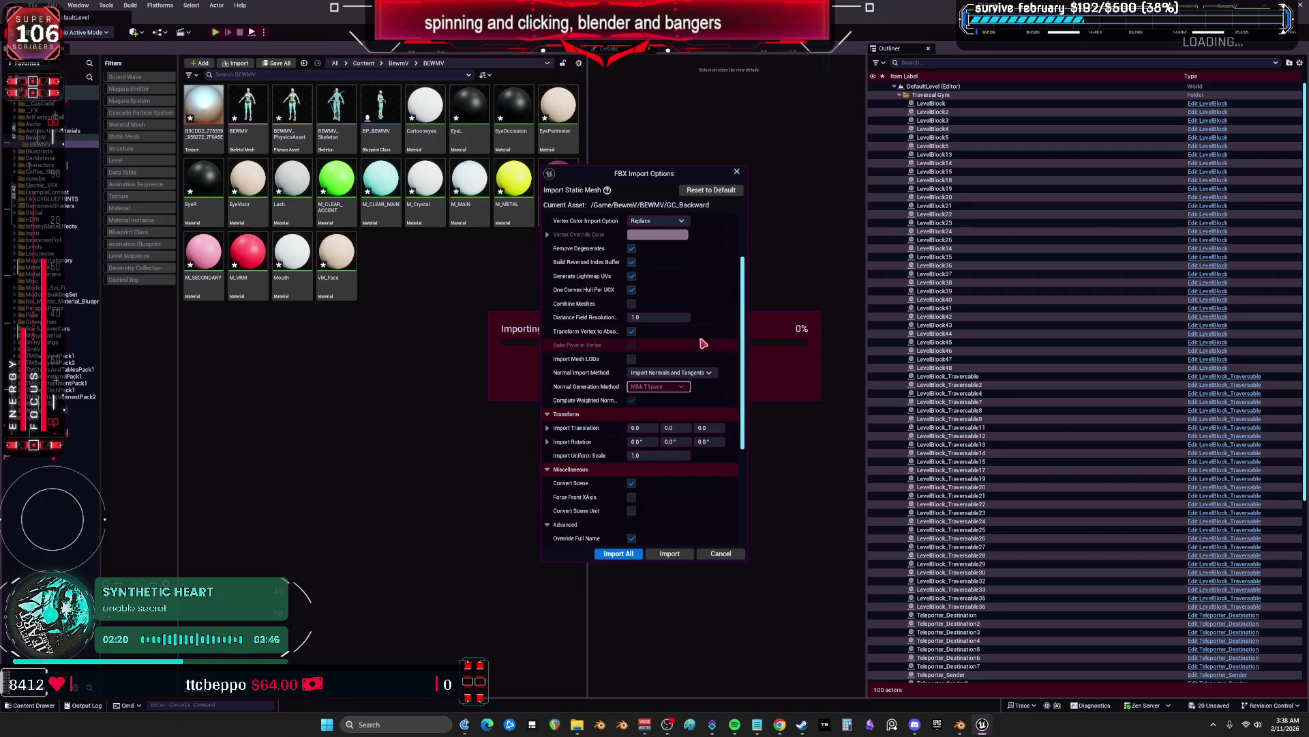
scroll(703, 343, down, 3)
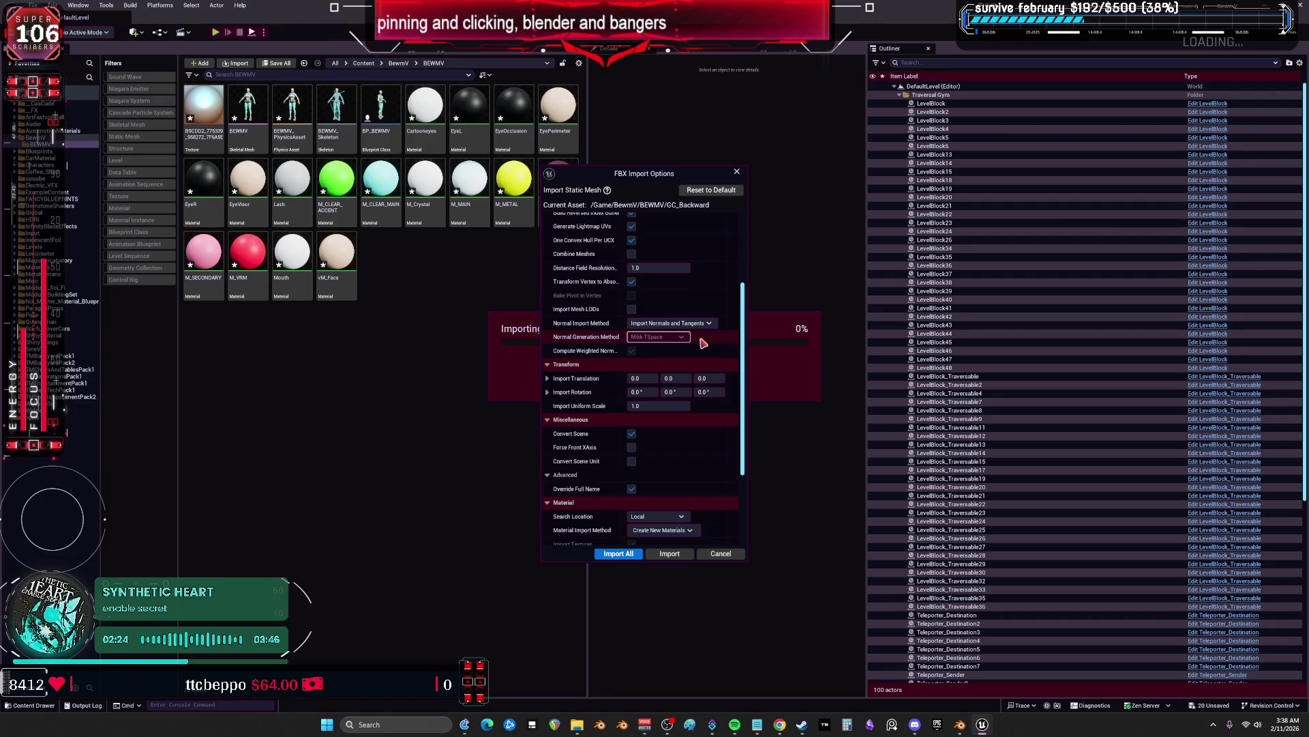
scroll(703, 342, up, 1)
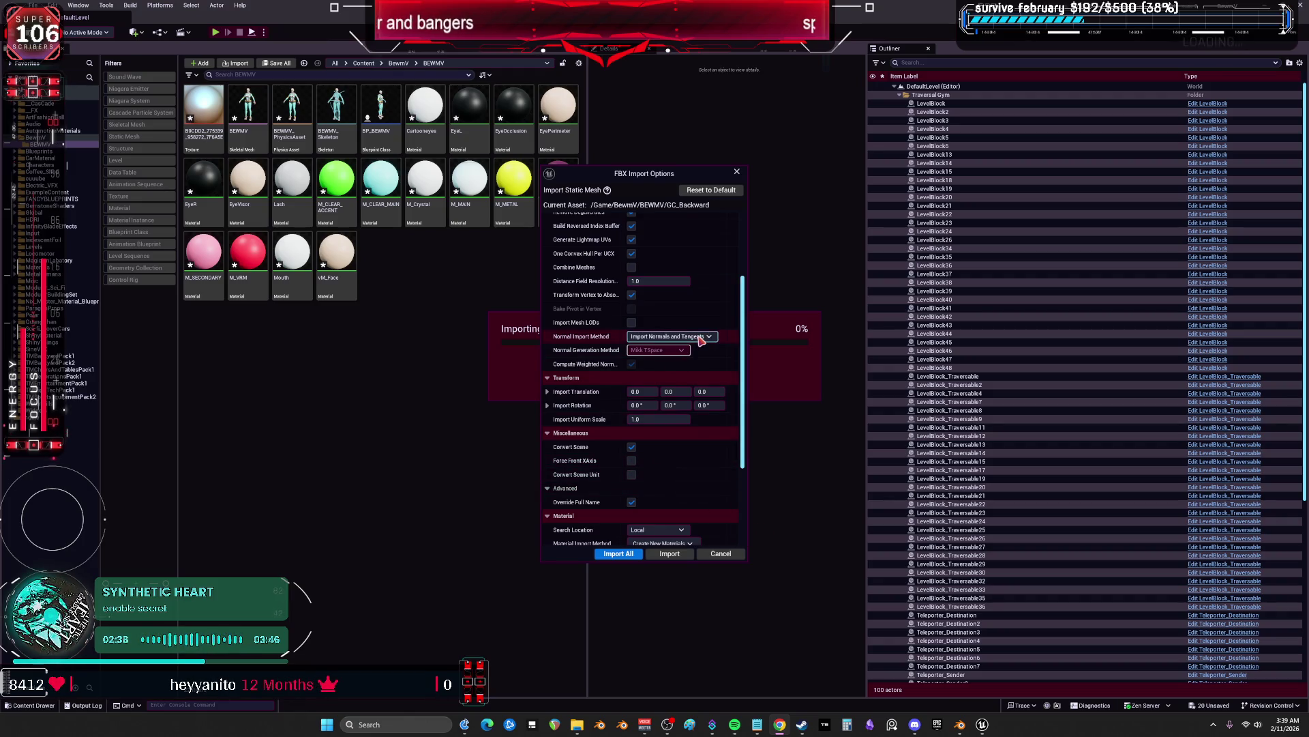
scroll(592, 366, up, 3)
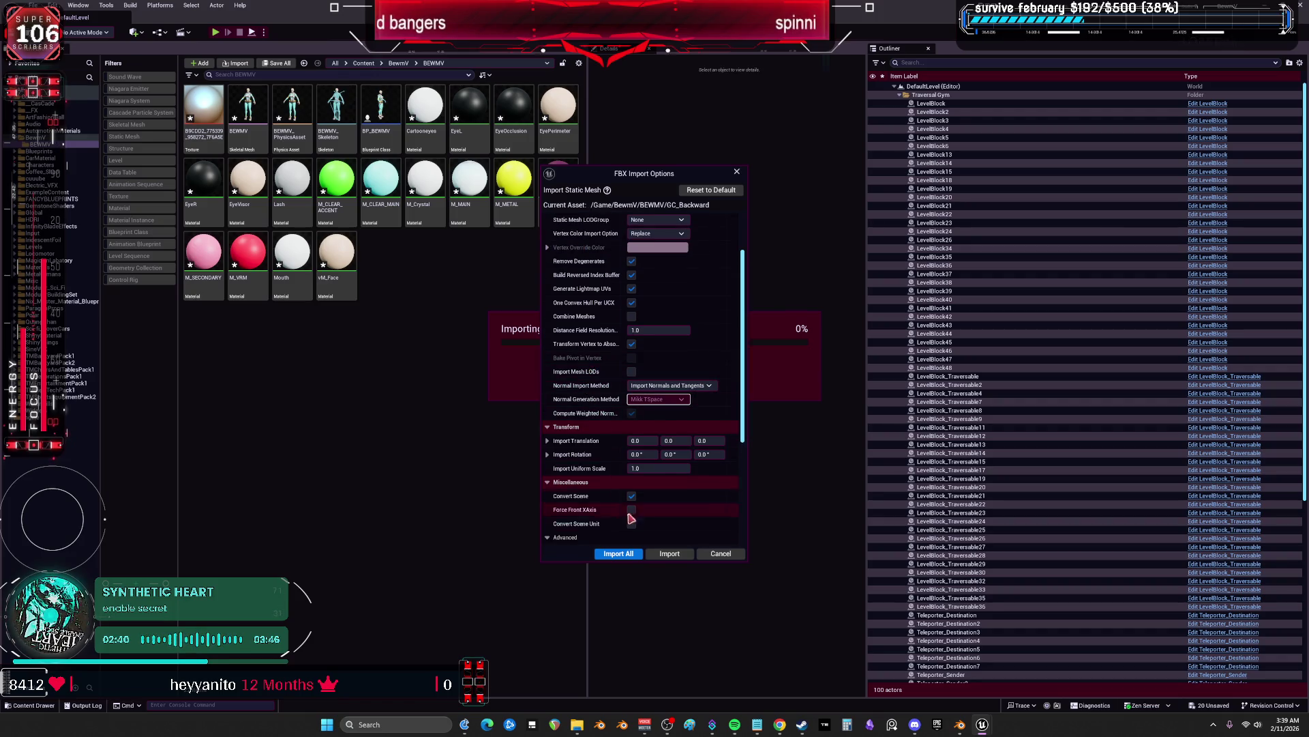
click(619, 553)
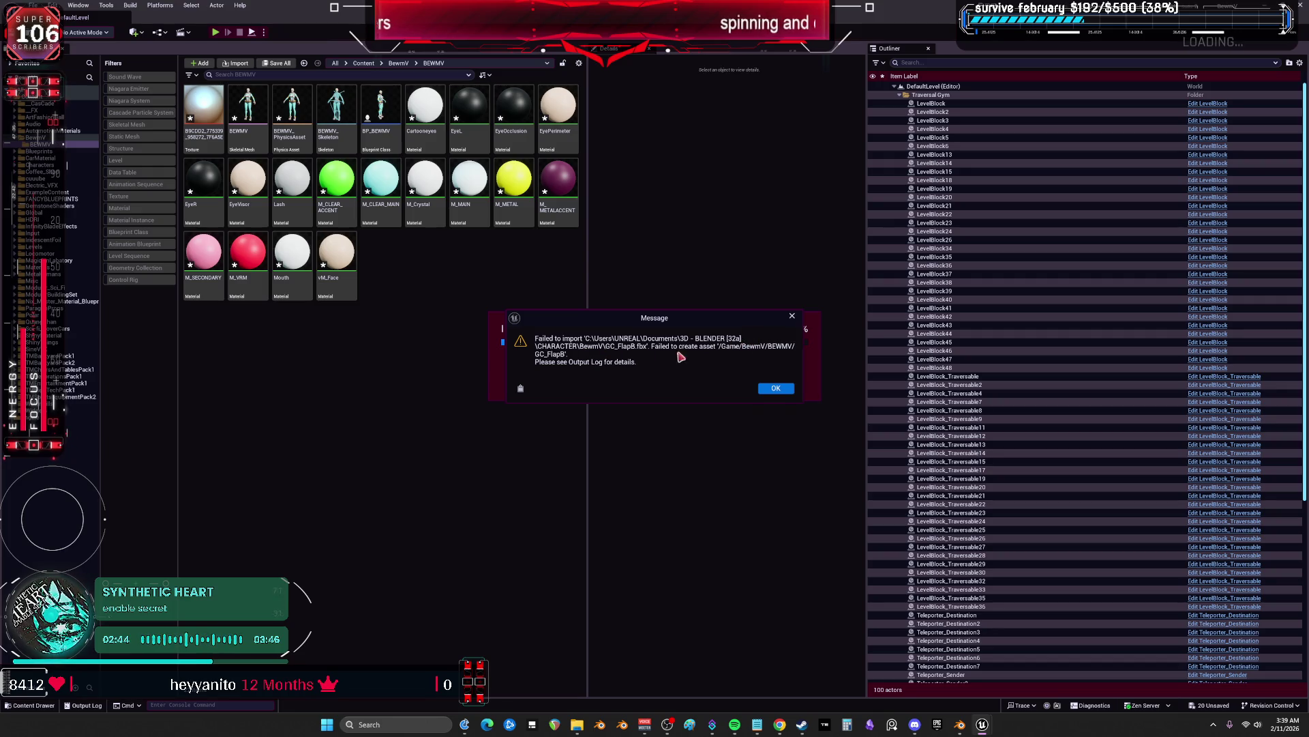
Dismiss the GC_FlapB import failure, deselect the imported meshes, and switch back to Blender
click(777, 389)
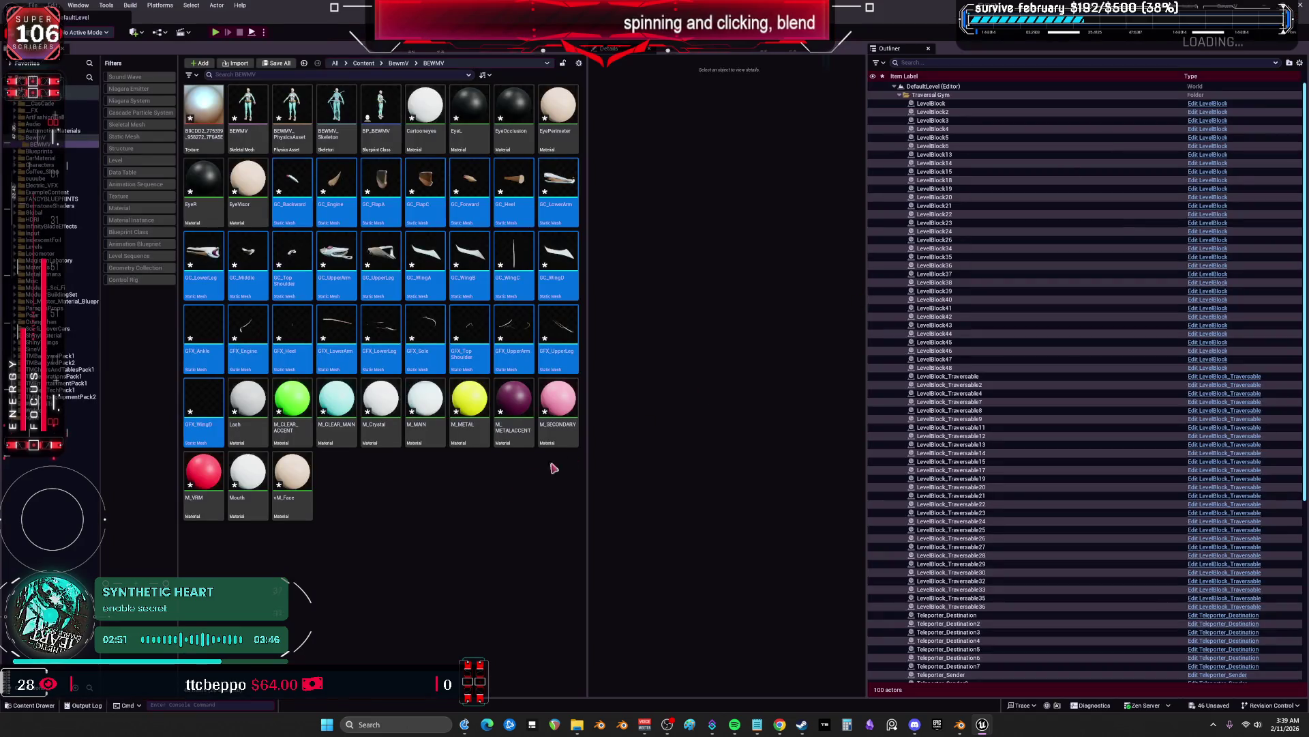
click(456, 537)
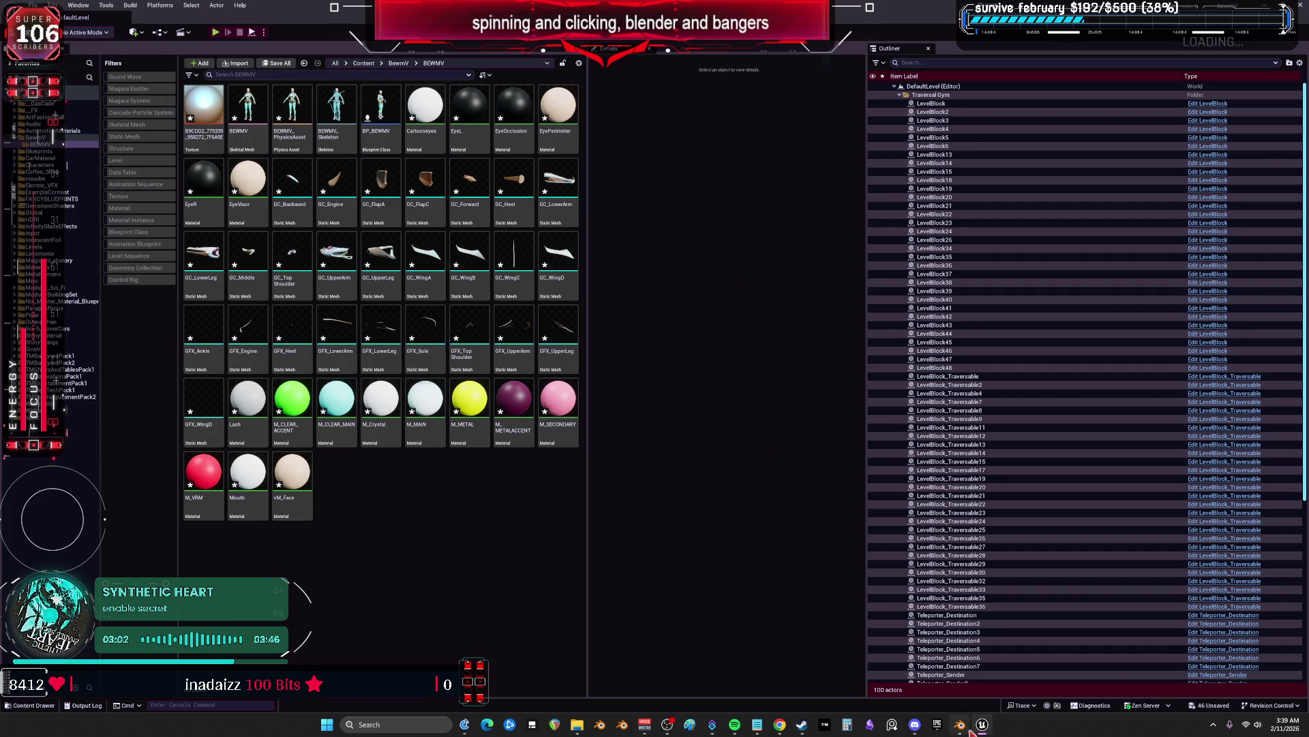
key(alt+Tab)
mouse_move(727, 396)
mouse_down()
mouse_move(616, 416)
mouse_move(628, 344)
mouse_move(642, 353)
mouse_move(634, 373)
mouse_up()
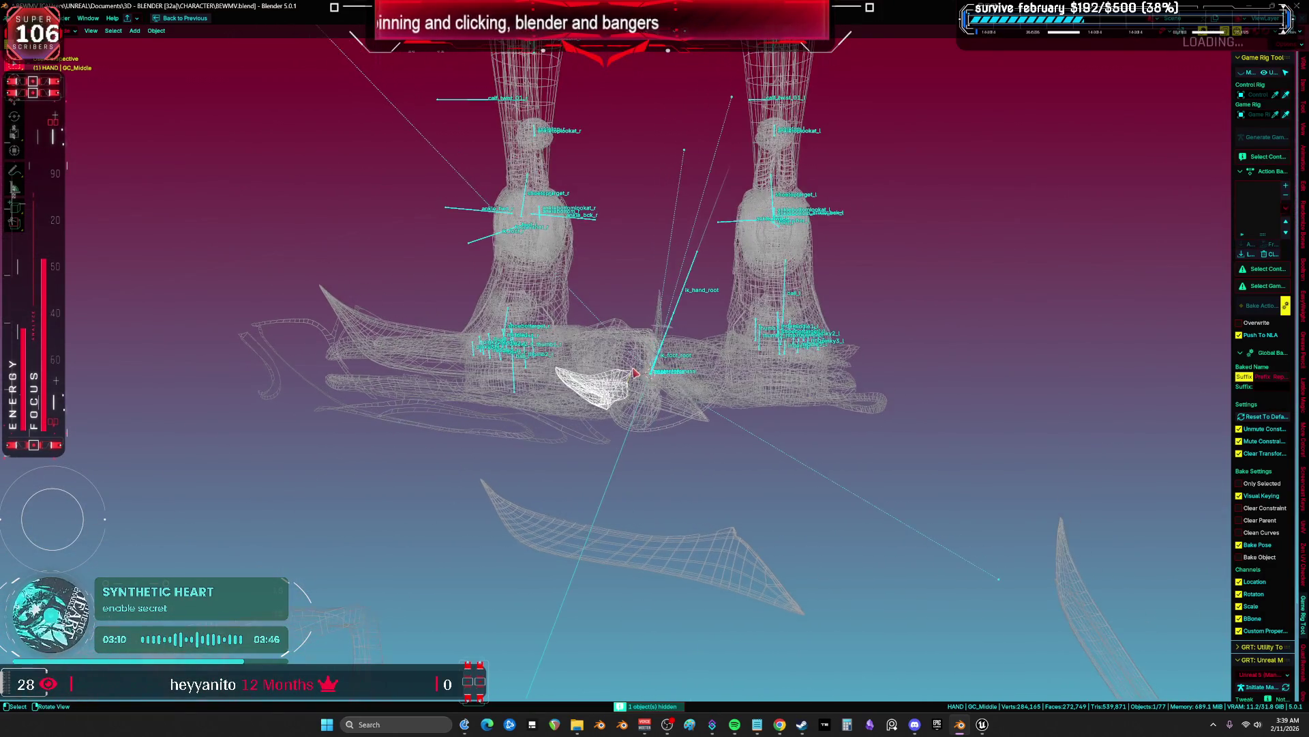
Hide the wing and flap meshes blocking the view and select GC_FlapB
scroll(621, 378, up, 3)
click(622, 379)
key(h)
click(620, 378)
key(h)
key(ctrl+z)
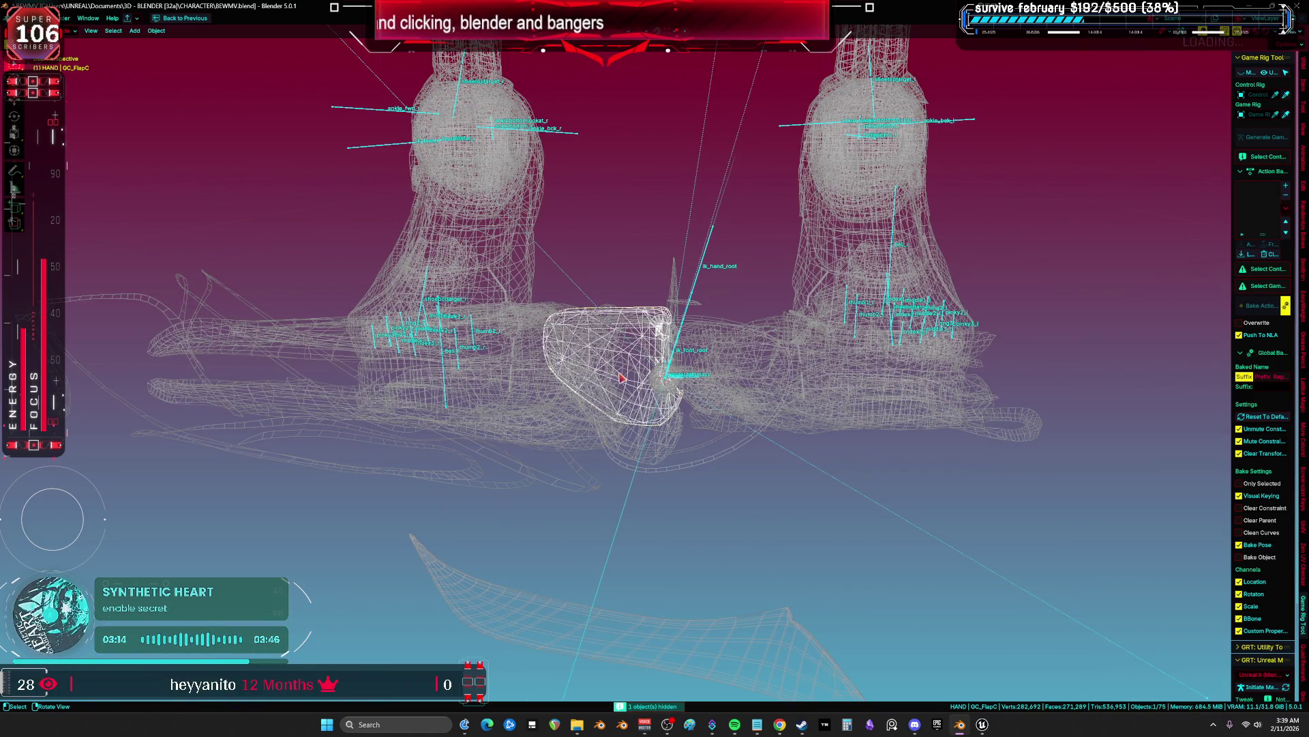
key(h)
click(621, 378)
key(h)
click(621, 377)
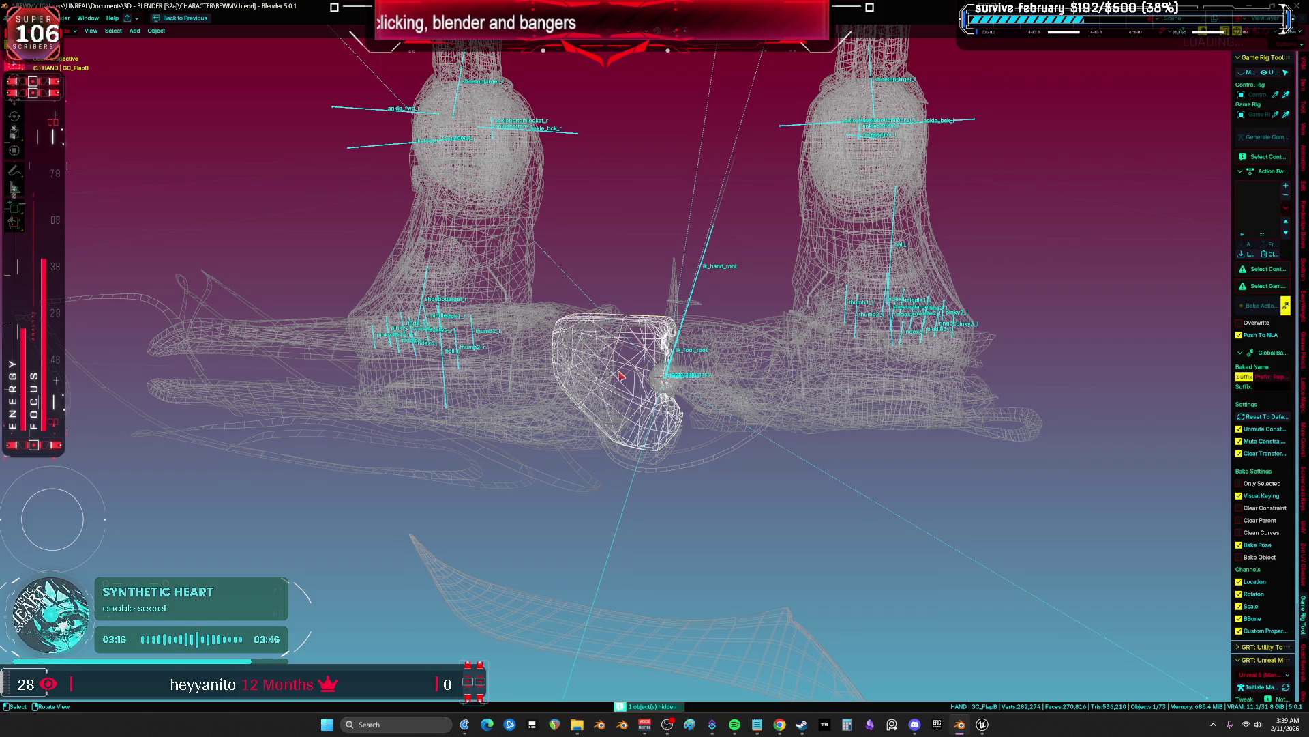
Restore the full layout, inspect GC_FlapB's modifiers and mesh data, and confirm its name GC_FlapB
scroll(622, 369, up, 2)
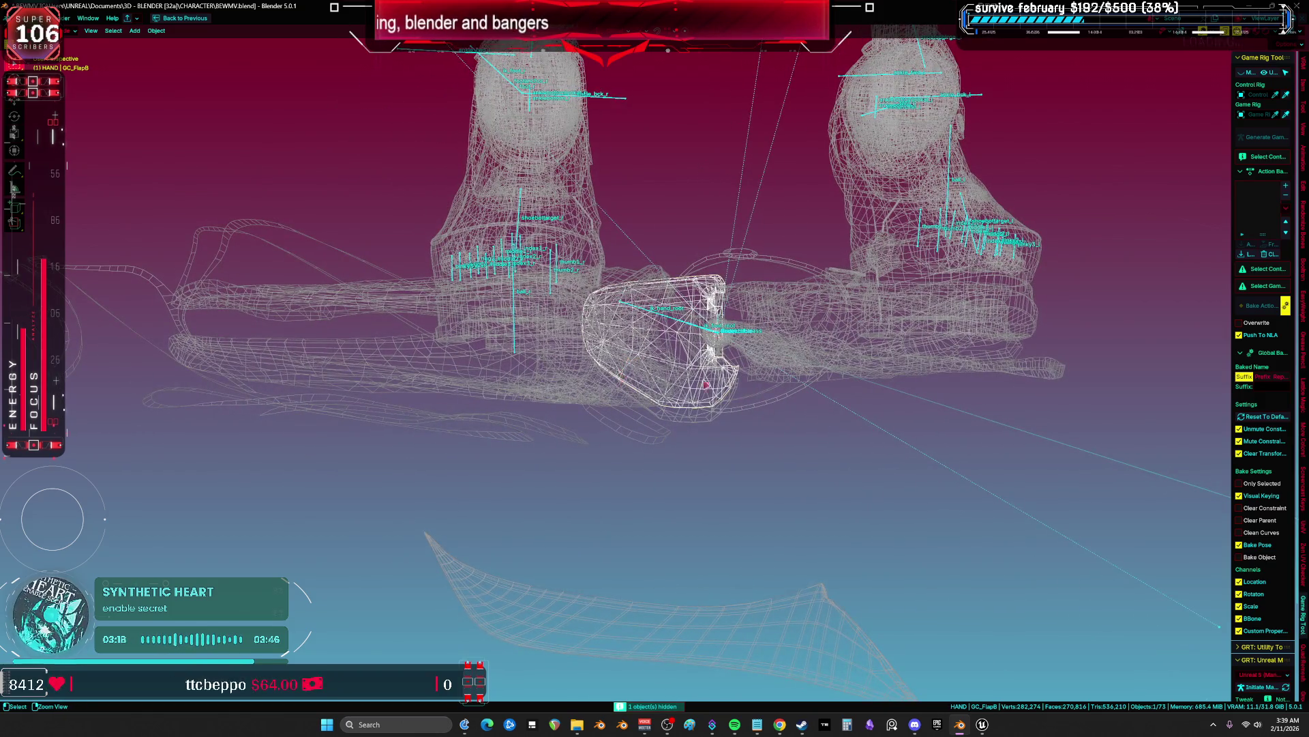
key(ctrl+space)
click(831, 405)
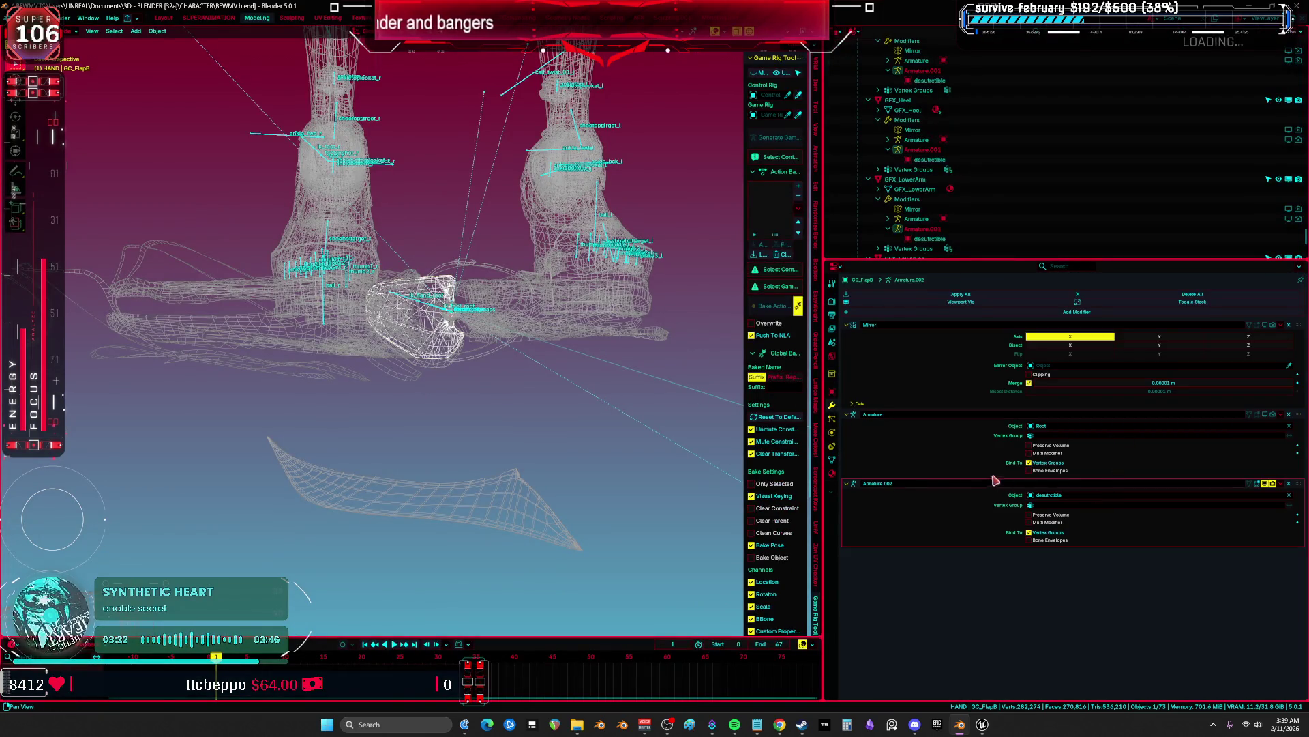
click(831, 461)
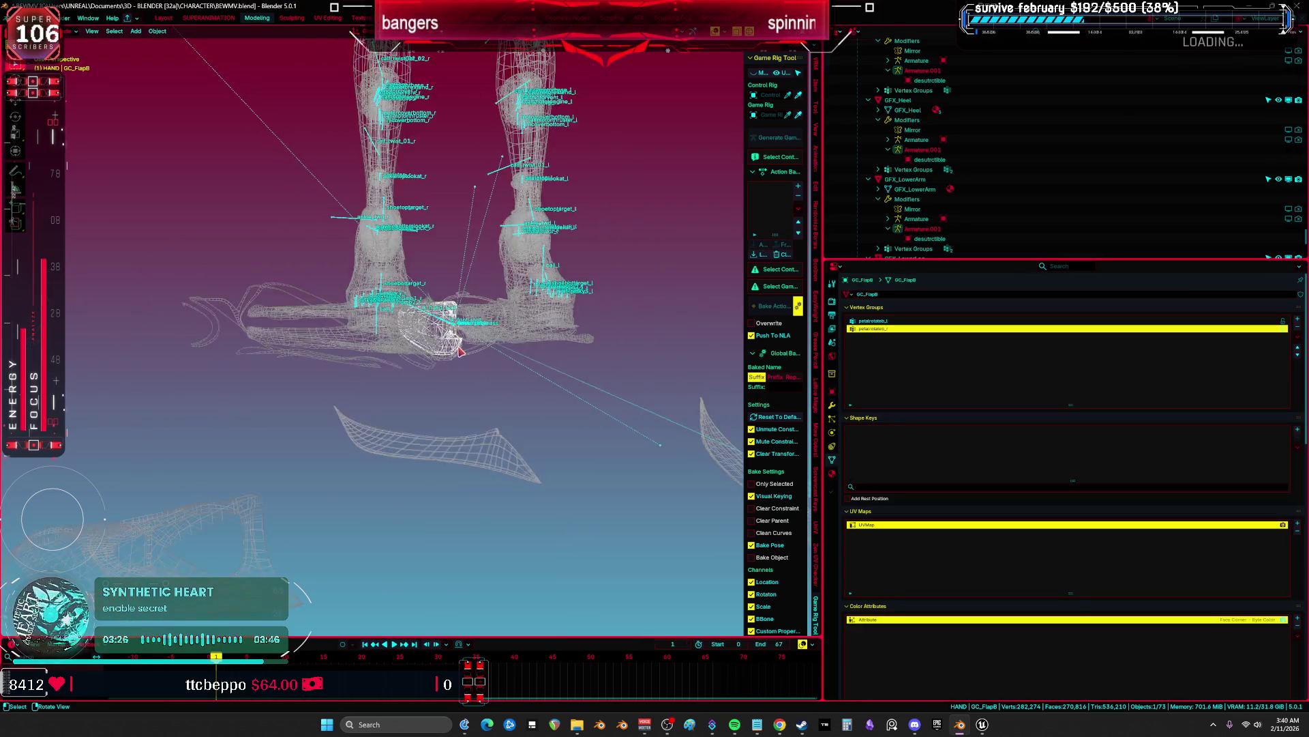
scroll(516, 334, up, 2)
key(F2)
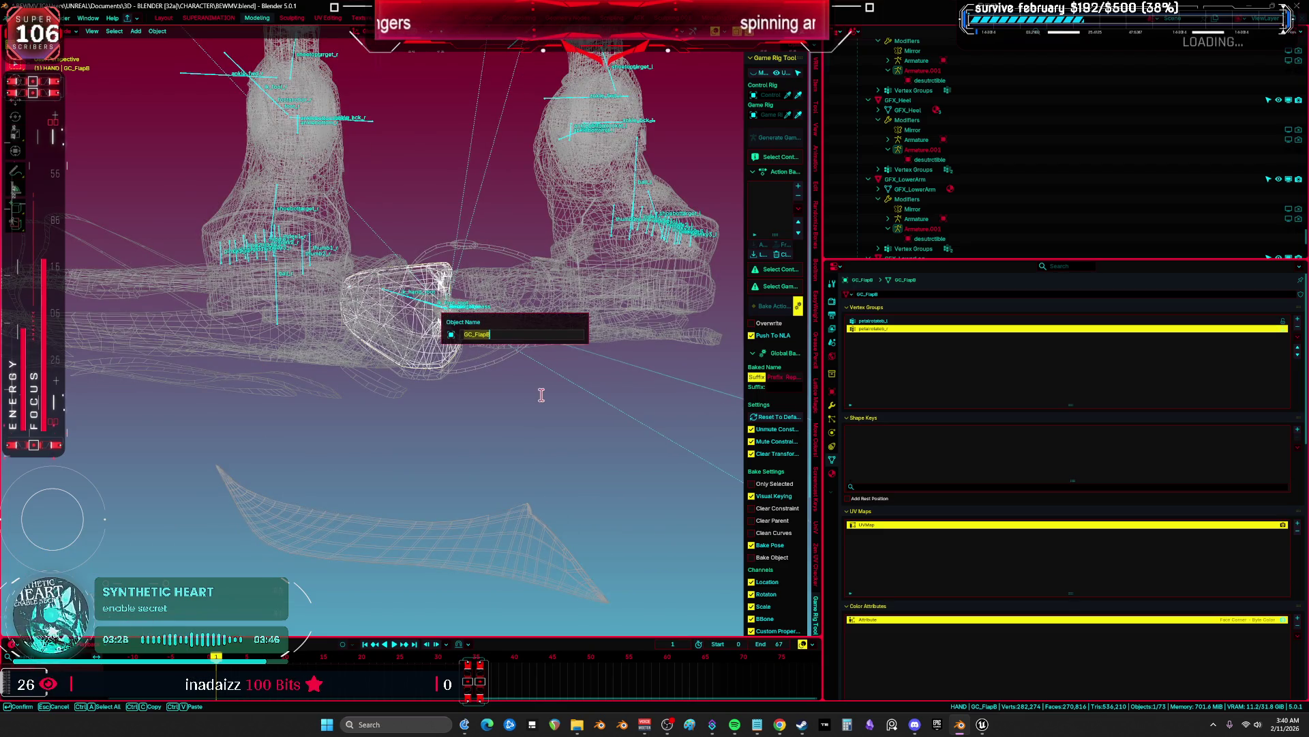
key(Return)
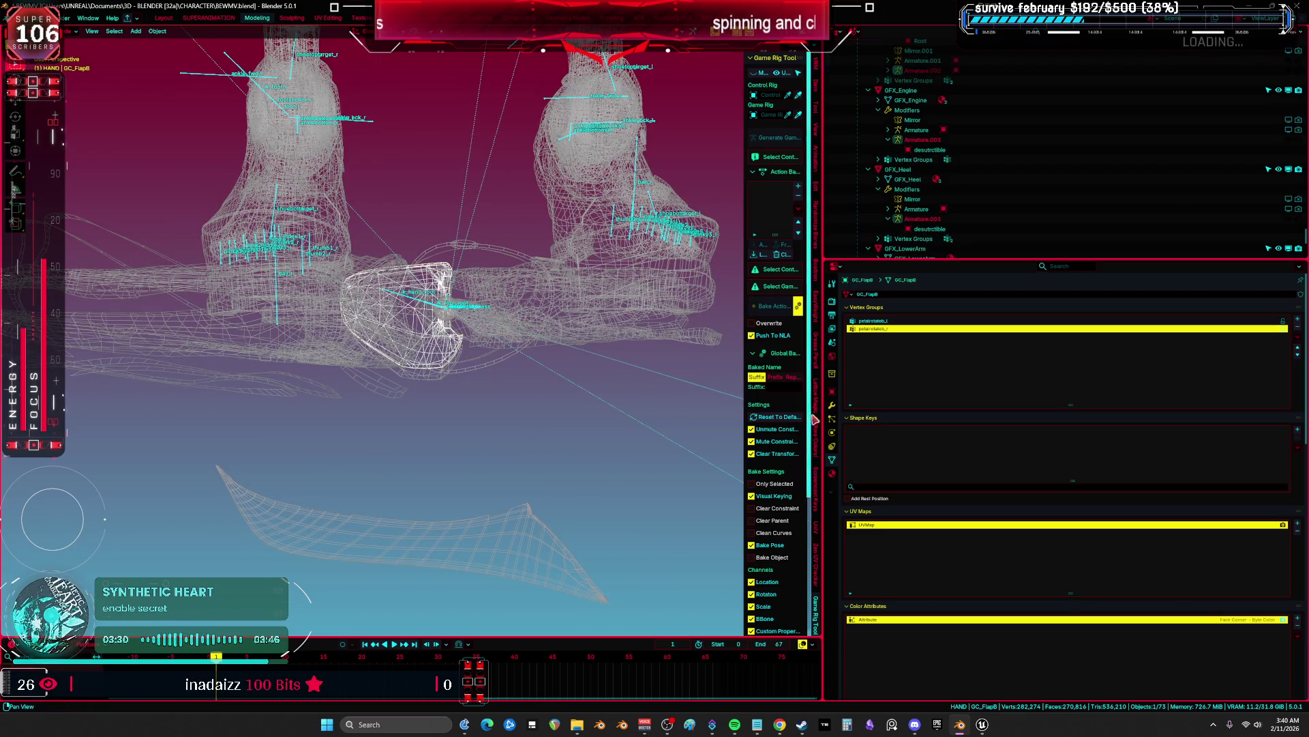
click(832, 405)
Apply GC_FlapB's Armature.002 modifier and recheck the mesh name
click(1281, 484)
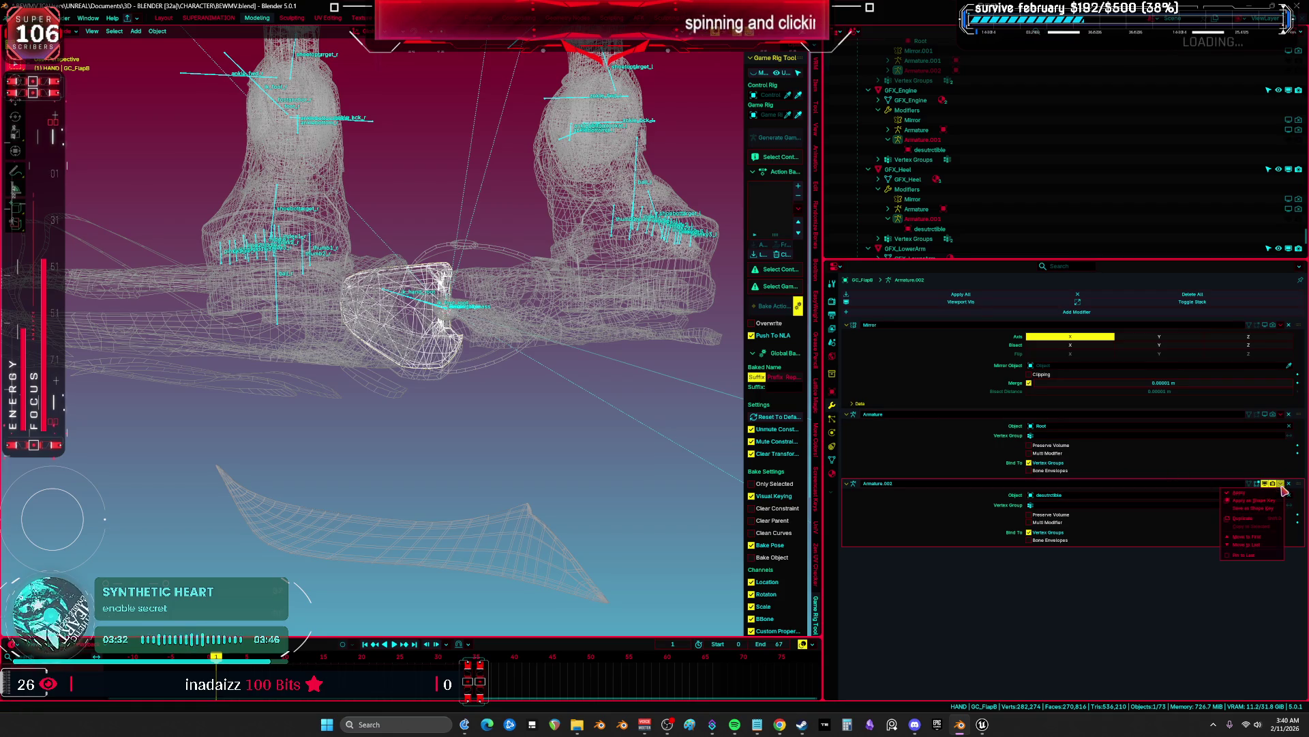
click(1248, 493)
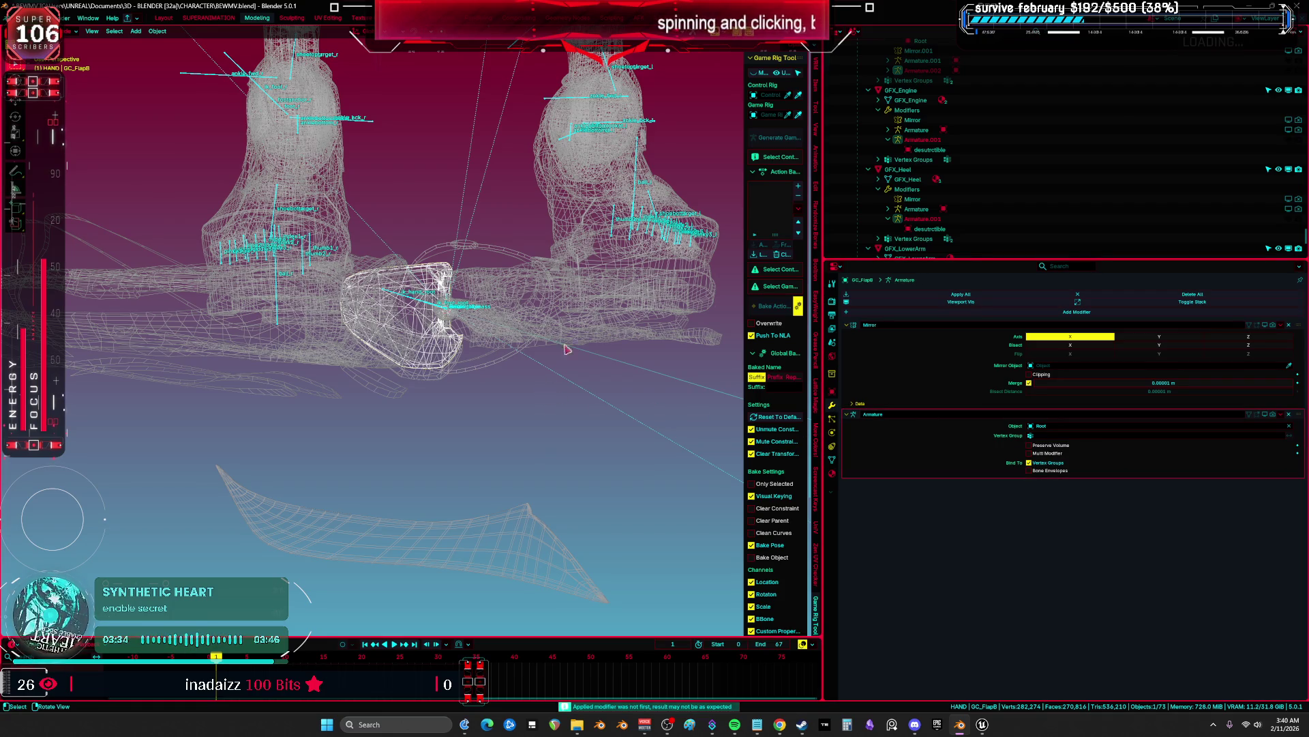
click(815, 85)
key(KP_8)
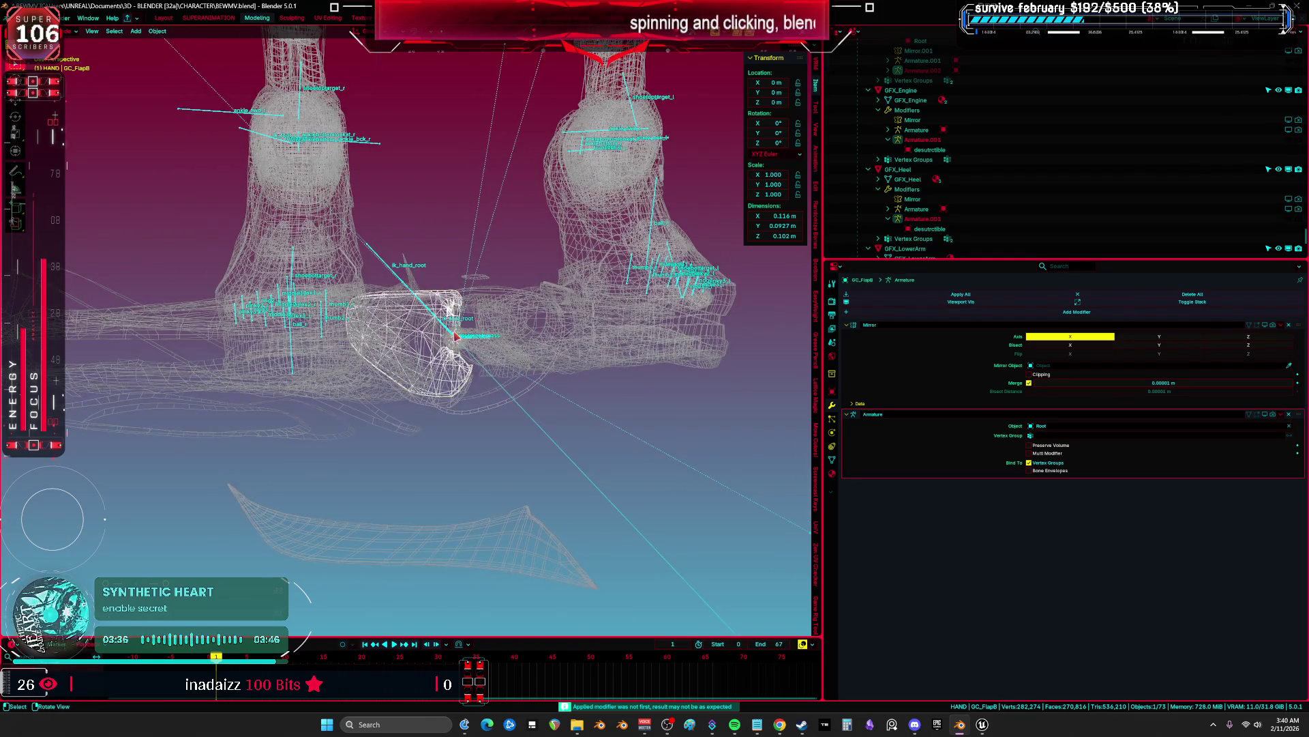
key(KP_8)
key(KP_8)
key(F2)
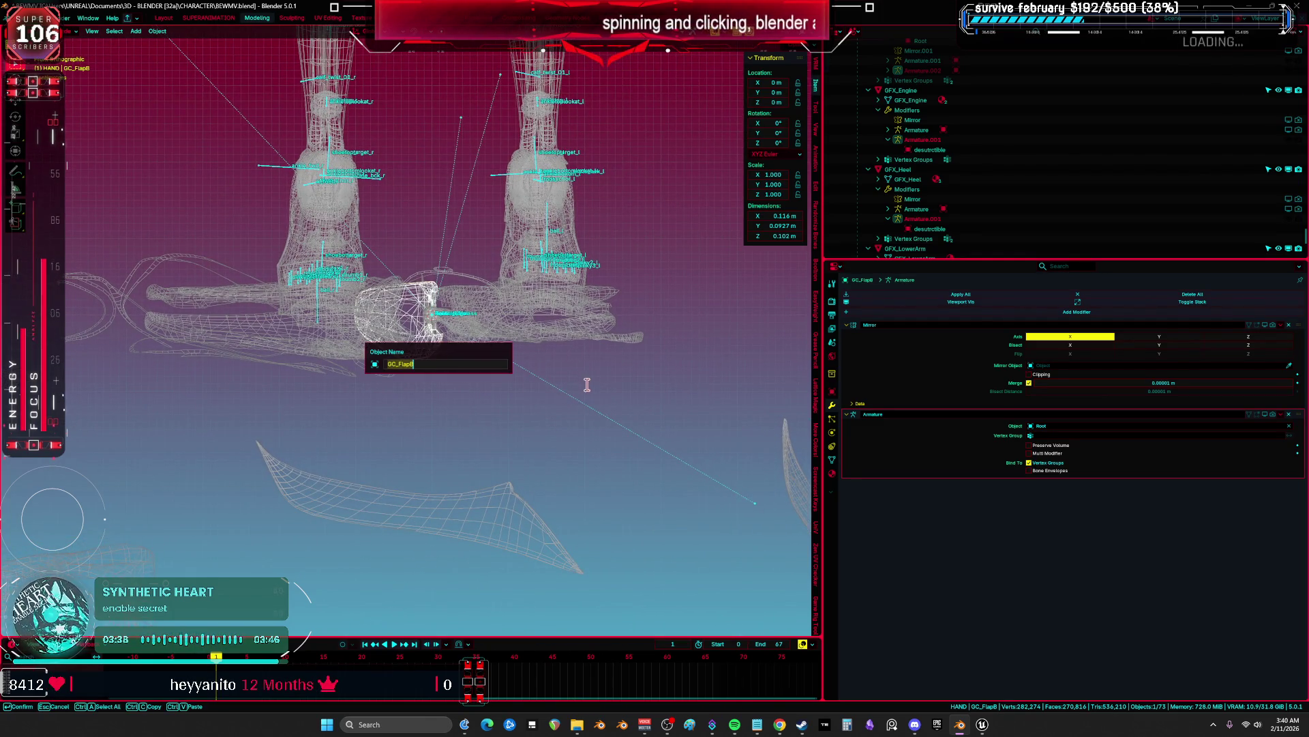
key(Return)
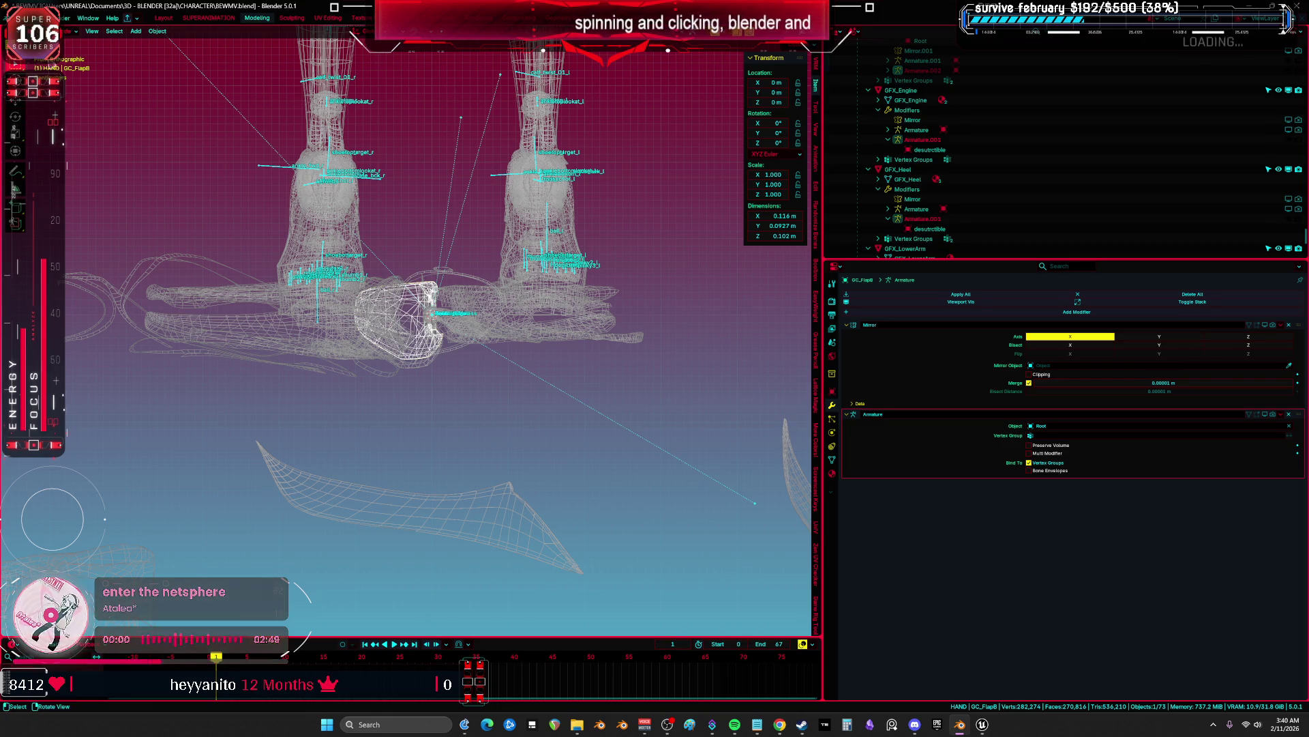
Export the mesh as FBX, overwriting GC_FlapB.fbx with armatures excluded
click(14, 18)
mouse_move(76, 169)
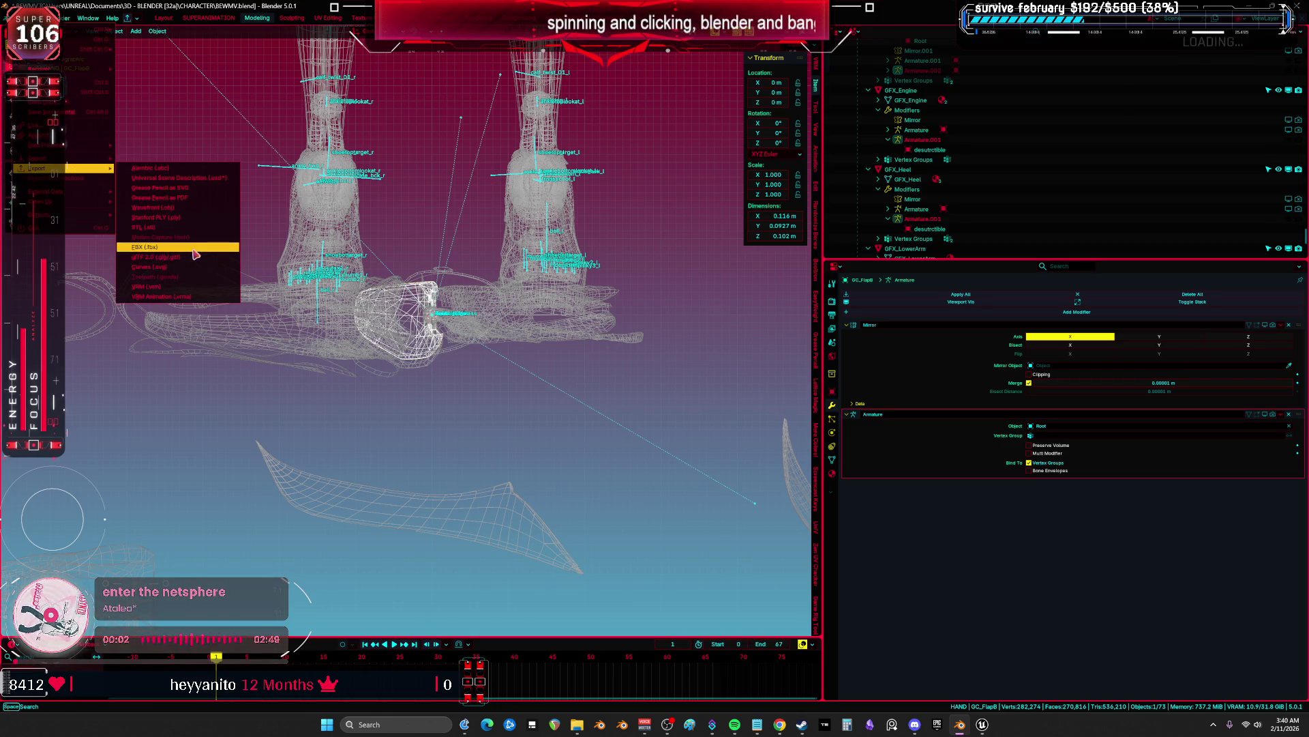
click(196, 255)
click(503, 495)
text(GC_FlapB)
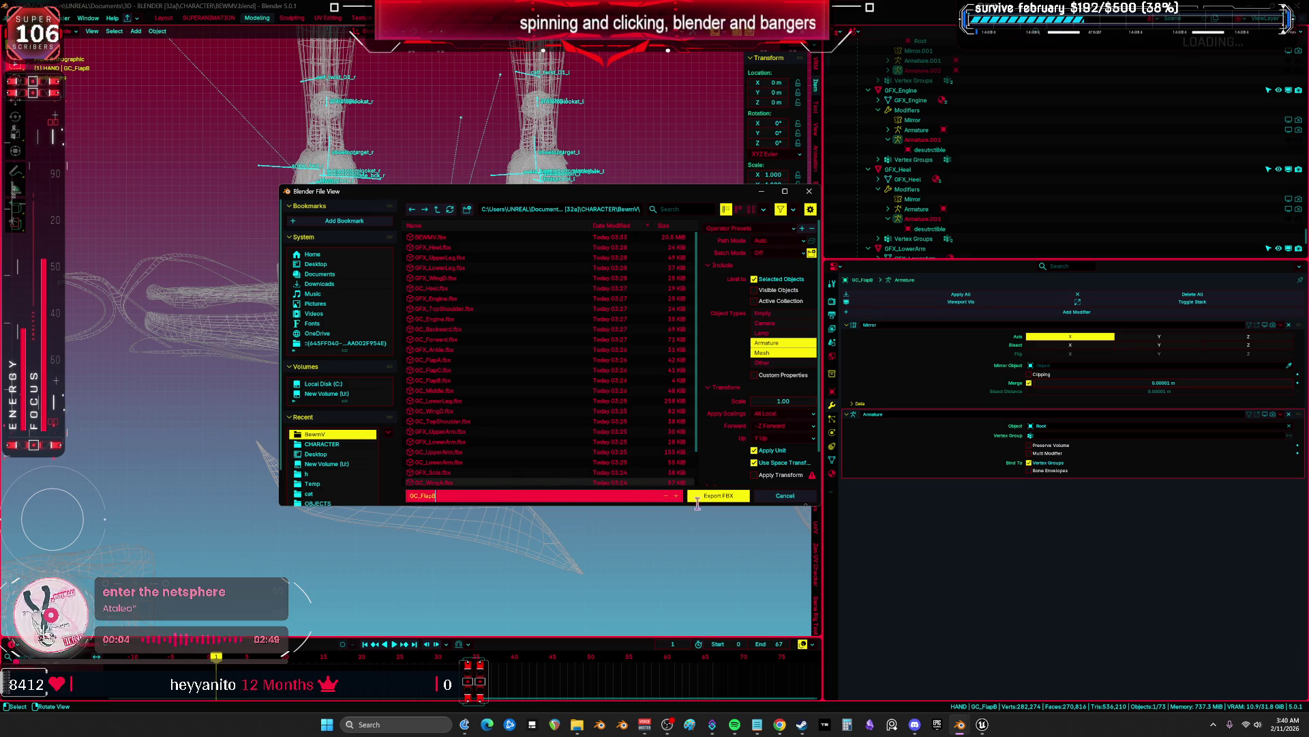
click(767, 343)
click(767, 343)
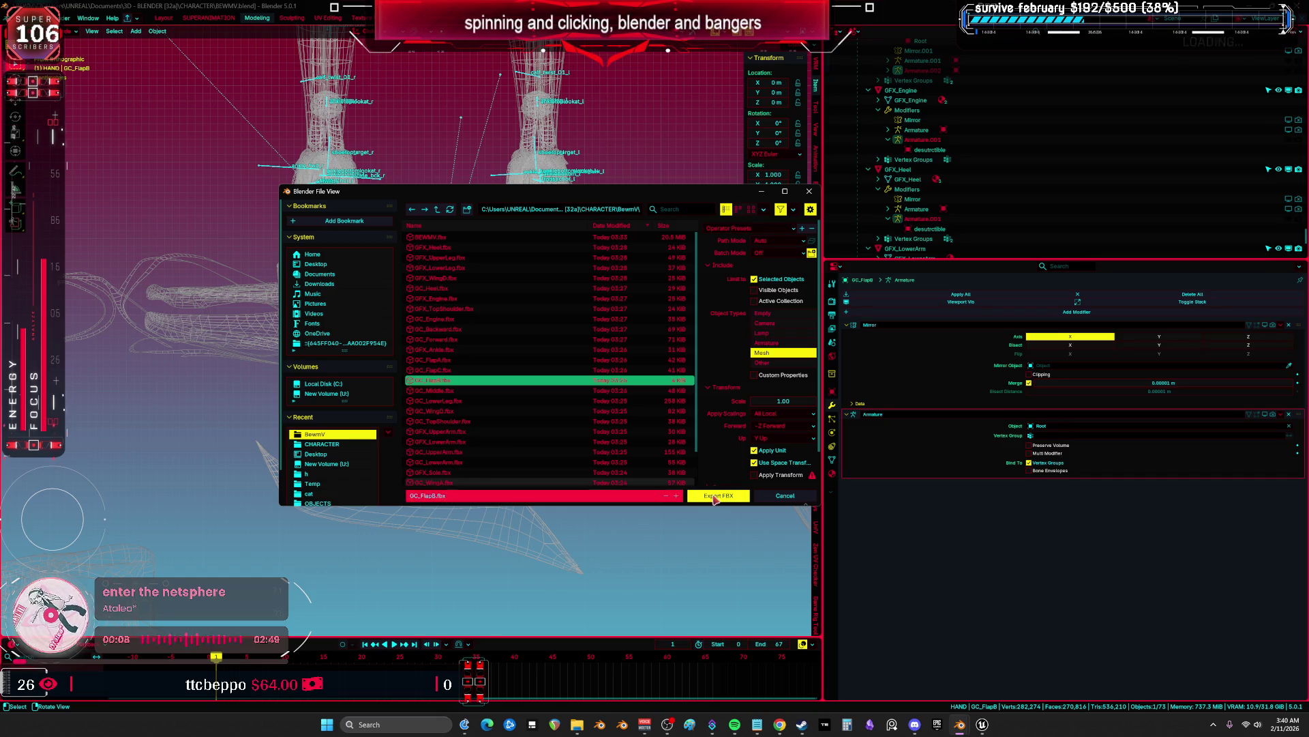
click(718, 495)
click(982, 724)
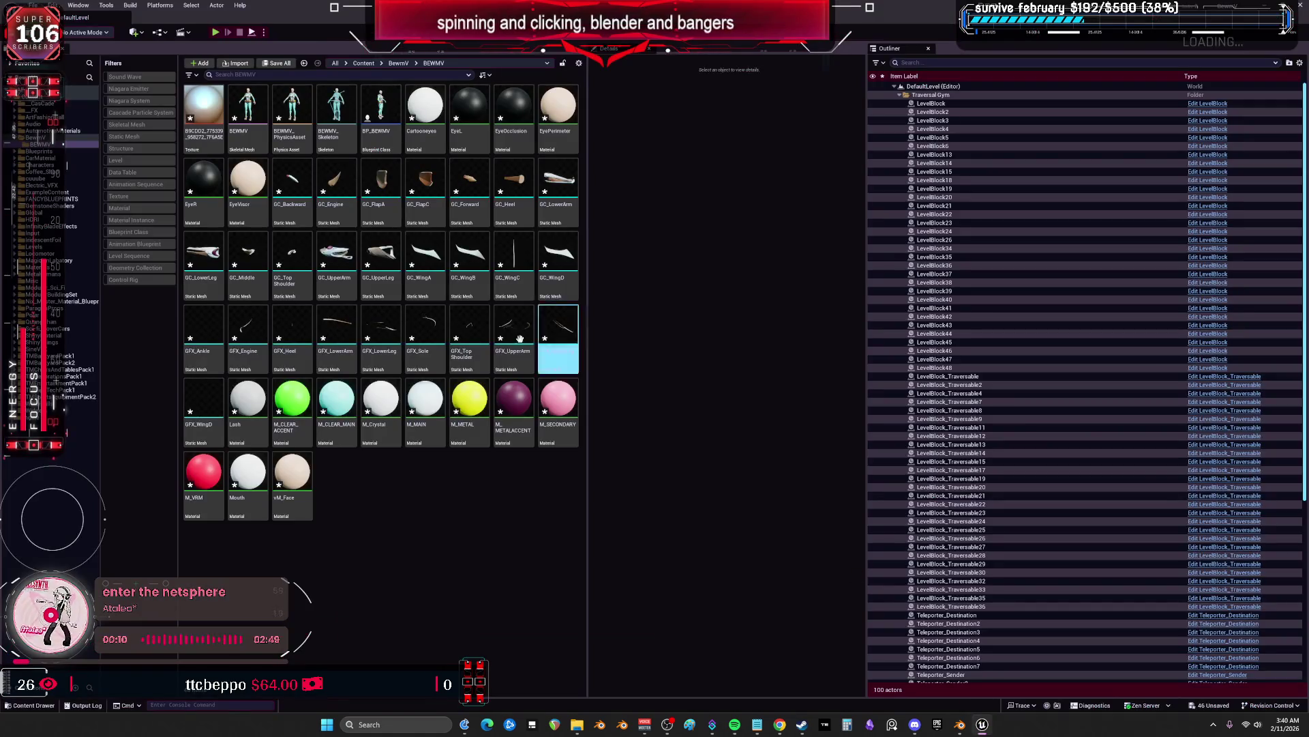
Import GC_FlapB.fbx into the BEWMV content folder by dragging it from File Explorer
key(super+e)
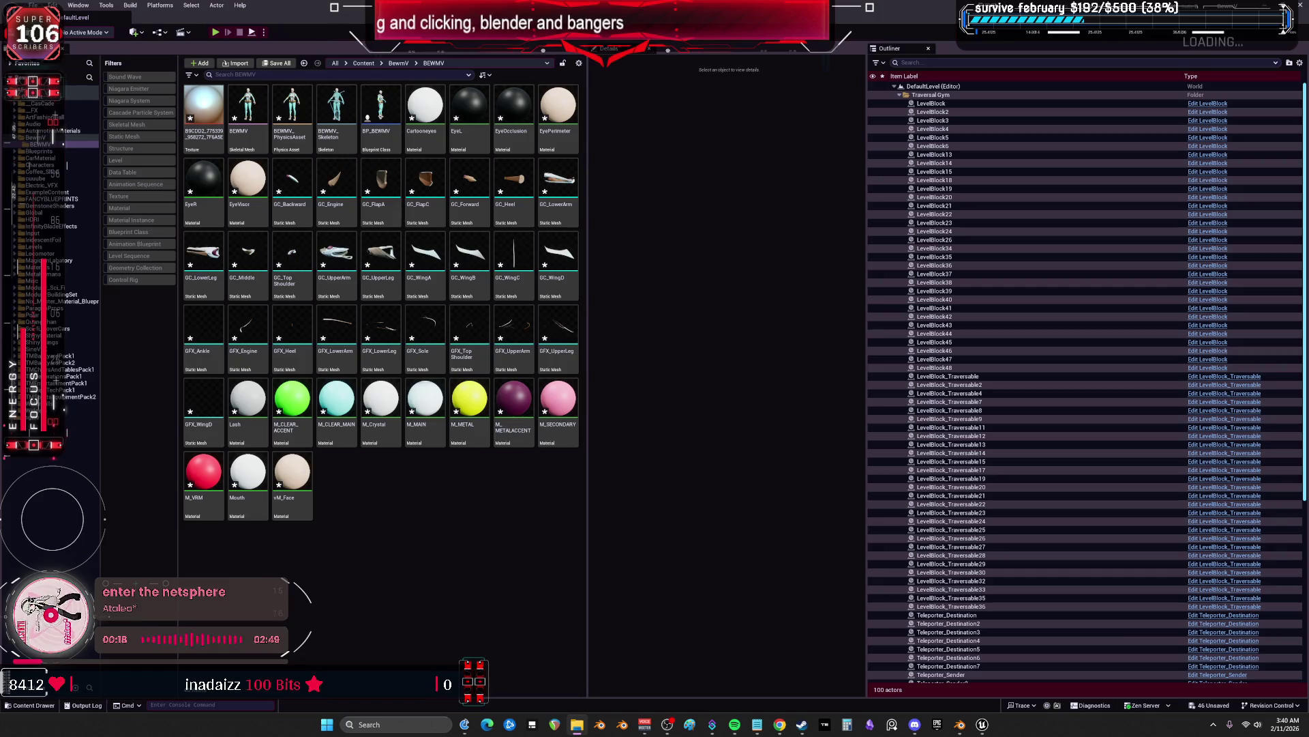
drag(585, 462, 464, 504)
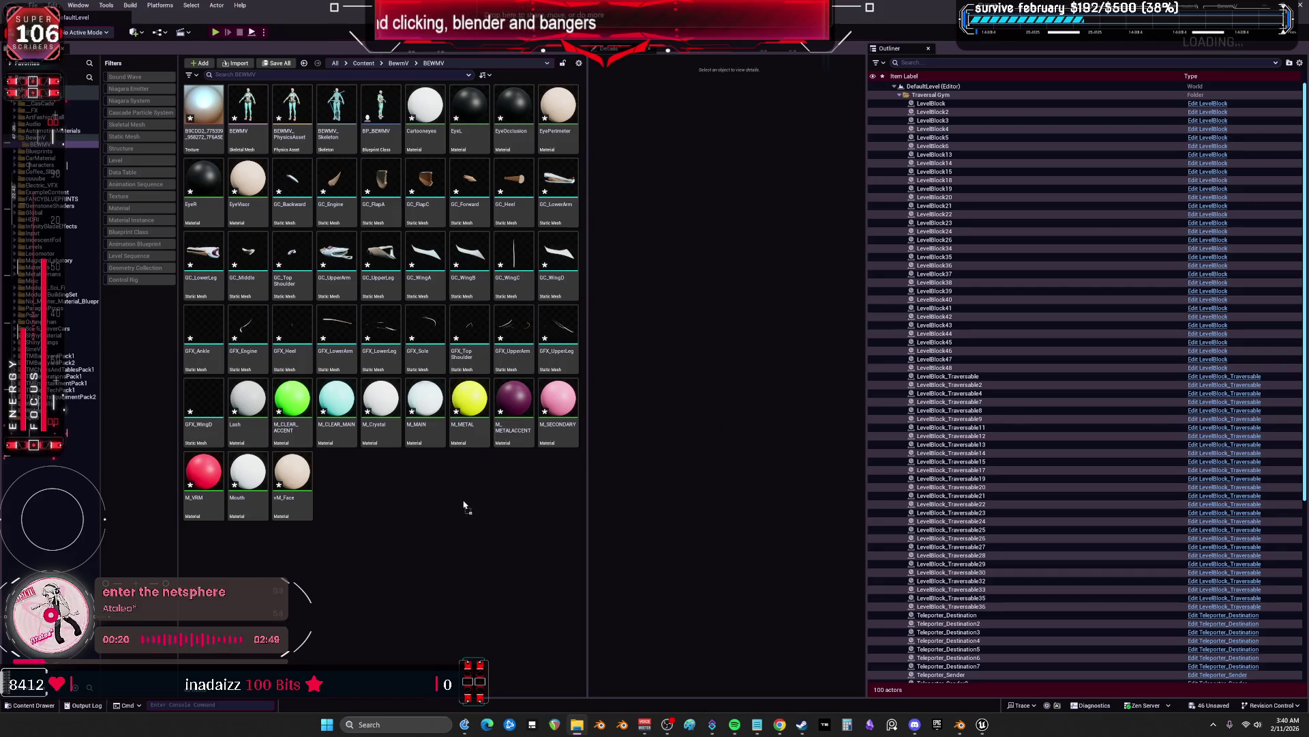
click(668, 550)
click(511, 531)
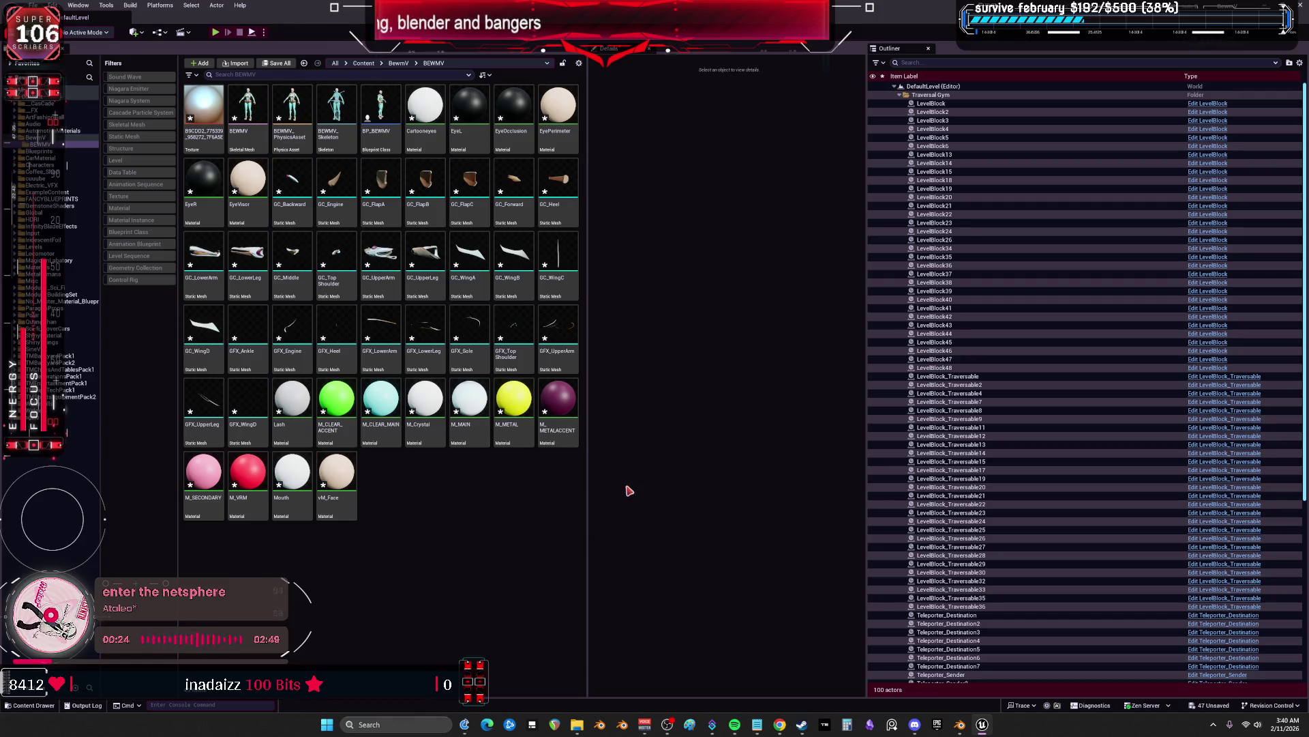
Save all modified assets and open the GC_Backward static mesh
click(32, 5)
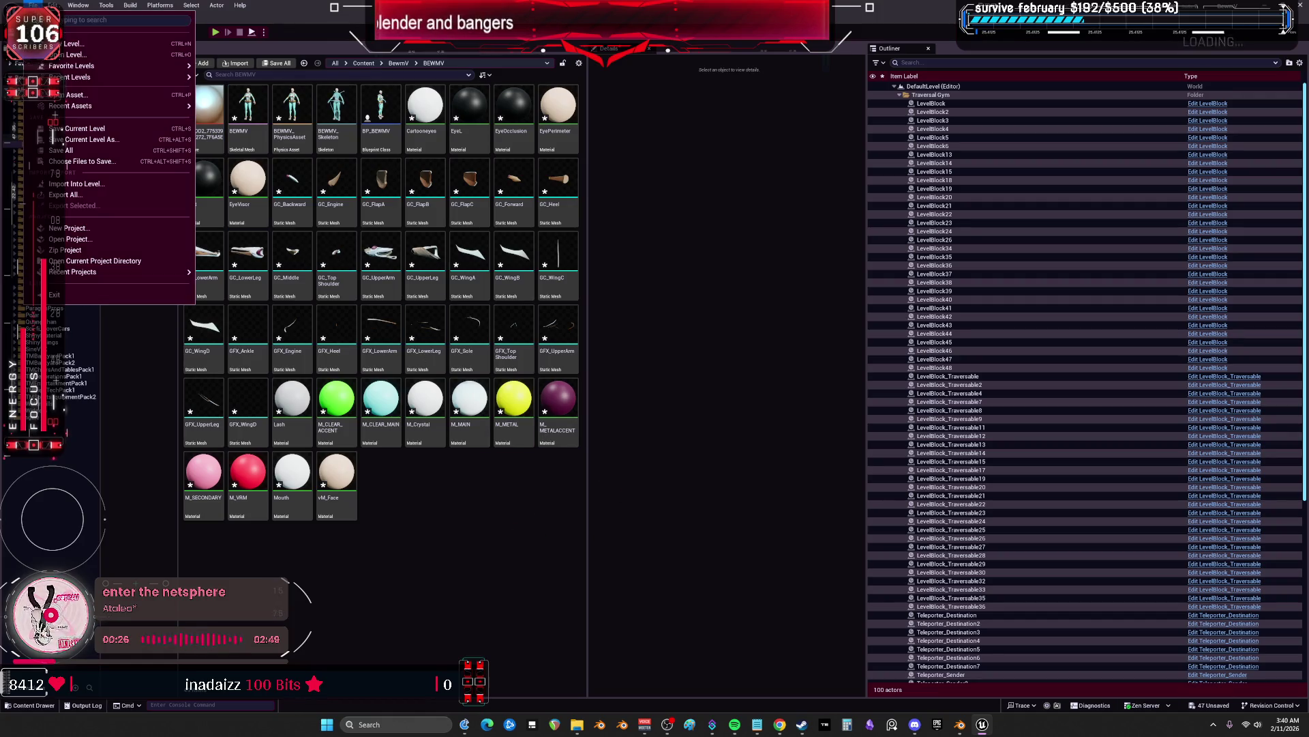
click(62, 147)
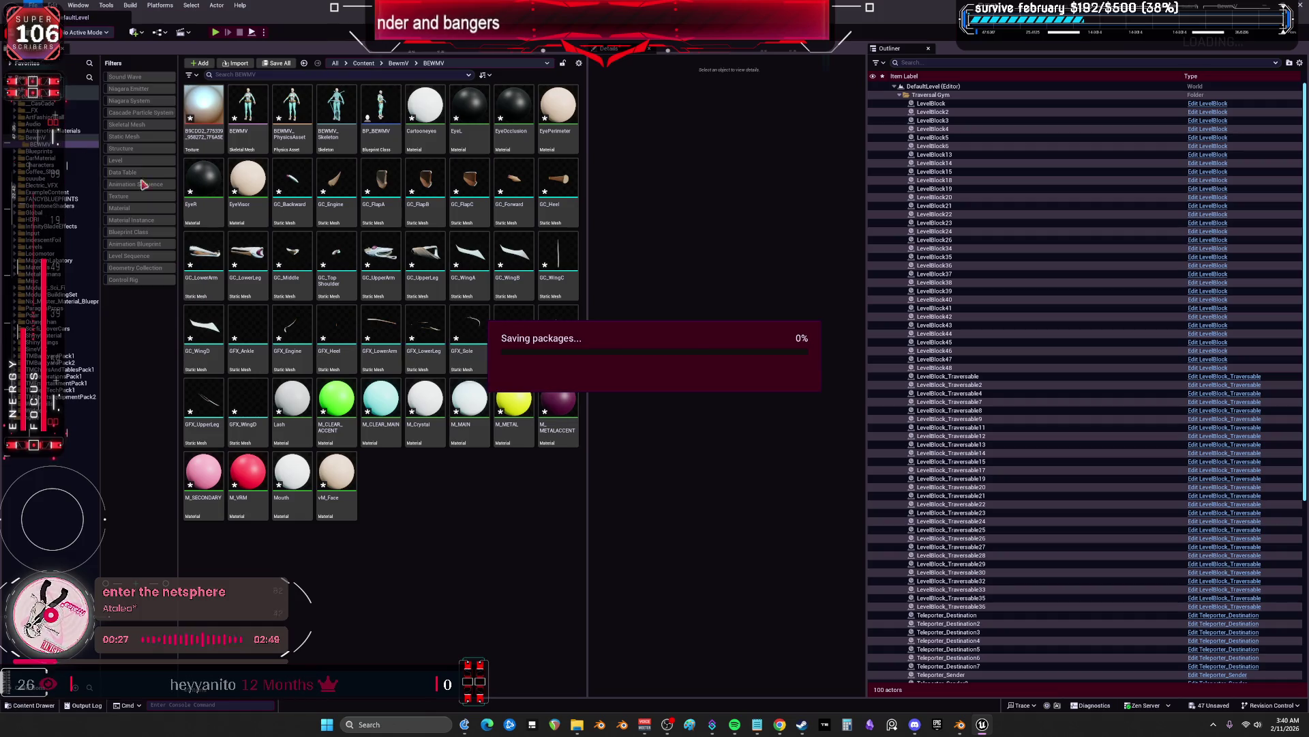
click(300, 228)
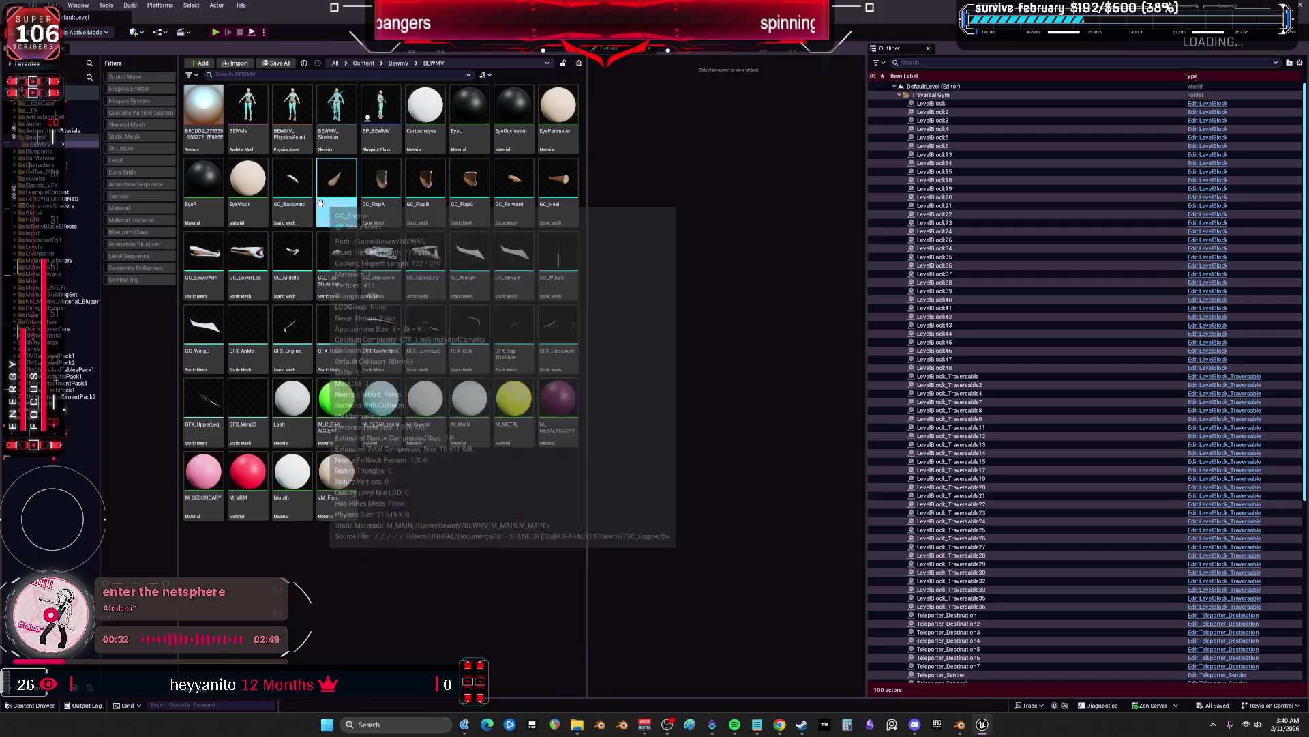
double_click(305, 176)
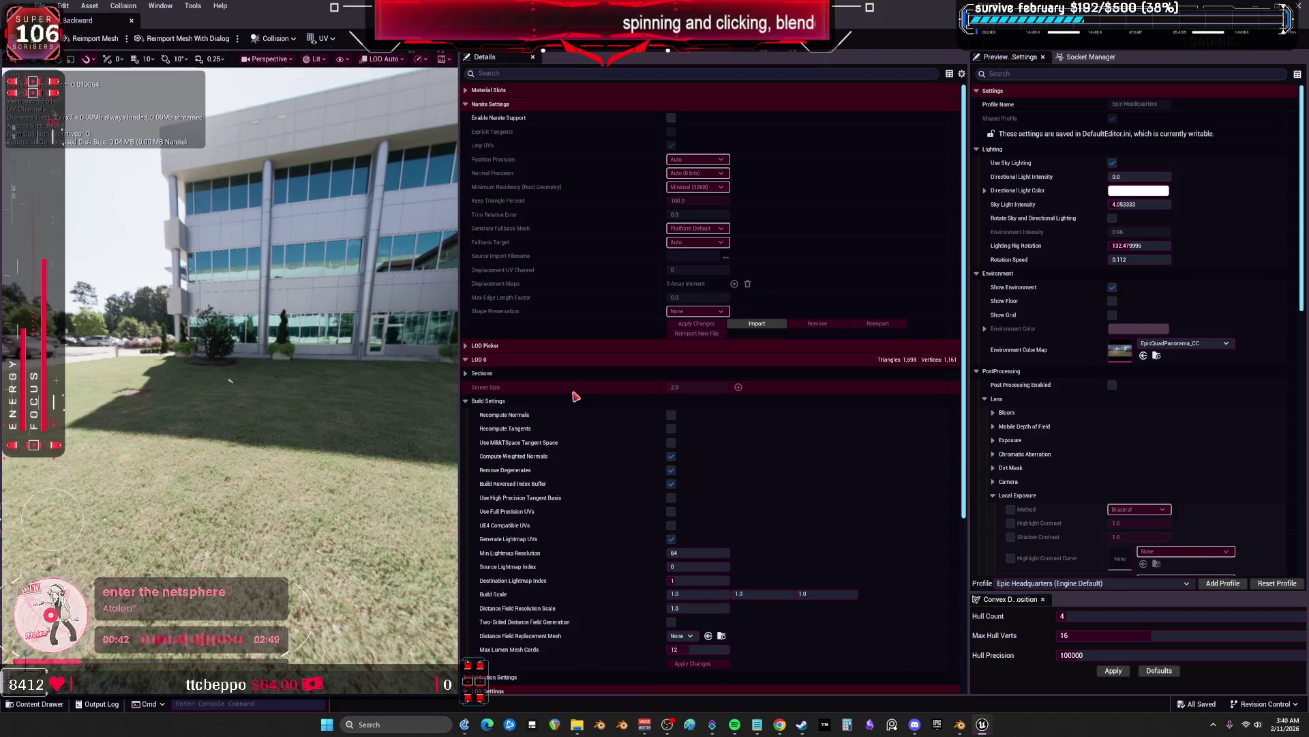
Review GC_Backward's LOD 0 Build Settings and Convex Decomposition options, then close the mesh editor
scroll(245, 477, up, 5)
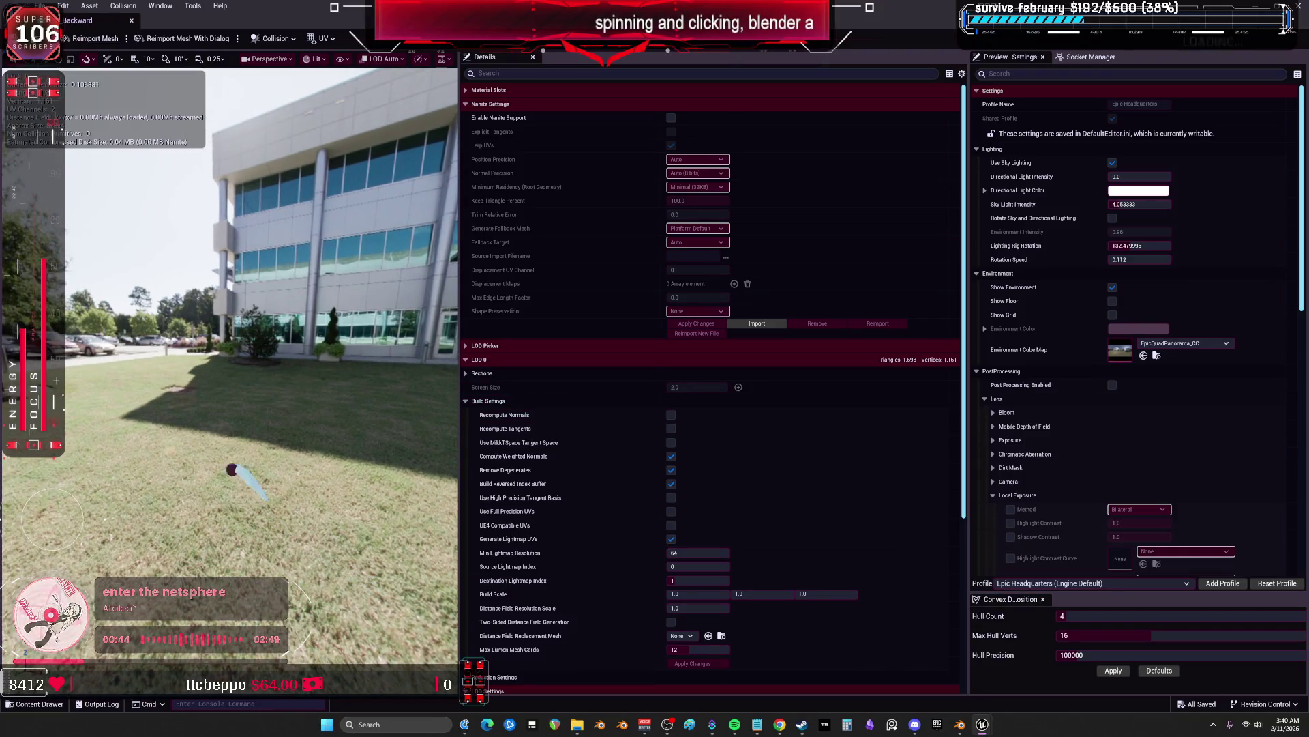
scroll(246, 477, up, 5)
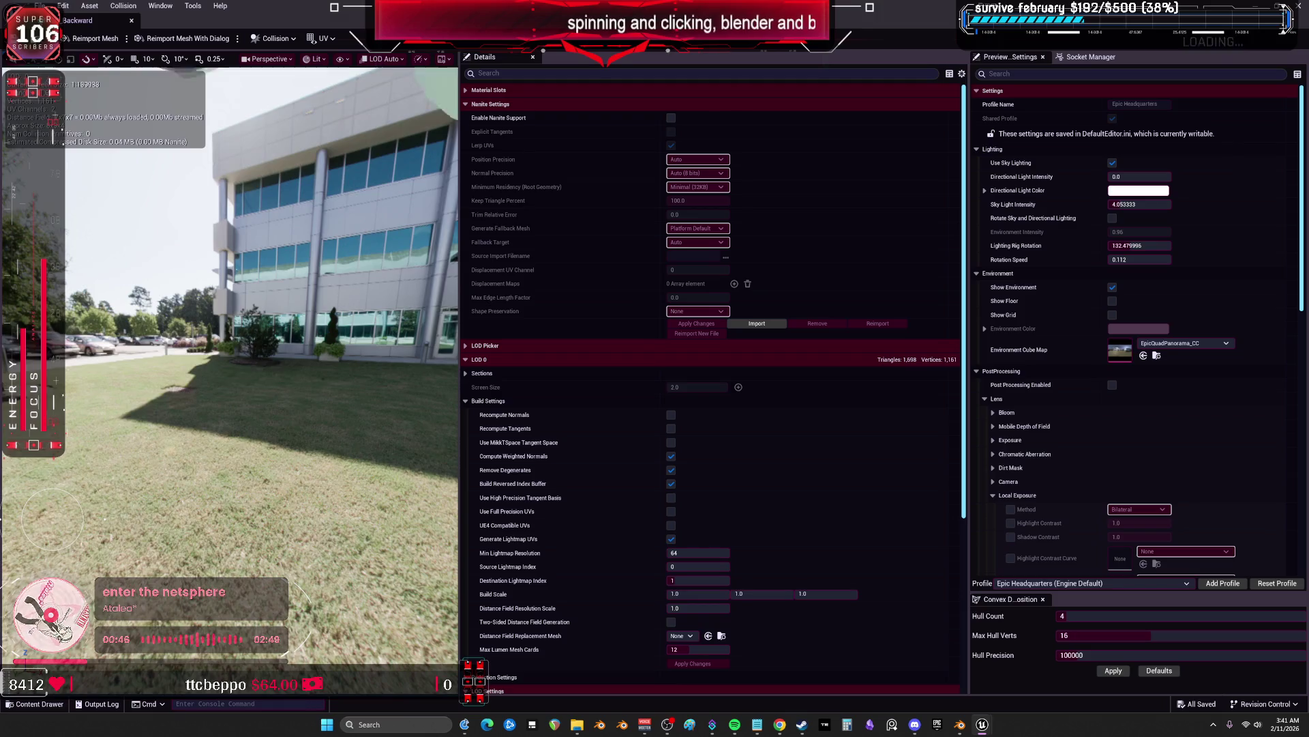
scroll(245, 477, up, 5)
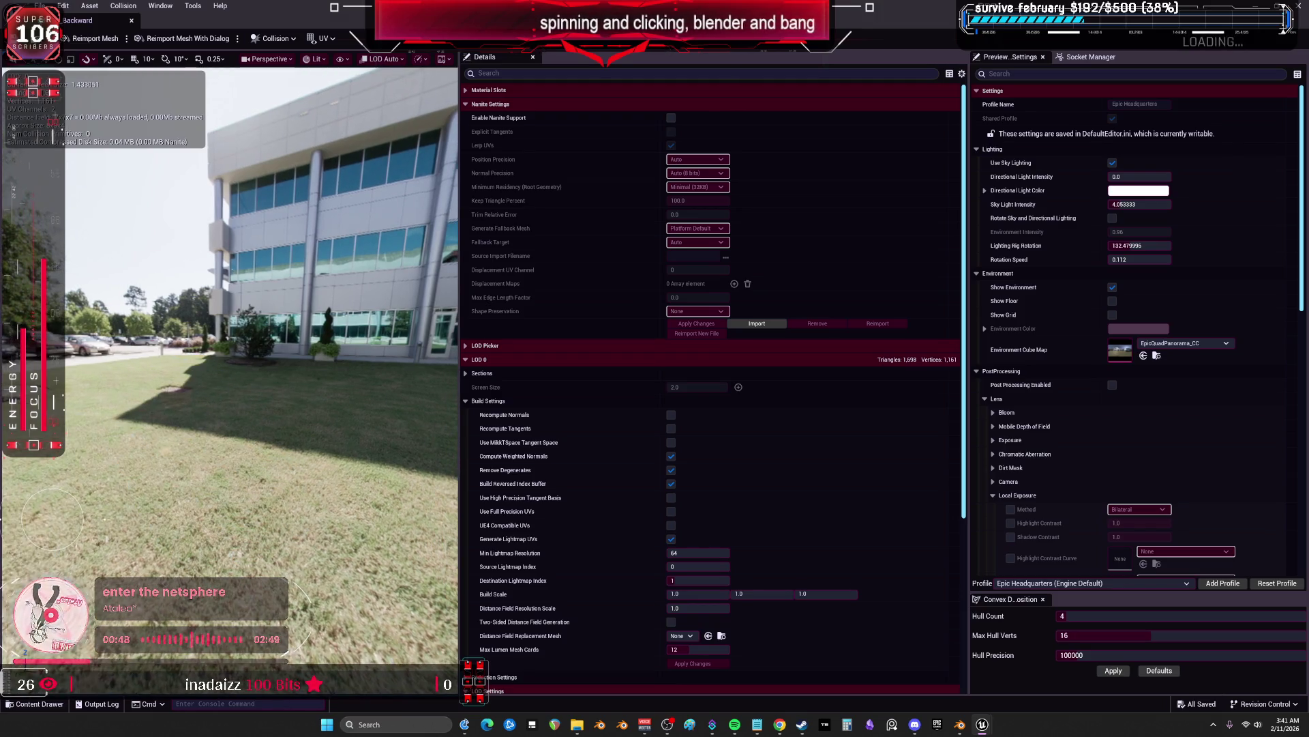
mouse_move(354, 376)
mouse_down()
mouse_move(354, 341)
mouse_move(354, 375)
mouse_move(332, 377)
mouse_move(344, 379)
mouse_up()
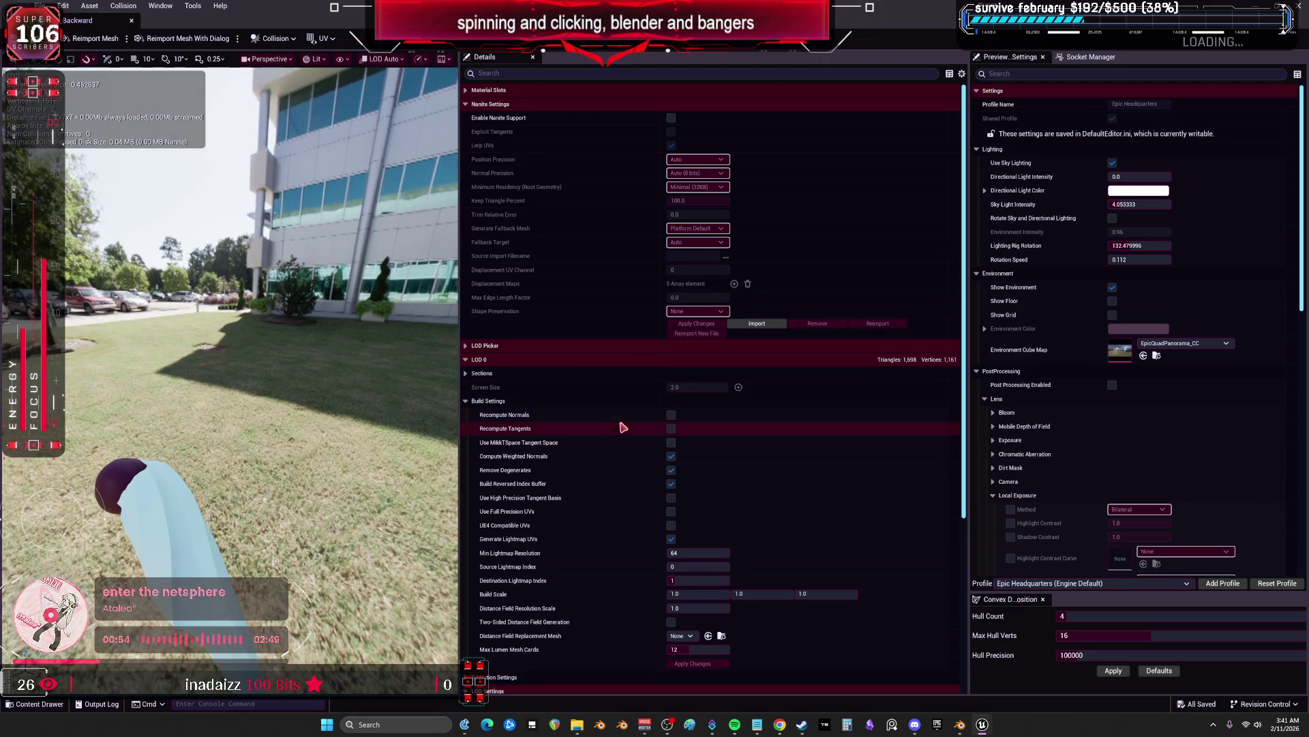
scroll(609, 396, down, 1)
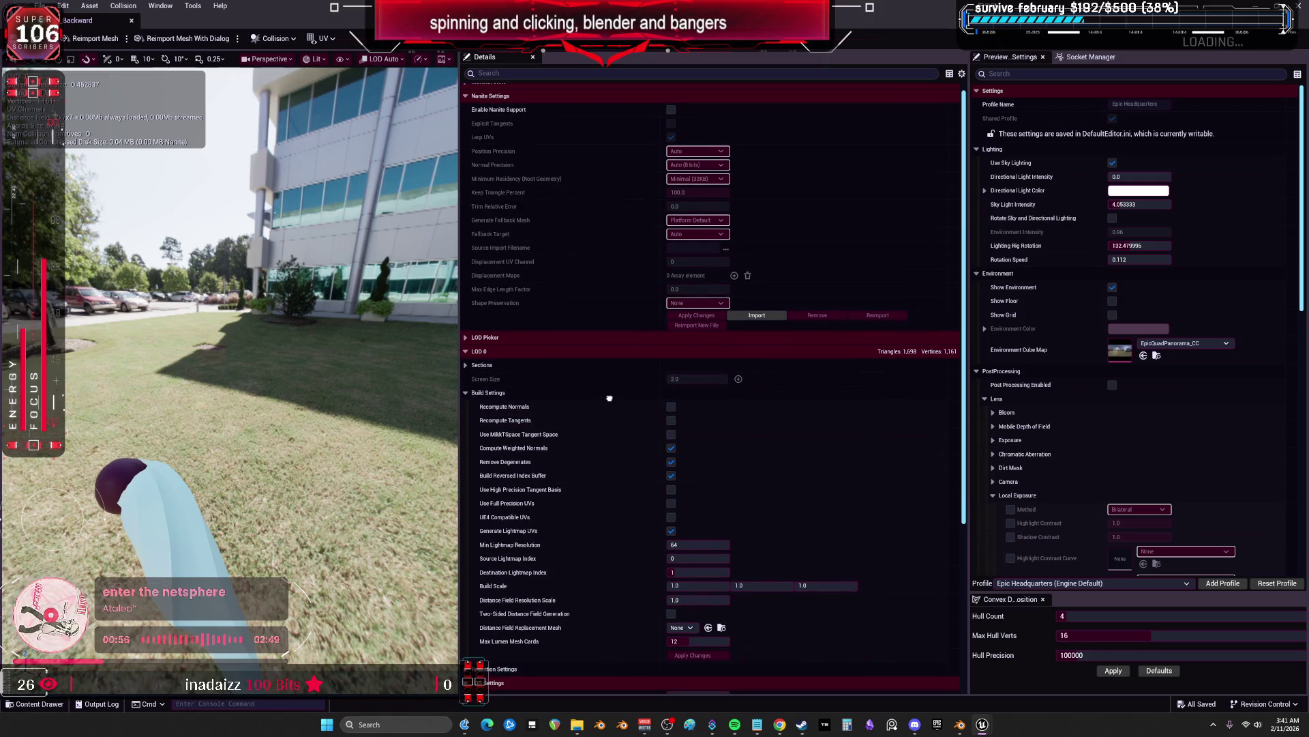
scroll(609, 396, down, 3)
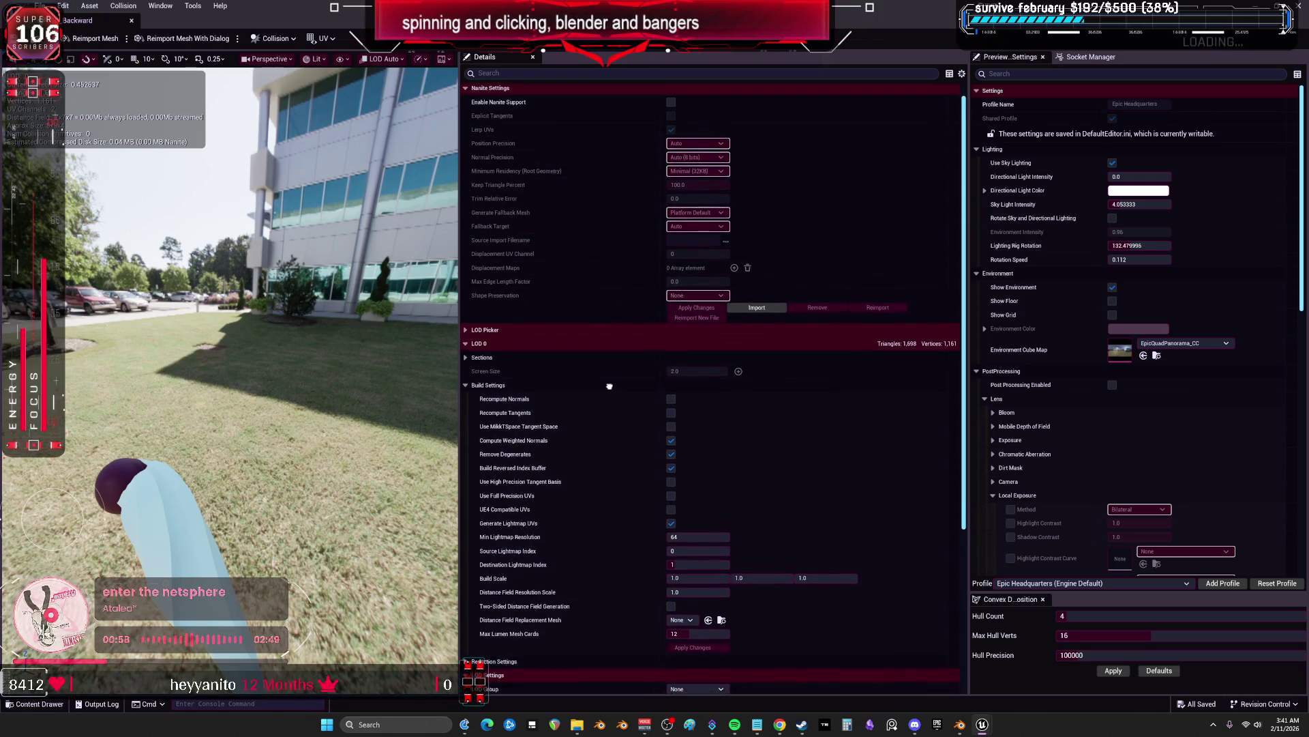
scroll(607, 382, down, 6)
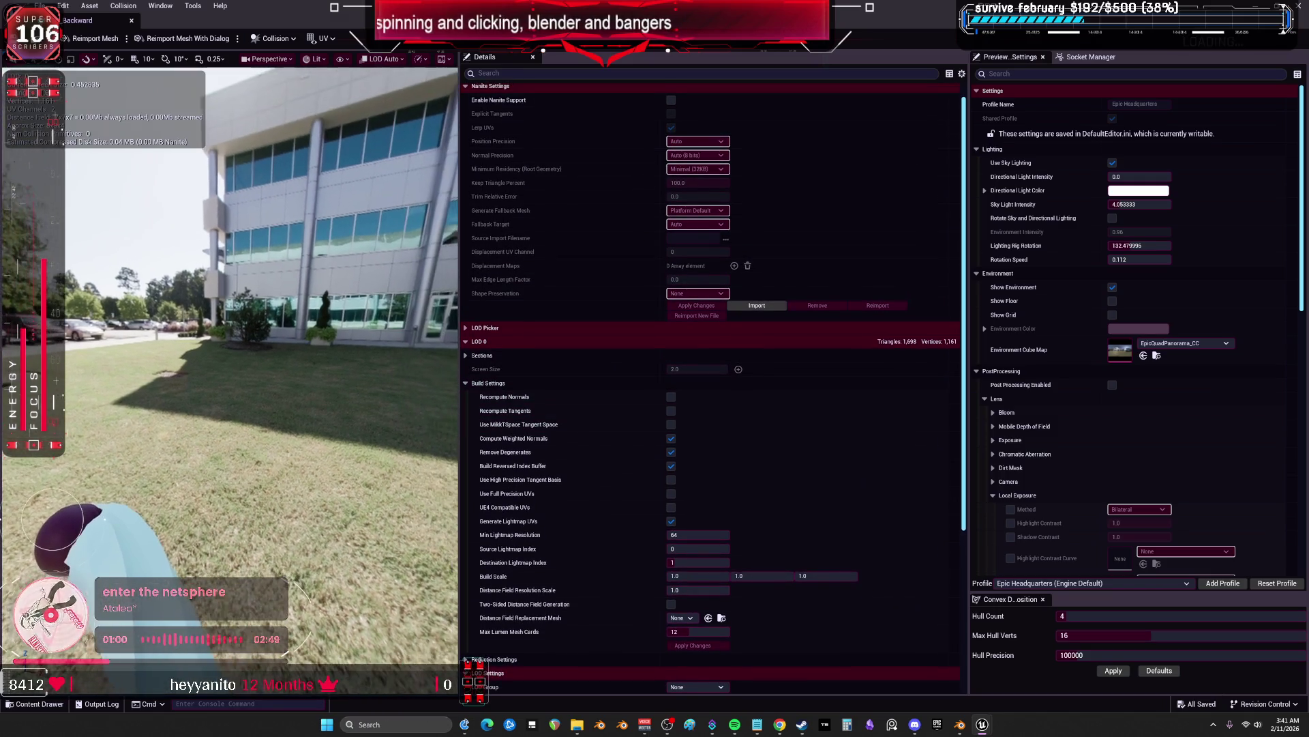
scroll(583, 423, down, 8)
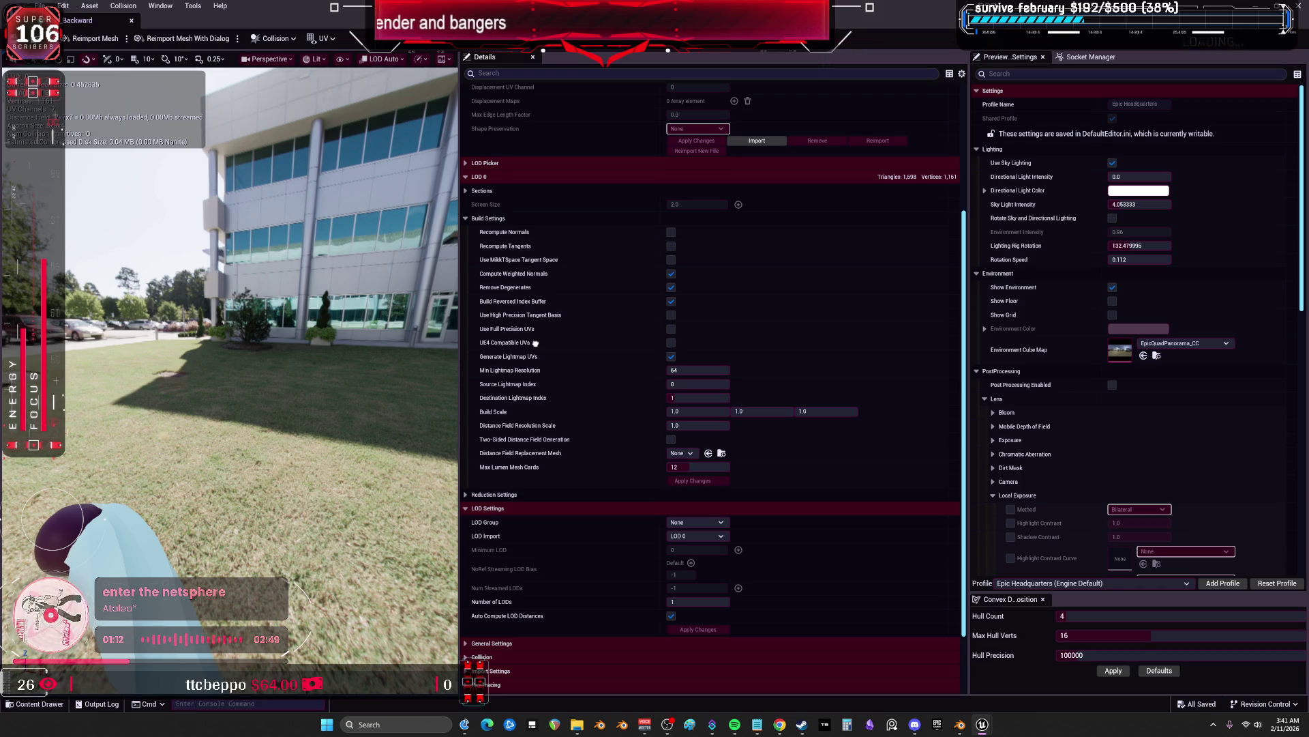
scroll(535, 343, up, 5)
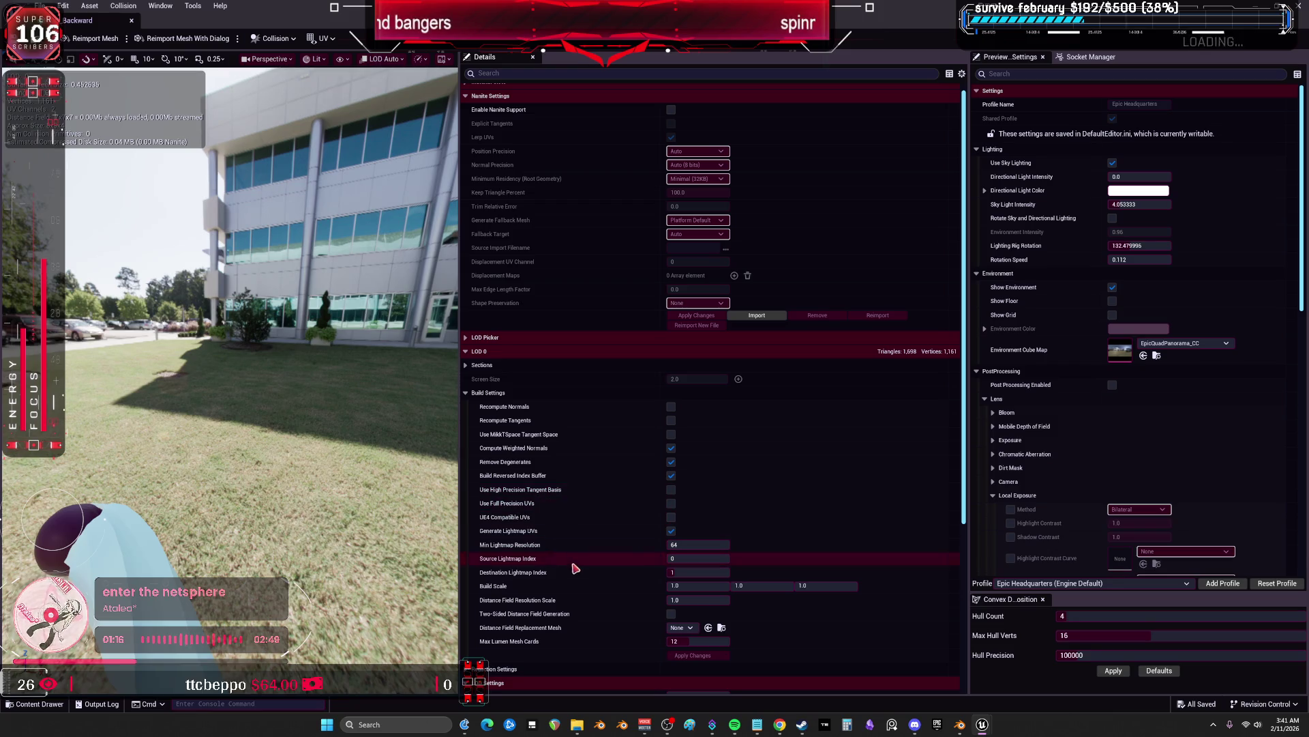
scroll(566, 477, down, 7)
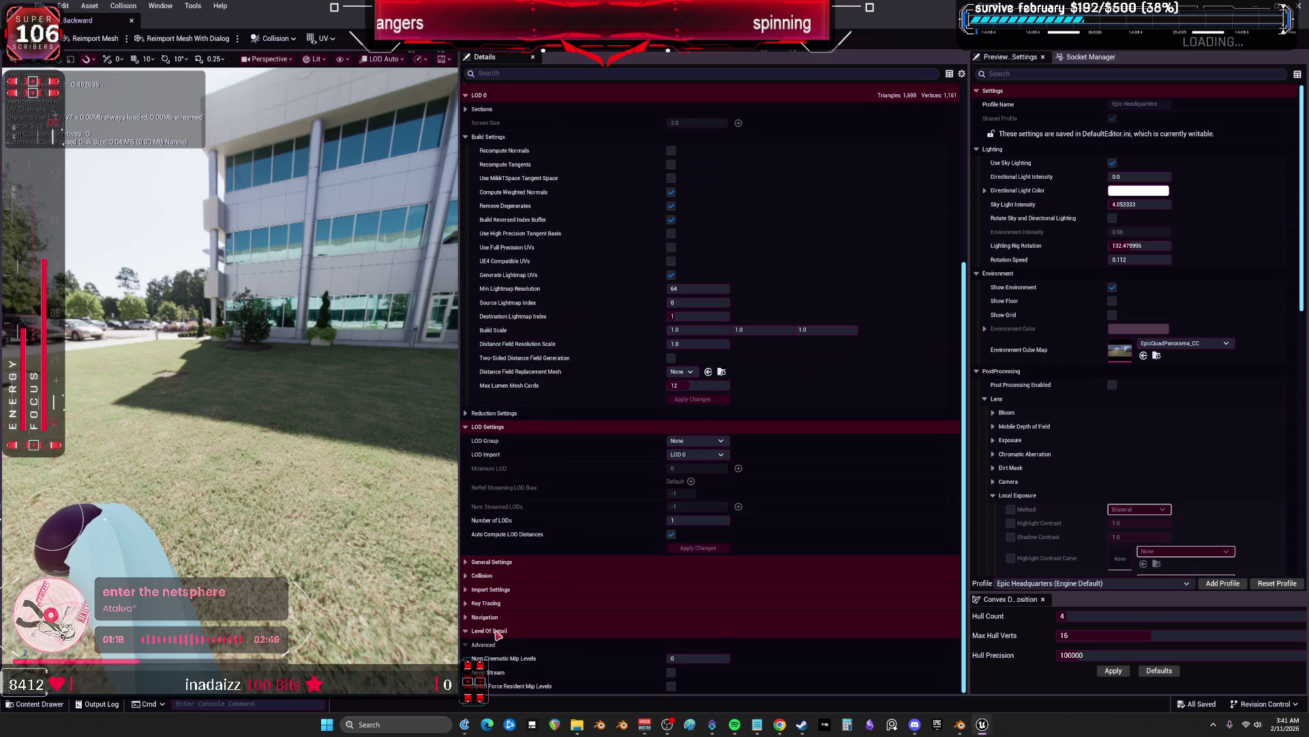
scroll(481, 617, down, 1)
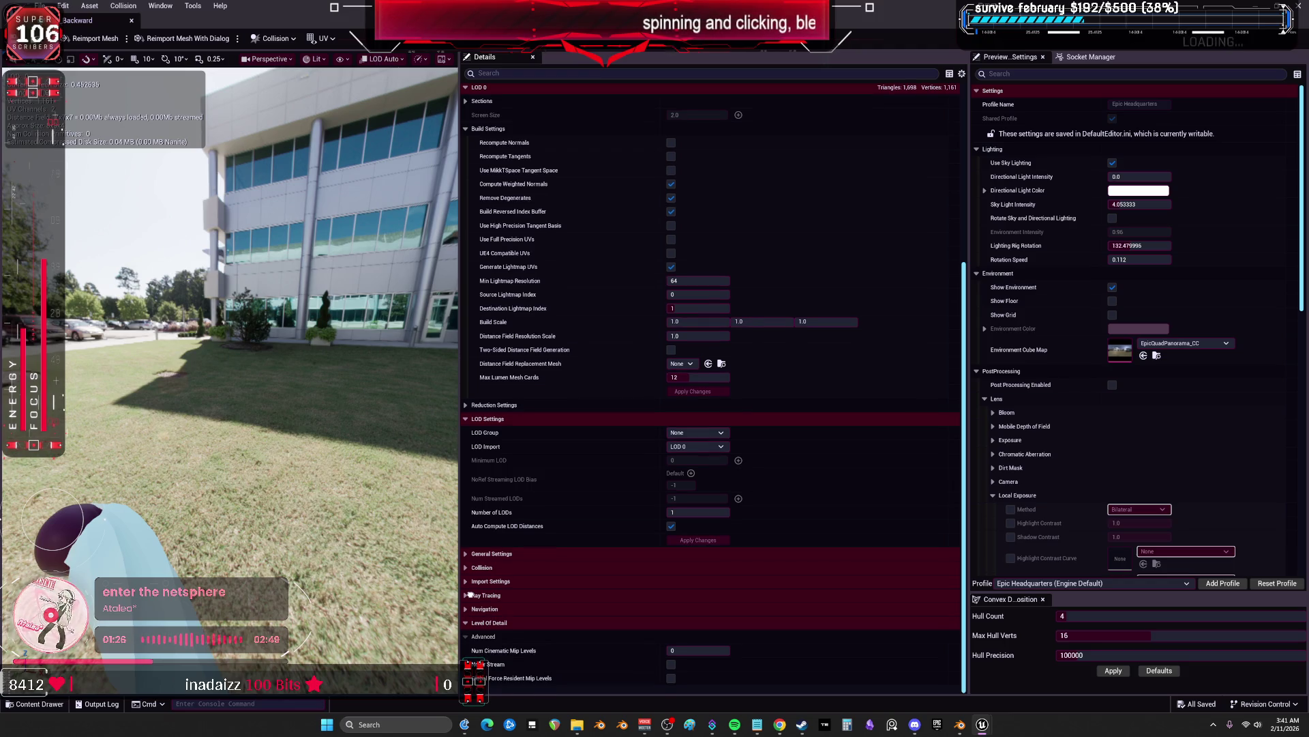
scroll(470, 607, up, 1)
scroll(470, 614, down, 1)
scroll(583, 452, up, 8)
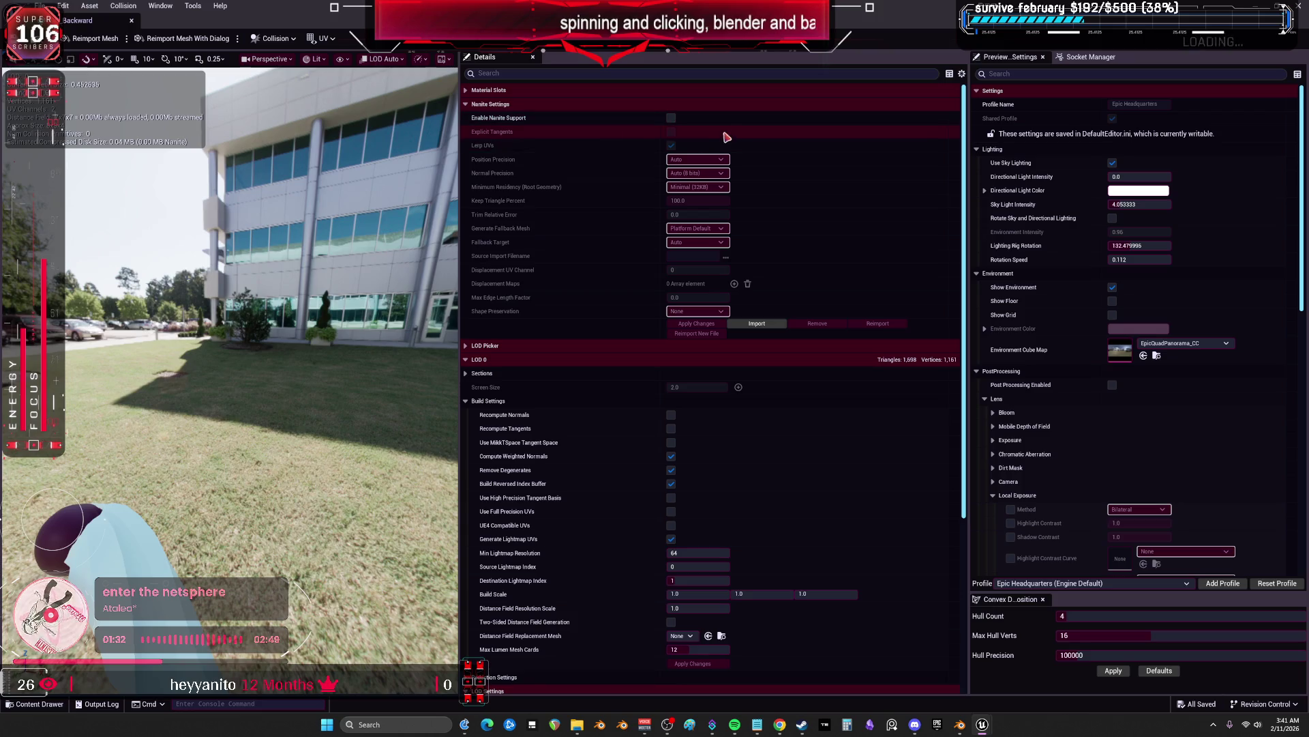
scroll(502, 386, down, 2)
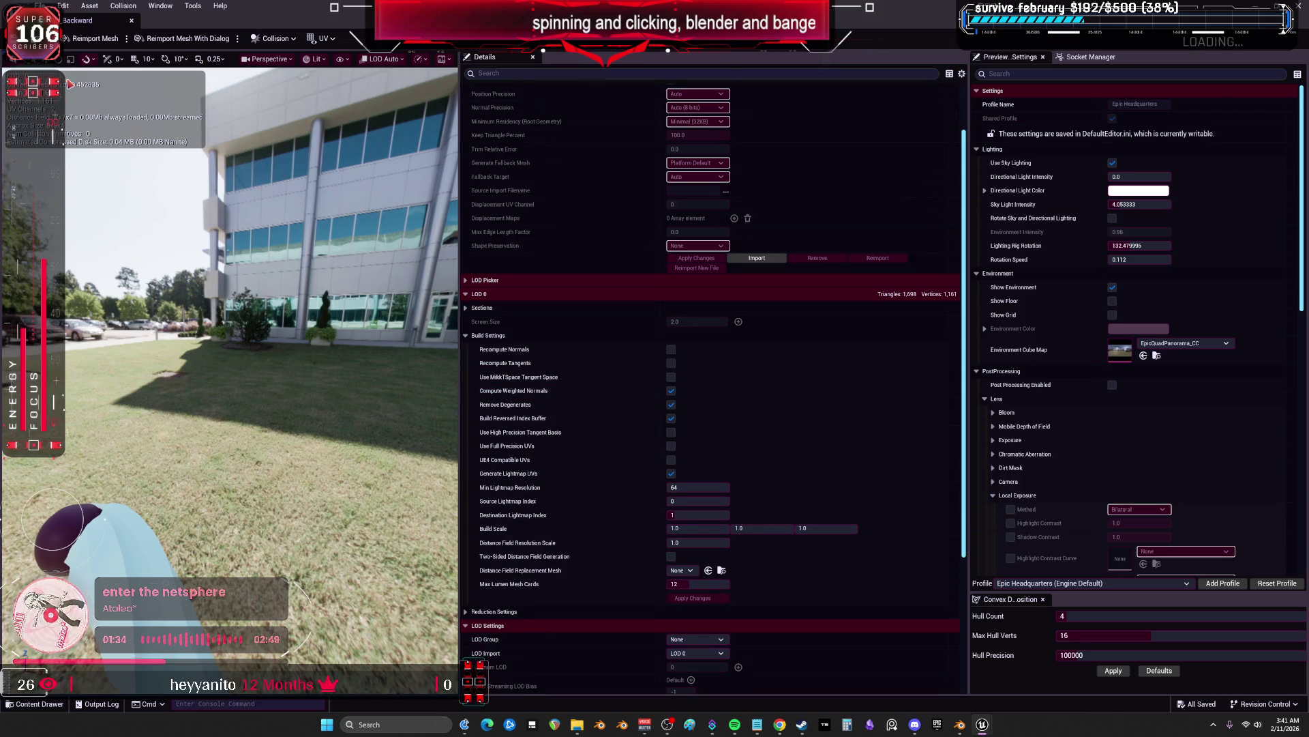
click(133, 25)
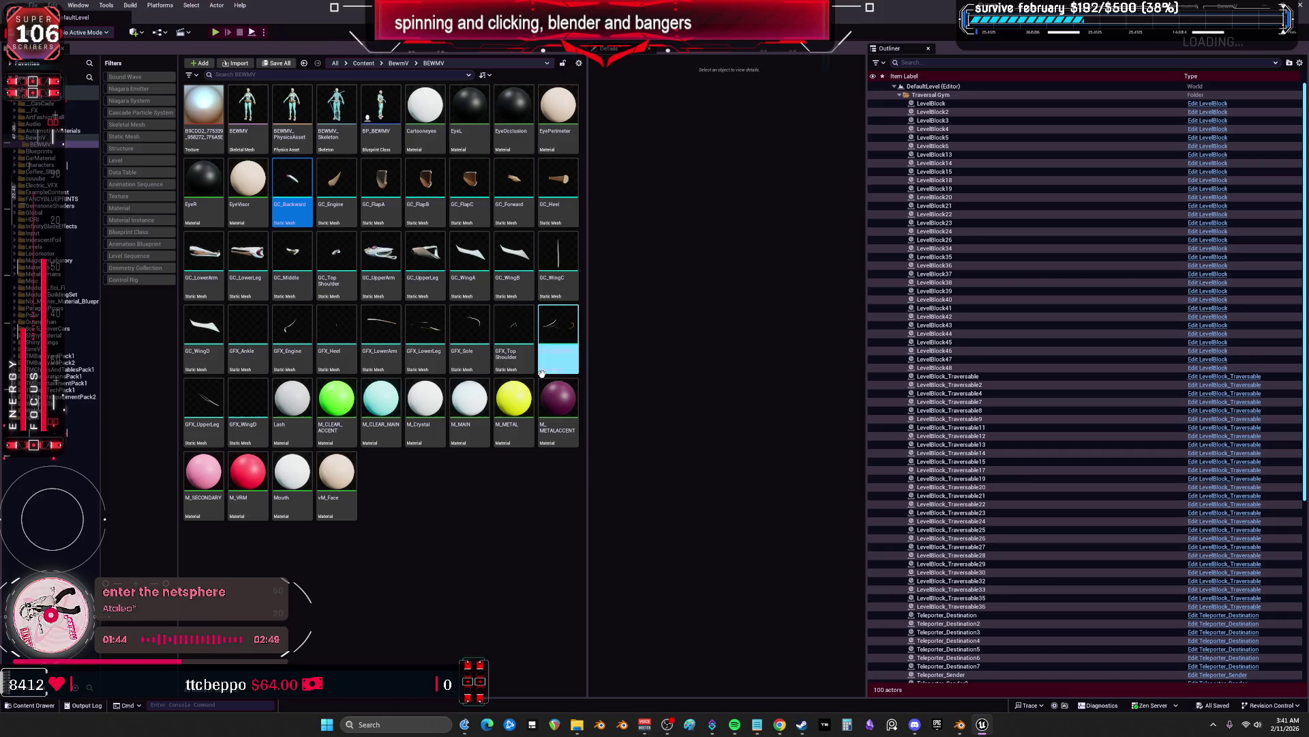
Close the GC_Backward mesh editor and open the BP_BEWMV Blueprint from the BEWMV folder
mouse_move(498, 362)
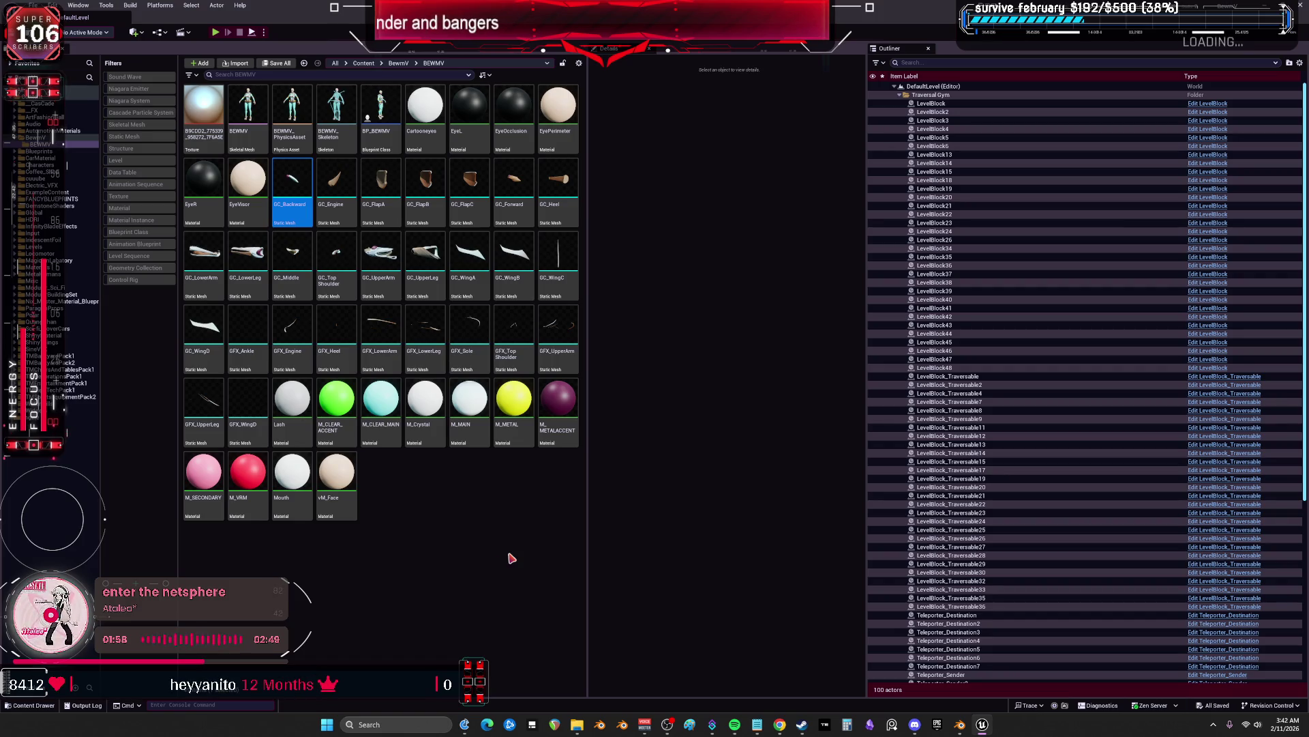
double_click(379, 109)
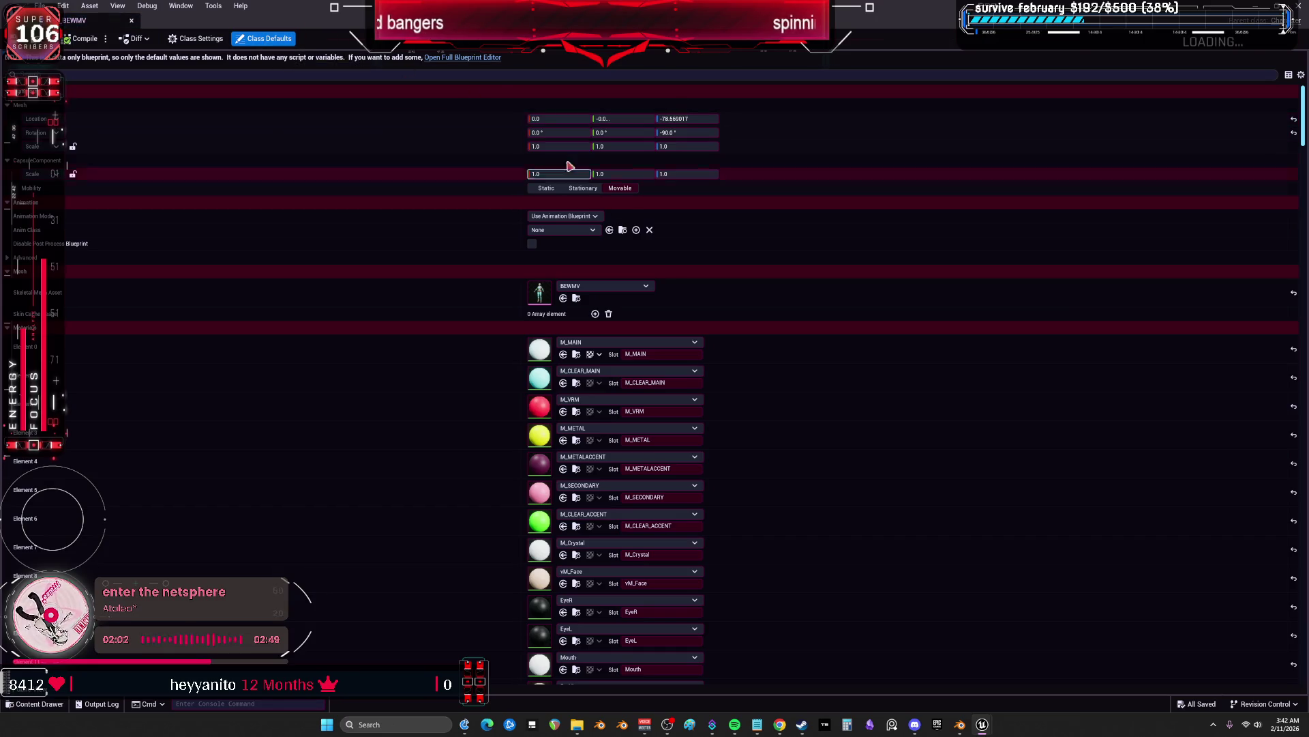
Open BP_BEWMV in the full Blueprint editor and orbit around the character preview
click(480, 58)
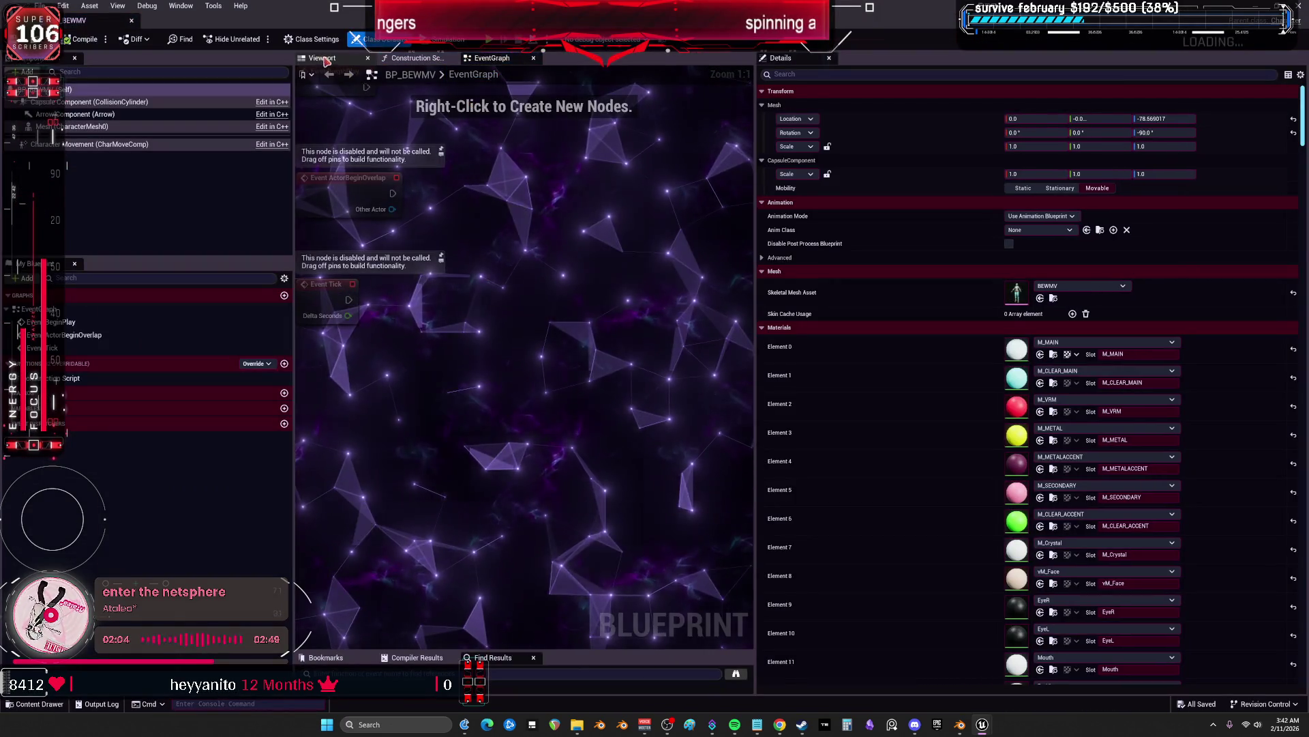
drag(442, 257, 443, 256)
drag(491, 125, 491, 125)
Float the Blueprint editor into its own resized window beside the Content Browser
key(super+Down)
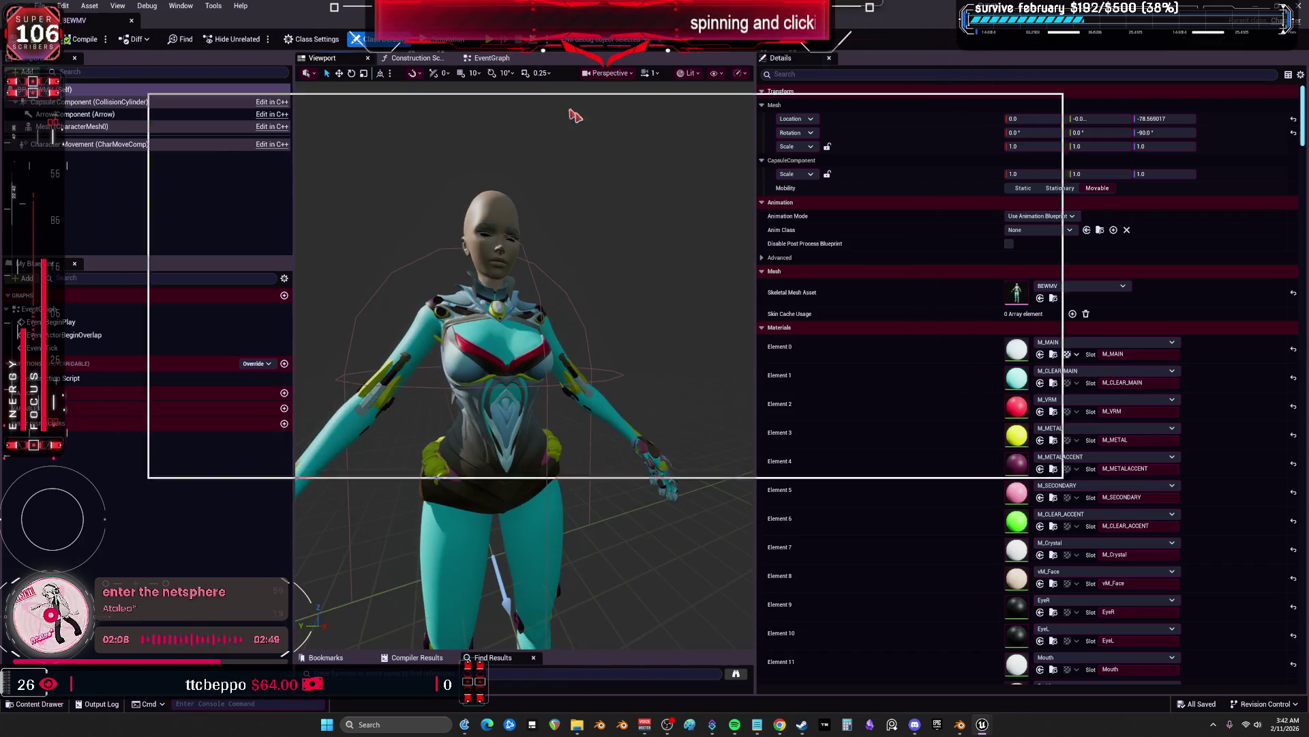
mouse_move(349, 156)
mouse_down()
mouse_move(655, 198)
mouse_move(685, 127)
mouse_move(706, 139)
mouse_move(622, 89)
mouse_up()
mouse_move(1000, 243)
mouse_down()
mouse_move(1173, 650)
mouse_move(1302, 695)
mouse_up()
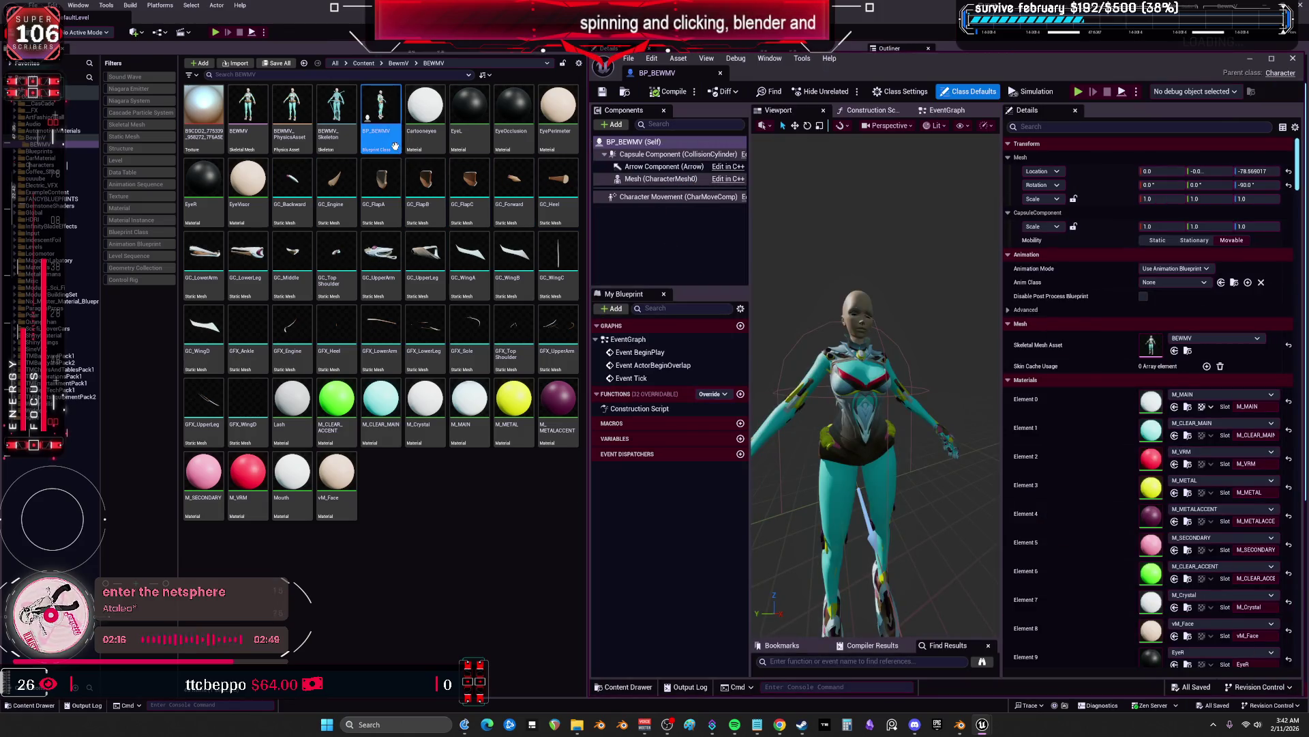
mouse_move(817, 78)
mouse_down()
mouse_move(933, 83)
mouse_move(815, 84)
mouse_up()
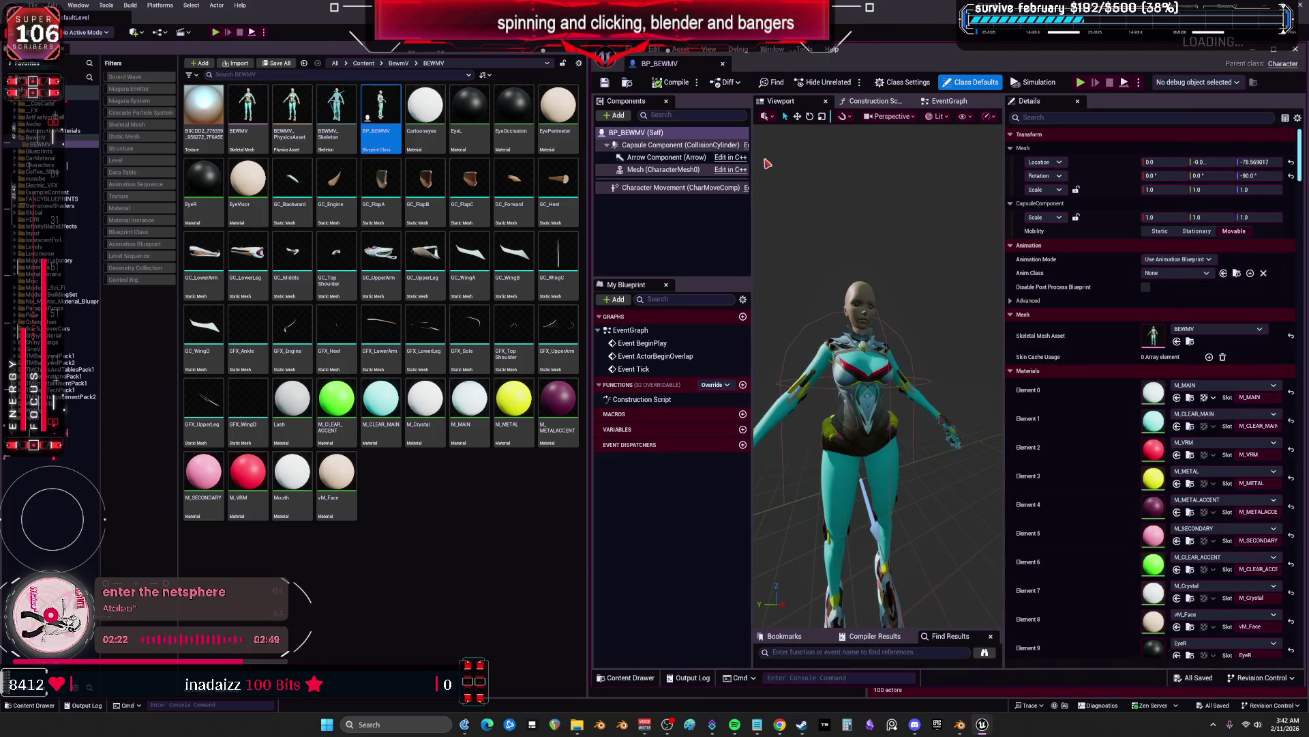
Add GC_Backward as a static mesh component under the character Mesh (CharacterMesh0)
click(295, 206)
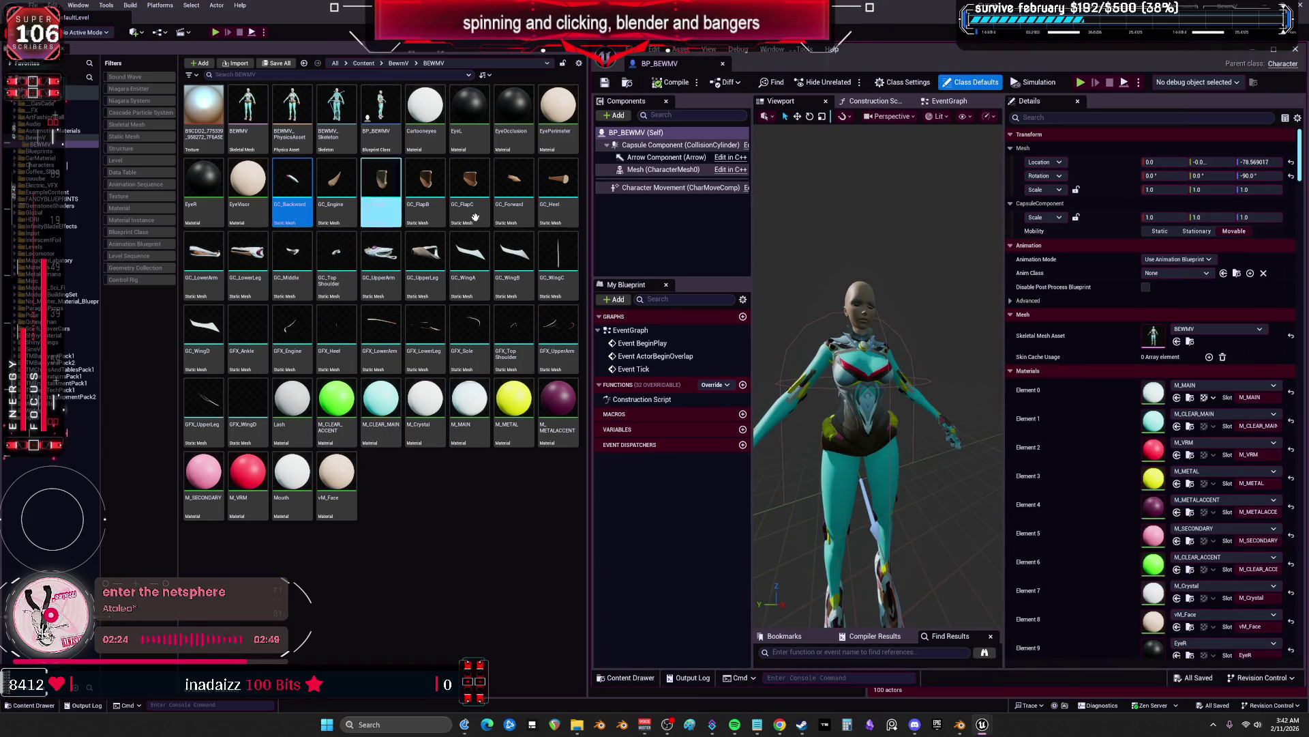
click(662, 169)
click(629, 115)
click(654, 146)
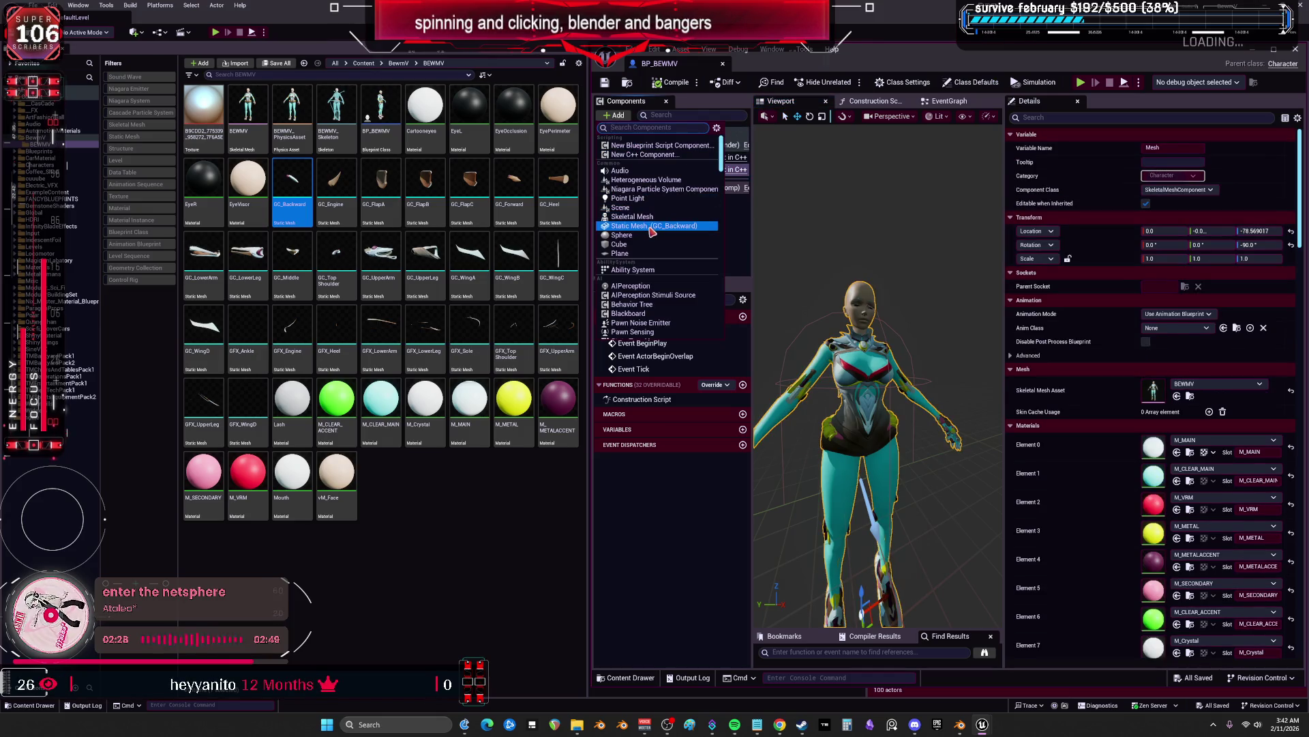
mouse_move(650, 232)
mouse_down()
mouse_move(205, 262)
mouse_move(338, 201)
mouse_move(348, 212)
mouse_up()
click(644, 169)
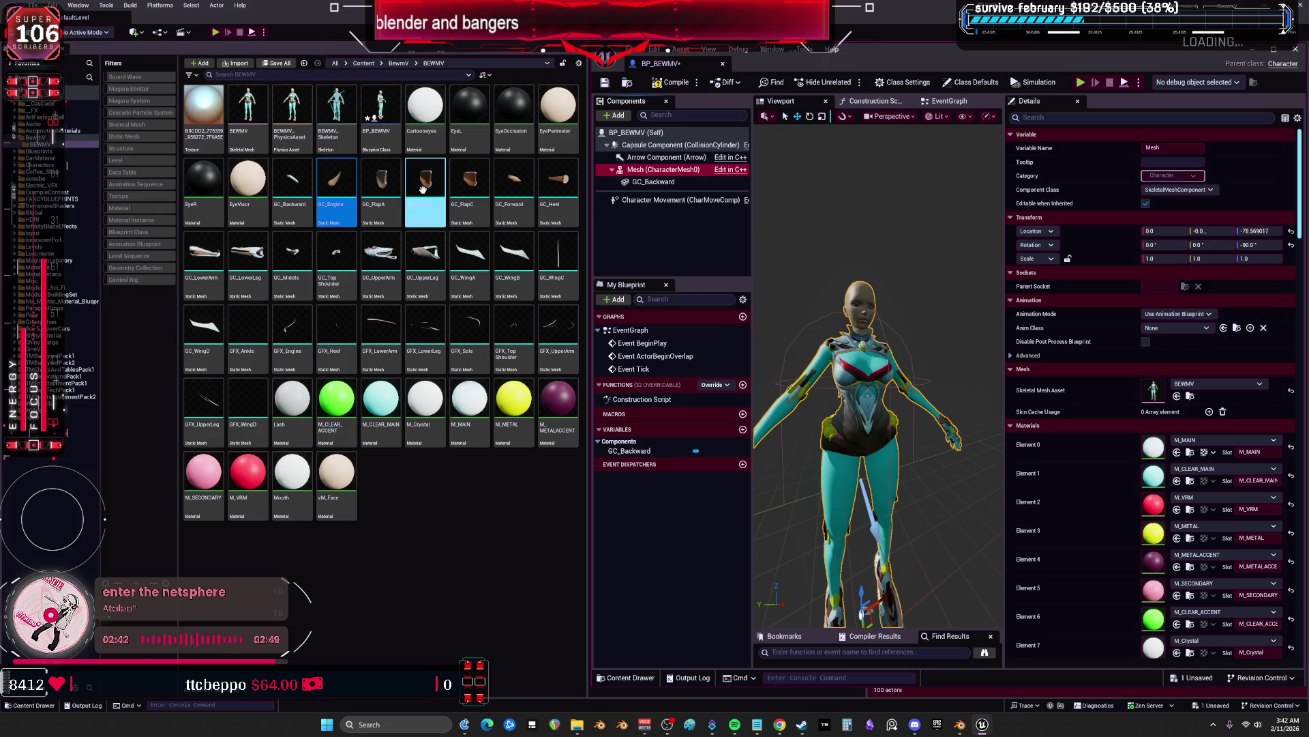
Add GC_Engine and GC_FlapA as static mesh components under the character Mesh
click(614, 116)
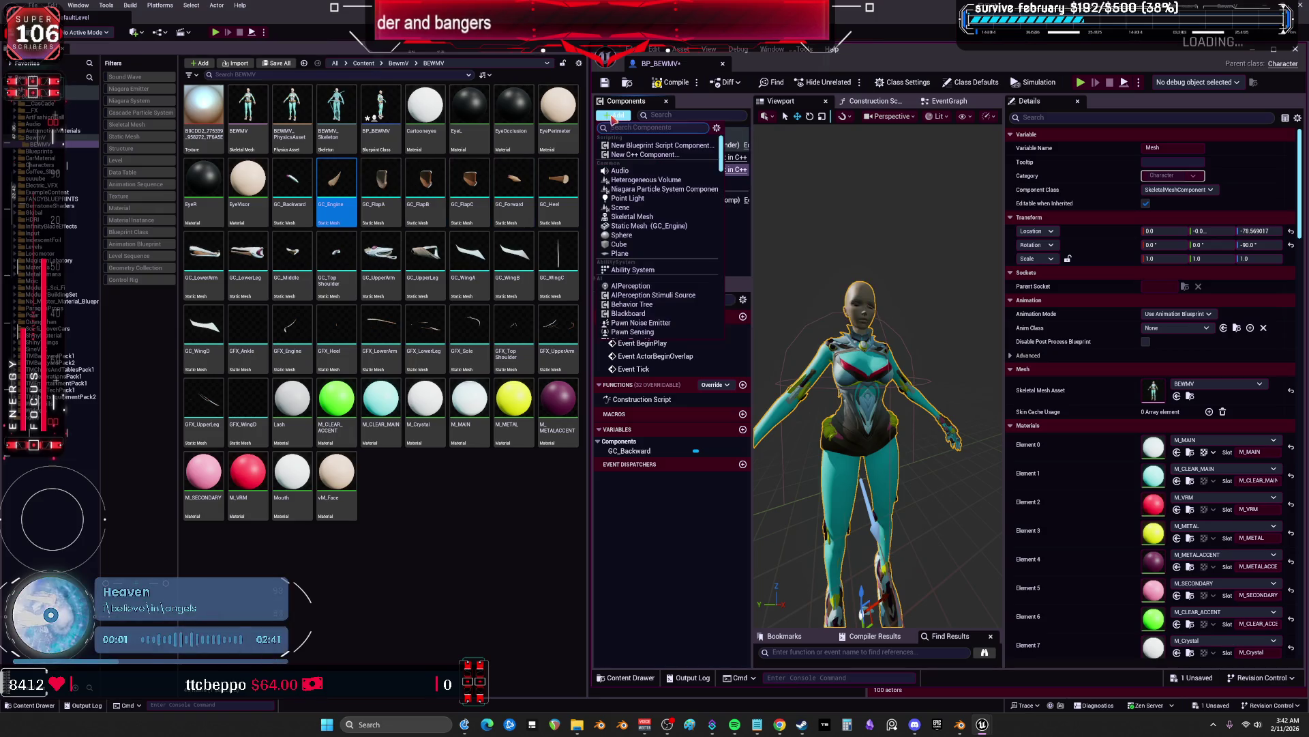
click(648, 225)
click(395, 196)
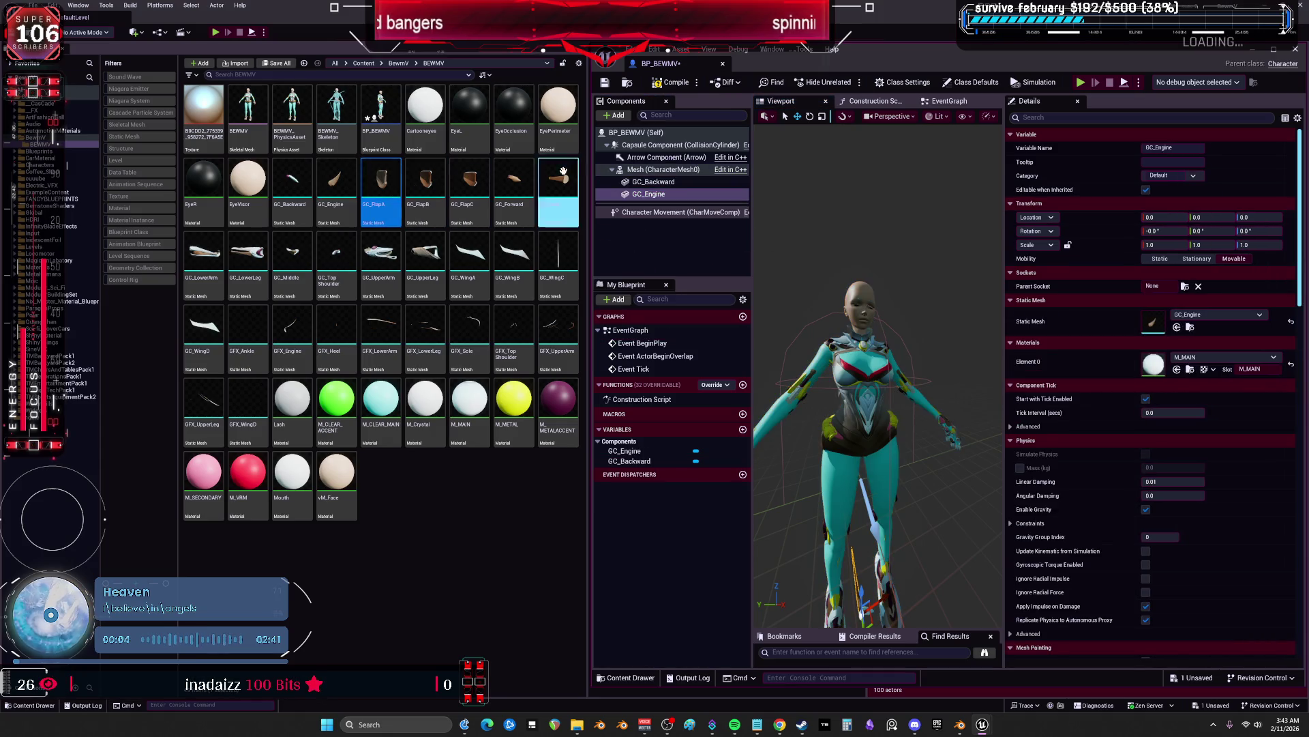
click(622, 116)
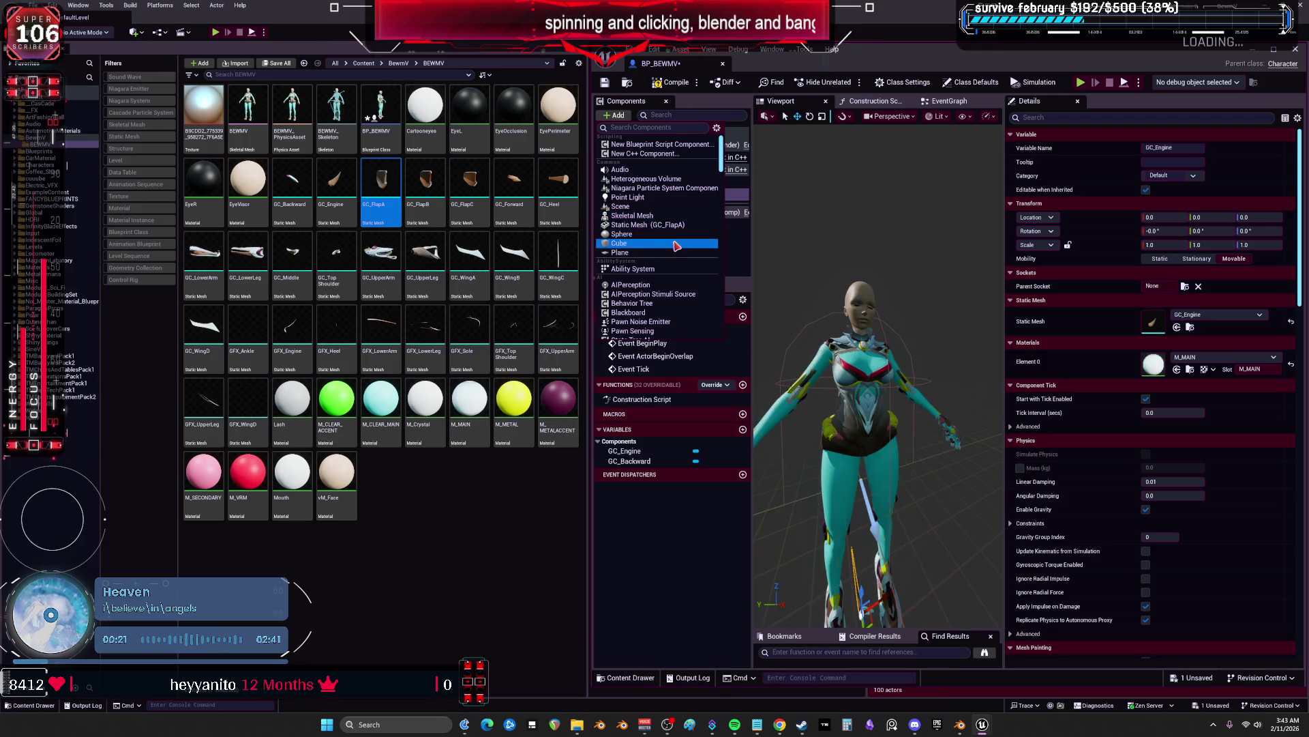
click(655, 224)
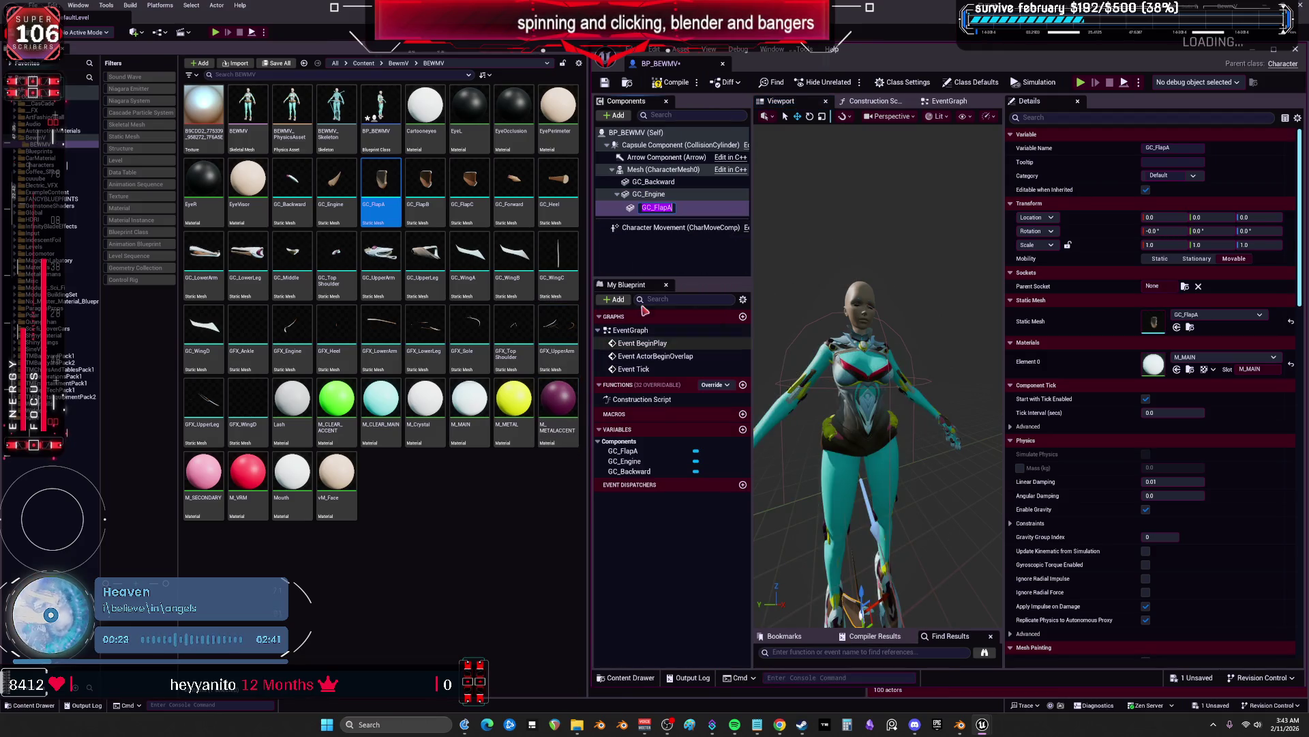
Reparent GC_FlapA directly under Mesh and add GC_FlapB as a static mesh component
key(Return)
drag(655, 207, 662, 174)
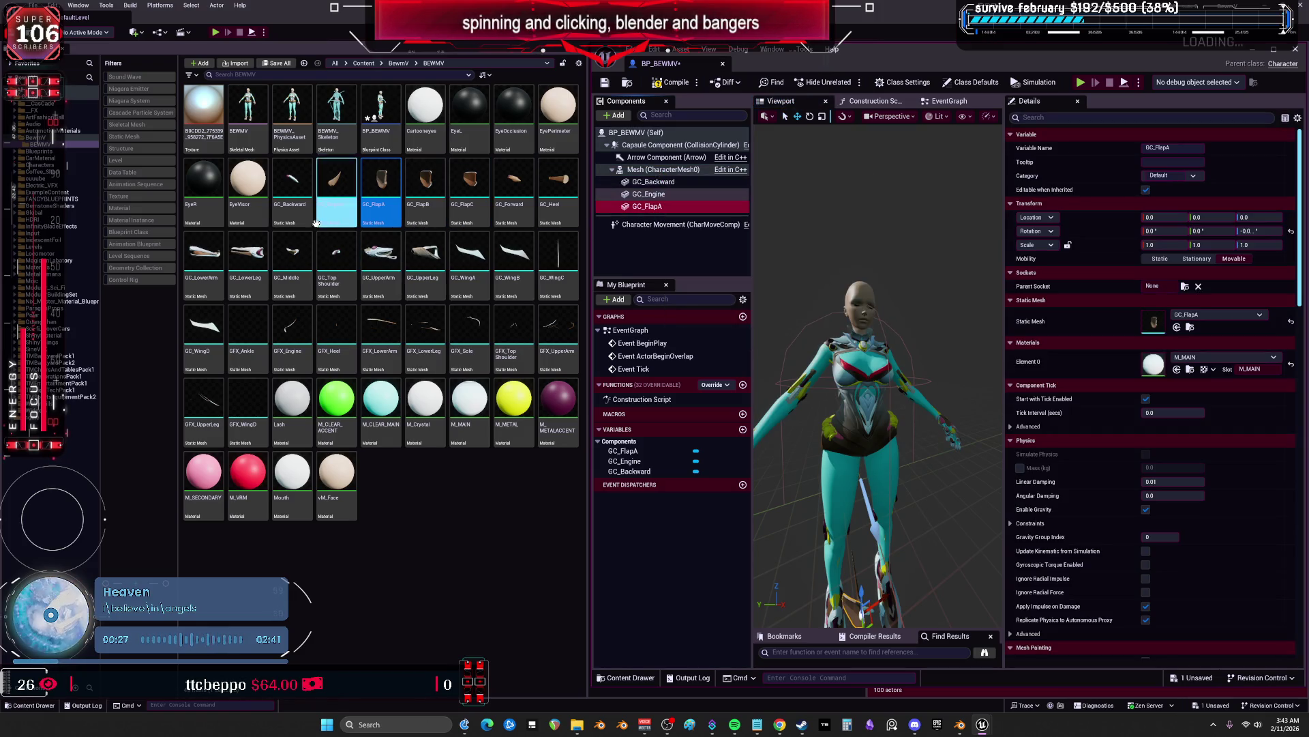
click(426, 188)
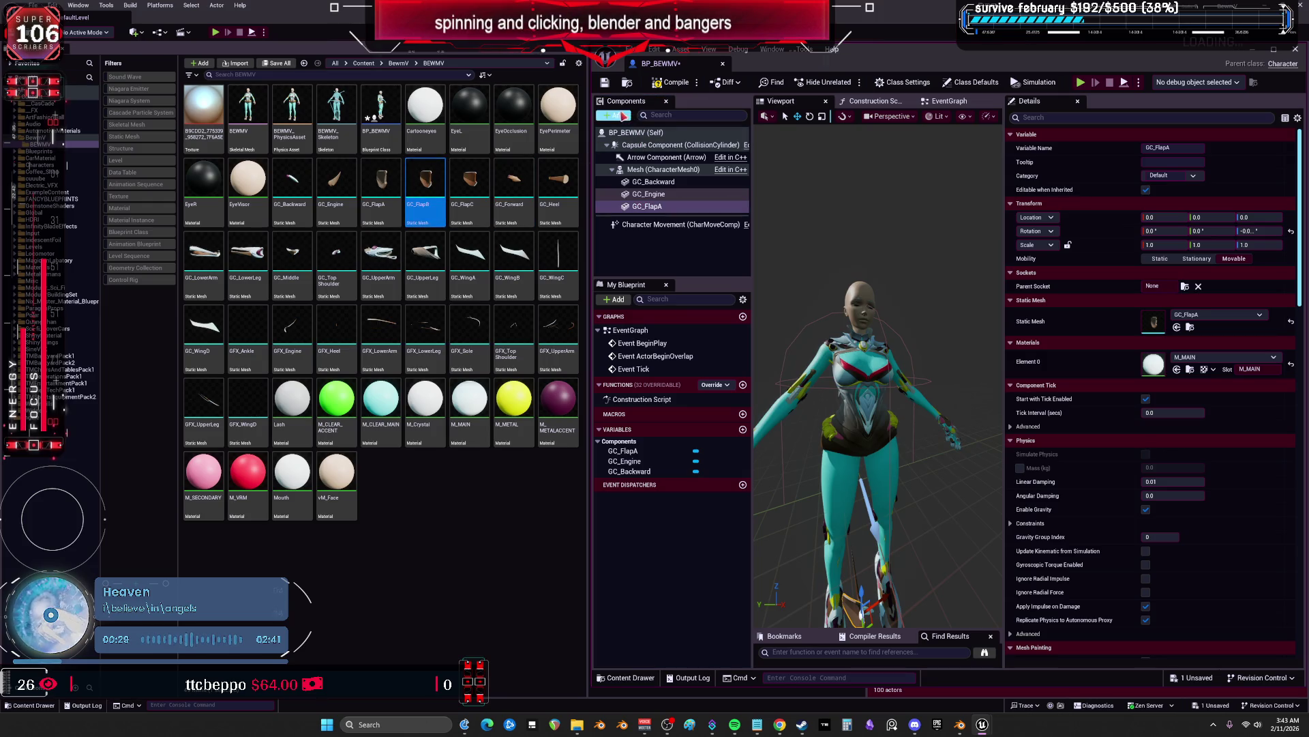
click(645, 172)
click(614, 115)
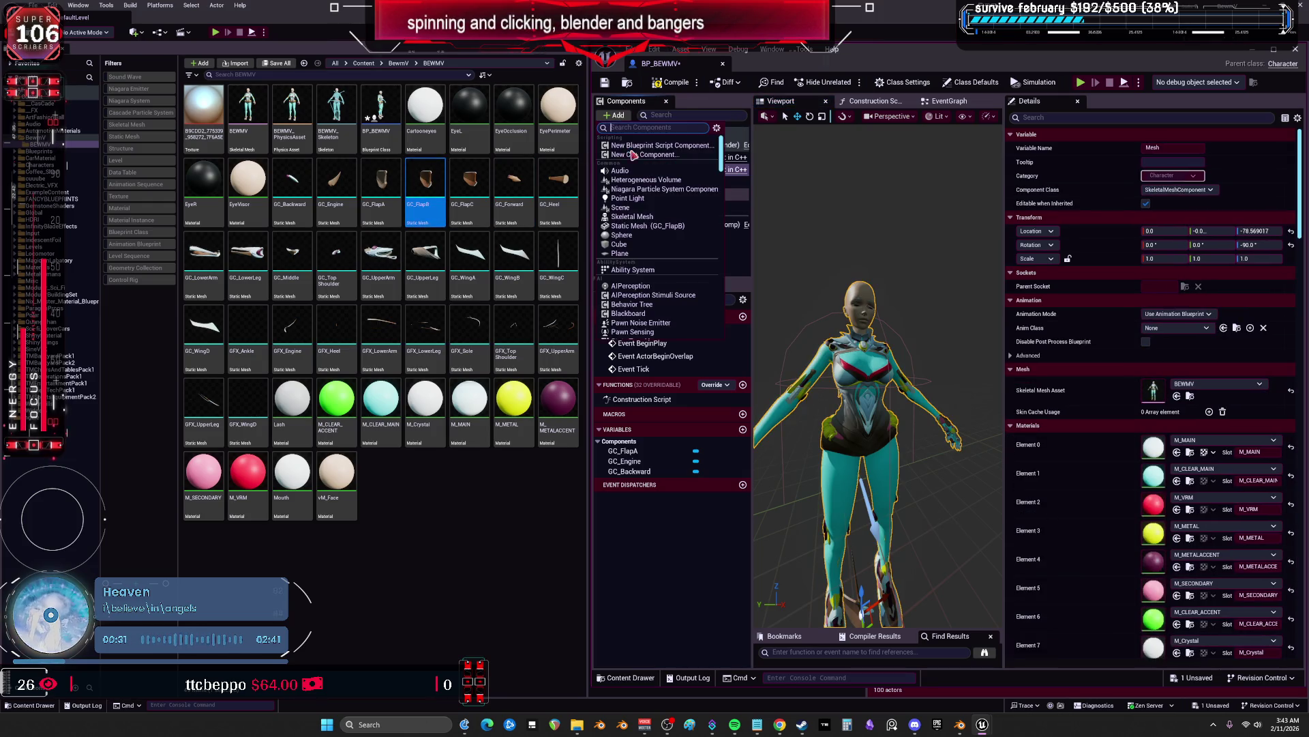
click(649, 225)
Add GC_FlapC and GC_Forward static mesh components, reattaching GC_Forward directly under Mesh
click(469, 187)
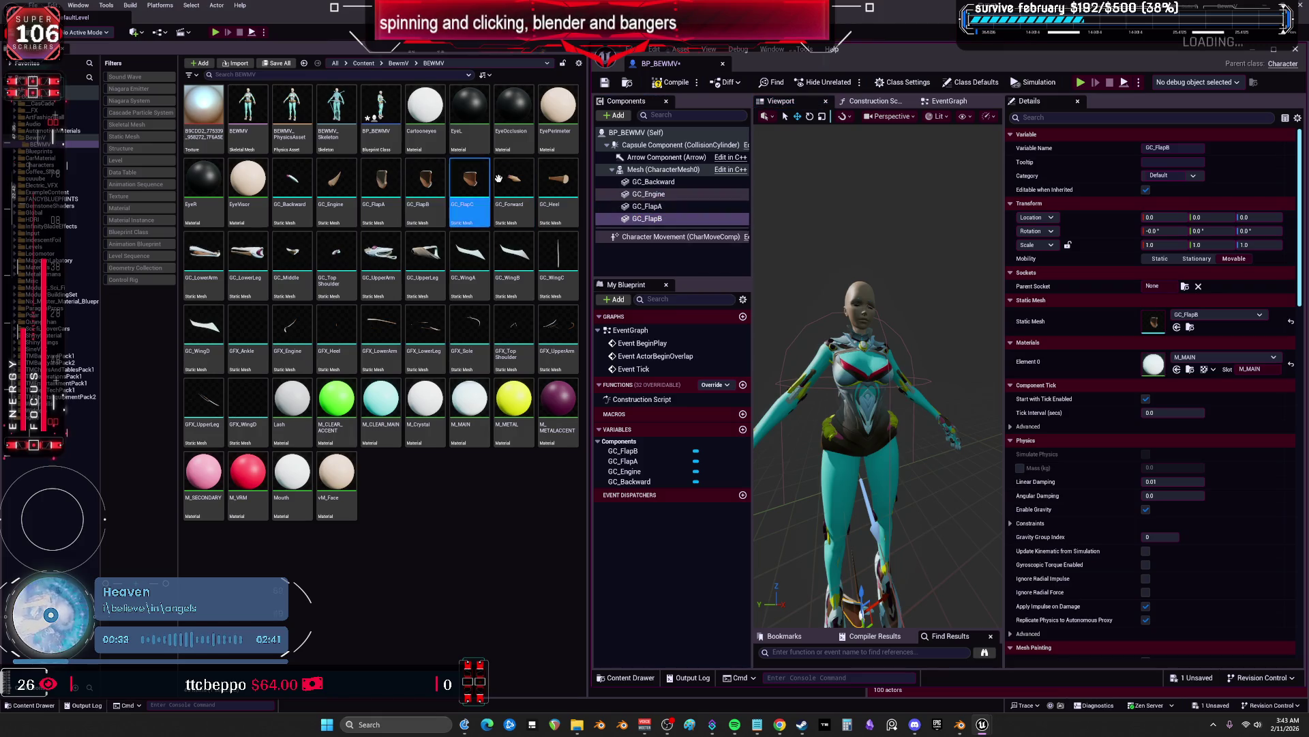
click(617, 169)
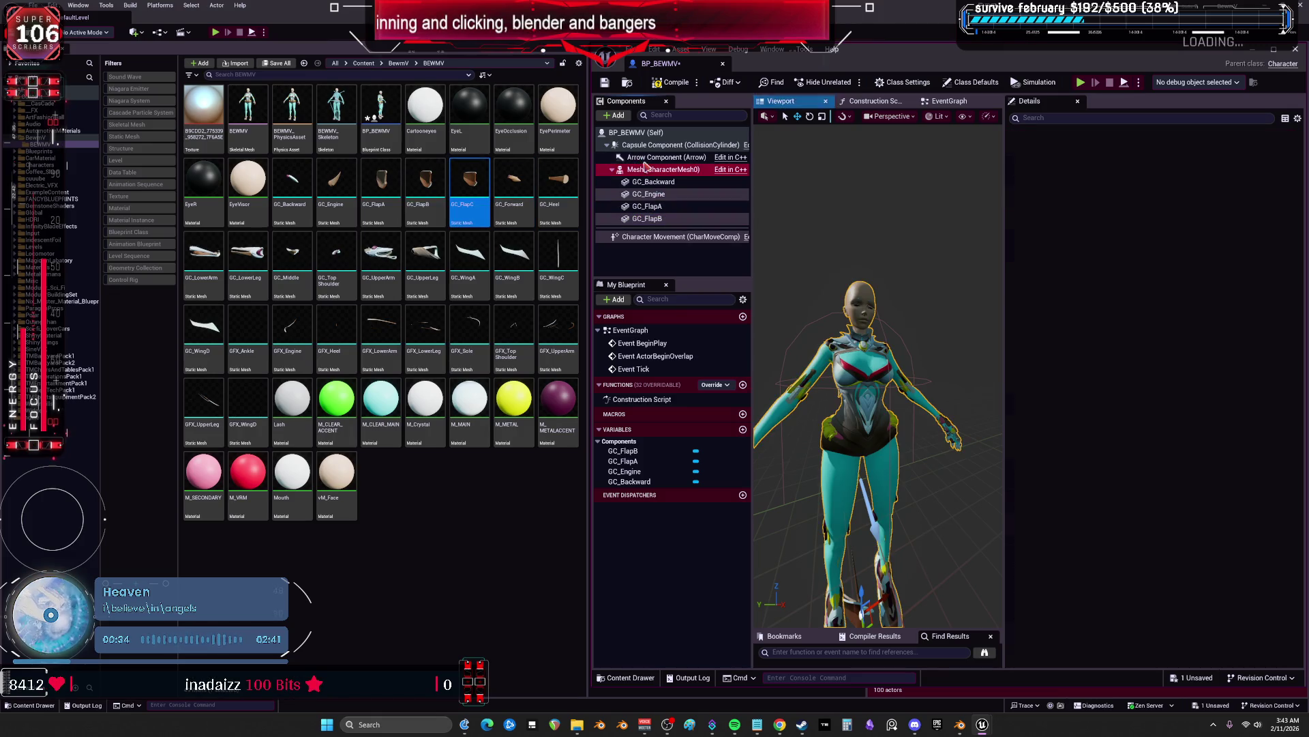
click(624, 116)
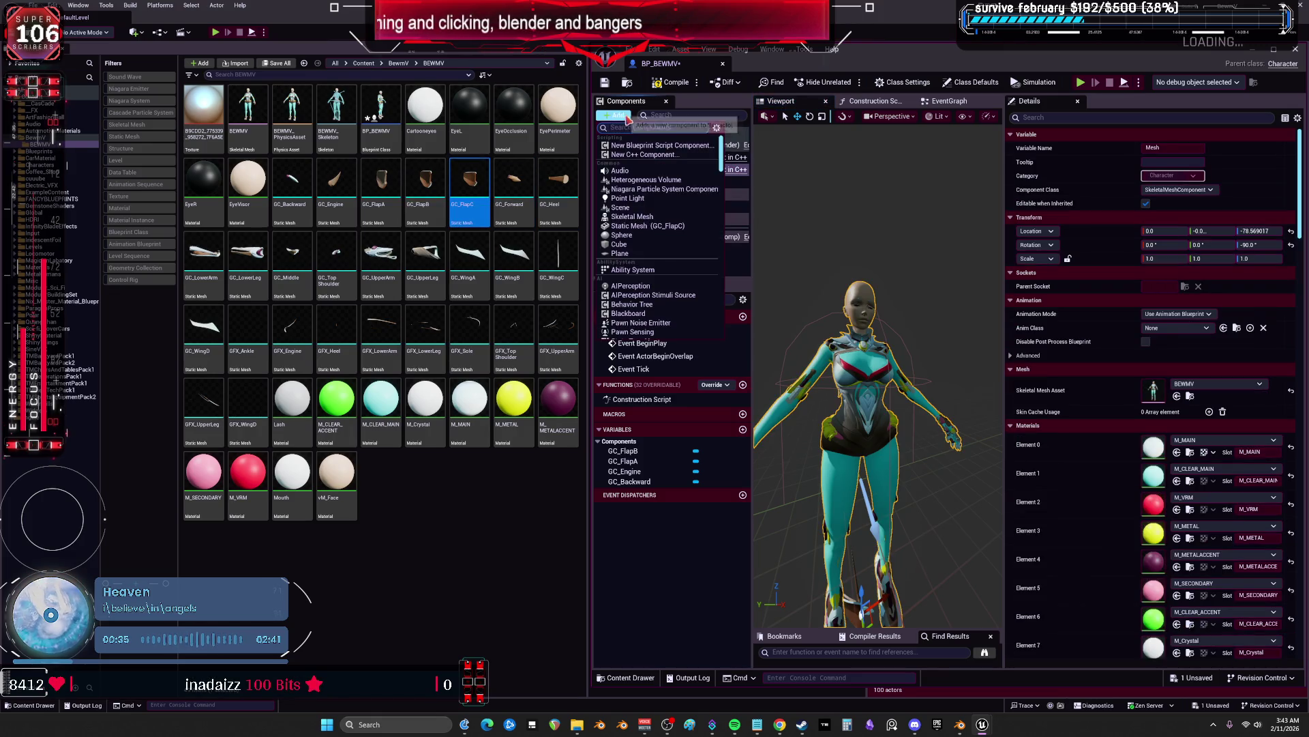
click(638, 227)
click(514, 190)
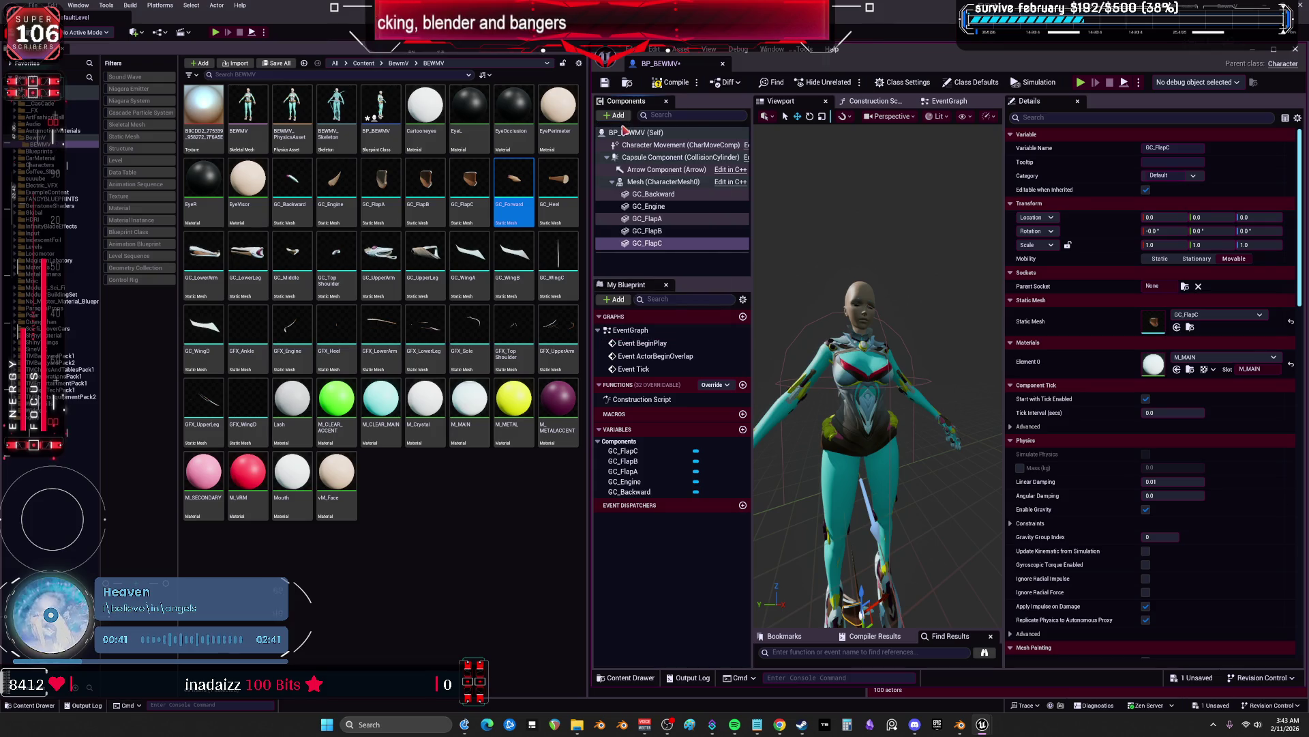
click(616, 116)
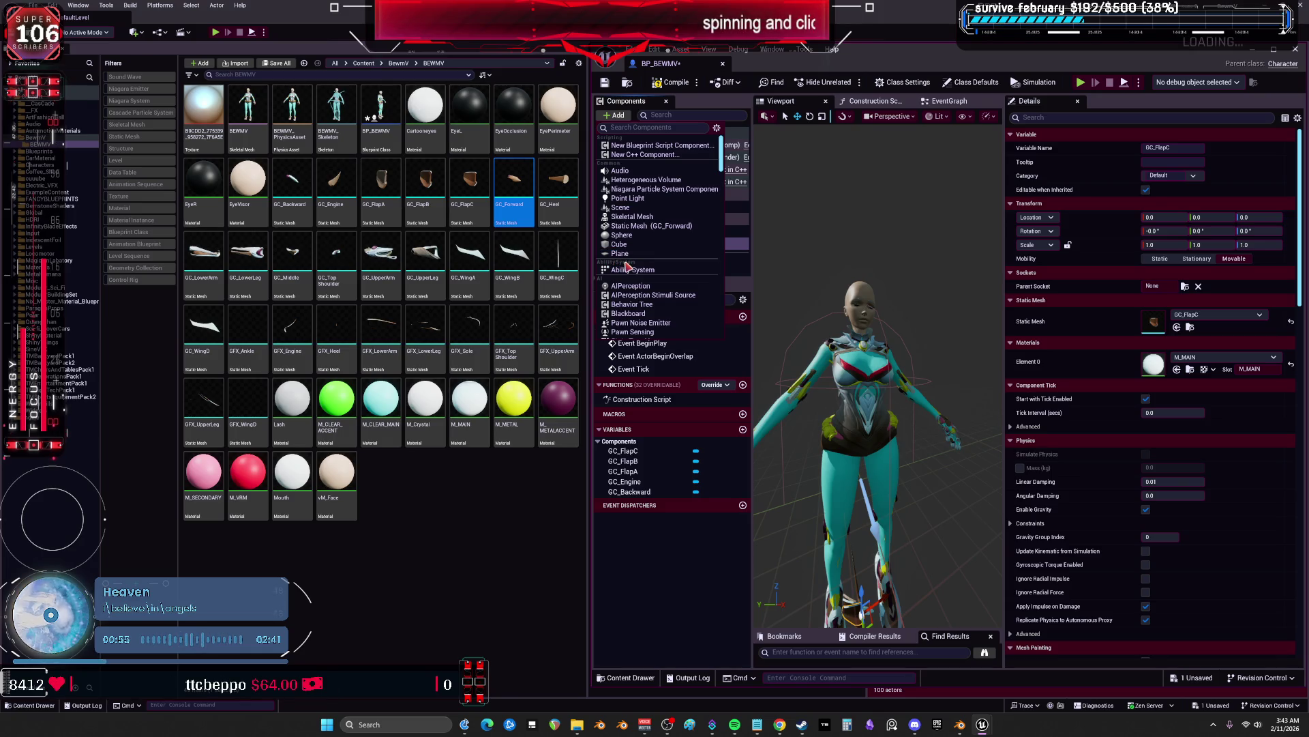
scroll(645, 227, down, 1)
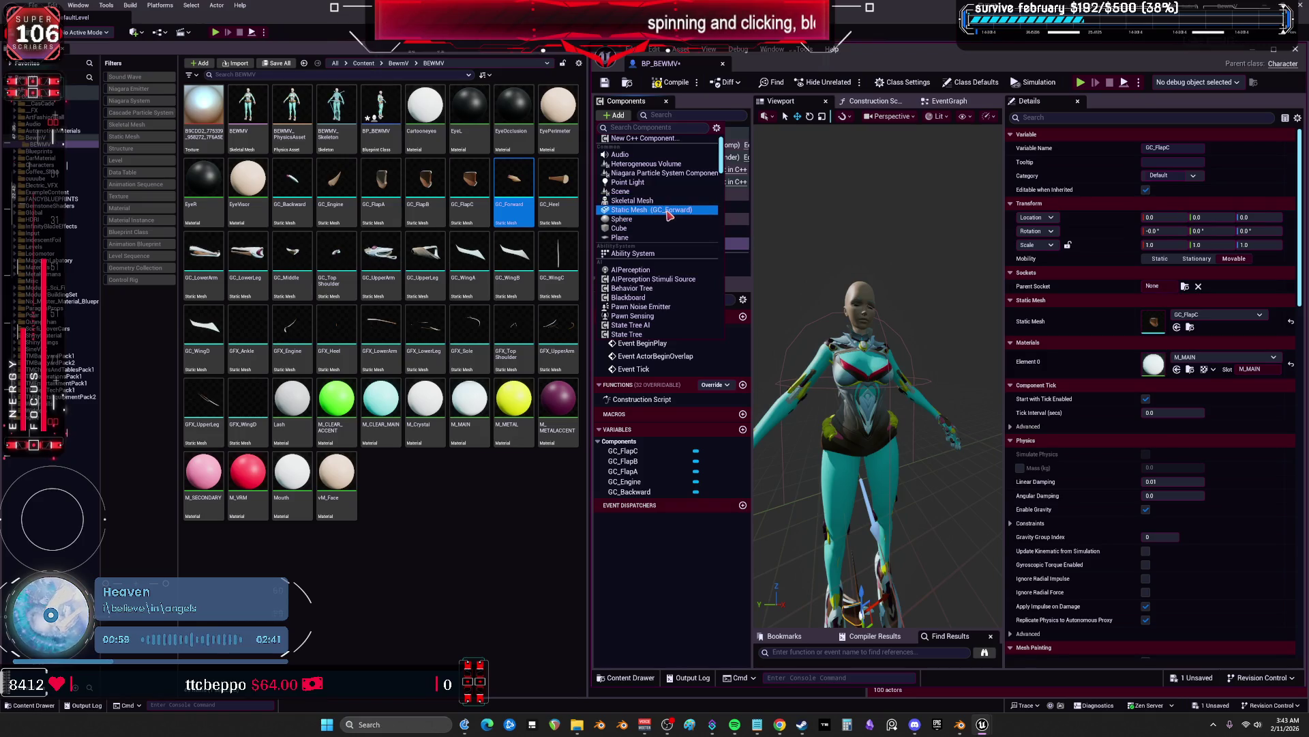
click(665, 210)
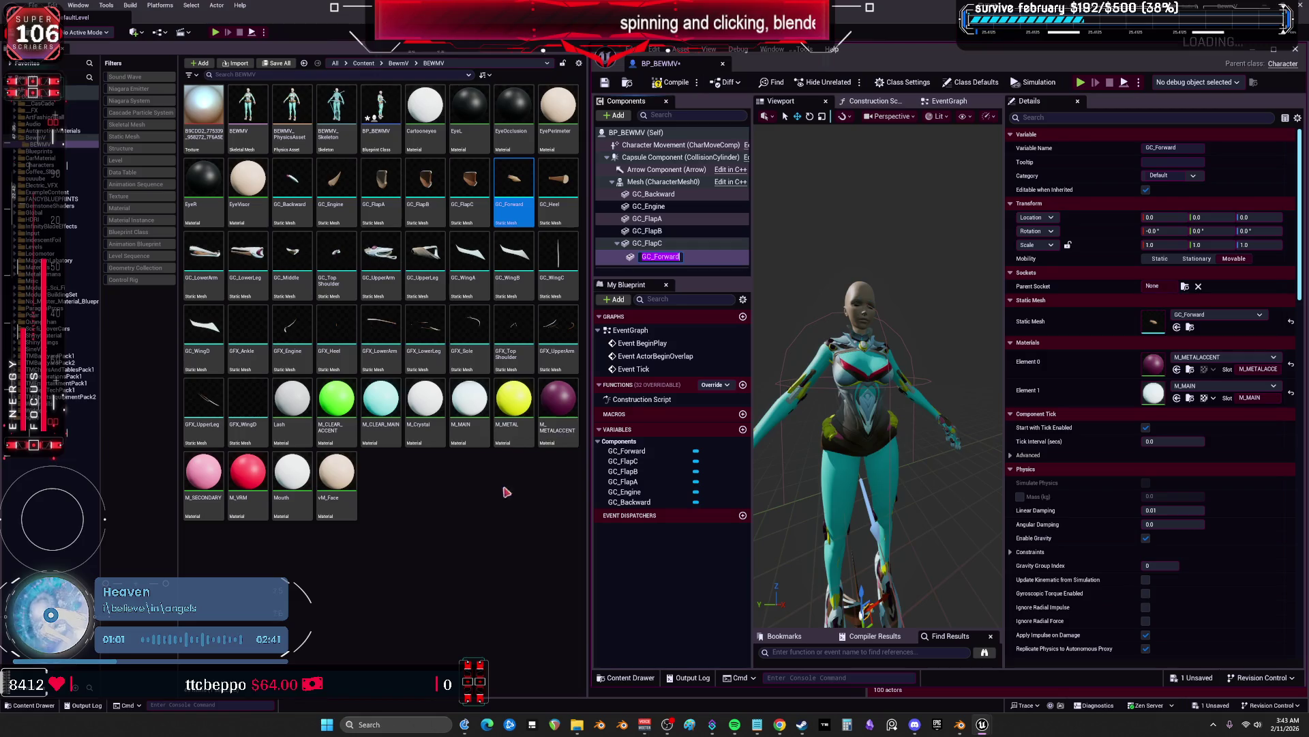
drag(660, 256, 674, 186)
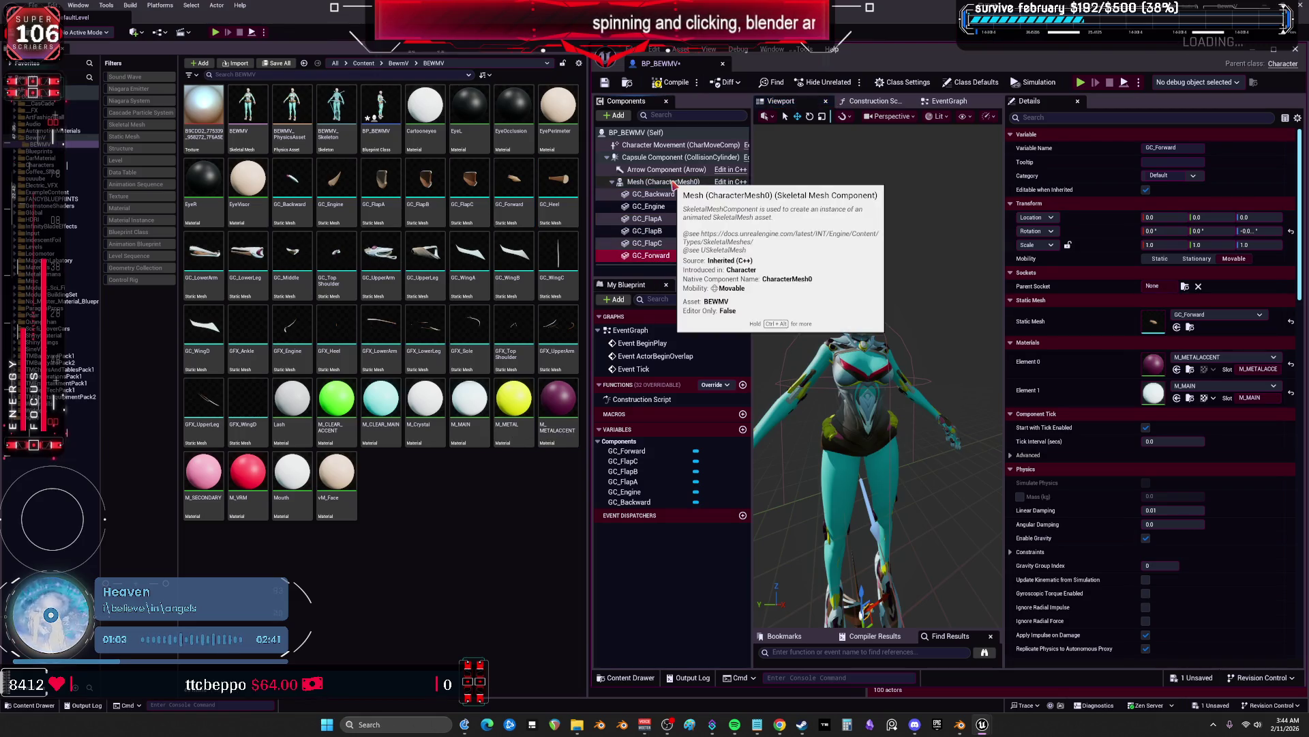
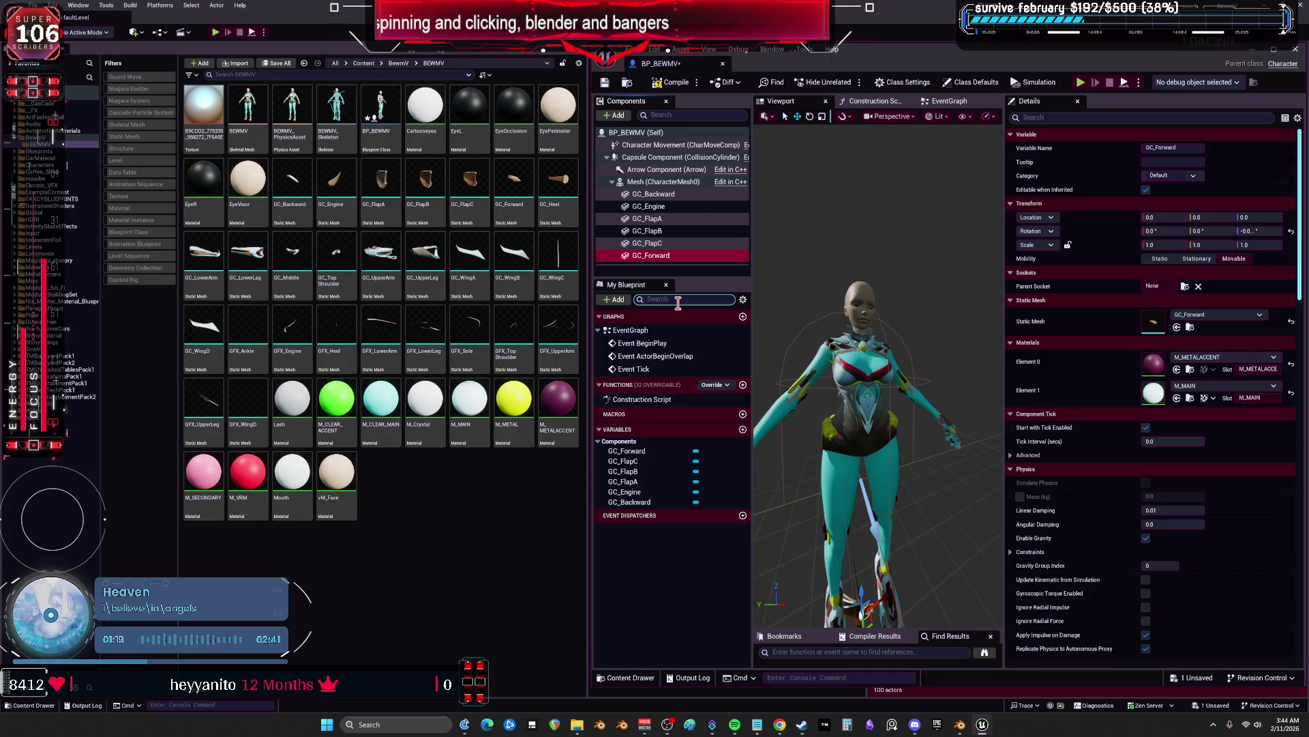
Add the GC_Heel asset to BP_BEWMV as a static mesh component
click(548, 201)
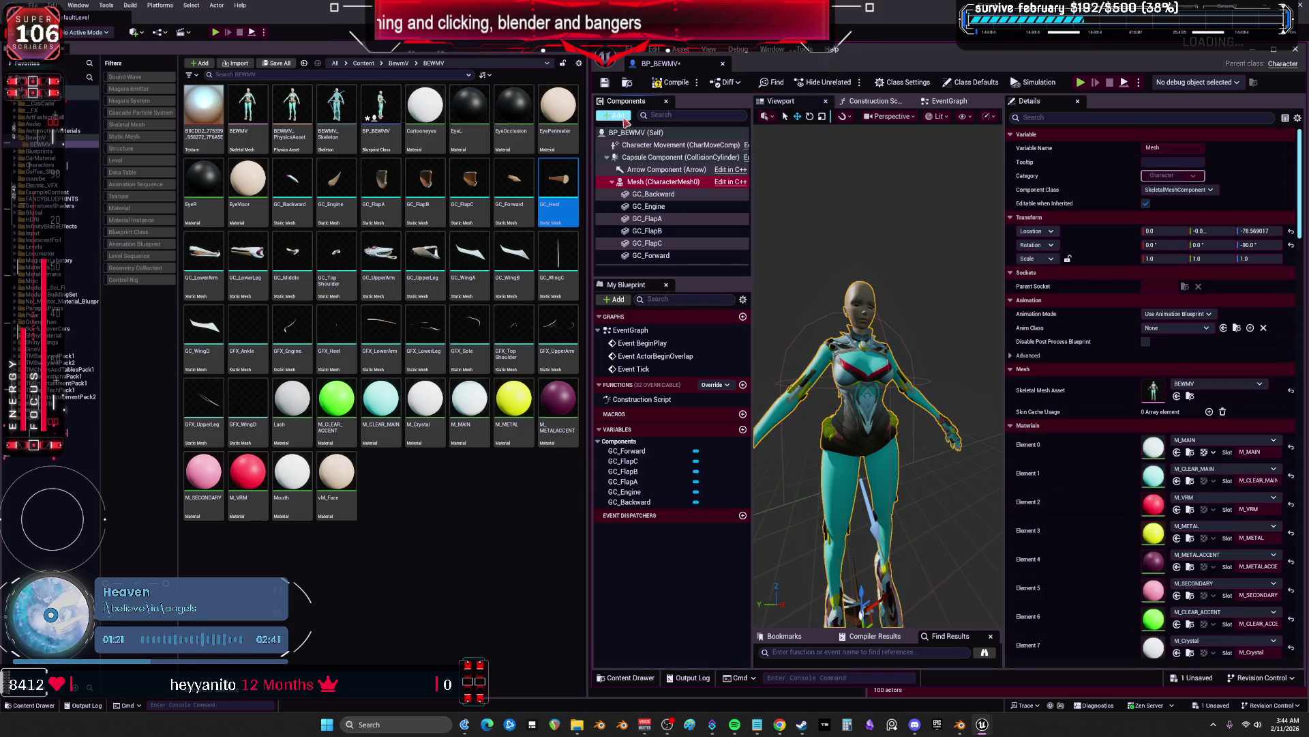
click(614, 115)
click(674, 228)
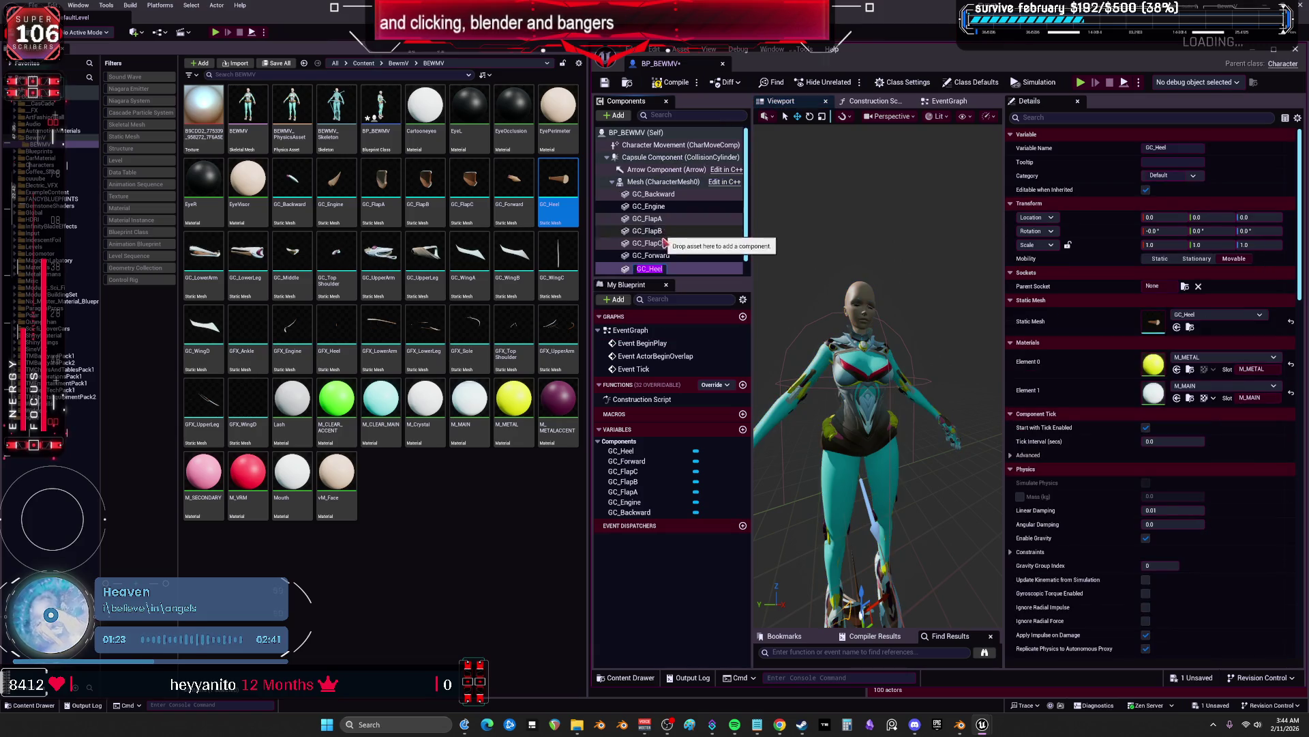
click(164, 268)
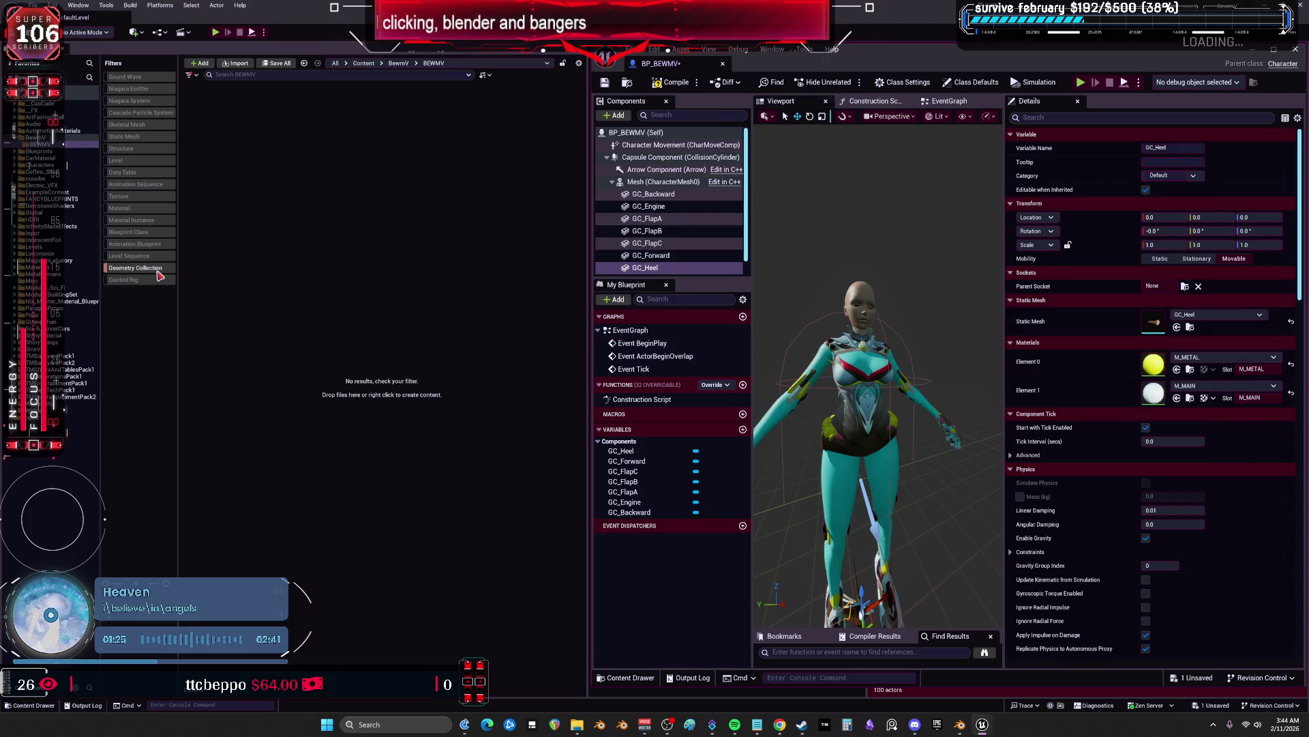
click(157, 271)
Add GC_LowerArm as a static mesh component under the character mesh
click(203, 266)
click(665, 182)
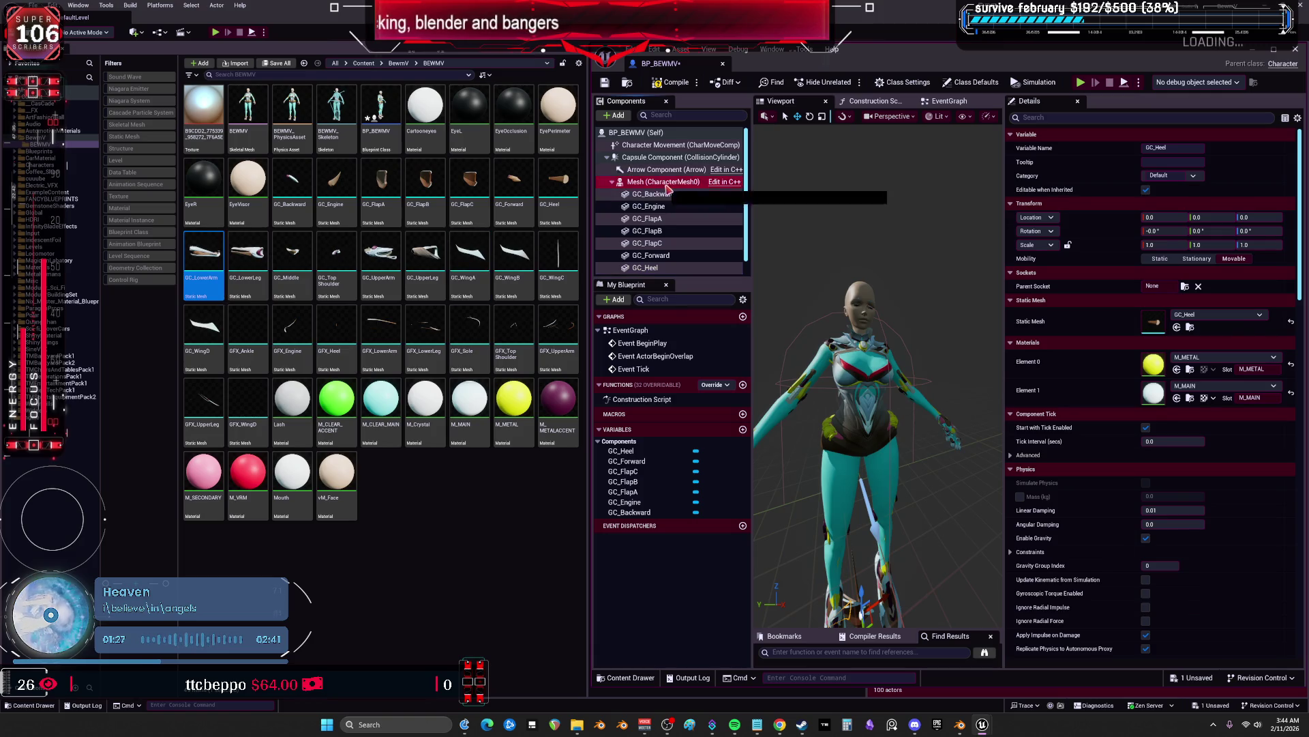
click(614, 115)
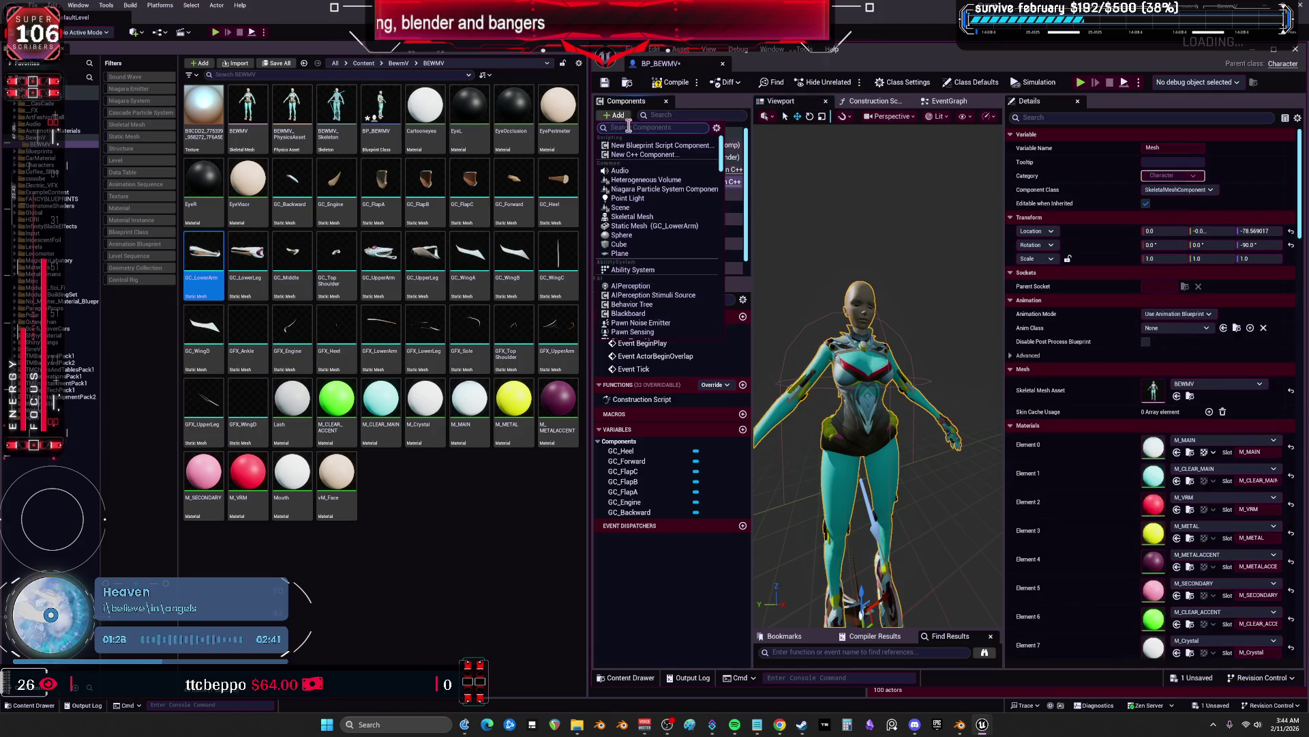
click(668, 227)
click(287, 288)
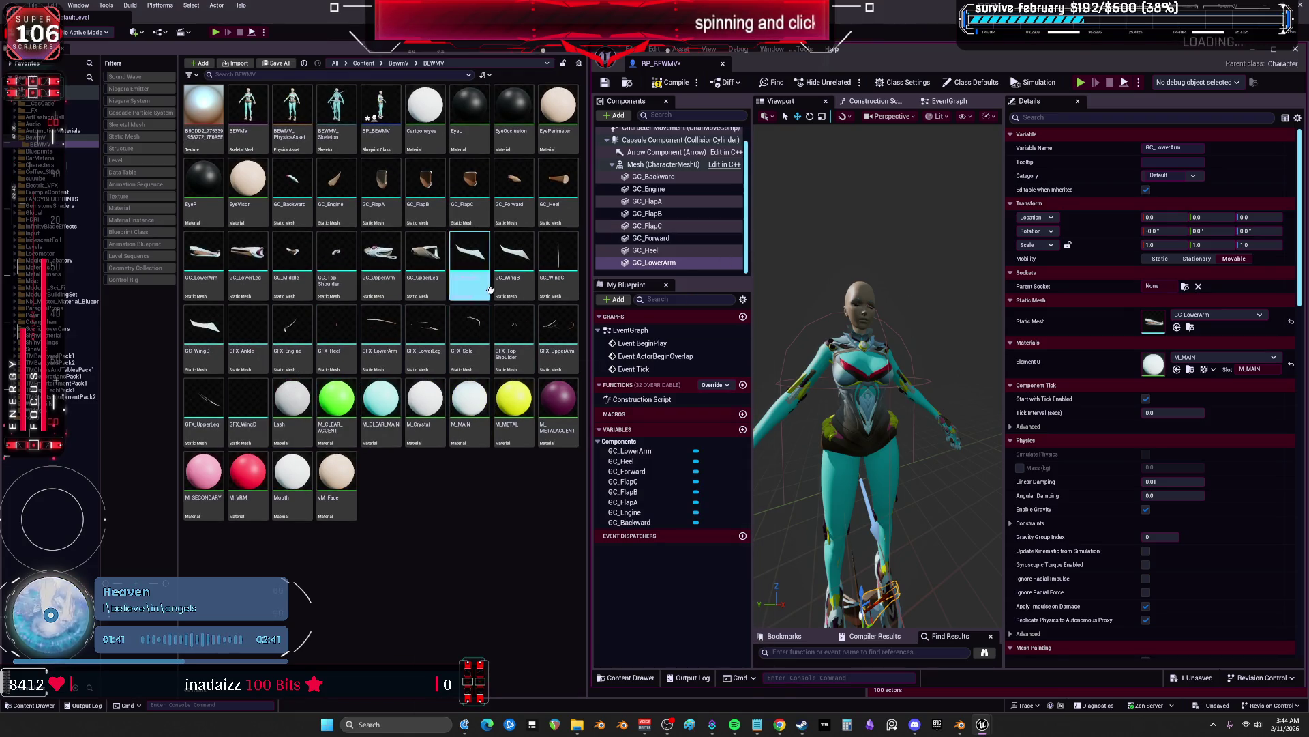
Add GC_LowerLeg as a static mesh component under the character mesh
click(247, 256)
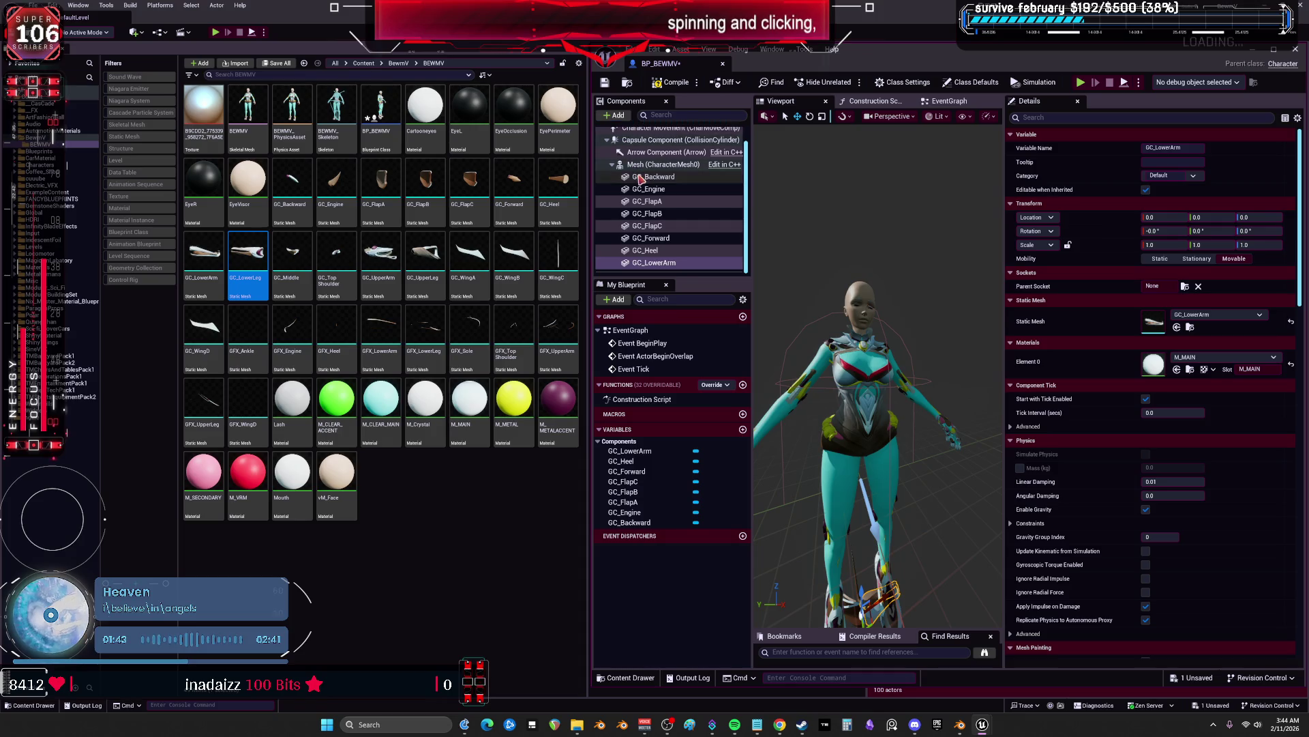
click(658, 164)
click(615, 116)
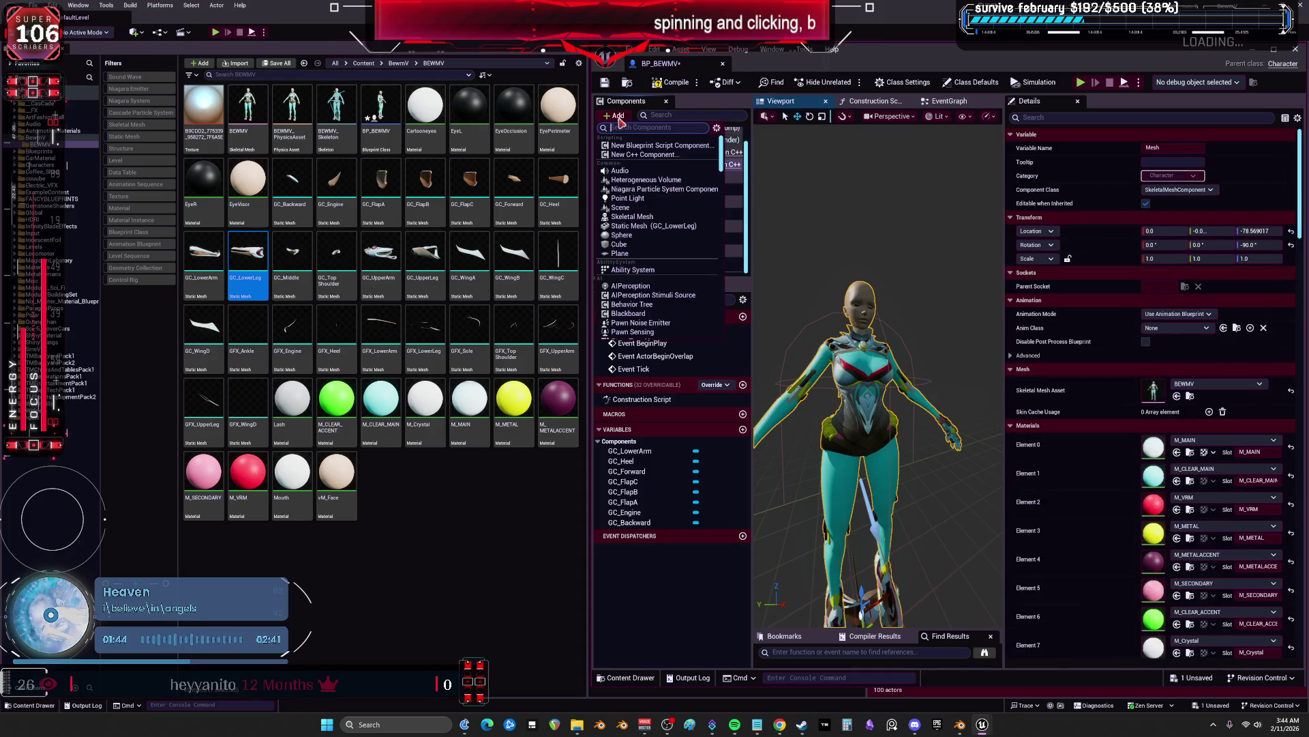
click(671, 227)
Select GC_Middle with the character mesh as parent, undoing an accidentally added Sphere
click(292, 262)
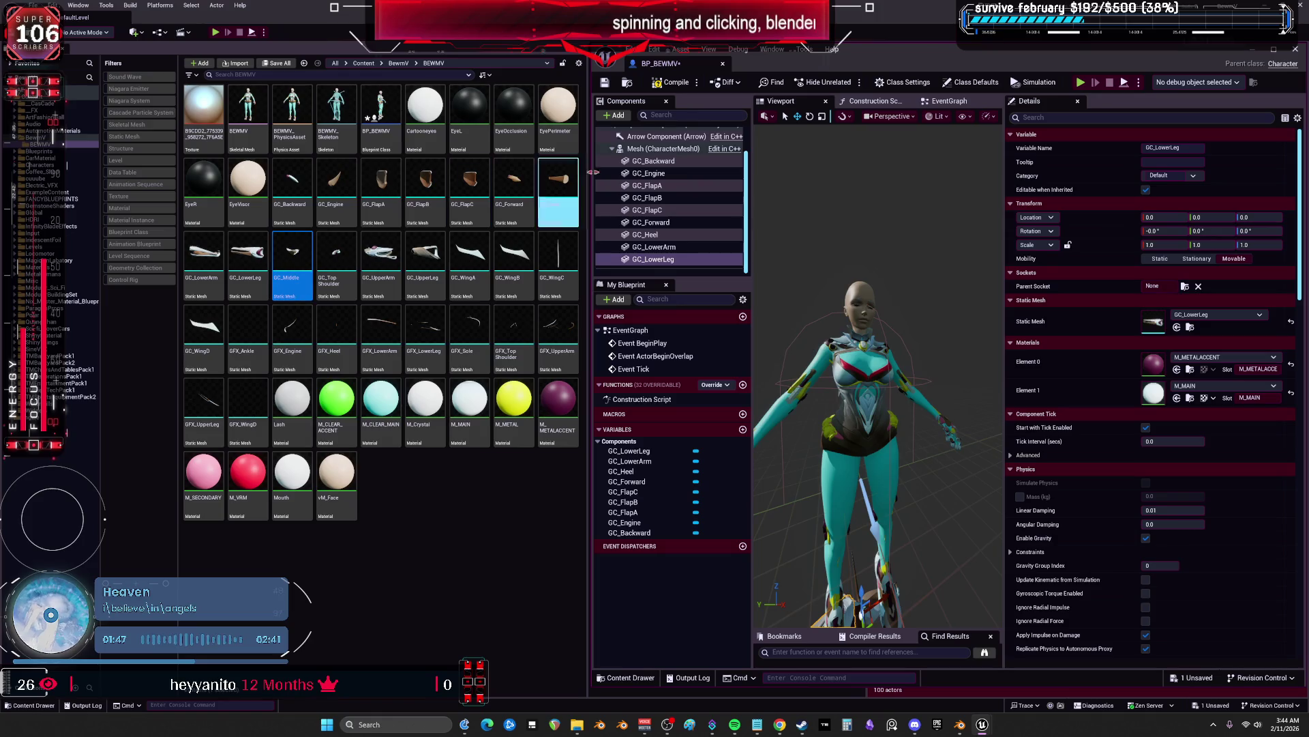
drag(593, 172, 614, 171)
click(662, 182)
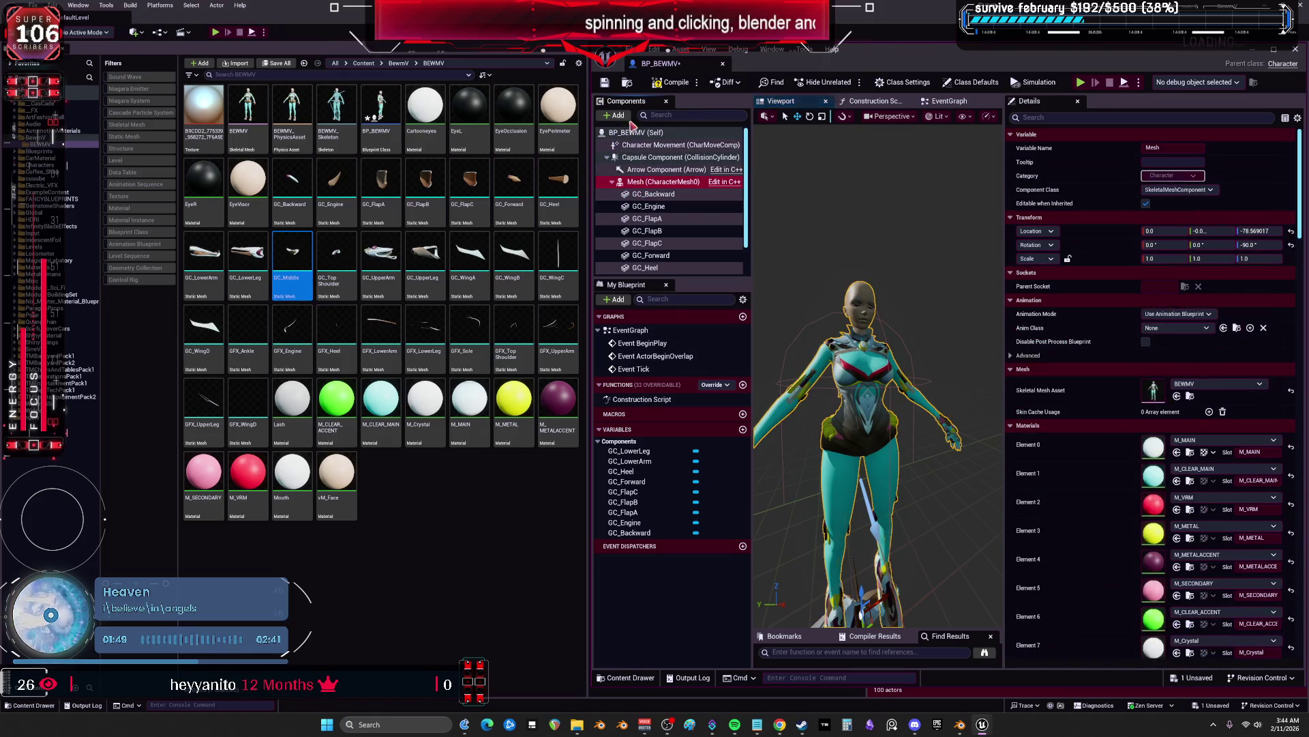
drag(640, 277, 640, 451)
click(618, 116)
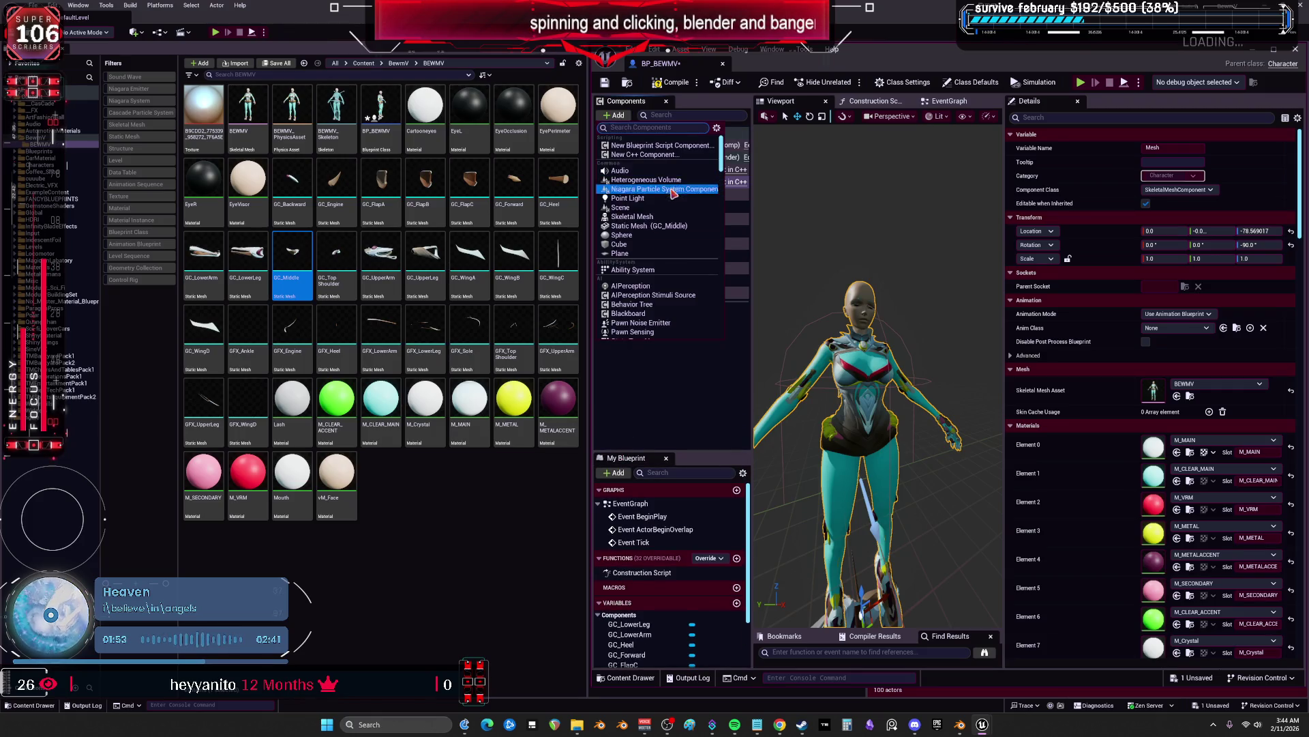
click(675, 235)
click(679, 351)
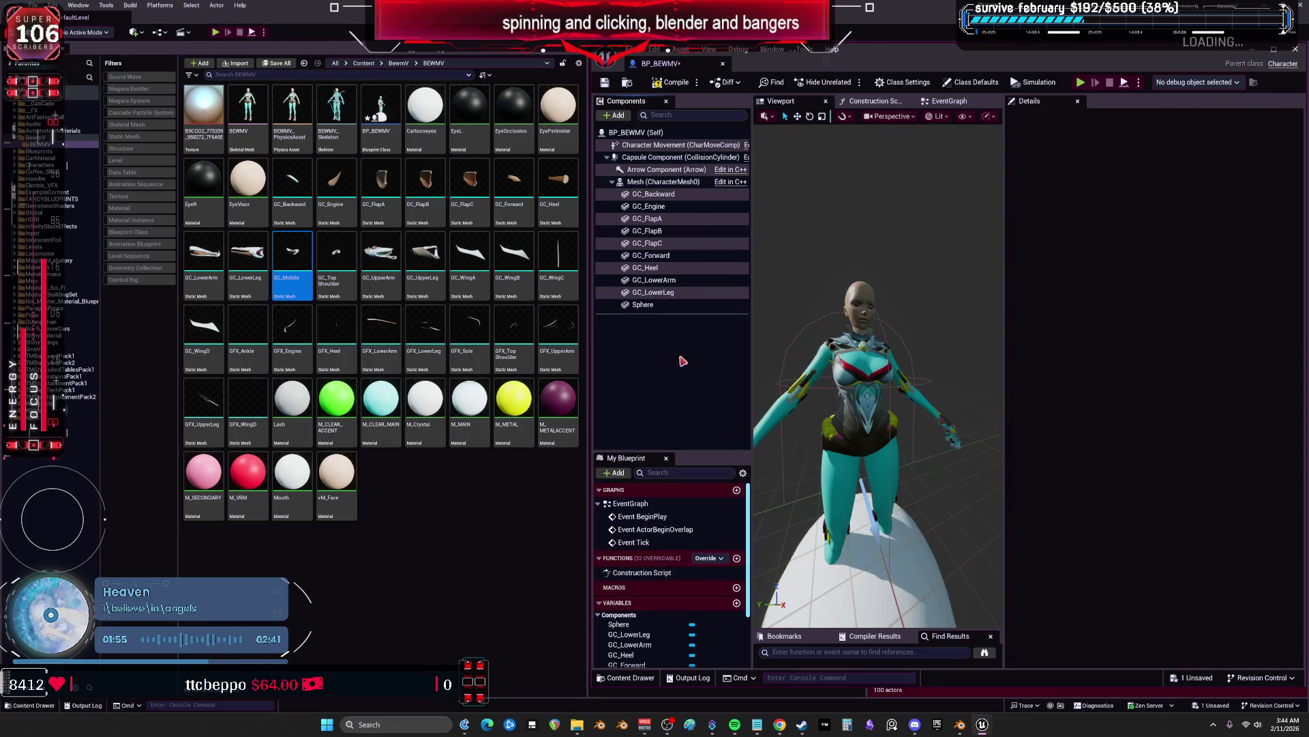
key(ctrl+z)
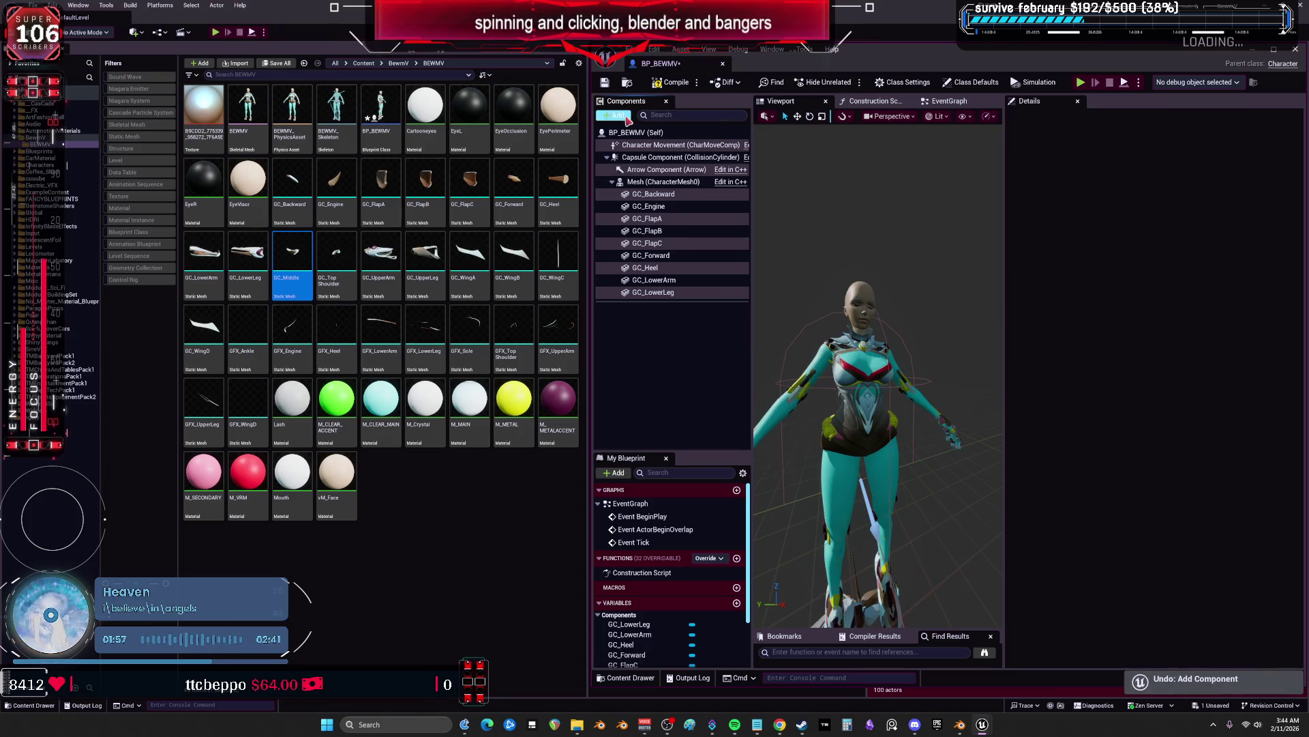
Add GC_Middle, then GC_TopShoulder nested beneath it, as static mesh components
click(618, 116)
click(661, 227)
click(339, 263)
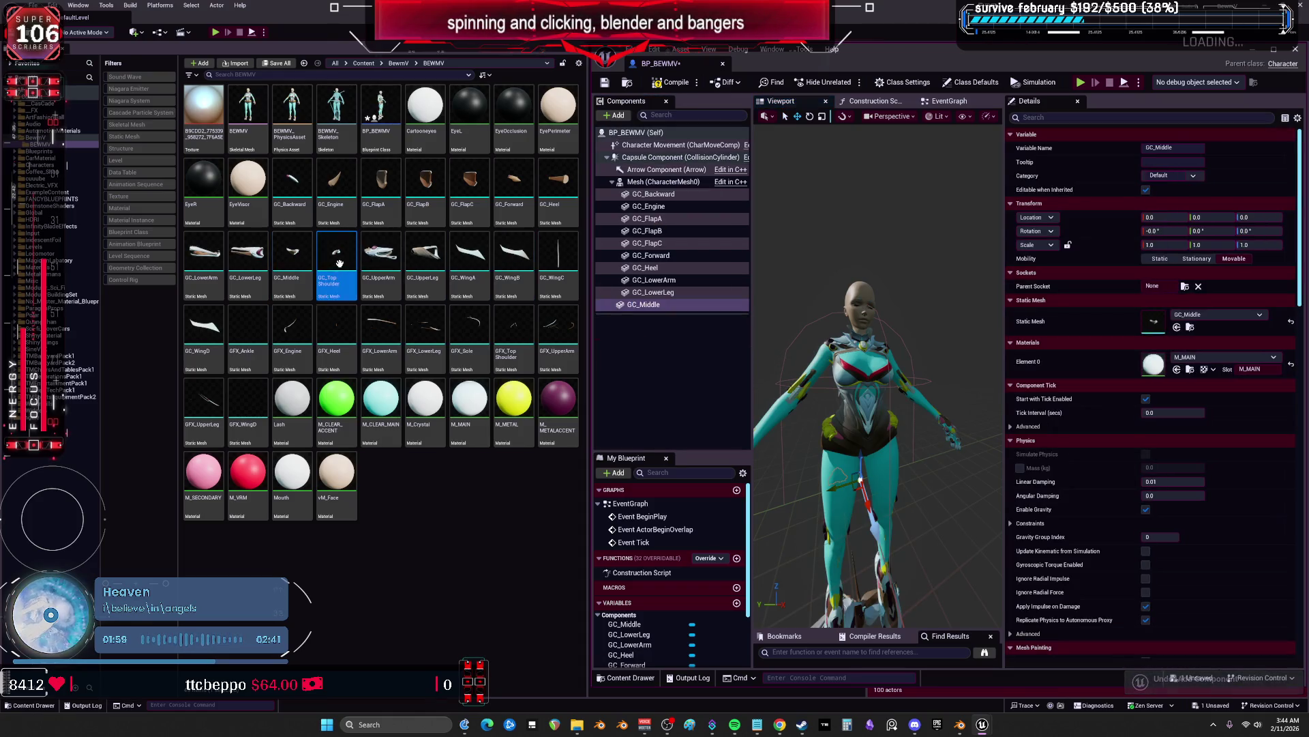
click(616, 116)
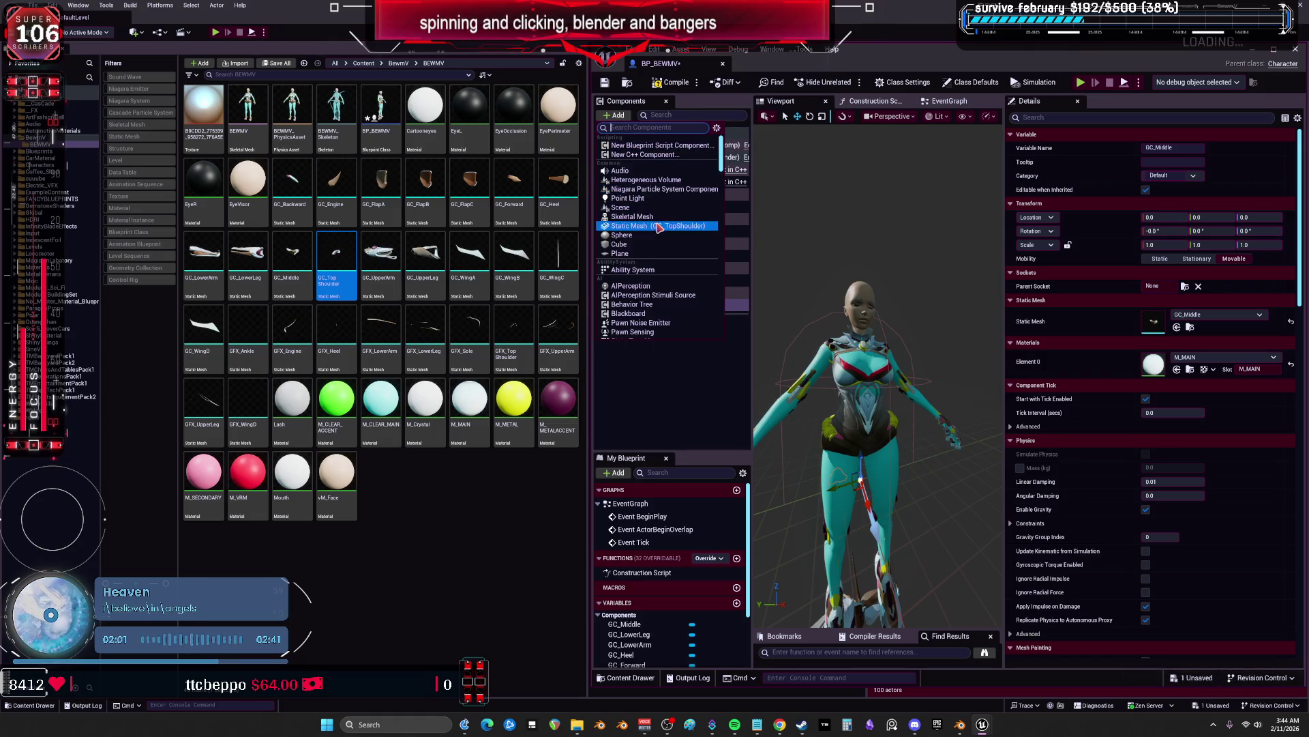
click(659, 227)
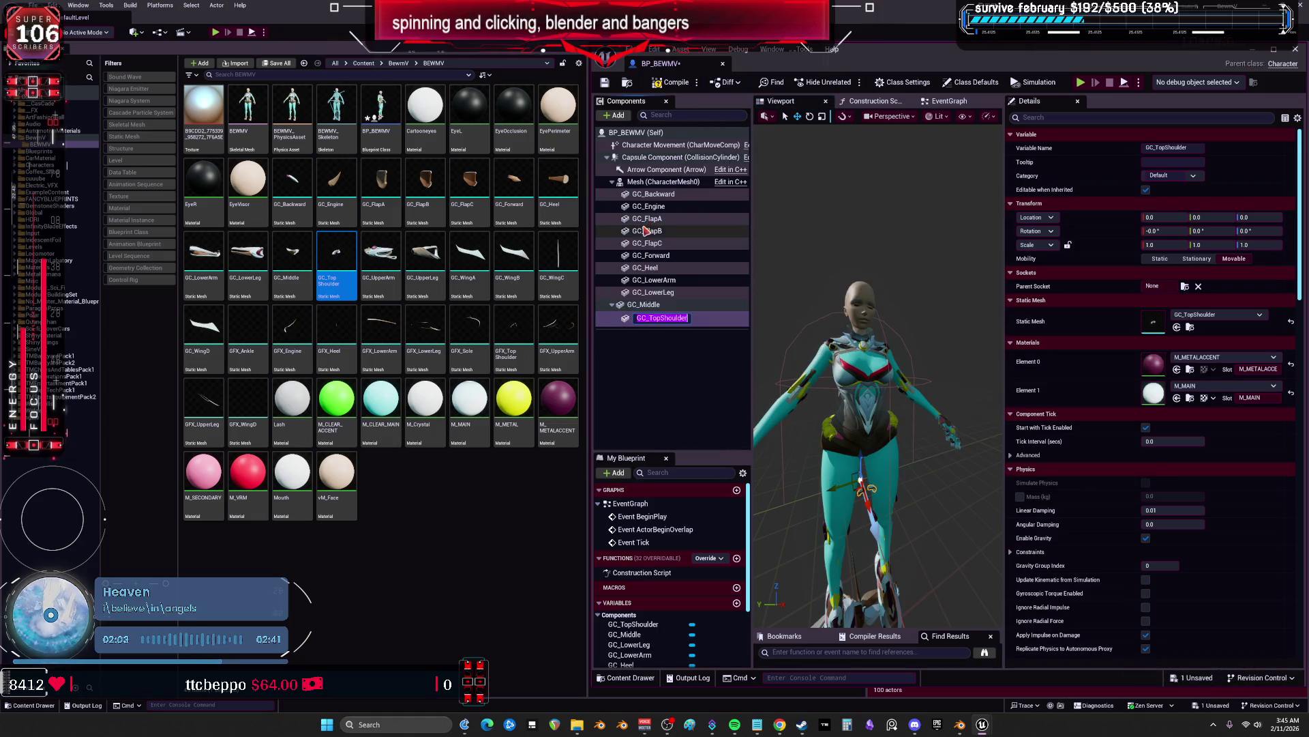
Add GC_UpperArm under GC_TopShoulder and GC_UpperLeg under GC_UpperArm
click(396, 251)
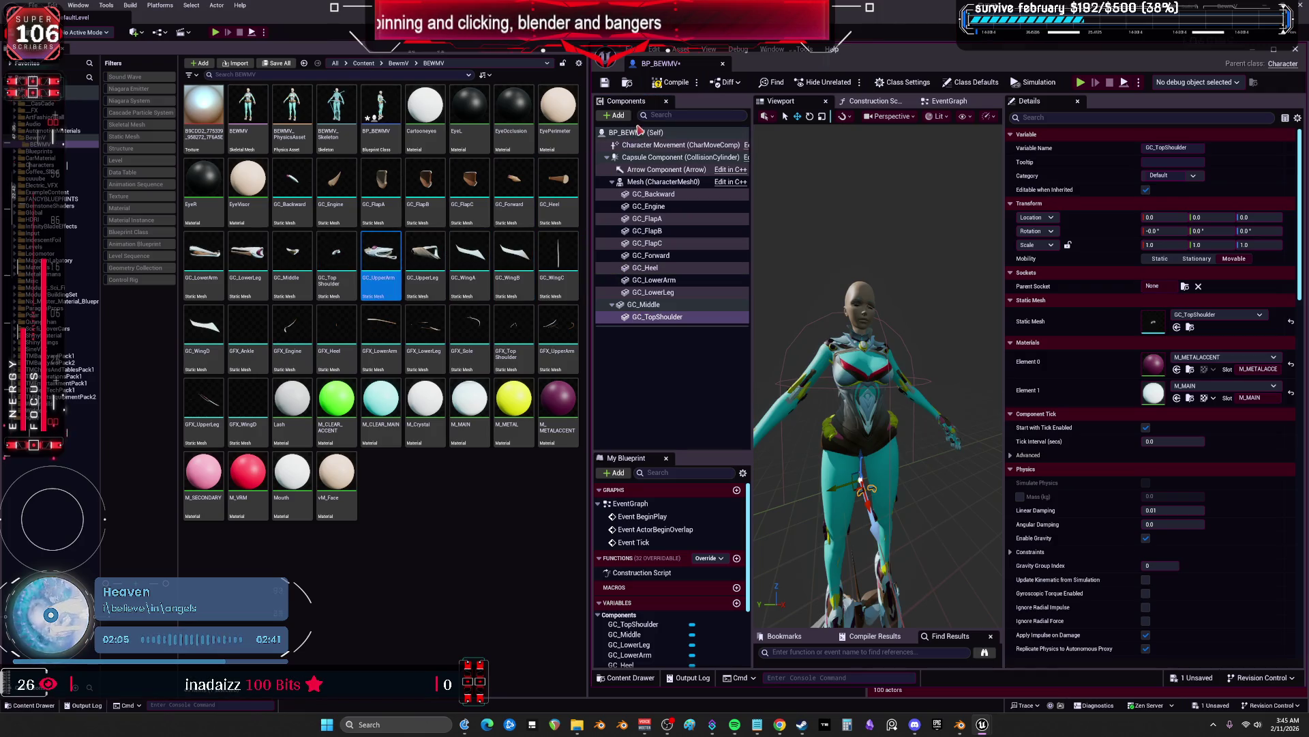
click(616, 116)
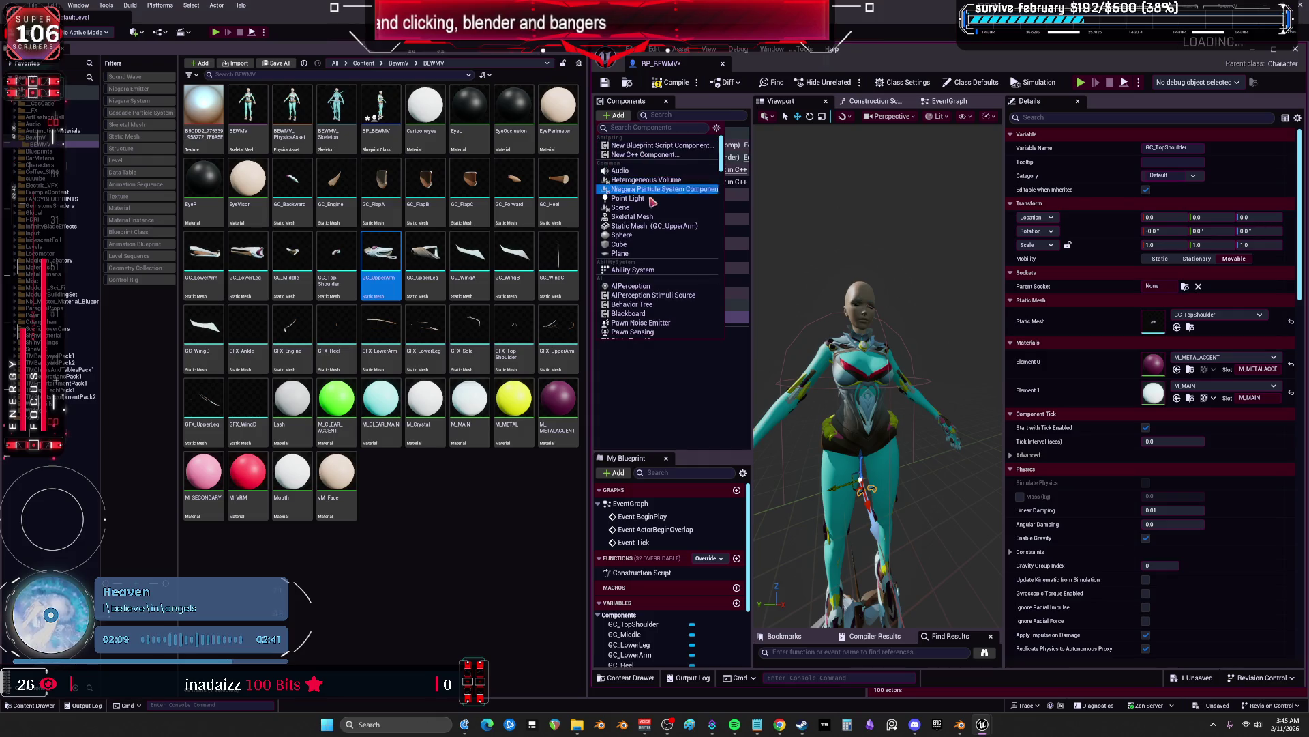
click(653, 225)
click(425, 266)
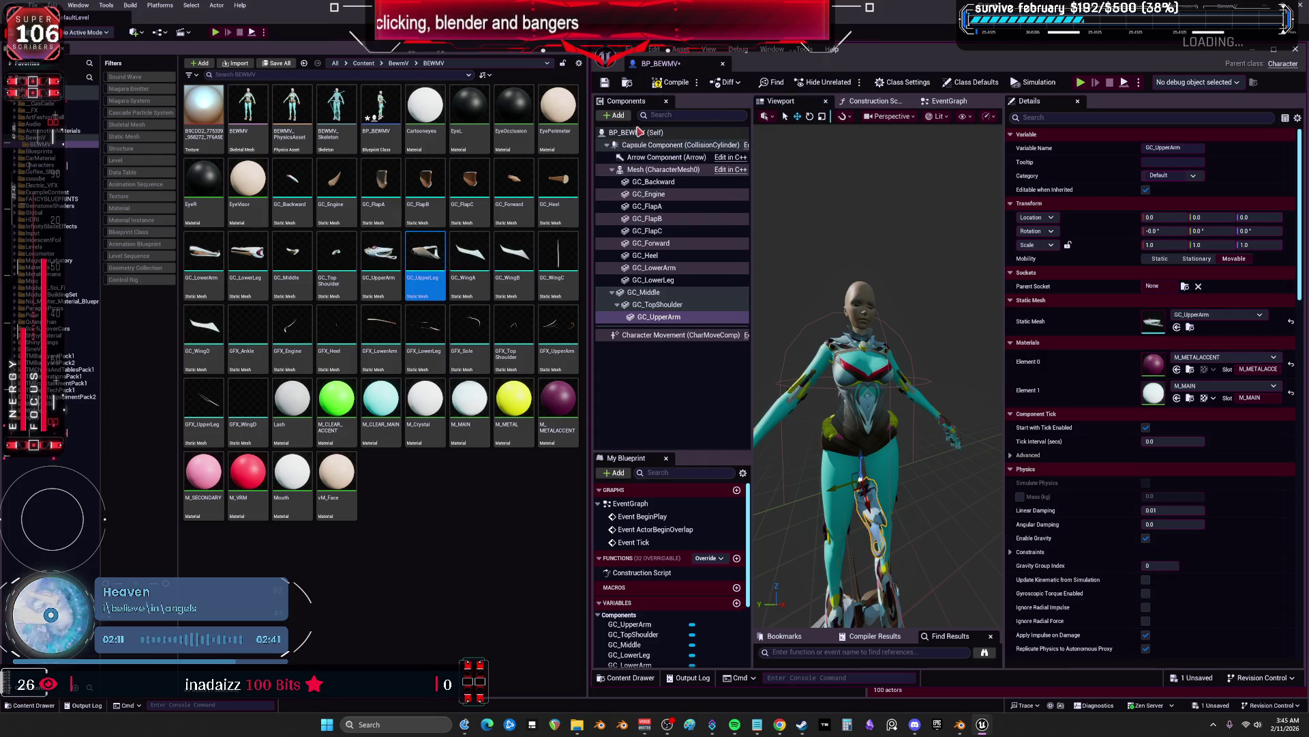
click(629, 118)
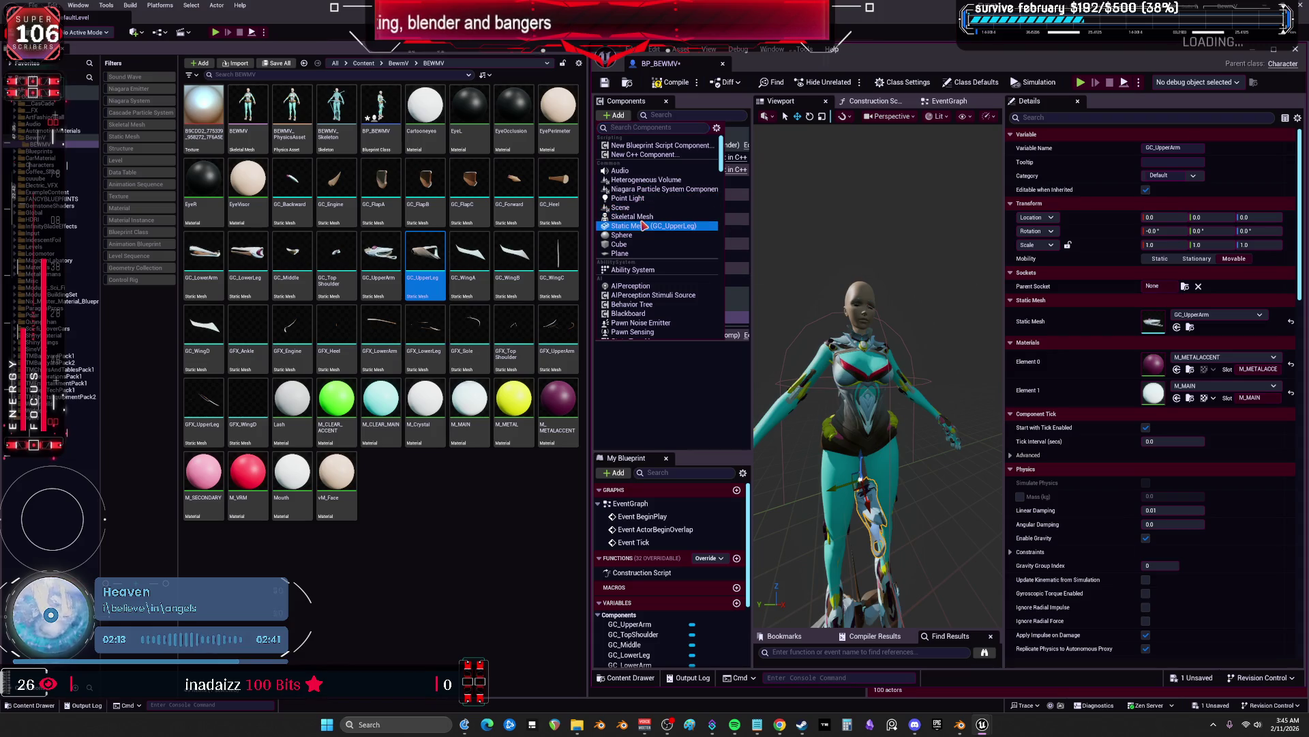
click(635, 224)
key(Return)
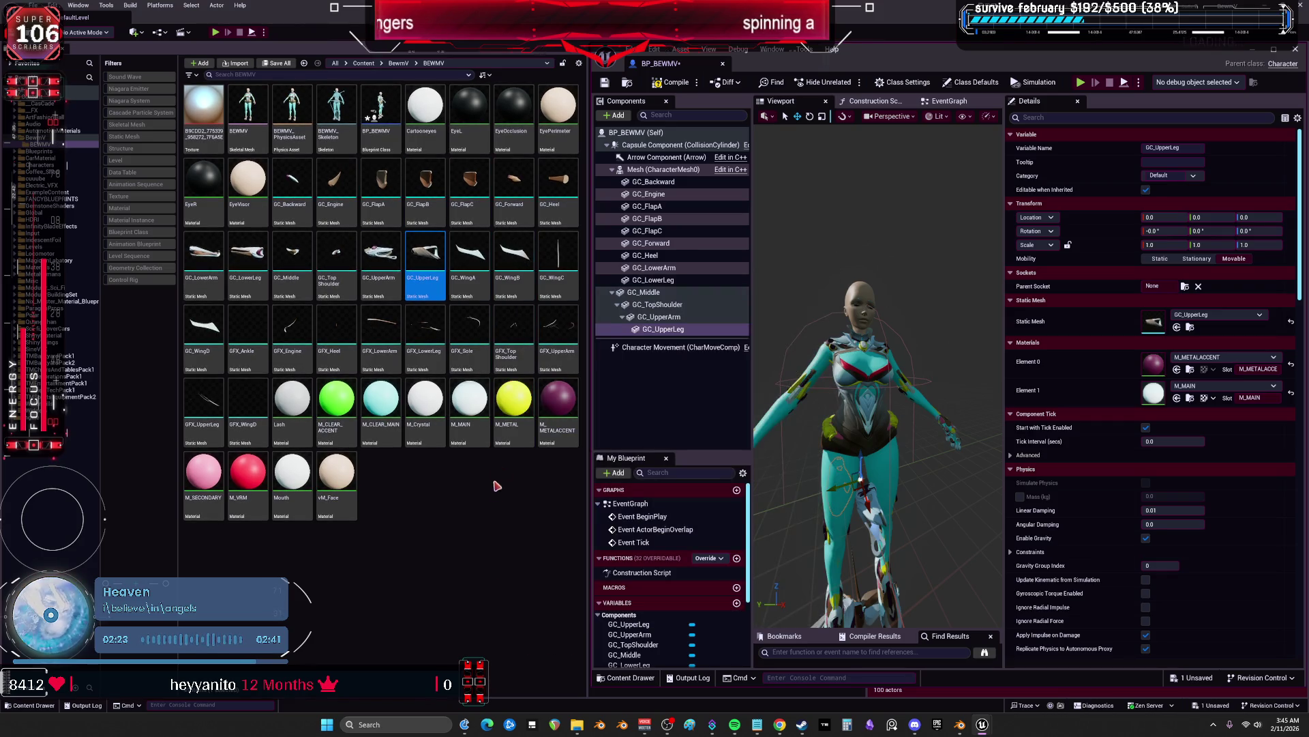
Add the wing blades GC_WingA, GC_WingB and GC_WingC, each nested under the previous
click(469, 263)
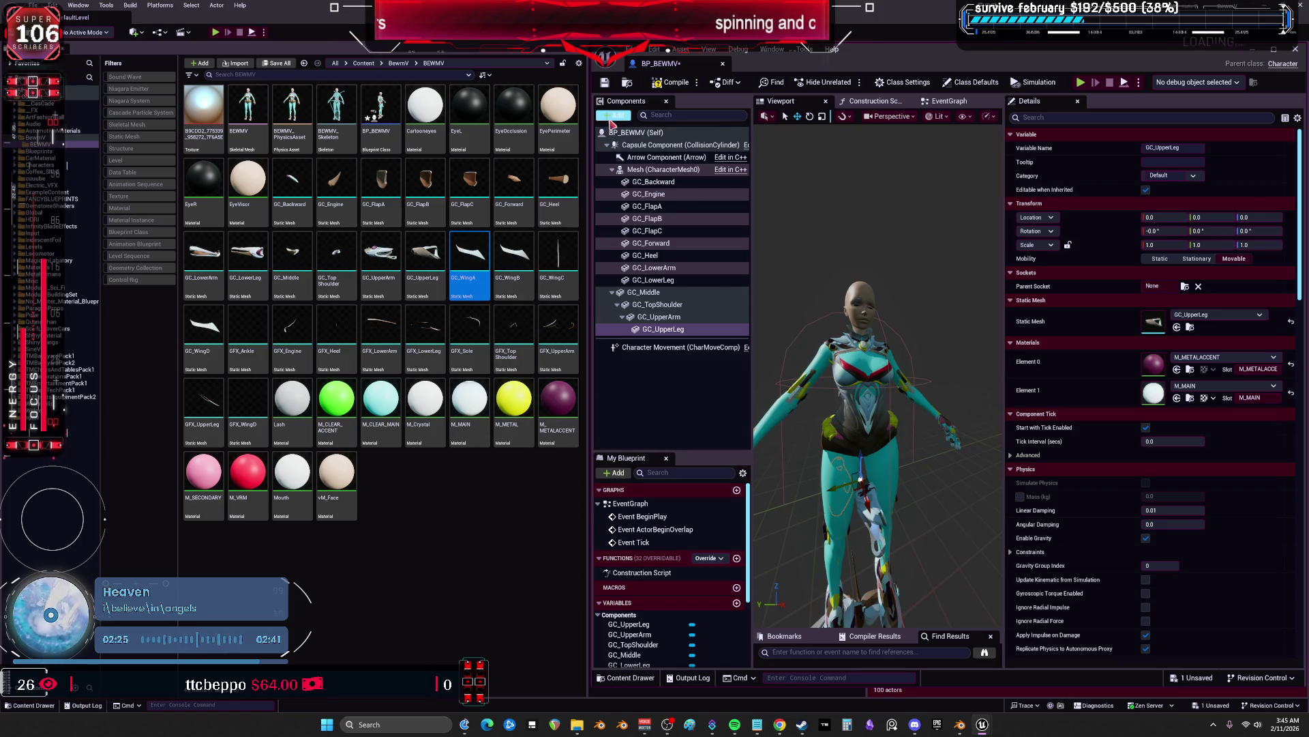
click(613, 116)
click(668, 226)
click(515, 258)
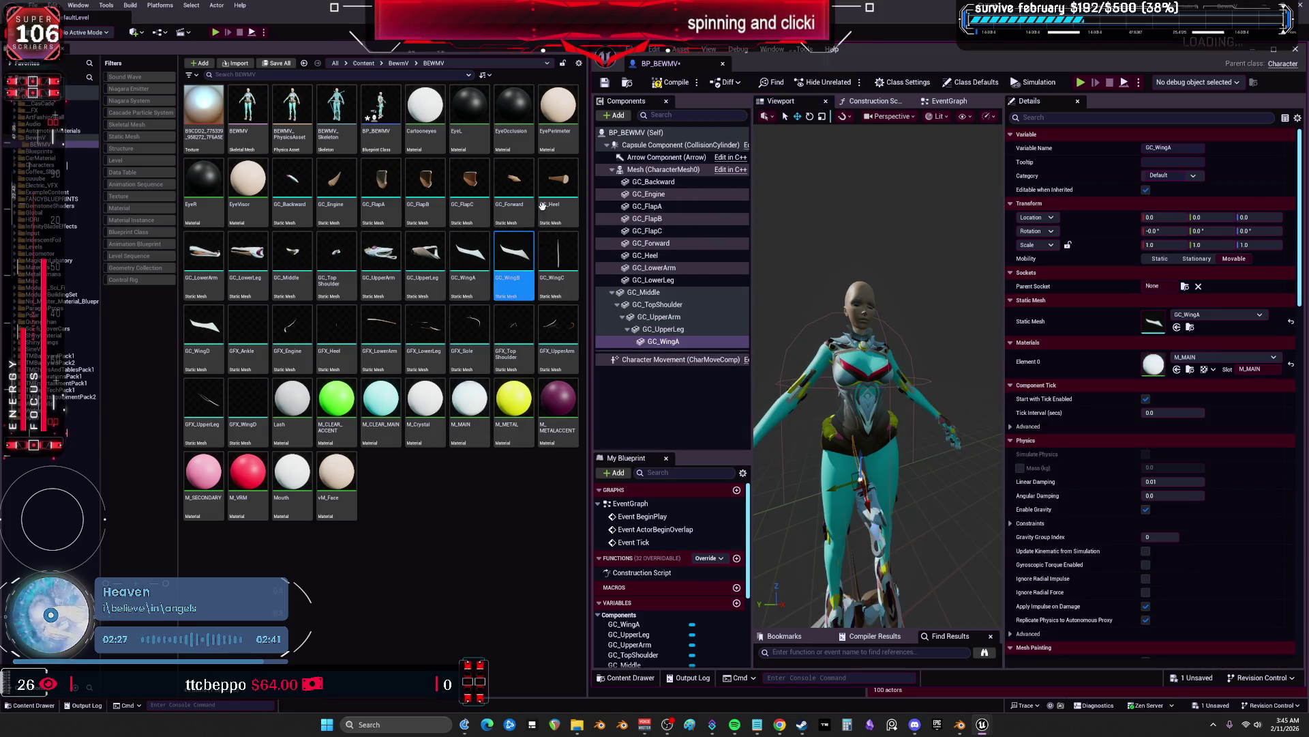
click(618, 116)
click(668, 226)
click(559, 262)
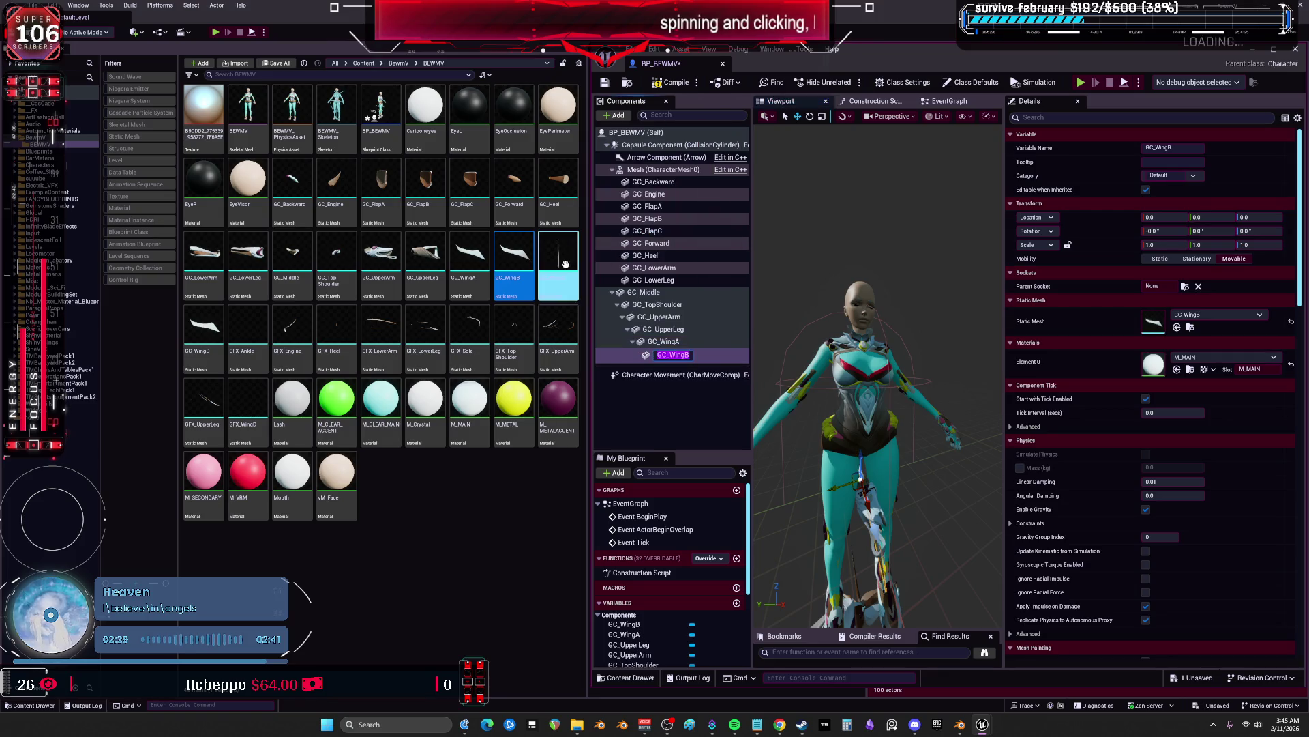
click(616, 116)
click(668, 226)
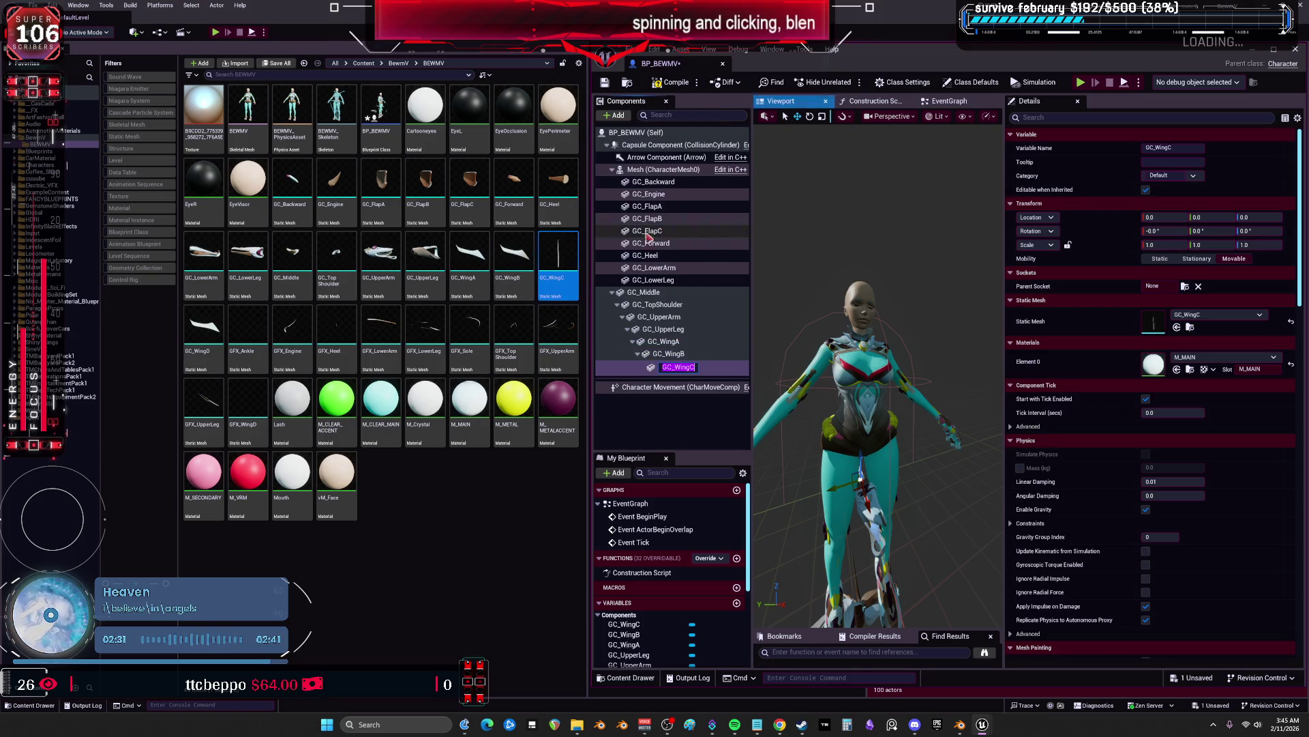
click(219, 342)
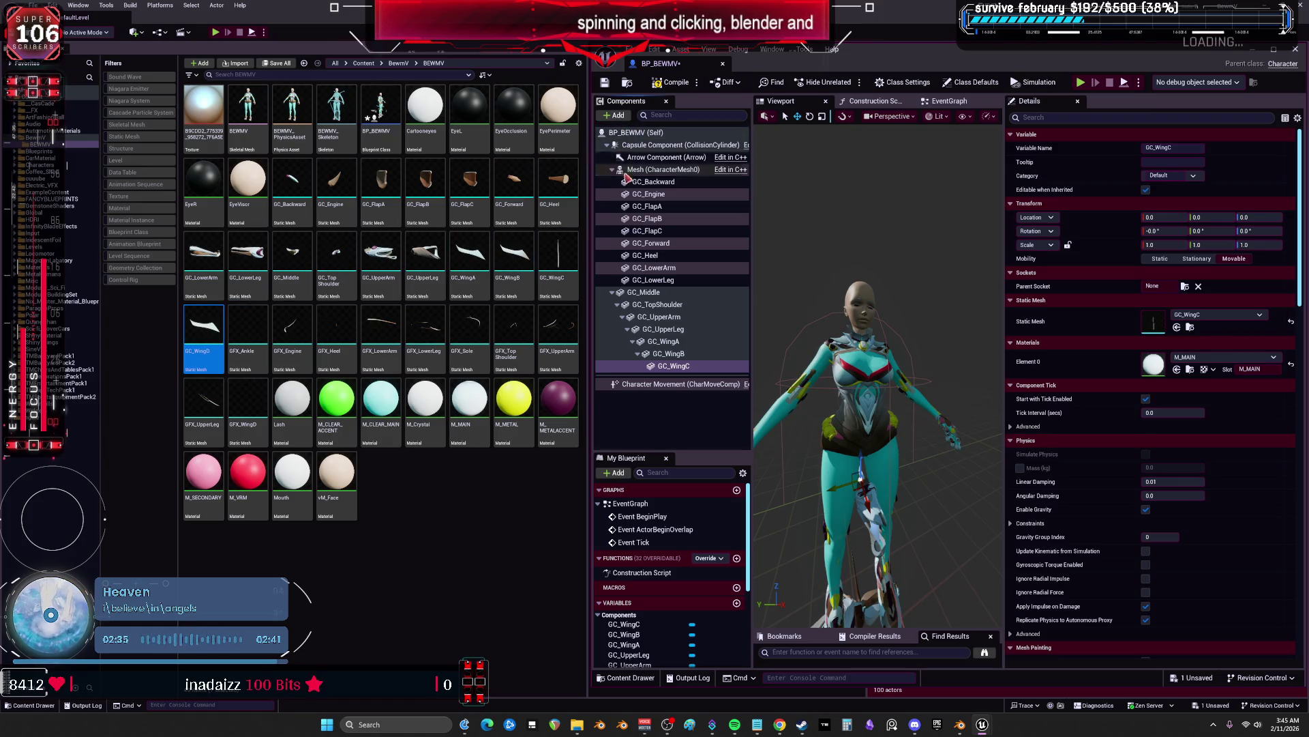
Add GC_WingD as a static mesh component in the blueprint
right_click(617, 136)
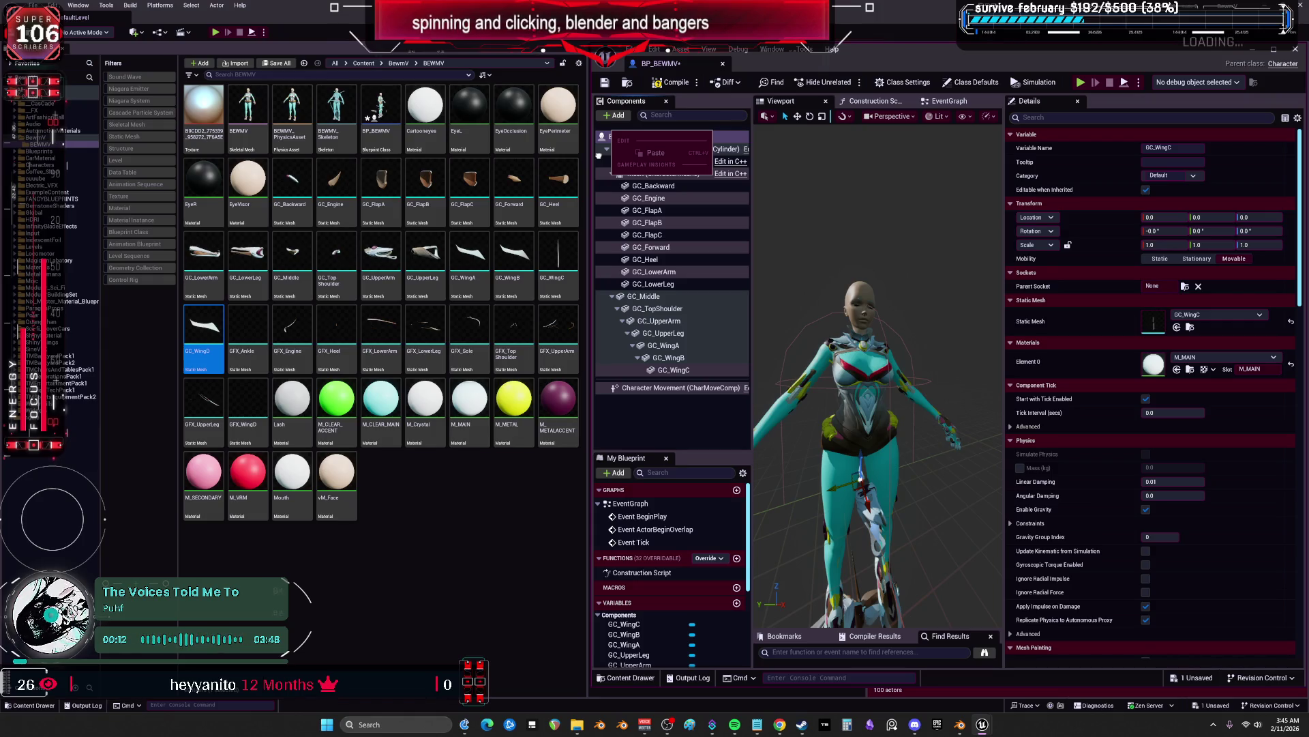
key(Escape)
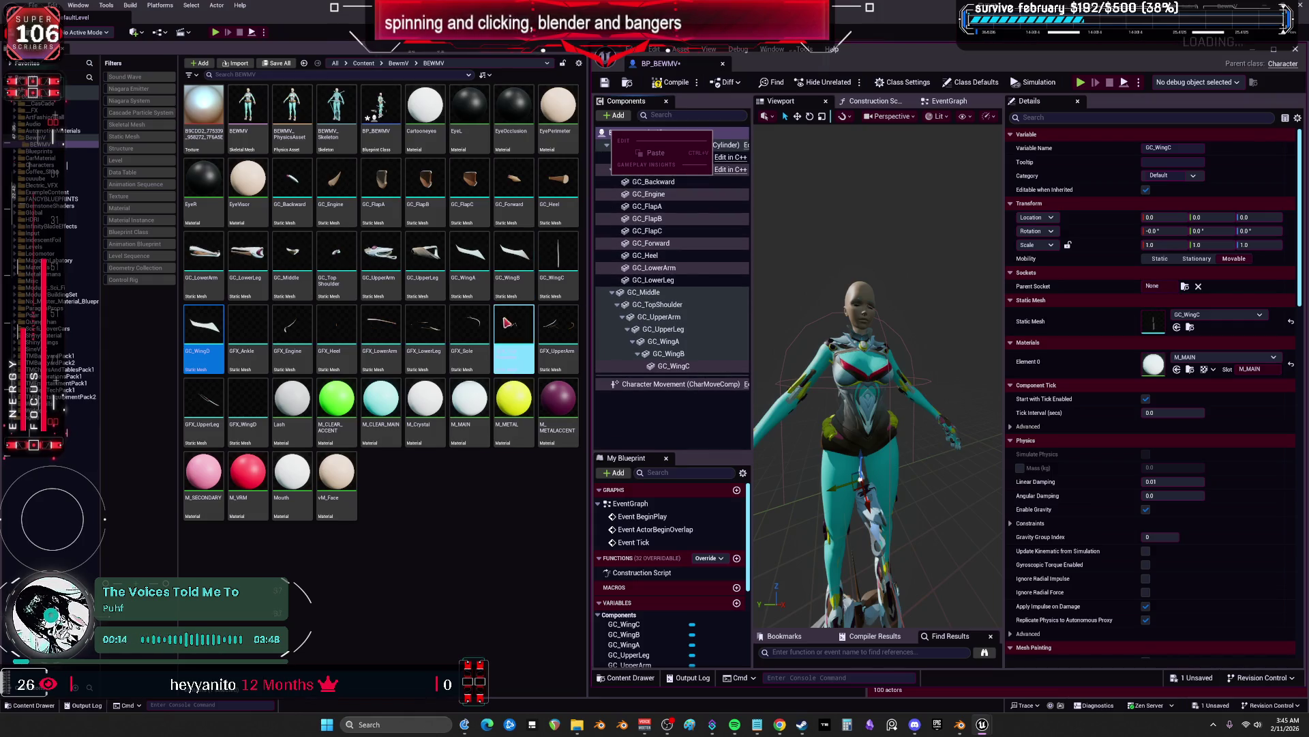
drag(717, 309, 335, 326)
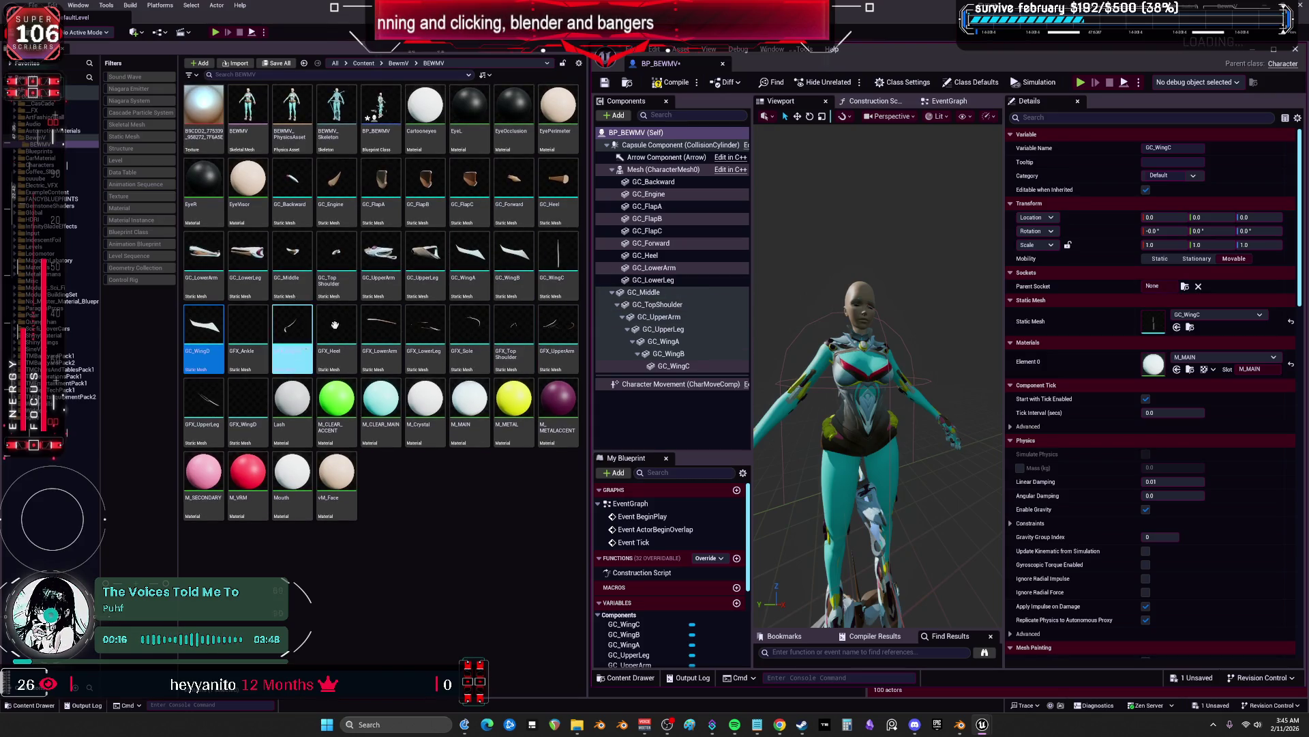
click(615, 116)
click(650, 226)
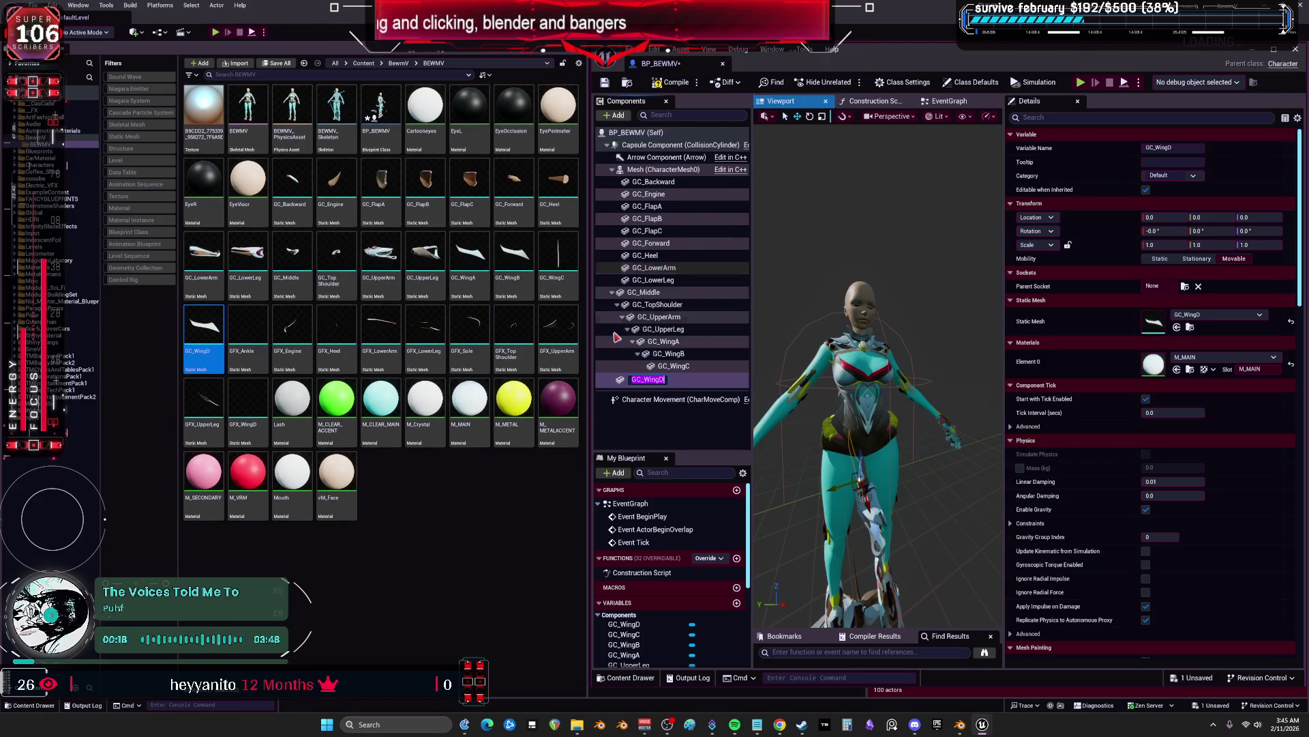
click(490, 526)
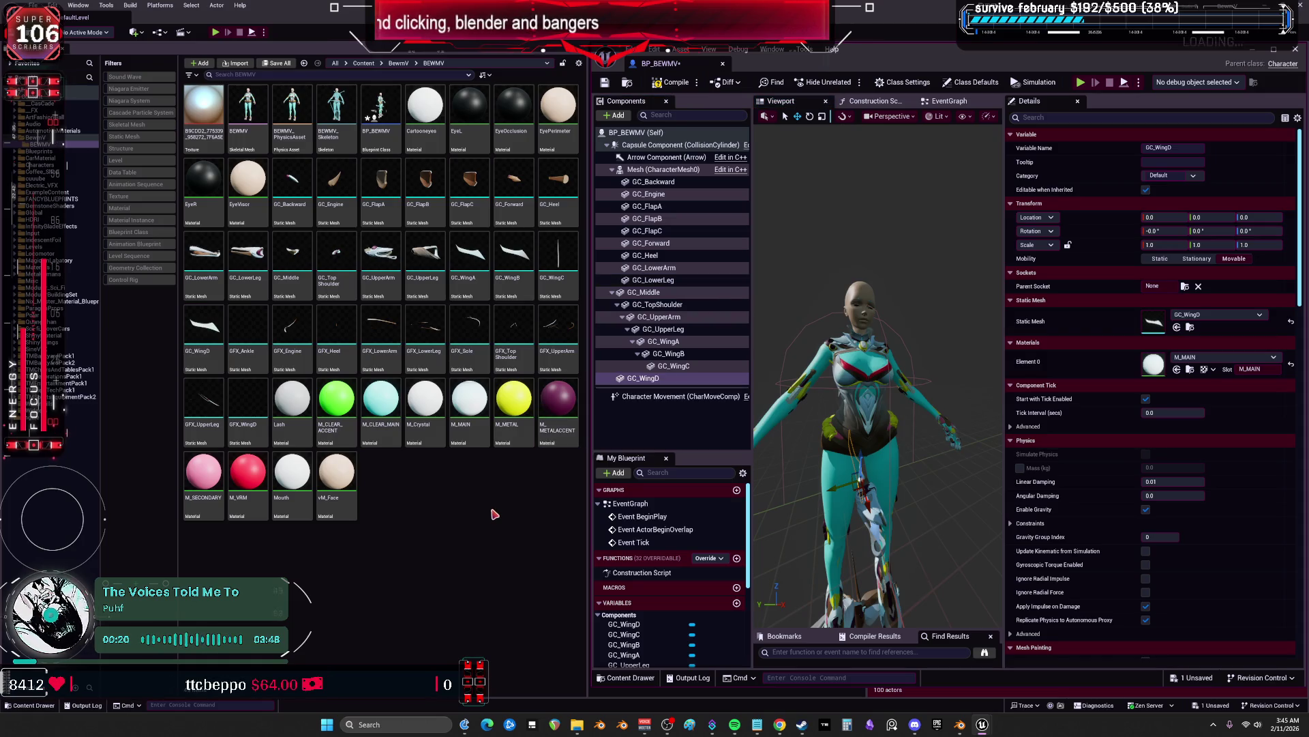
Add the GFX_Ankle and GFX_Engine meshes as static mesh components
click(251, 332)
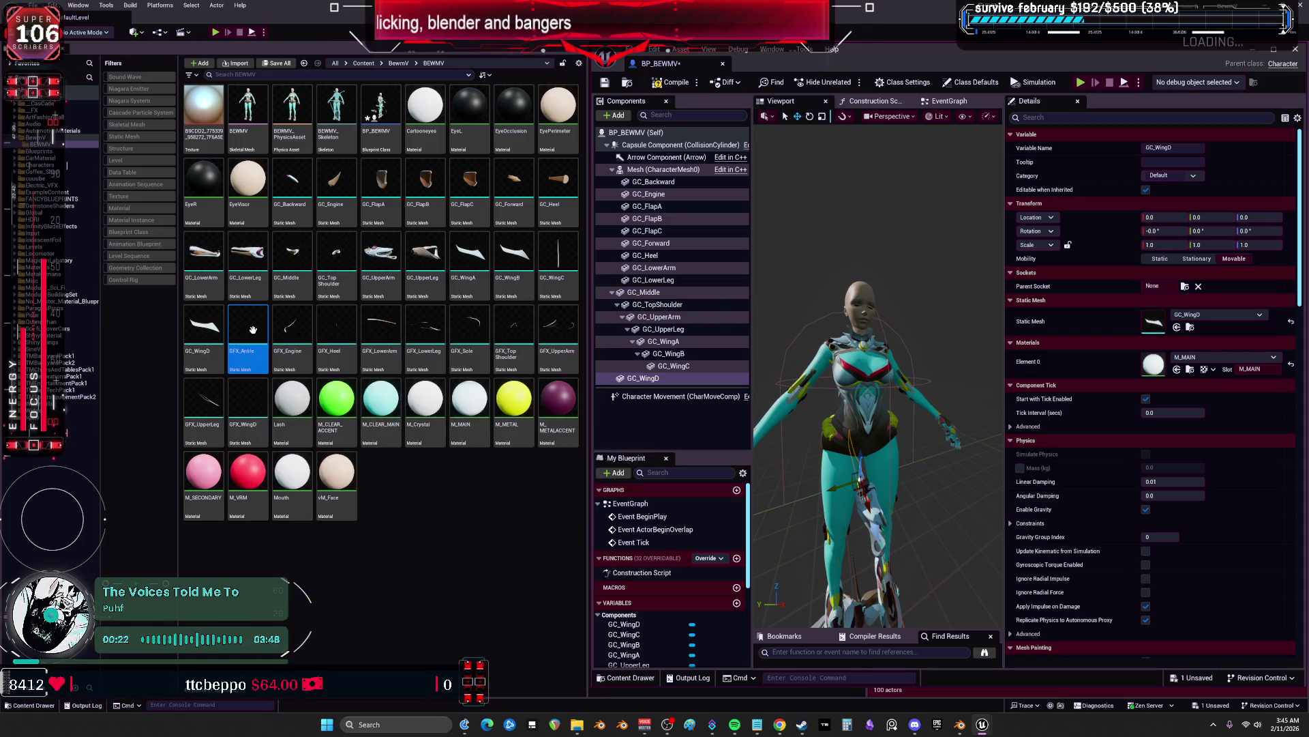
click(616, 116)
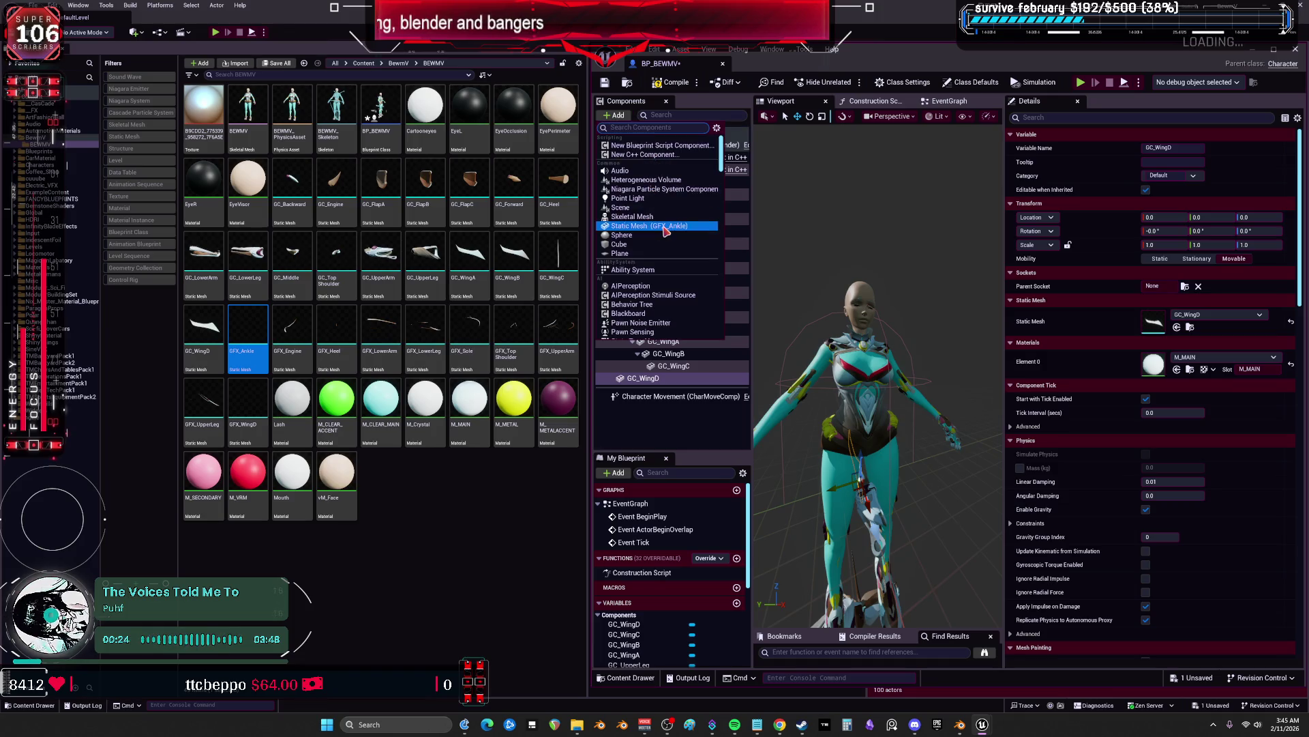
click(665, 229)
click(300, 316)
click(613, 117)
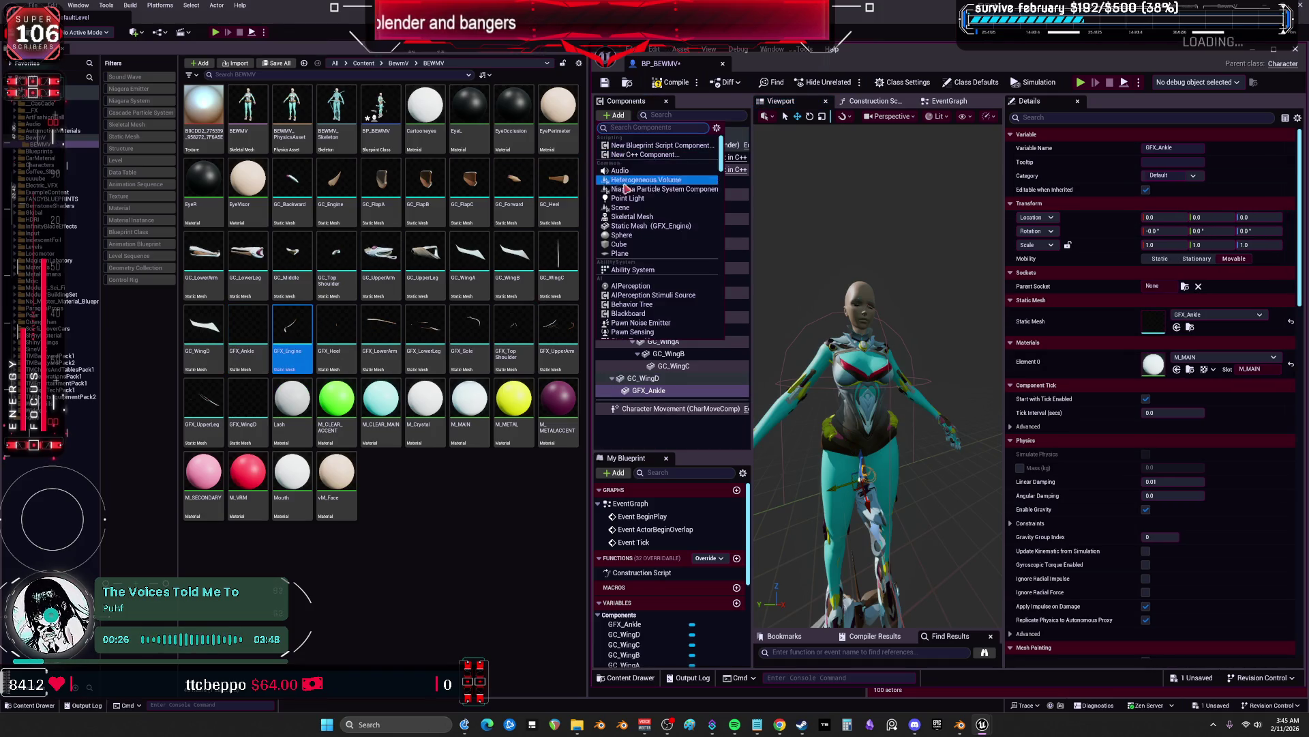
click(638, 229)
click(337, 337)
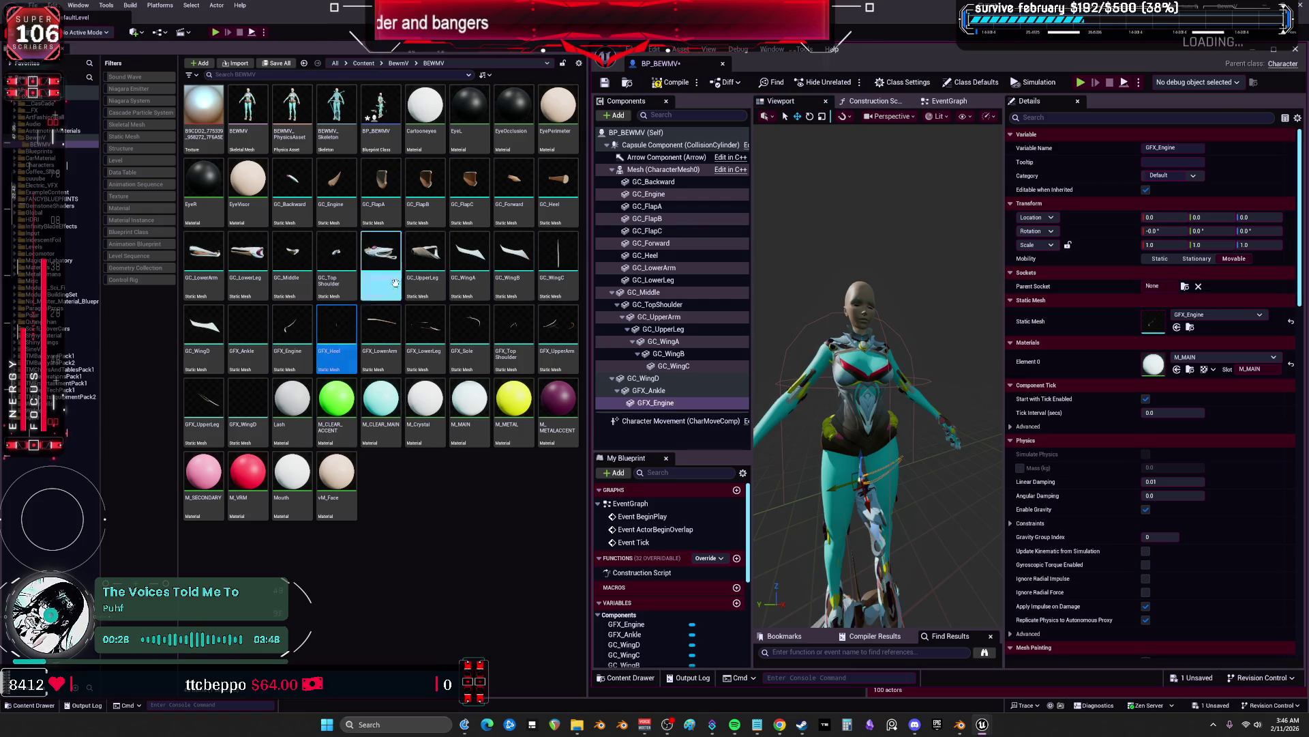
mouse_move(489, 223)
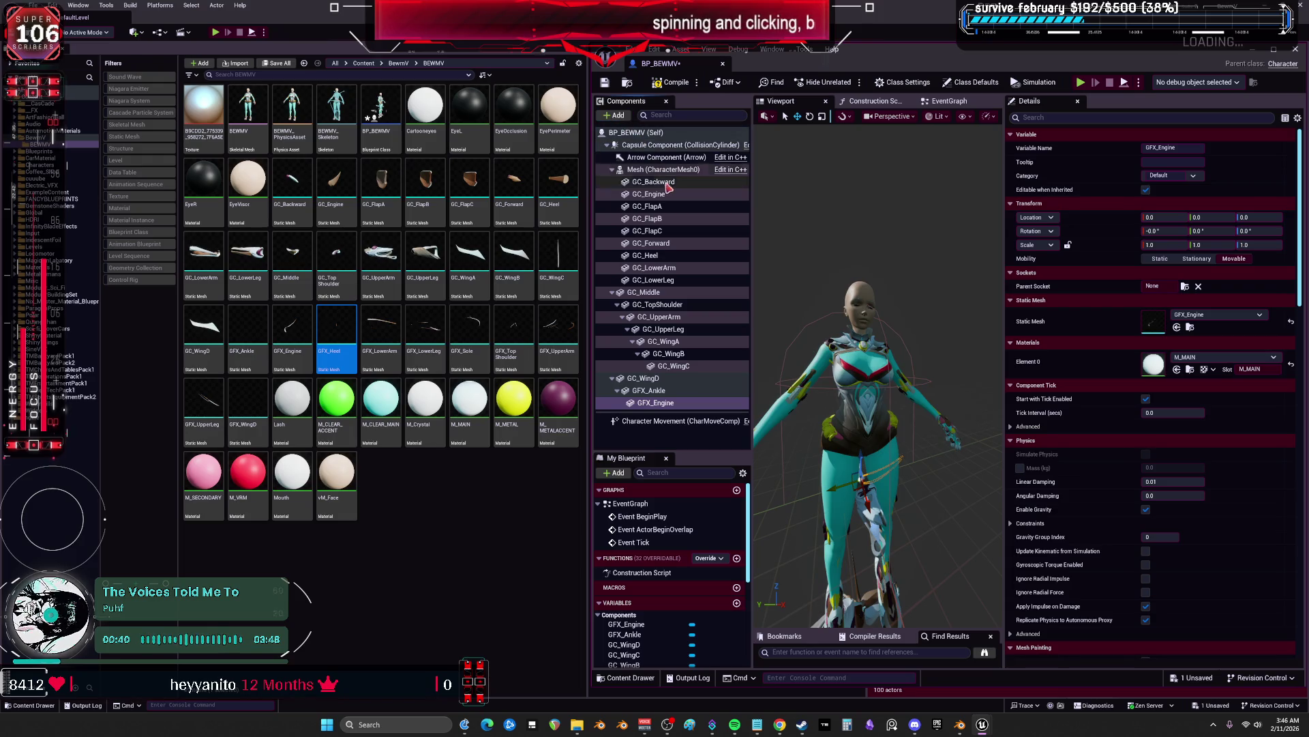
Add GFX_Heel, GFX_LowerArm and GFX_LowerLeg as static mesh components
click(622, 118)
click(655, 228)
click(381, 335)
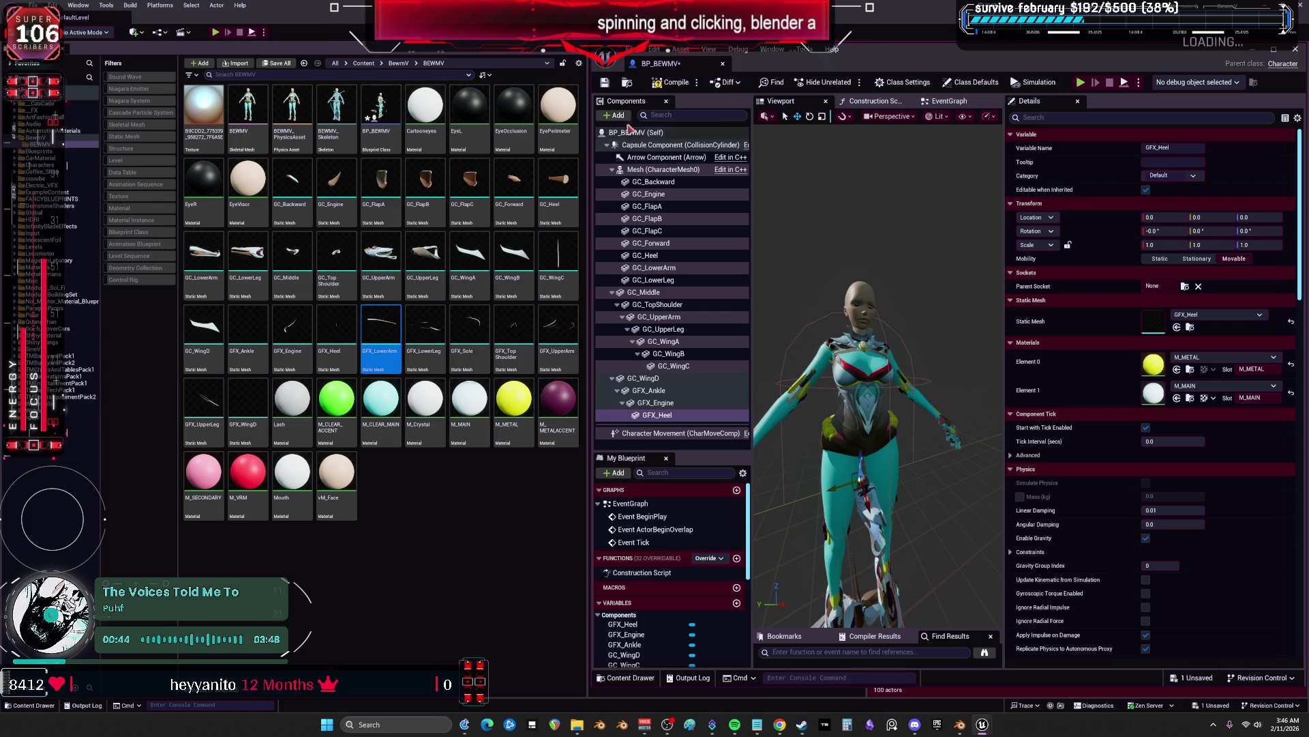
click(622, 116)
click(655, 226)
click(426, 334)
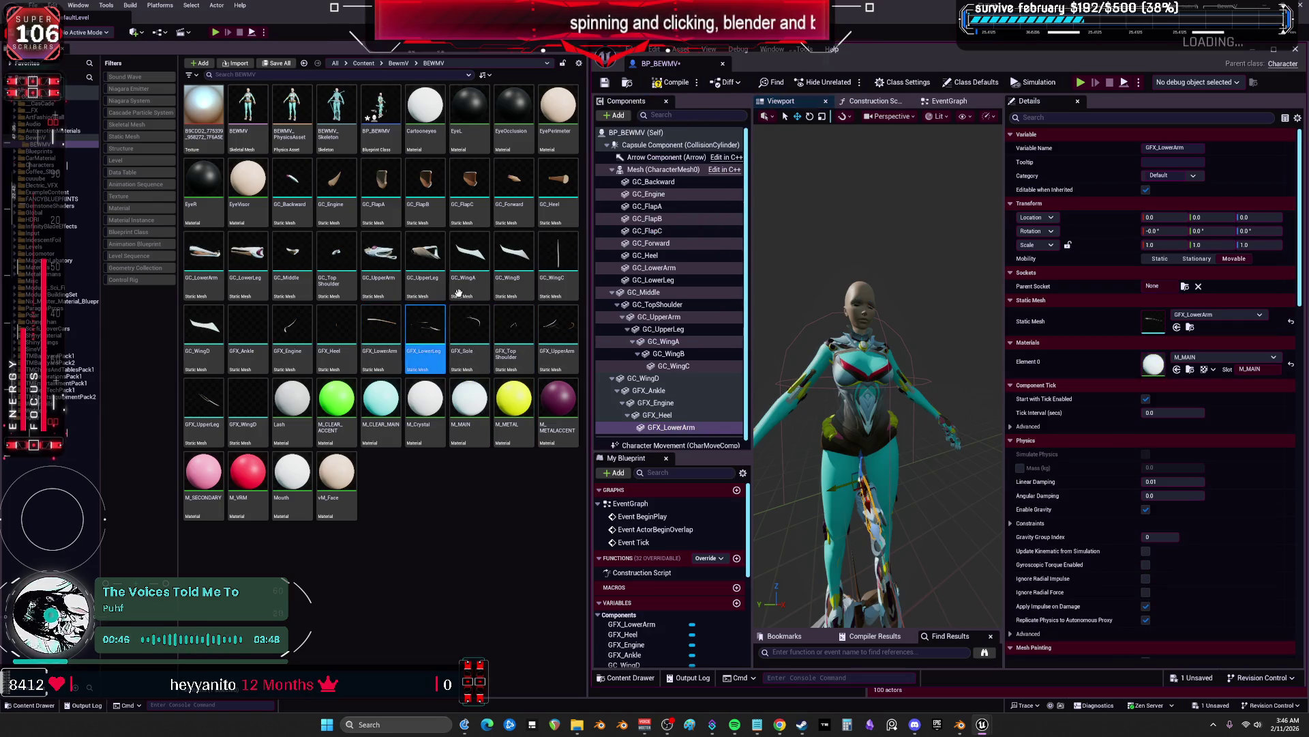
click(617, 116)
click(655, 218)
Add GFX_Sole and GFX_TopShoulder as static mesh components
click(469, 334)
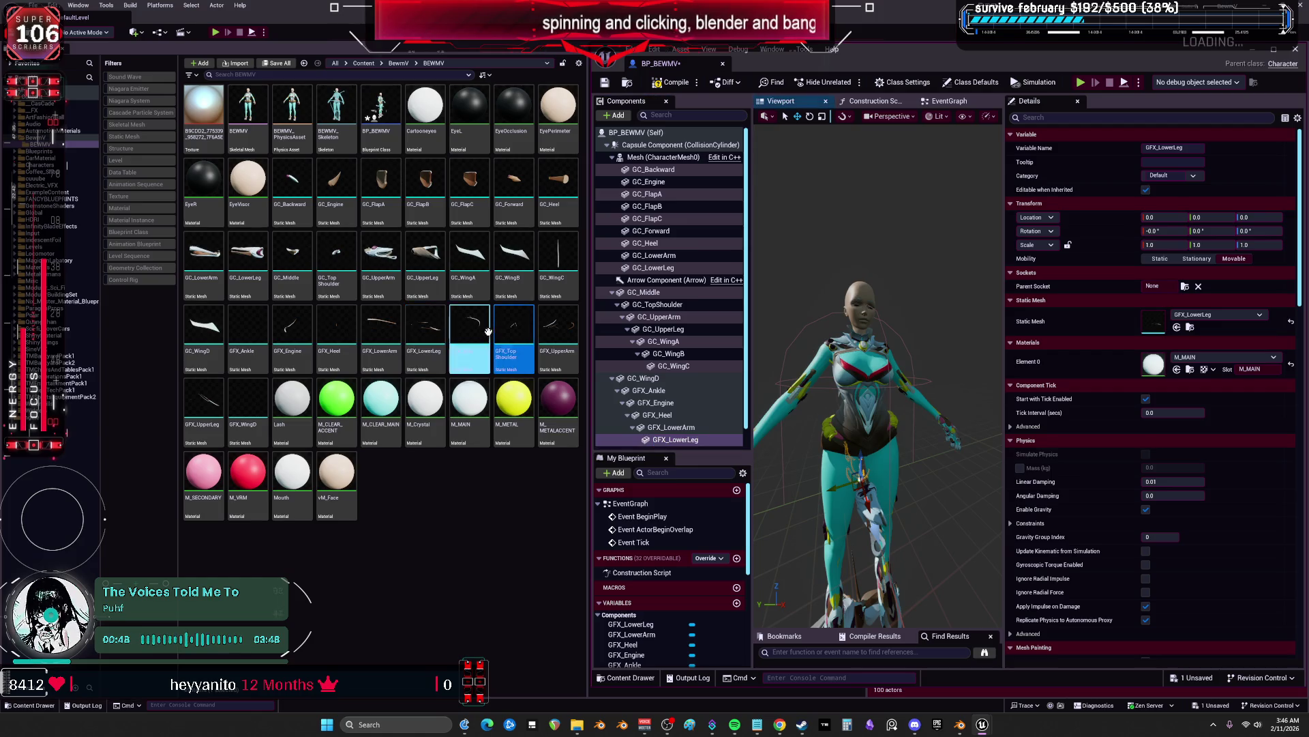
click(618, 116)
click(647, 226)
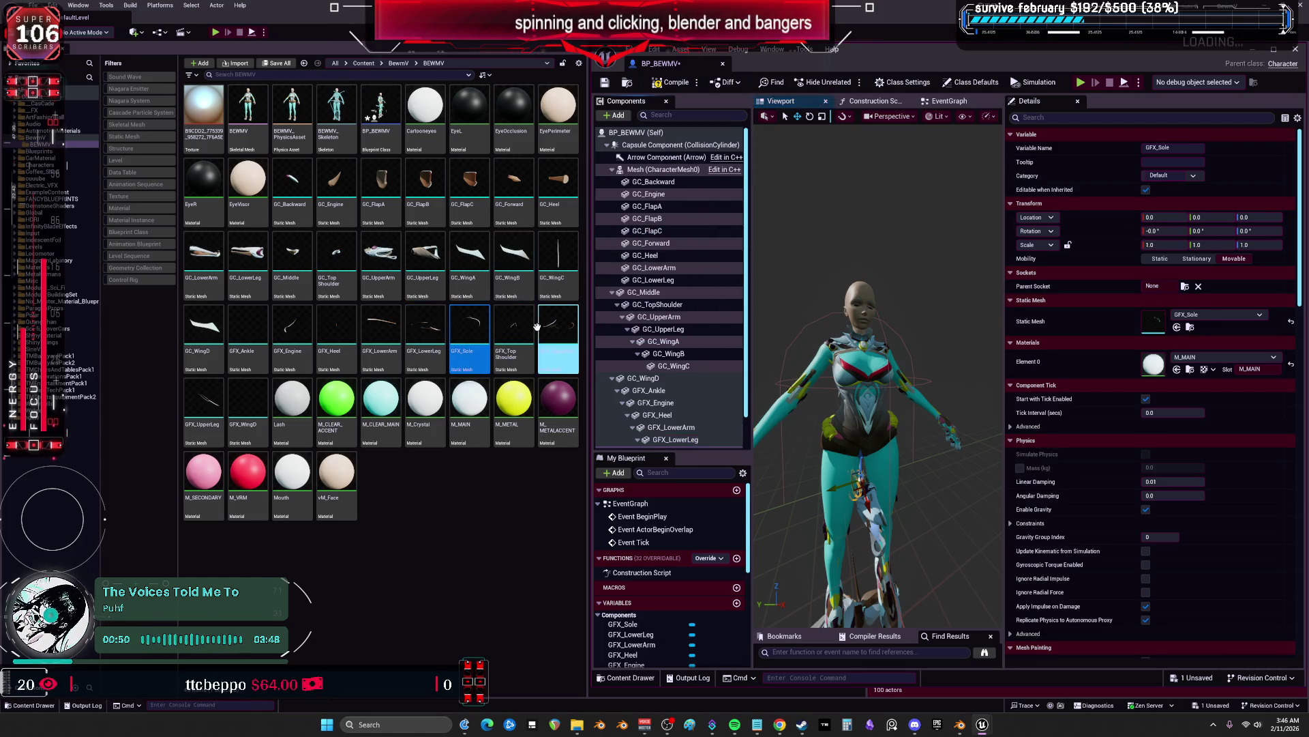
click(513, 331)
scroll(618, 143, up, 2)
scroll(612, 146, up, 2)
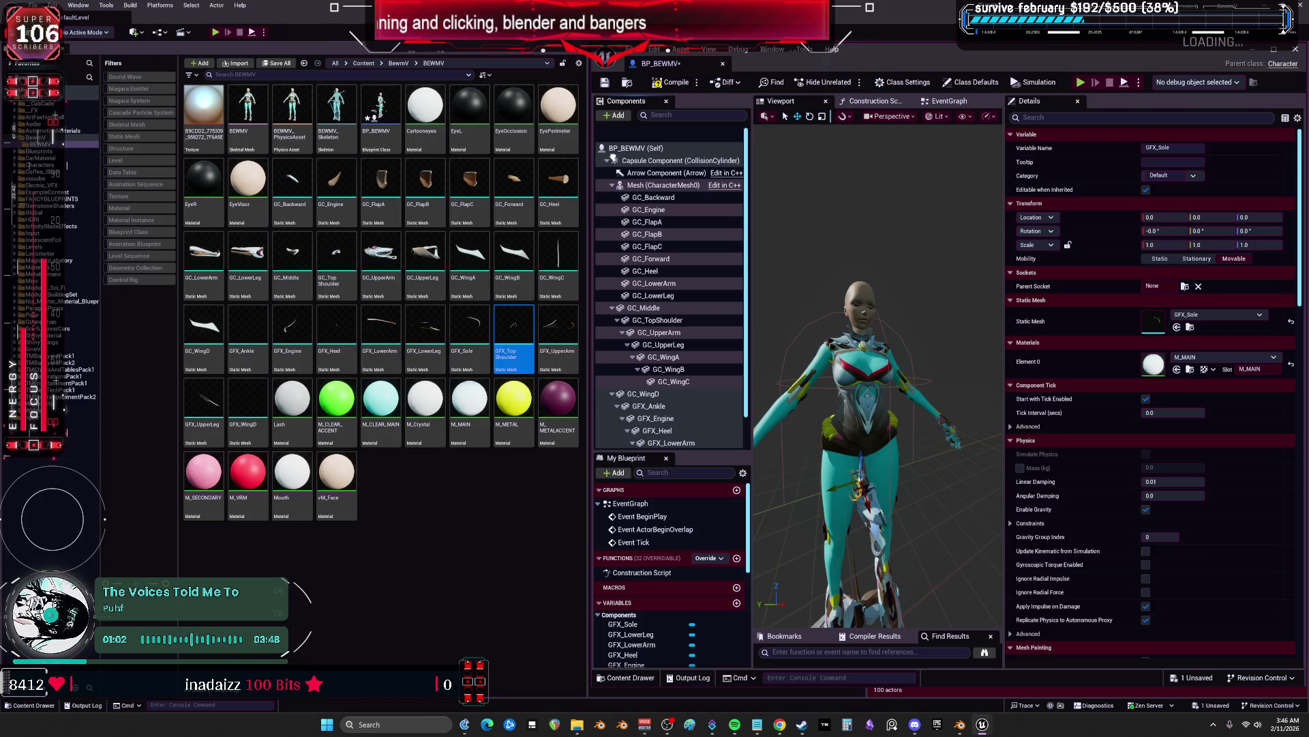
scroll(618, 314, down, 3)
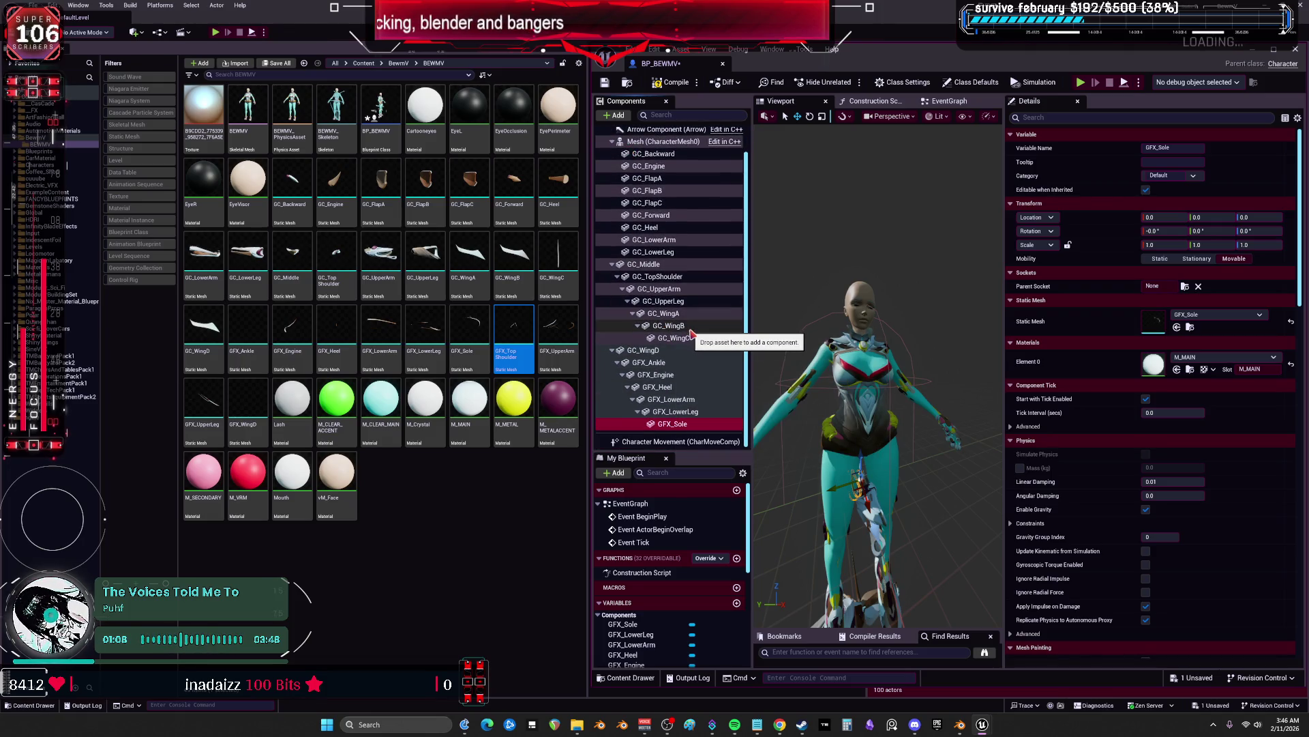
click(612, 115)
click(681, 233)
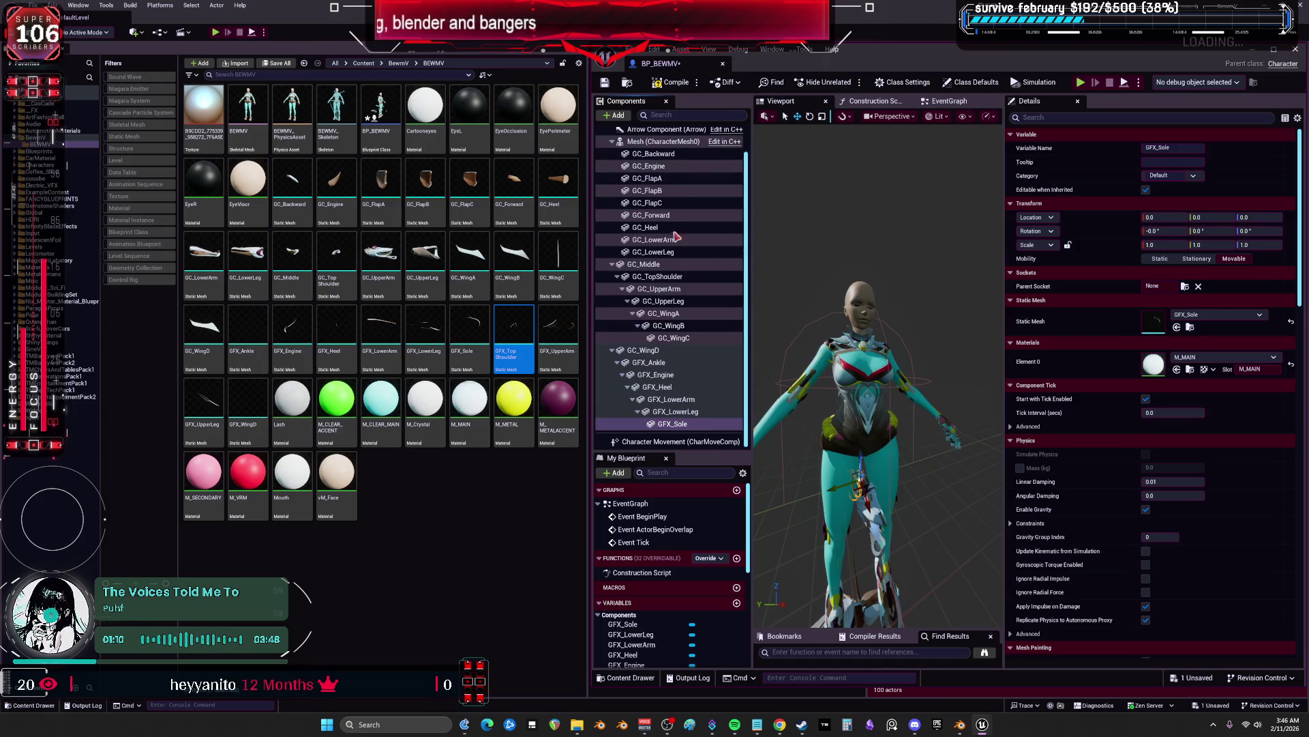
Add GFX_UpperArm and GFX_UpperLeg as static mesh components
click(554, 331)
click(612, 115)
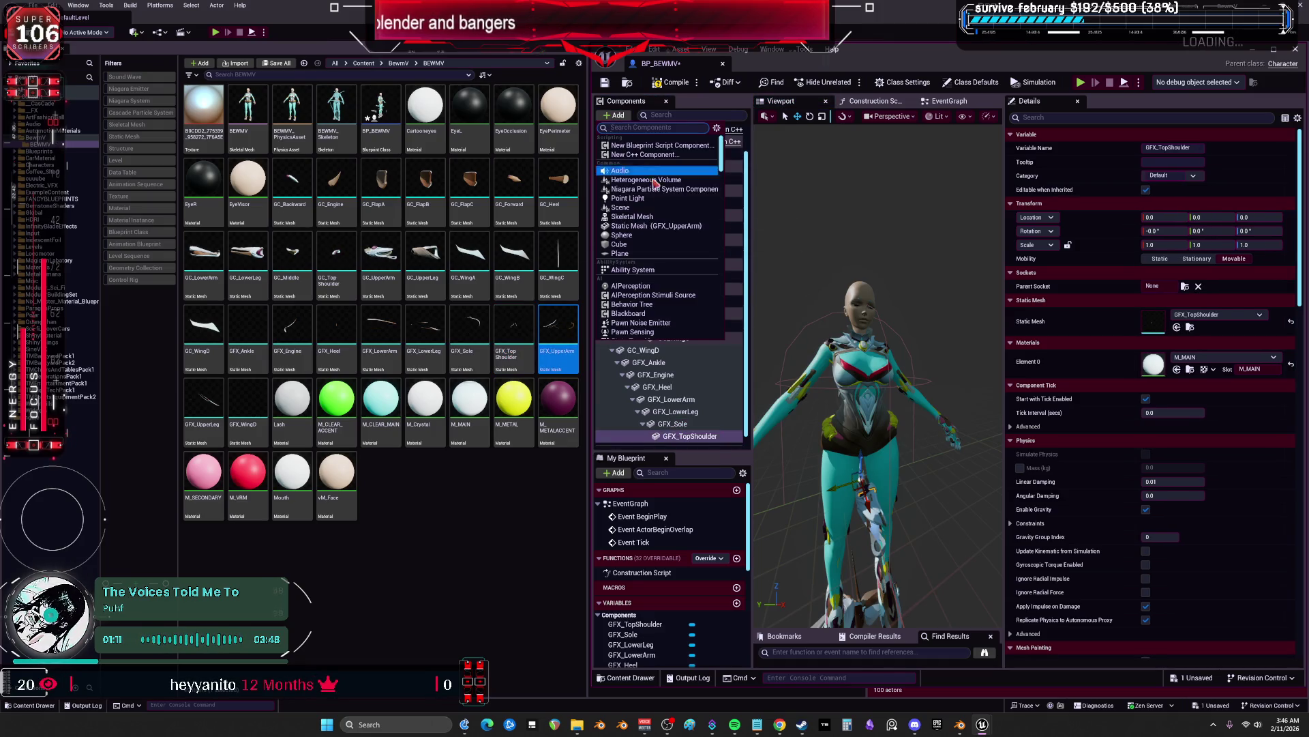
click(661, 225)
click(211, 403)
click(614, 115)
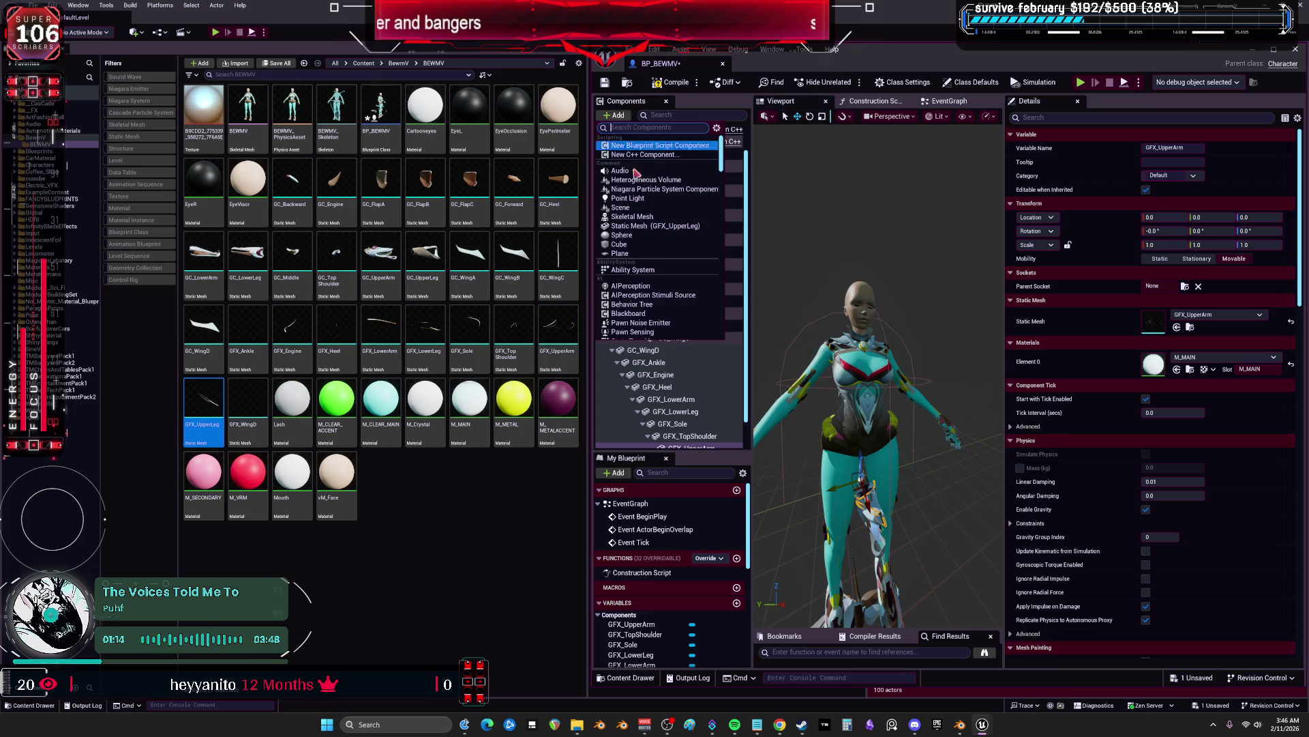
click(651, 226)
Add GFX_WingD after undoing a stray Sphere, then maximize the blueprint editor
click(248, 403)
click(615, 115)
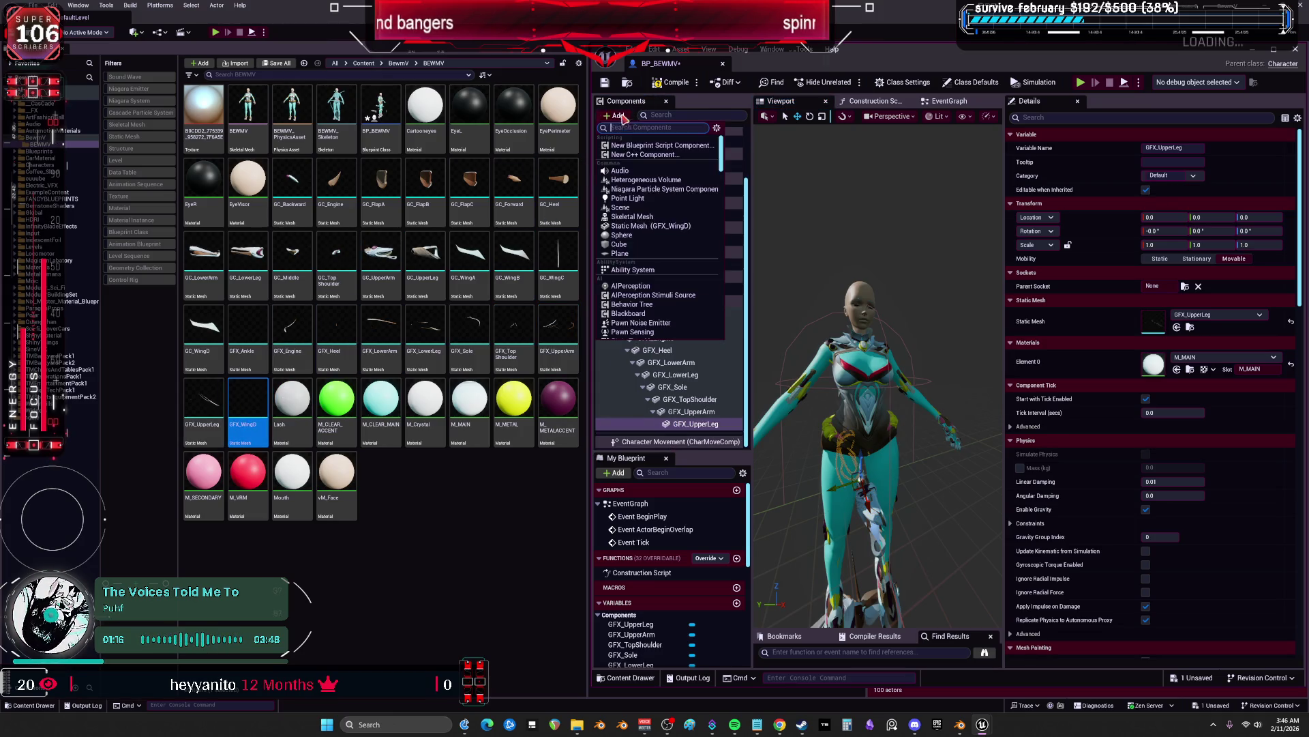
click(653, 236)
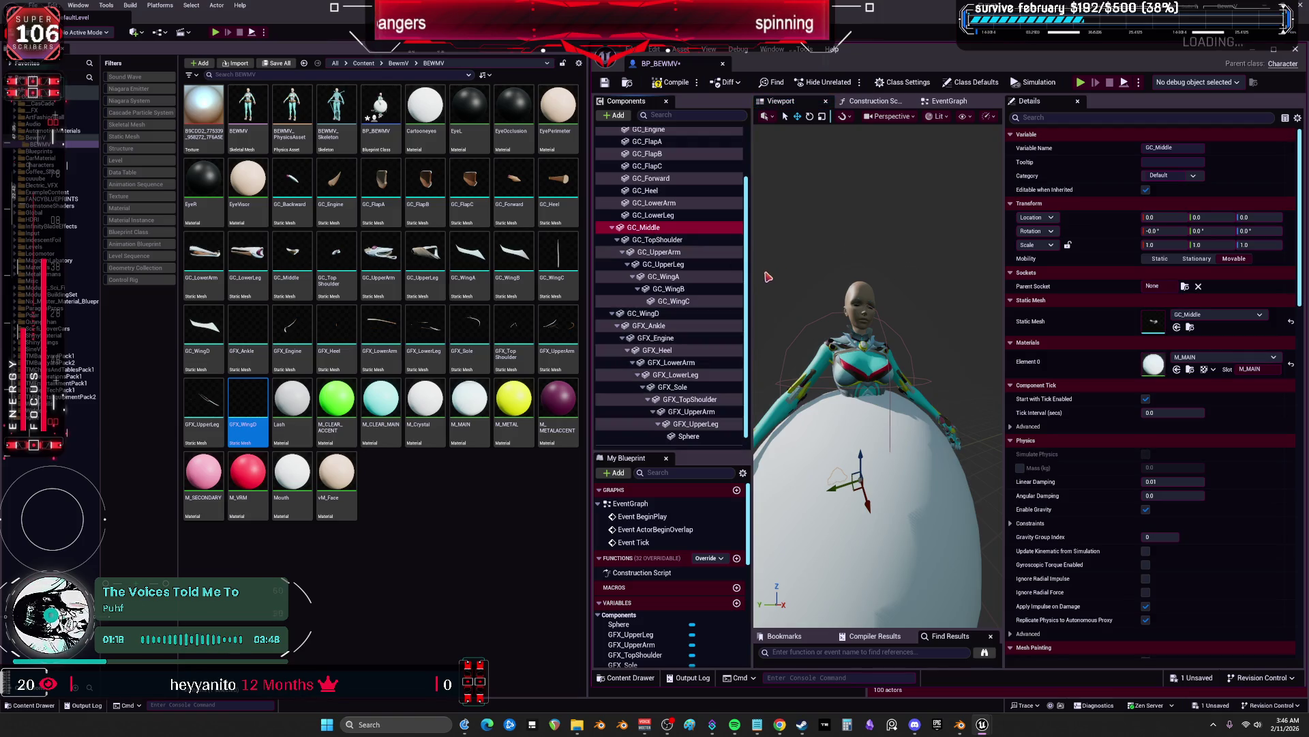
key(ctrl+z)
click(614, 115)
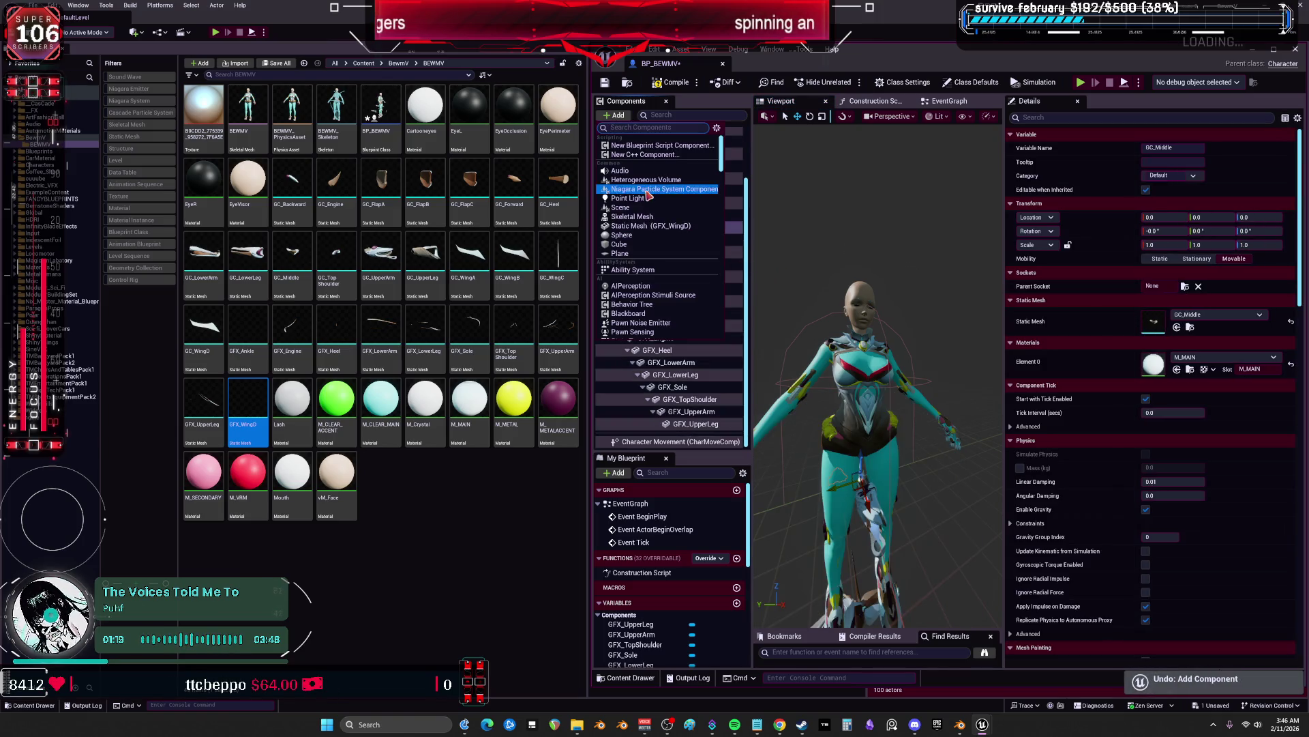
click(653, 226)
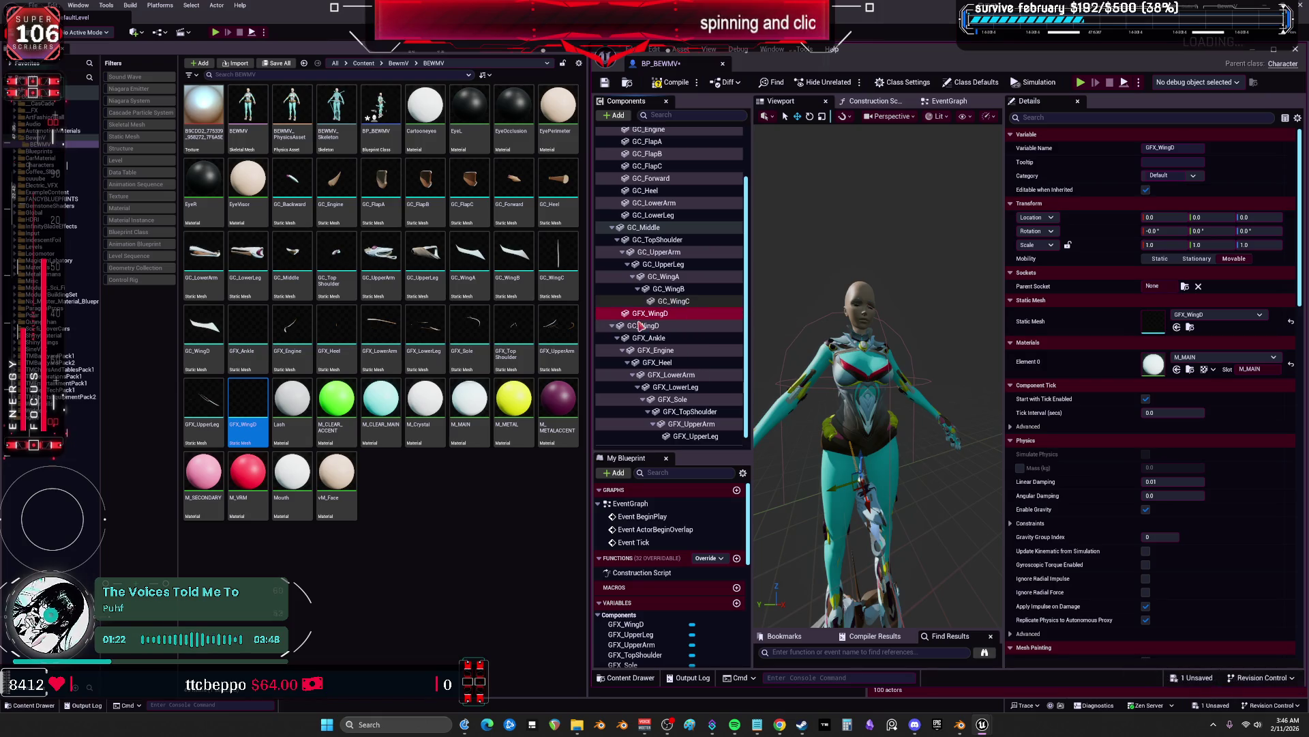
scroll(675, 150, up, 1)
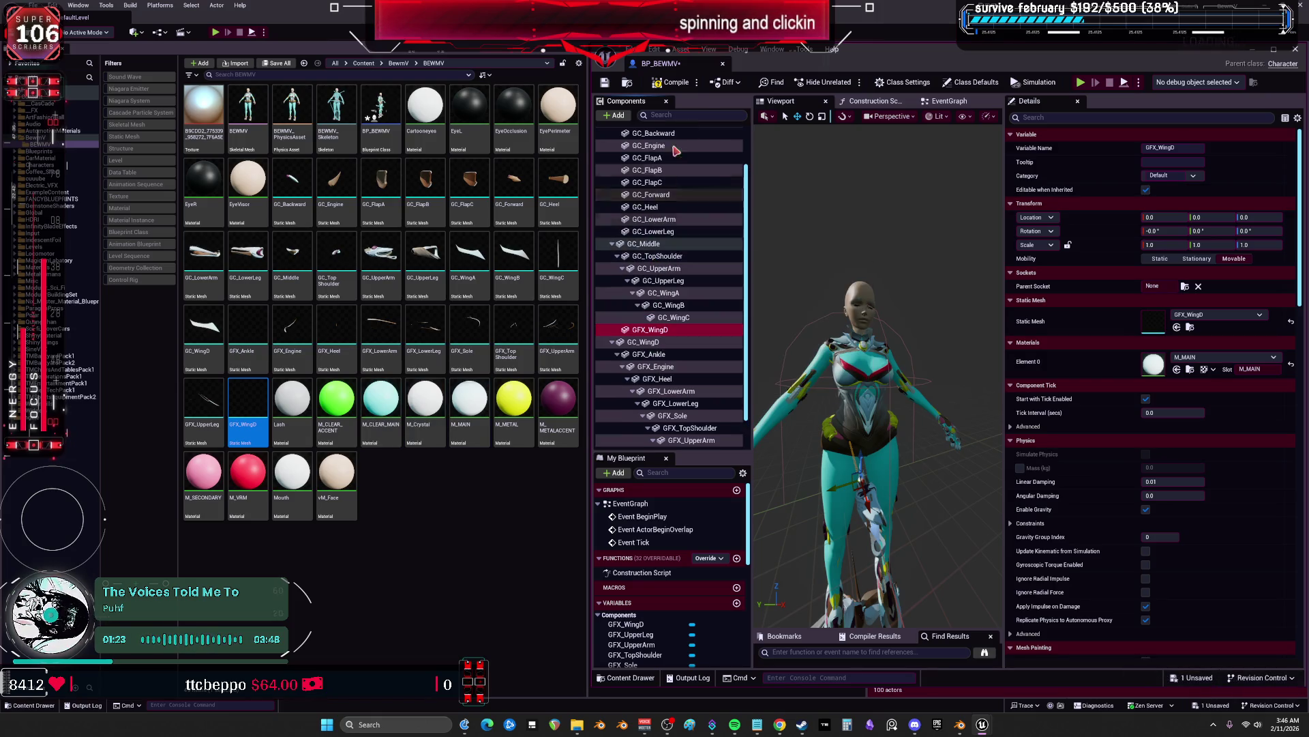
double_click(827, 58)
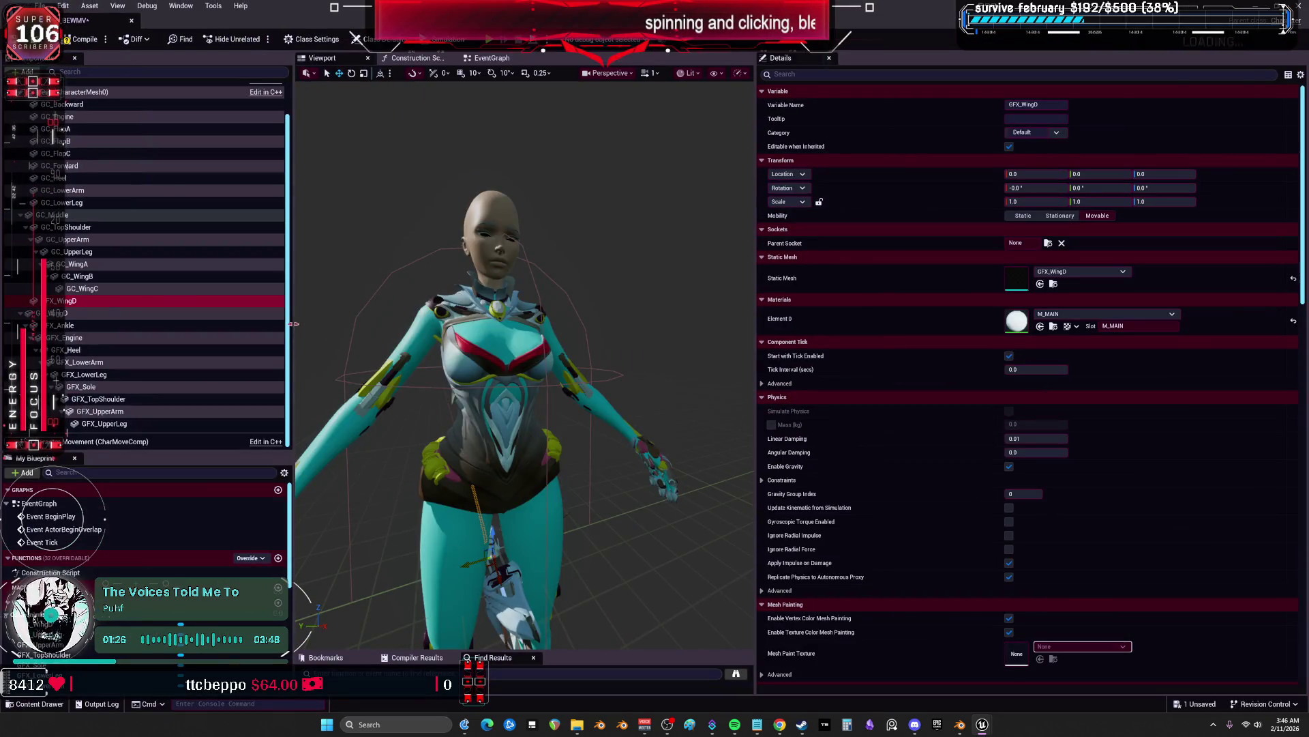
Reparent GC_WingC, GC_WingA, GC_UpperLeg, GC_UpperArm and GC_TopShoulder directly onto the character mesh
drag(295, 324, 488, 324)
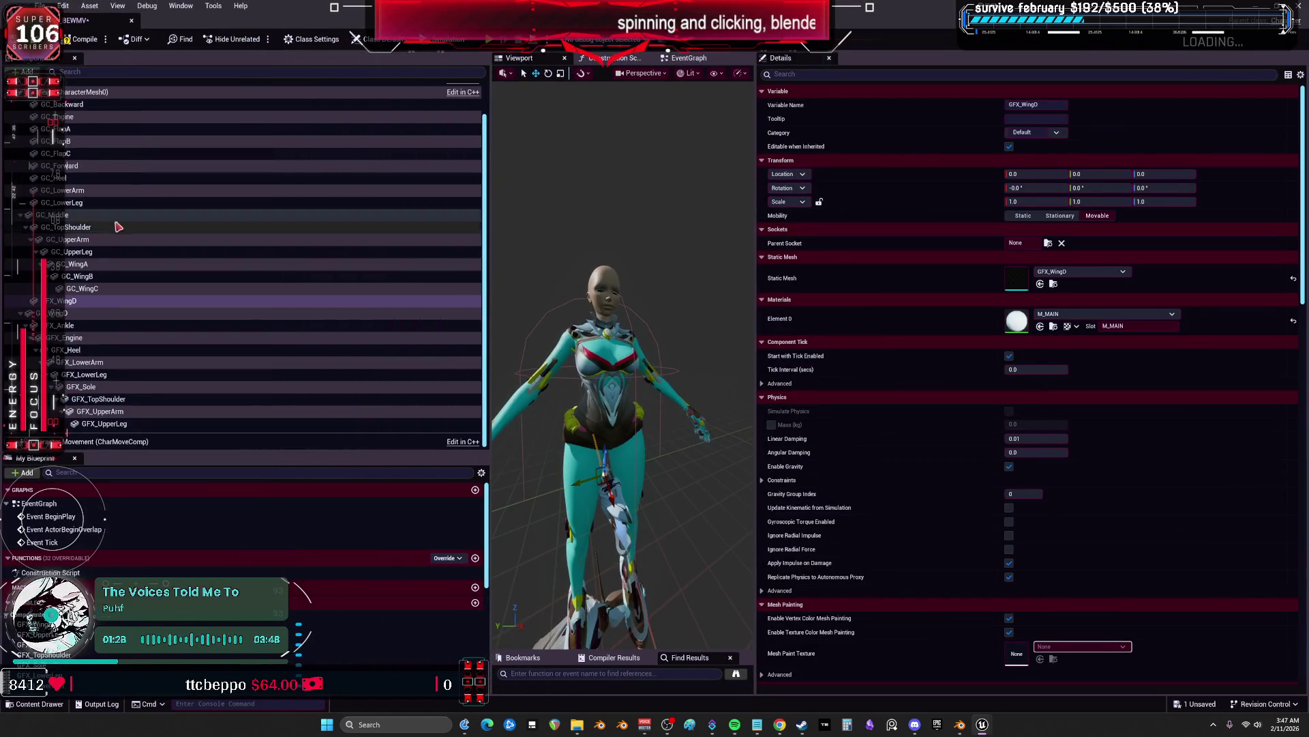
scroll(152, 251, up, 2)
mouse_move(83, 323)
mouse_down()
mouse_move(97, 280)
mouse_move(50, 126)
mouse_up()
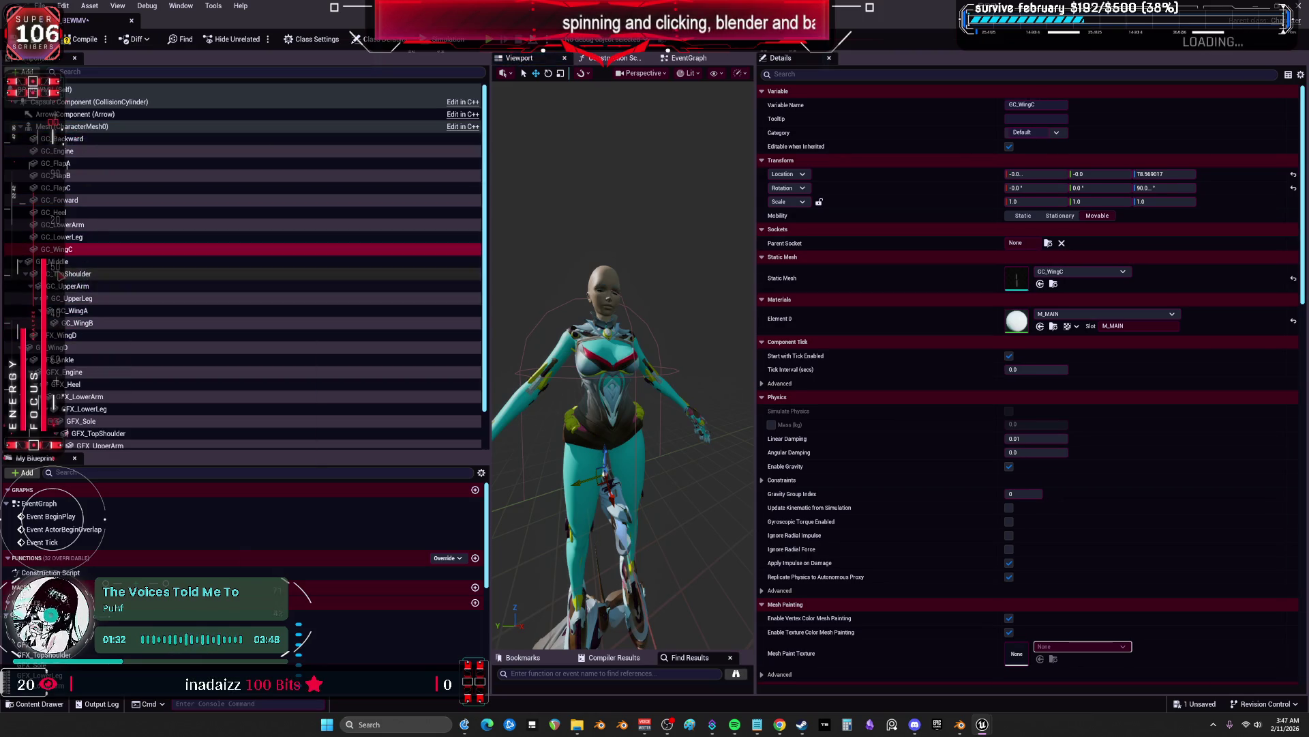
drag(74, 326, 75, 155)
drag(72, 322, 70, 135)
drag(68, 310, 72, 139)
drag(68, 322, 72, 135)
Attach GFX_WingD, GFX_UpperLeg and GFX_UpperArm directly to the character mesh
drag(69, 335, 73, 129)
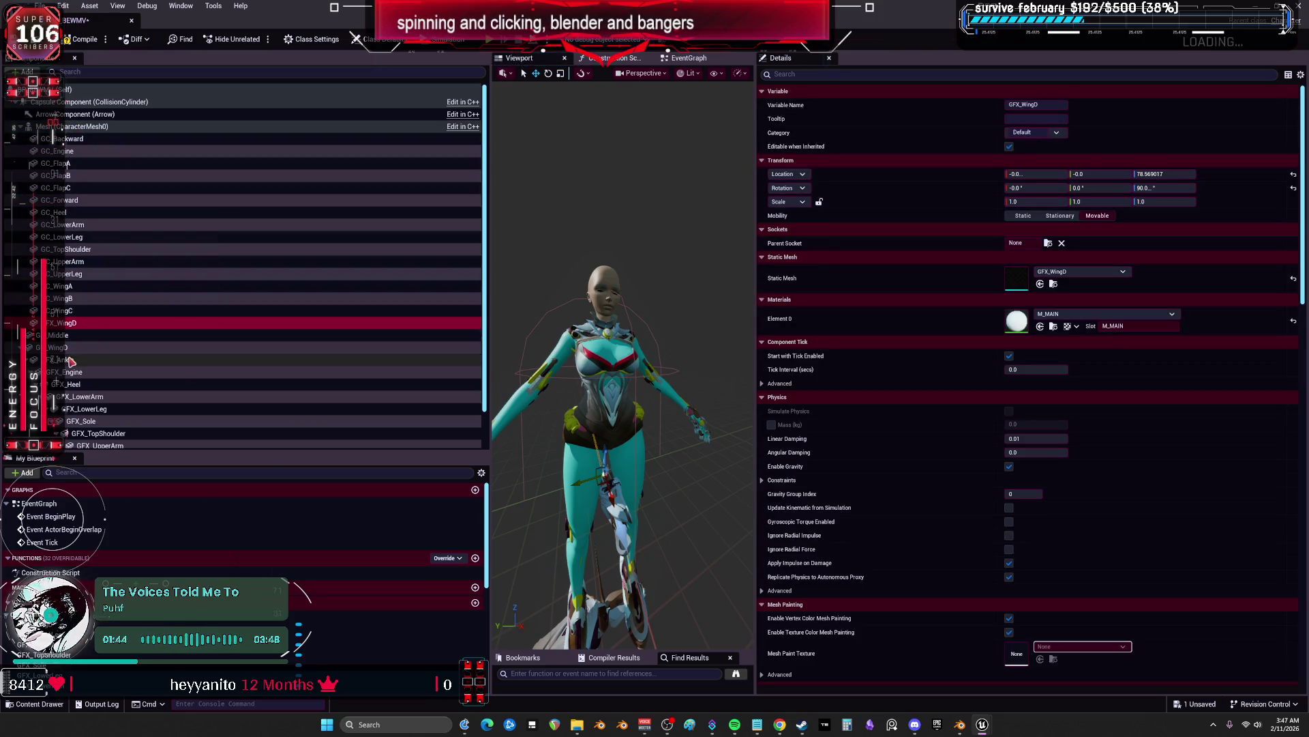
scroll(98, 374, down, 1)
click(126, 434)
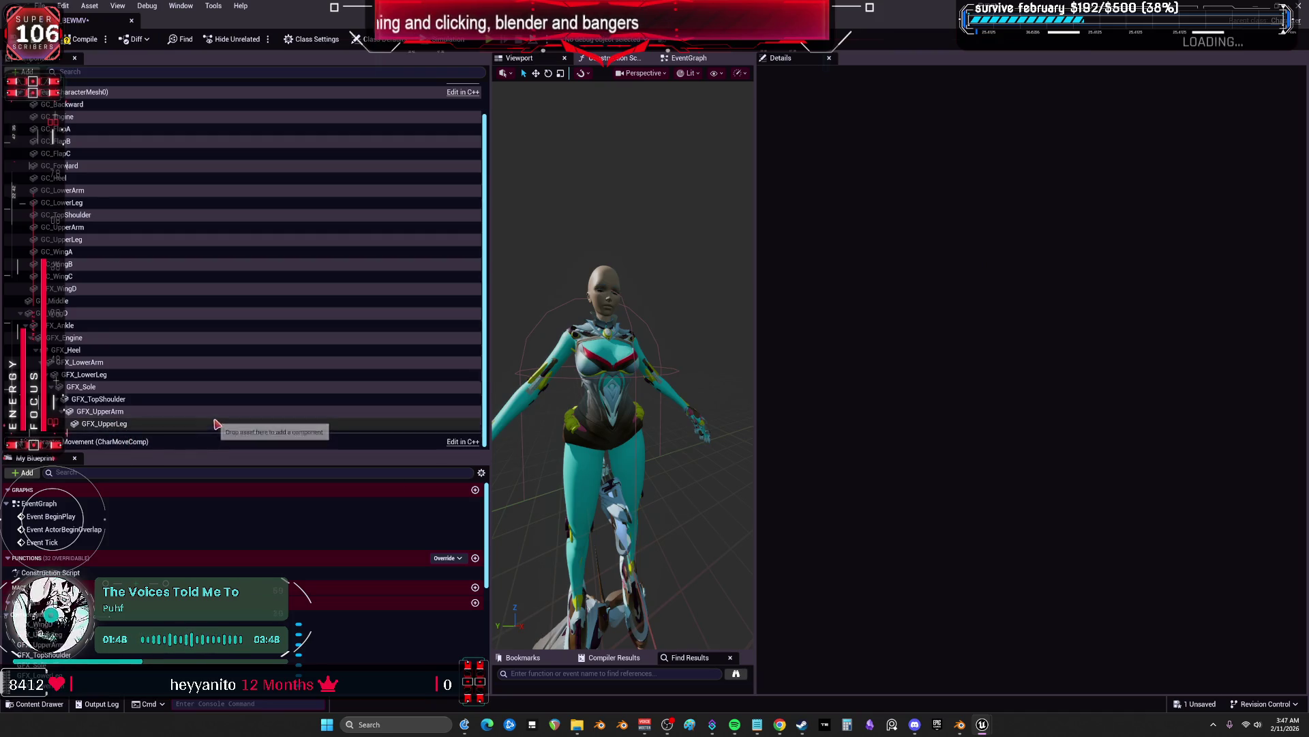
drag(214, 450, 214, 603)
mouse_move(126, 458)
mouse_down()
mouse_move(75, 217)
mouse_move(77, 144)
mouse_up()
drag(99, 457, 104, 129)
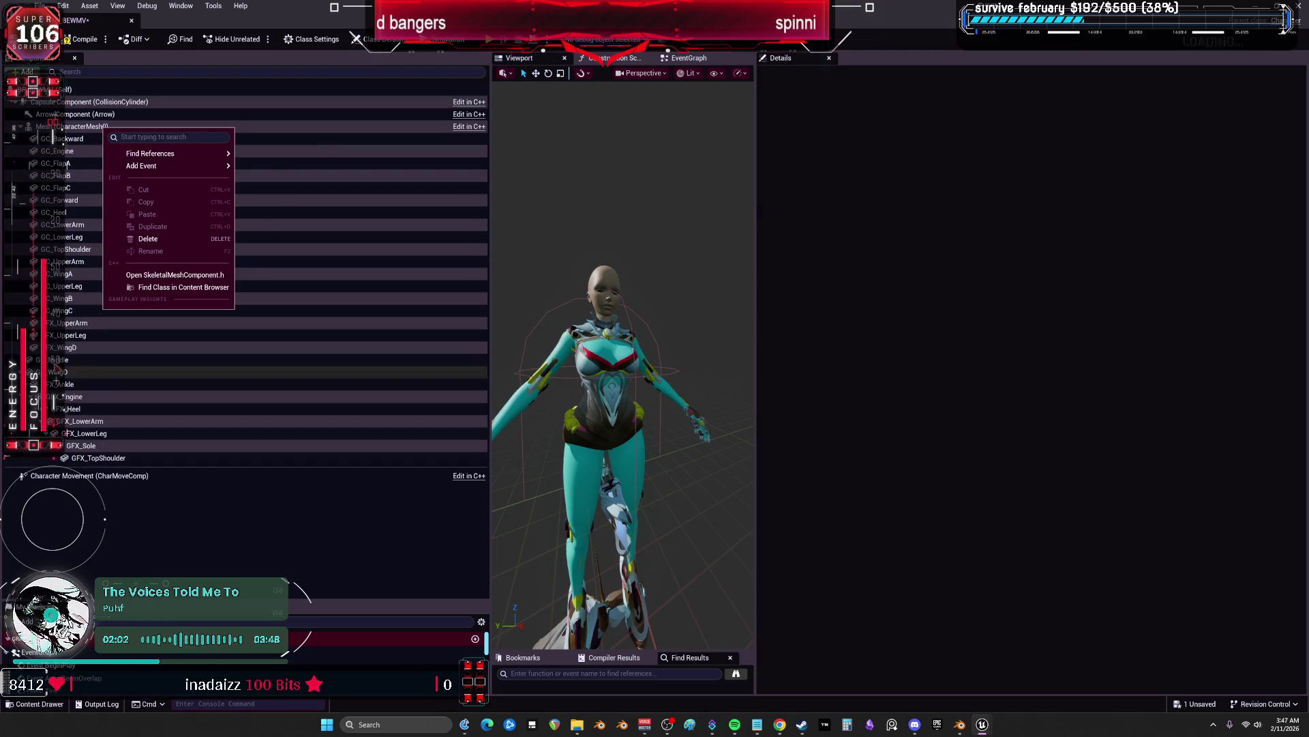
Reattach GC_Middle, GFX_TopShoulder, GFX_Sole and GFX_LowerLeg directly to the character mesh
click(59, 360)
drag(58, 368, 104, 129)
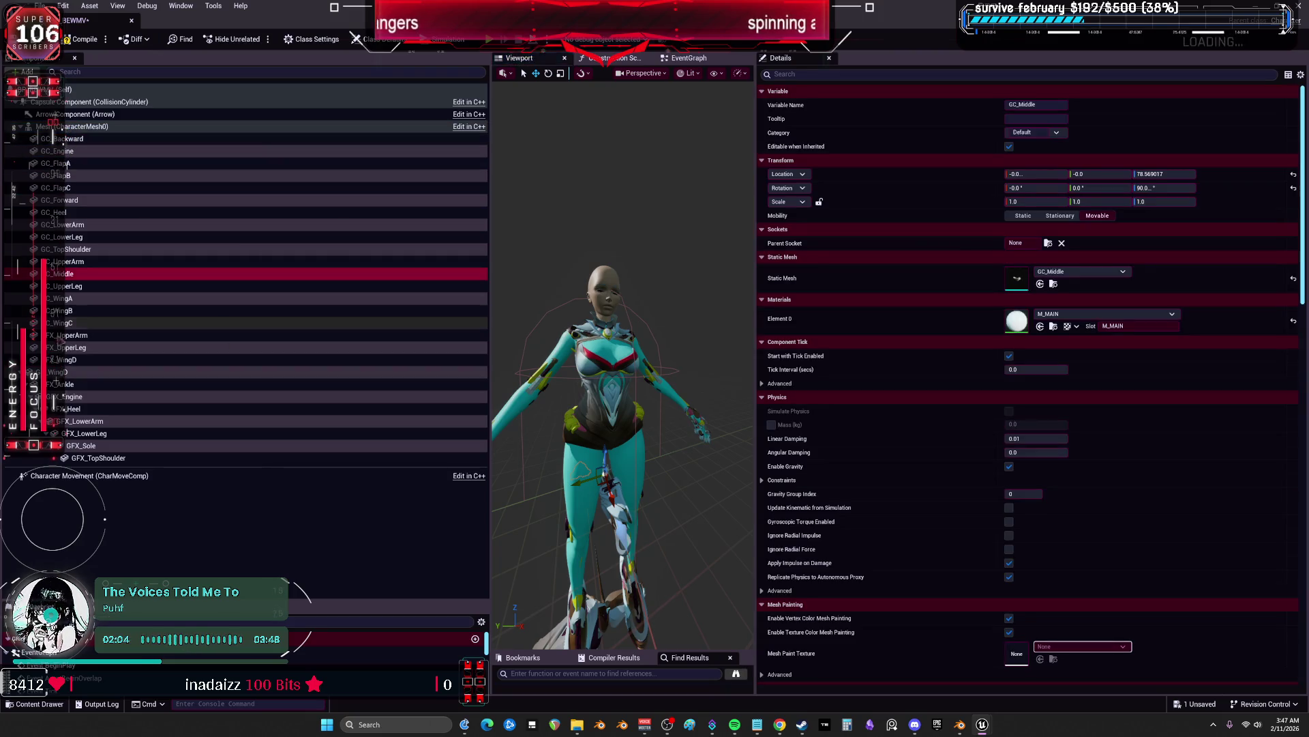
drag(95, 457, 71, 131)
drag(81, 457, 68, 130)
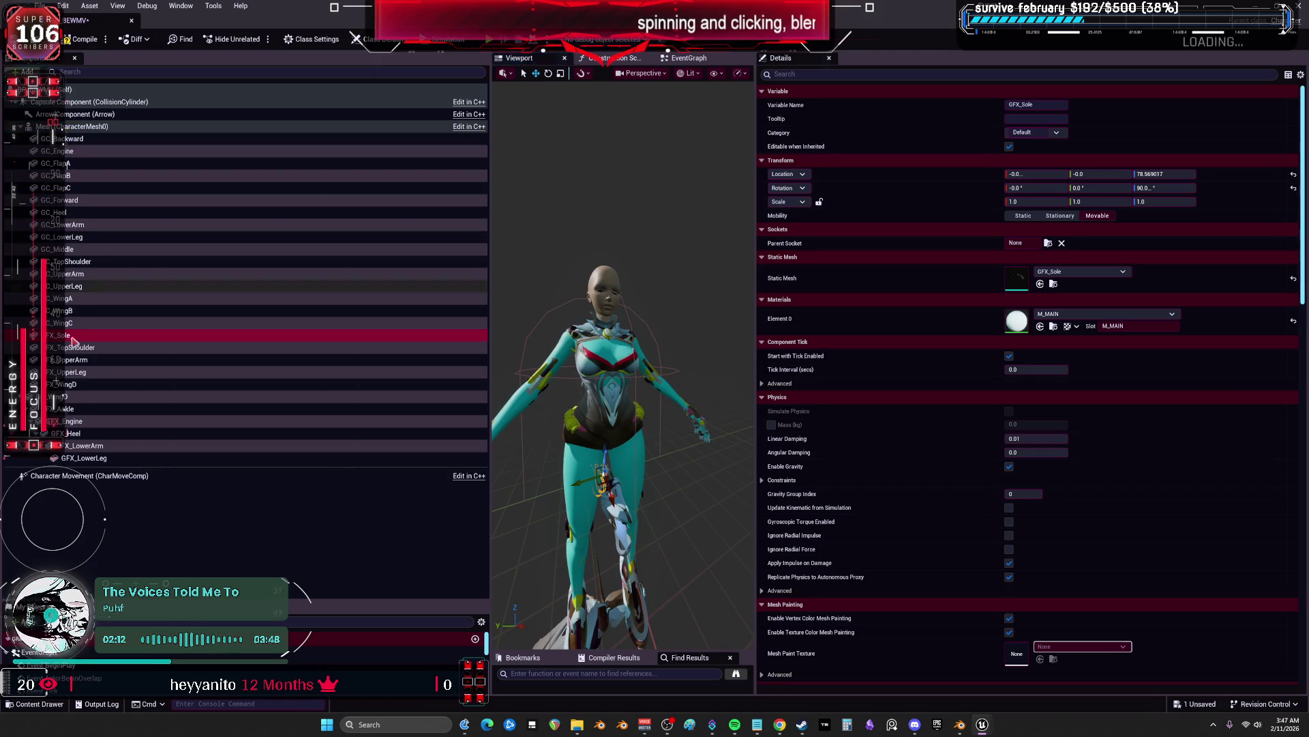
mouse_move(81, 457)
mouse_down()
mouse_move(35, 163)
mouse_move(79, 454)
mouse_move(54, 127)
mouse_up()
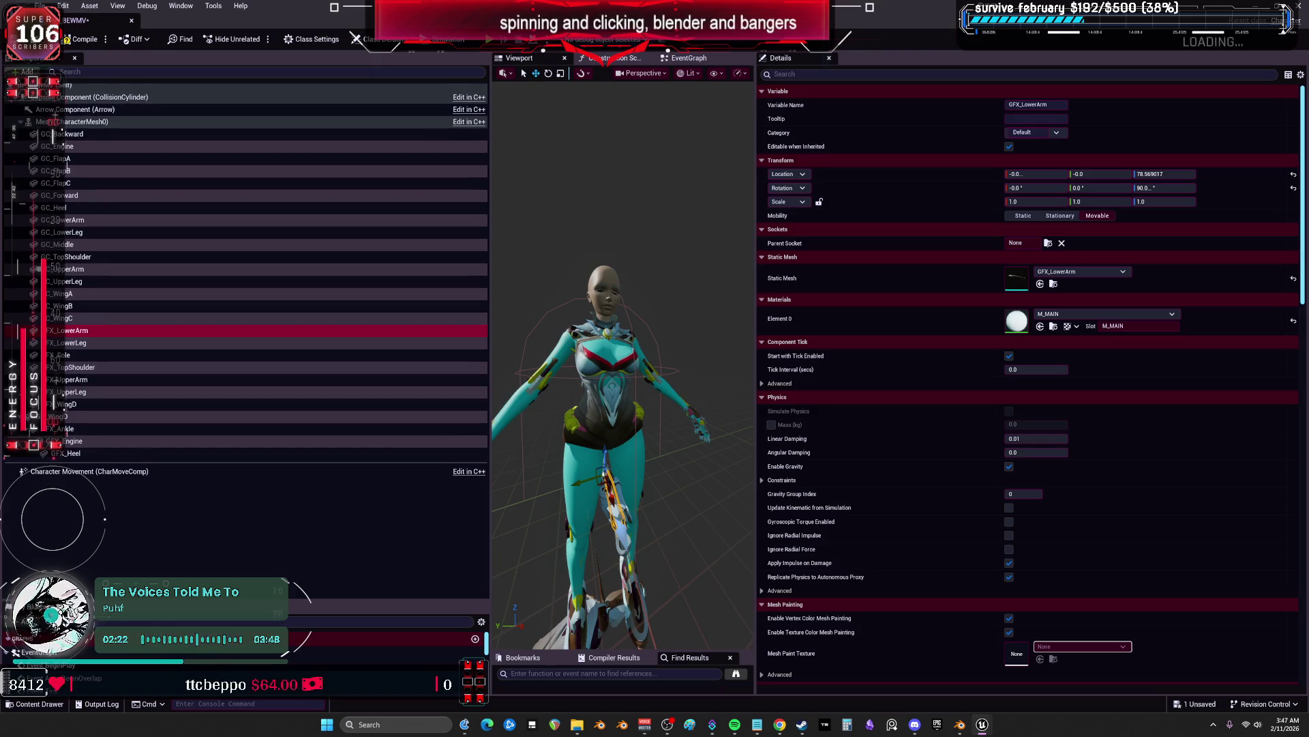
Reattach GFX_Heel and GFX_Engine to the character mesh and move GFX_Ankle up
click(65, 457)
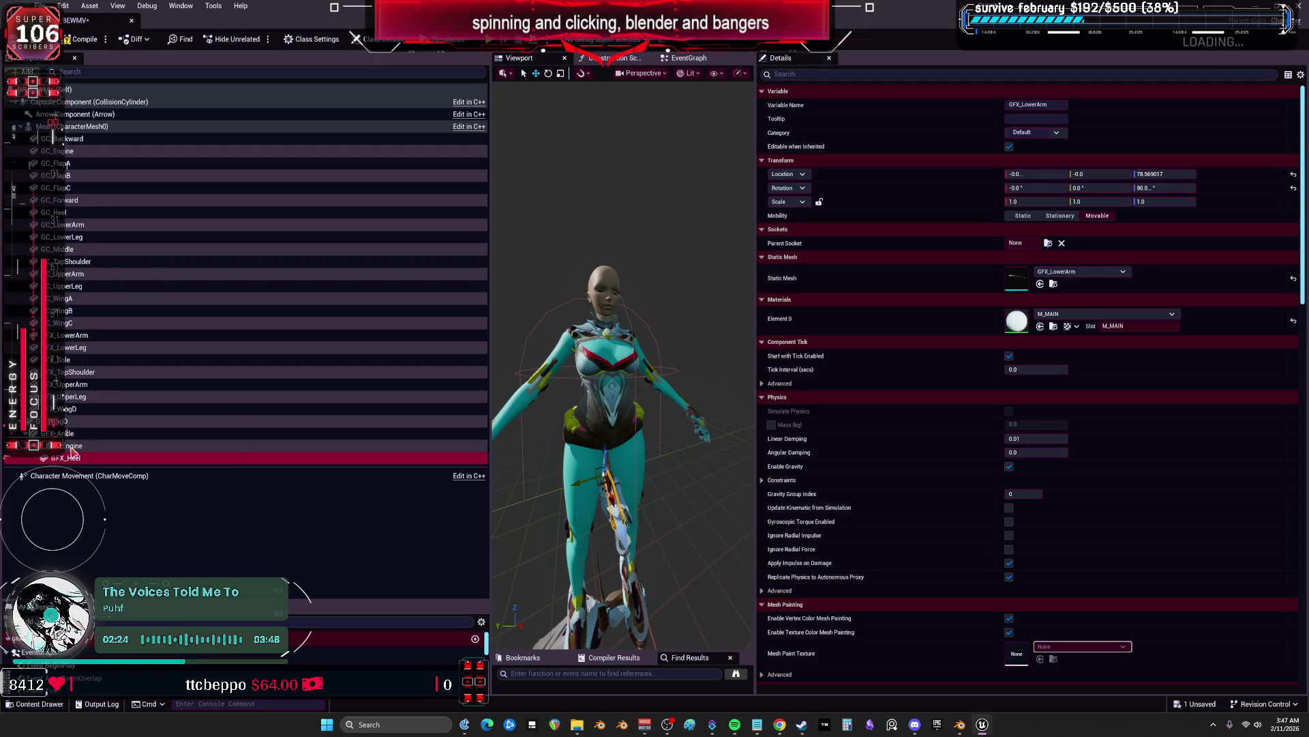
drag(66, 457, 65, 266)
drag(57, 139, 57, 138)
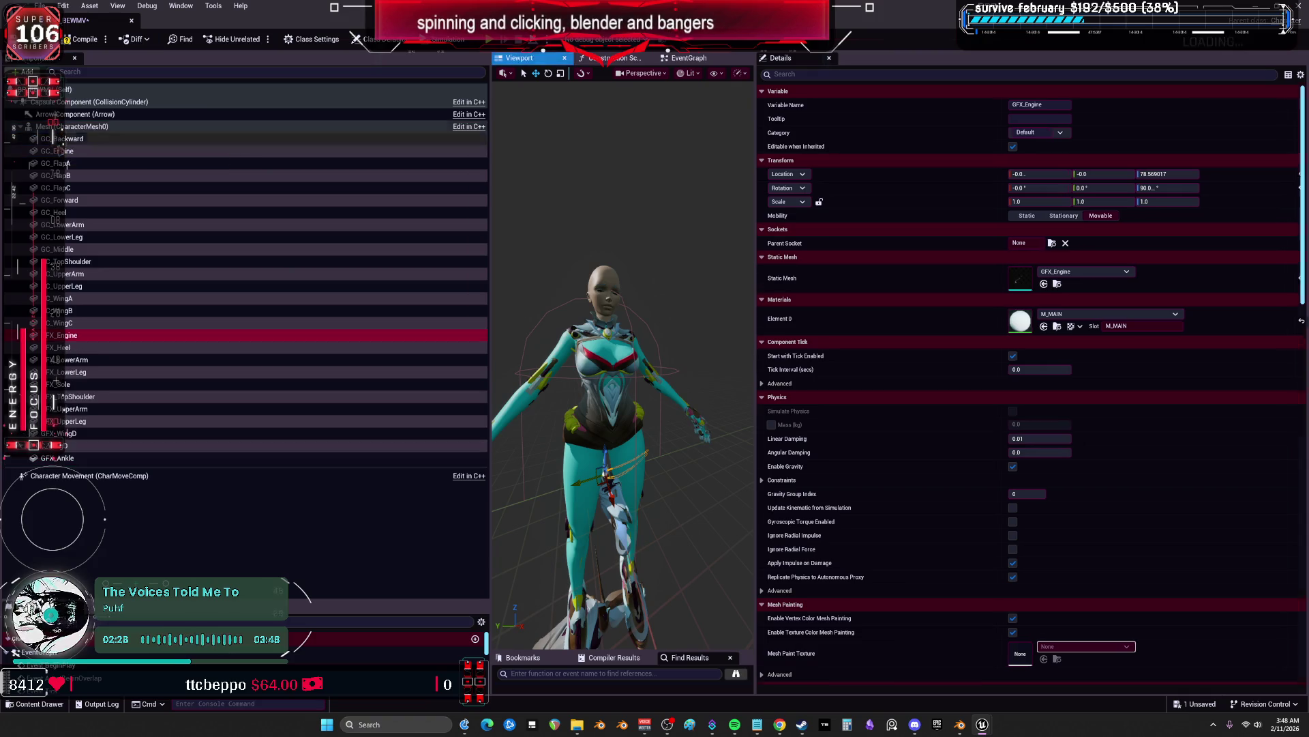
mouse_move(58, 458)
mouse_down()
mouse_move(79, 394)
mouse_move(92, 148)
mouse_move(81, 201)
mouse_up()
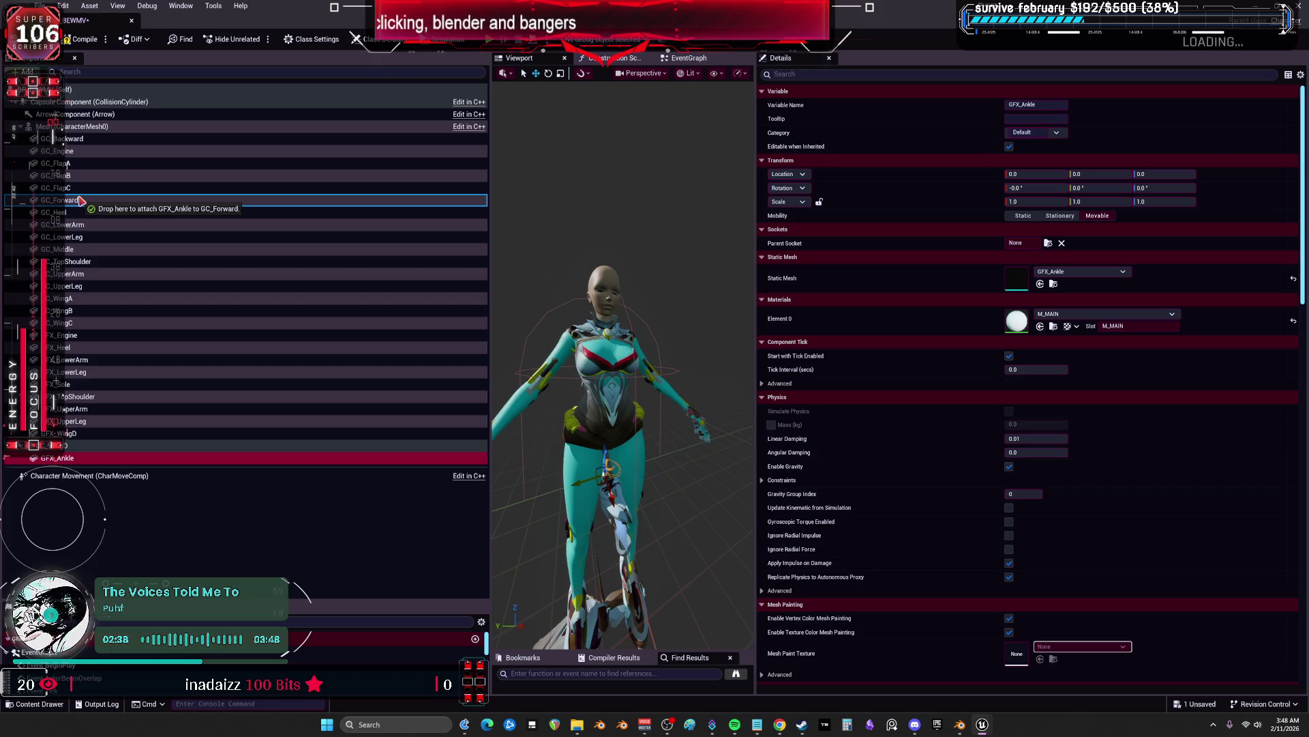
Move GFX_Ankle onto GC_Forward and then reposition it in the hierarchy
drag(81, 201, 81, 202)
right_click(81, 201)
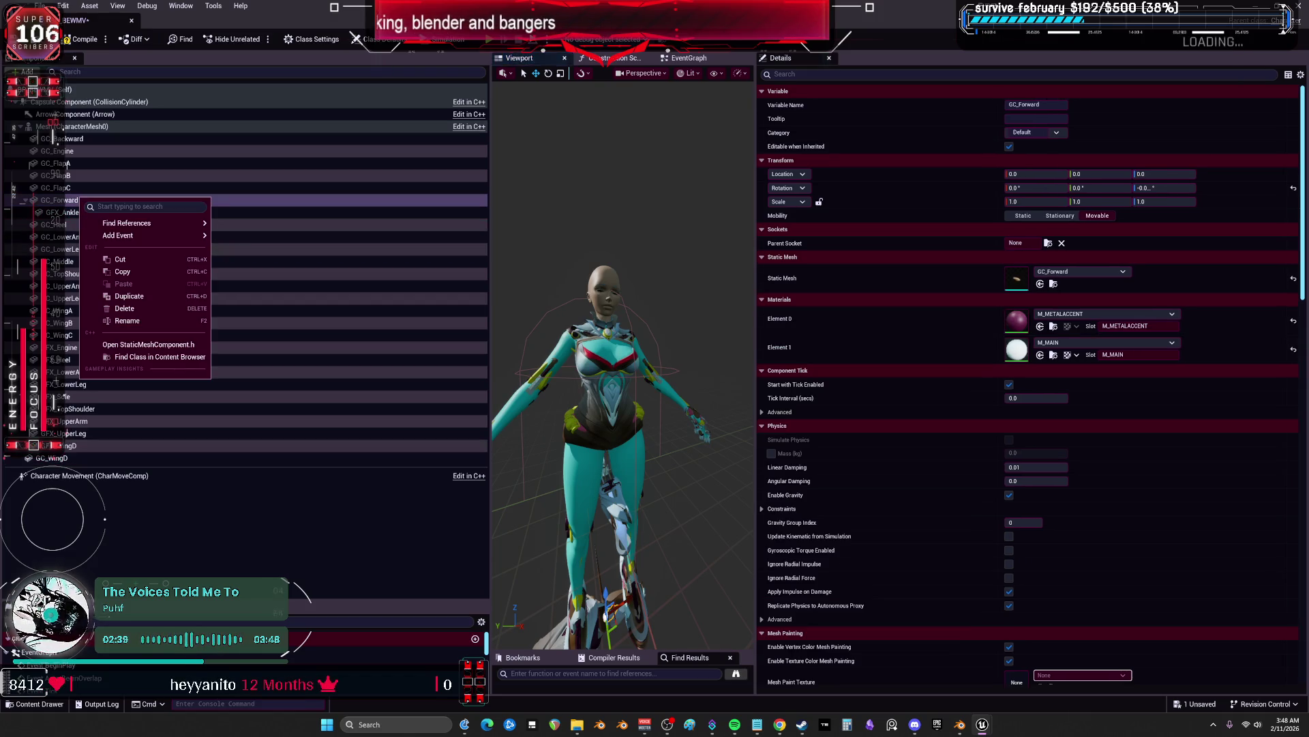
click(214, 517)
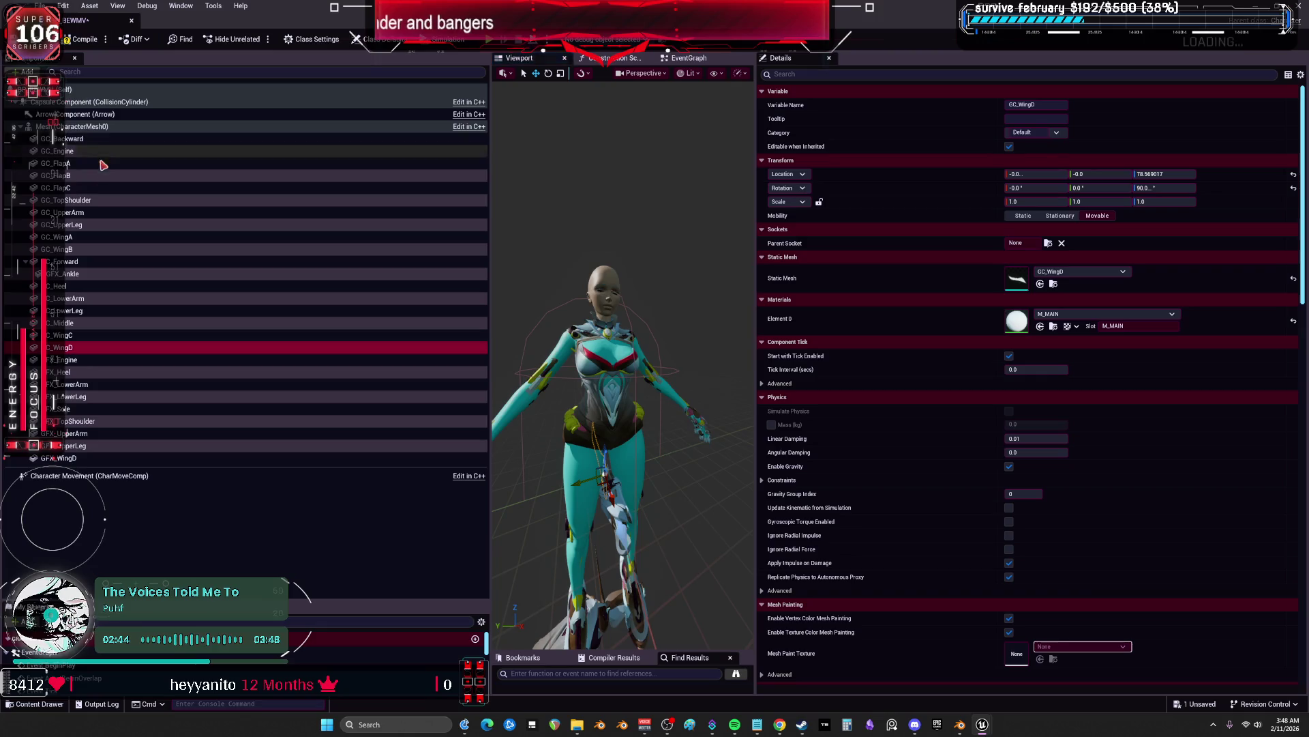
drag(68, 274, 65, 175)
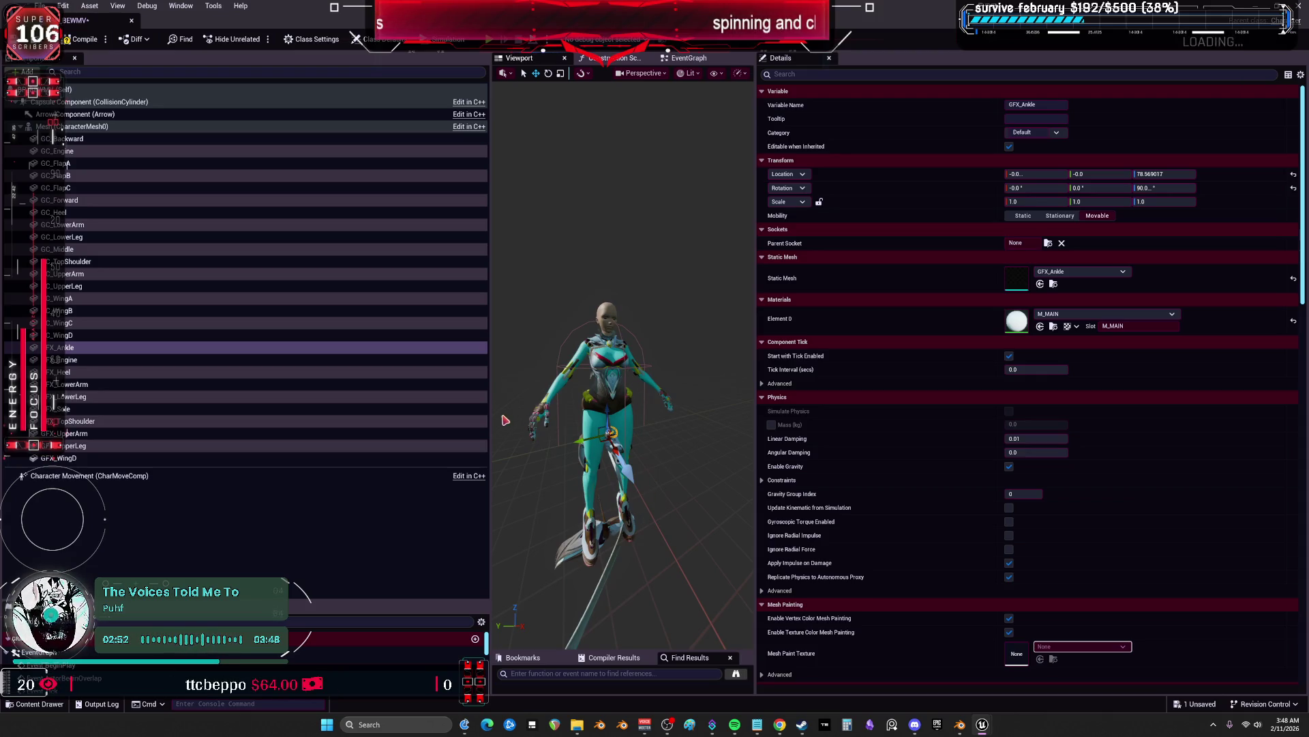
Widen the 3D viewport and rename GC_Backward to GC_BackwardL
drag(495, 408, 340, 405)
drag(88, 458, 144, 459)
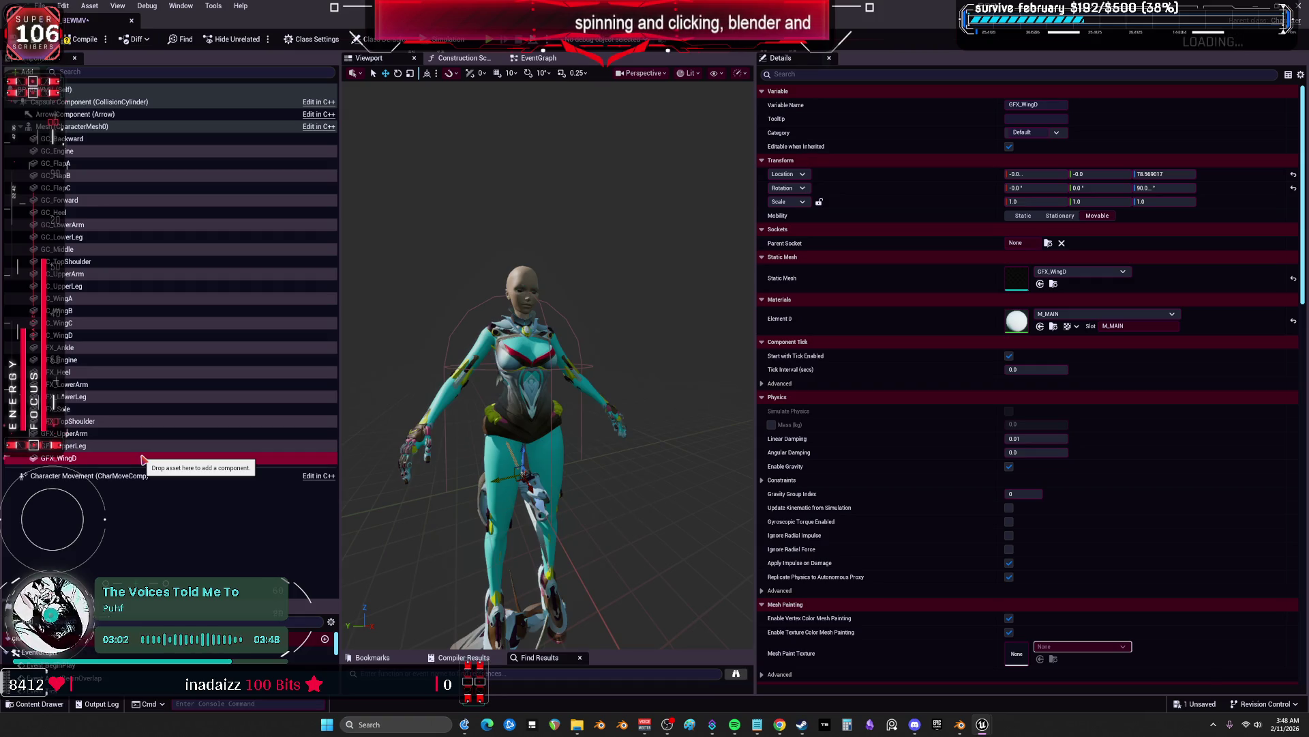
mouse_move(144, 458)
mouse_down()
mouse_move(102, 153)
mouse_move(115, 139)
mouse_up()
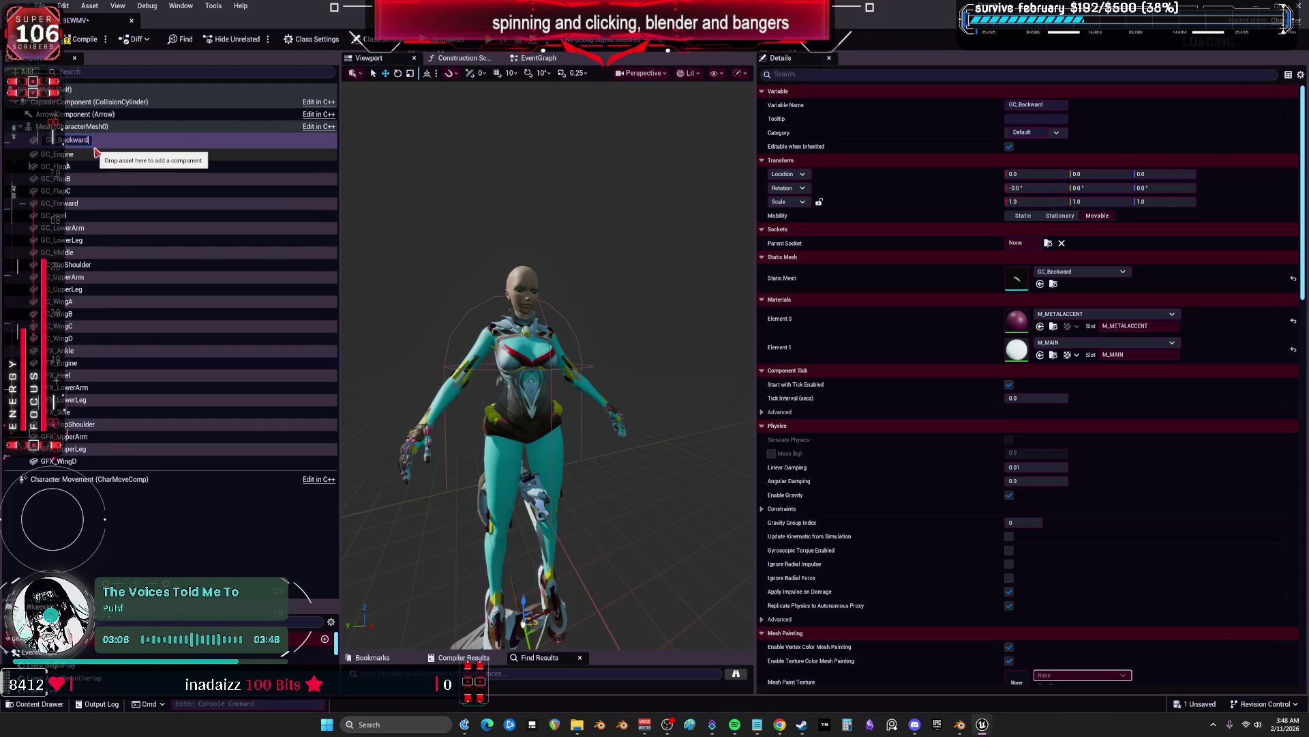
key(Return)
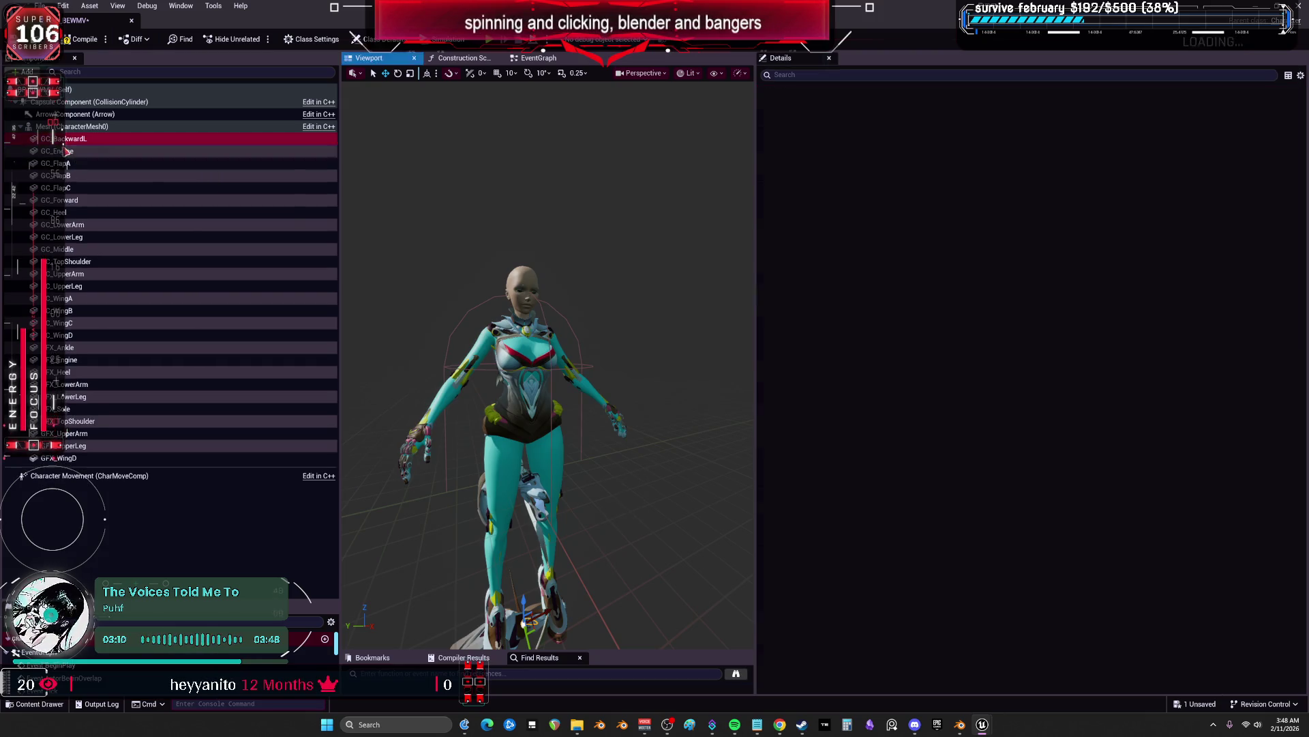
Rename GC_Engine, GC_FlapA, GC_FlapB and GC_FlapC with an L suffix
click(73, 155)
key(F2)
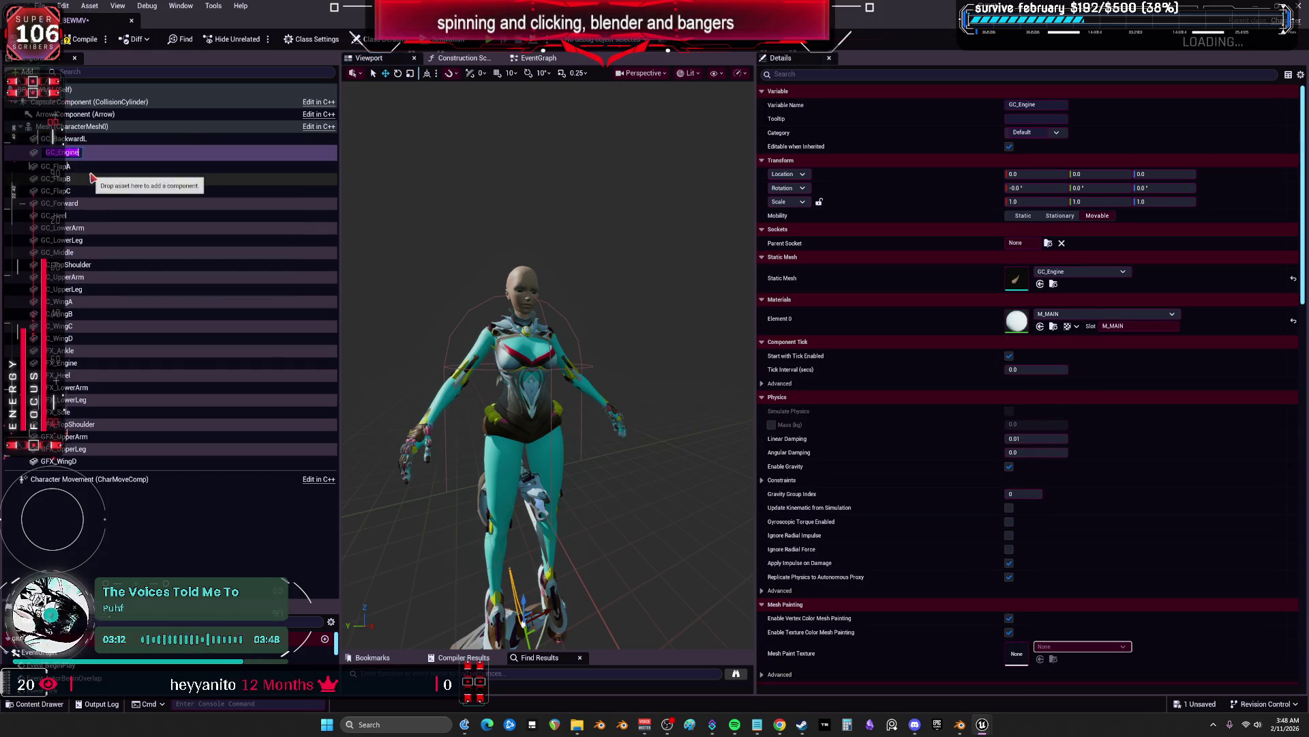
text(L)
key(Return)
key(Down)
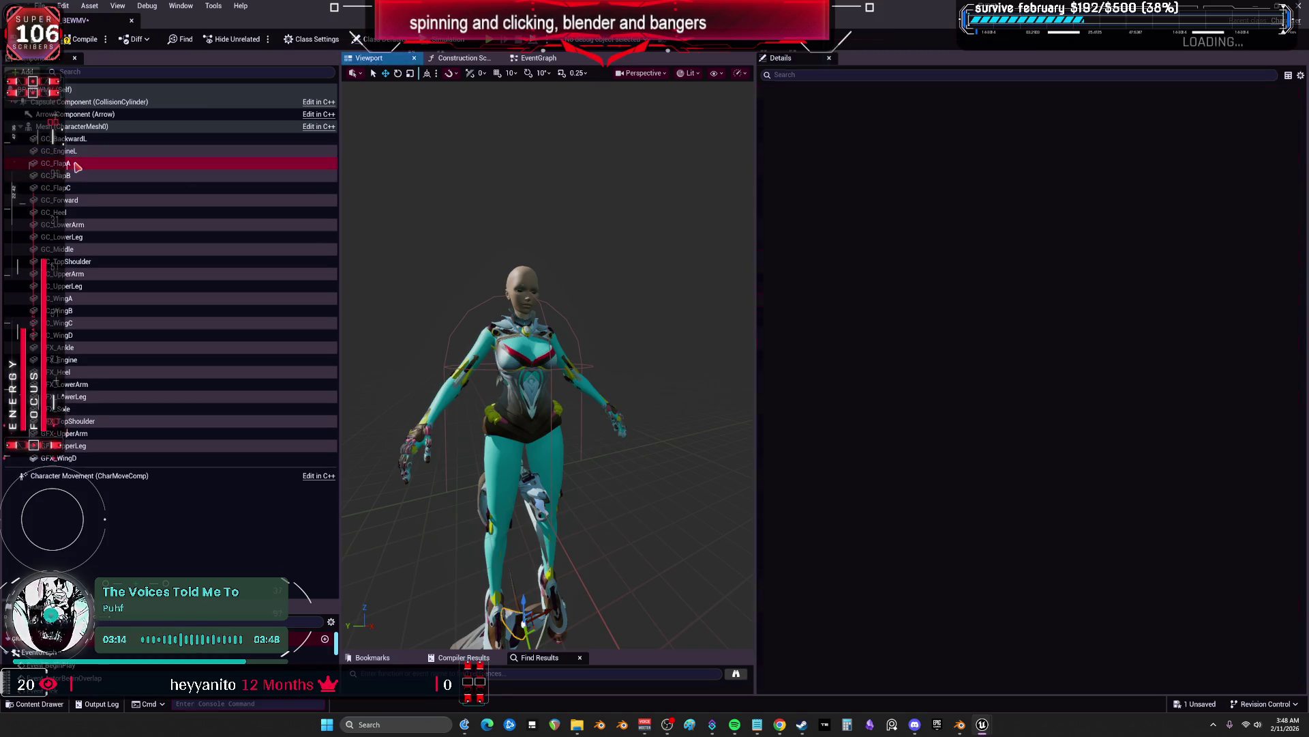
key(F2)
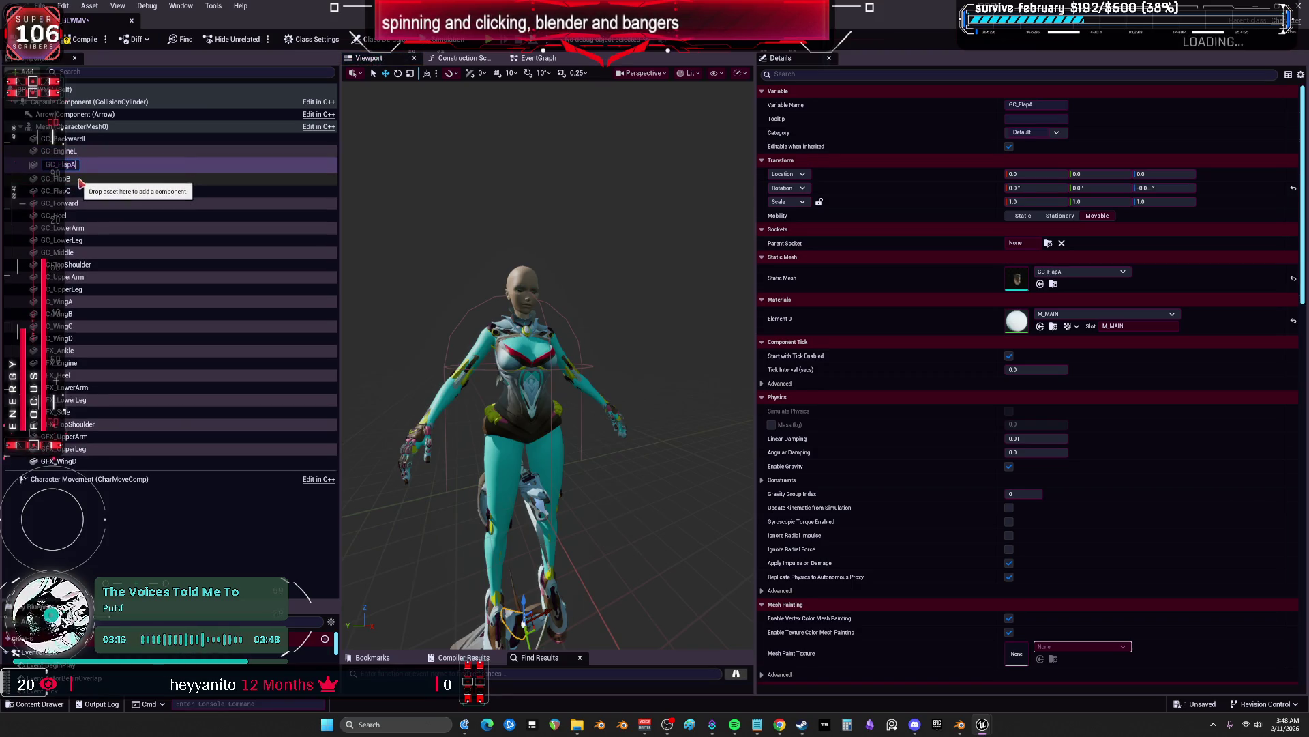
text(L)
key(Return)
key(Down)
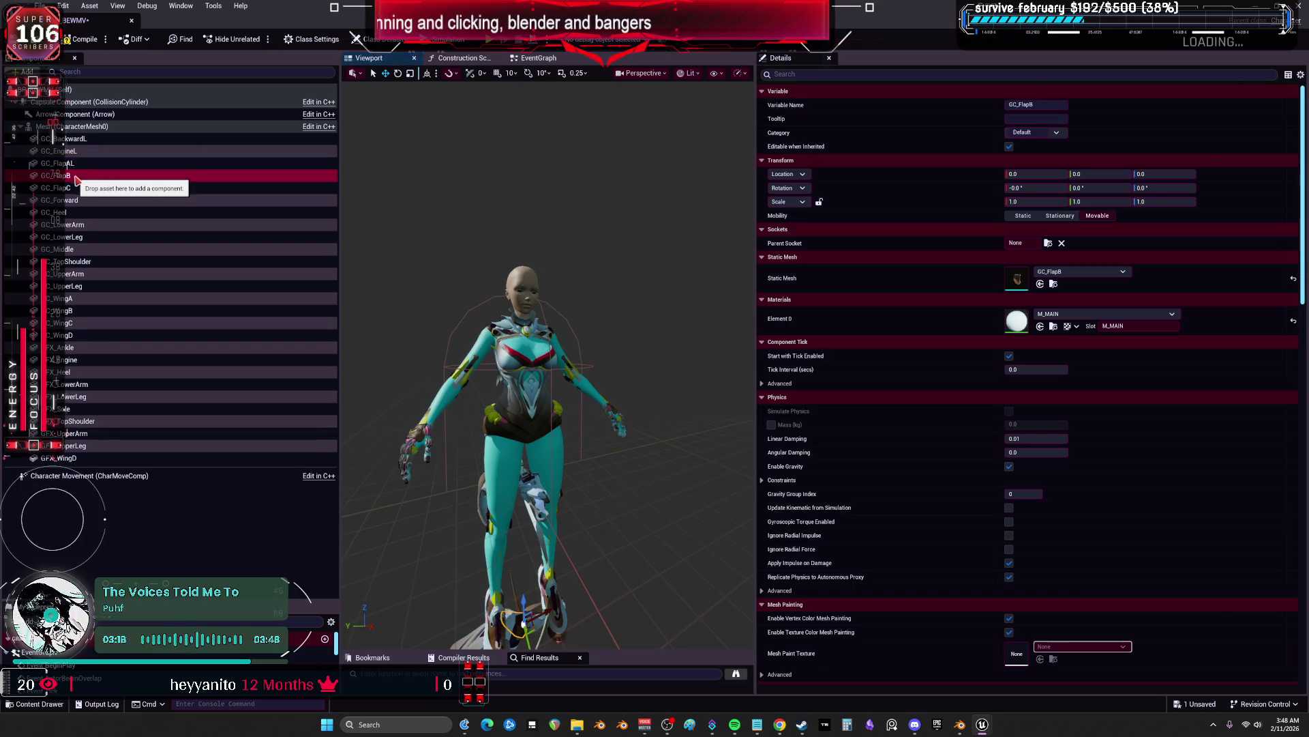
key(F2)
text(L)
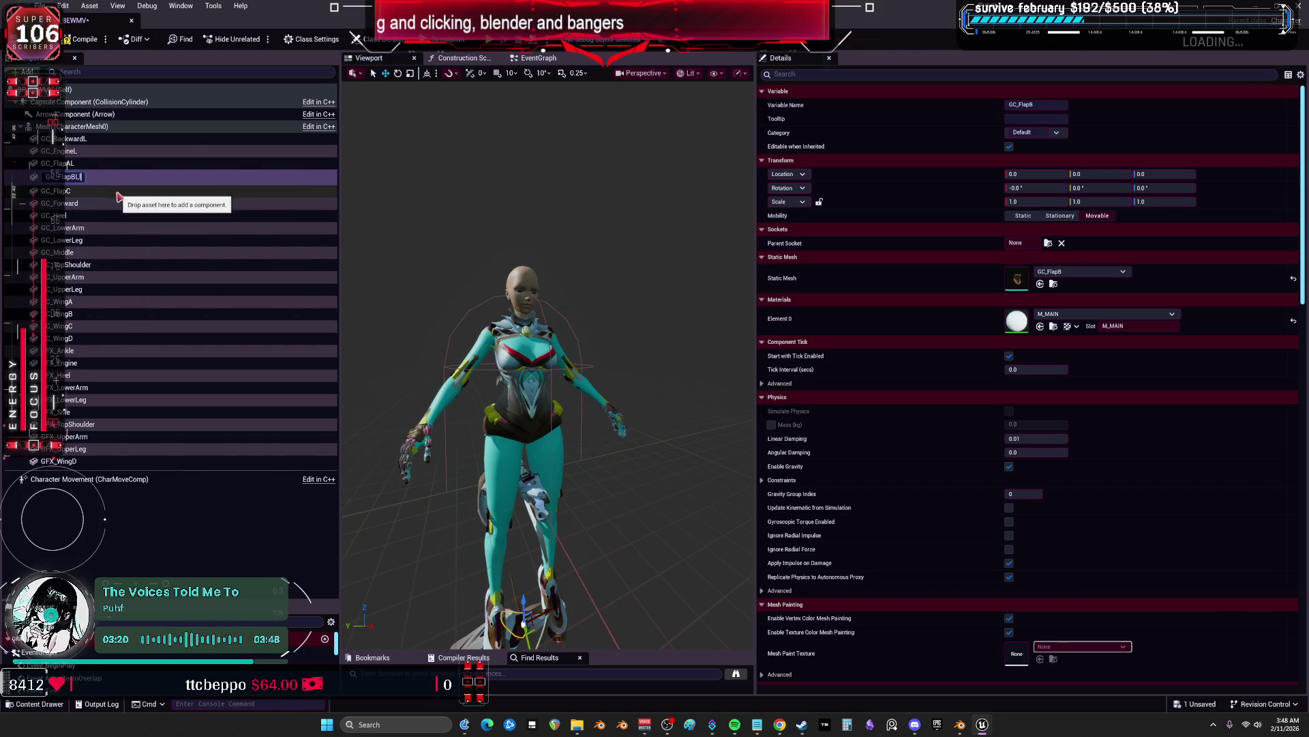
key(Return)
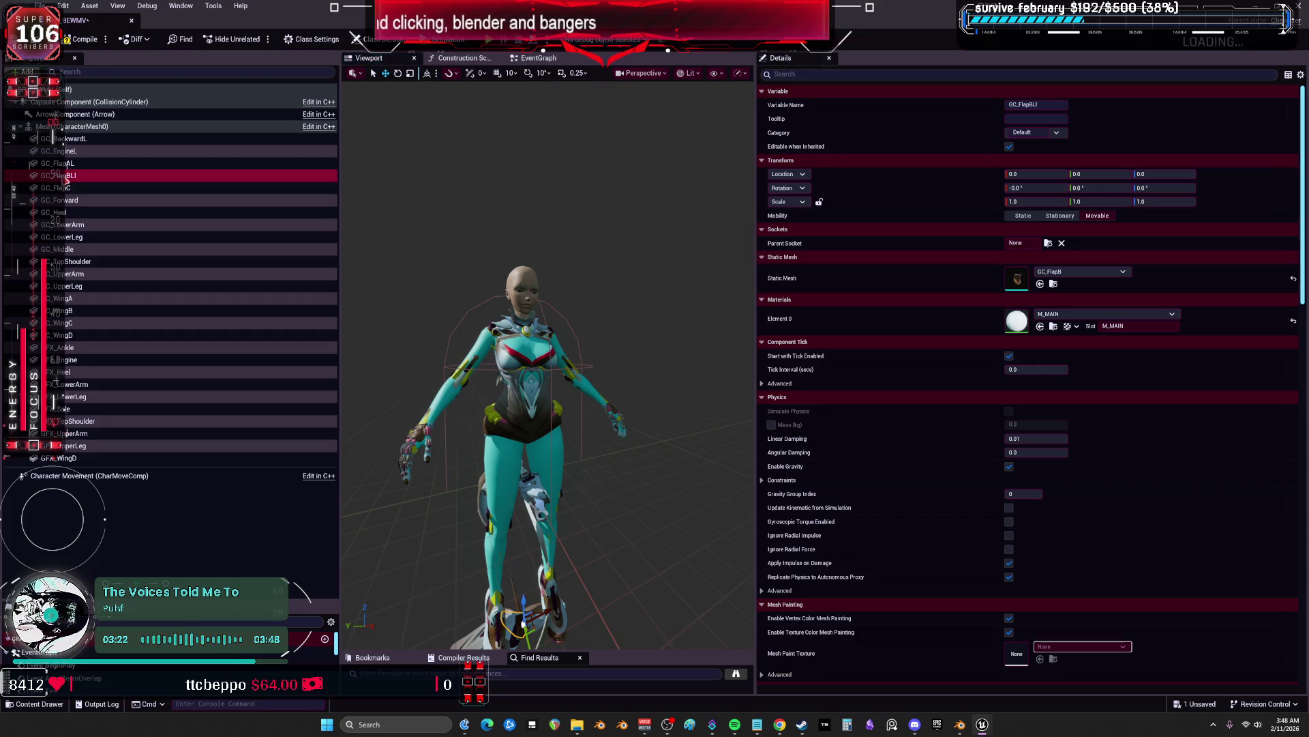
key(F2)
key(Return)
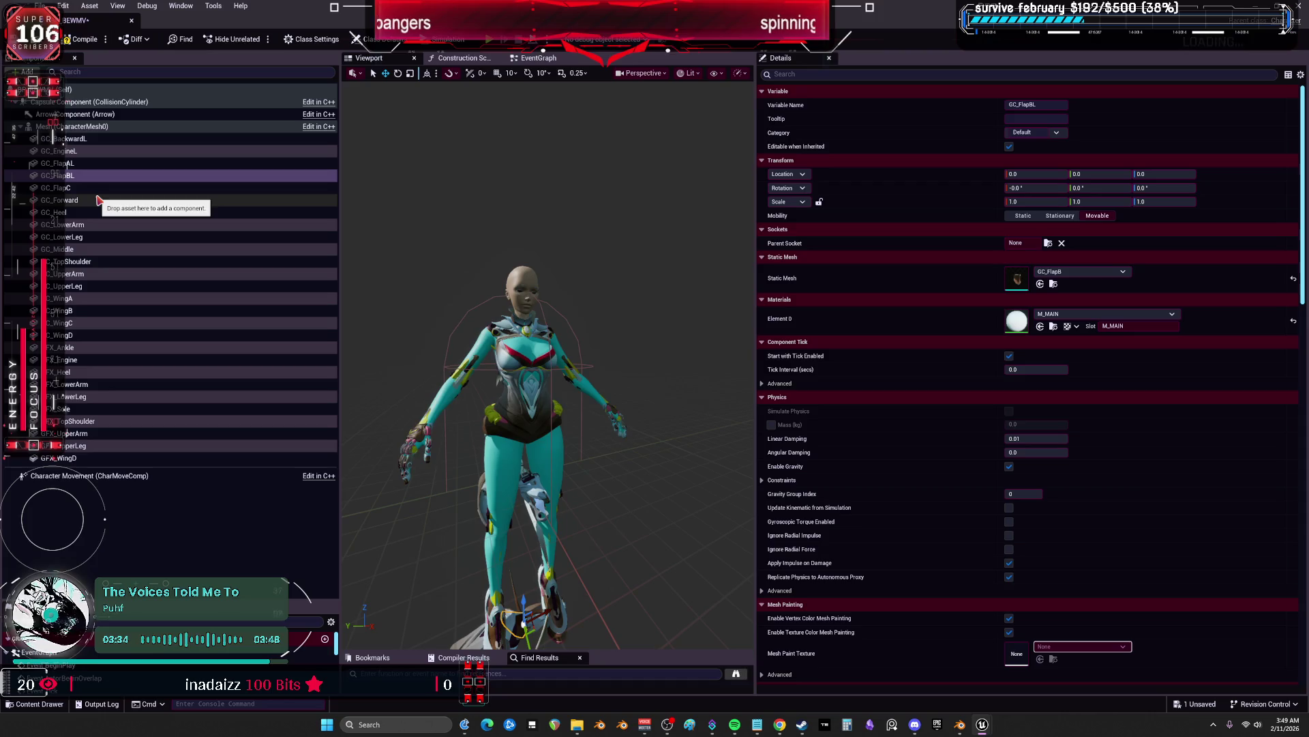
double_click(72, 188)
click(72, 188)
key(Return)
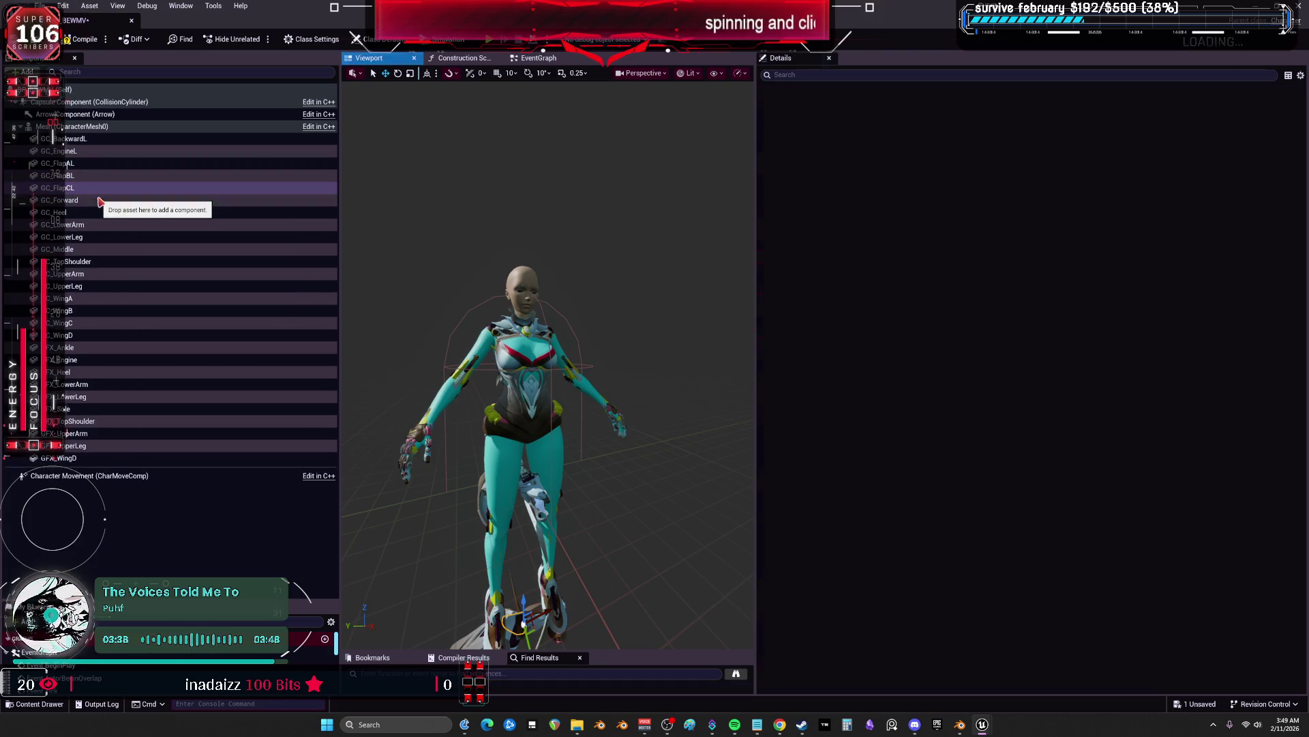
Add an L suffix to GC_Forward, GC_Heel, GC_LowerArm, GC_LowerLeg, GC_Middle and GC_TopShoulder
double_click(75, 203)
click(74, 205)
text(L)
key(Return)
double_click(63, 212)
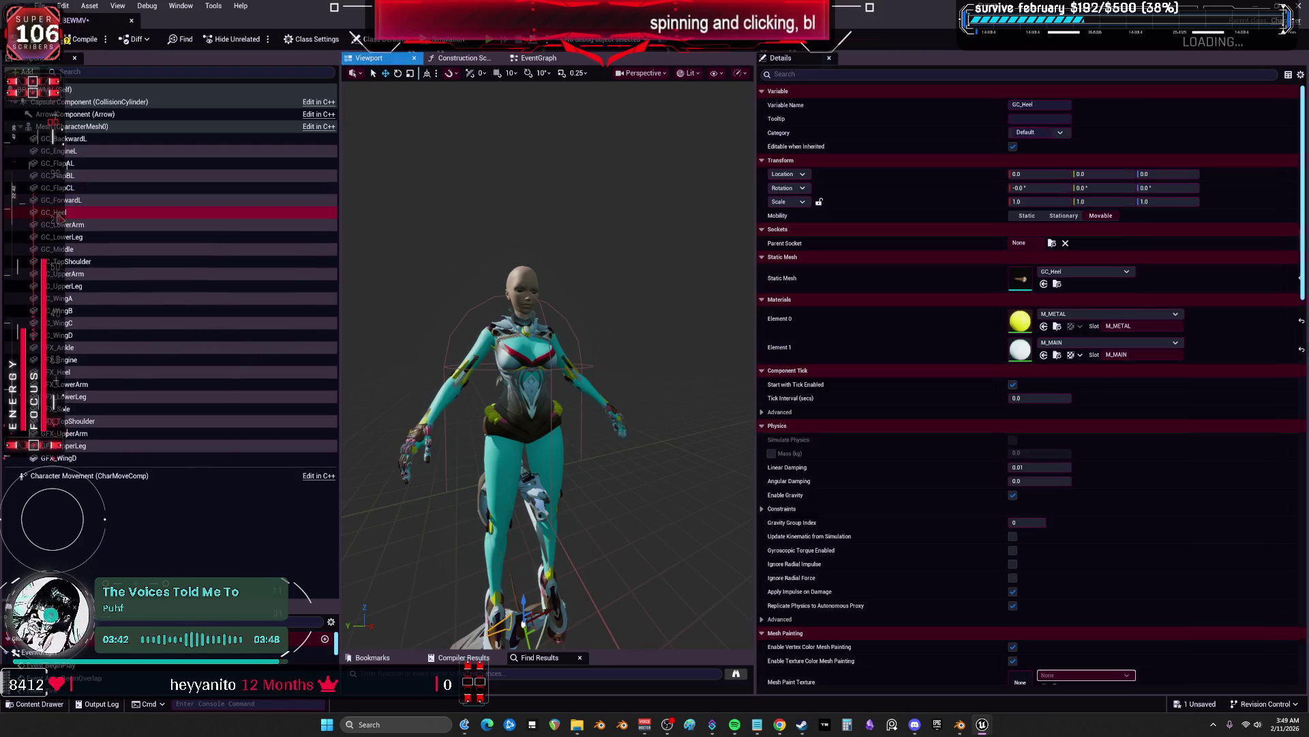
key(Return)
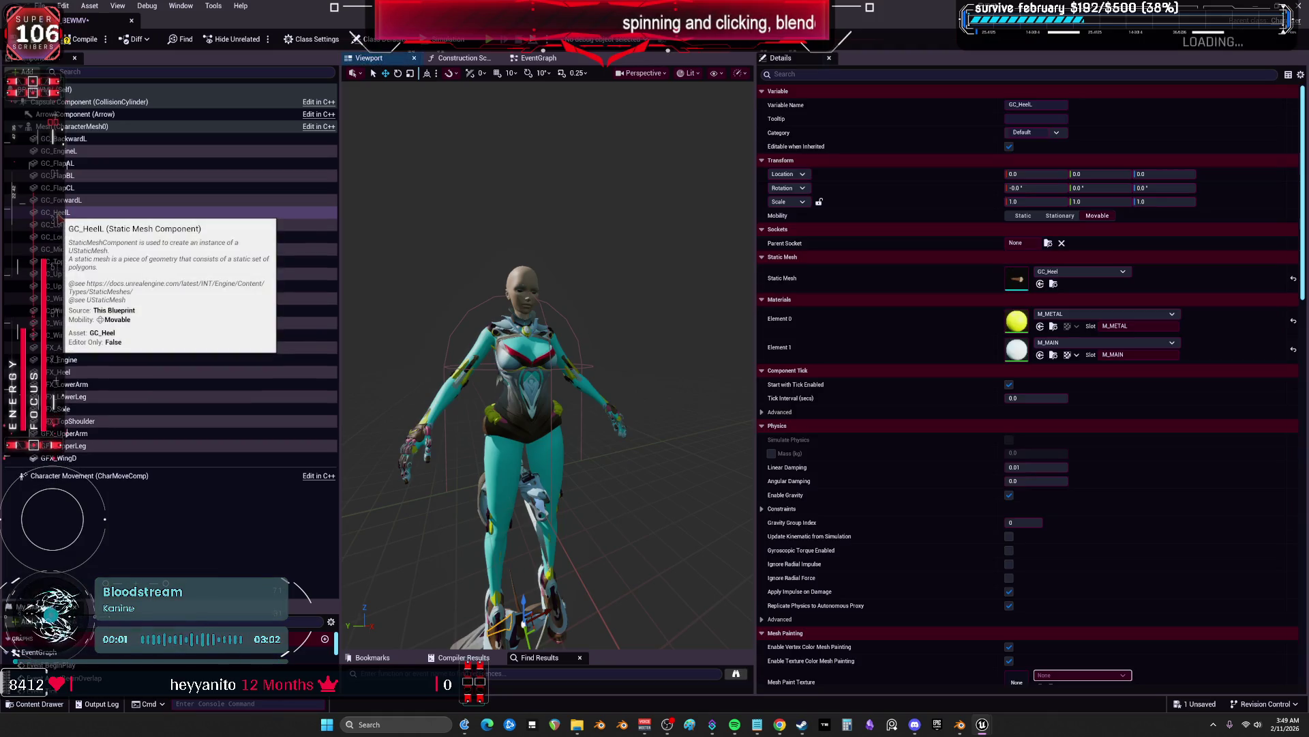
double_click(73, 226)
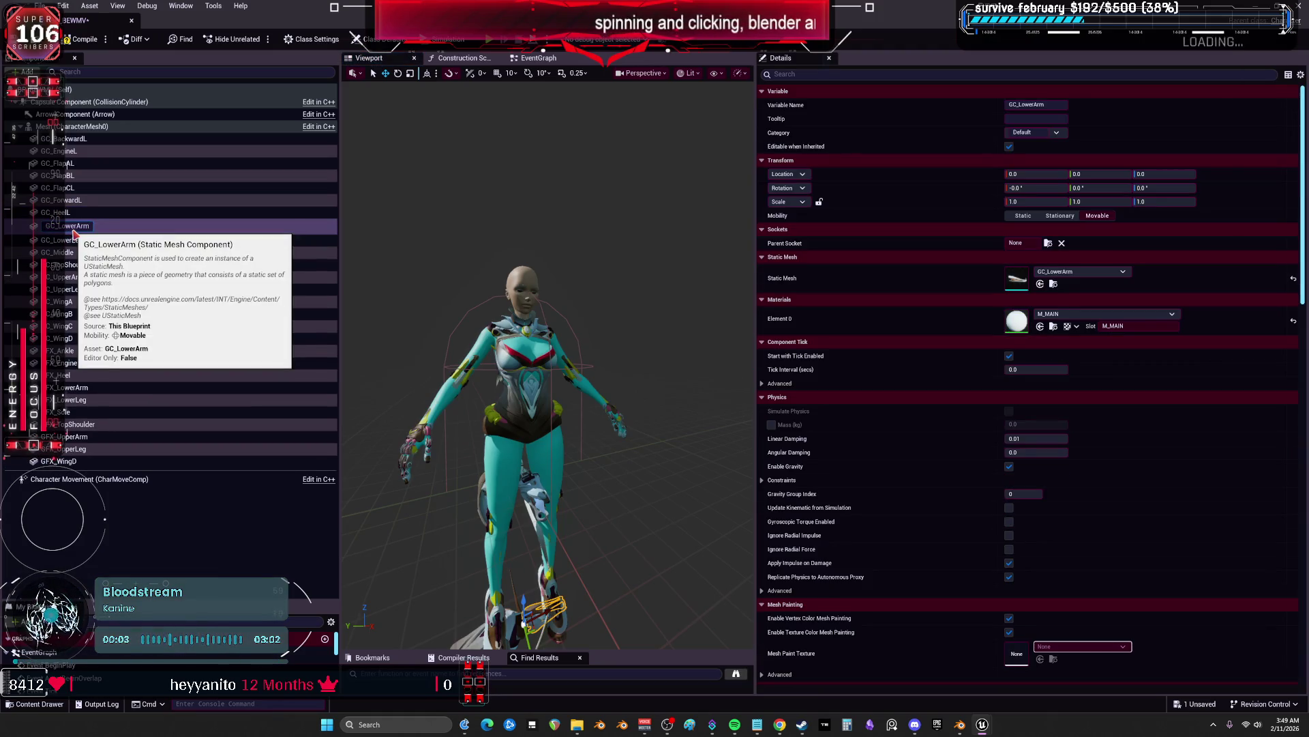
text(L)
key(Return)
double_click(79, 239)
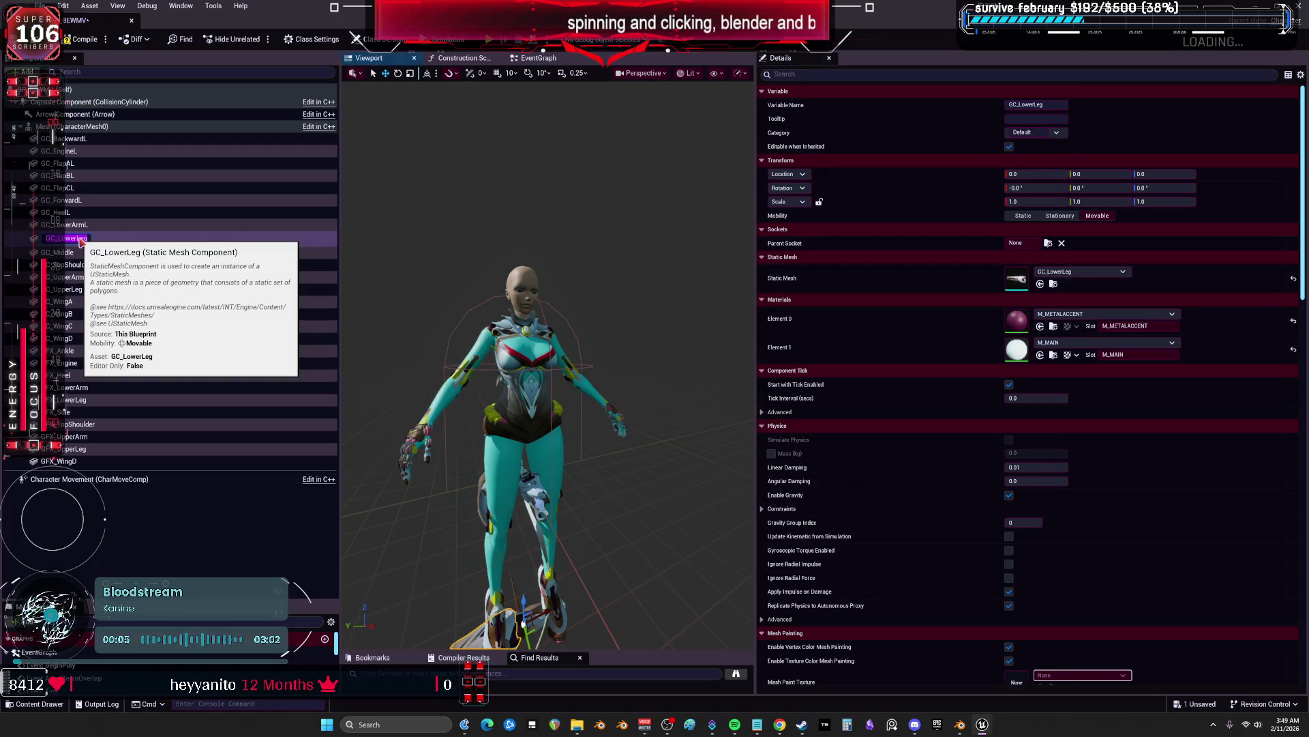
text(L)
key(Return)
double_click(74, 251)
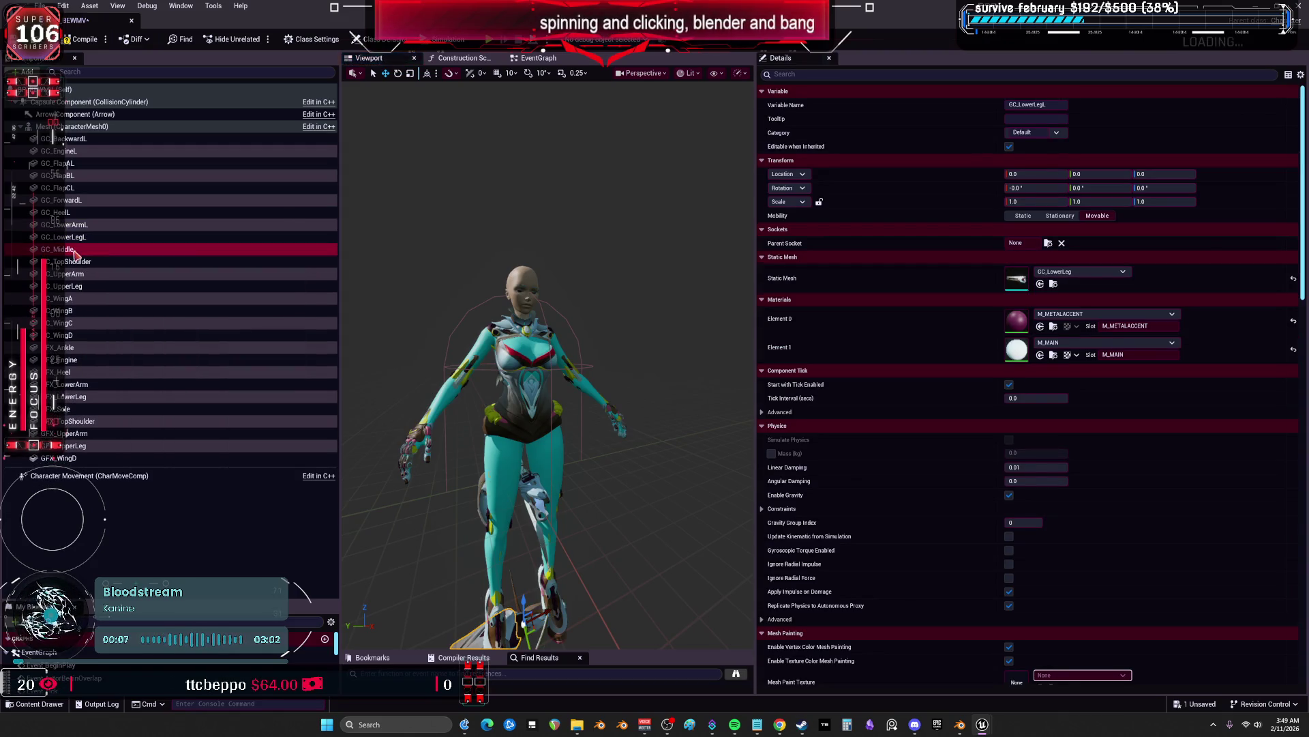
text(L)
key(Return)
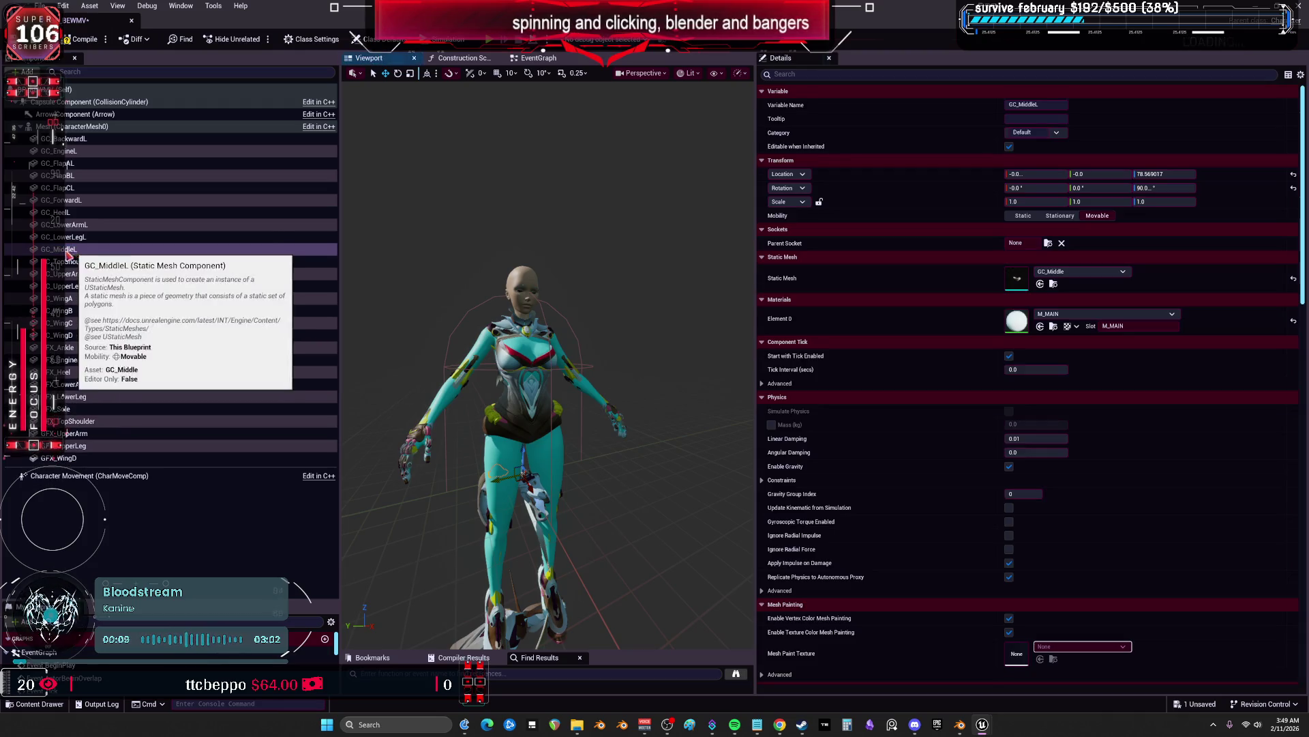
double_click(87, 265)
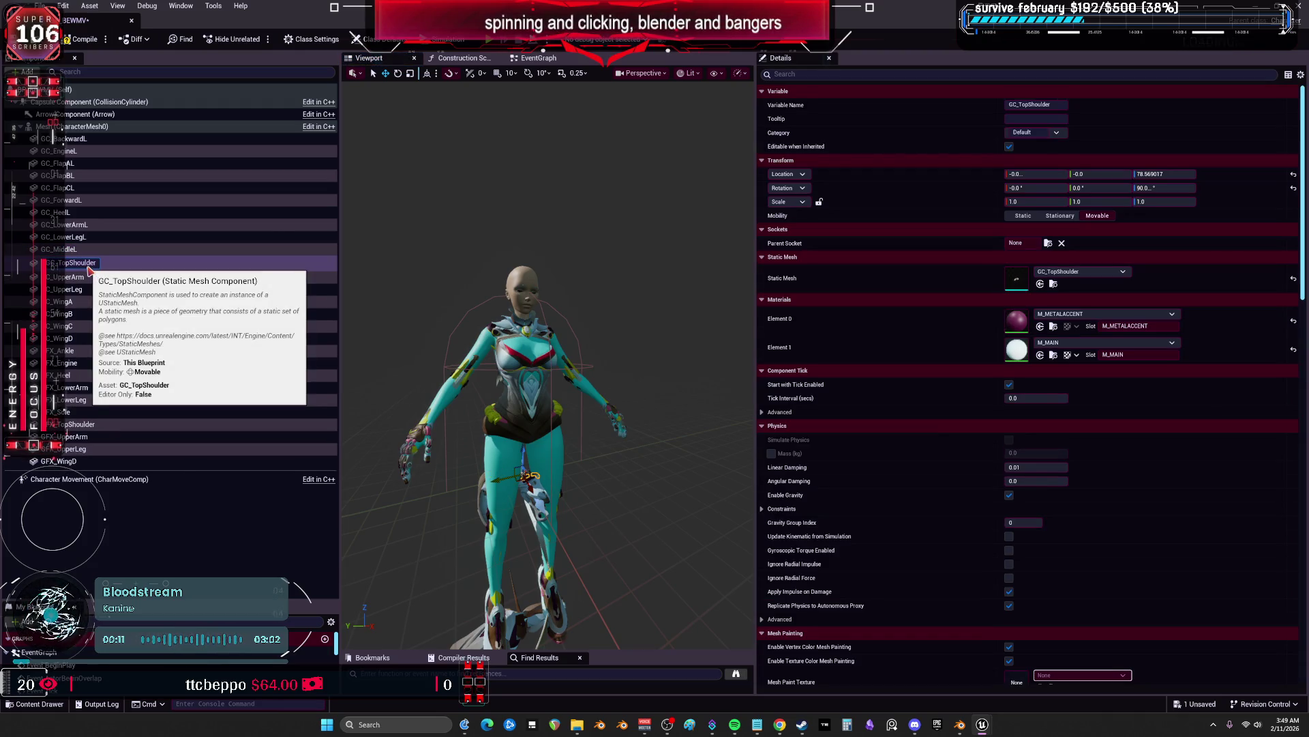
text(L)
key(Return)
Add an L suffix to GC_UpperArm, GC_UpperLeg and GC_WingA through GC_WingD
click(95, 276)
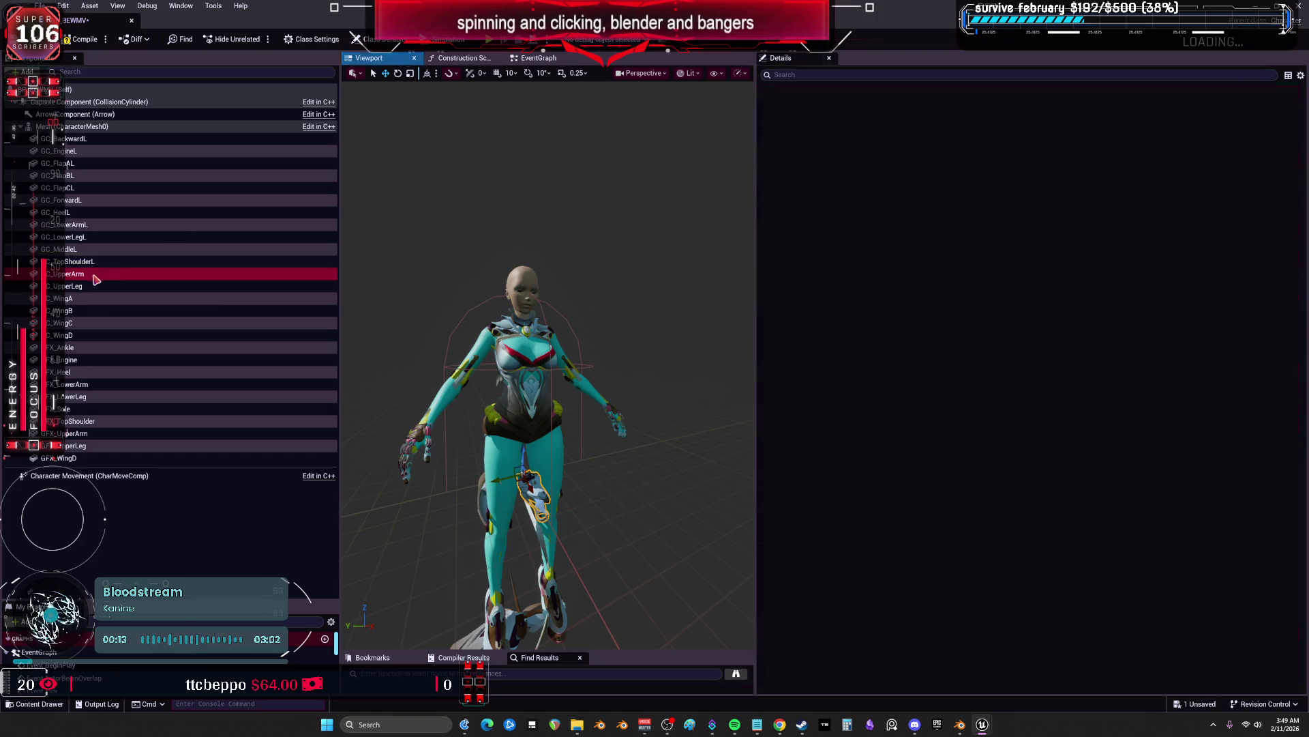
double_click(97, 279)
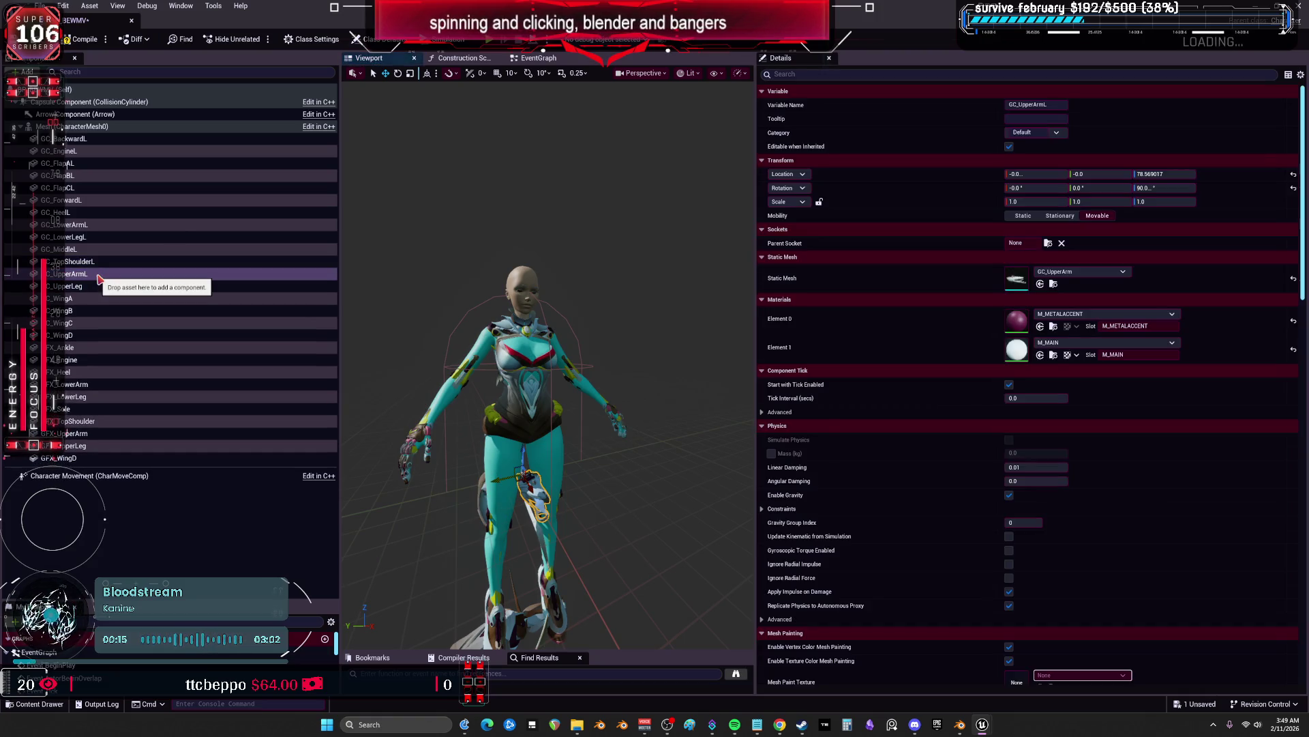
key(Return)
click(83, 287)
double_click(83, 287)
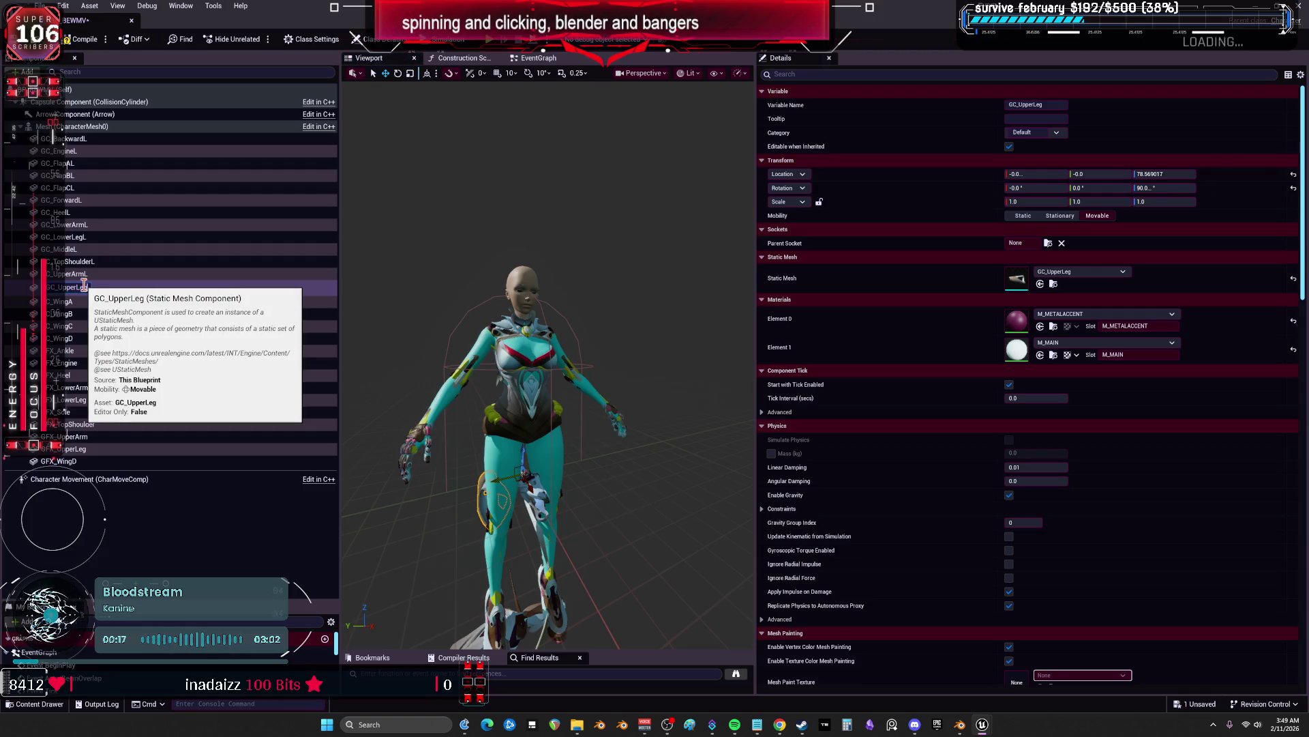
key(Return)
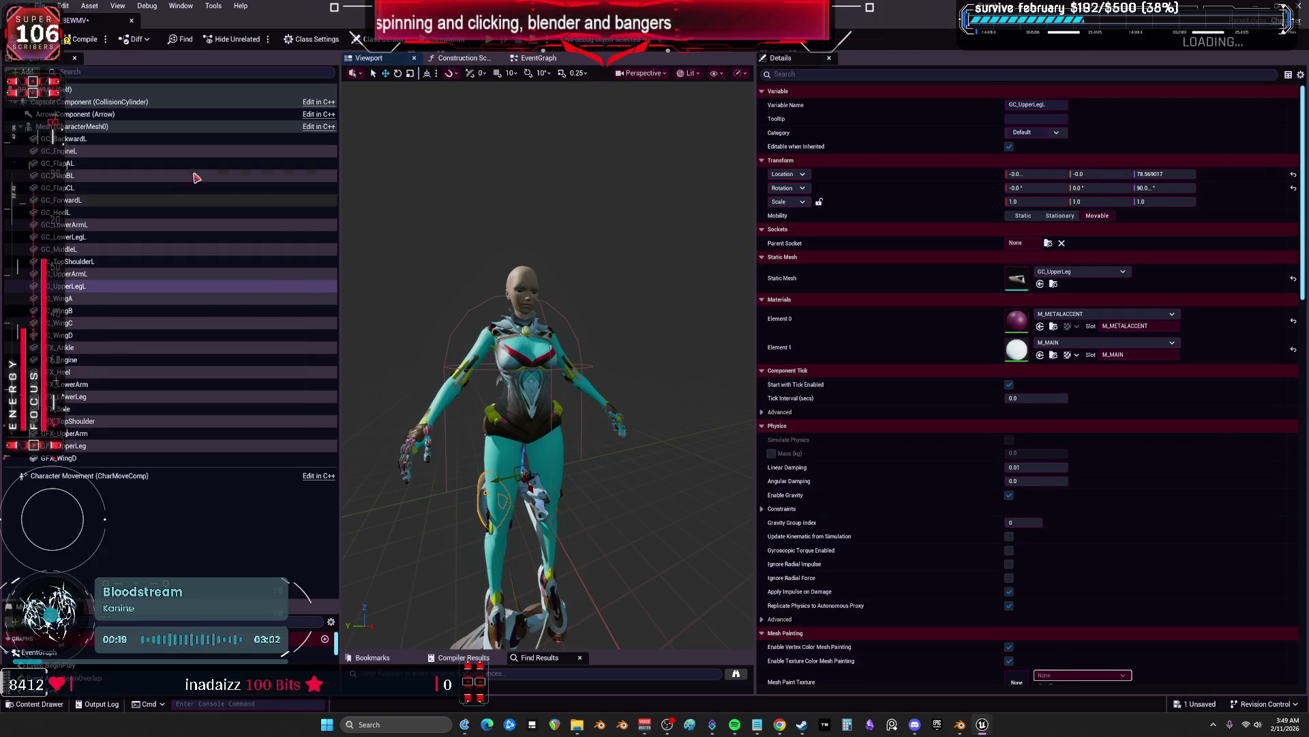
click(143, 306)
double_click(144, 305)
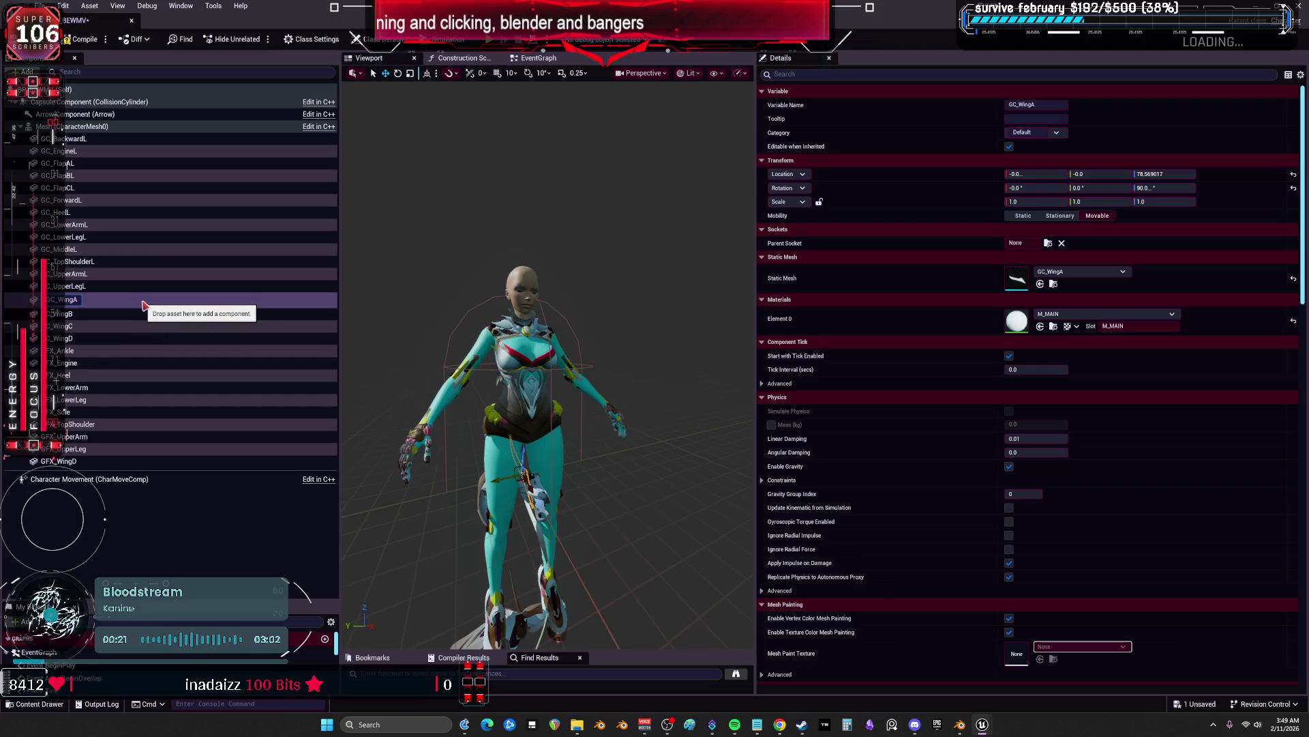
key(Return)
click(93, 312)
double_click(93, 312)
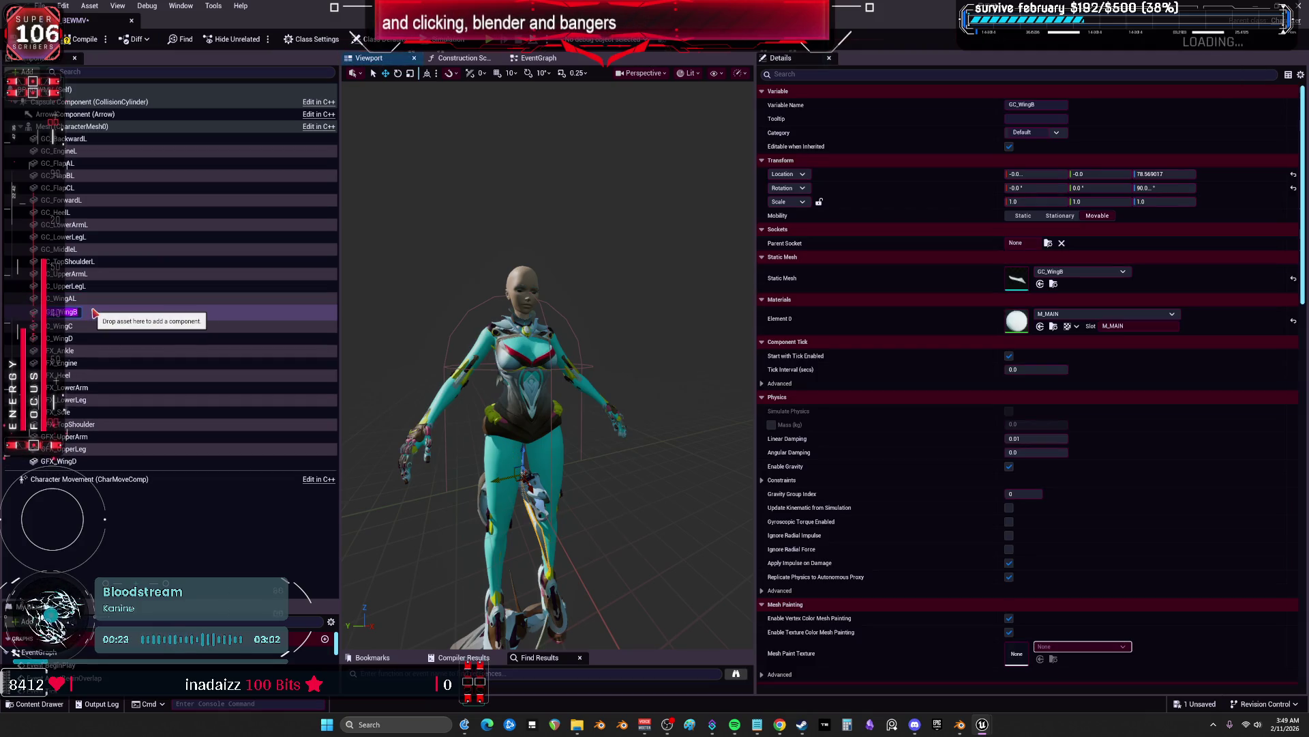
key(Return)
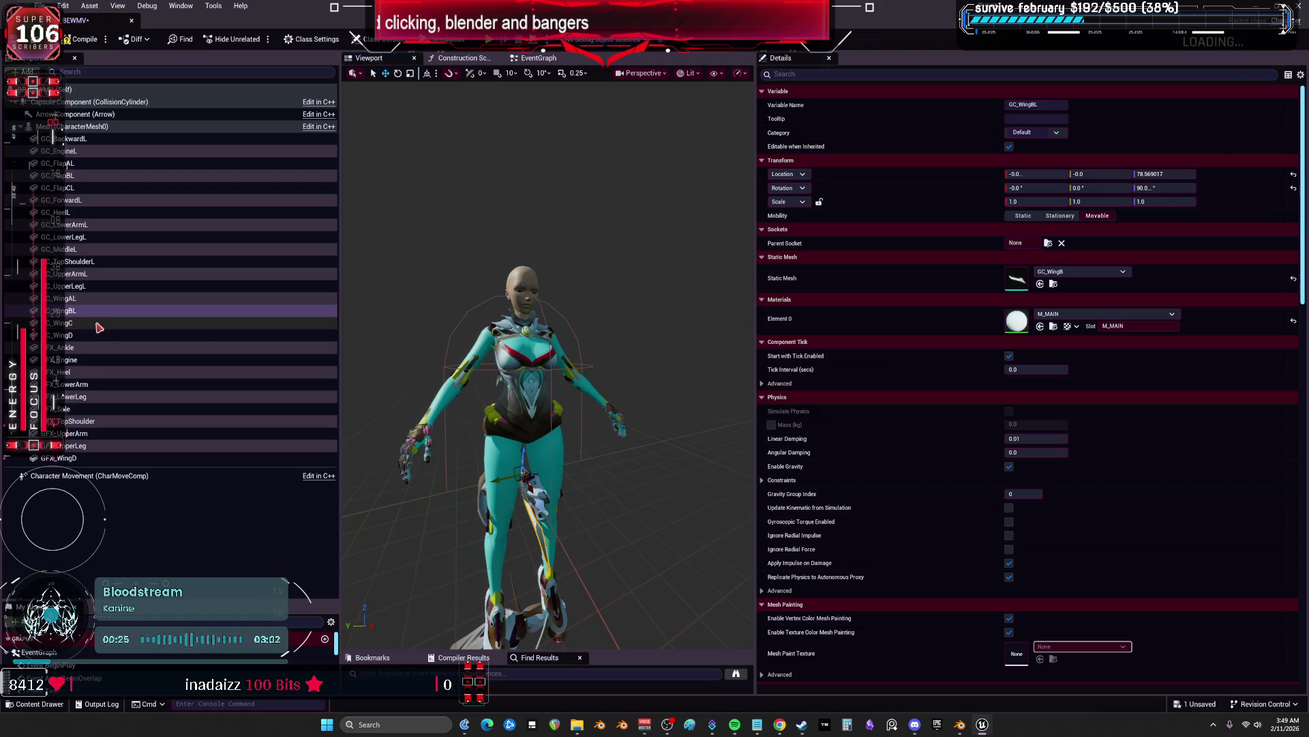
double_click(98, 326)
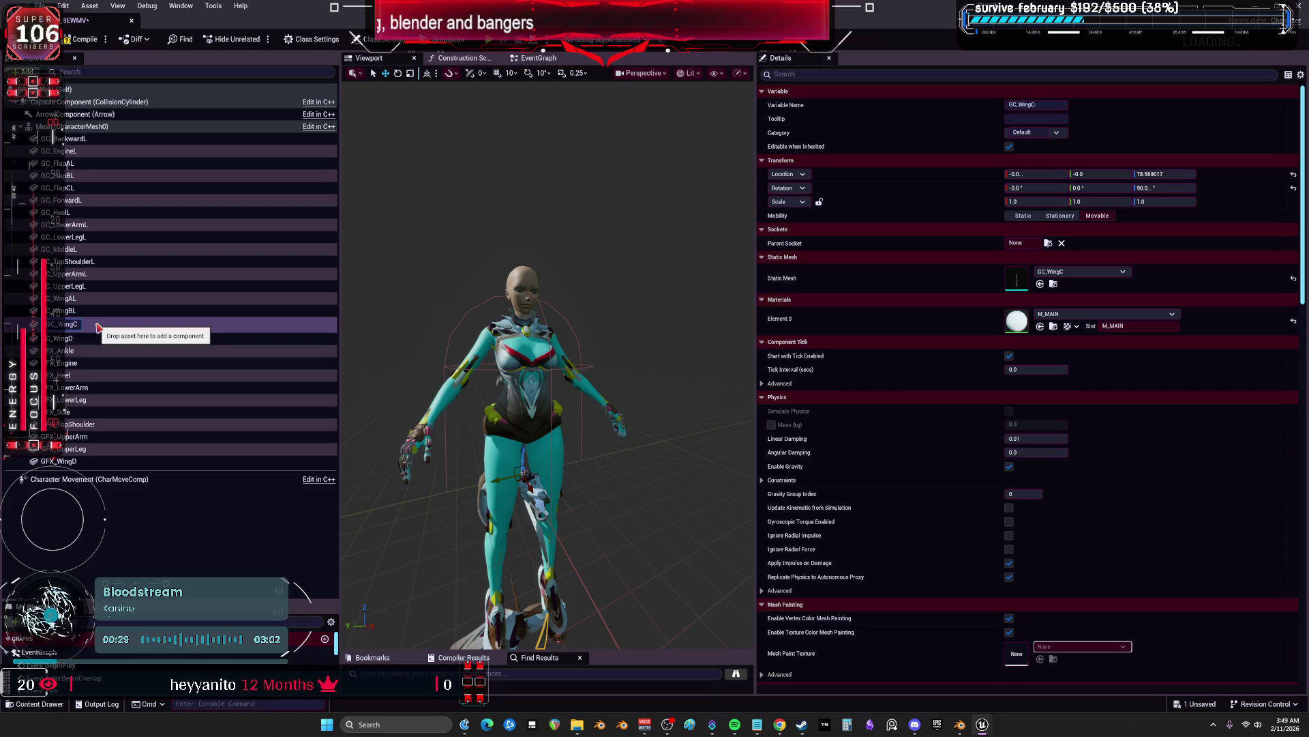
key(Return)
double_click(116, 336)
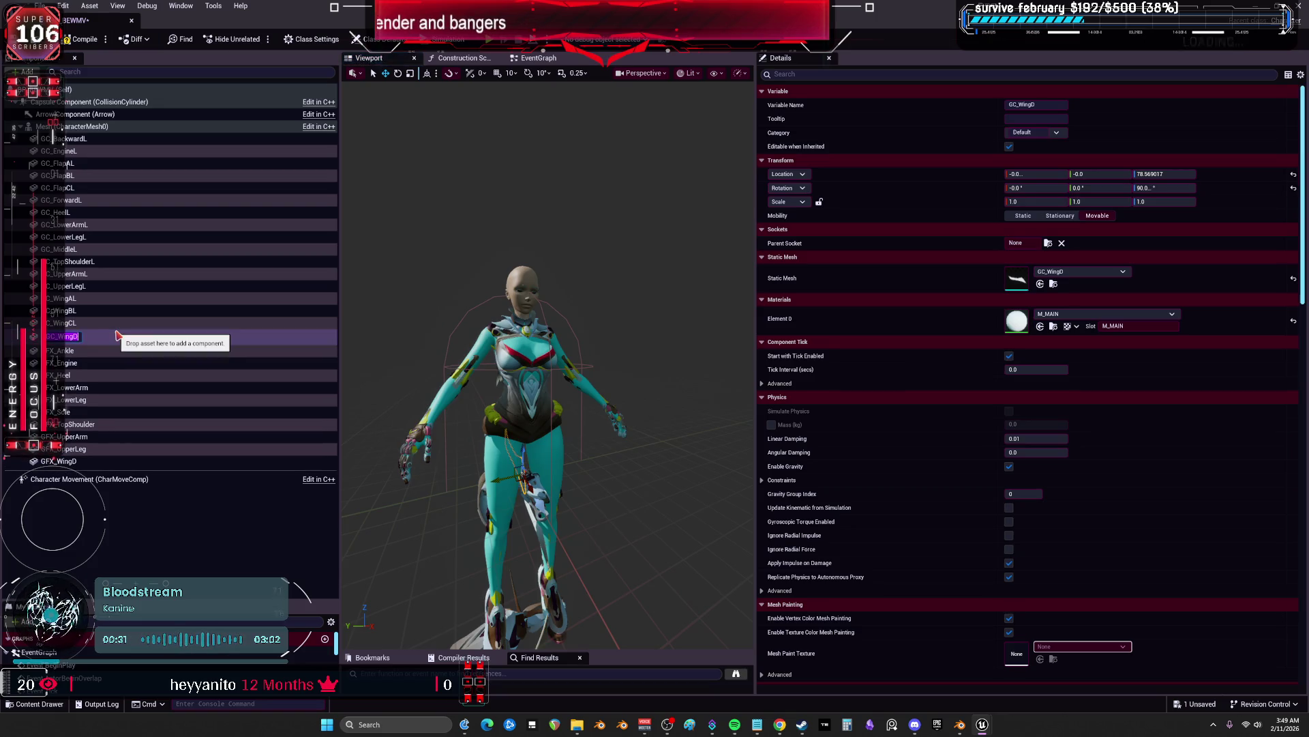
text(L)
key(Return)
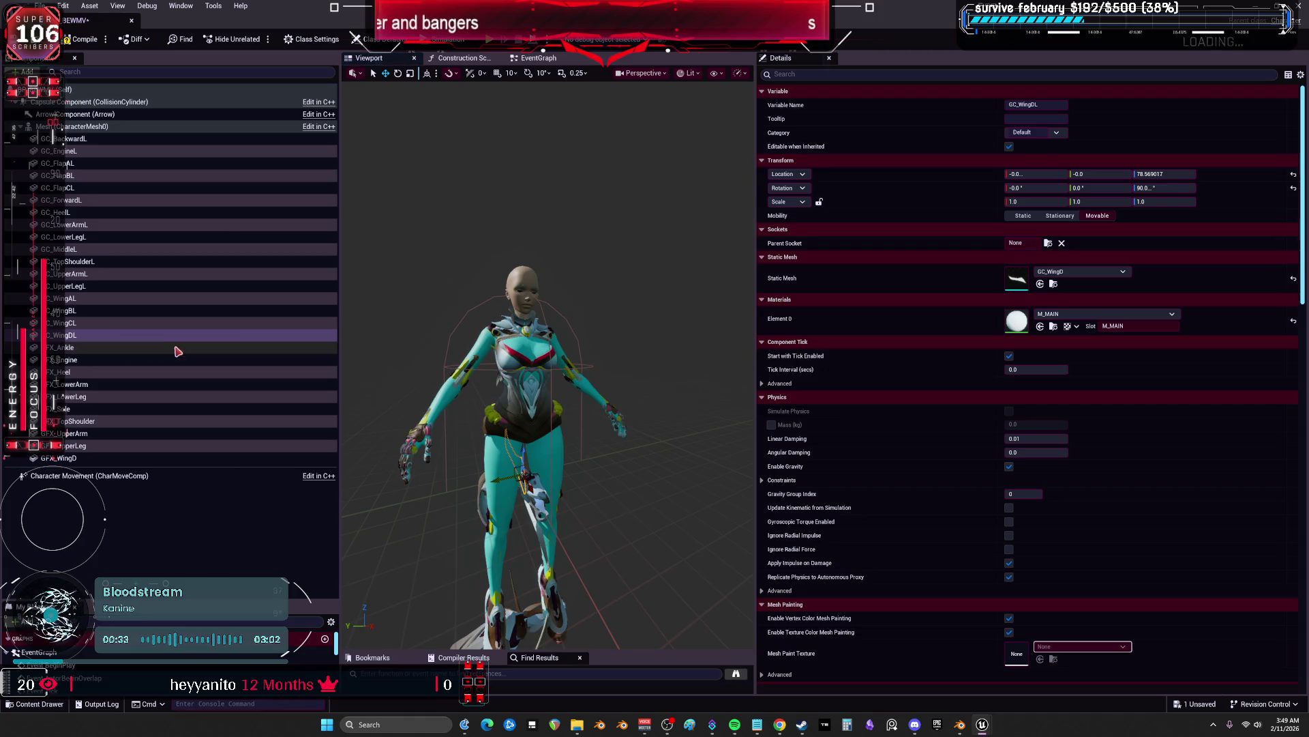
Rename GFX_Ankle, GFX_Engine, GFX_Heel, GFX_LowerArm, GFX_LowerLeg and GFX_Sole with an L suffix
double_click(168, 353)
text(L)
key(Return)
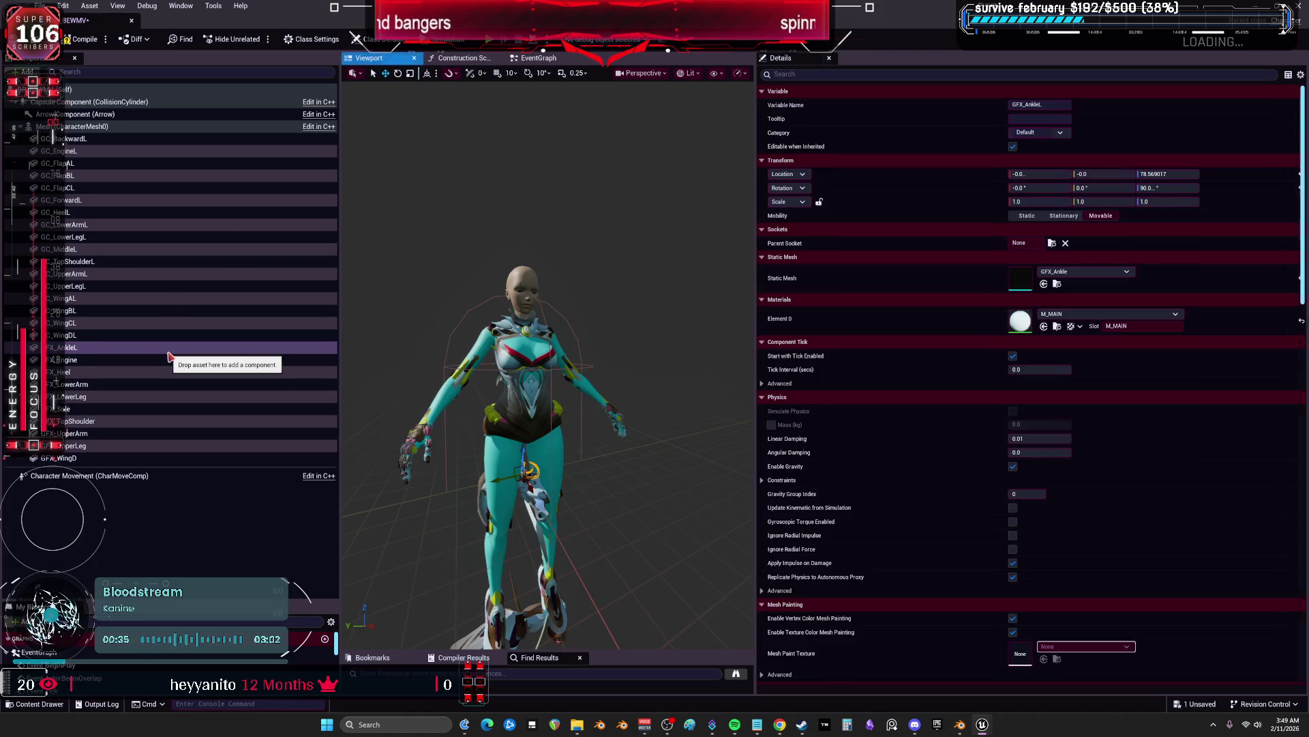
double_click(74, 360)
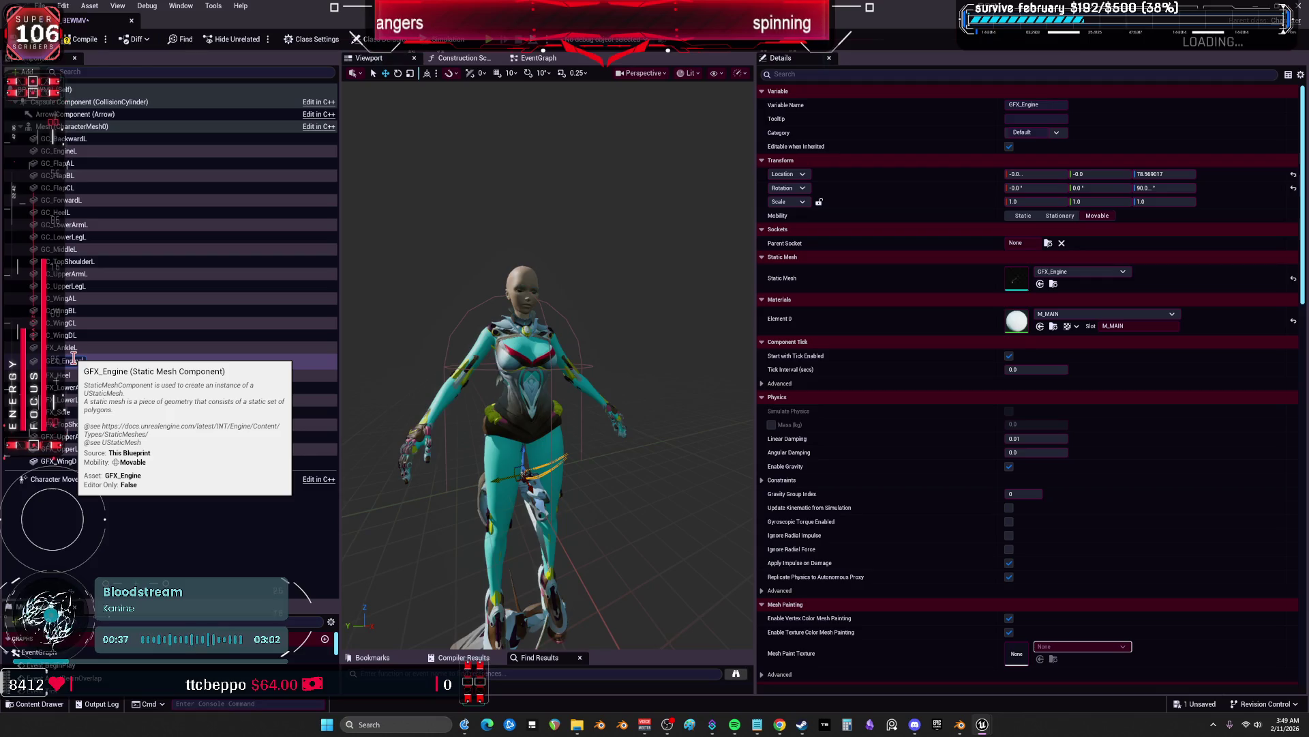
text(L)
key(Return)
double_click(169, 374)
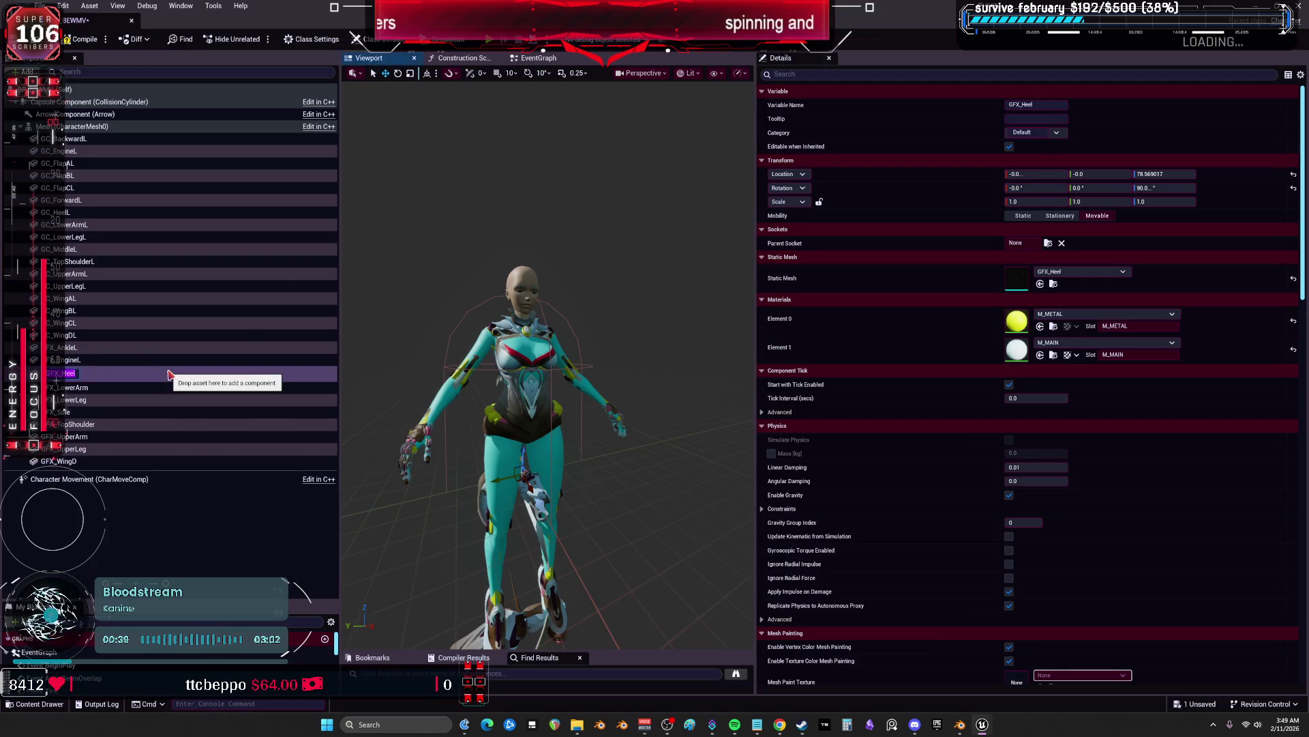
text(L)
key(Return)
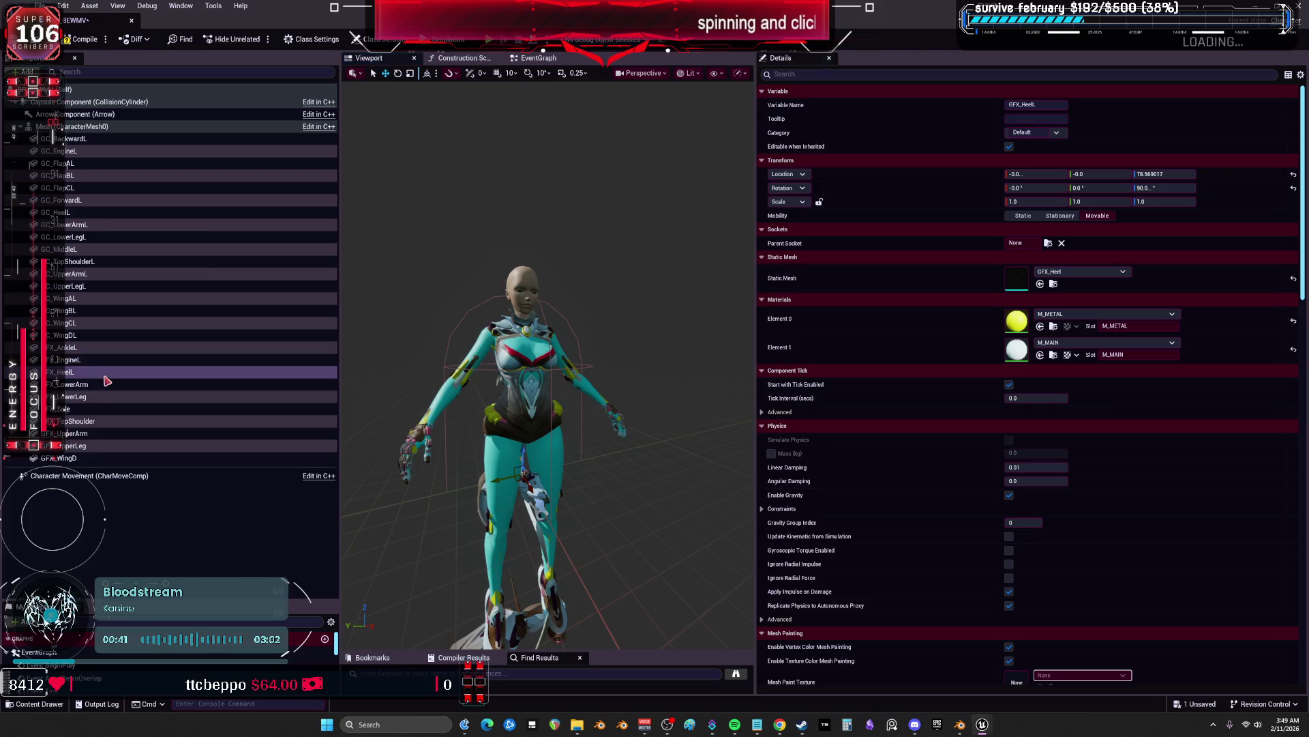
double_click(101, 387)
text(L)
key(Return)
double_click(89, 400)
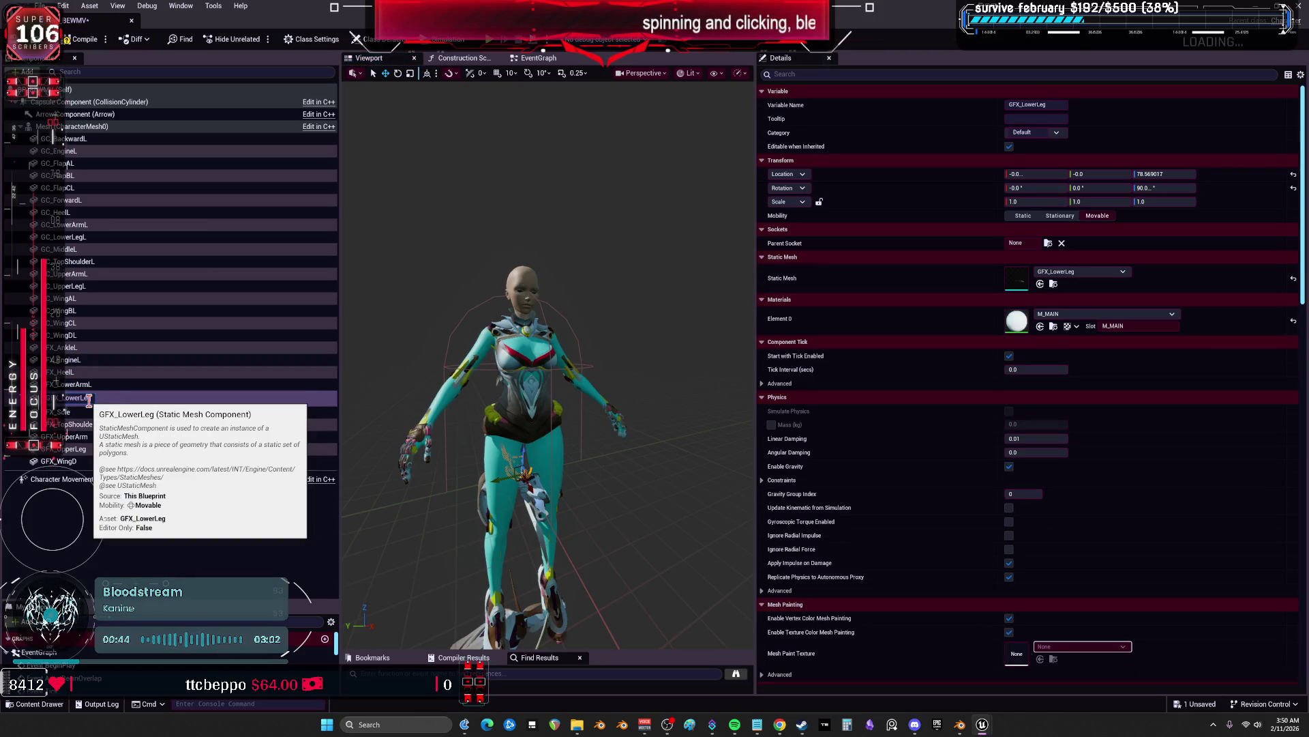
text(L)
key(Return)
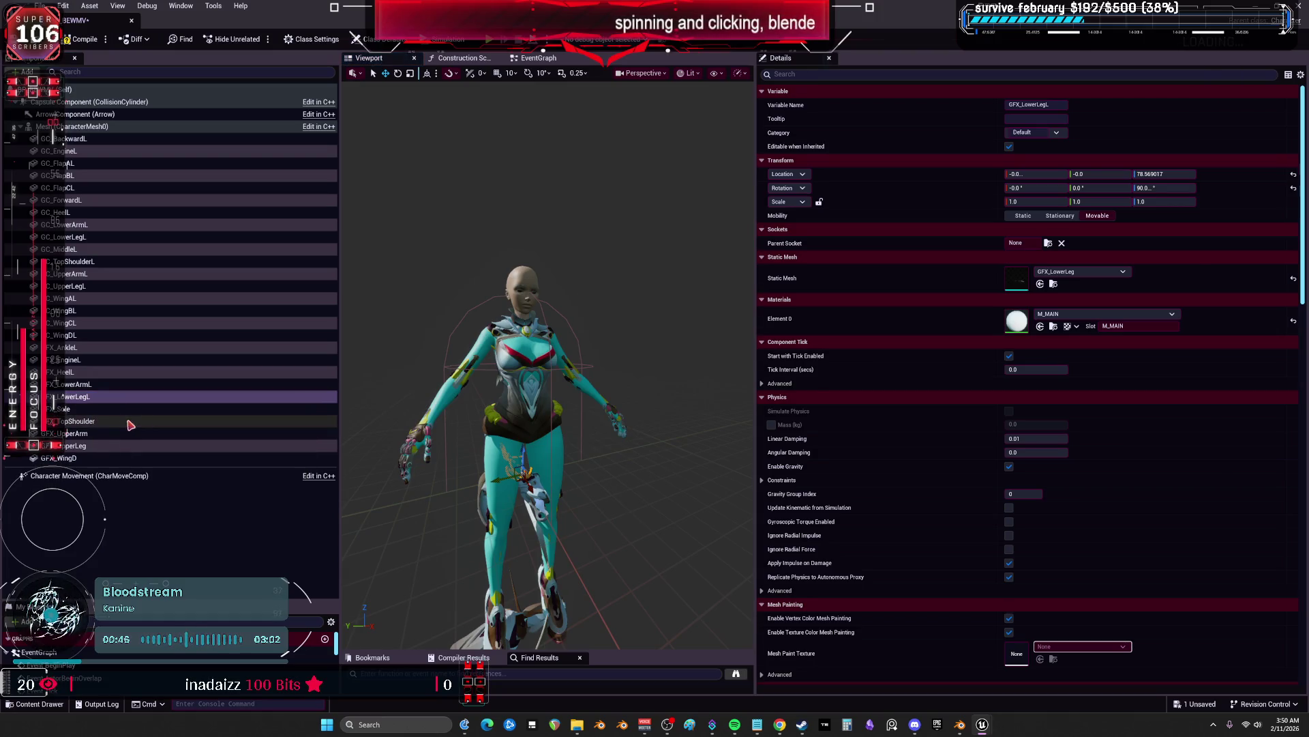
click(125, 416)
click(126, 417)
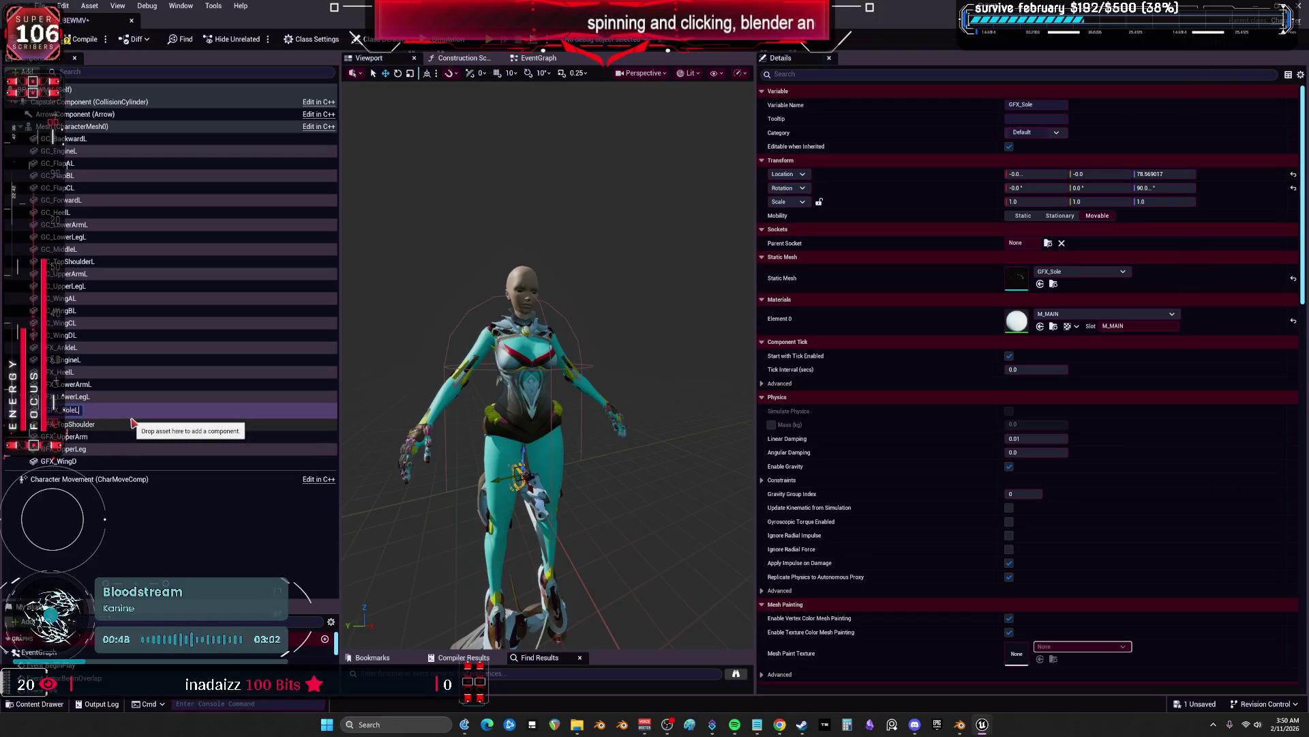
key(Return)
Add an L suffix to GFX_TopShoulder, GFX_UpperArm, GFX_UpperLeg and GFX_WingD
double_click(127, 423)
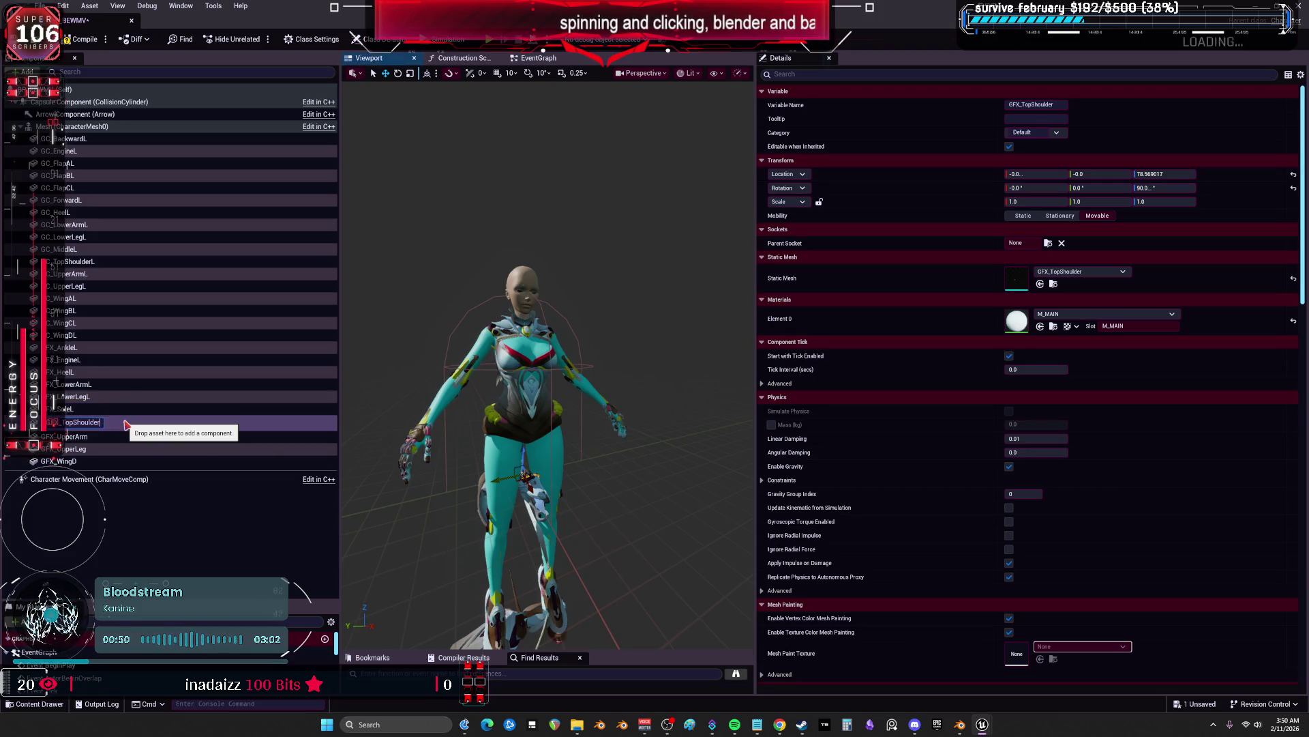
text(L)
key(Return)
click(101, 435)
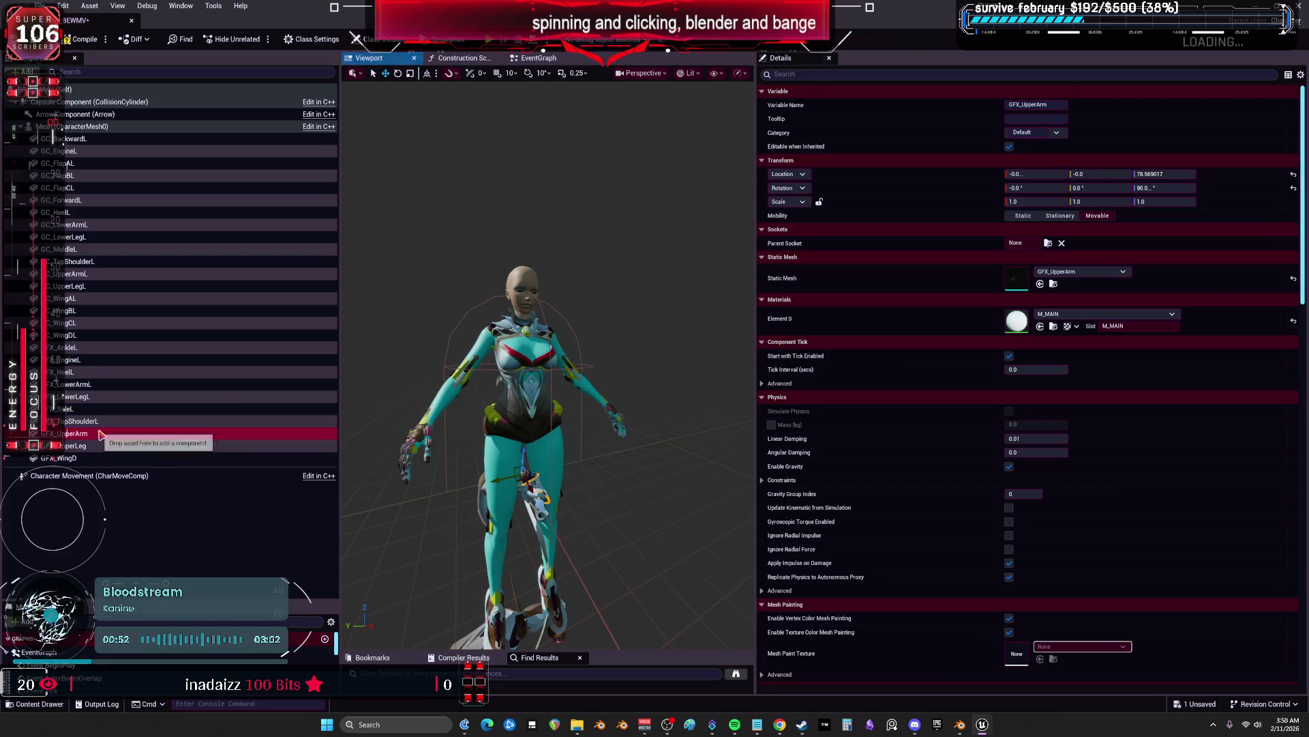
click(101, 435)
text(L)
key(Return)
click(136, 443)
click(136, 443)
text(L)
key(Return)
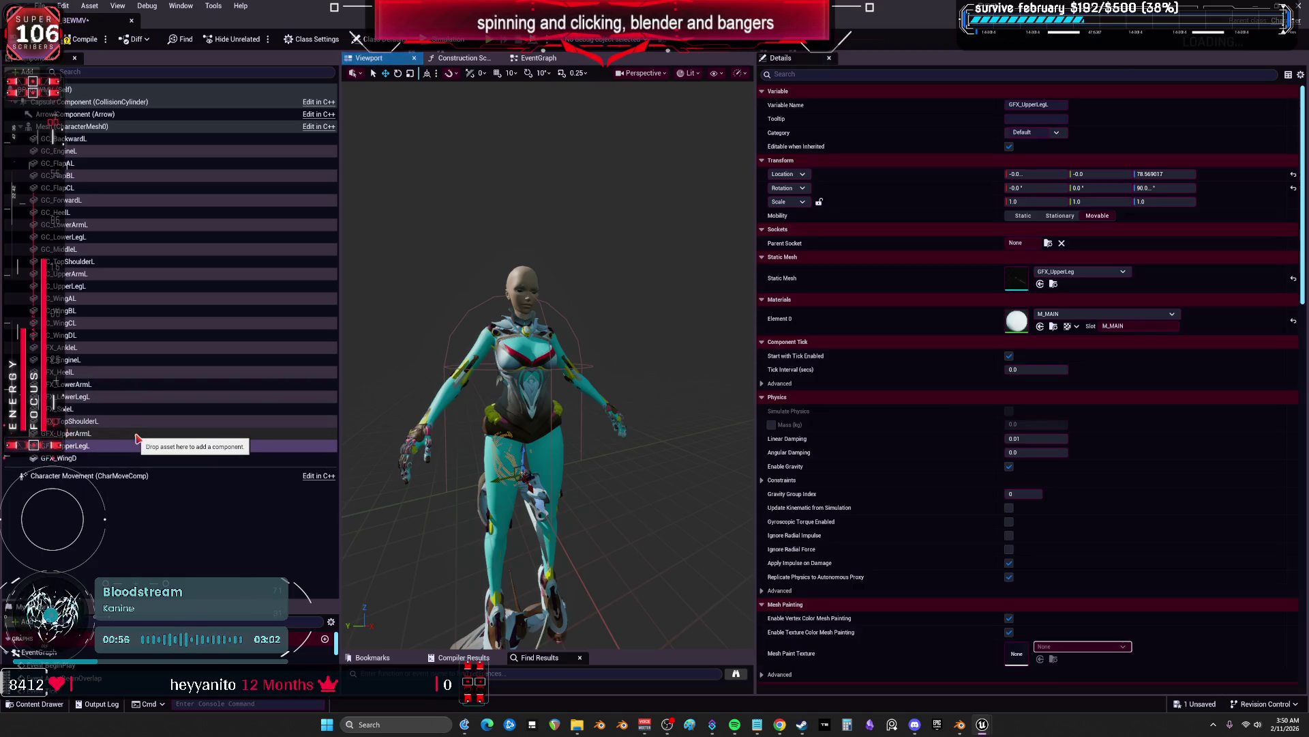
click(114, 458)
click(114, 457)
click(114, 457)
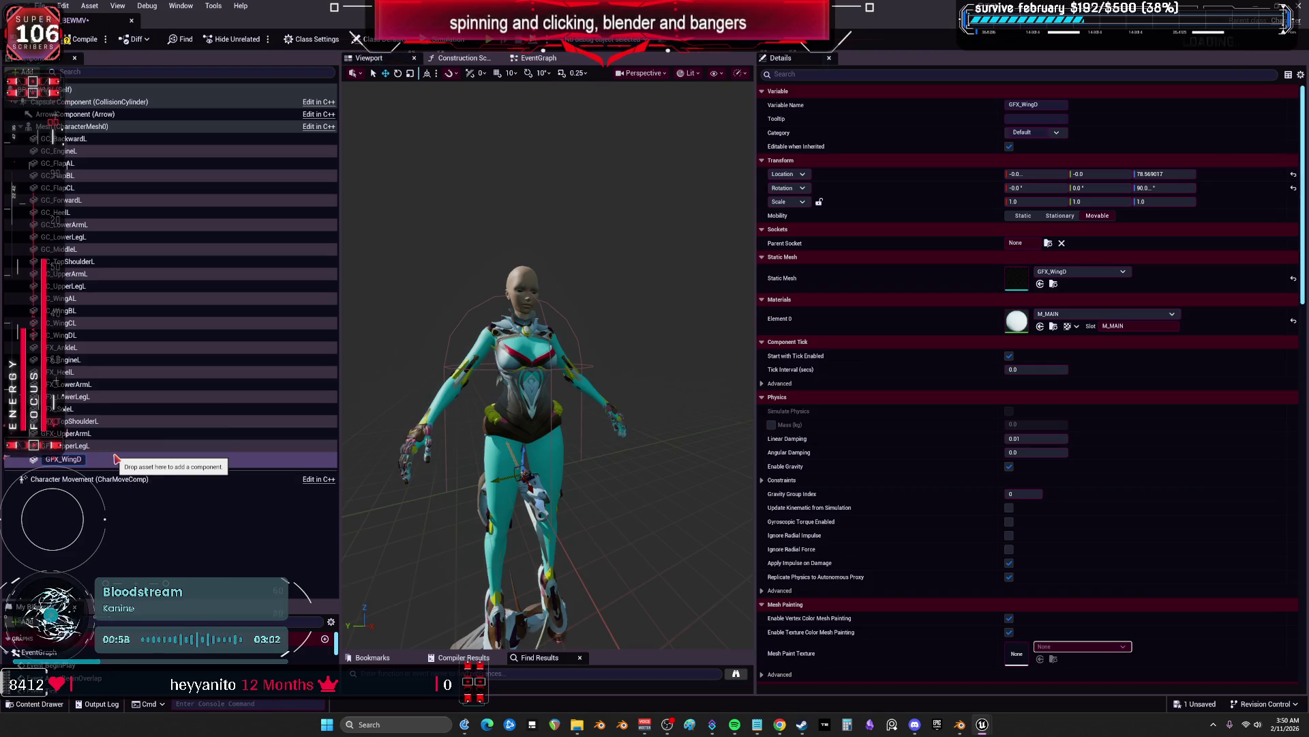
text(L)
key(Return)
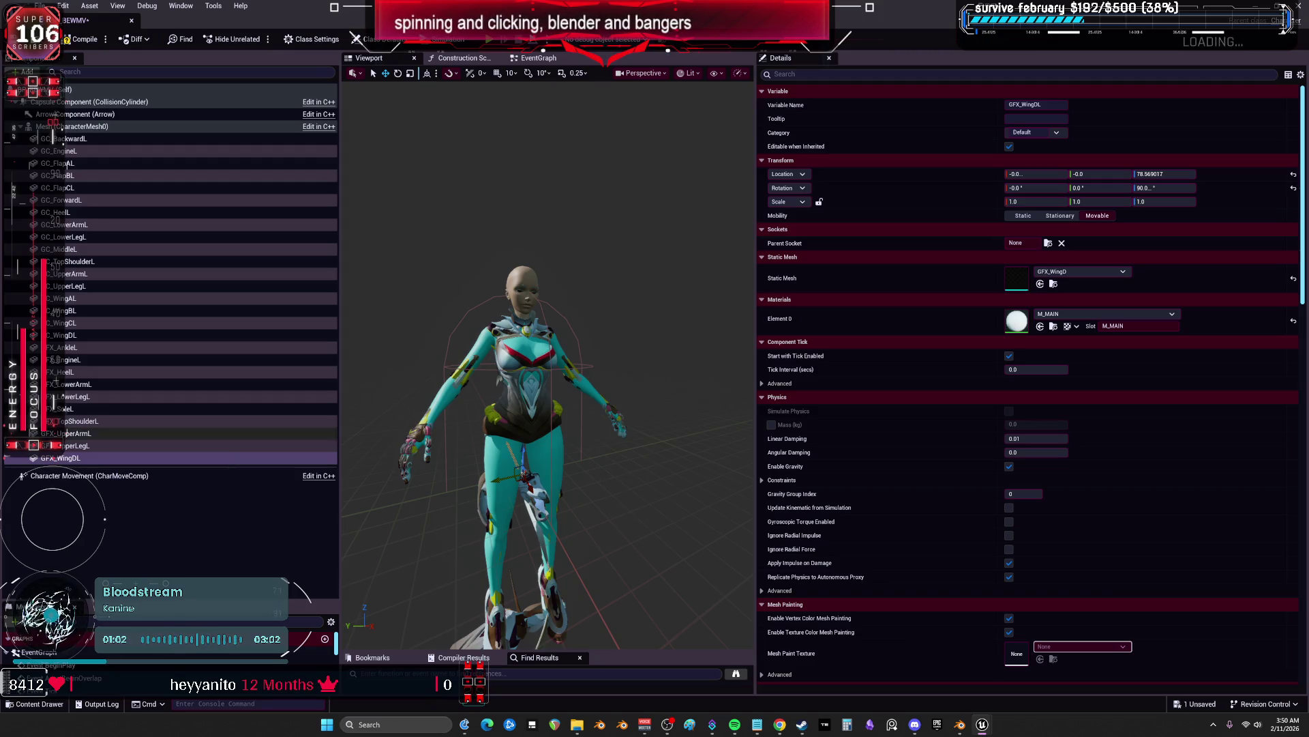
click(214, 140)
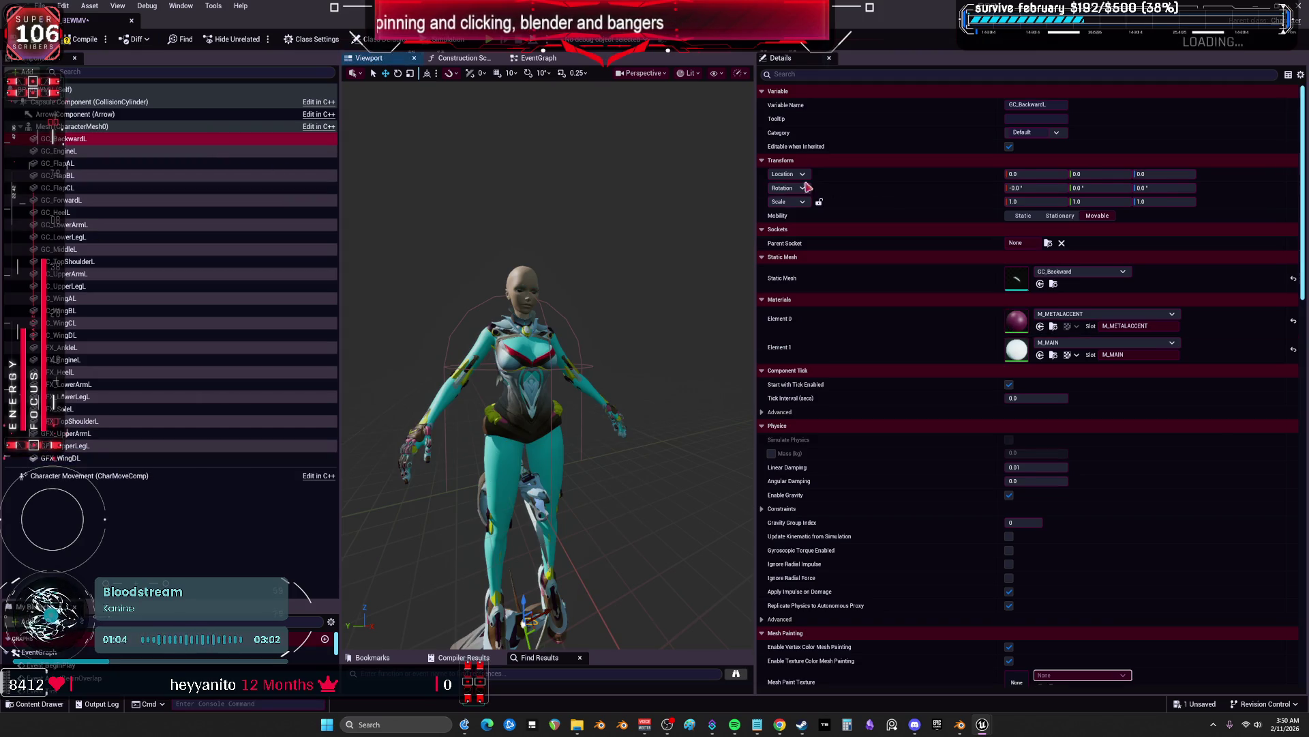
Set GC_BackwardL's Parent Socket to the shoulderB bone and frame the view on it
click(1048, 243)
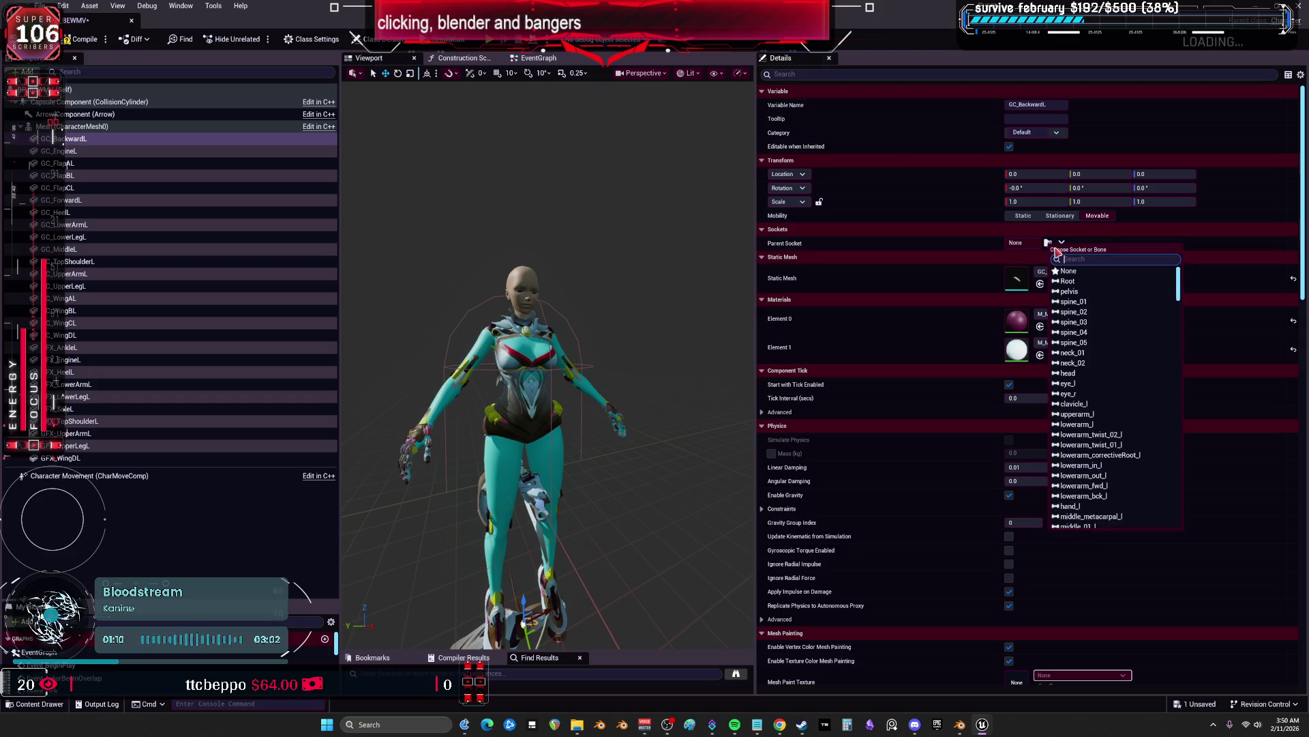
text(should)
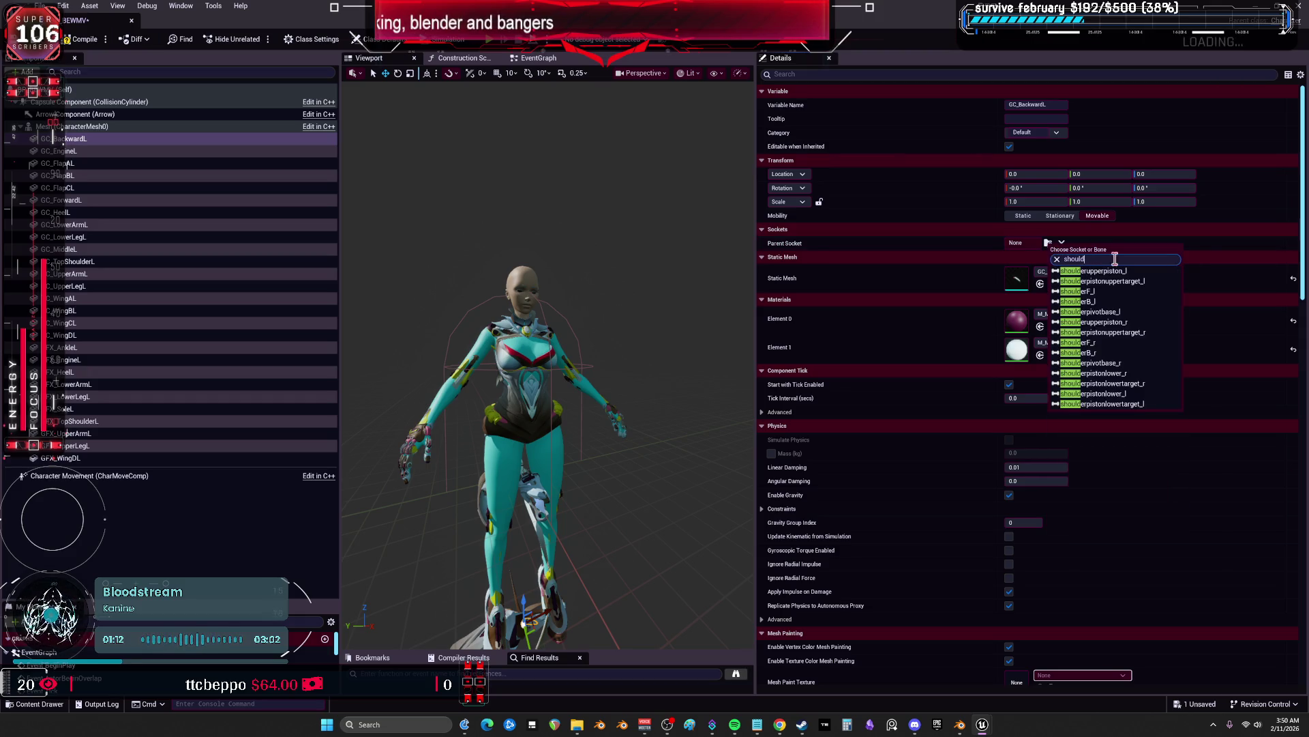
click(1119, 354)
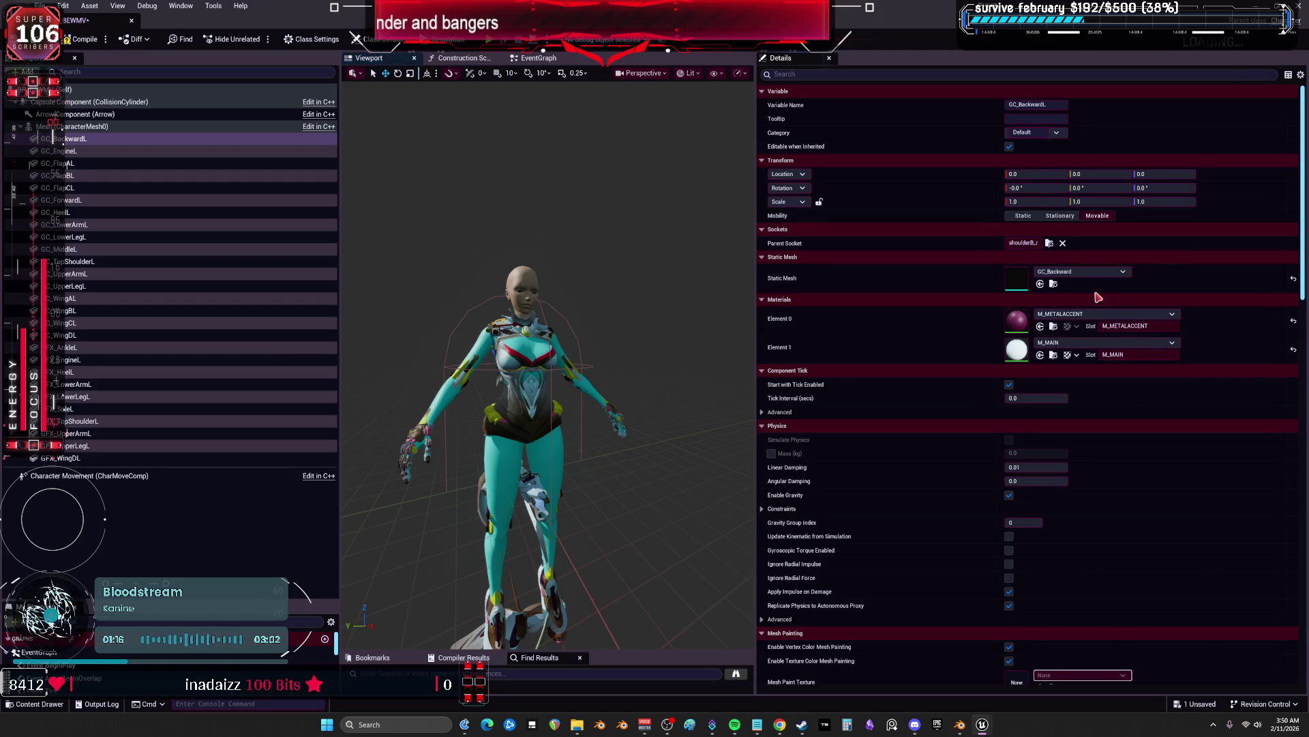
click(1050, 244)
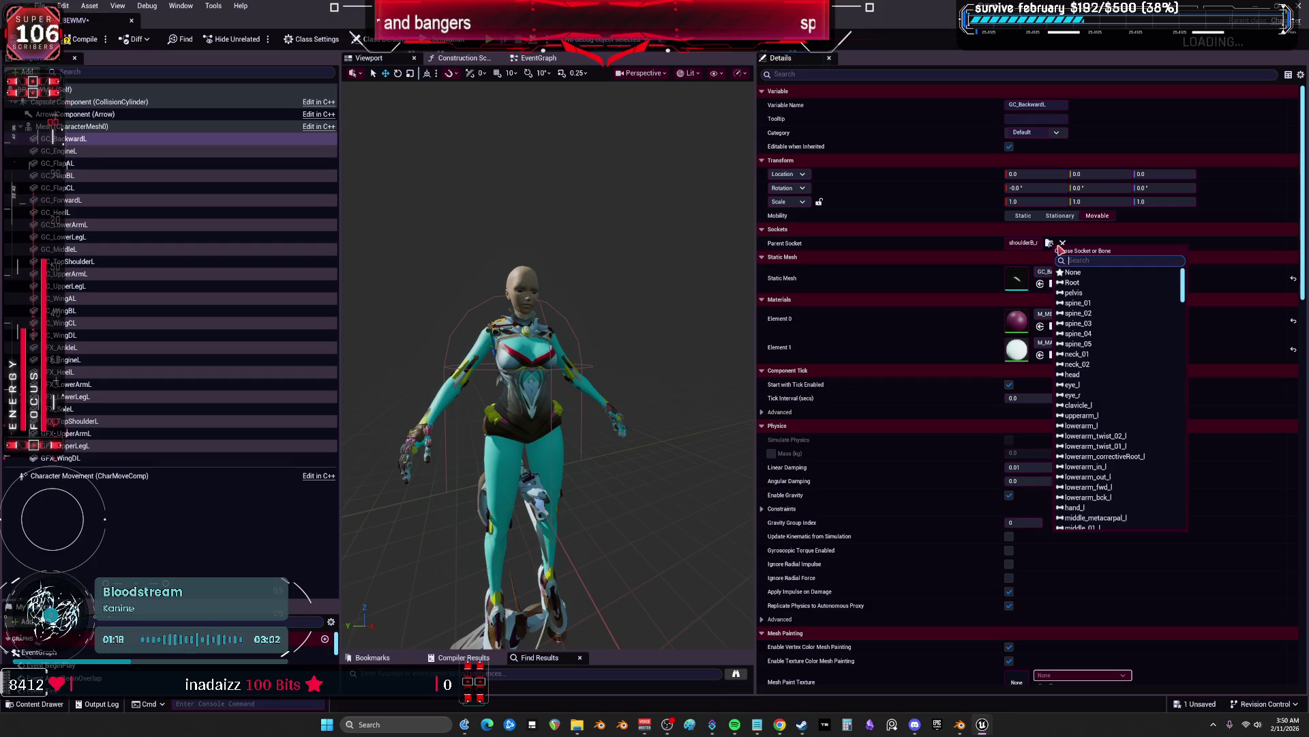
text(shoulder)
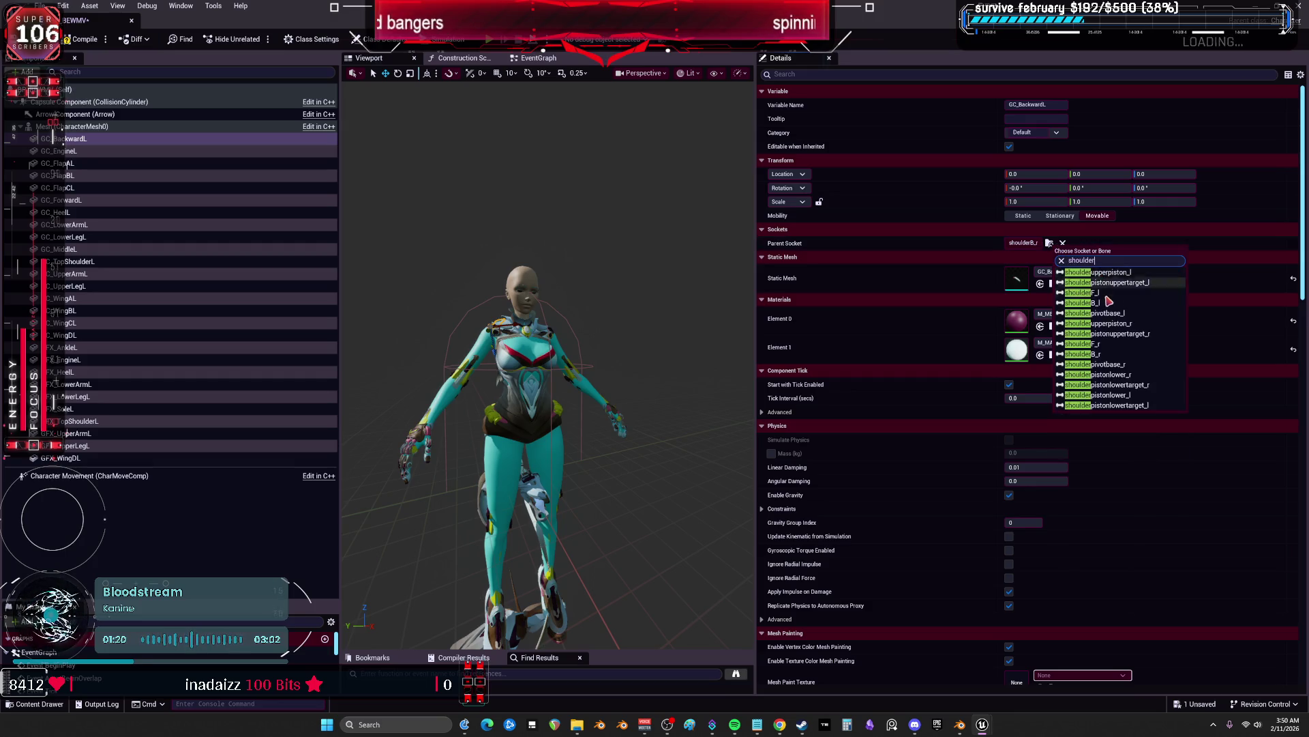
click(1107, 306)
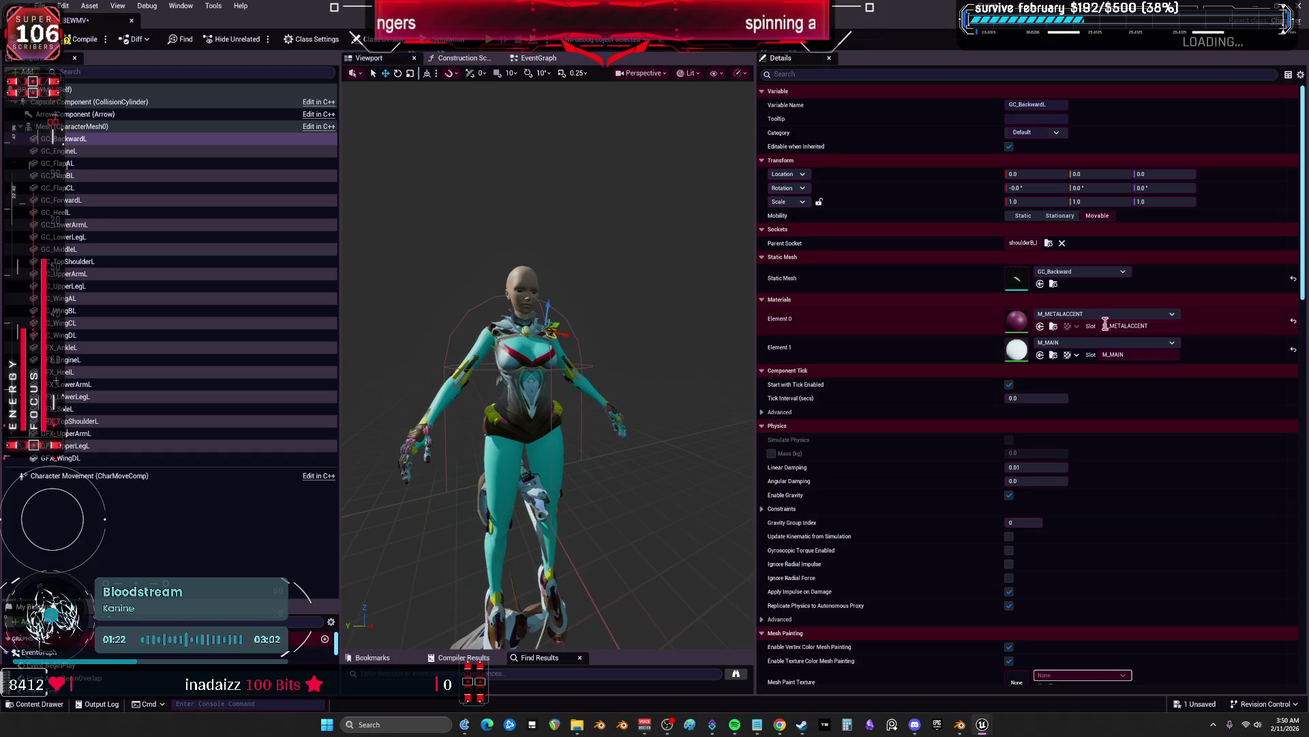
key(f)
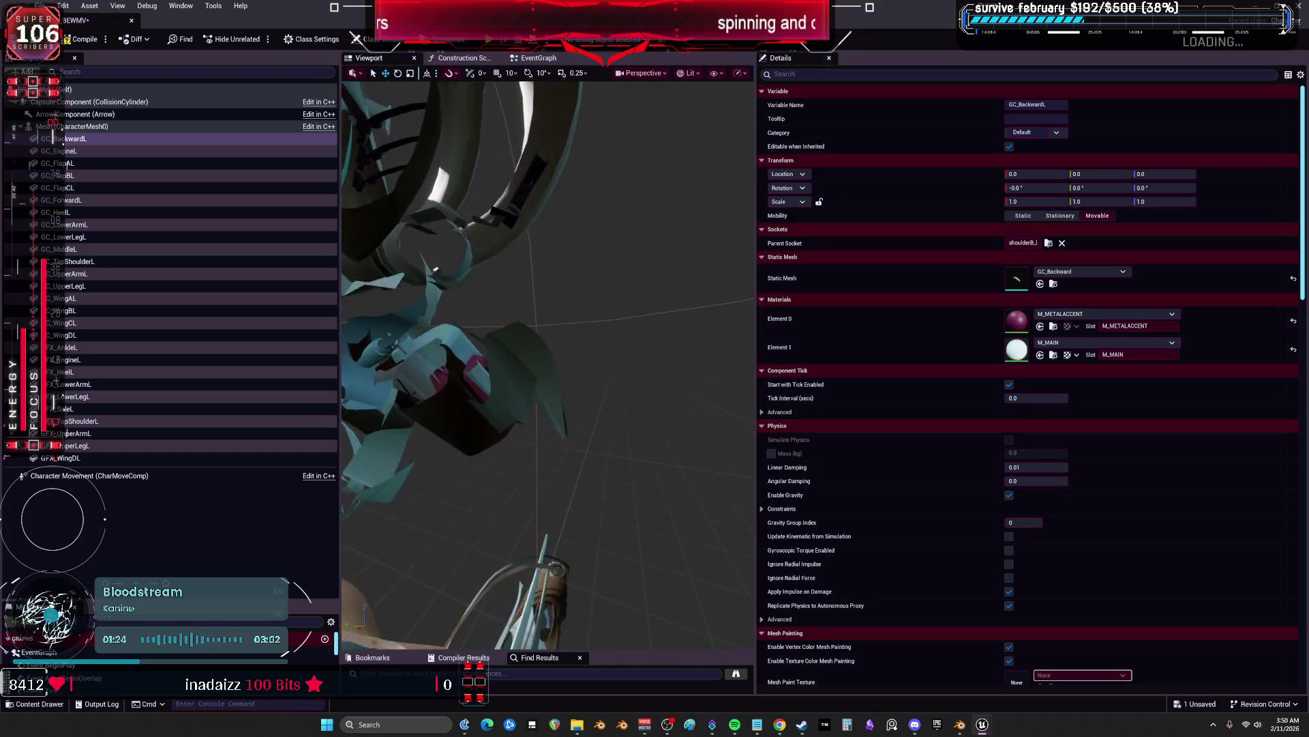
drag(665, 490, 665, 490)
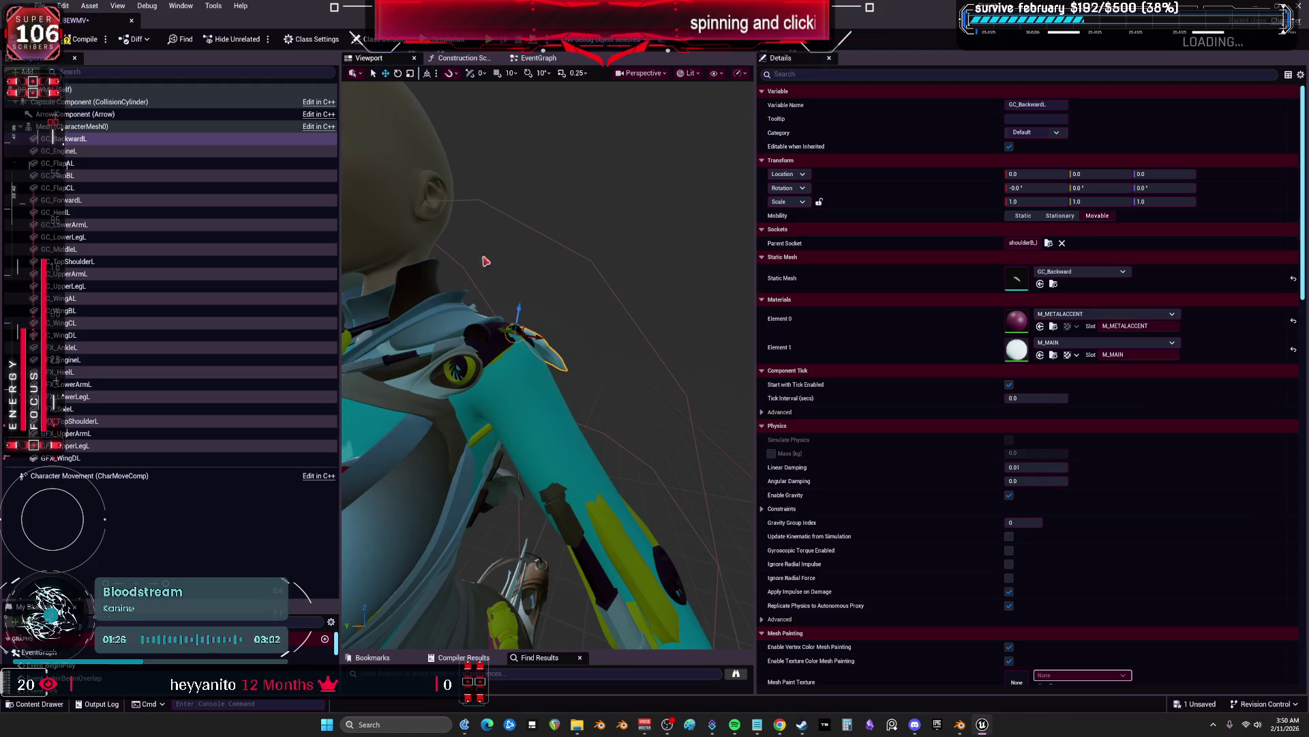
click(91, 151)
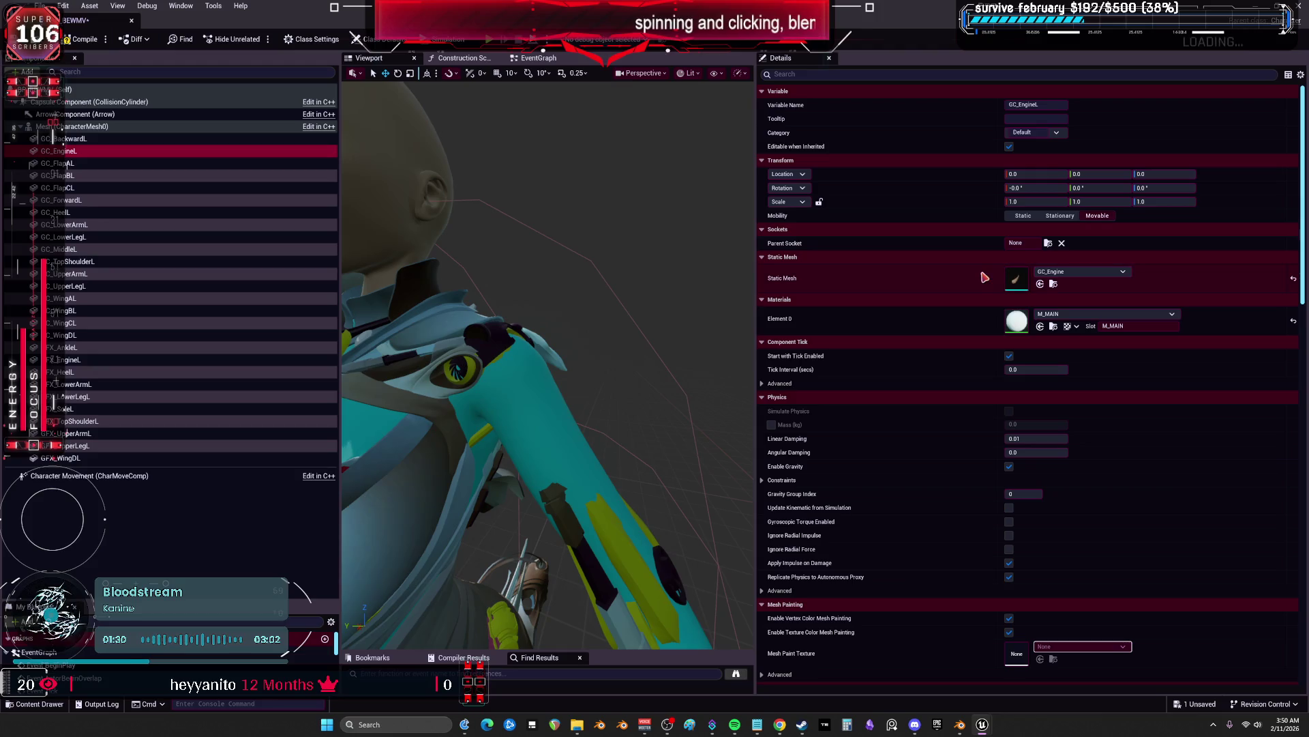
drag(599, 301, 599, 301)
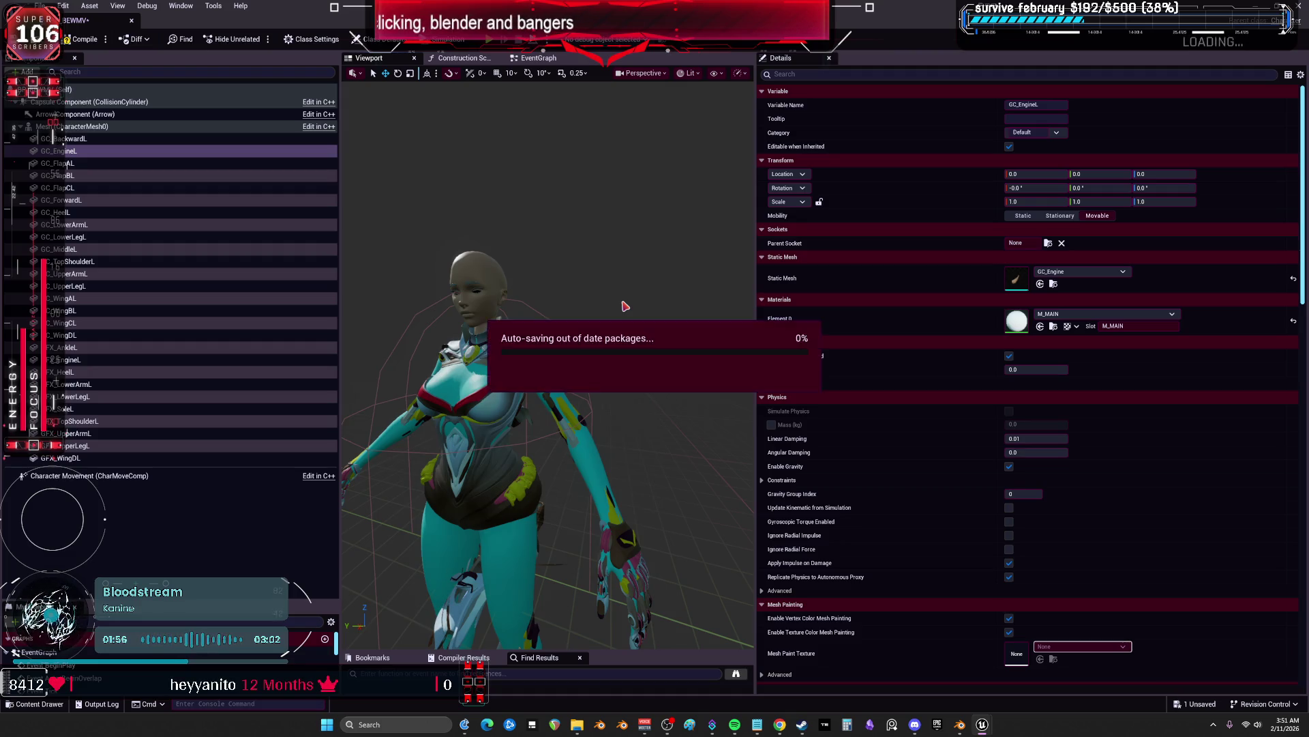
click(104, 360)
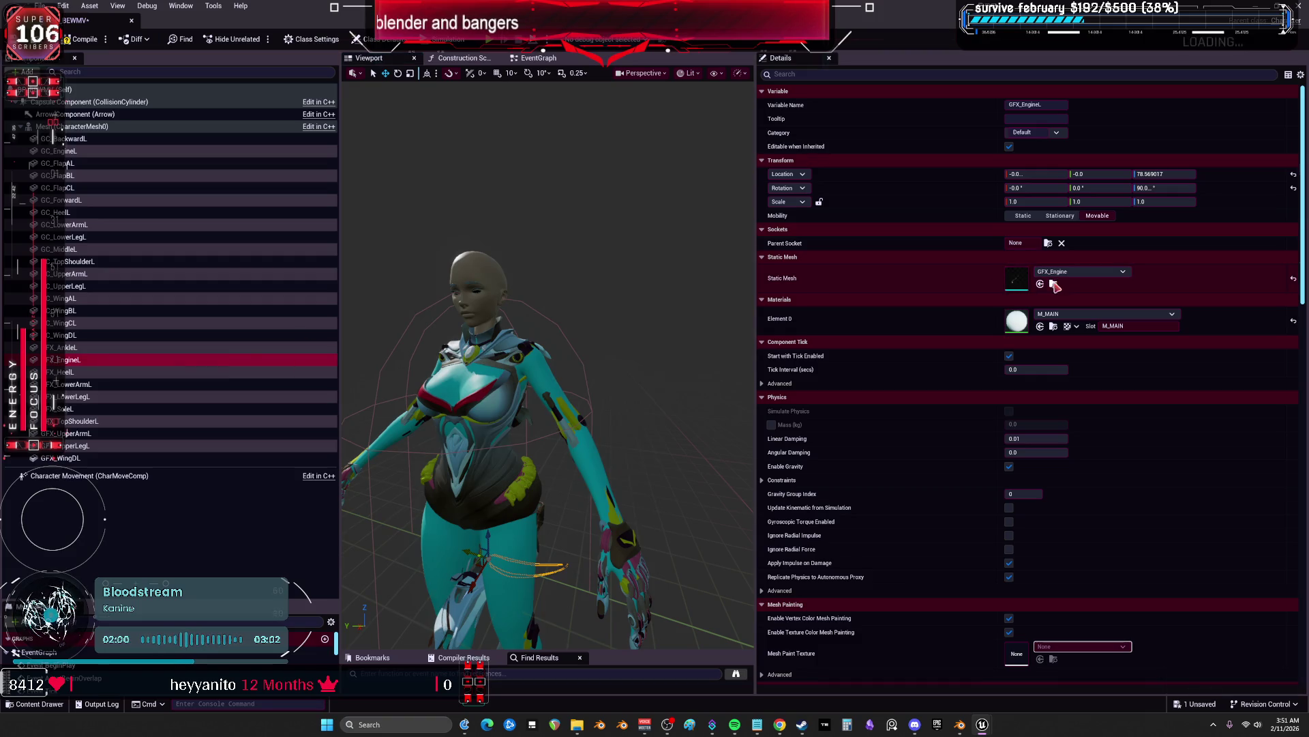
click(1025, 278)
click(1054, 284)
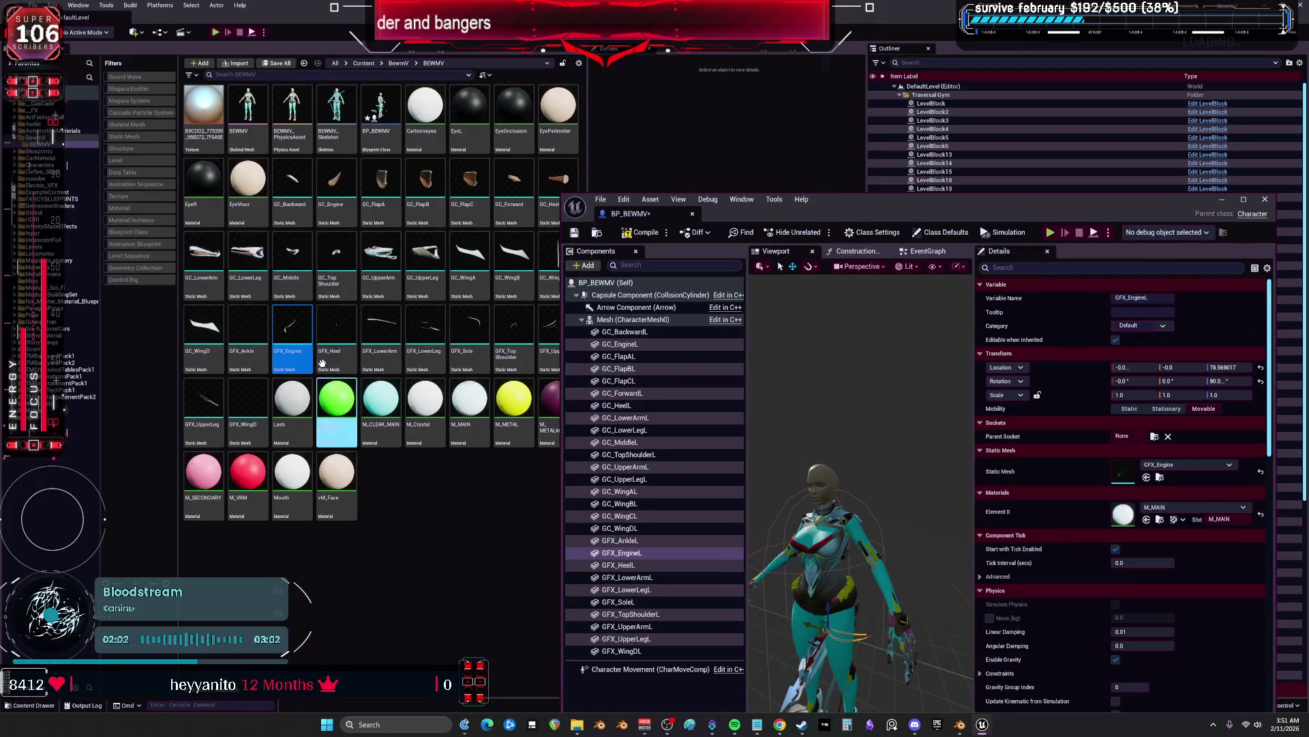
double_click(301, 332)
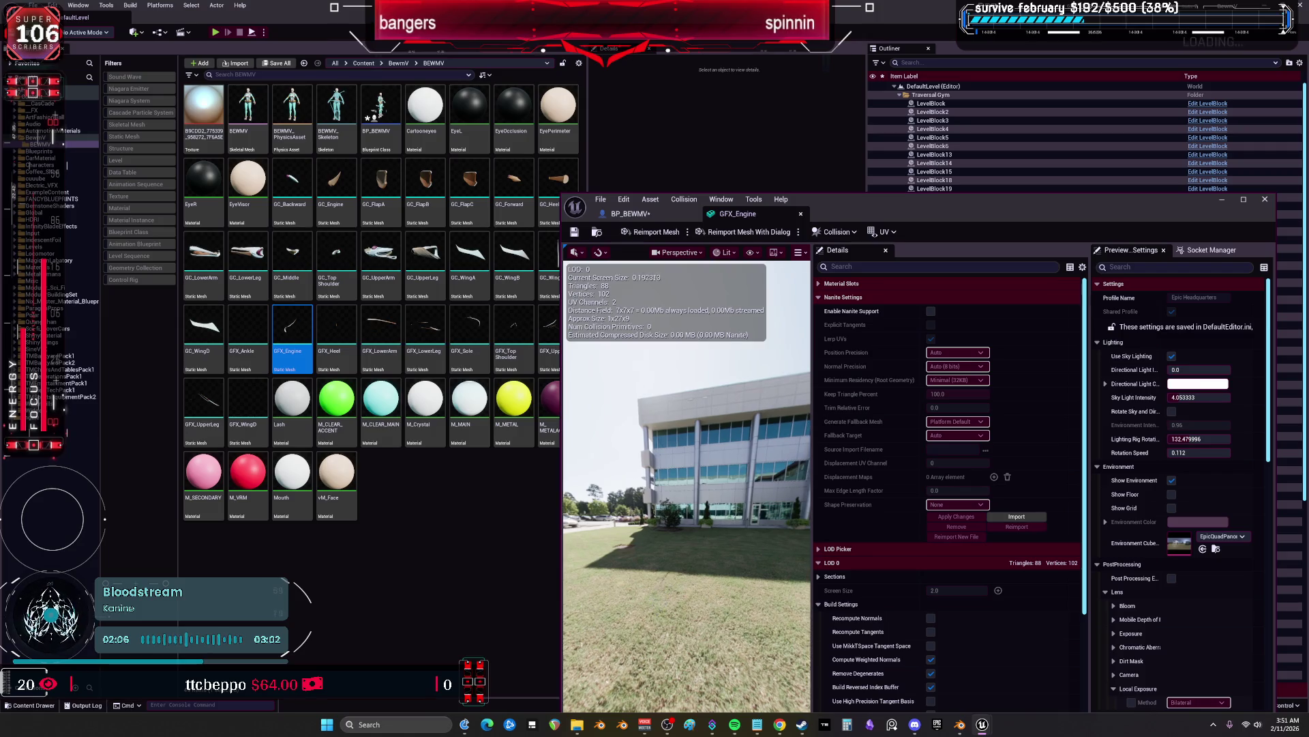
scroll(687, 484, up, 3)
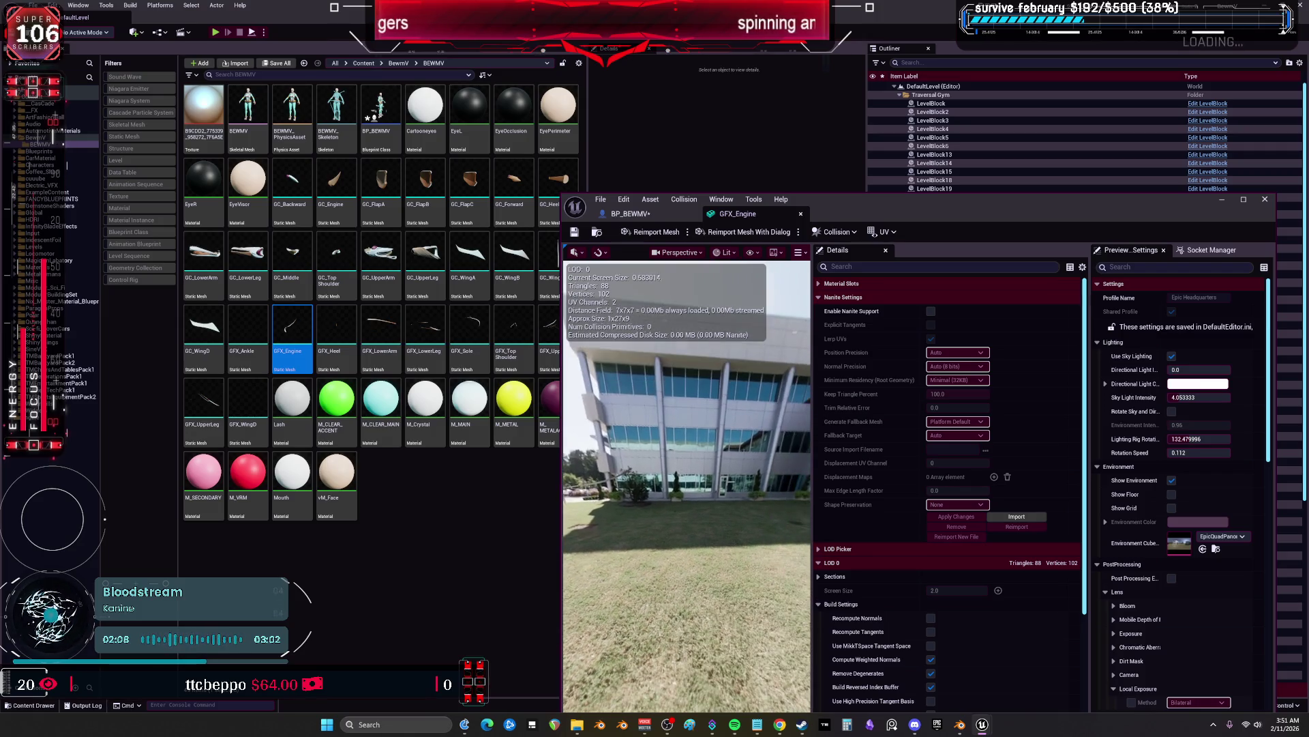
double_click(1007, 213)
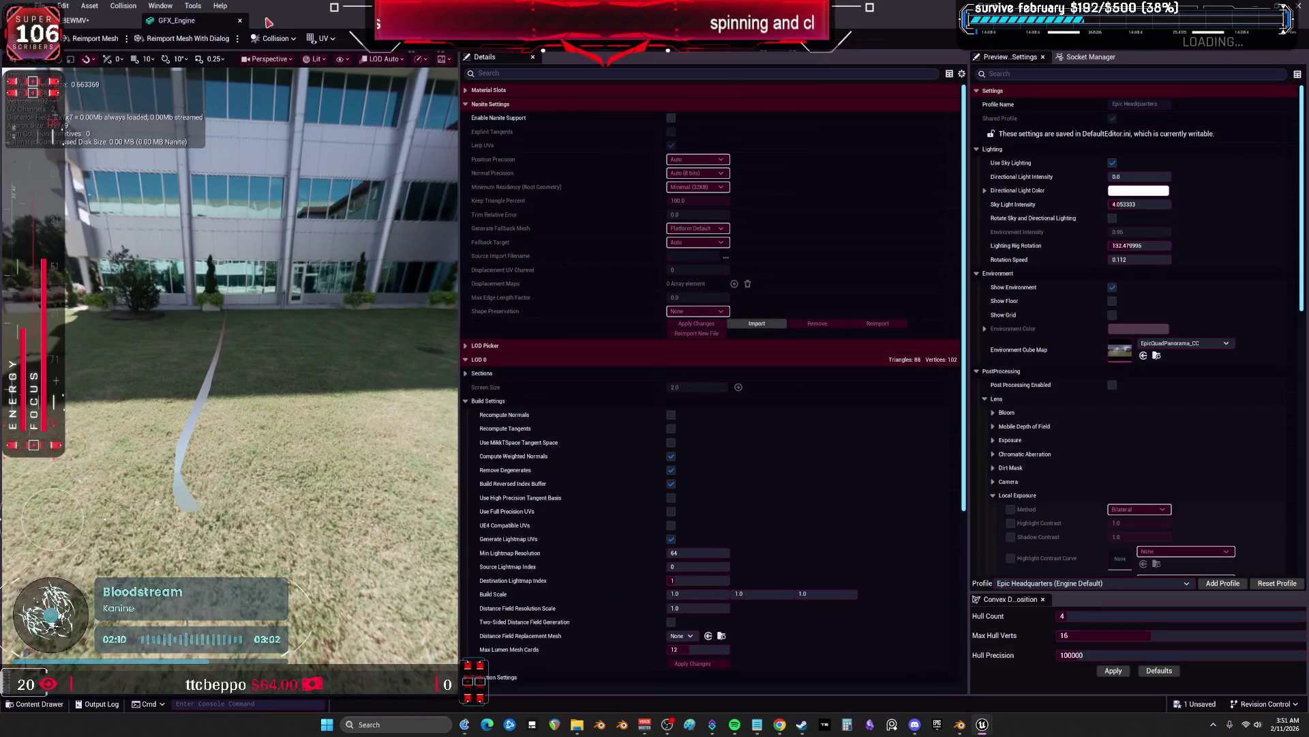
click(241, 21)
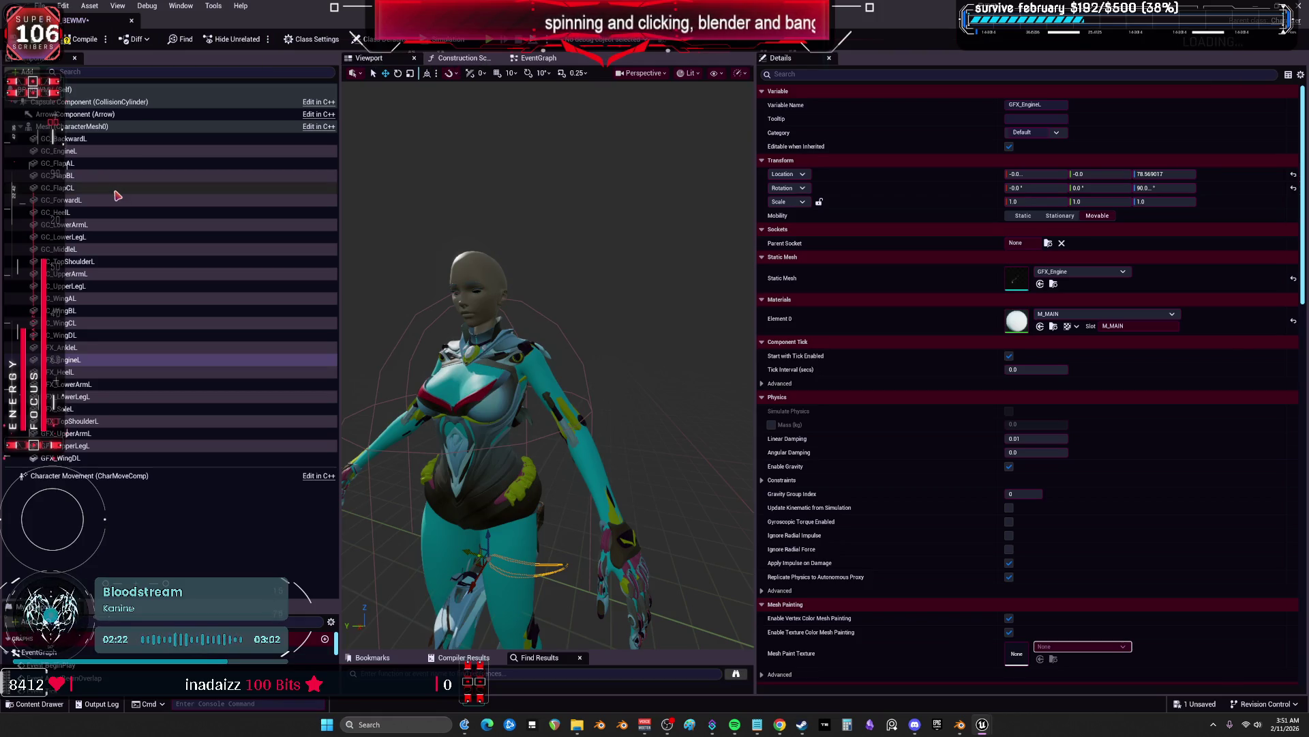
click(97, 140)
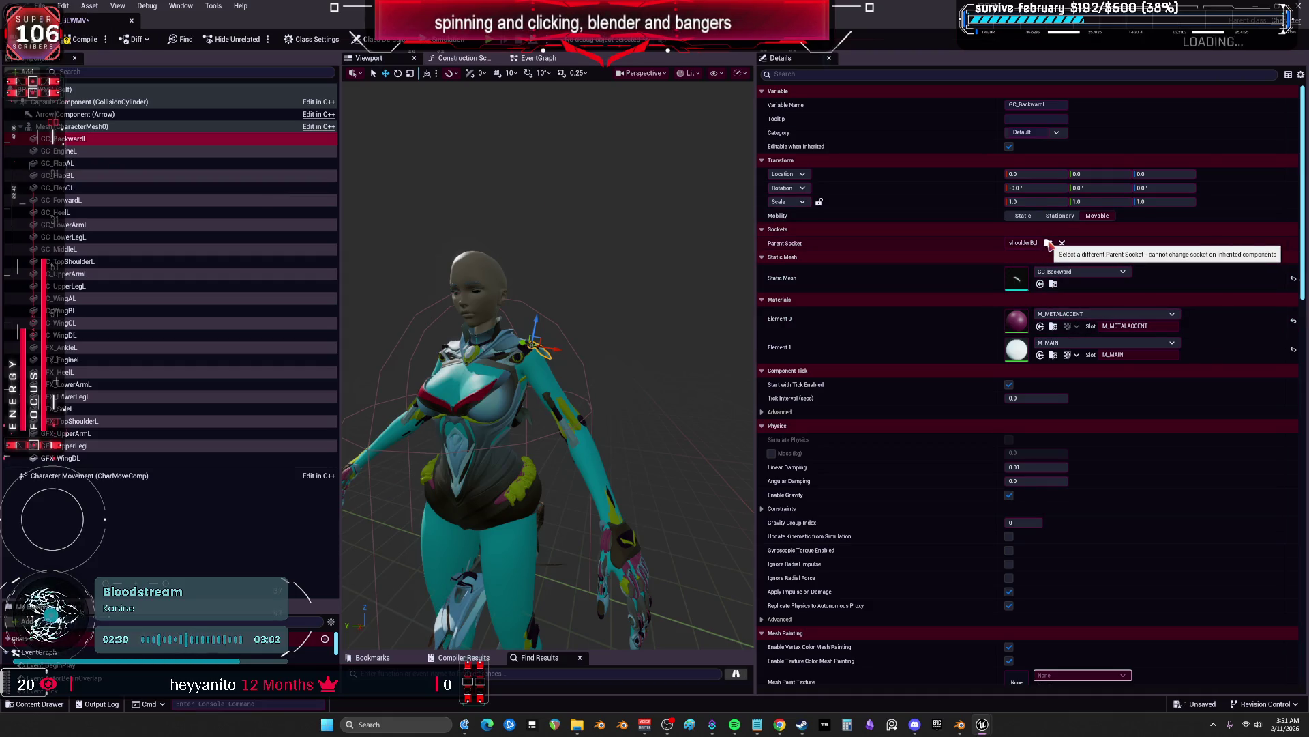
Check the Parent Socket of GC_BackwardL, GFX_TopShoulderL and GC_EngineL, which is still None
click(1029, 245)
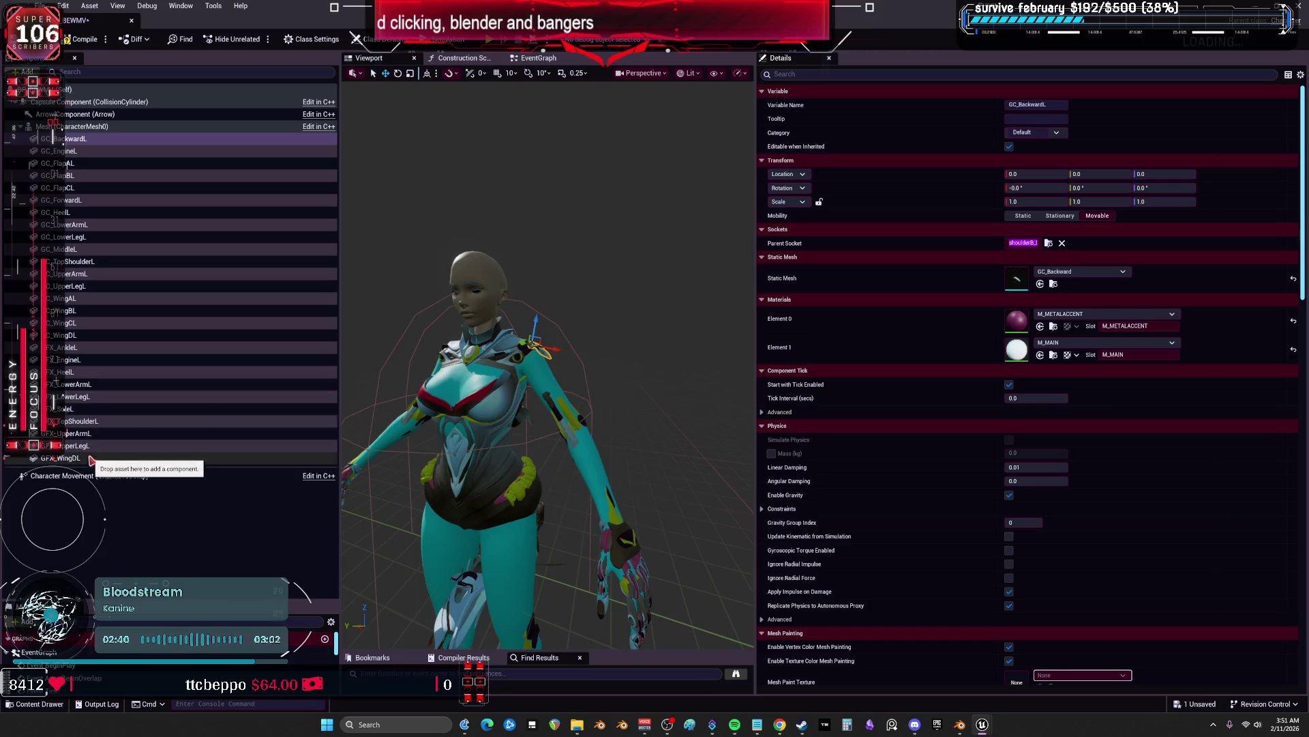
click(98, 422)
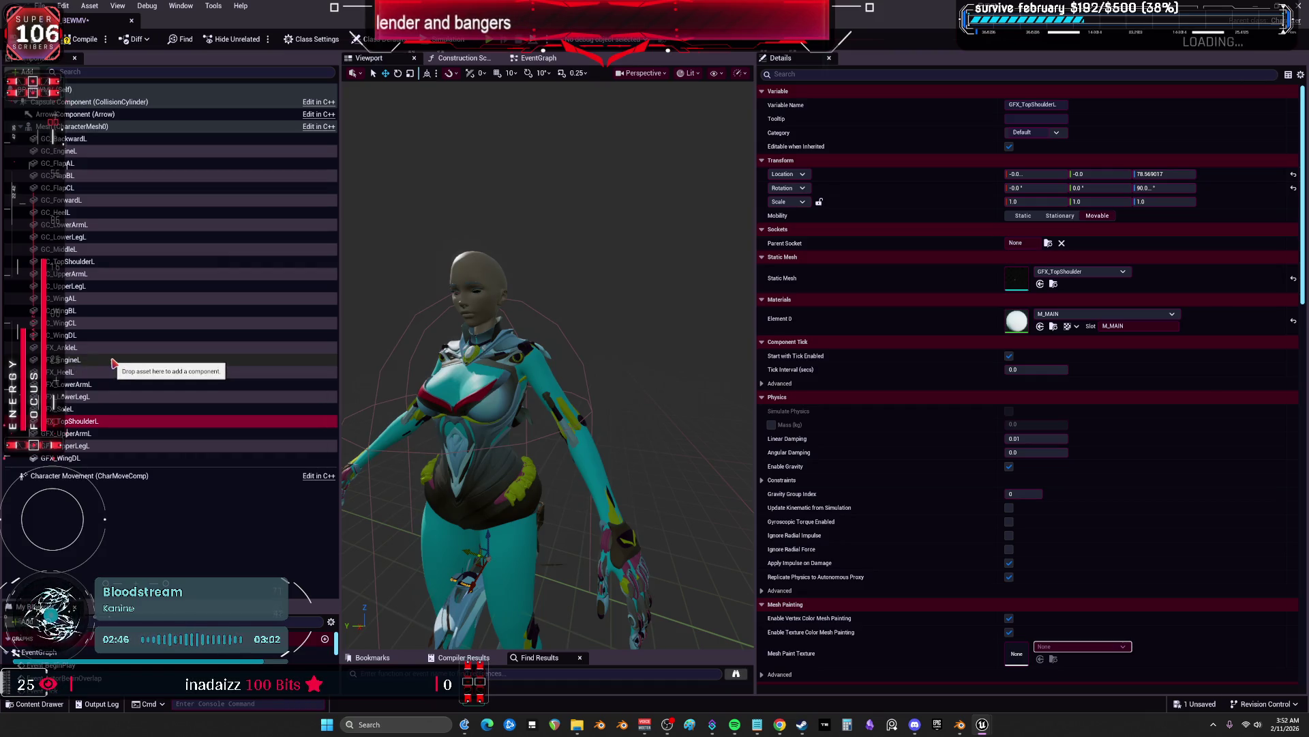
click(92, 154)
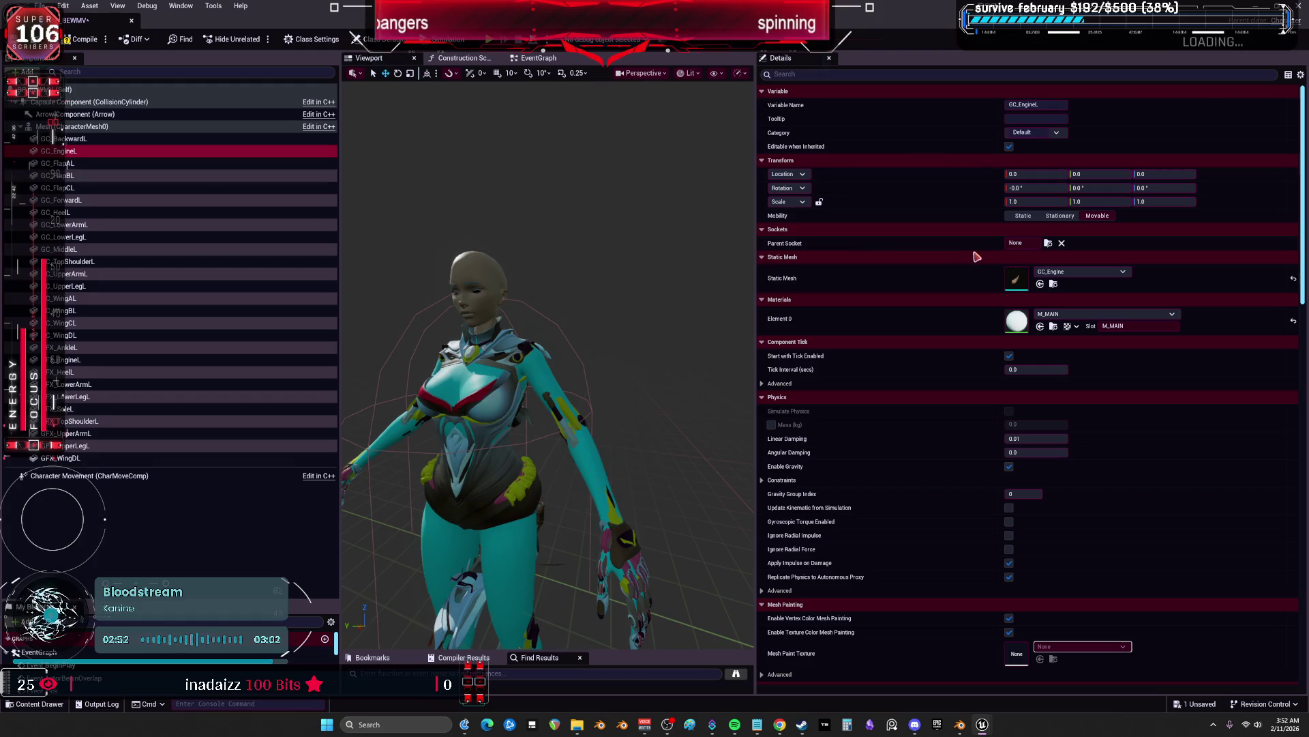
click(1048, 244)
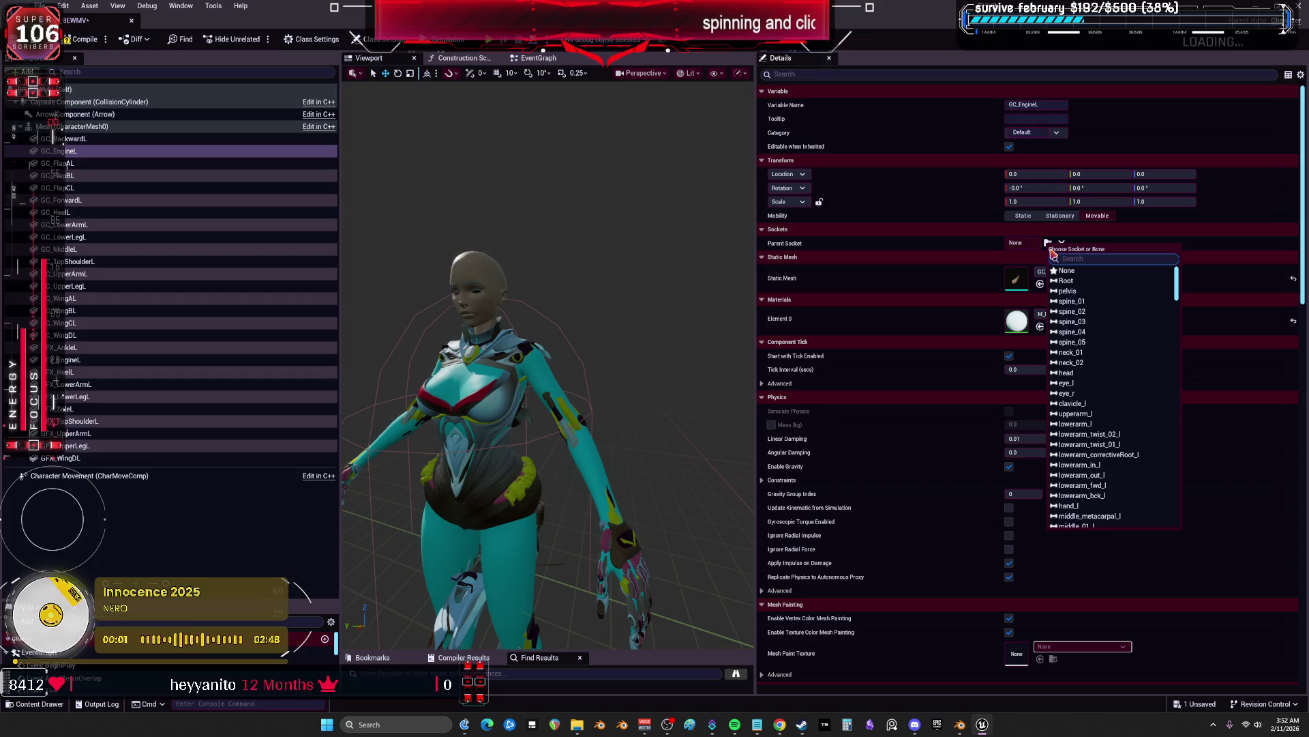
Parent GC_EngineL to tipmain_l and GC_FlapAL, GC_FlapBL, GC_FlapCL to their petalrotate bones
text(main)
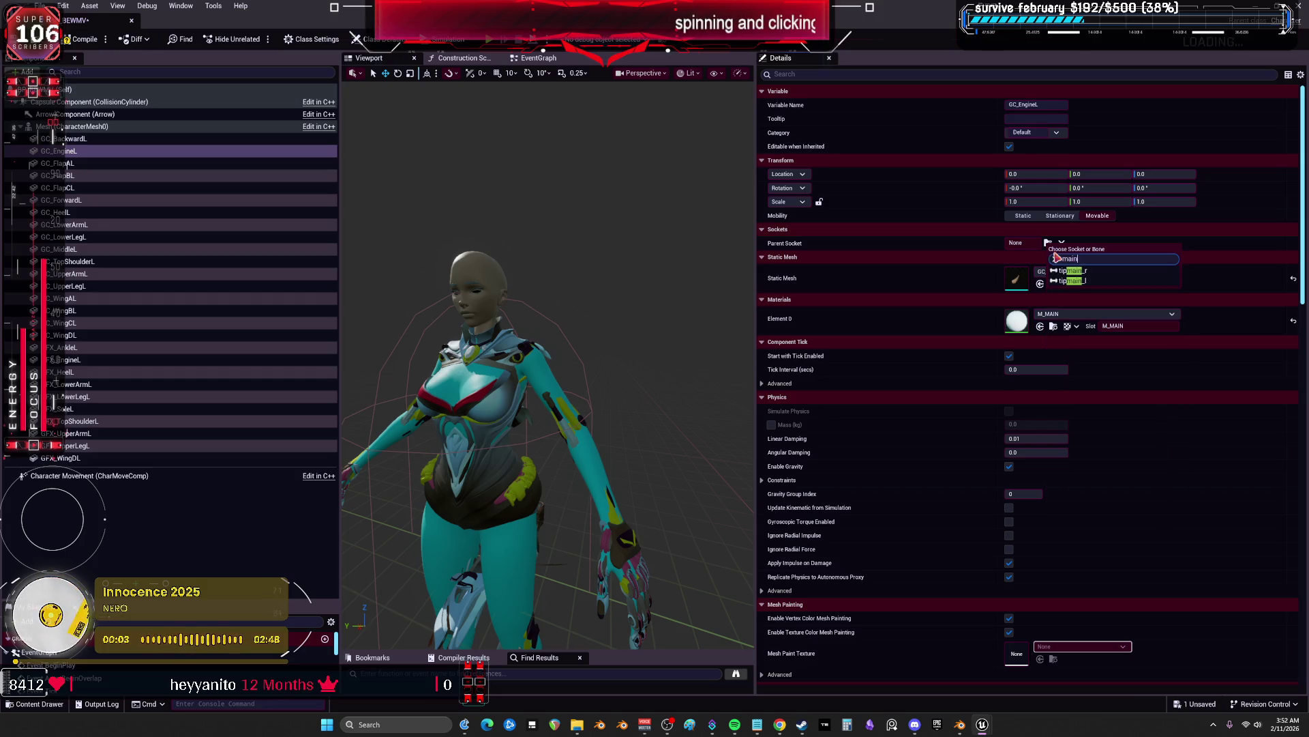
click(1078, 281)
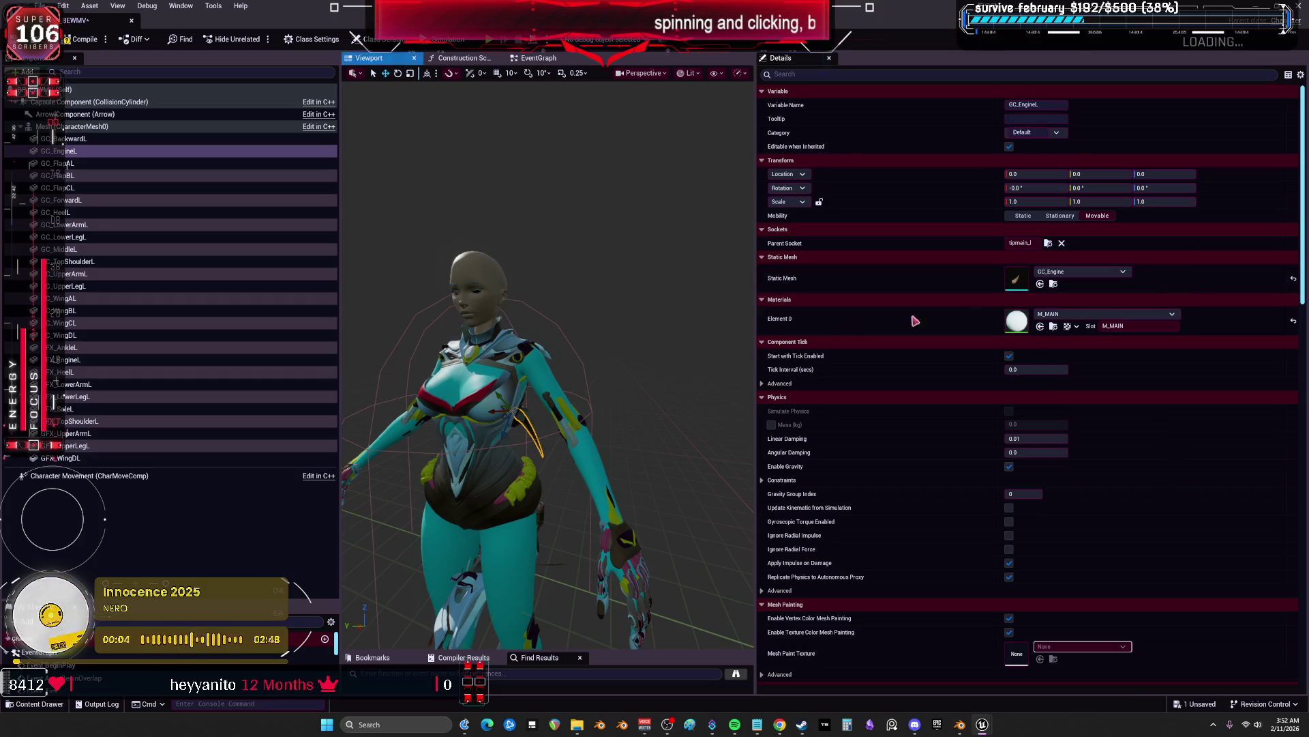
click(80, 164)
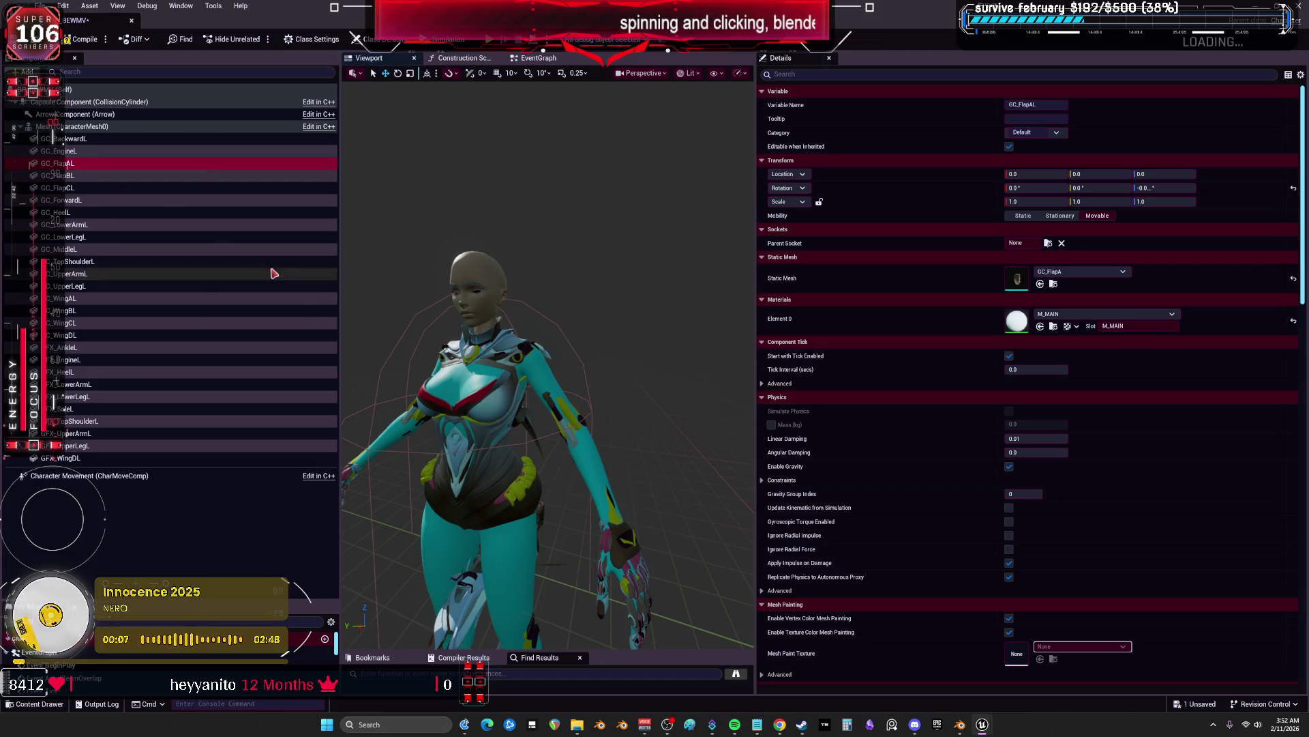
click(1054, 243)
text(petal)
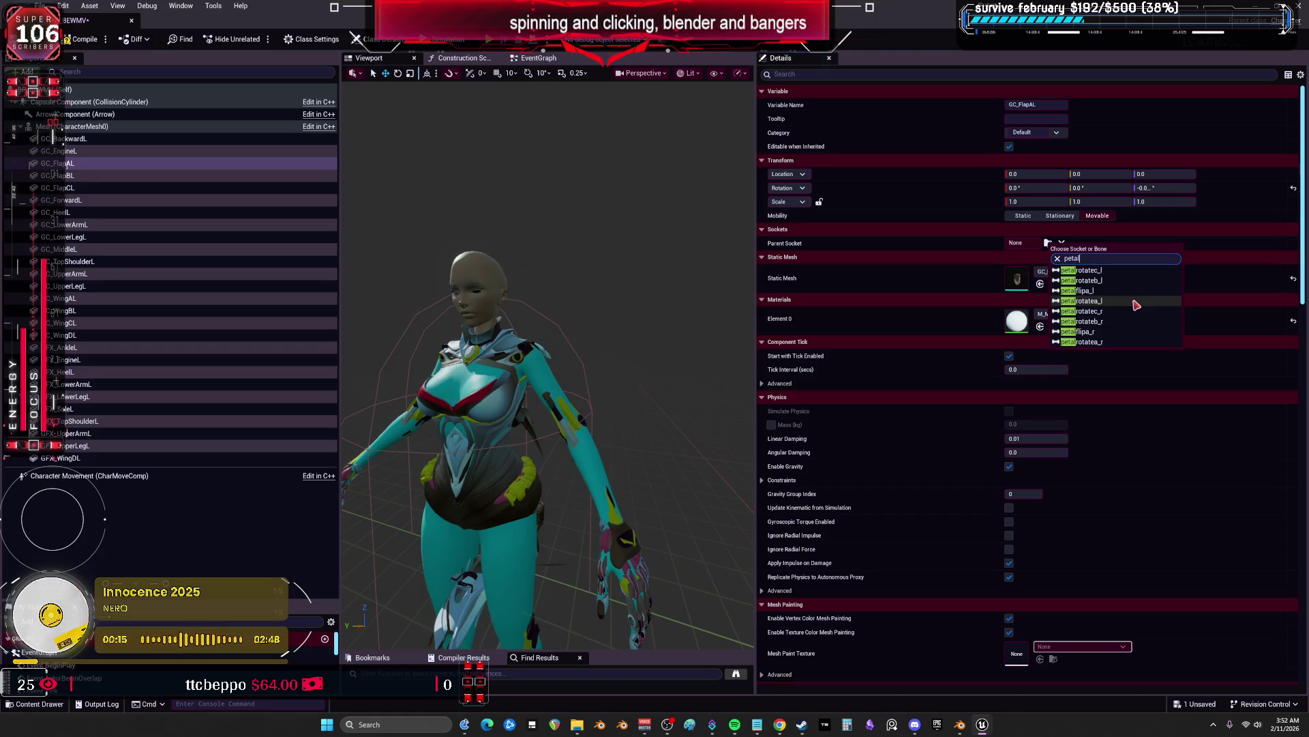
click(1136, 304)
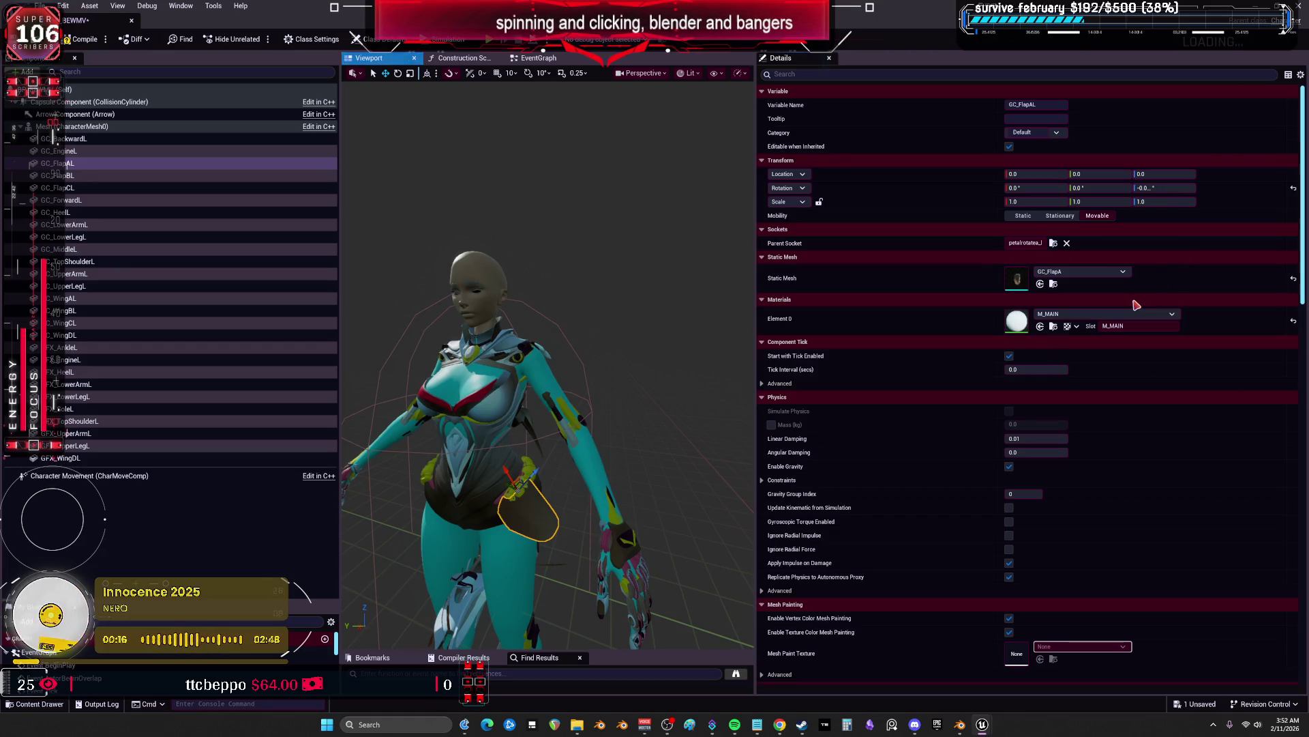
click(102, 176)
click(1048, 243)
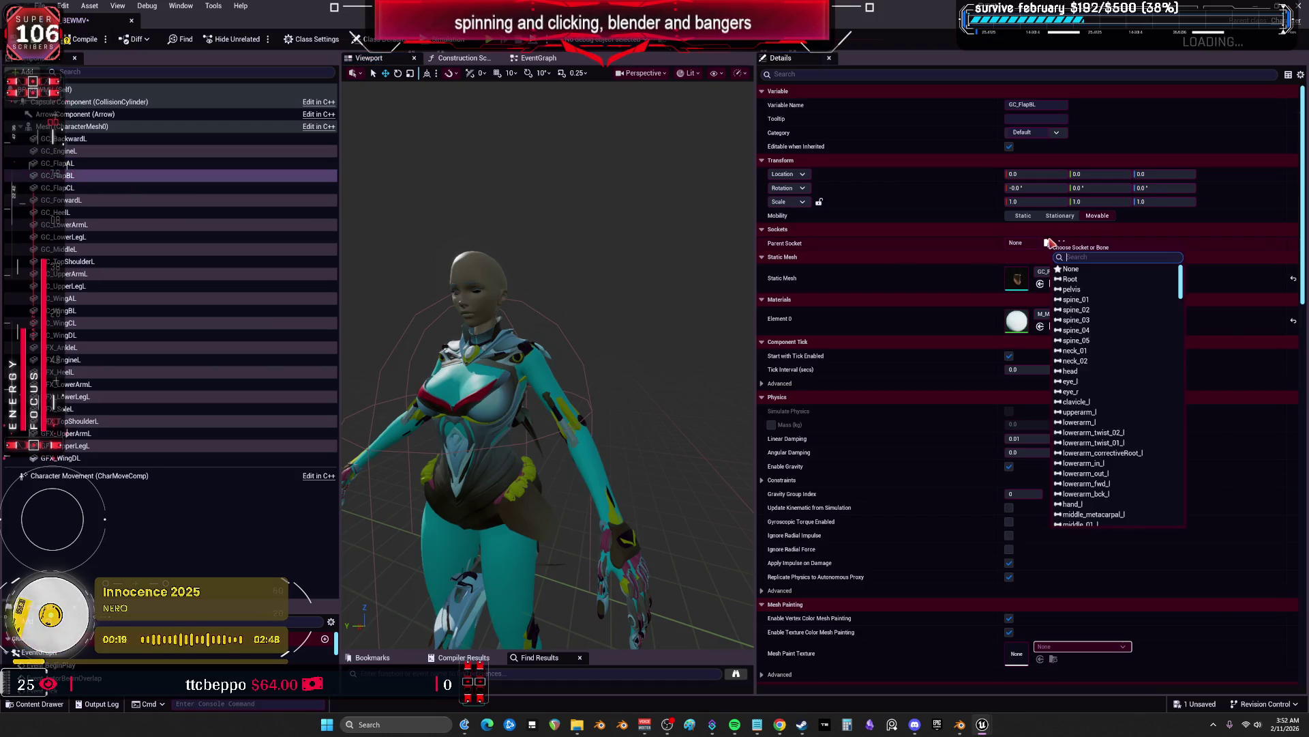
text(petal)
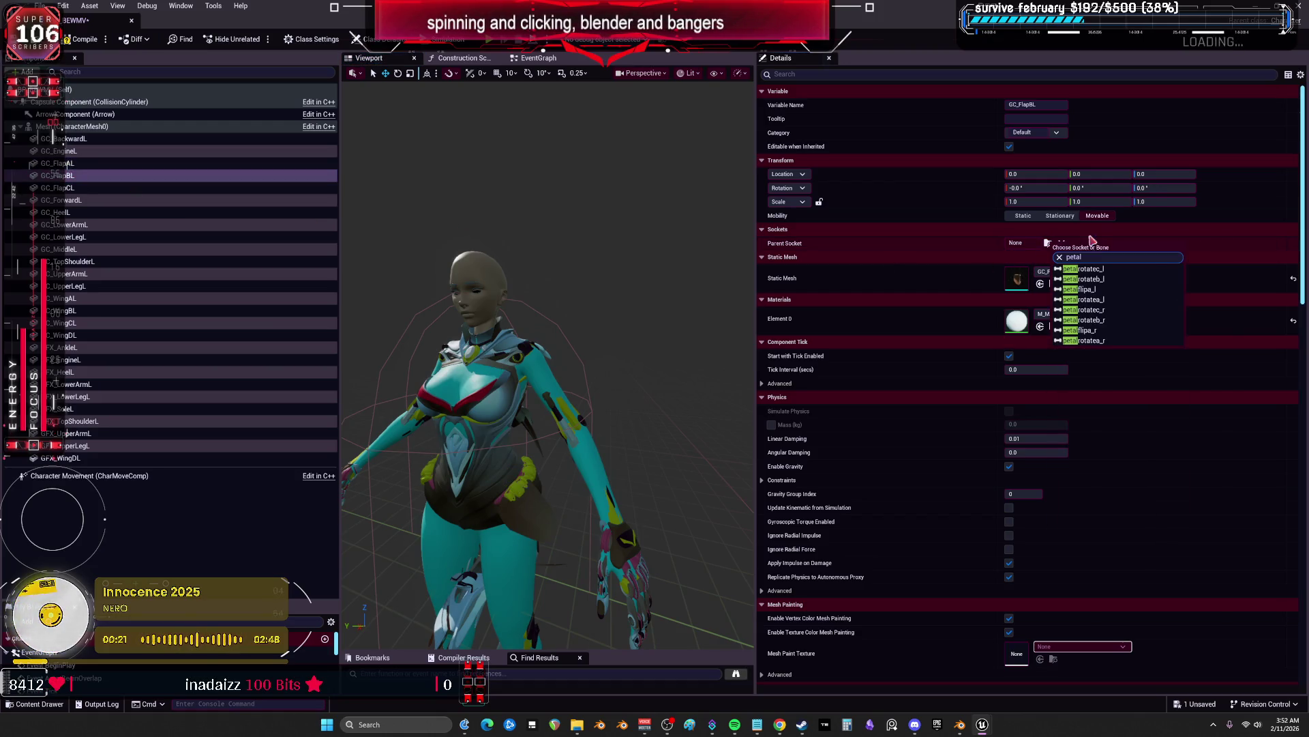
click(1133, 280)
click(60, 188)
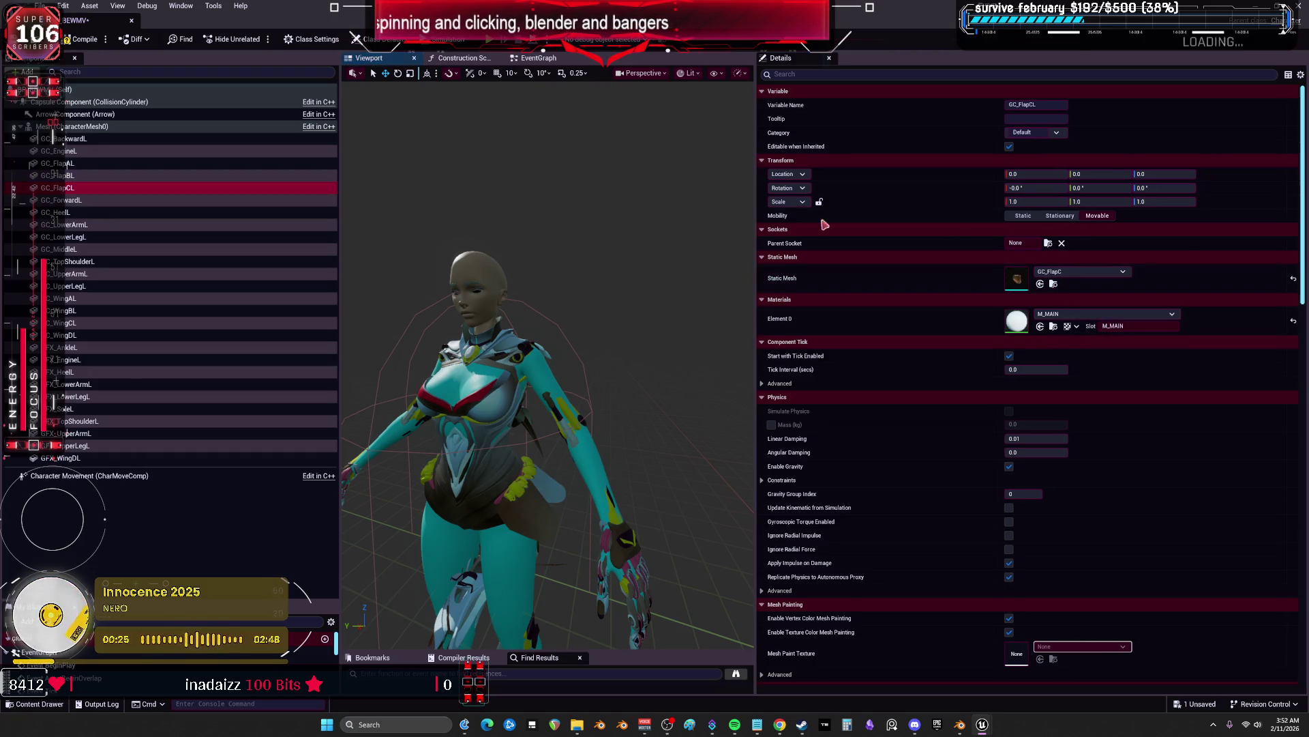
click(1048, 243)
text(petal)
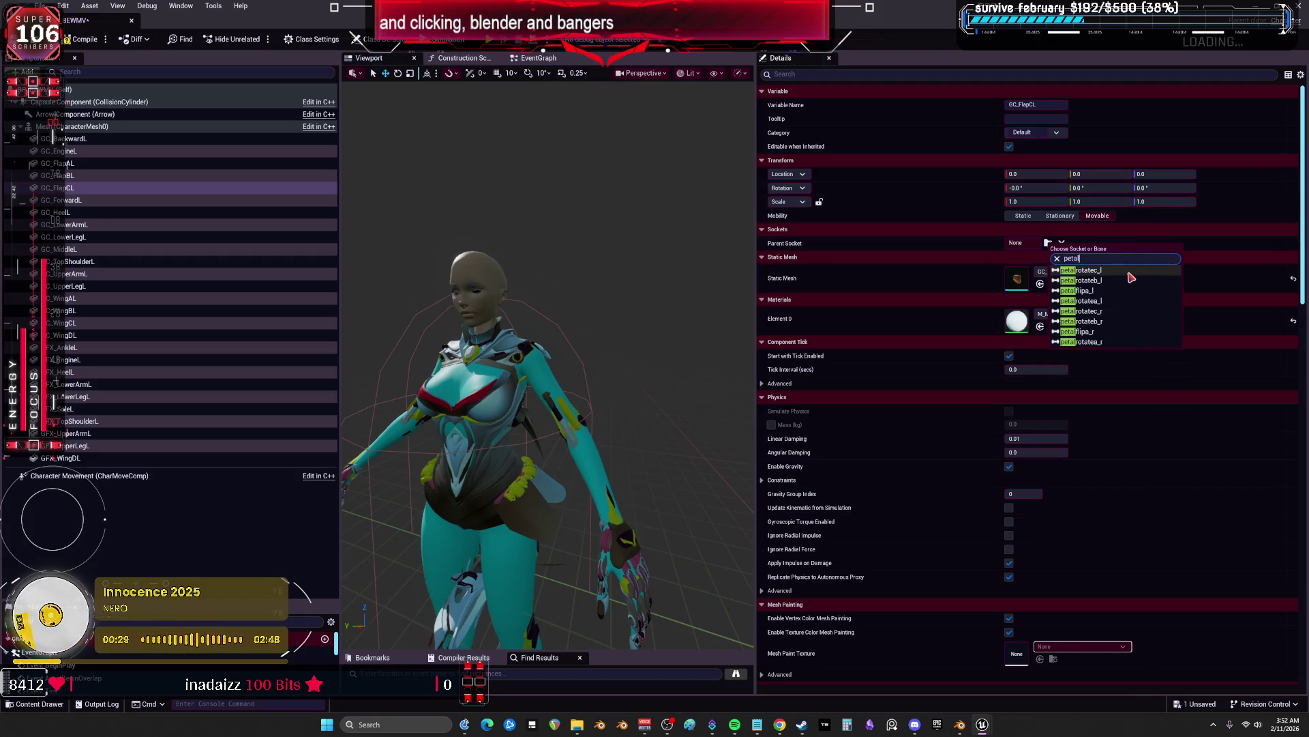
click(1129, 274)
Parent GC_ForwardL to the shoulderF_l socket and GC_HeelL to the foot_l bone
click(82, 200)
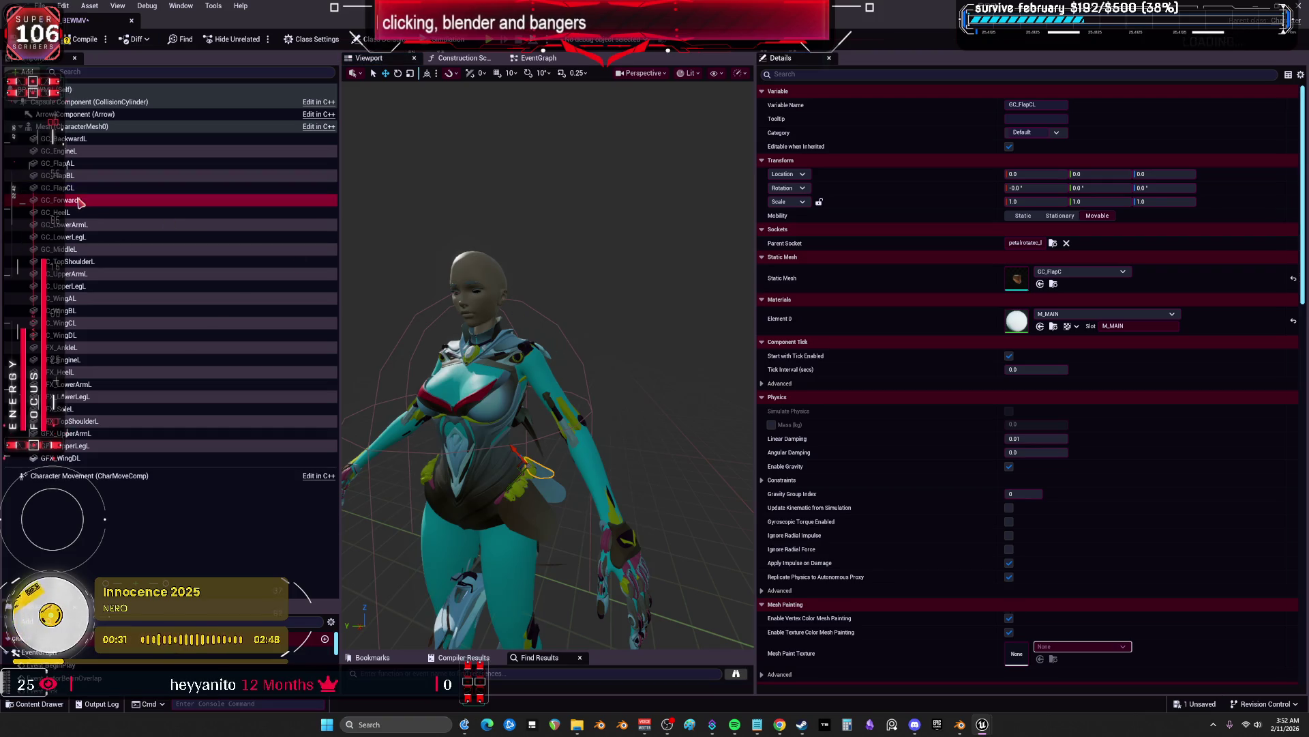
click(1048, 243)
text(forwa)
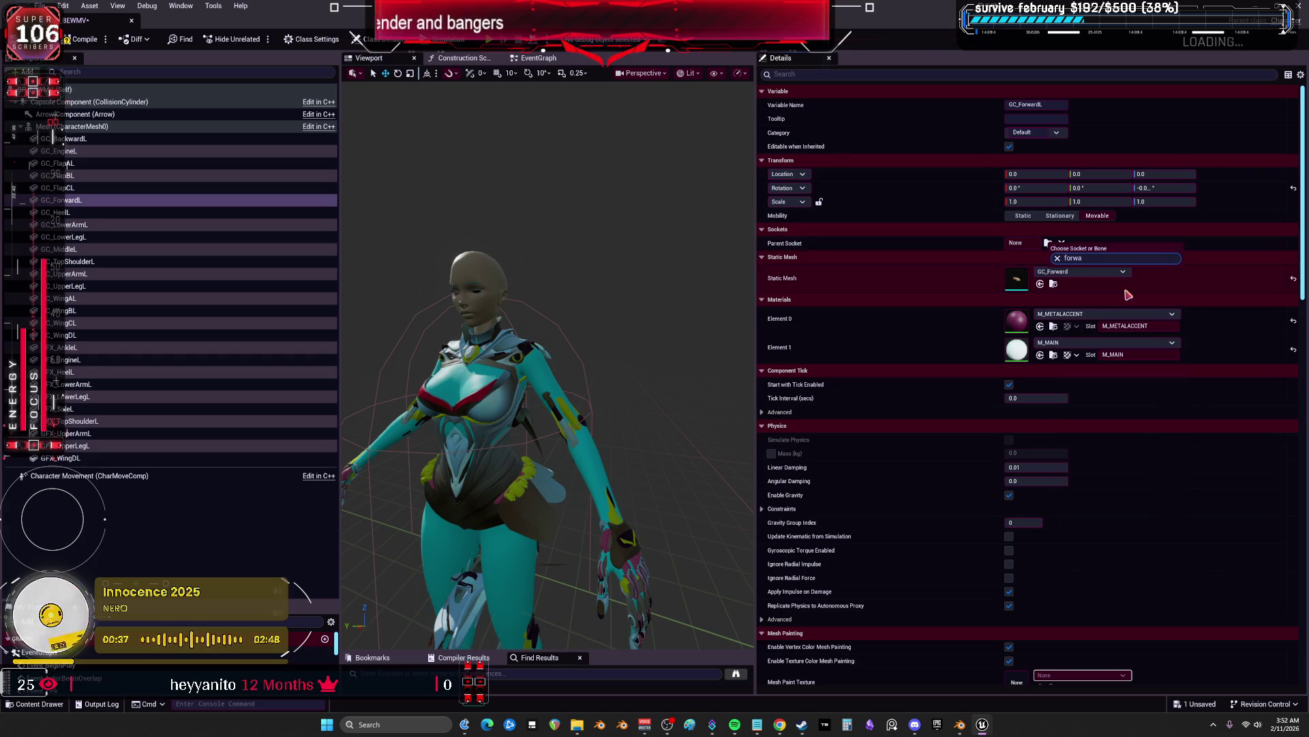
key(ctrl+a)
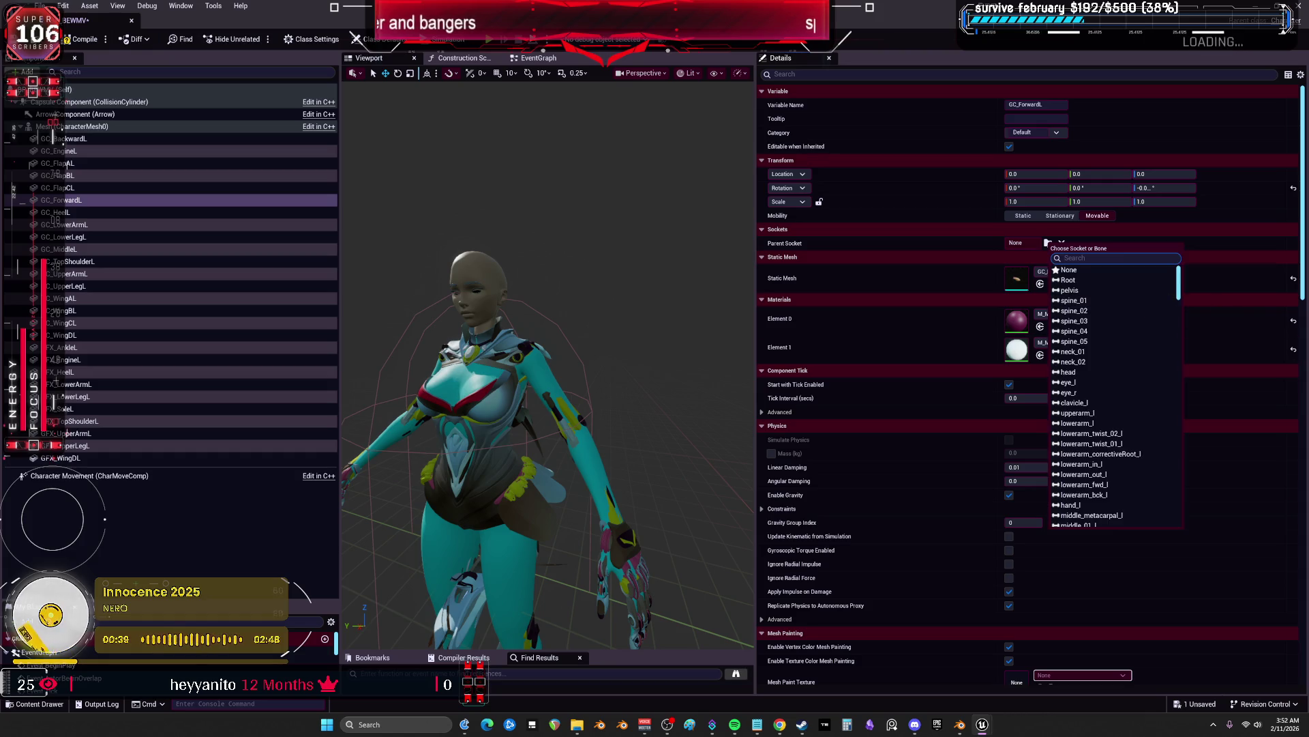
key(Escape)
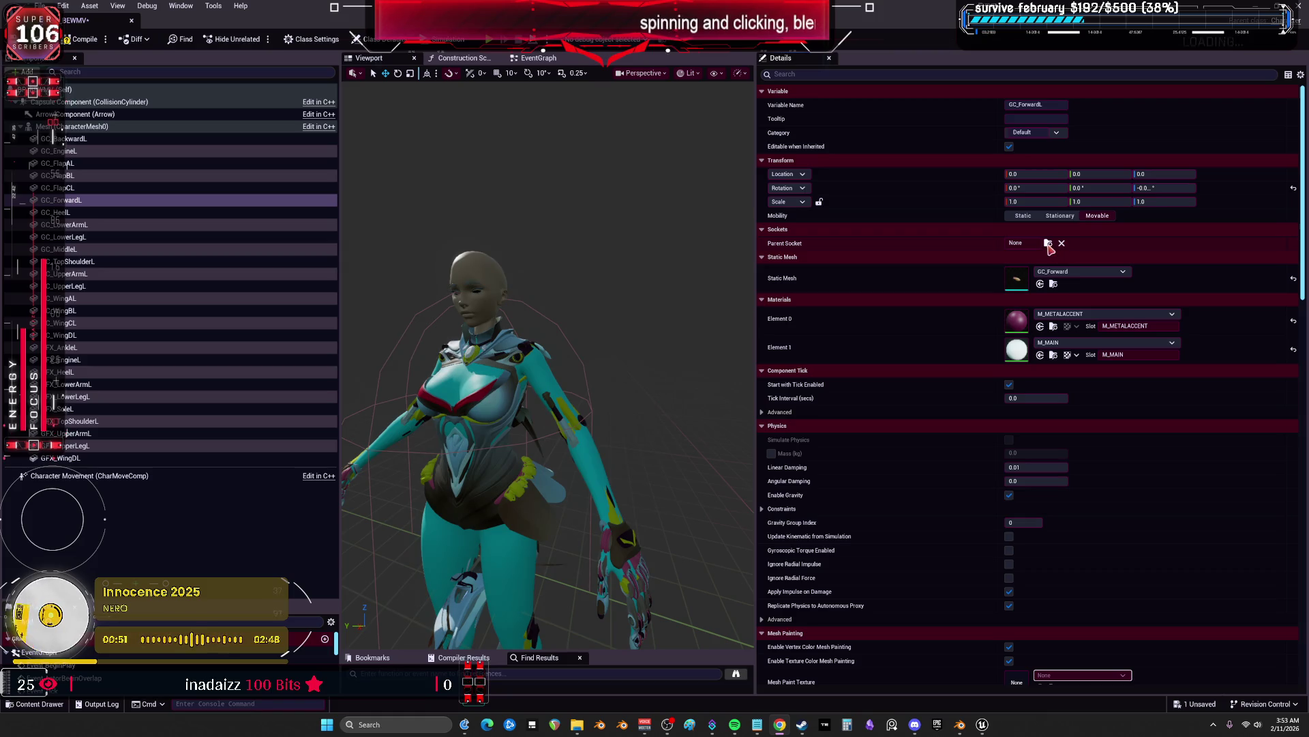
click(1050, 243)
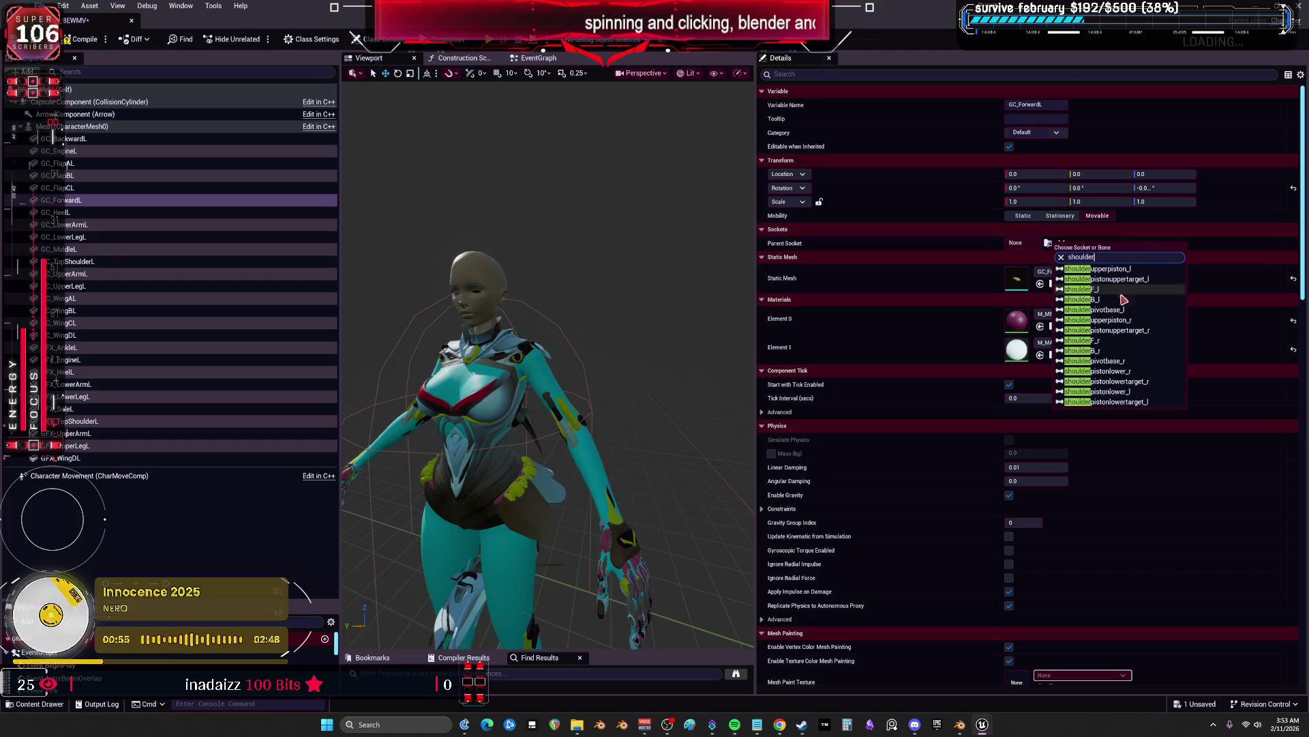
click(1122, 293)
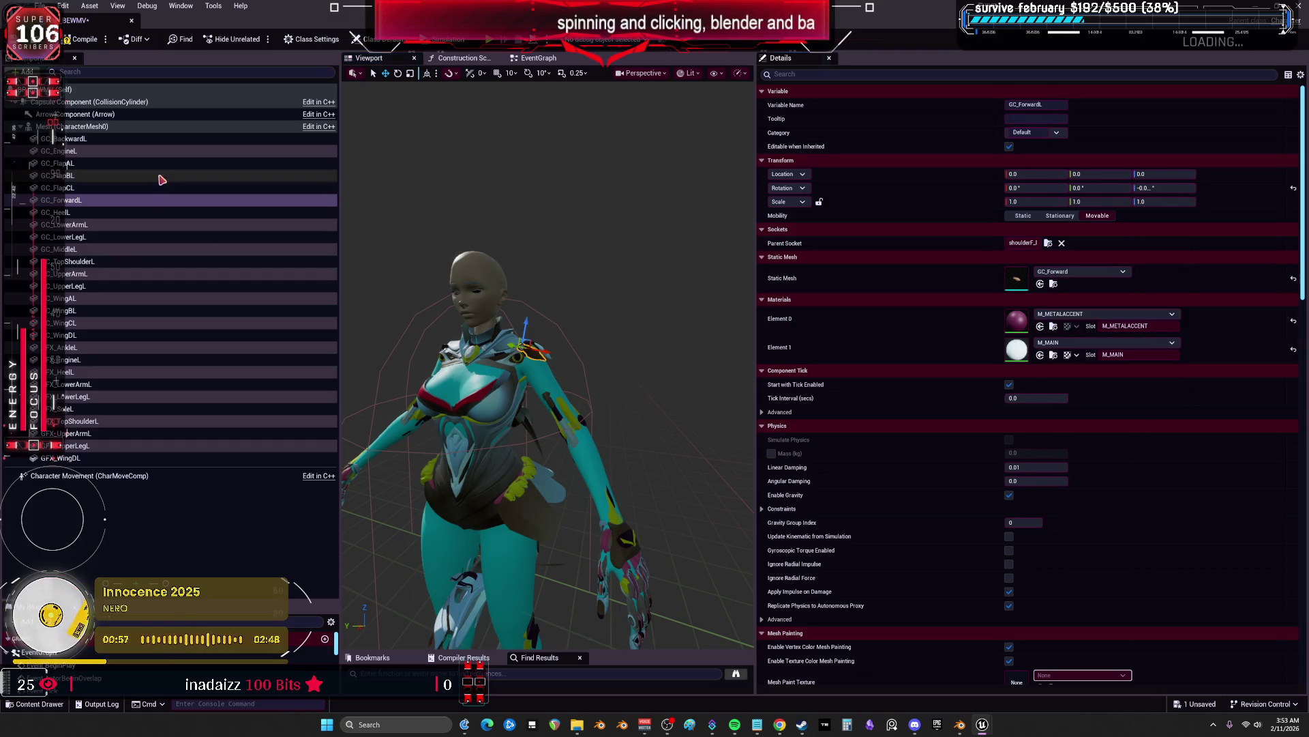
click(140, 200)
click(140, 214)
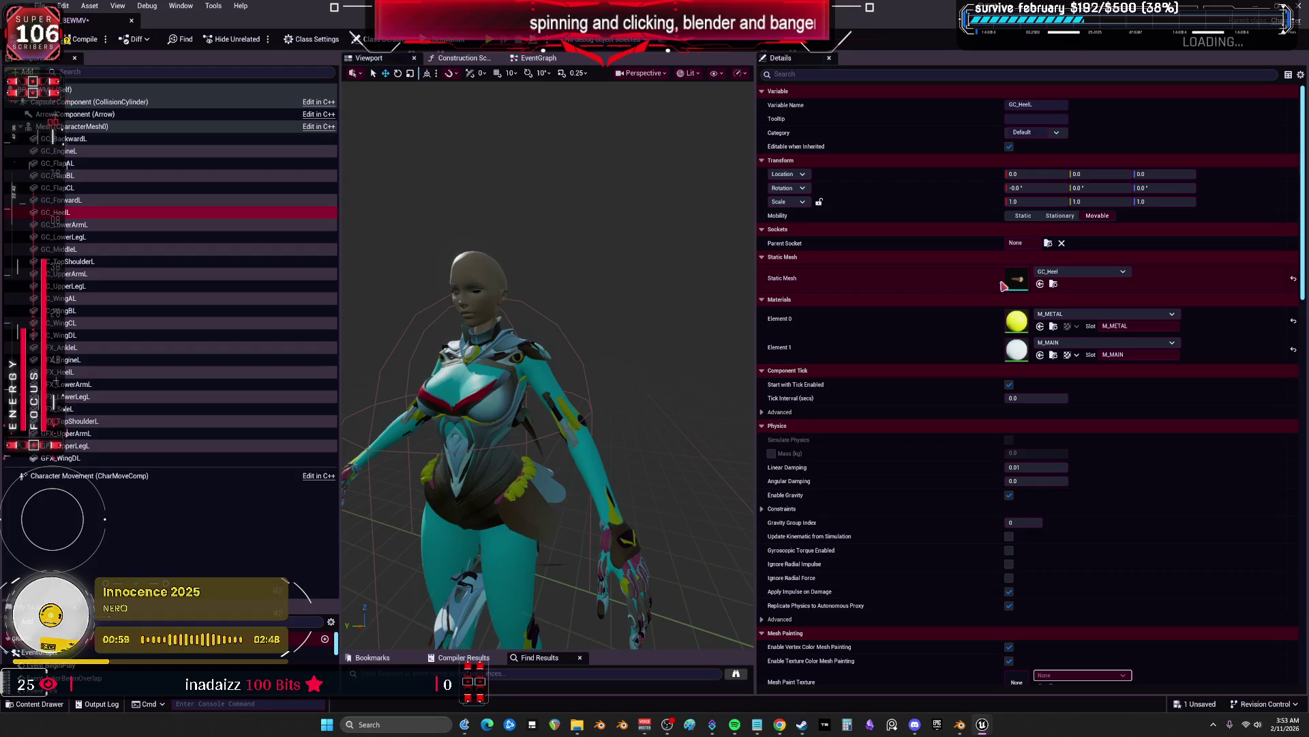
click(1049, 244)
text(foot)
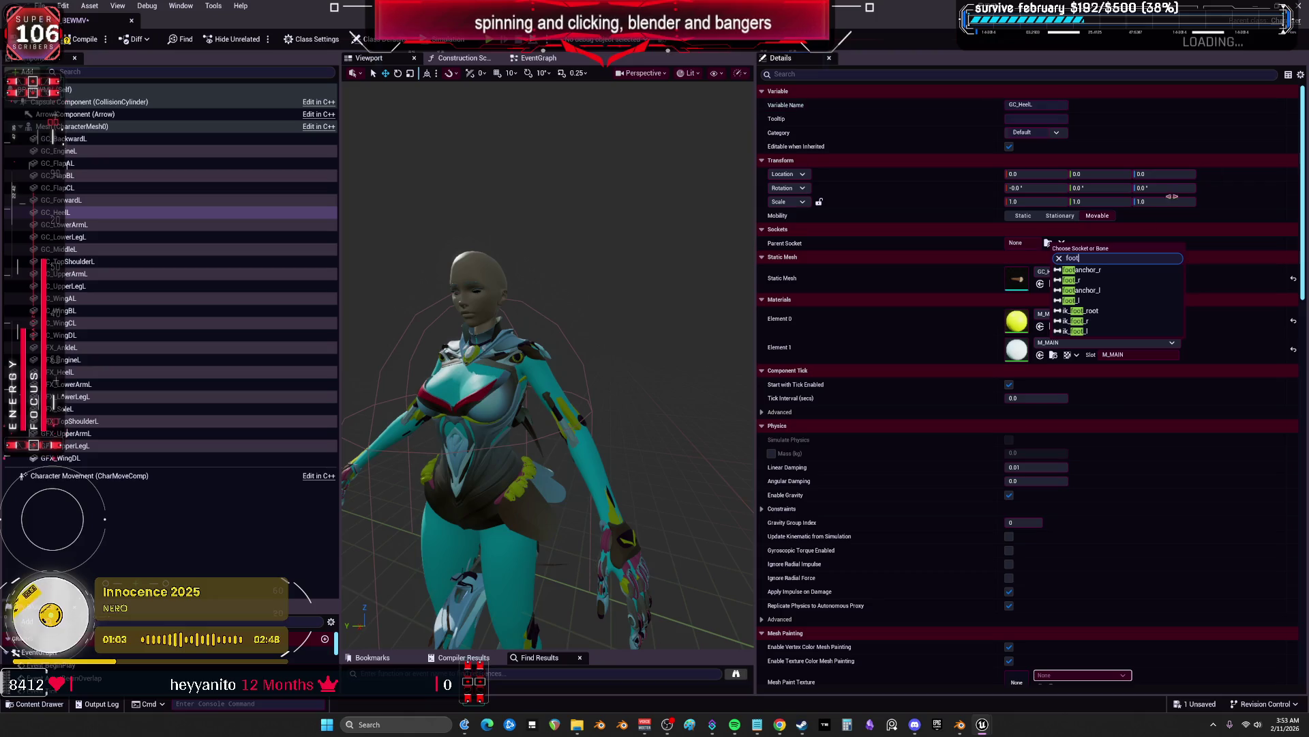
click(1108, 303)
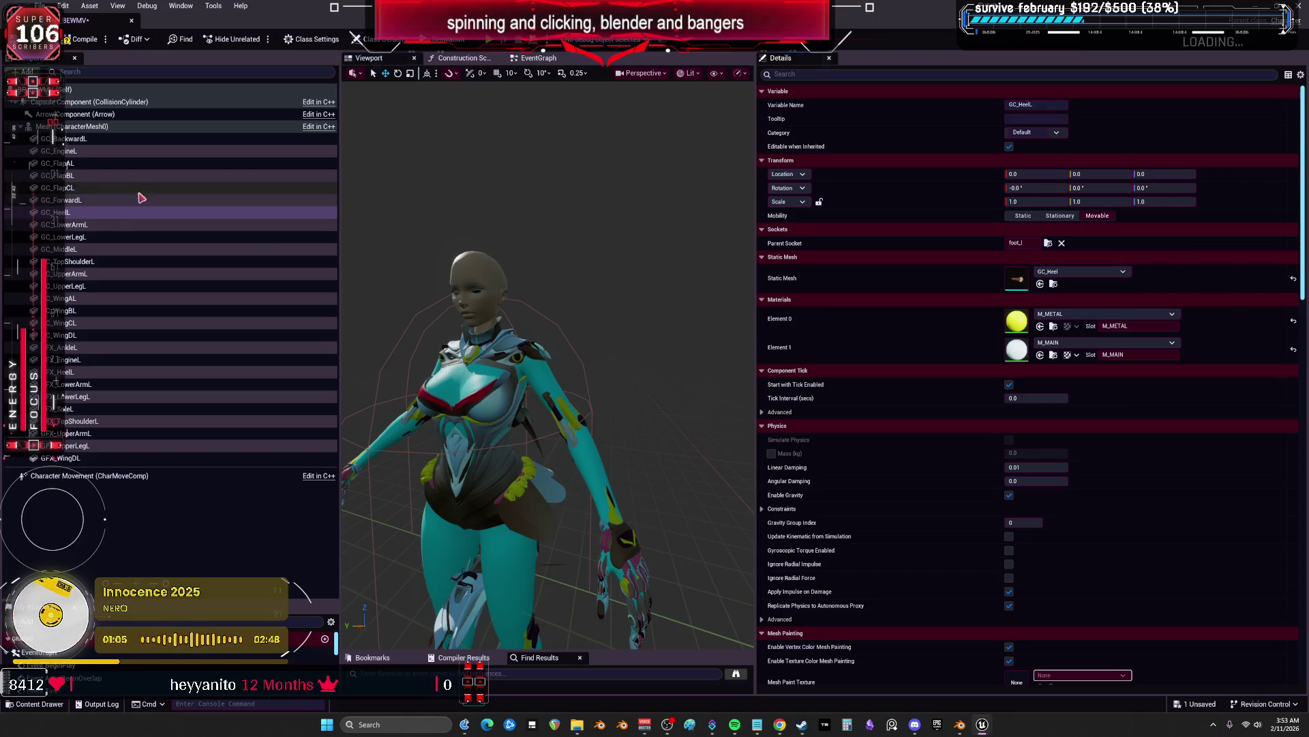
Parent GC_LowerArmL to the lowerarm_l bone and GC_LowerLegL to the thigh_l bone
click(136, 224)
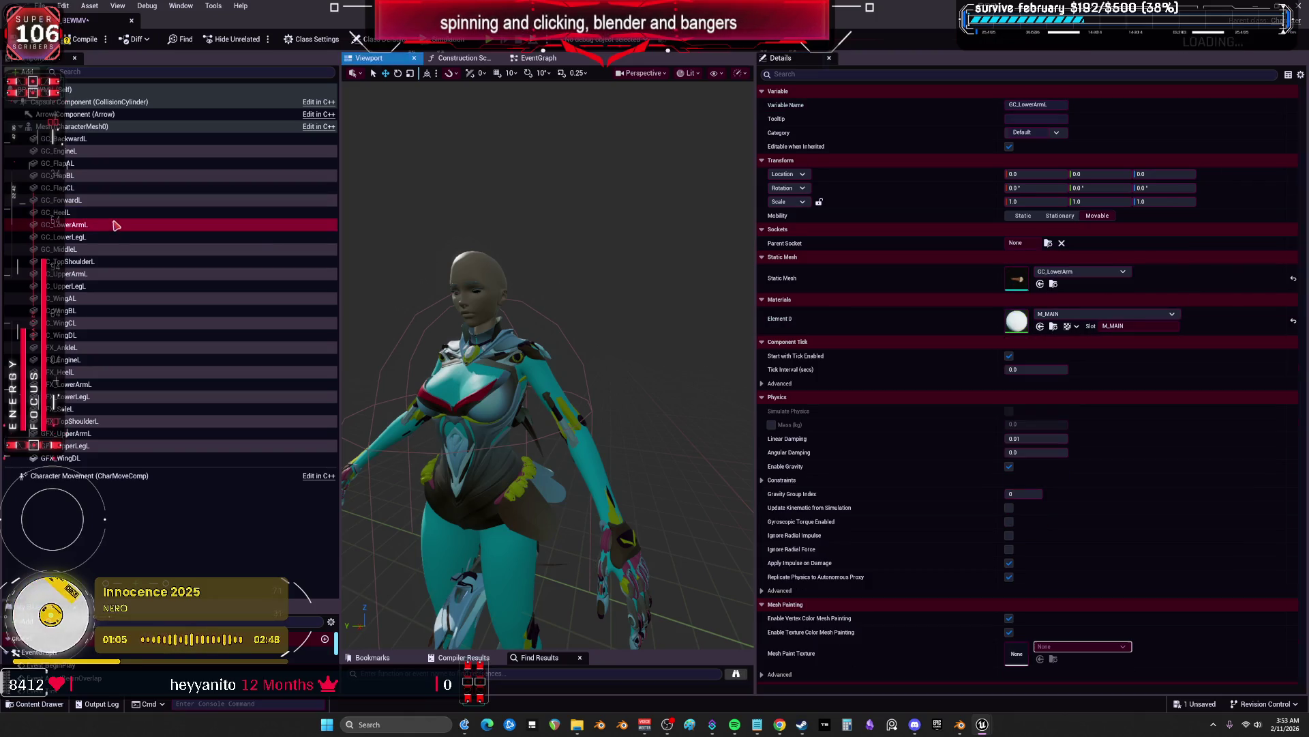
click(1049, 243)
text(lowera)
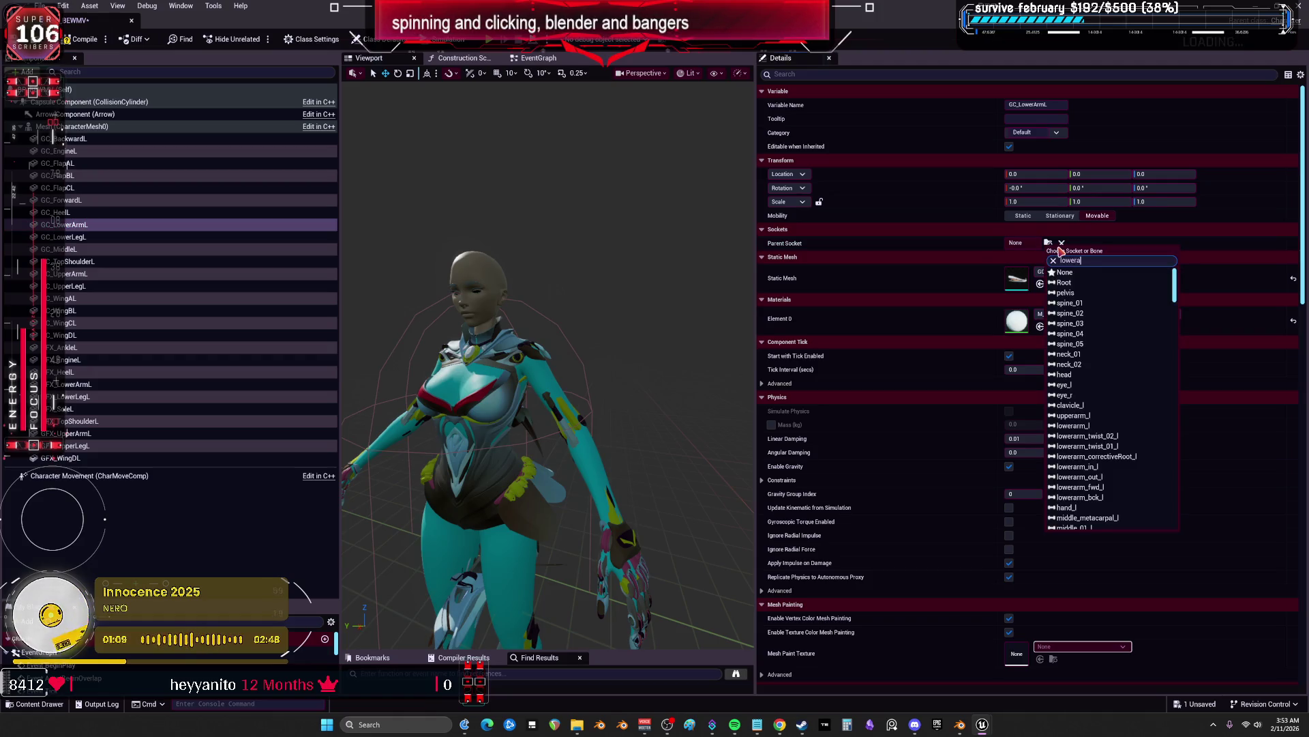
text(rm)
click(1076, 273)
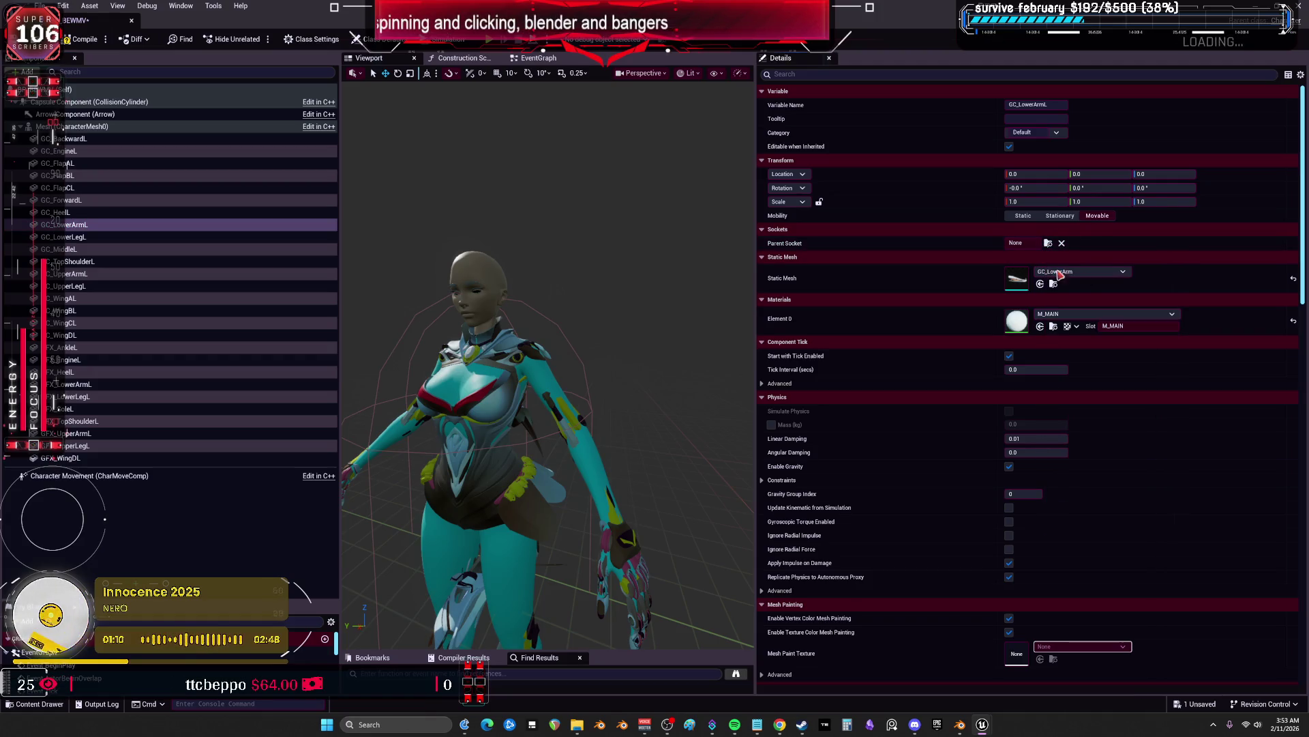
click(72, 237)
click(1048, 243)
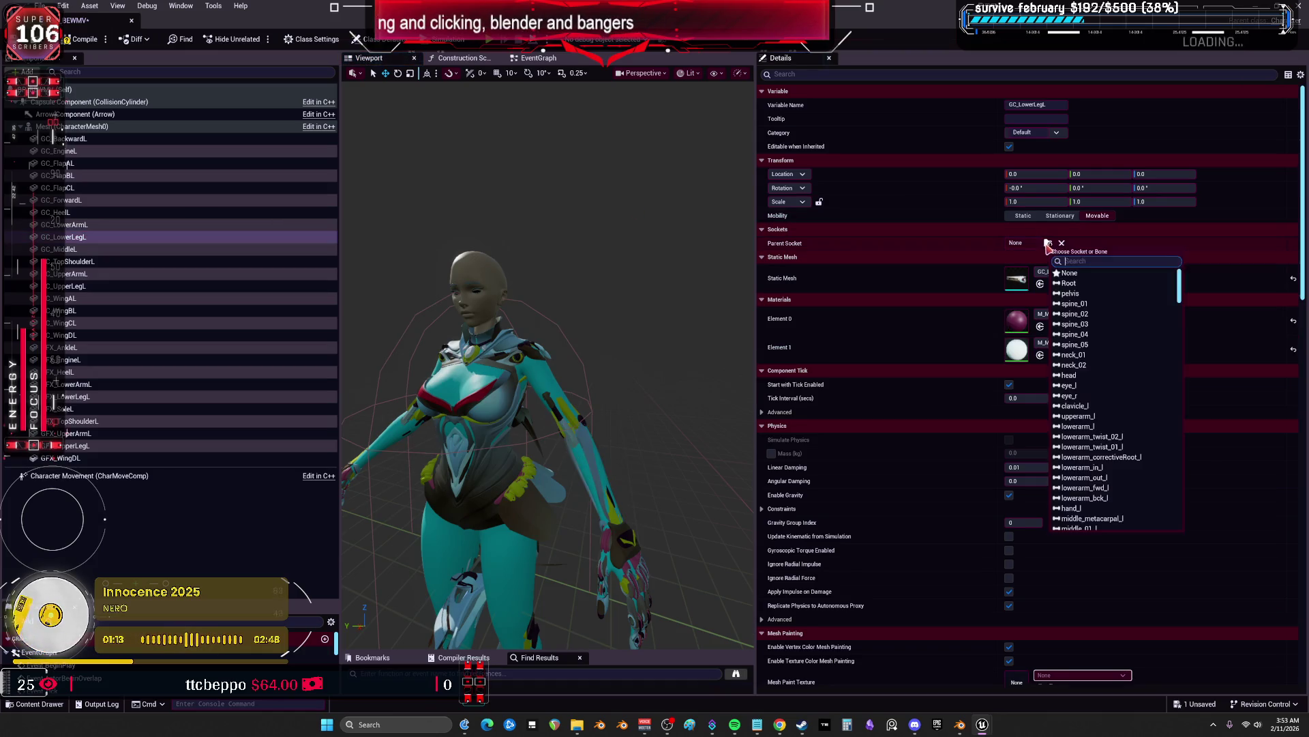
text(lowerleg)
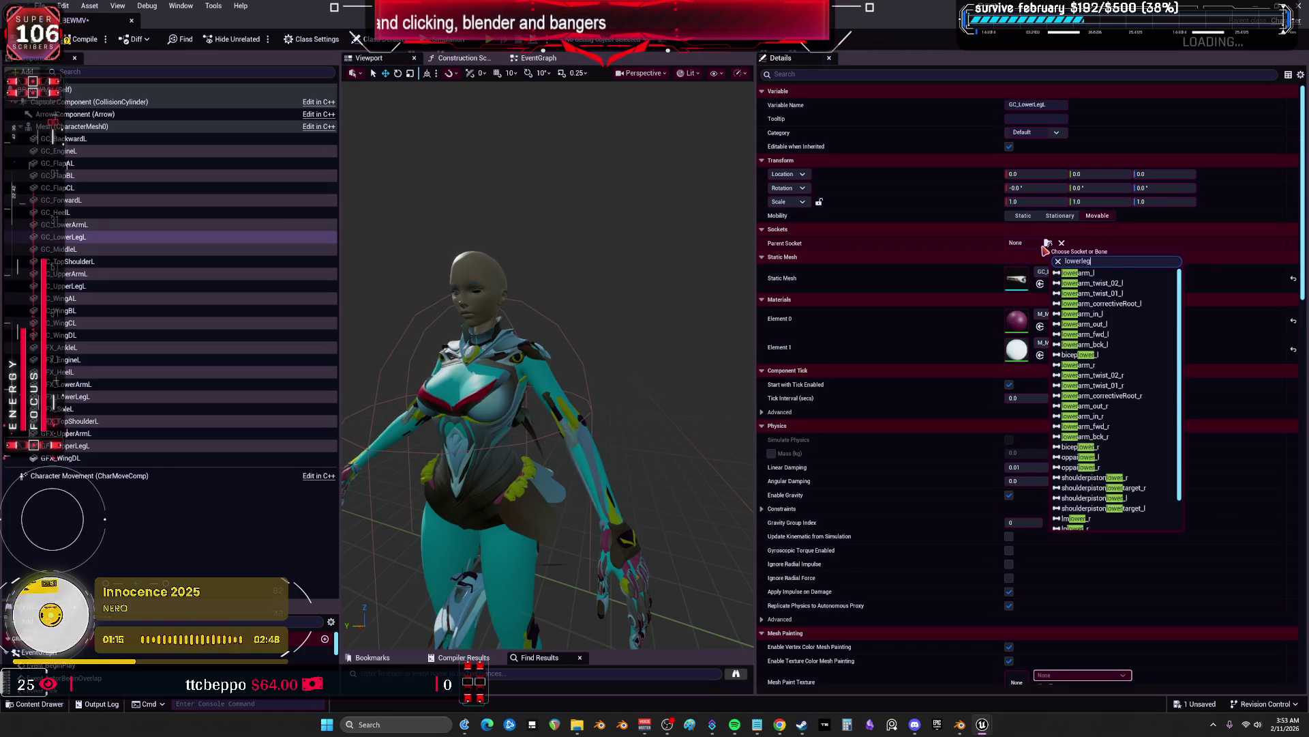
text(thig)
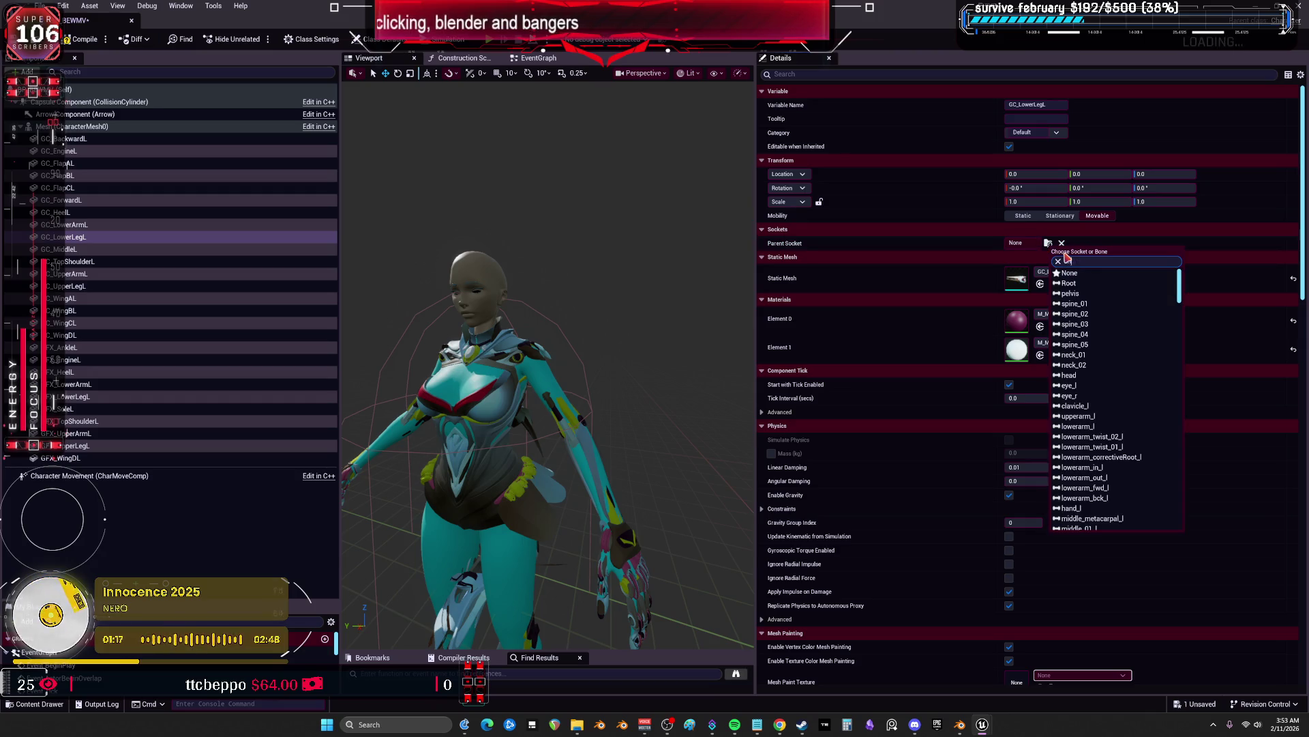
text(hh)
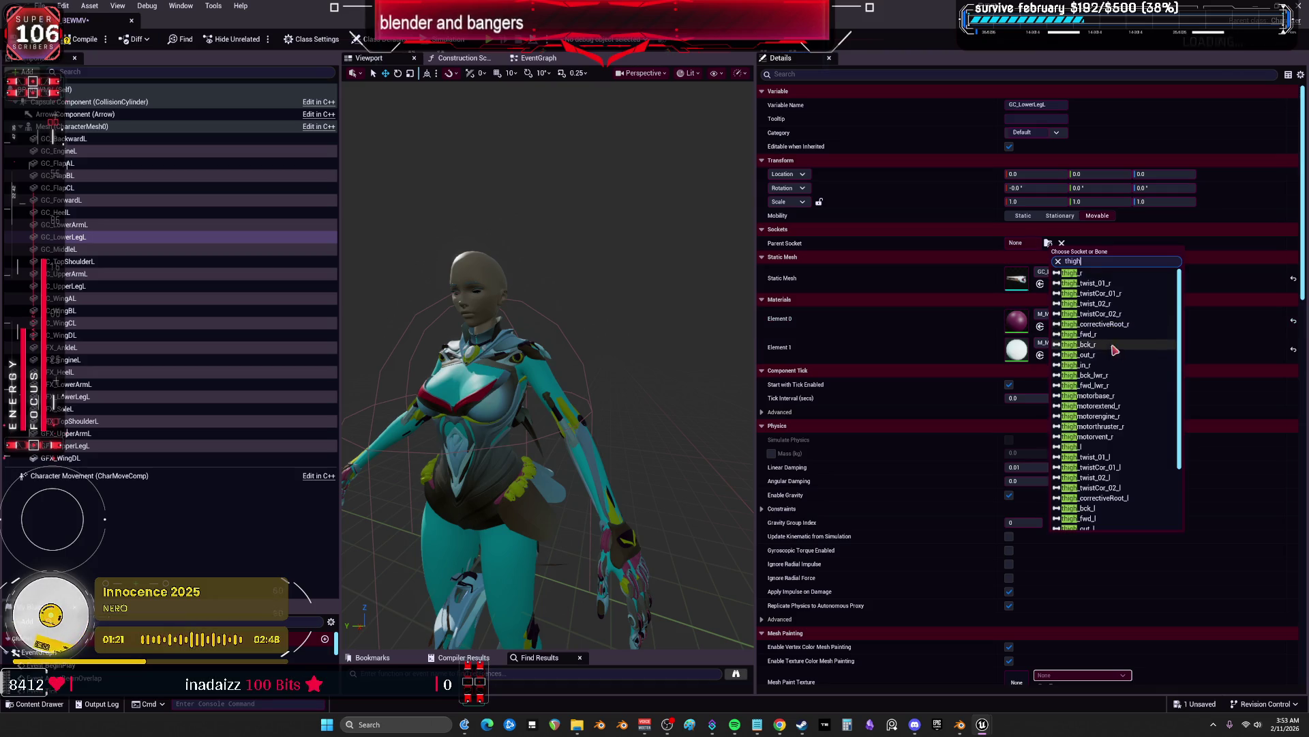
click(1091, 442)
click(95, 249)
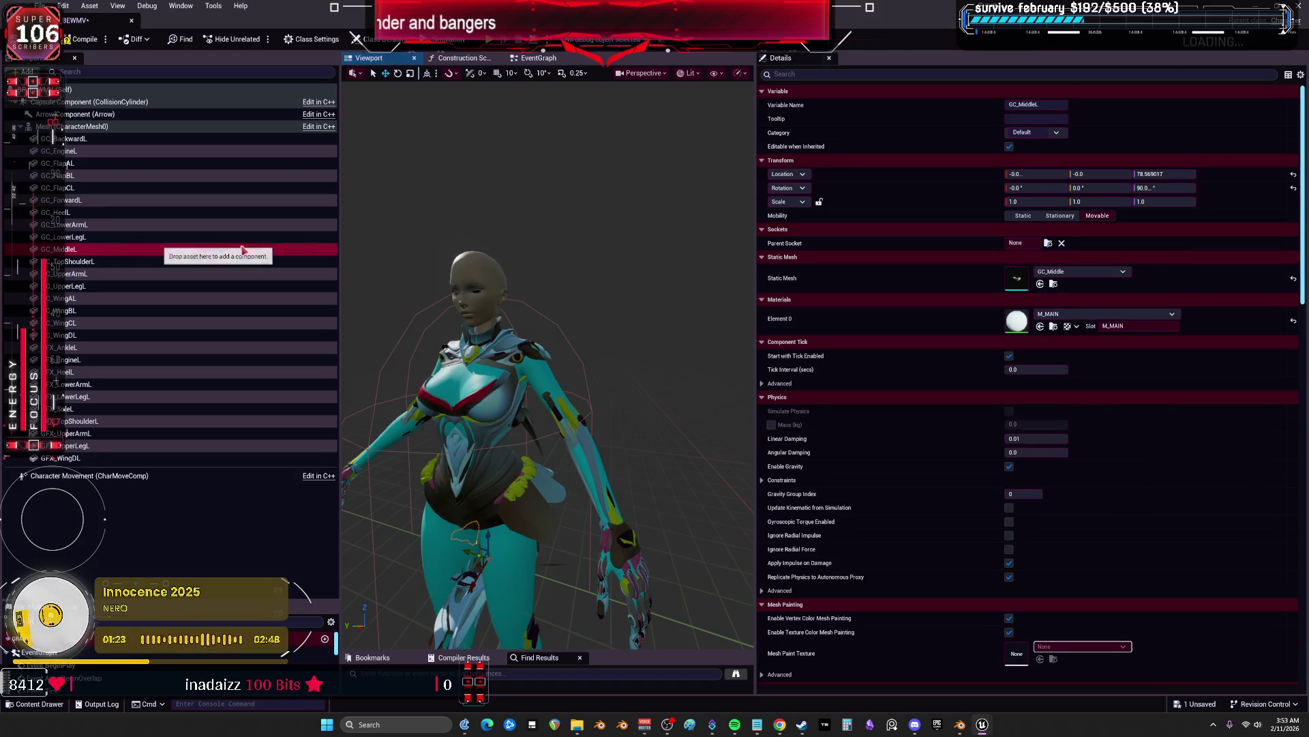
Parent GC_MiddleL to the clavicle_l bone and zero its location and rotation
click(1048, 243)
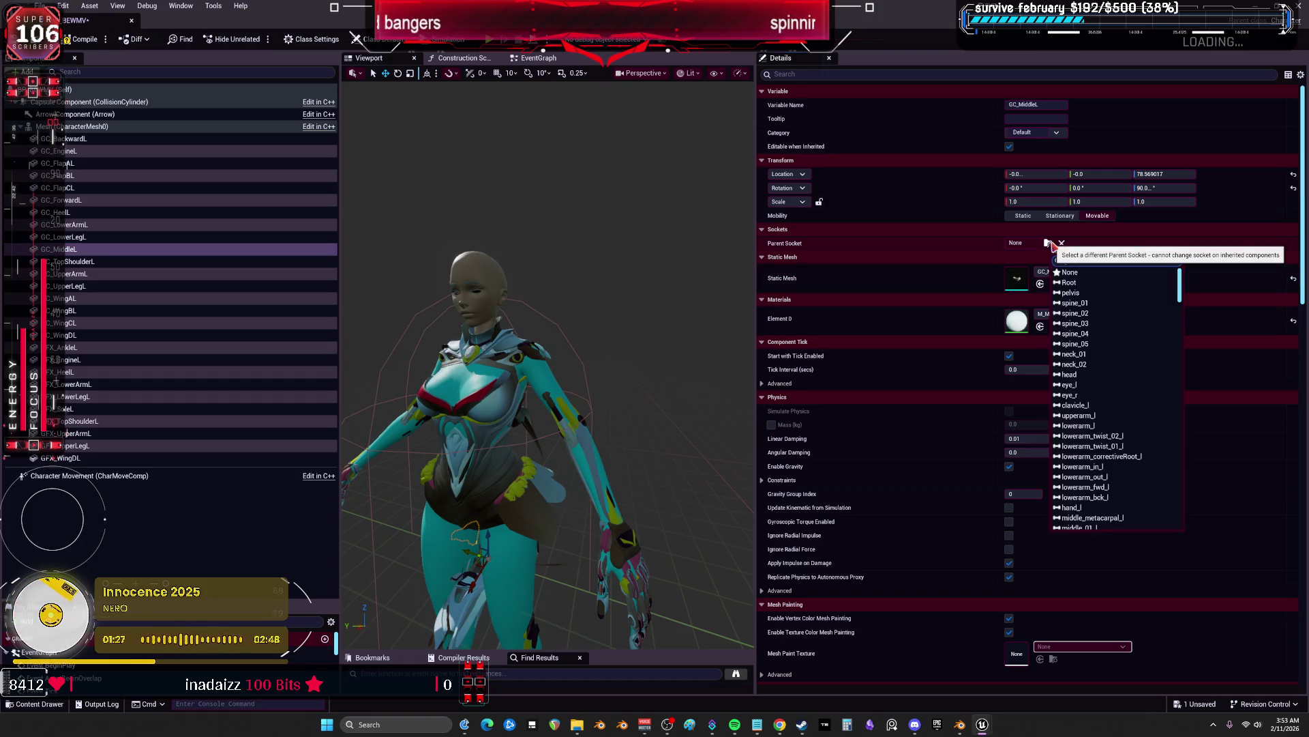
text(shoulder)
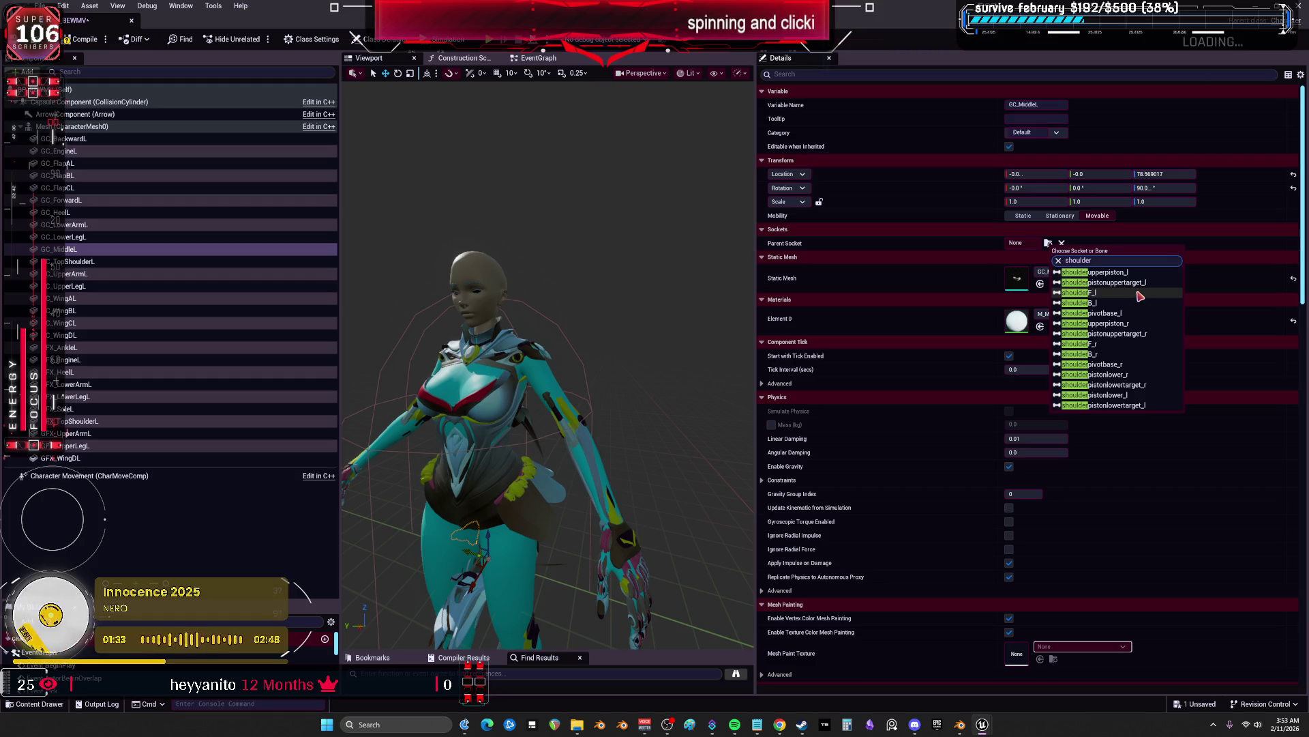
key(BackSpace)
key(BackSpace)
key(BackSpace)
text(cl)
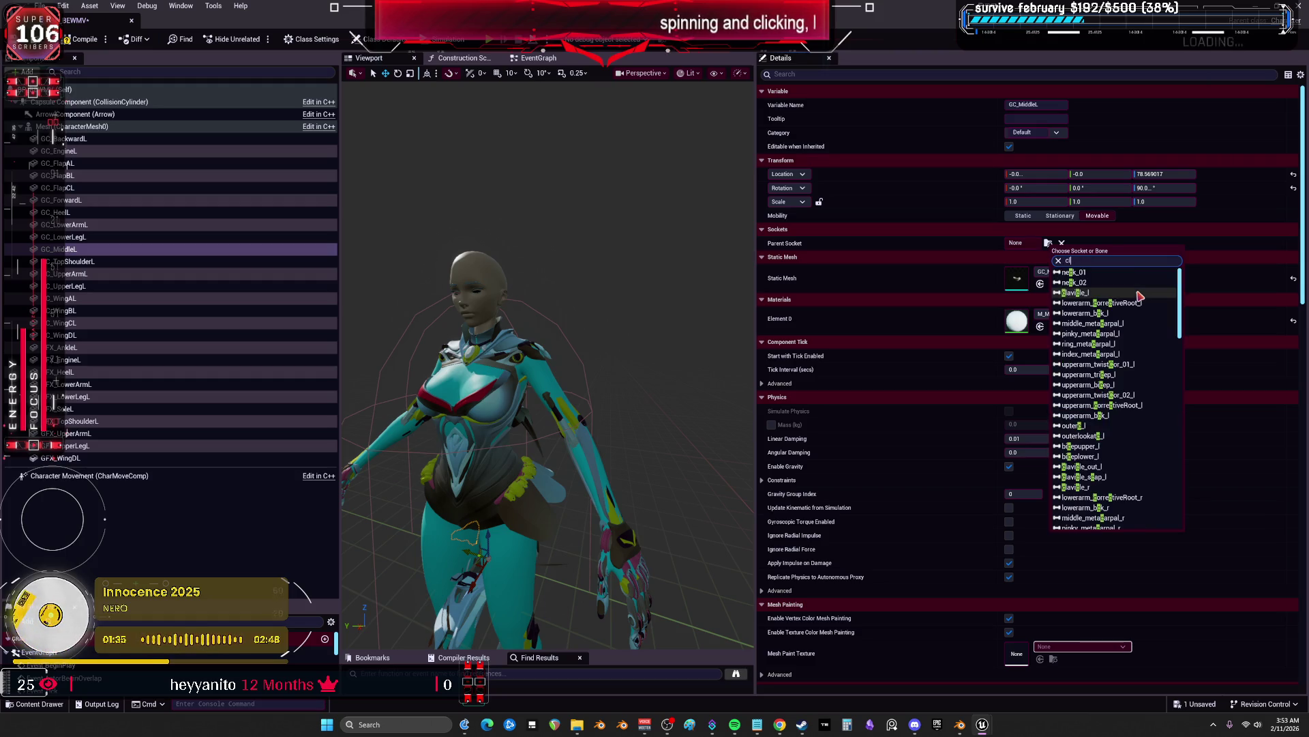
text(avic)
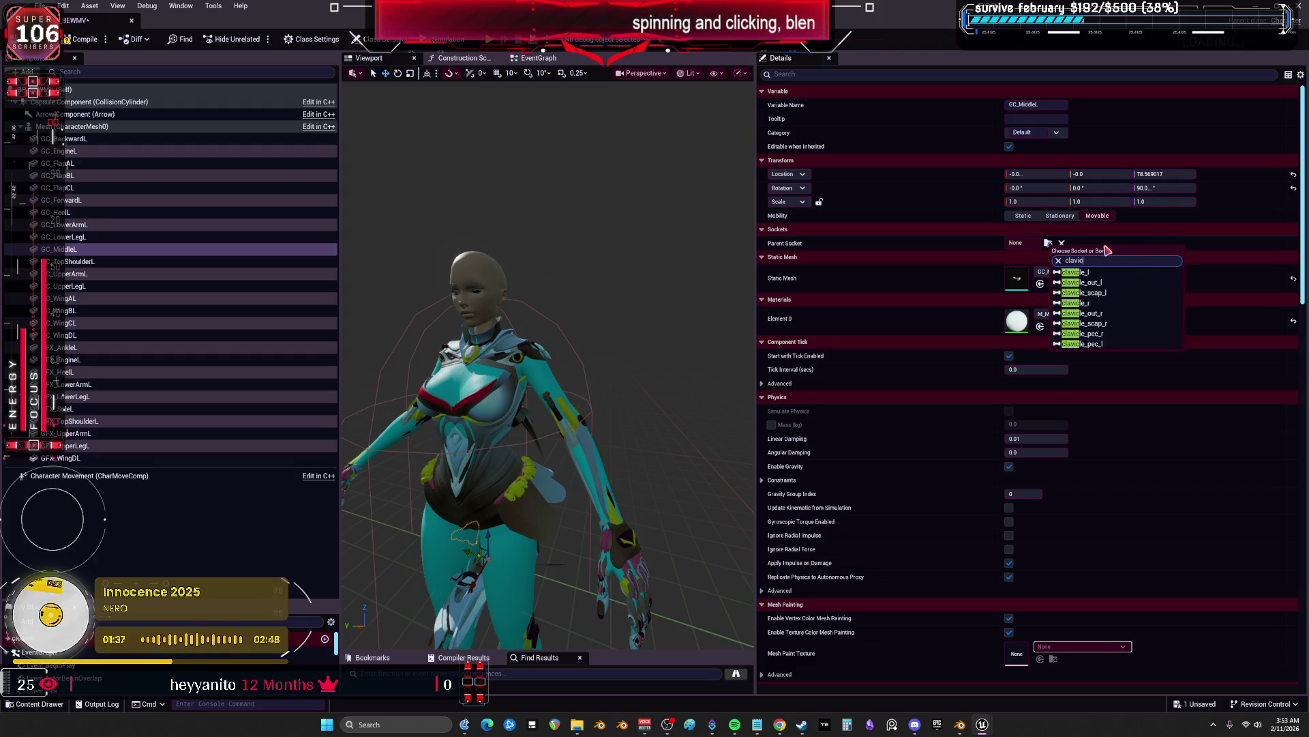
click(1083, 272)
drag(579, 295, 590, 289)
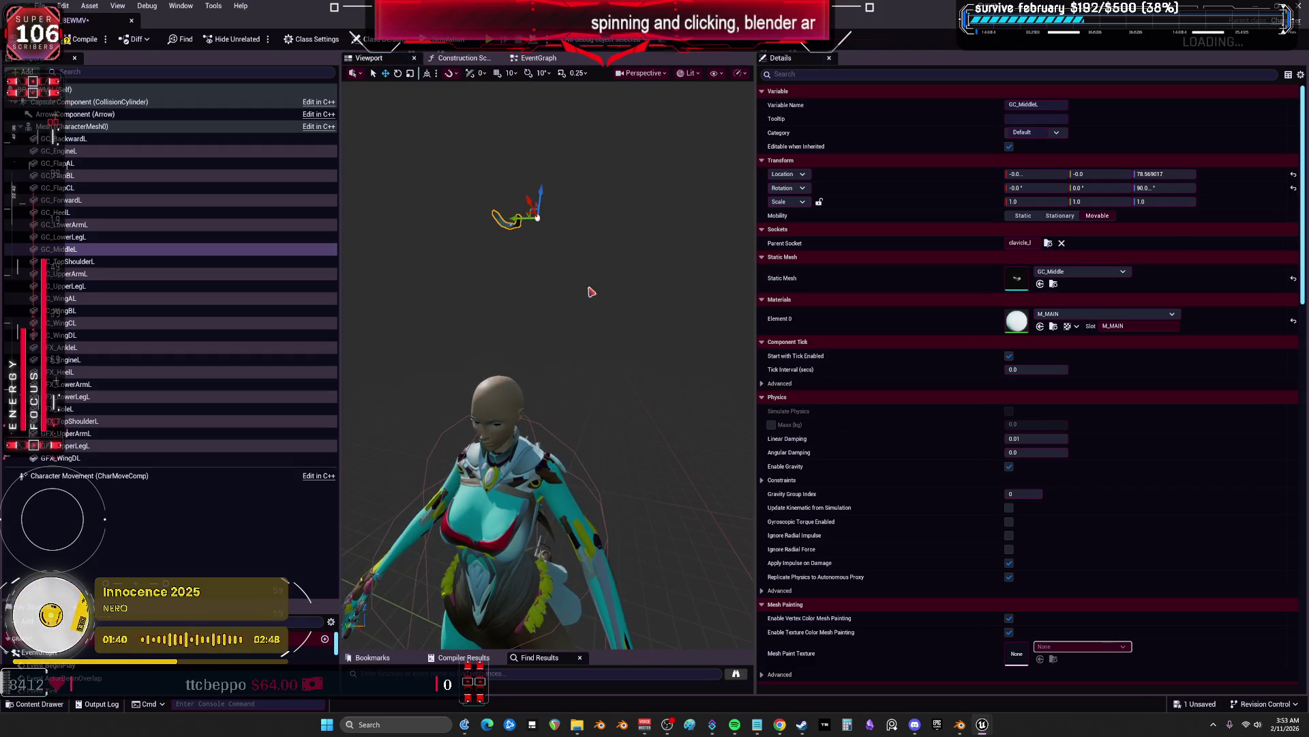
click(1293, 188)
click(1293, 174)
key(f)
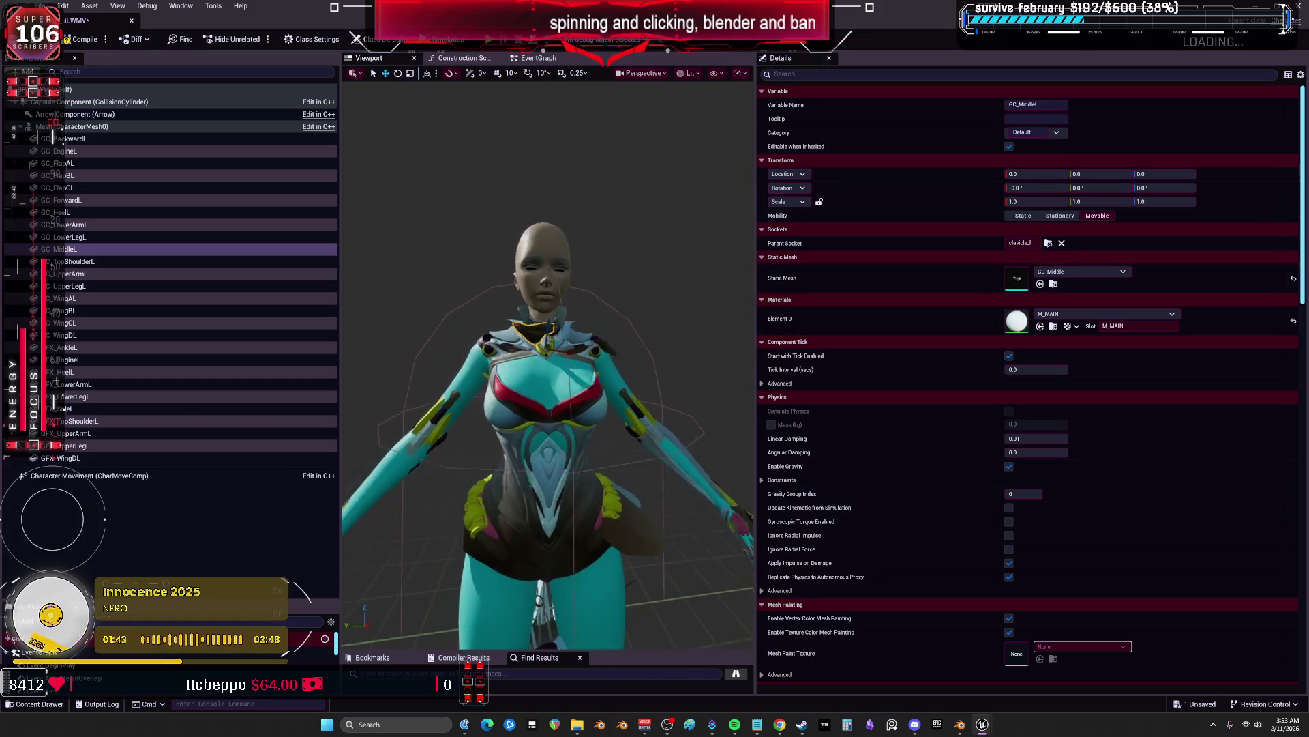
Re-parent GC_MiddleL to the shoulderpivotbase_l bone, viewing the chest from the front
mouse_move(620, 295)
mouse_down()
mouse_move(579, 293)
mouse_move(607, 293)
mouse_up()
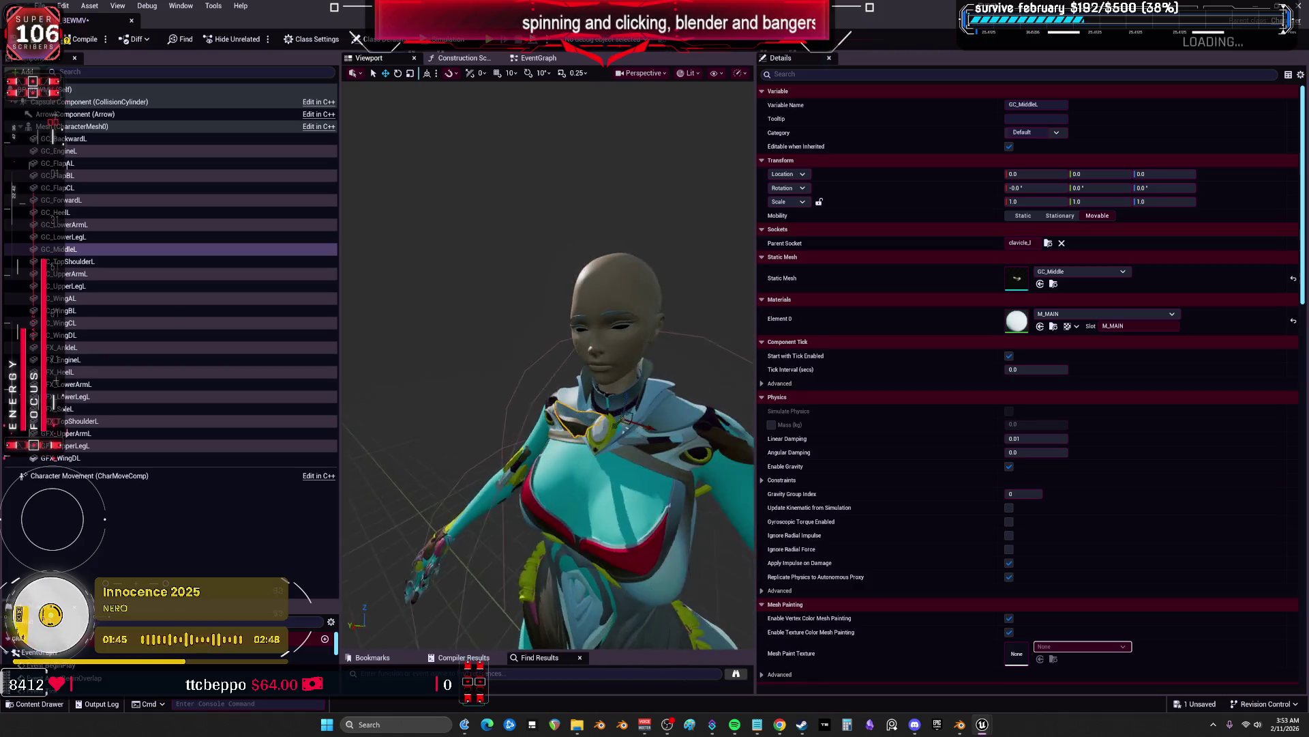
drag(477, 307, 587, 307)
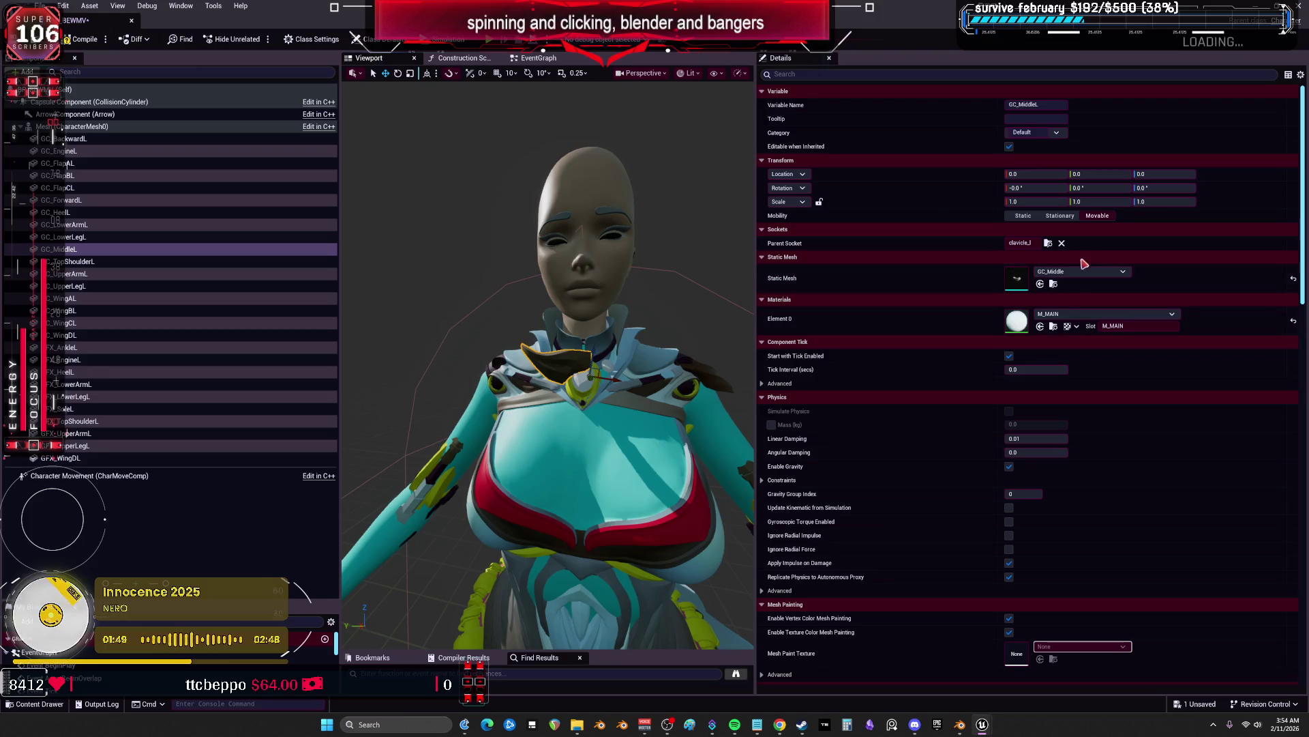
click(1048, 244)
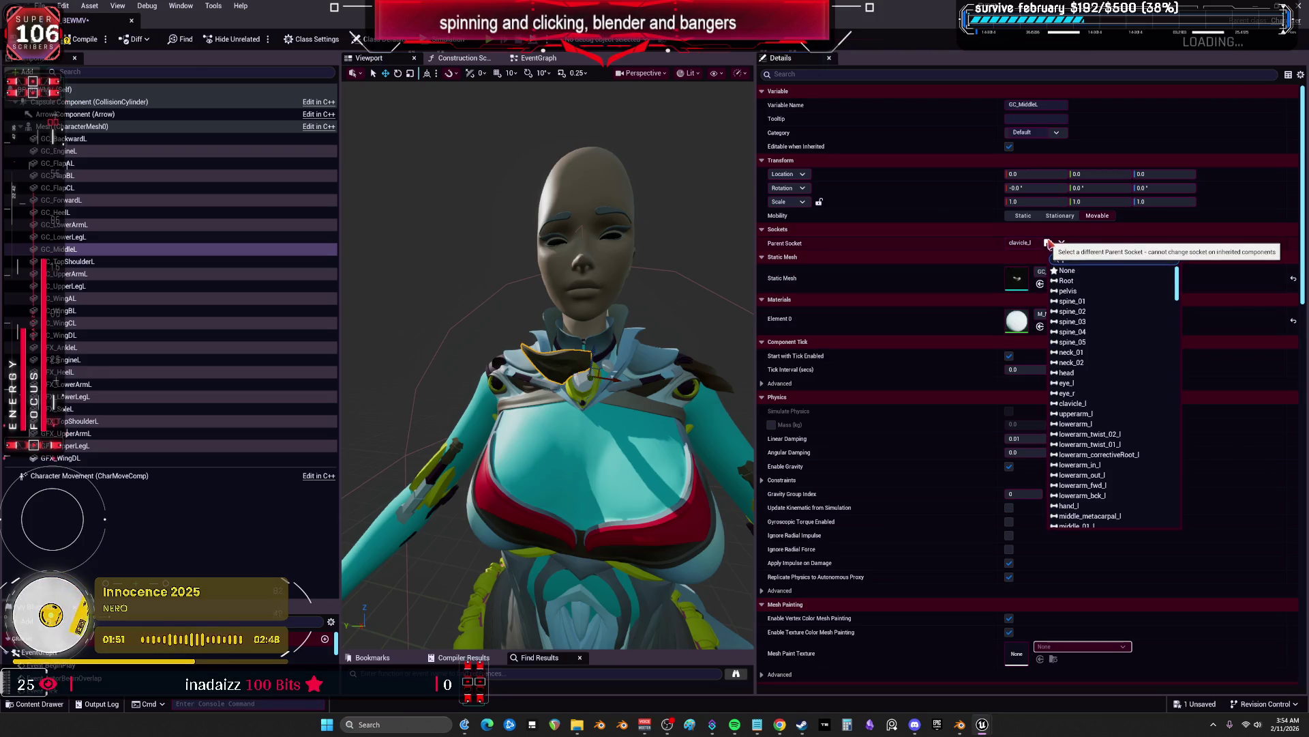
text(shoulder)
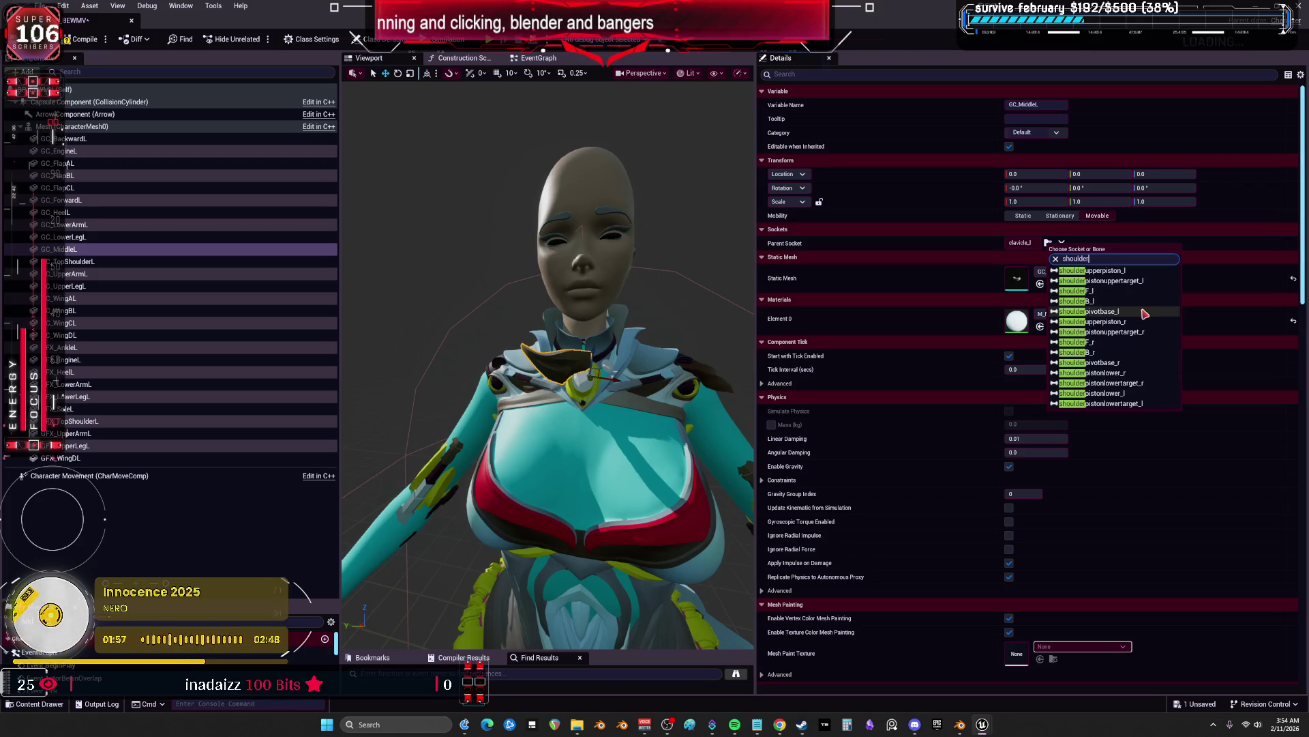
click(1145, 314)
key(f)
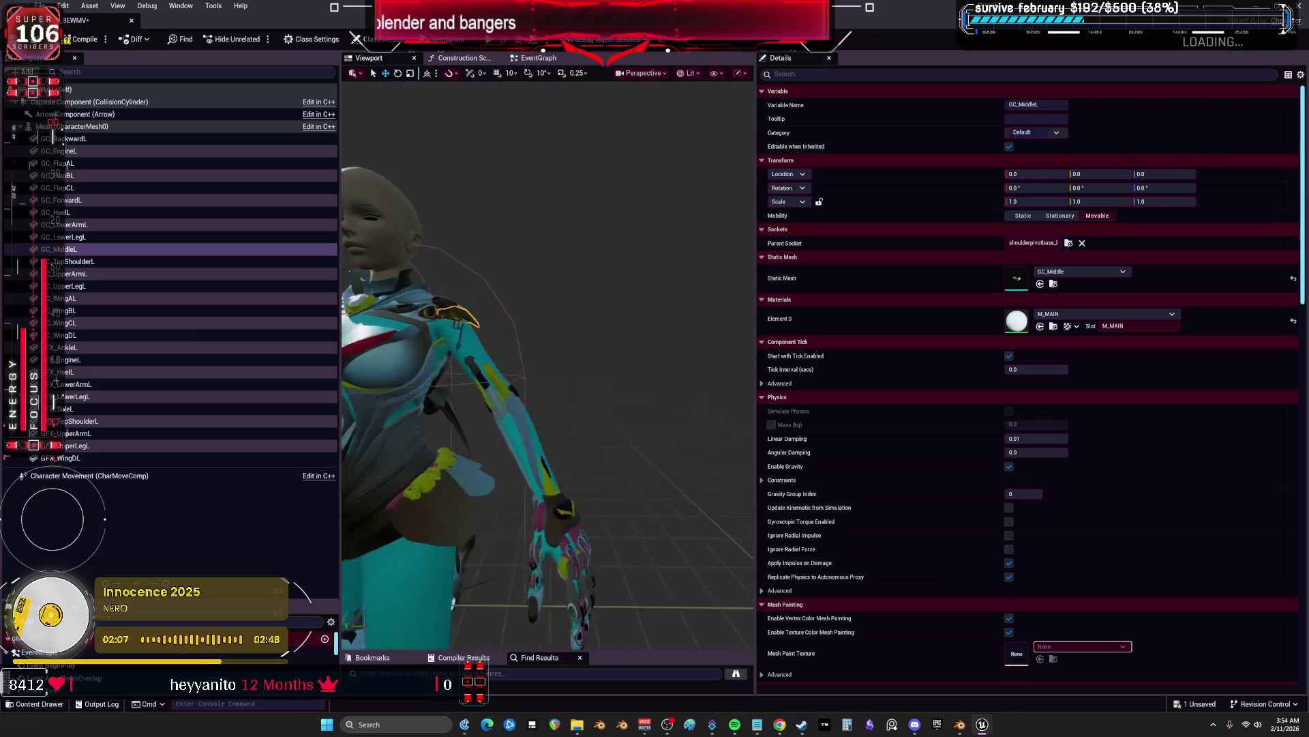
Attach GC_TopShoulderL to clavicle_l and zero its rotation
click(68, 261)
click(1048, 243)
text(clav)
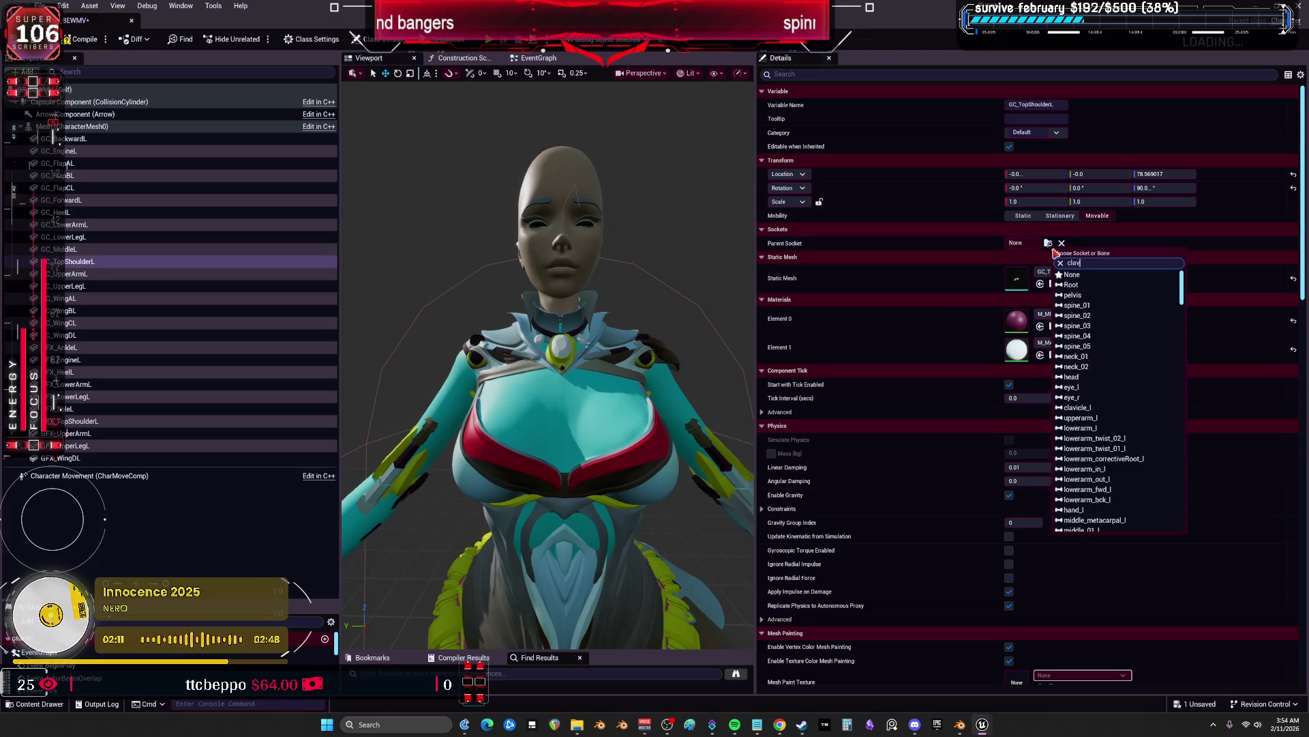
text(i)
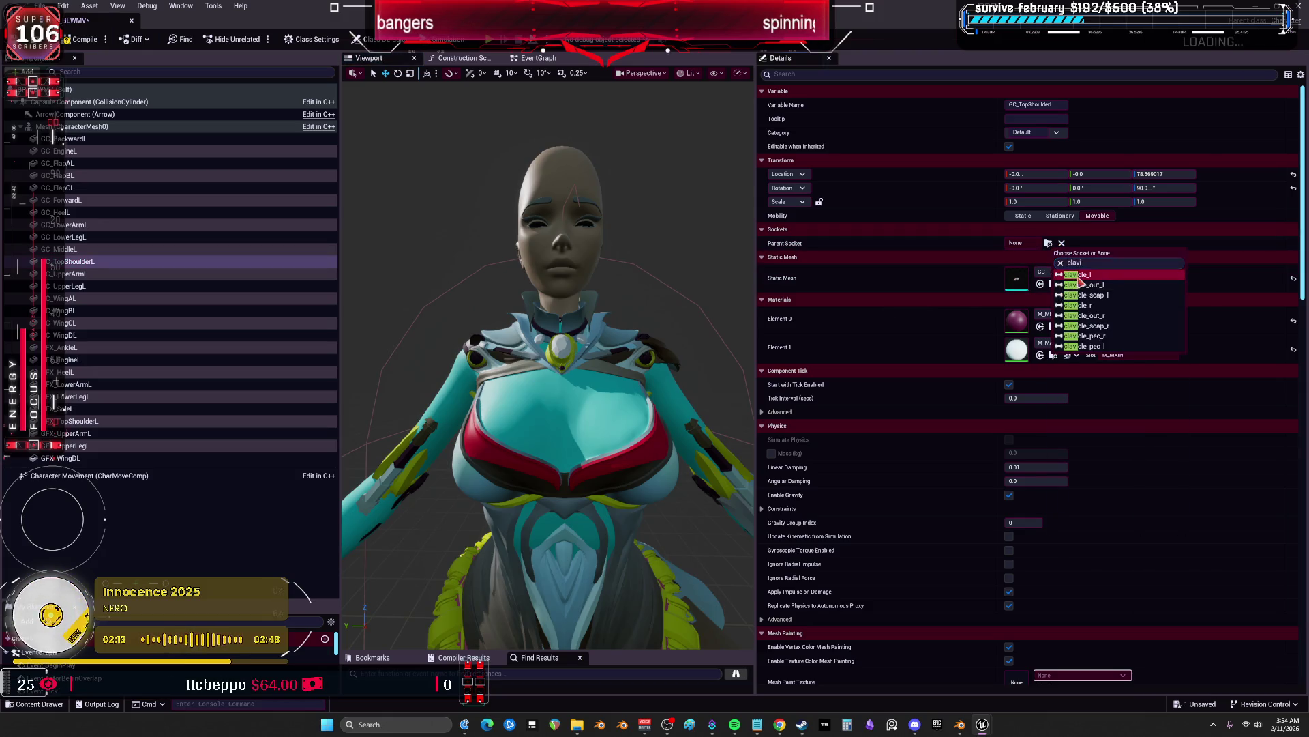
click(1067, 275)
click(1294, 188)
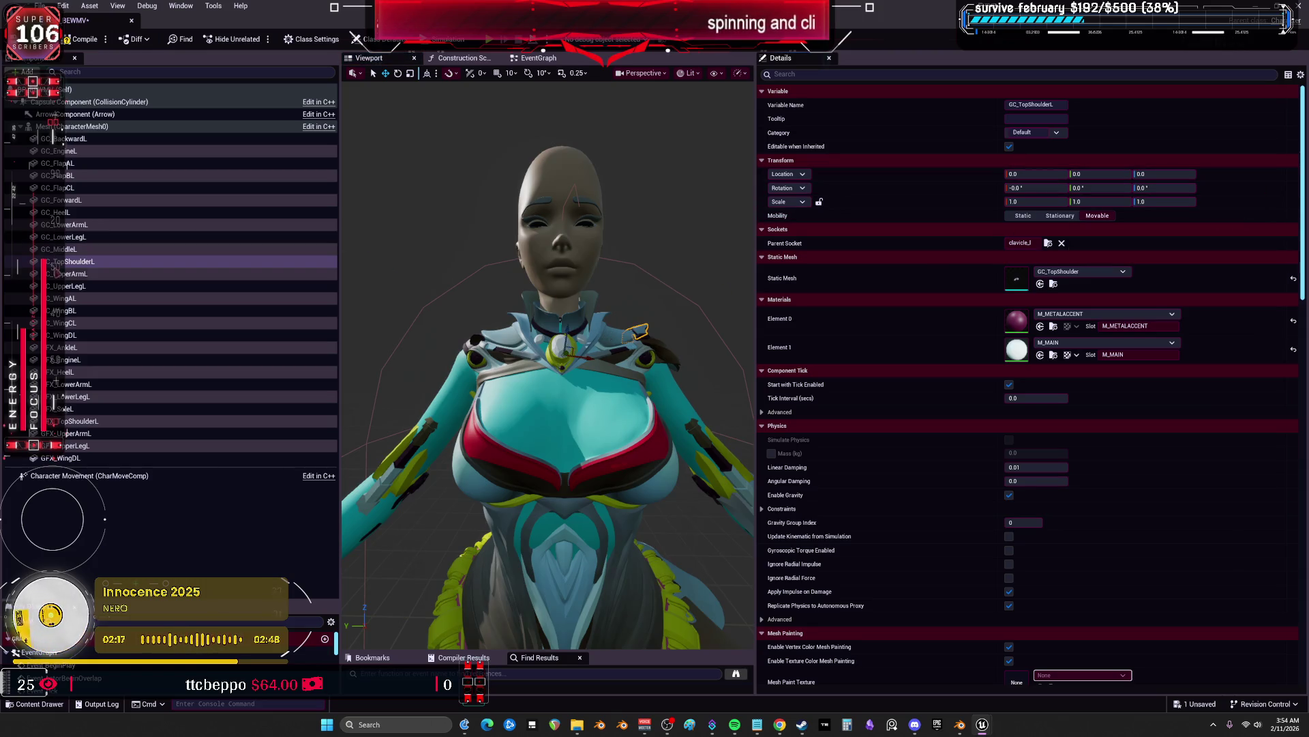
Attach GC_UpperArmL to upperarm_l with location and rotation reset to zero
click(246, 274)
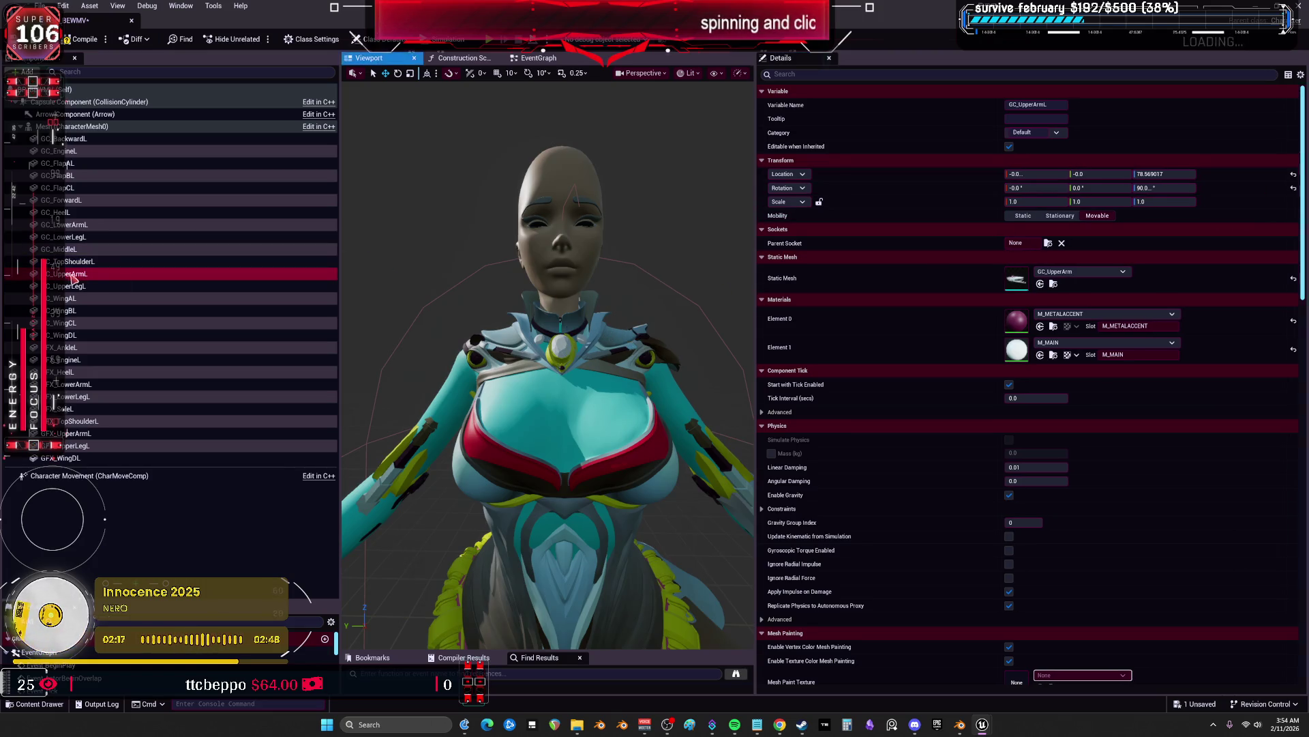
click(1048, 243)
text(upper)
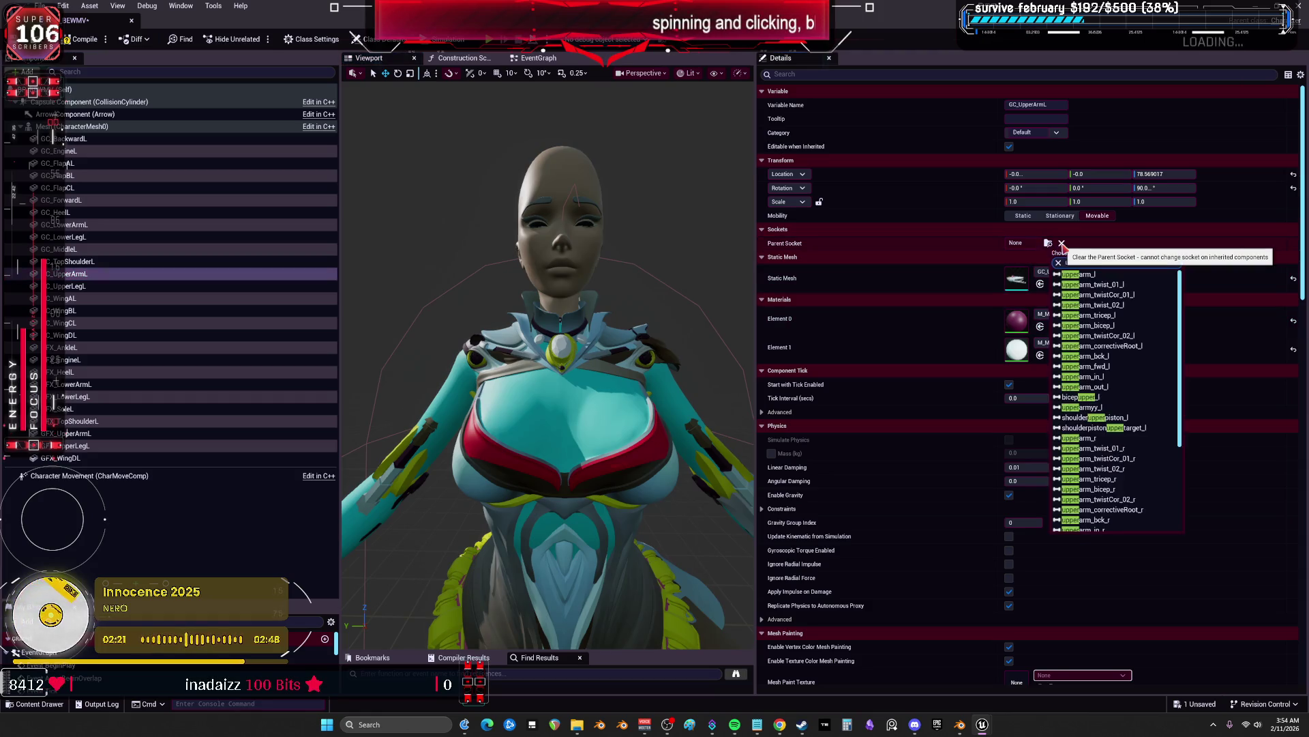
click(1077, 417)
click(1293, 187)
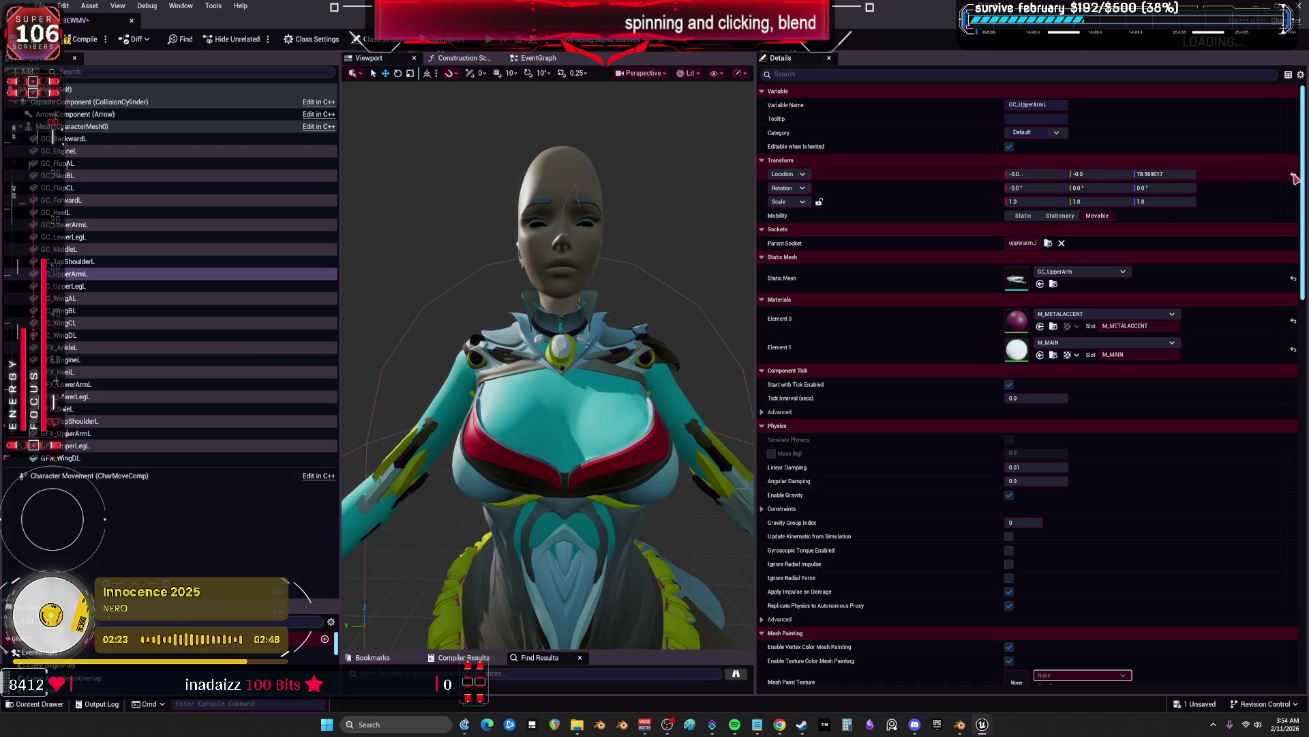
click(1294, 174)
mouse_move(383, 251)
mouse_down()
mouse_move(423, 273)
mouse_move(389, 279)
mouse_up()
Attach GC_UpperLegL to the thigh_l bone
click(109, 287)
text(th)
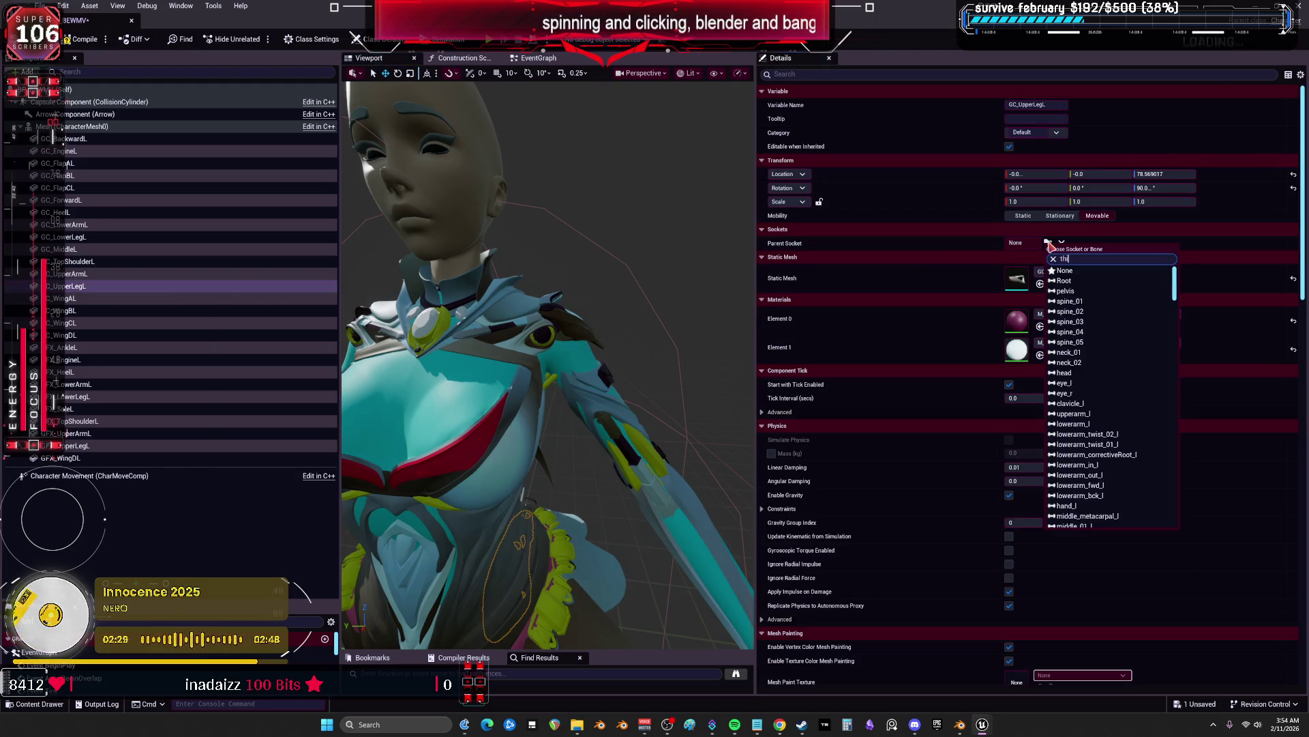
text(gh)
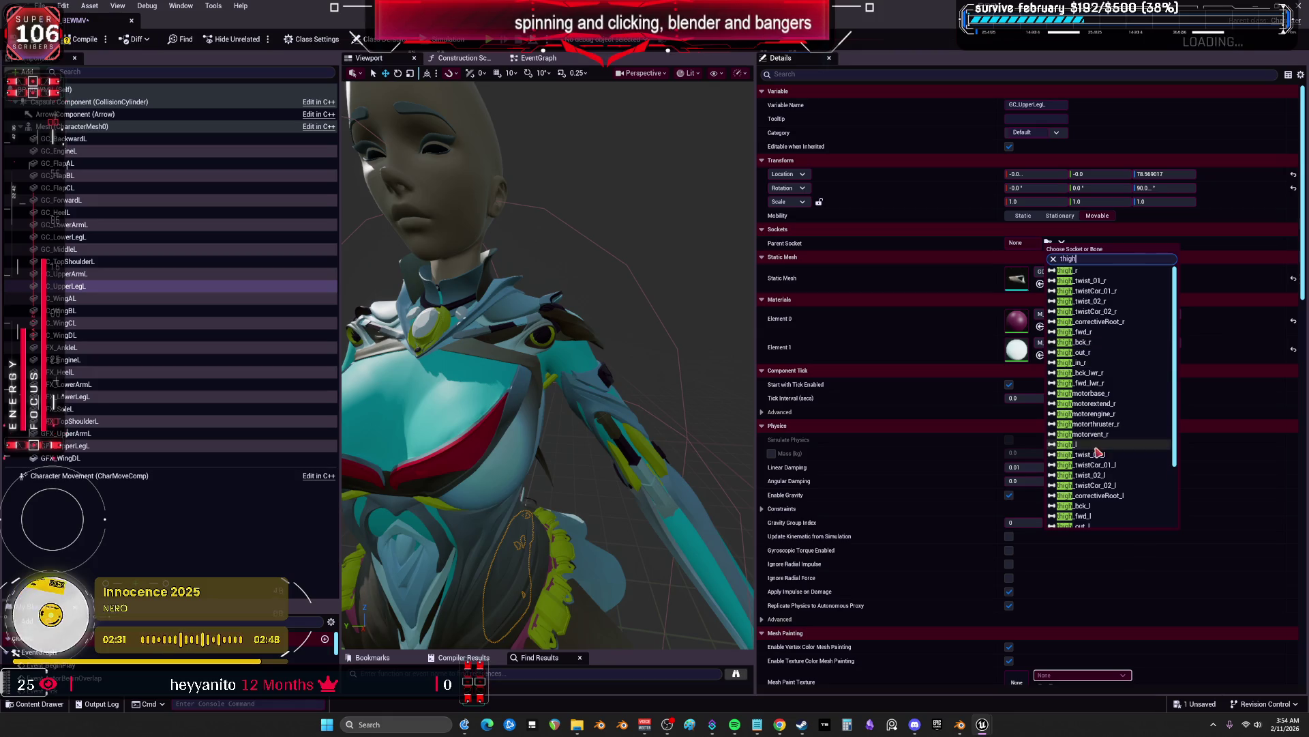
click(1068, 444)
click(89, 298)
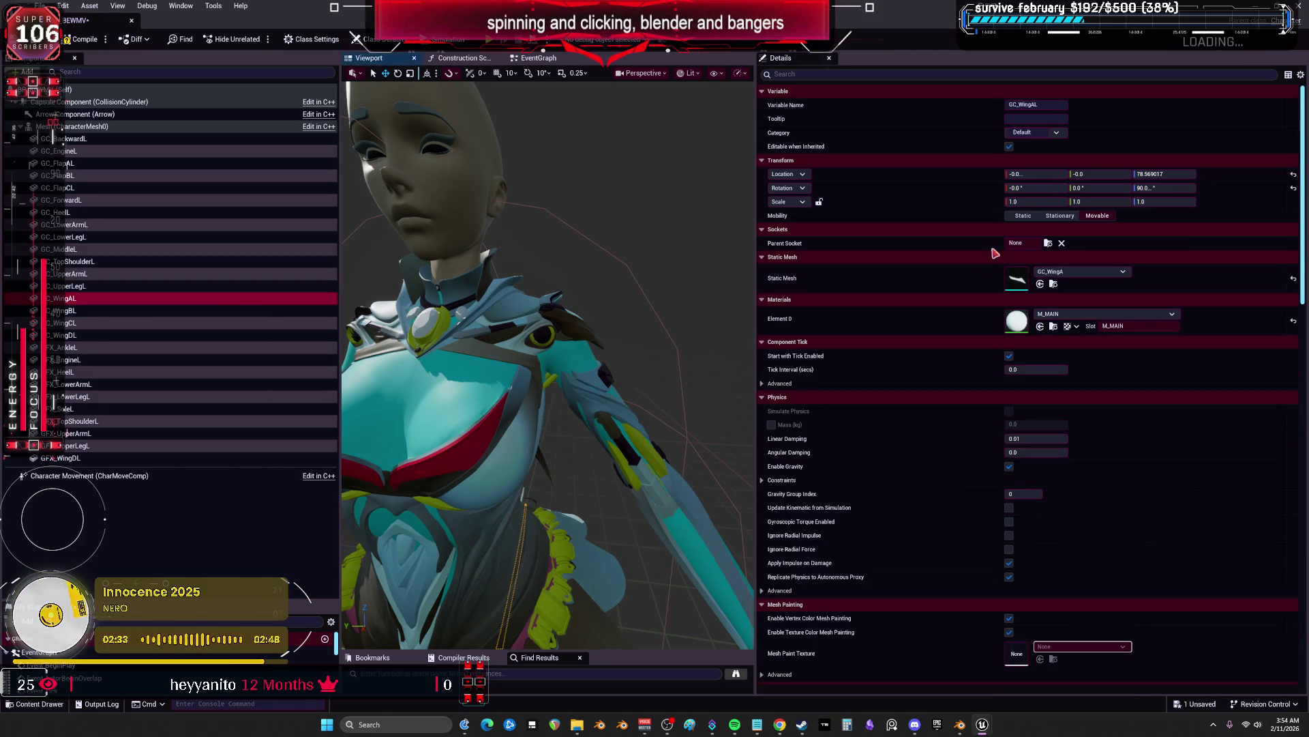
Attach the GC_WingBL blade to the wing_b_l bone
click(1049, 244)
text(win)
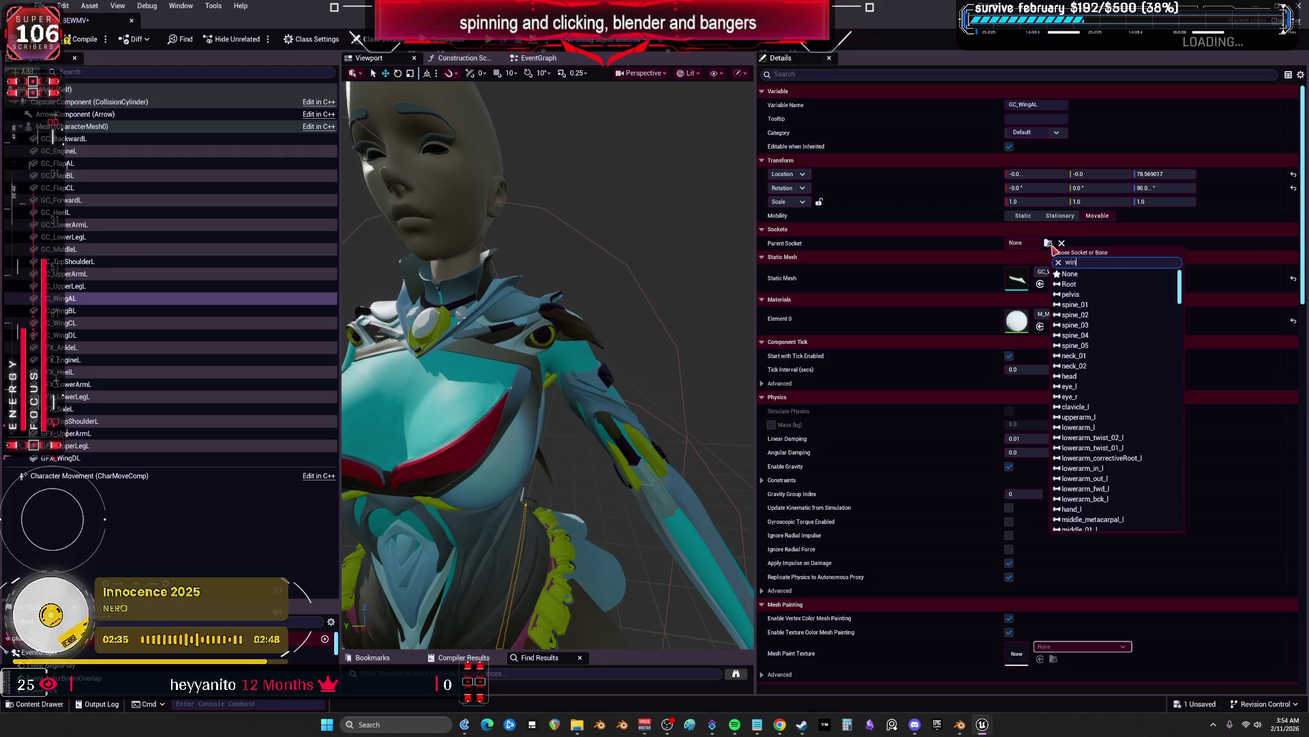
text(g)
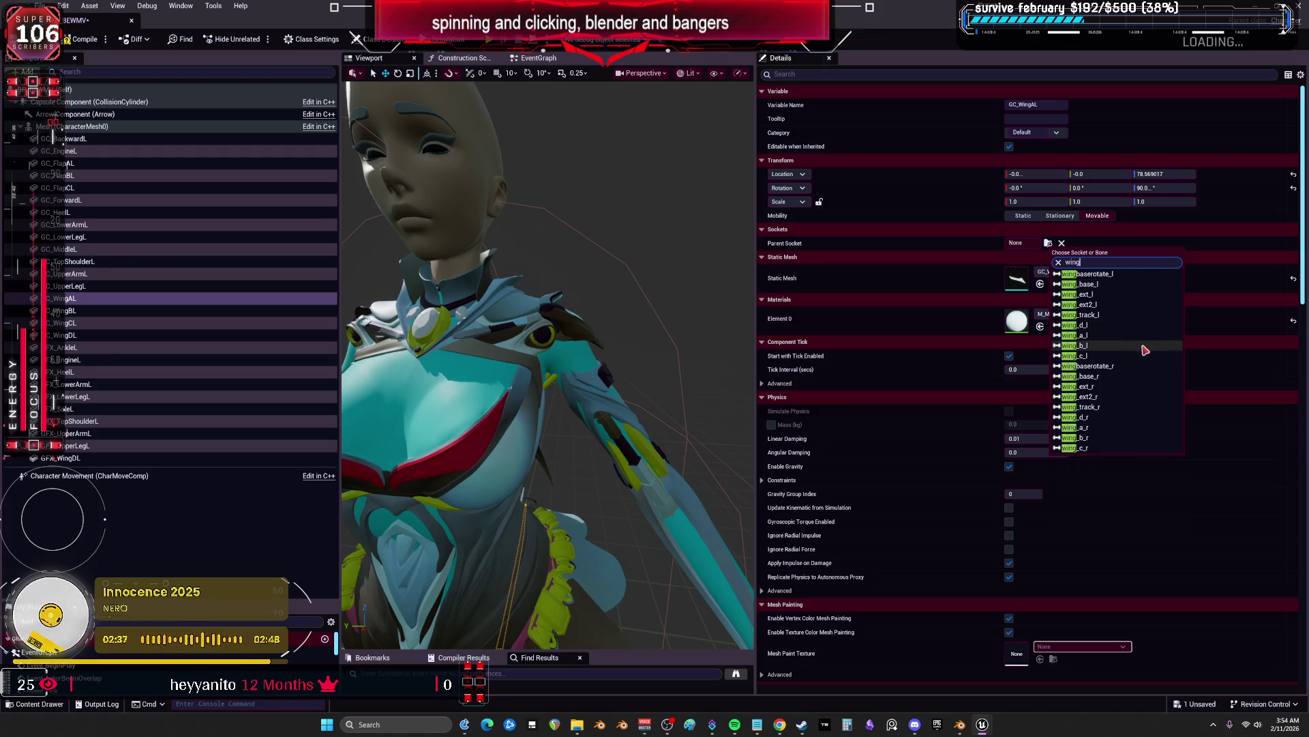
click(1151, 341)
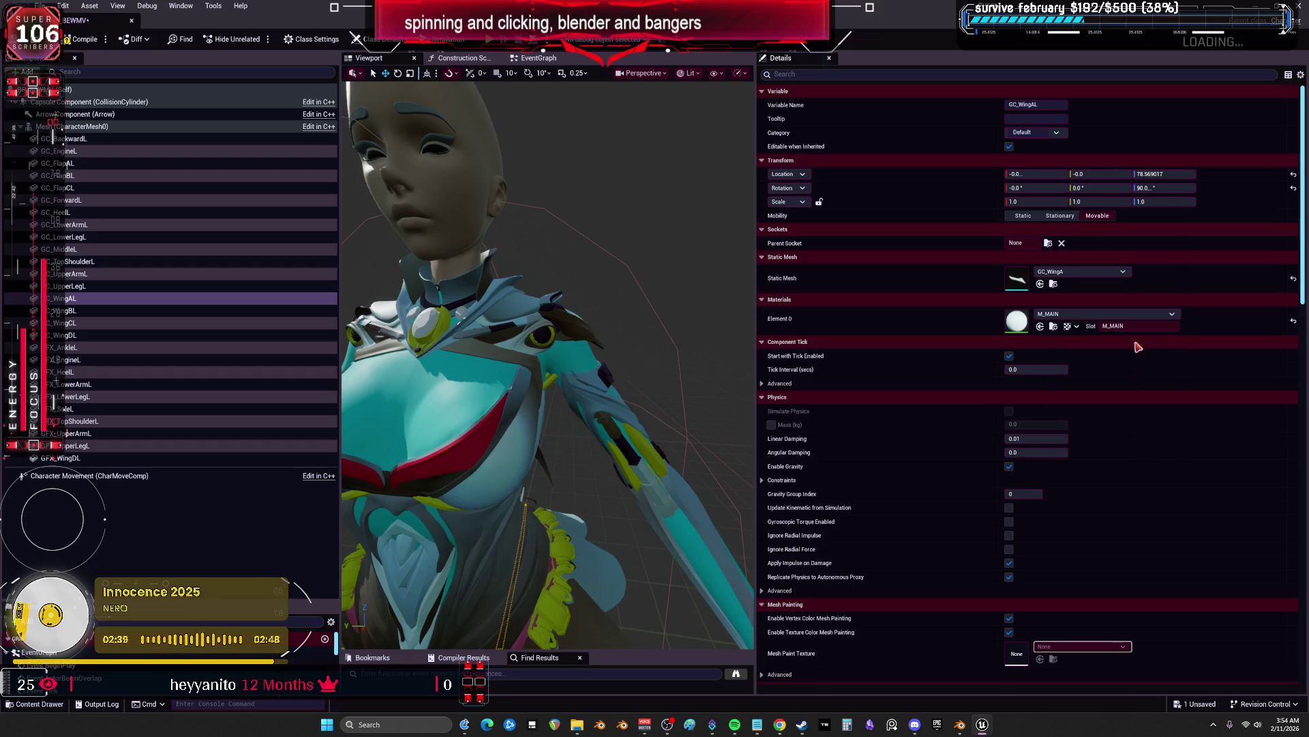
key(Down)
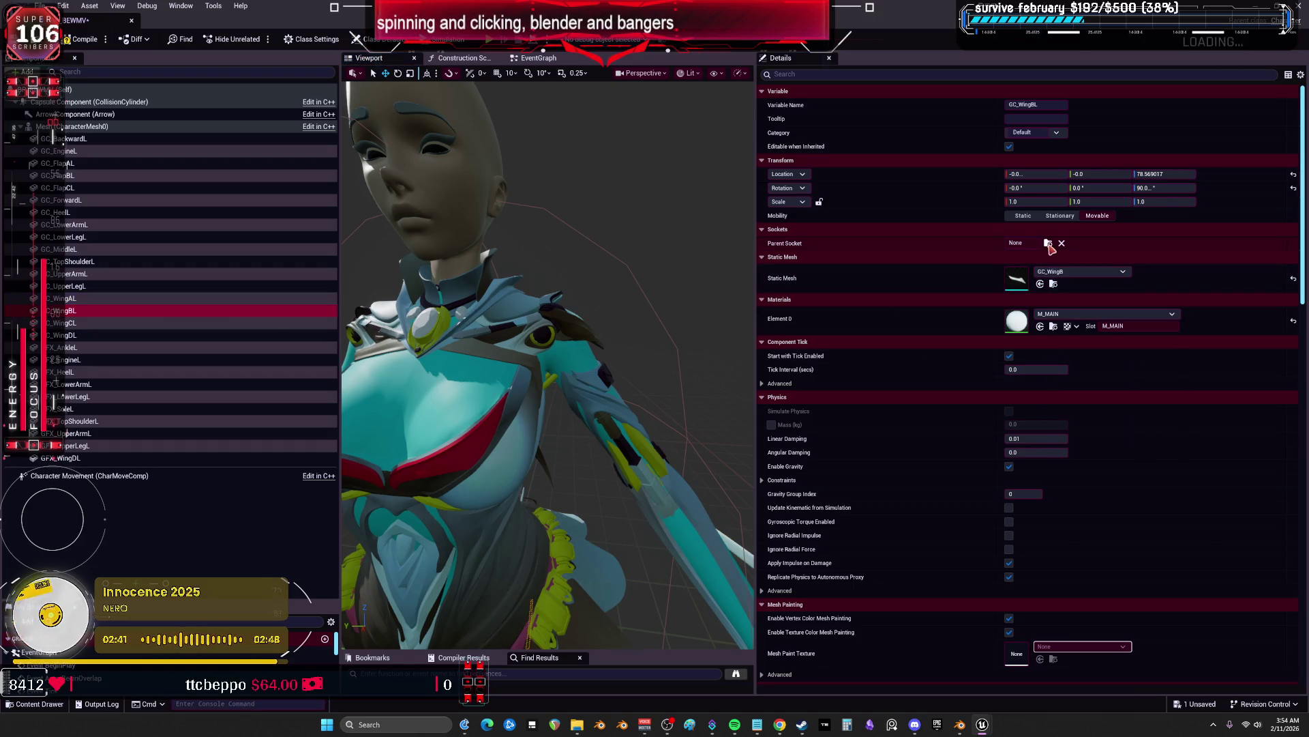
click(1048, 243)
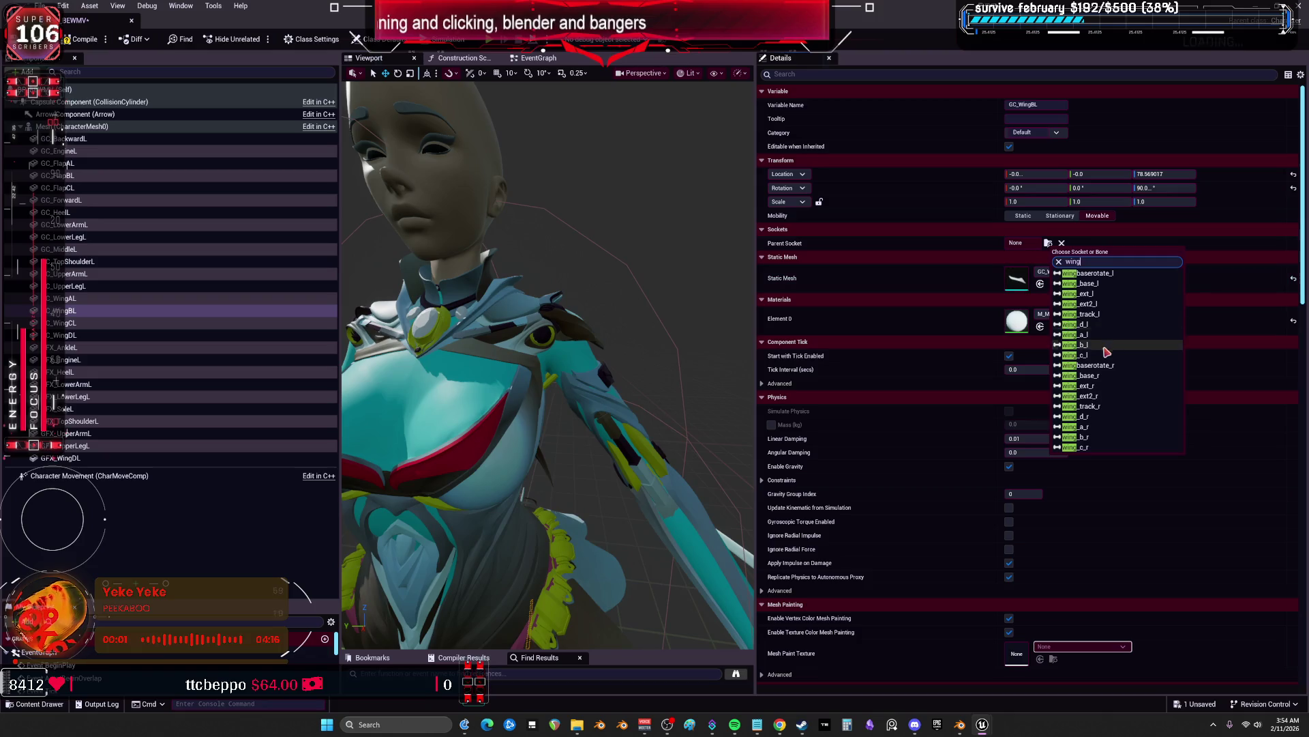
click(1095, 347)
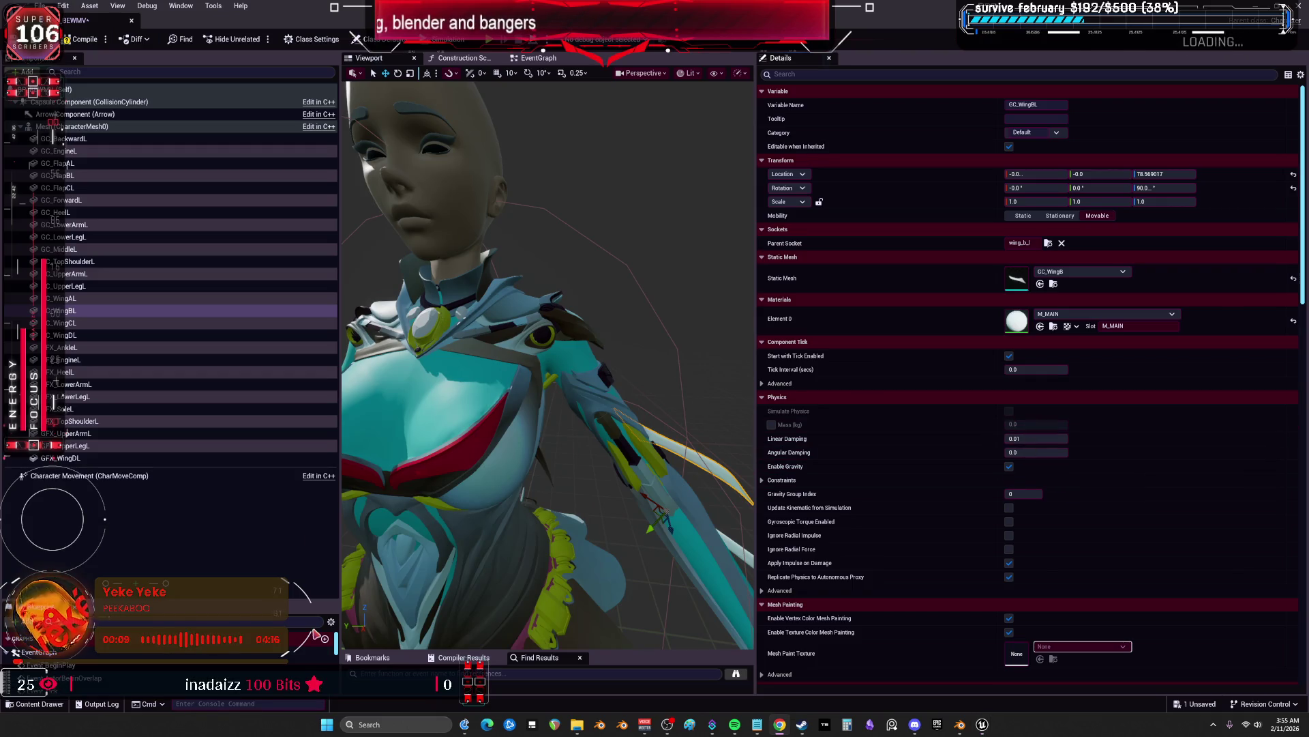
Attach GC_WingCL to wing_c_l and GC_WingDL to wing_d_l
click(95, 322)
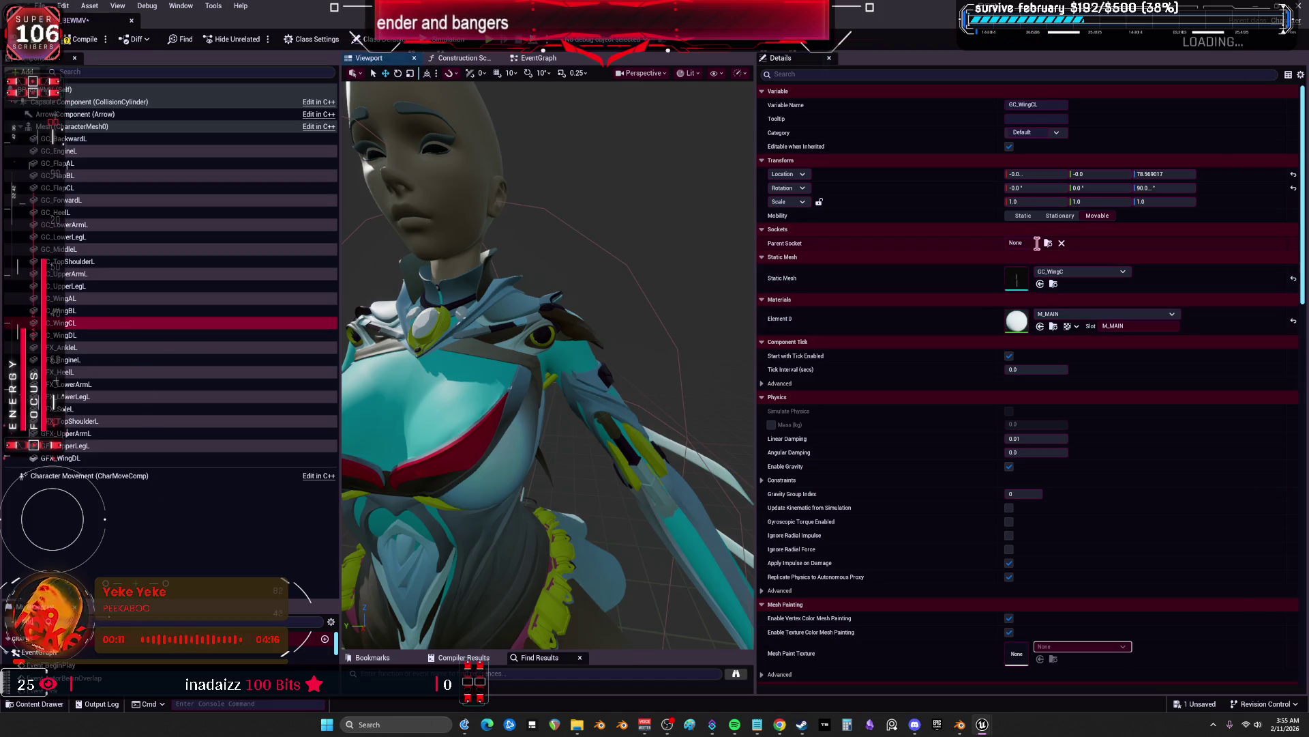
click(1048, 243)
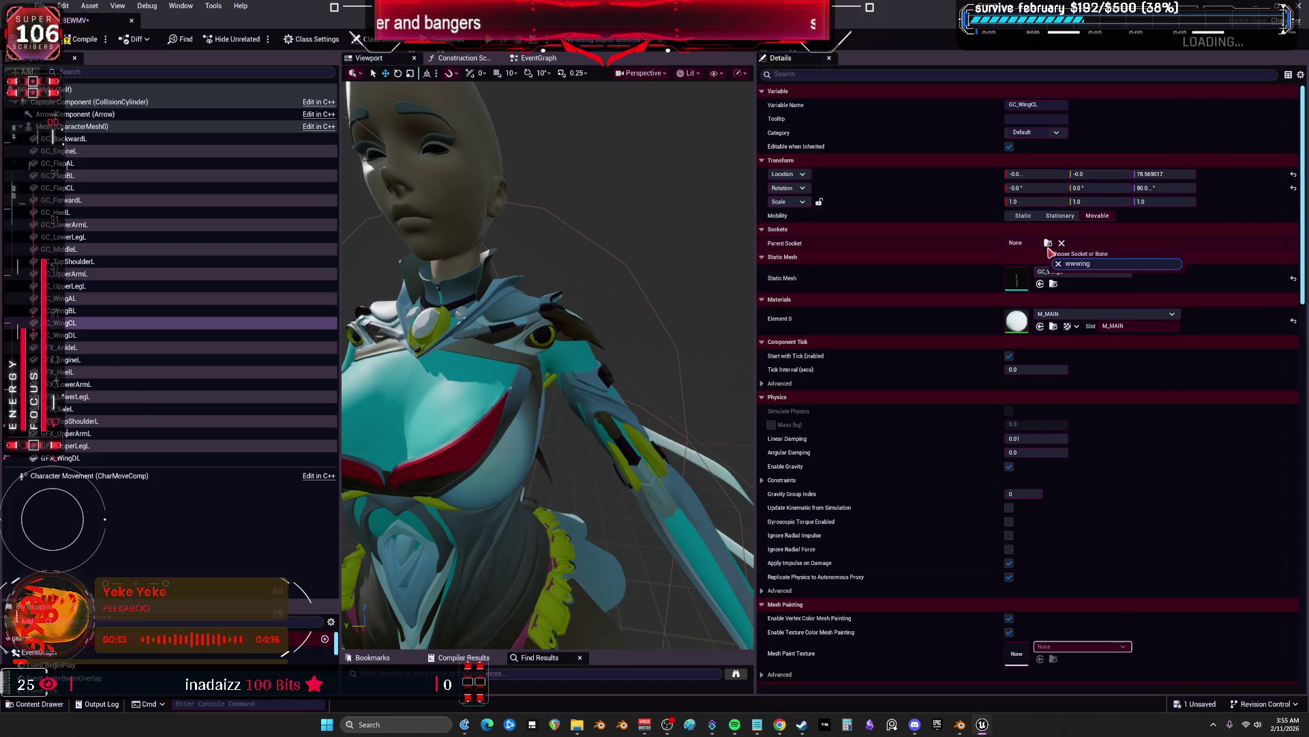
key(ctrl+a)
text(wing)
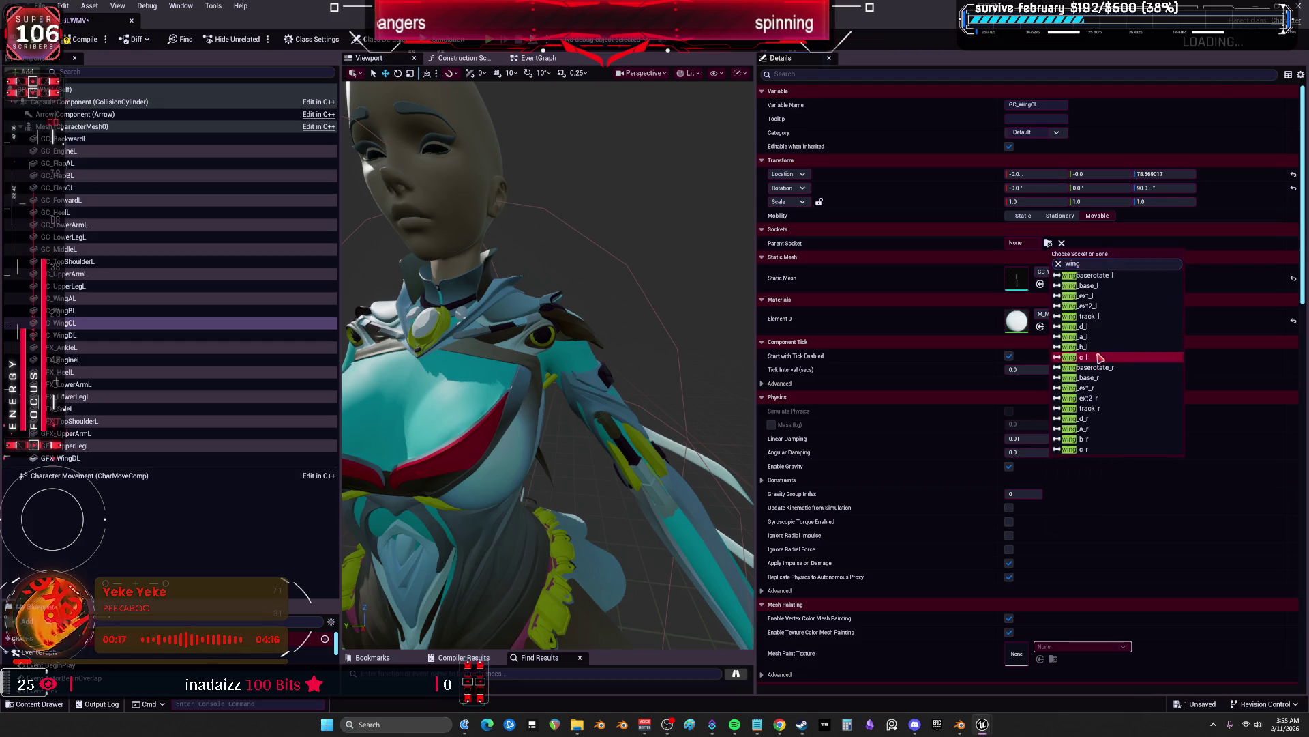
click(1078, 357)
click(104, 339)
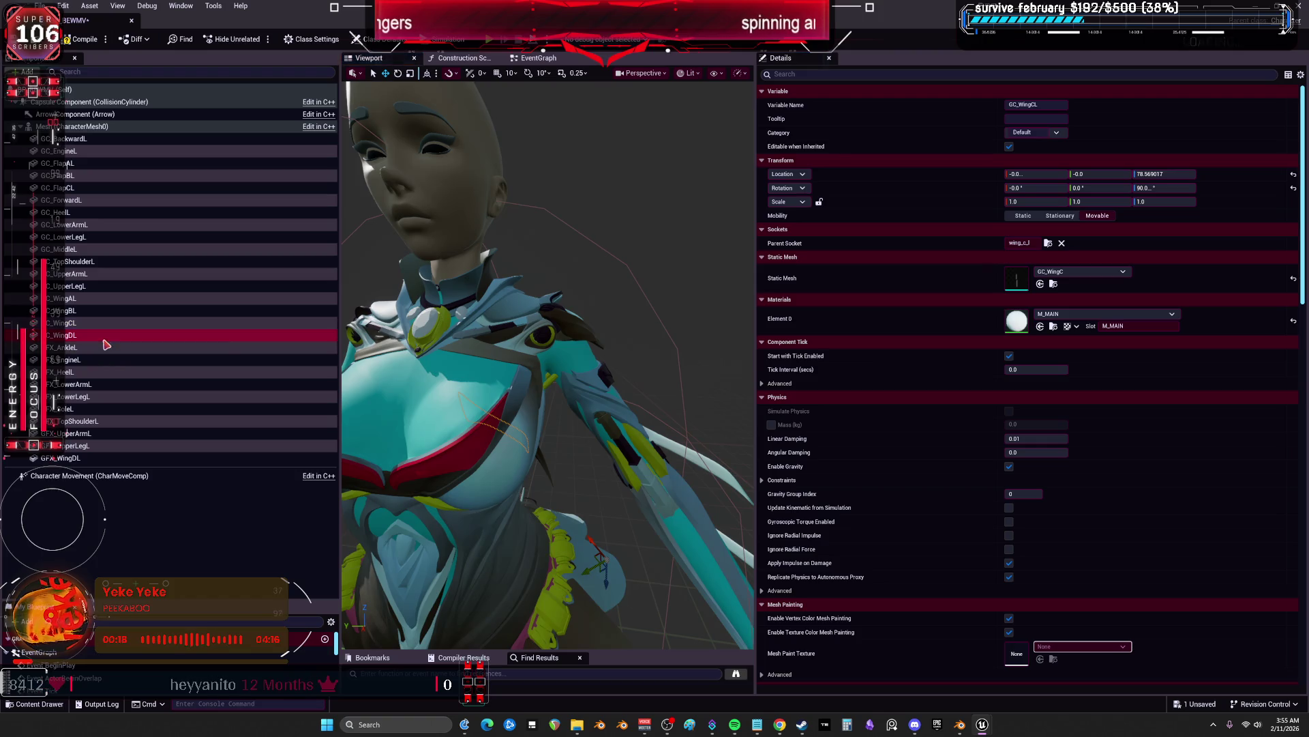
click(1049, 243)
text(wing)
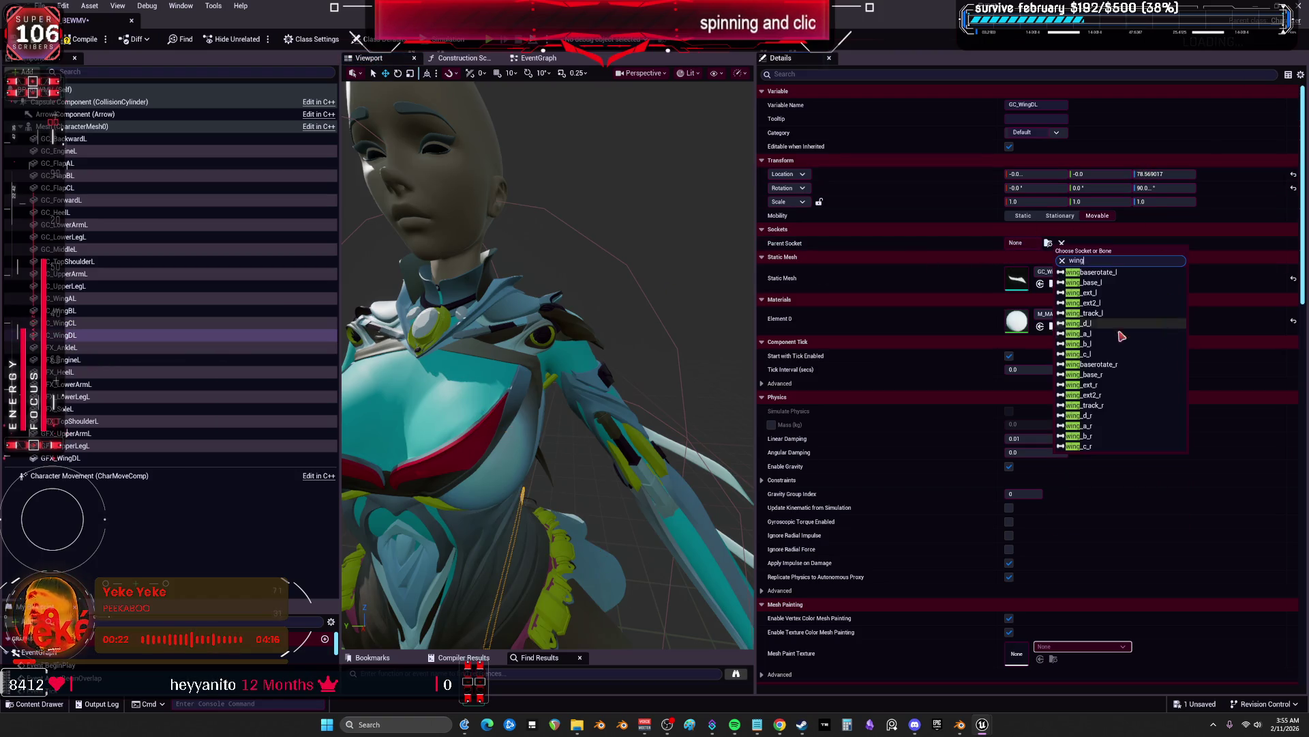
click(1100, 330)
click(273, 347)
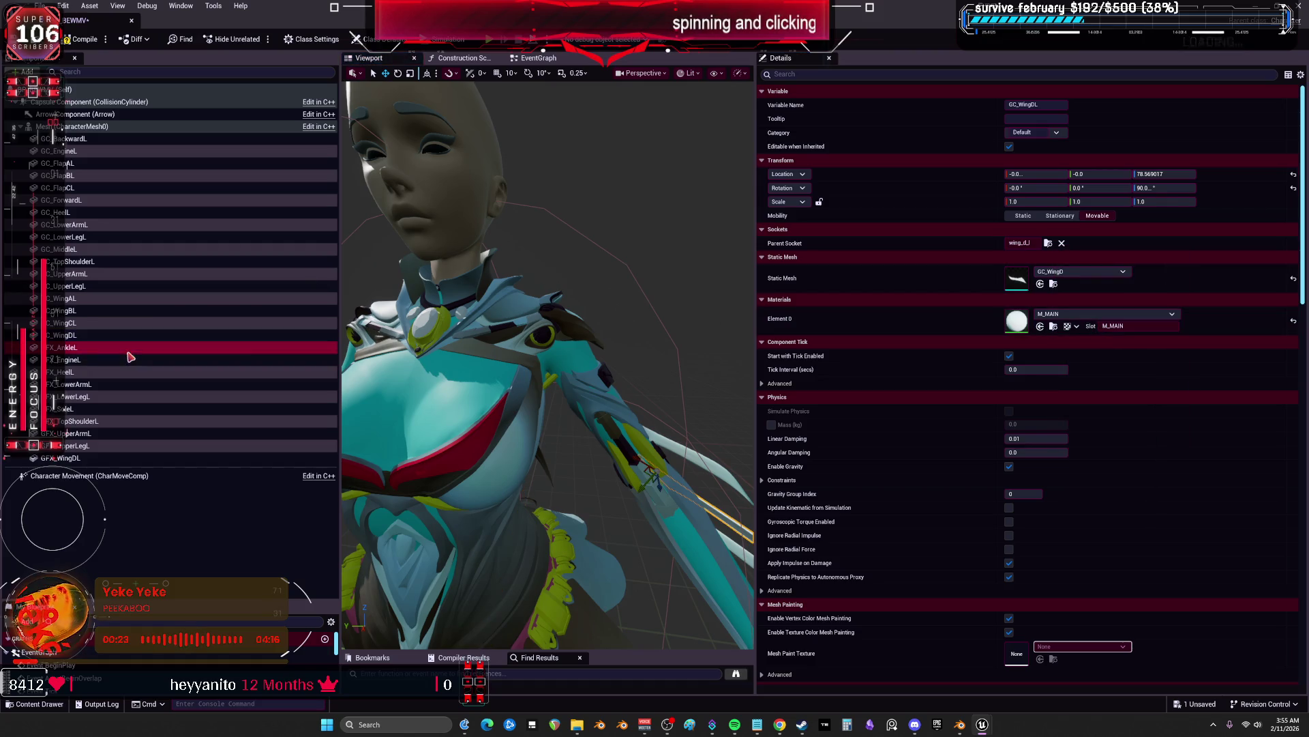
Parent GFX_AnkleL and GFX_HeelL to foot_l, and GFX_EngineL to its own bone
click(1049, 244)
text(foot)
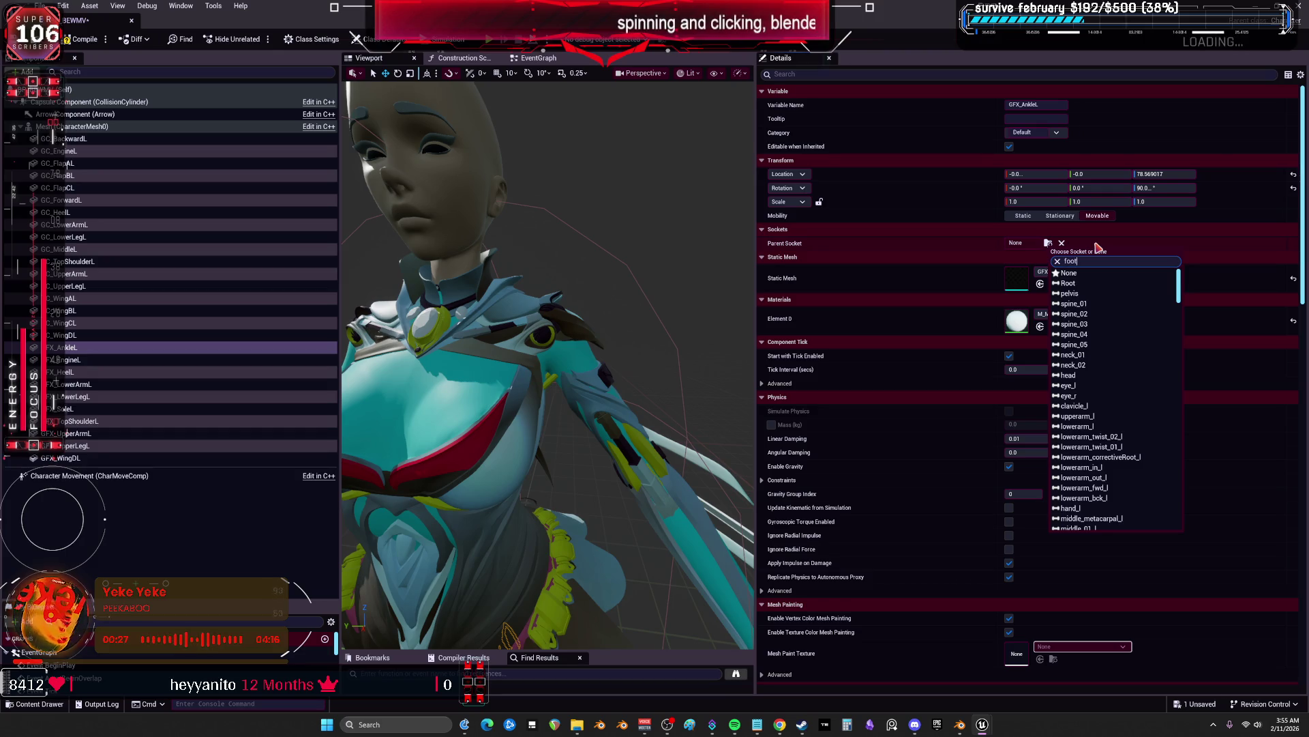
click(1085, 293)
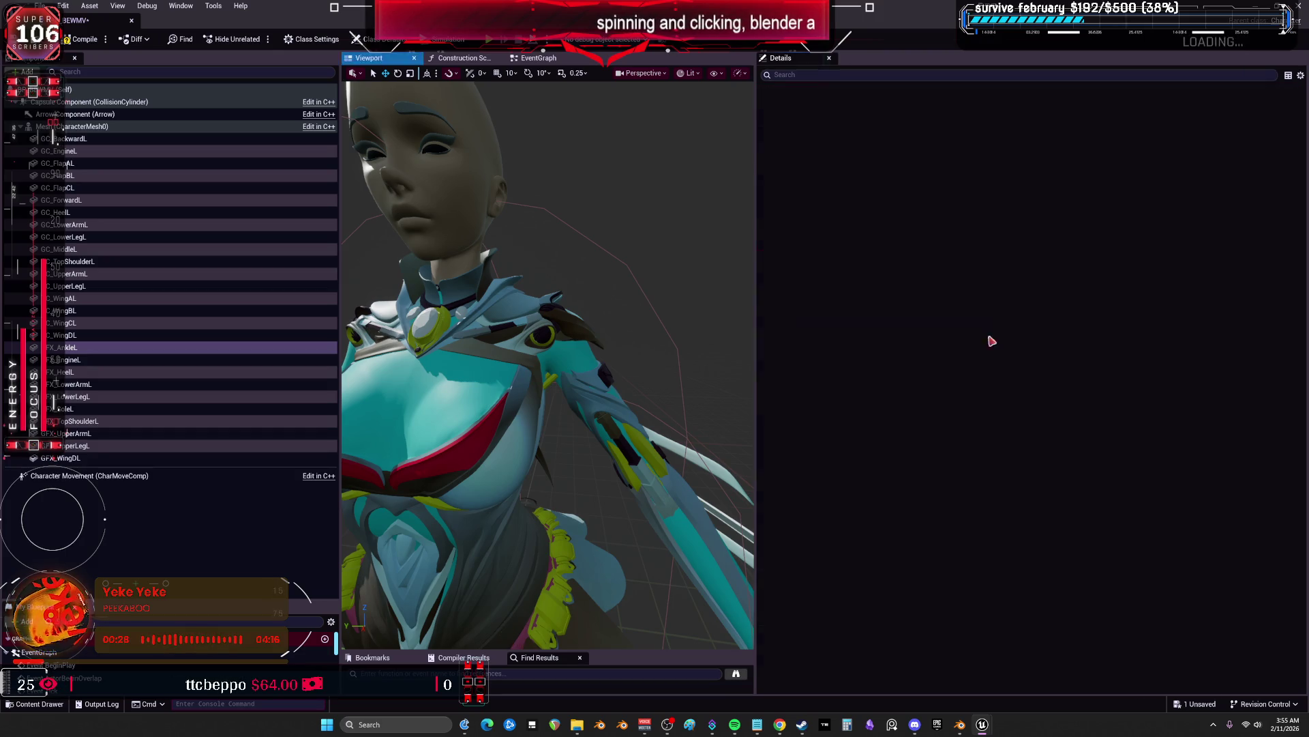
click(87, 360)
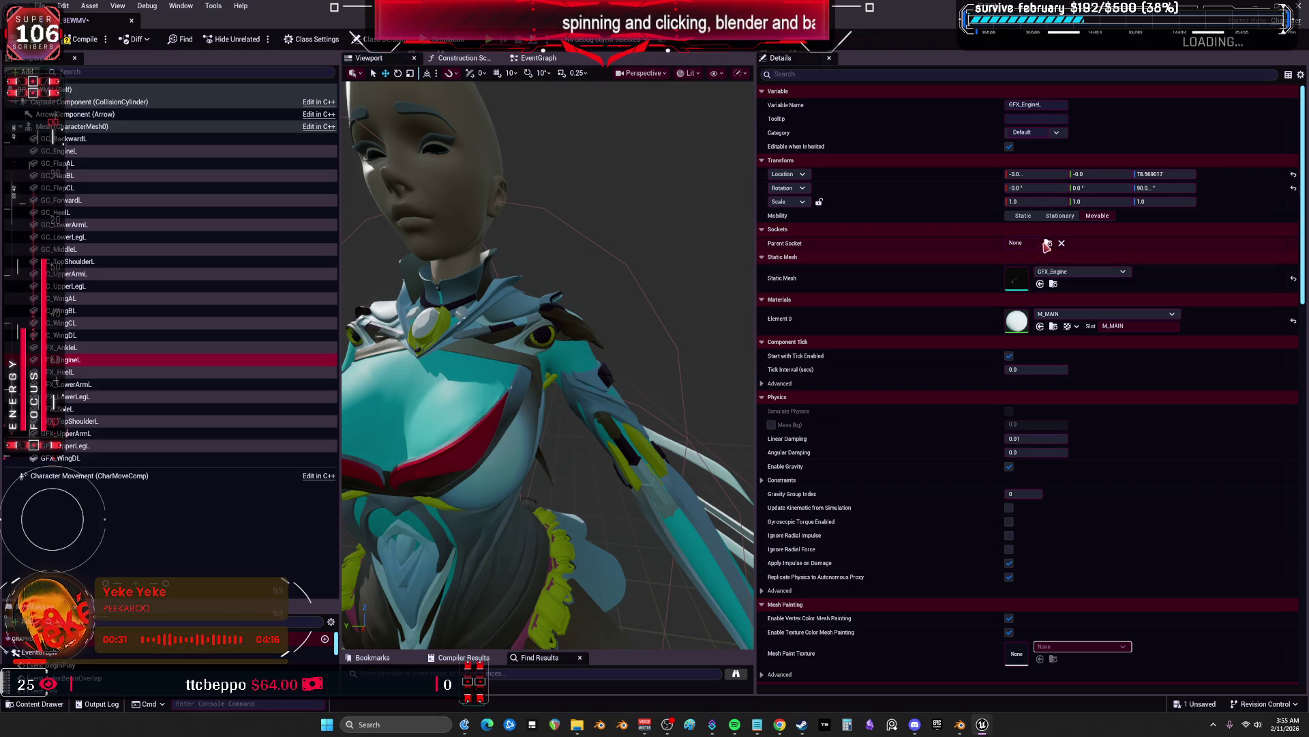
click(1048, 244)
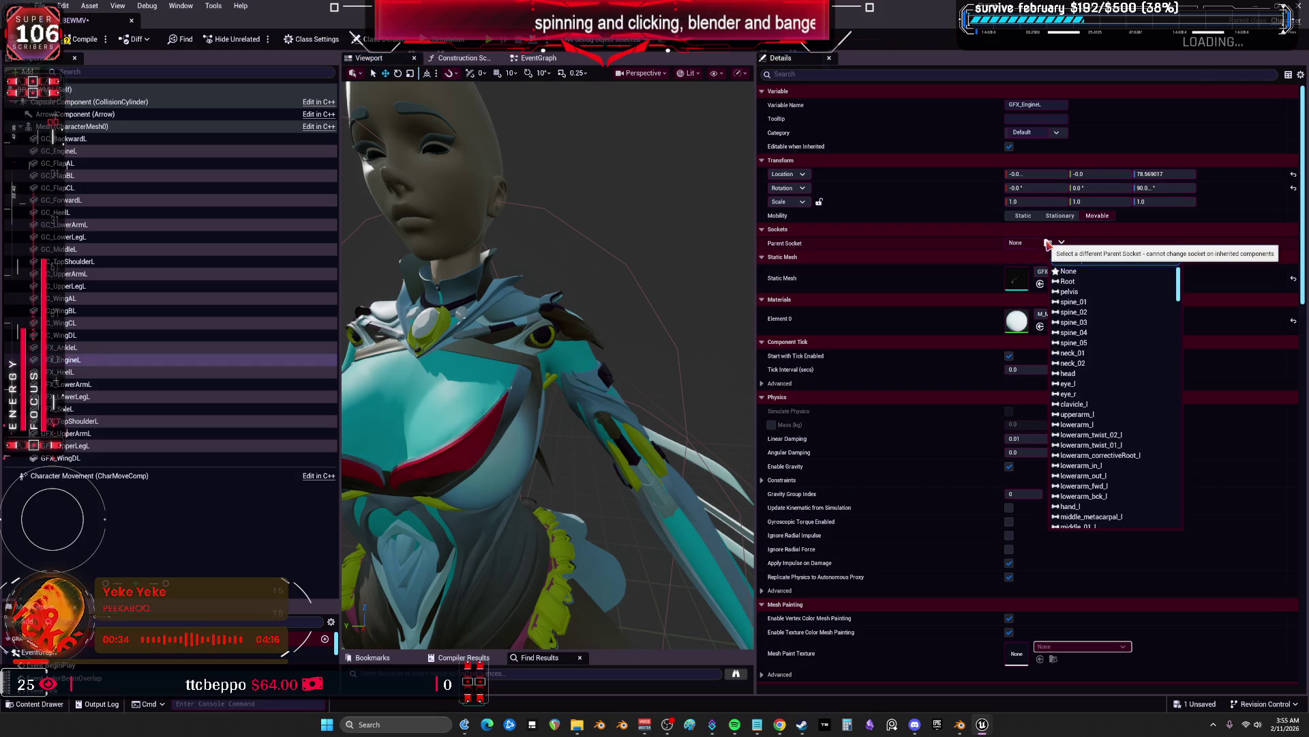
text(maint)
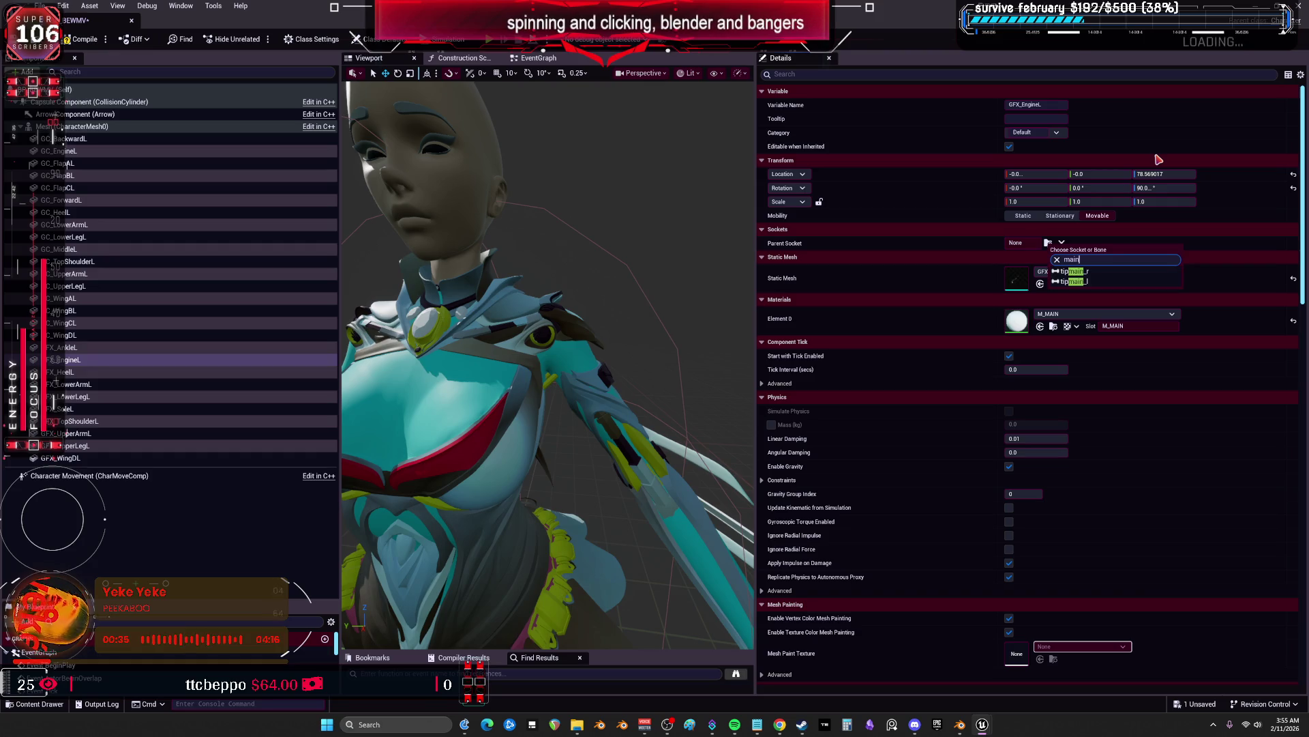
click(1090, 289)
key(Down)
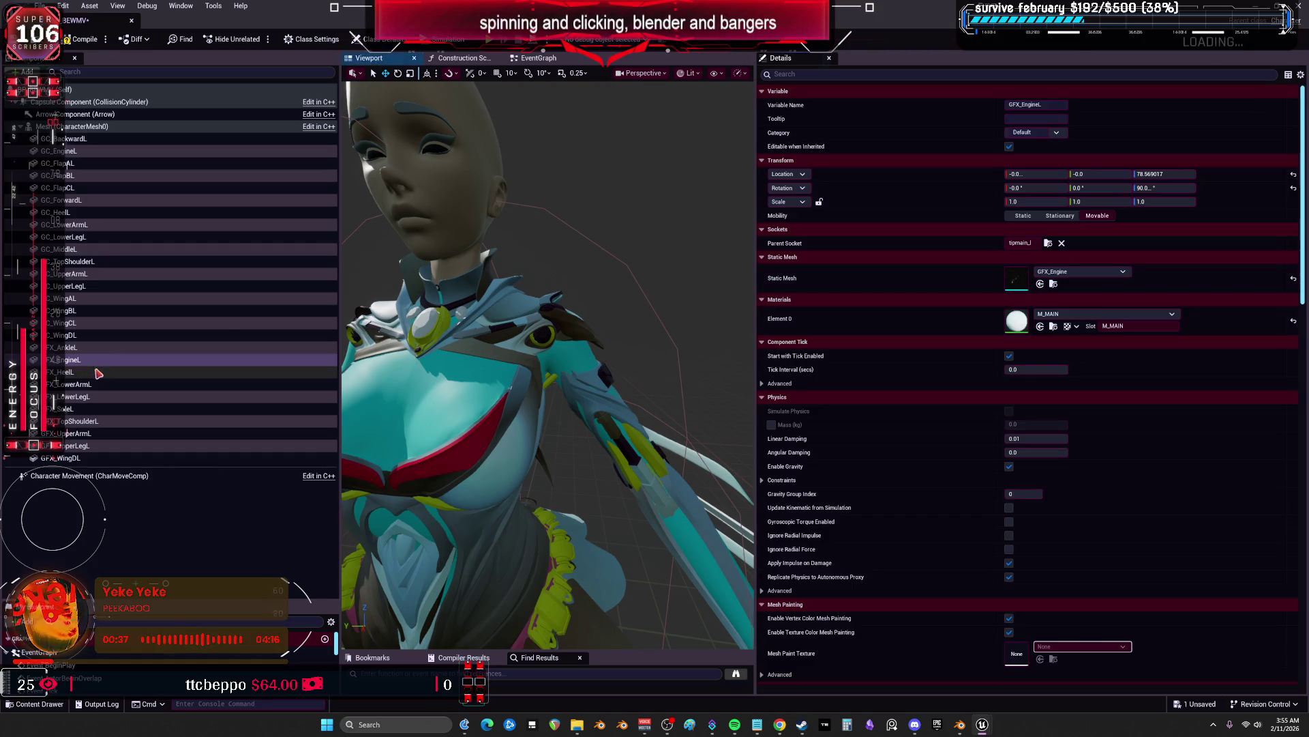
click(1049, 244)
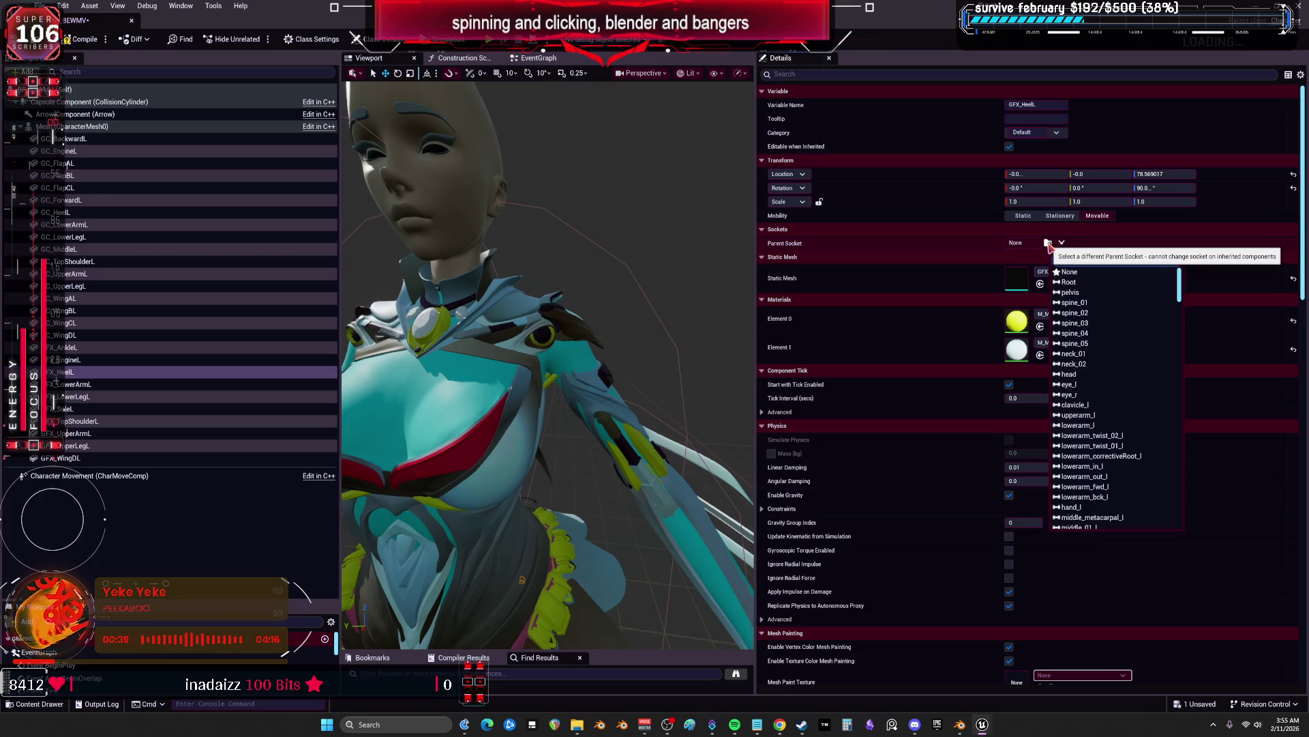
text(foot)
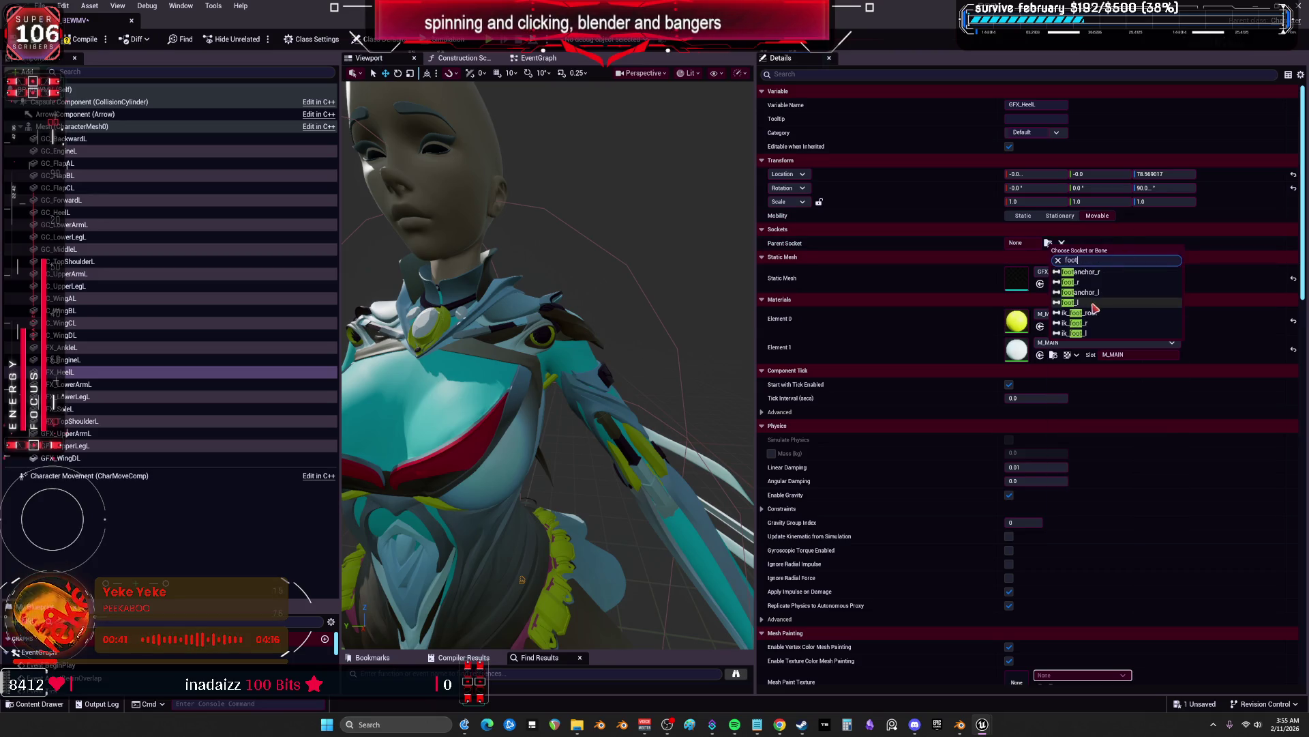
click(1084, 287)
Parent GFX_LowerArmL to its lowerarm bone and GFX_LowerLegL to thigh_l
click(93, 385)
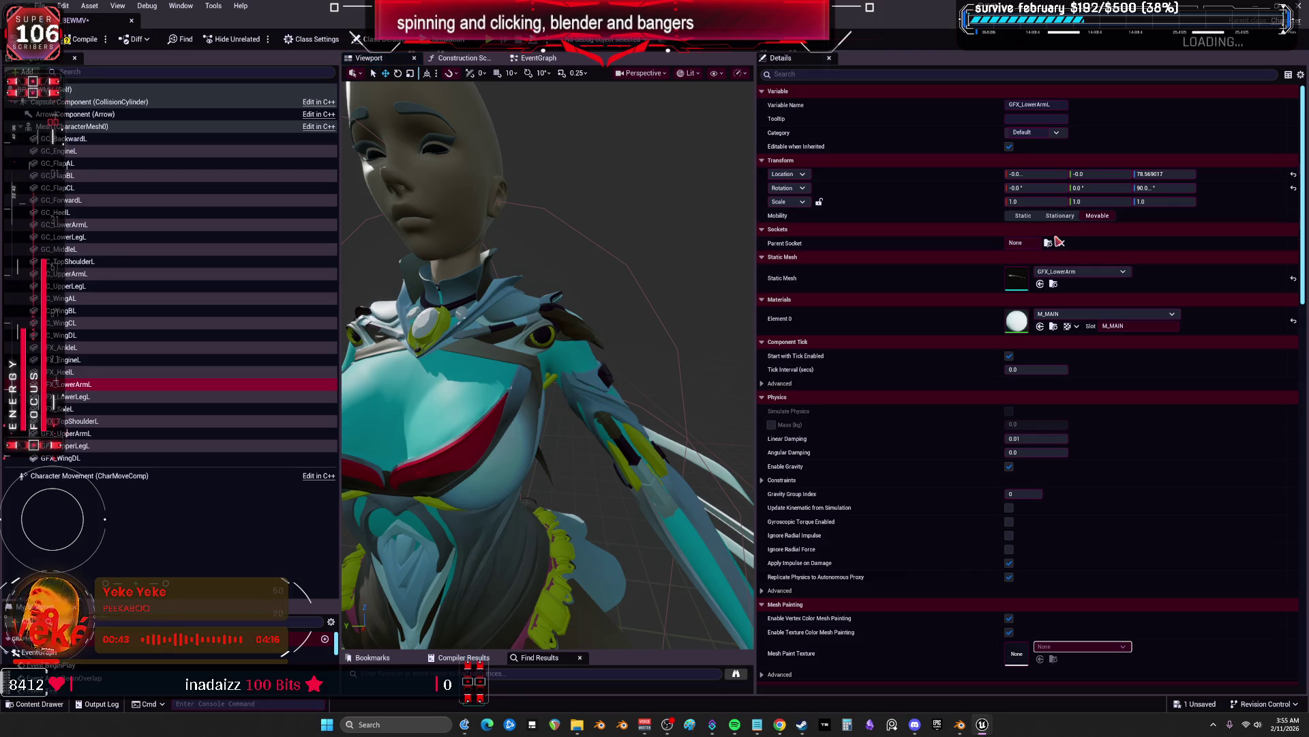
click(1049, 244)
text(rarm)
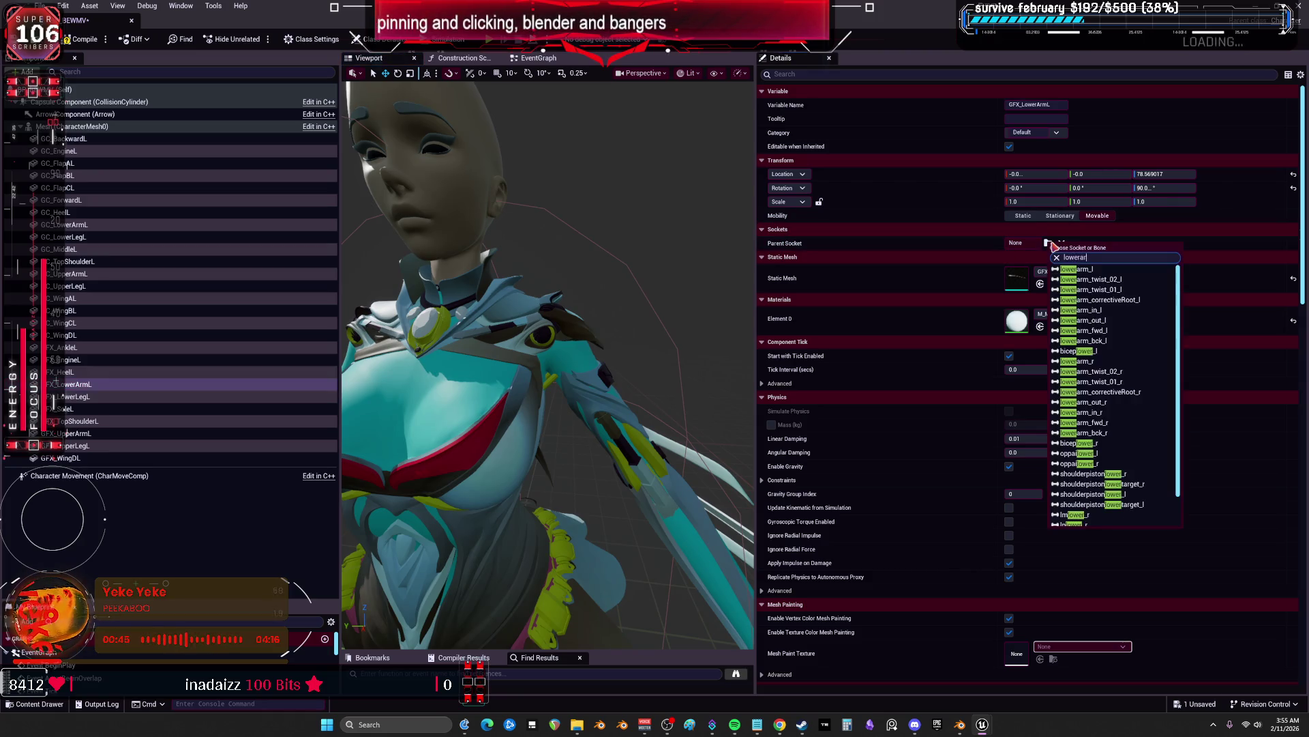
click(1075, 269)
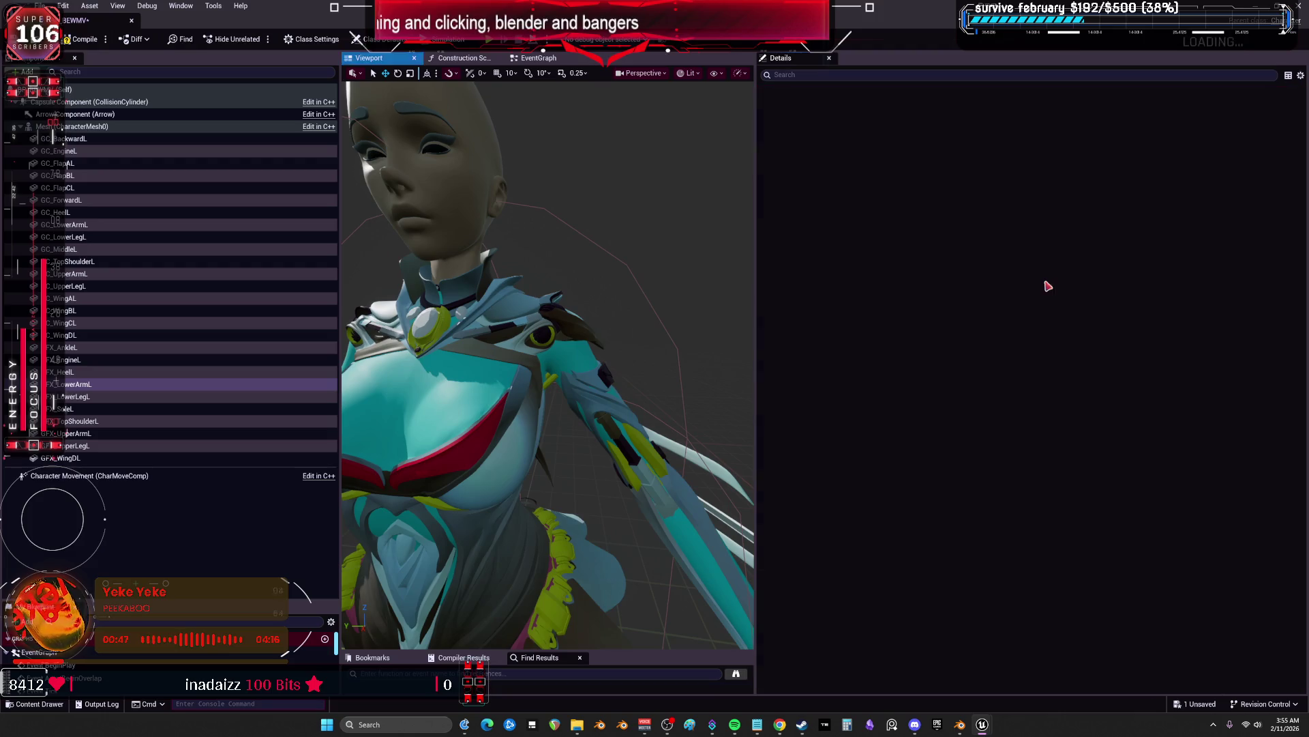
key(Down)
click(1048, 244)
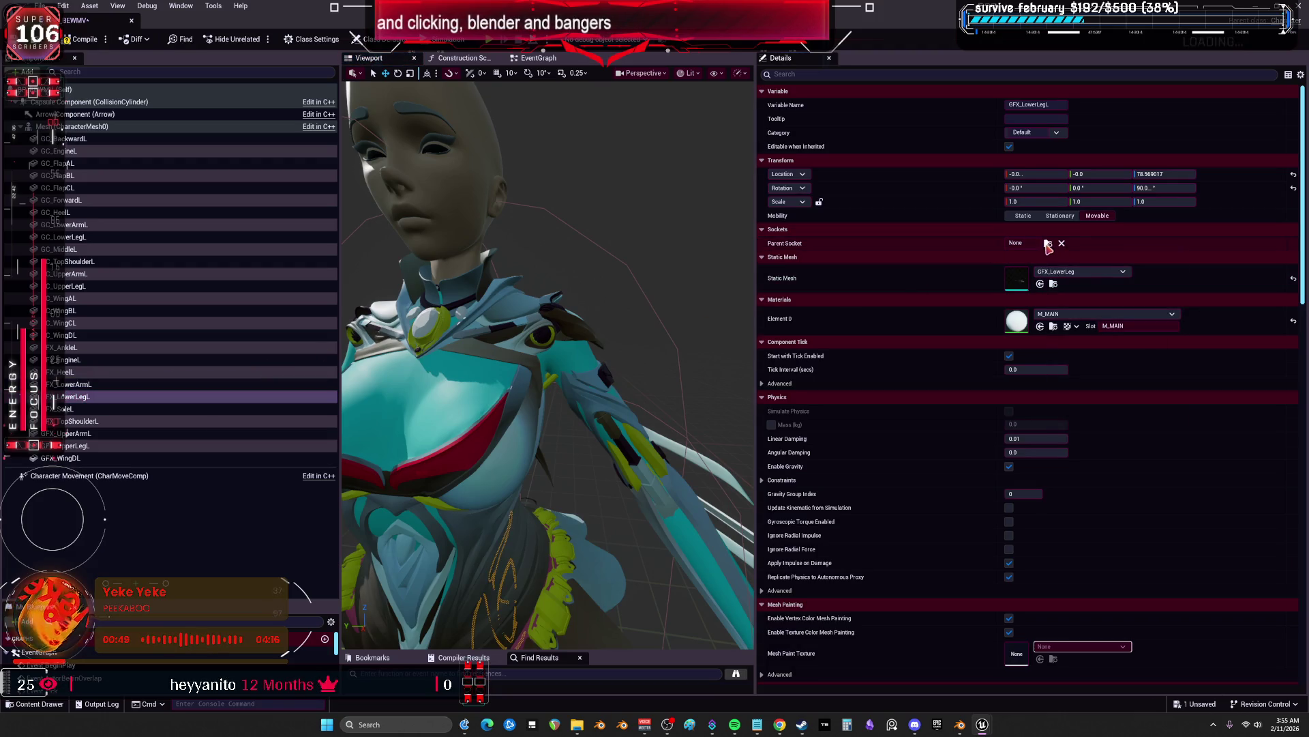
text(tthigh)
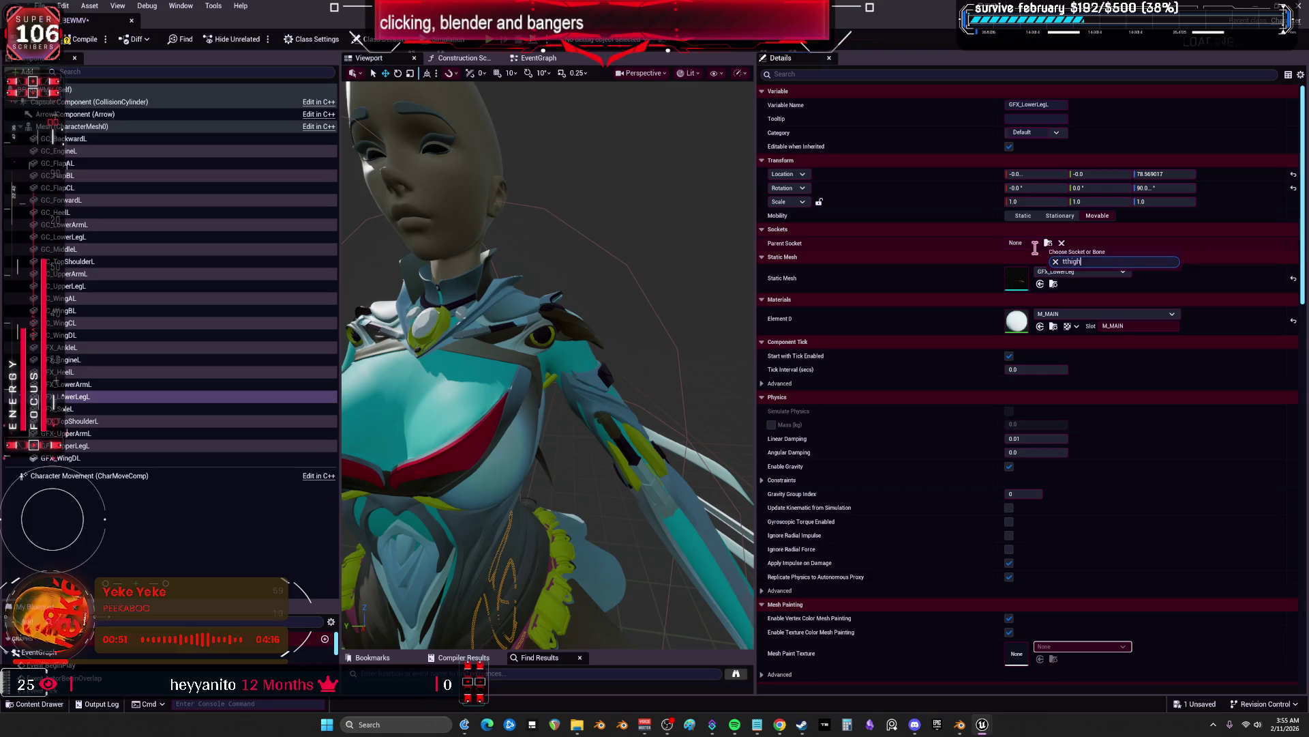
text(h)
key(Home)
key(Delete)
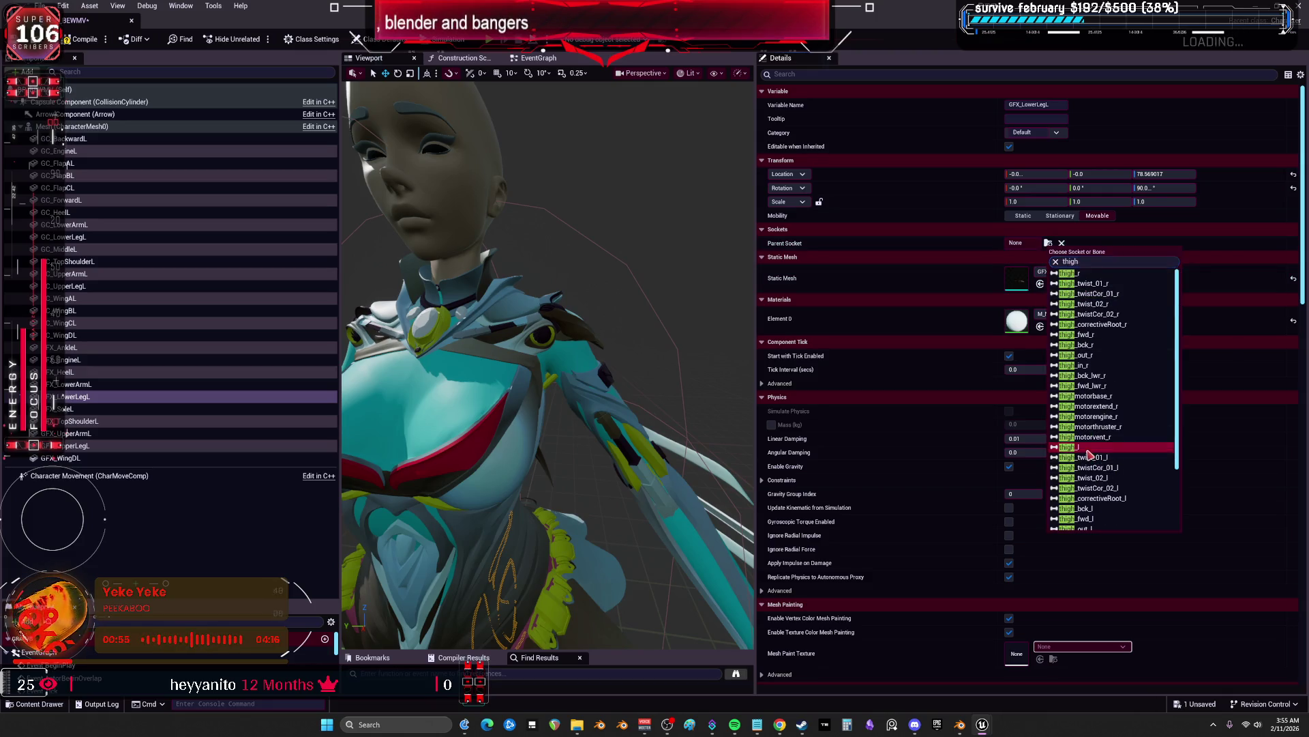
click(1068, 447)
click(69, 409)
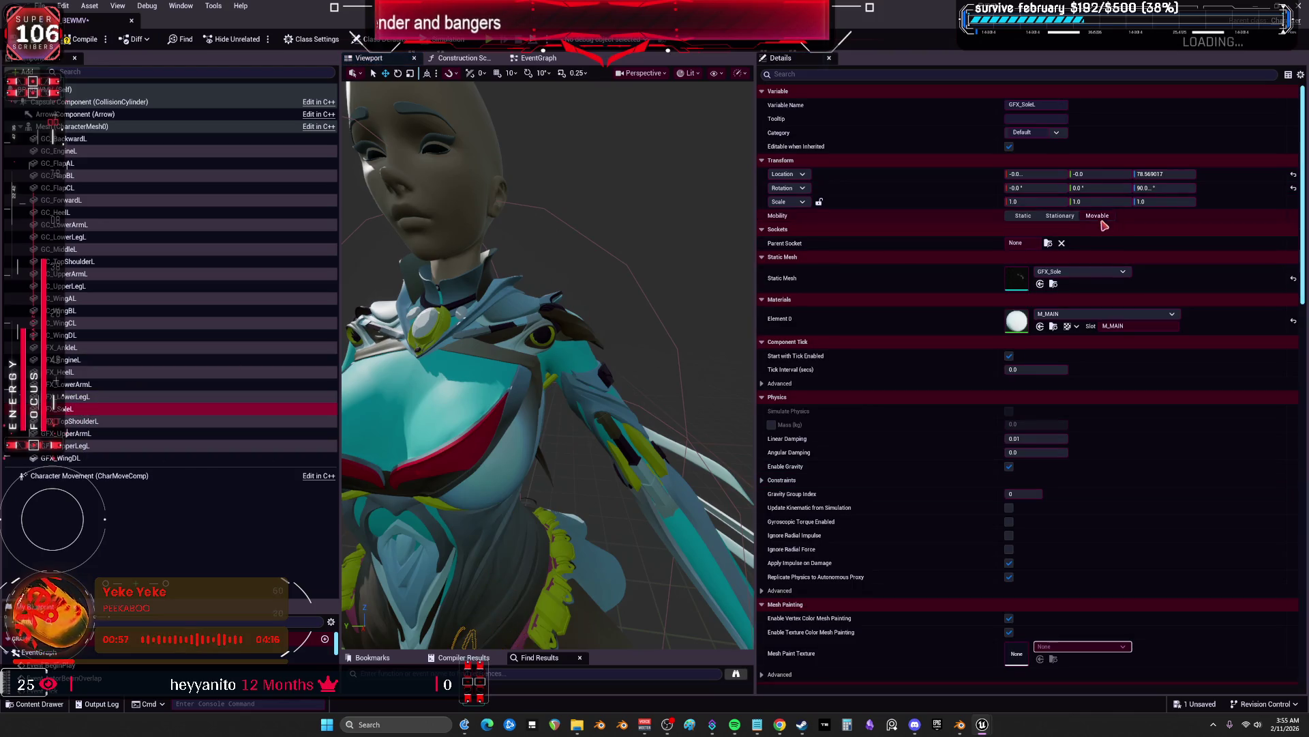
click(1048, 243)
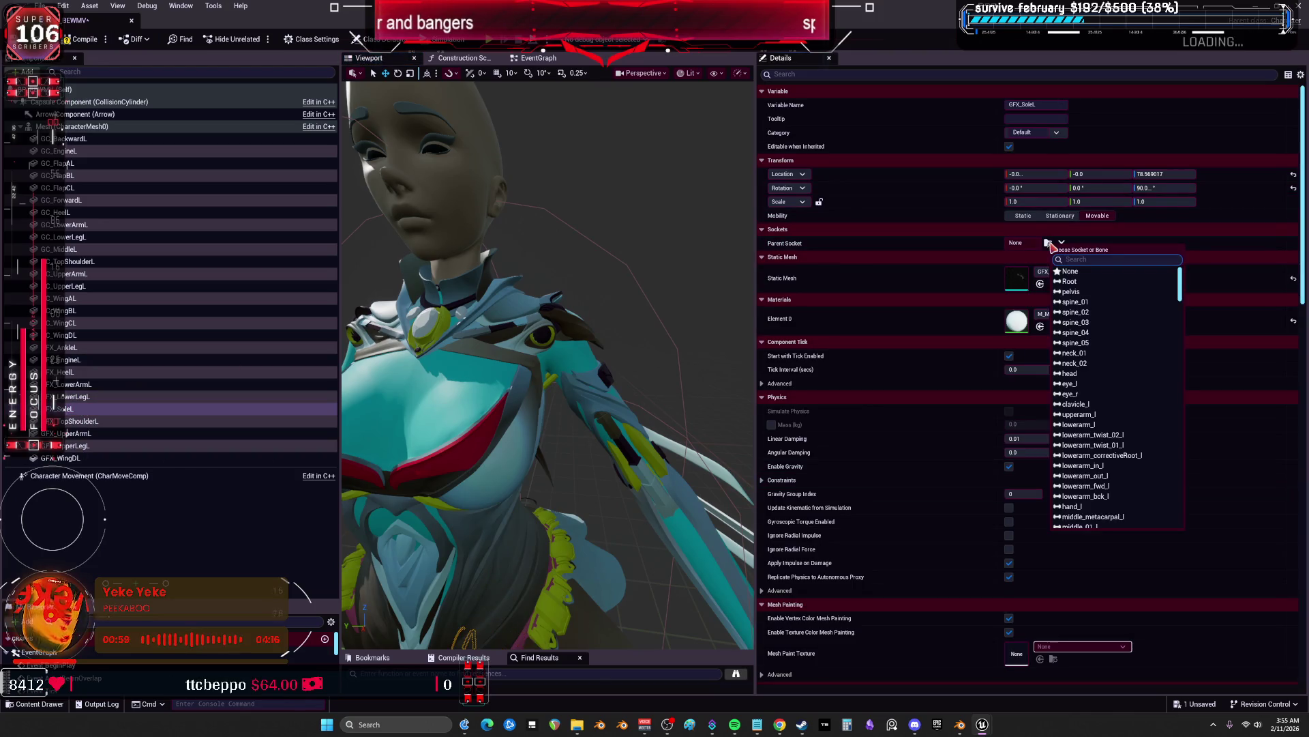
text(ball)
Attach GFX_SoleL to ball_l, GFX_TopShoulderL to clavicle_l, GFX_UpperArmL to upperarm_twist_01_l
click(1067, 281)
click(68, 421)
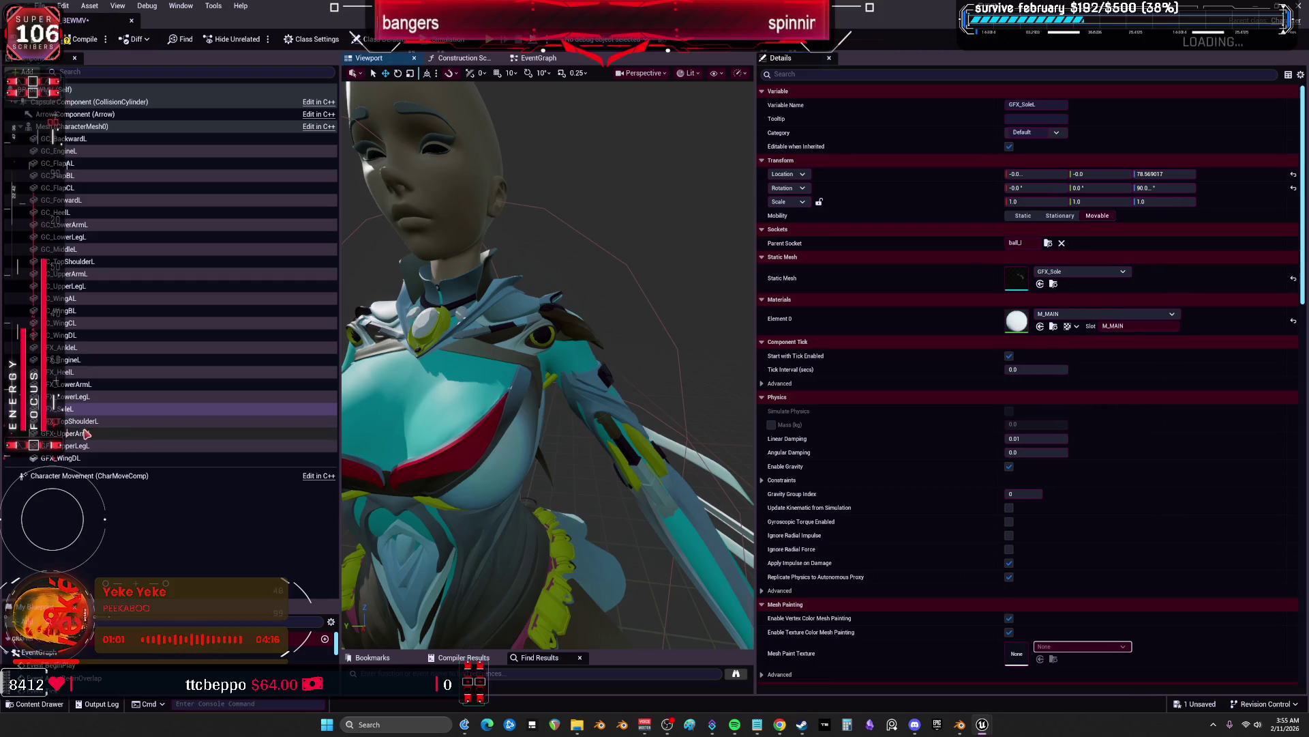
click(1049, 244)
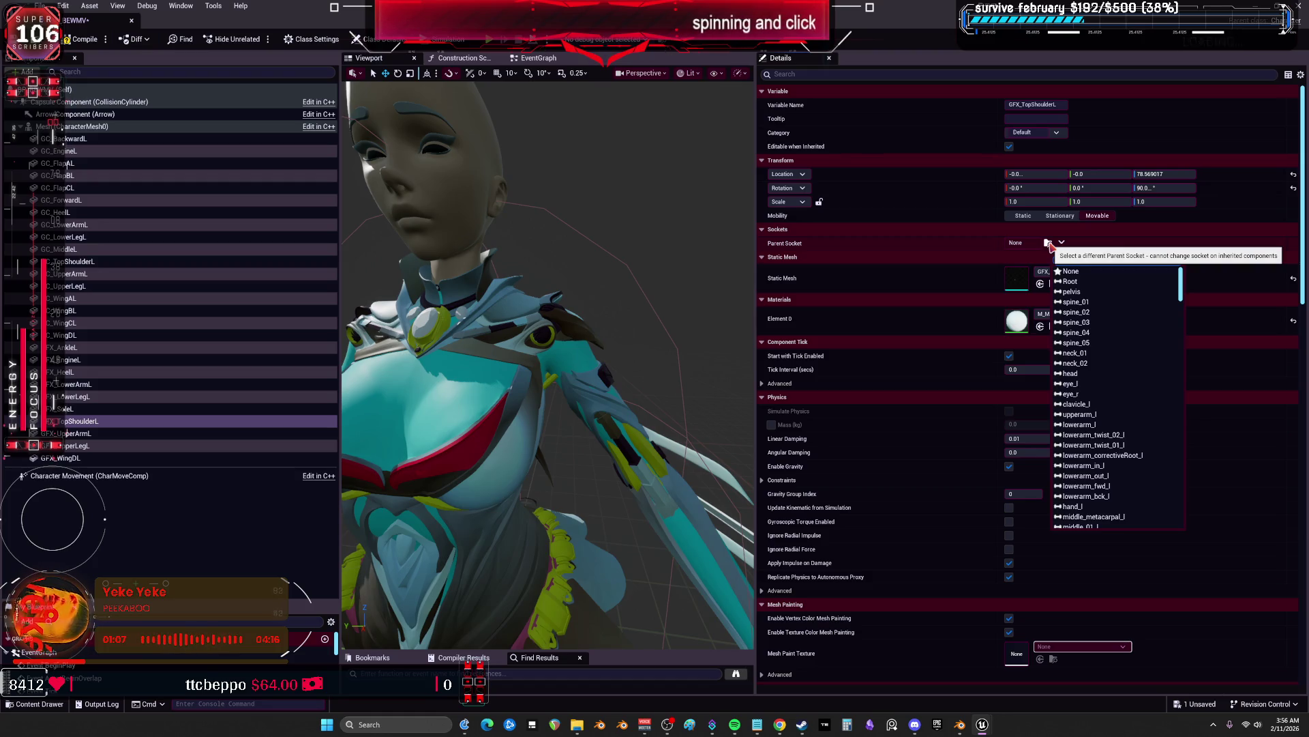
text(clav)
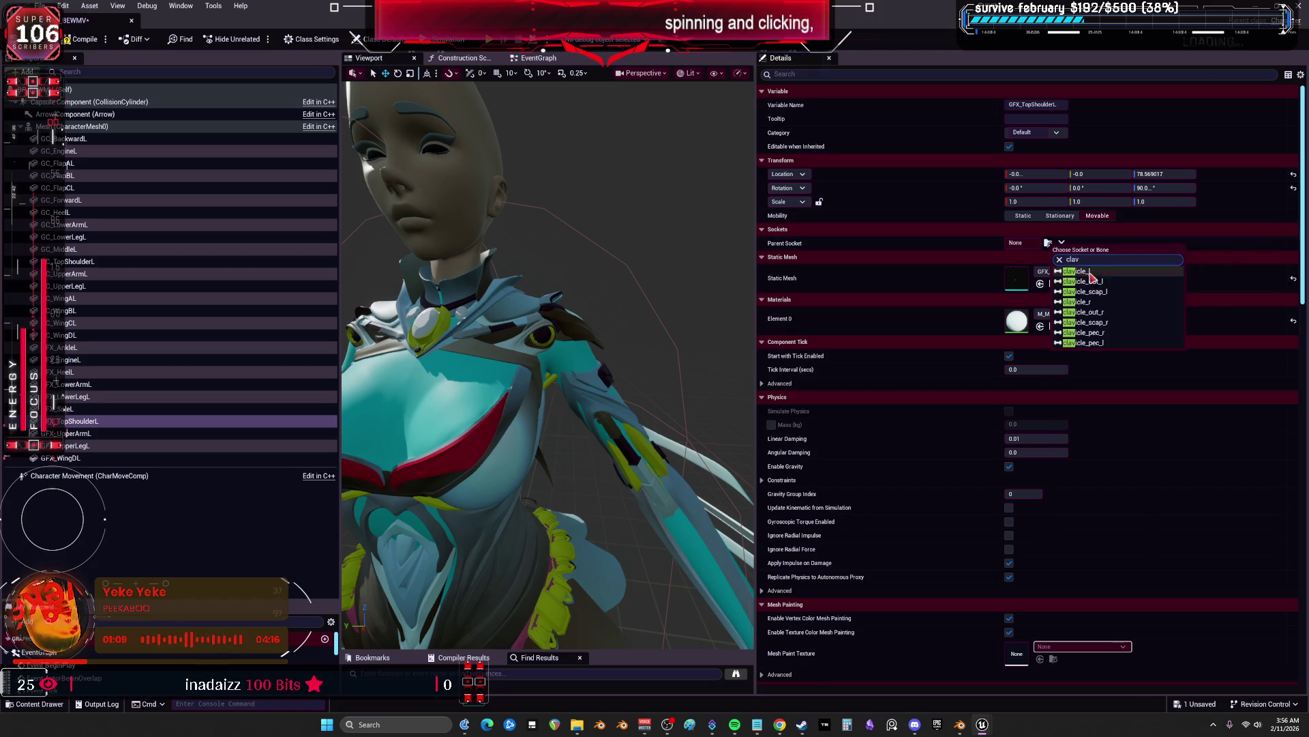
click(1070, 271)
click(92, 434)
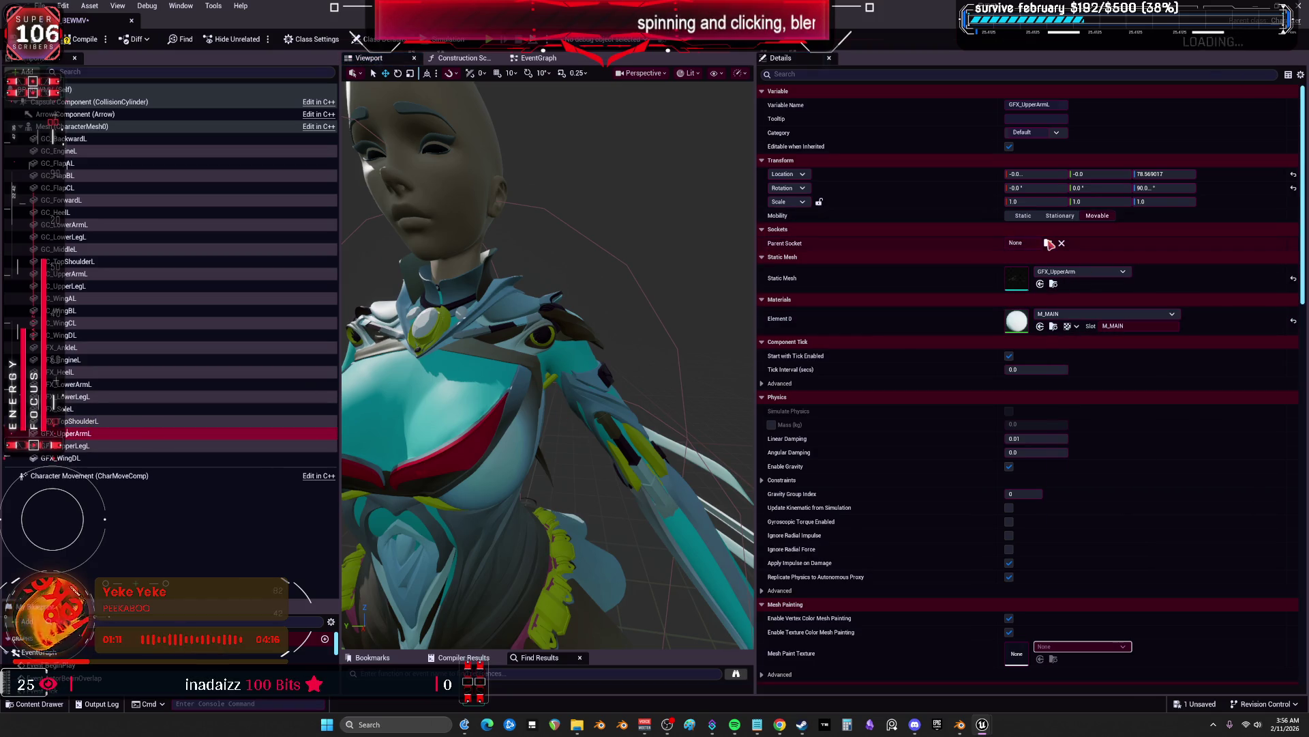
click(1049, 244)
text(upper)
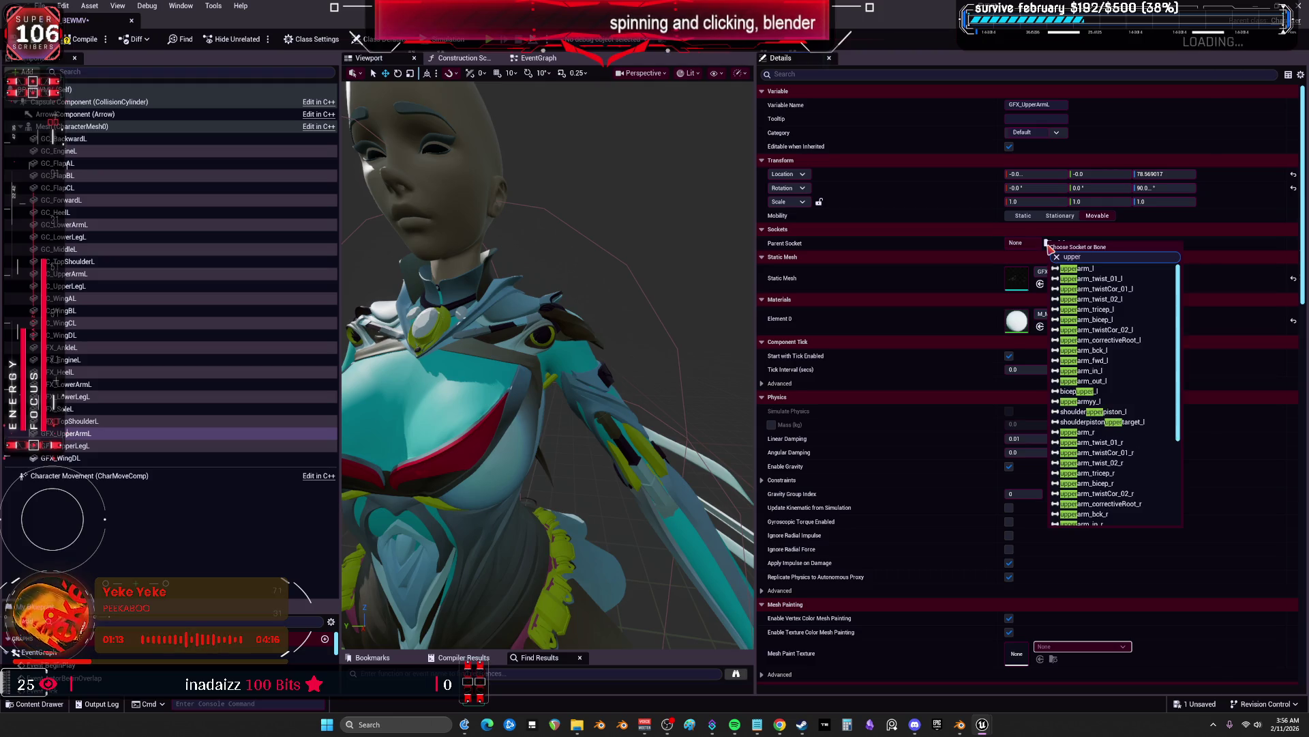
click(1084, 279)
Attach GFX_UpperLegL to thigh_l and GFX_WingDL to wing_d_l
click(82, 445)
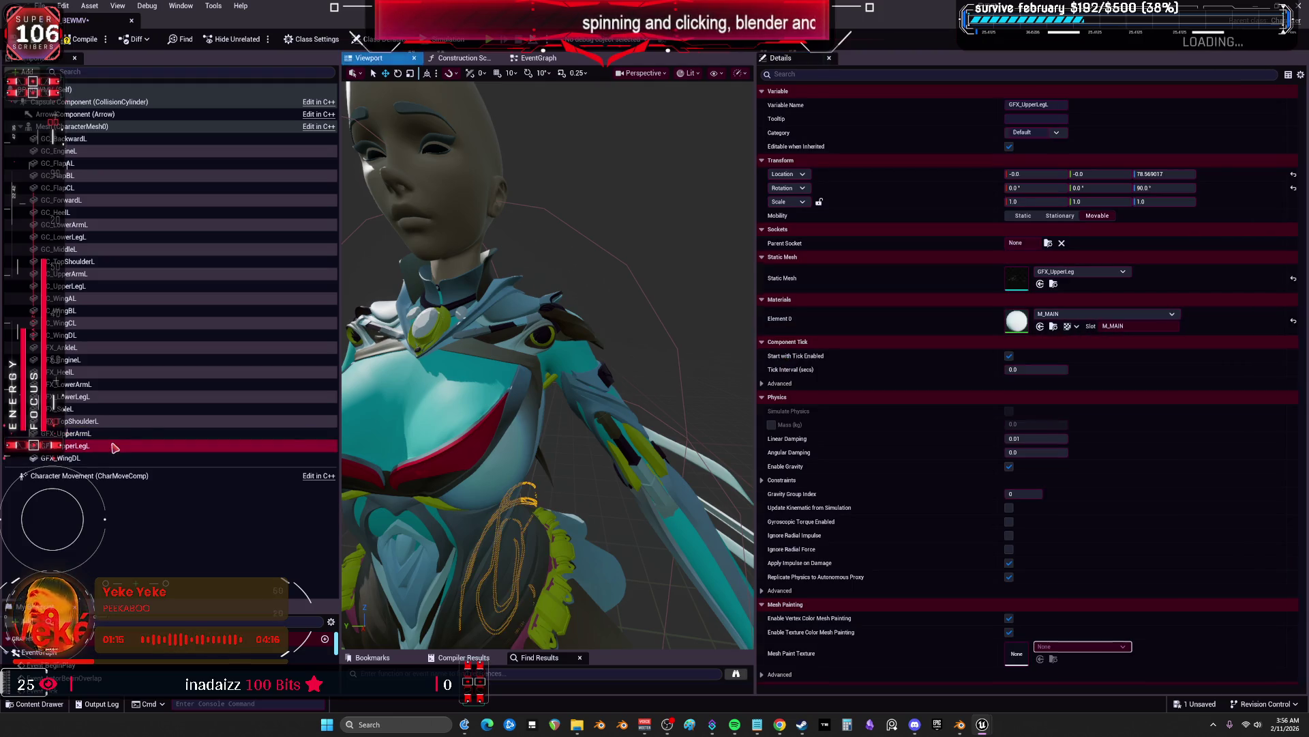
click(1048, 244)
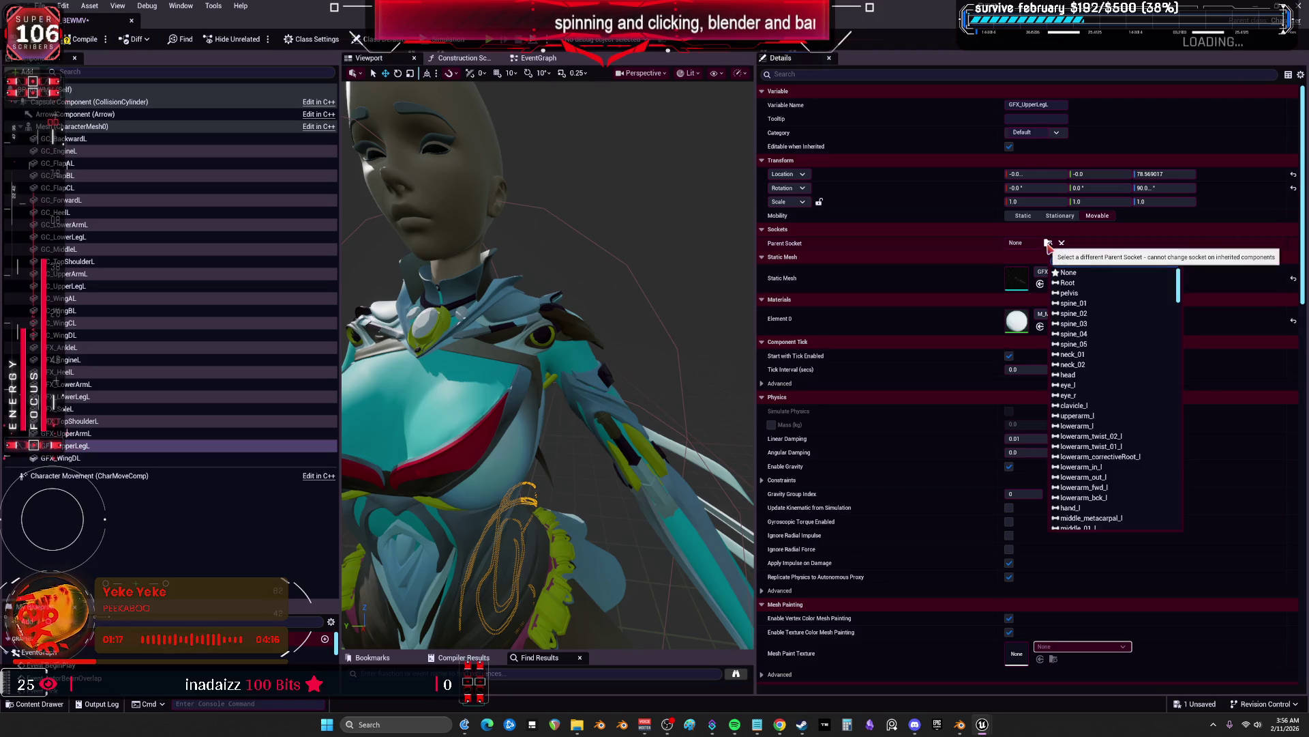
text(upper)
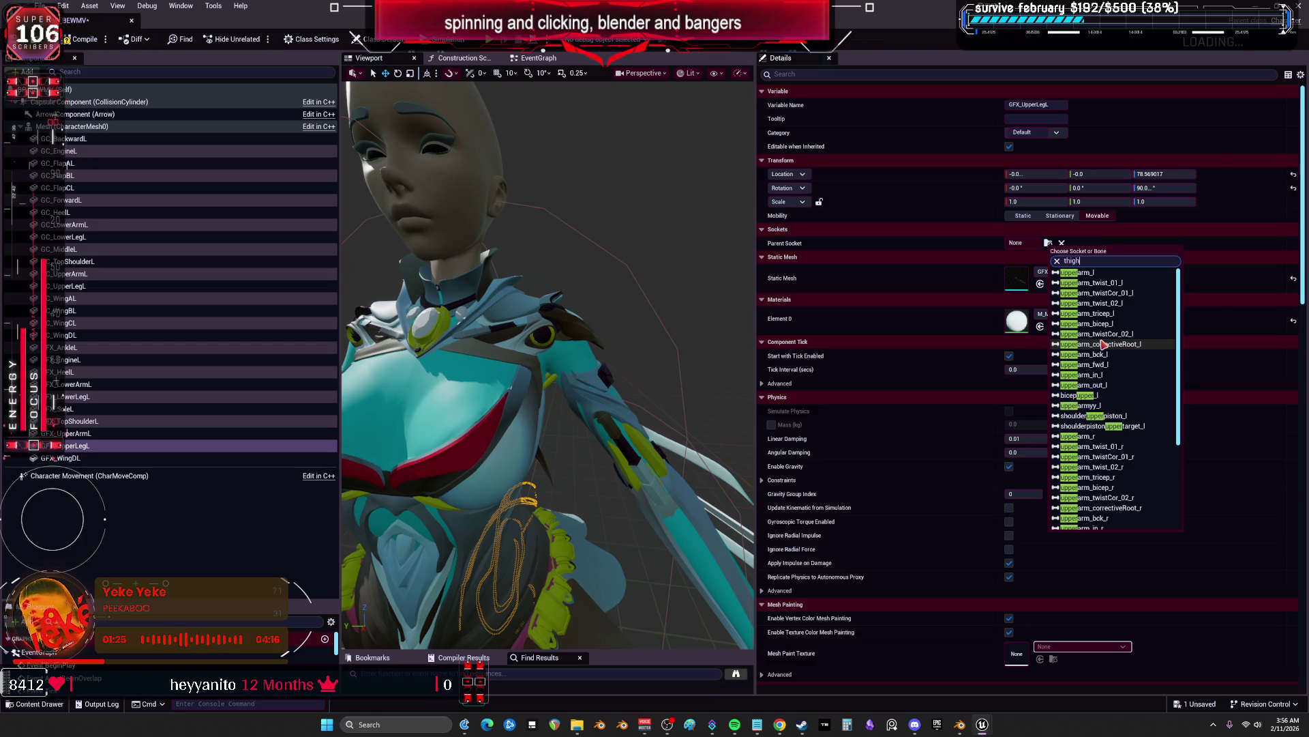
click(1082, 448)
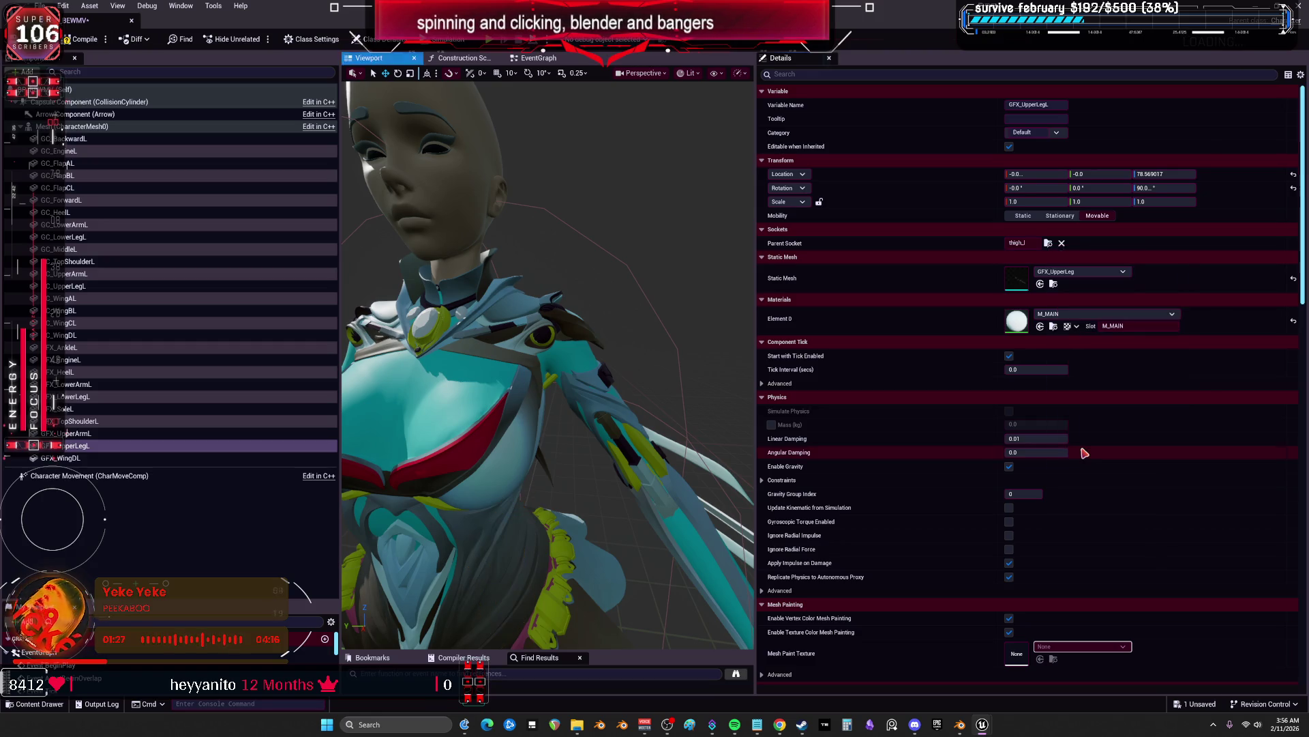
click(147, 457)
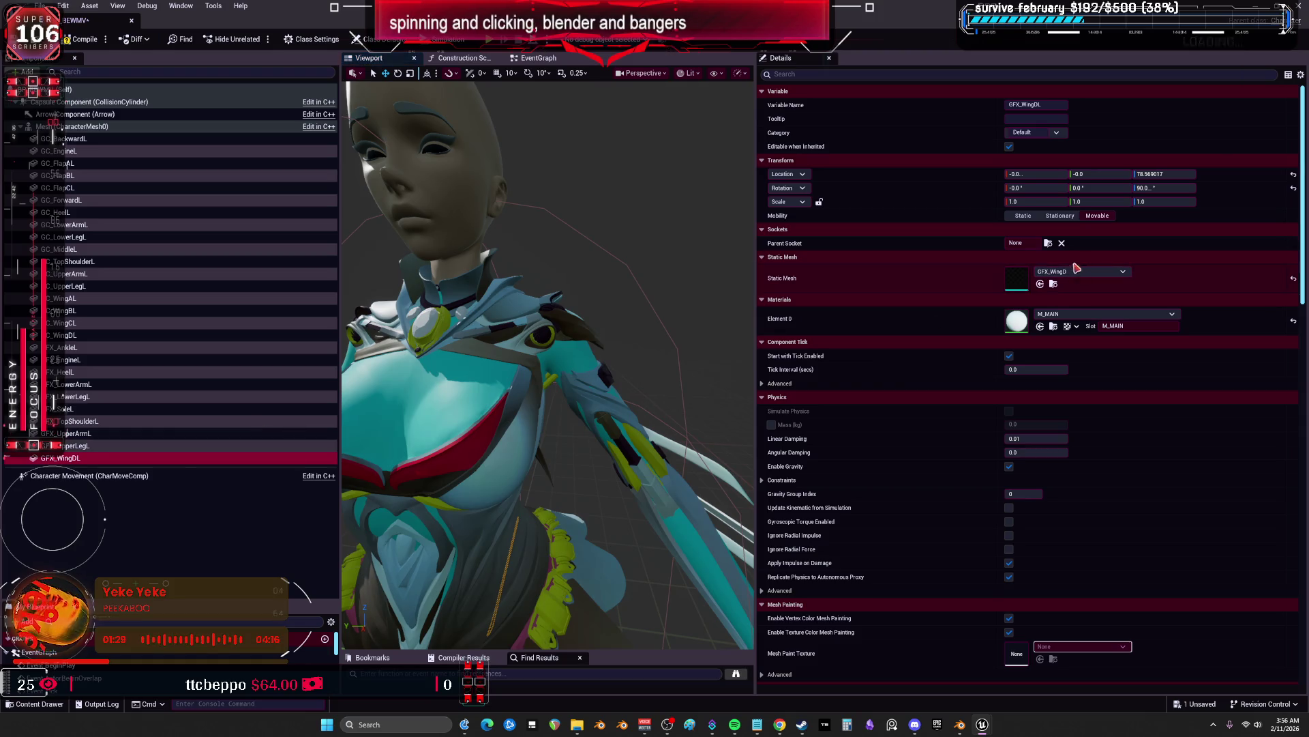
click(1049, 243)
text(g)
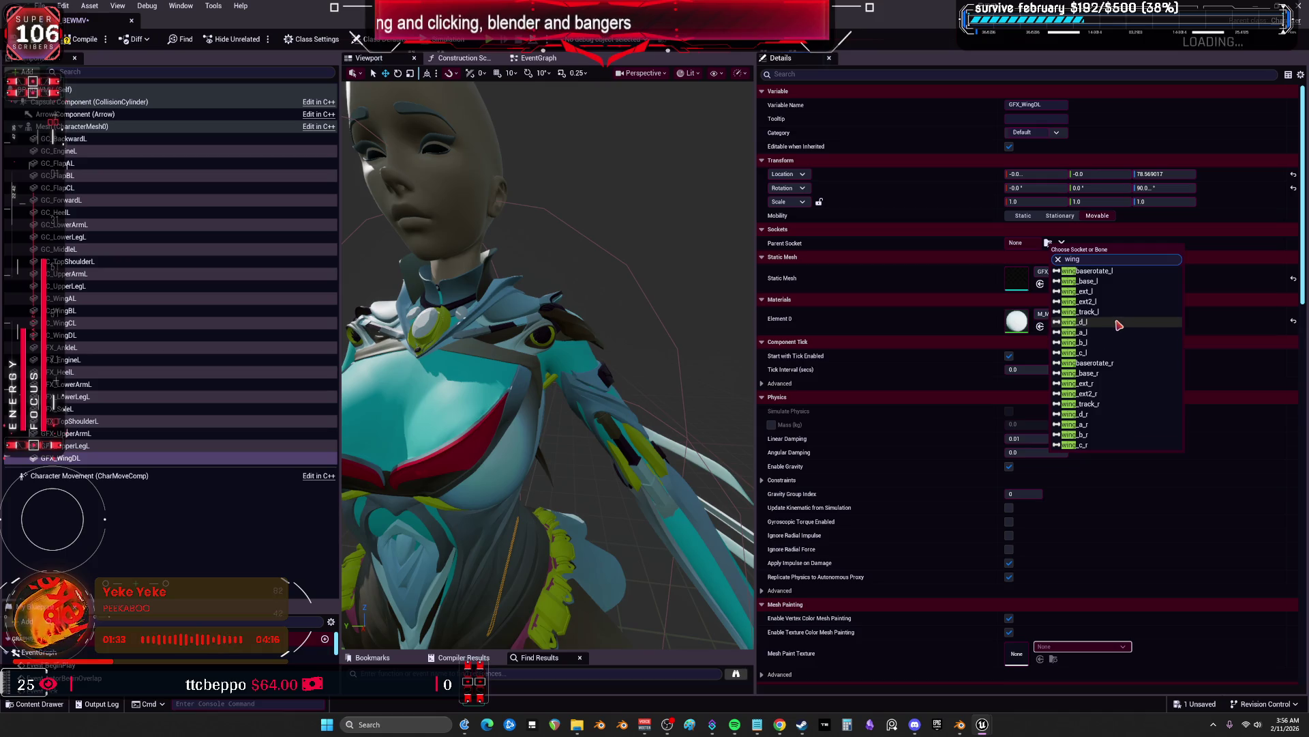
click(1117, 322)
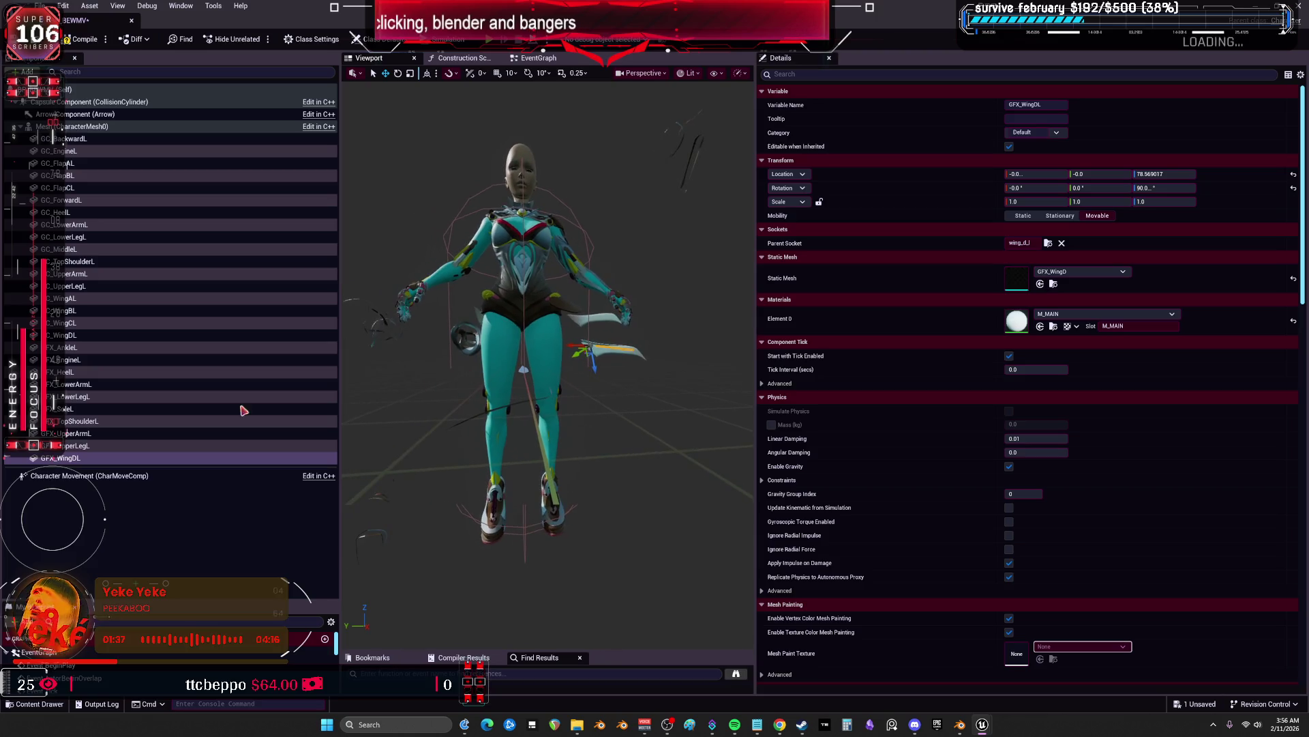
Zero location and rotation of every armor piece from GC_BackwardL to GFX_WingDL
shift+click(63, 139)
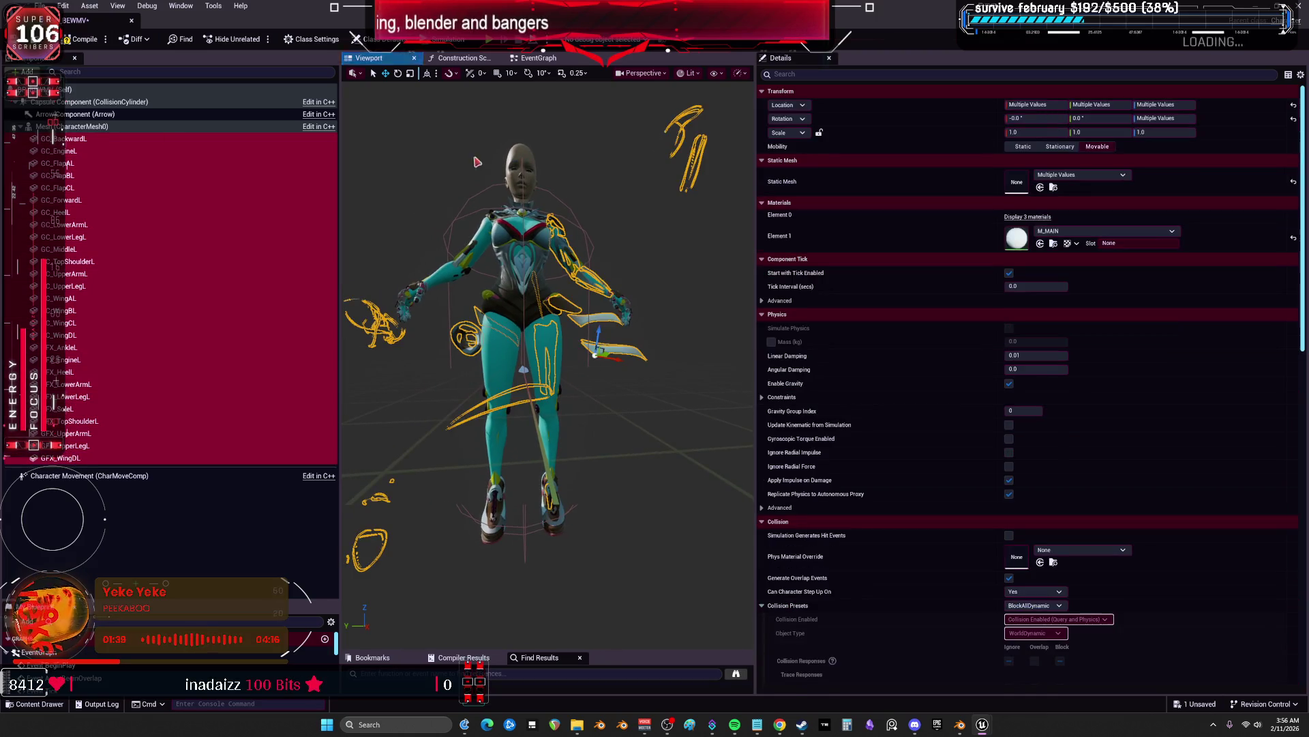
click(1293, 119)
click(1293, 105)
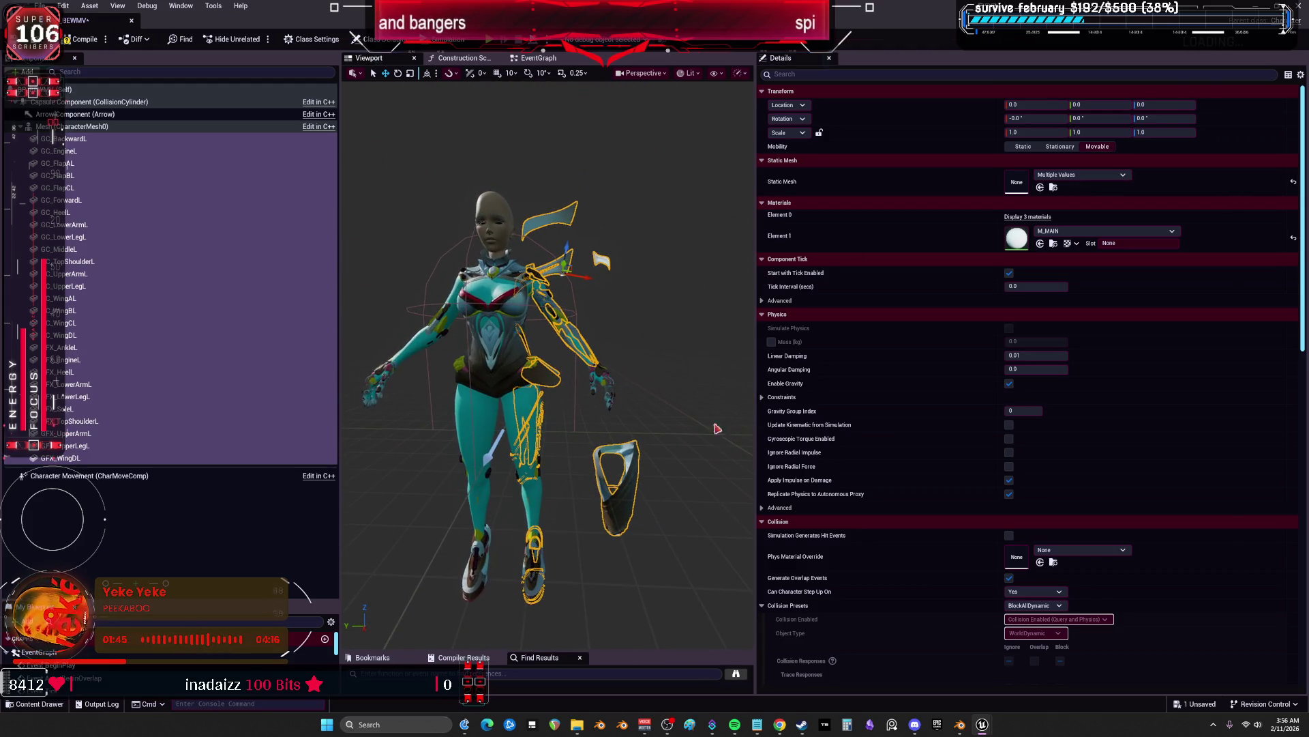
click(642, 444)
Select the upper leg armor piece and inspect it from a close front view
click(629, 494)
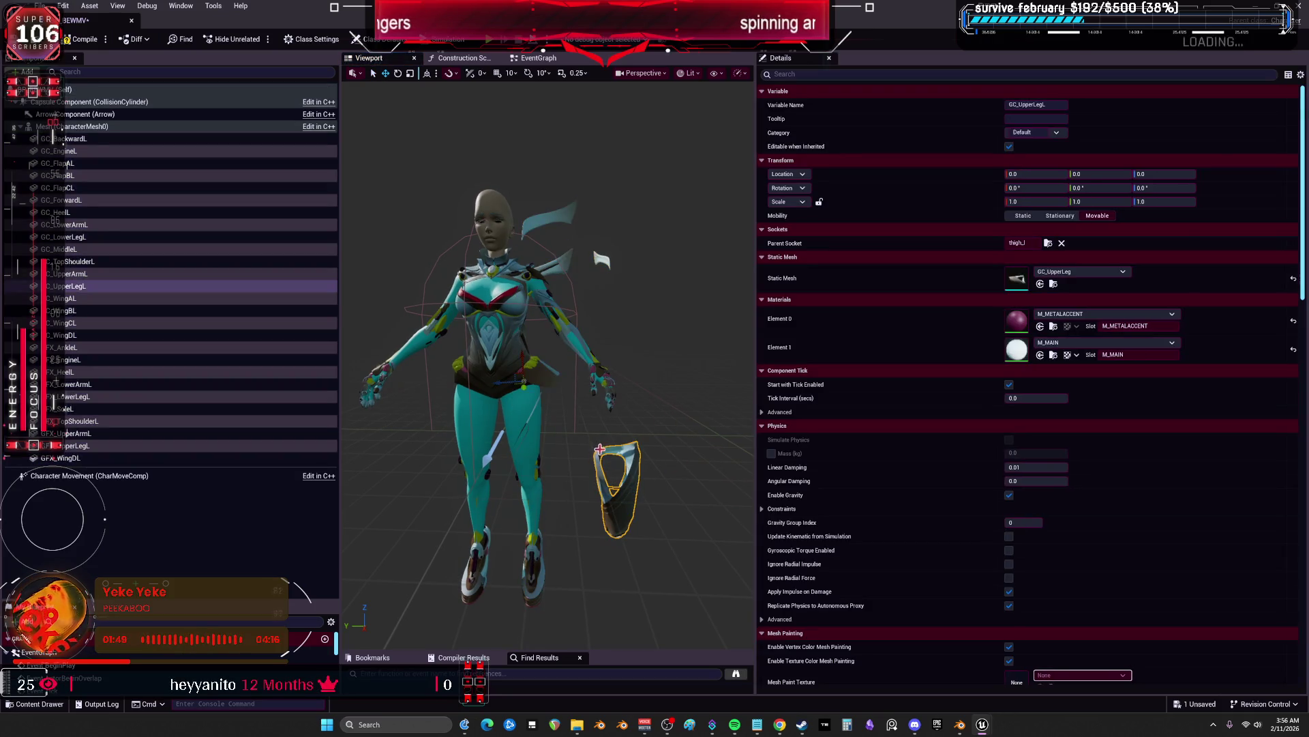
mouse_move(72, 286)
mouse_down()
mouse_move(684, 332)
mouse_move(655, 369)
mouse_move(573, 372)
mouse_move(511, 234)
mouse_move(559, 307)
mouse_move(743, 319)
mouse_up()
drag(604, 314, 605, 313)
drag(655, 361, 655, 360)
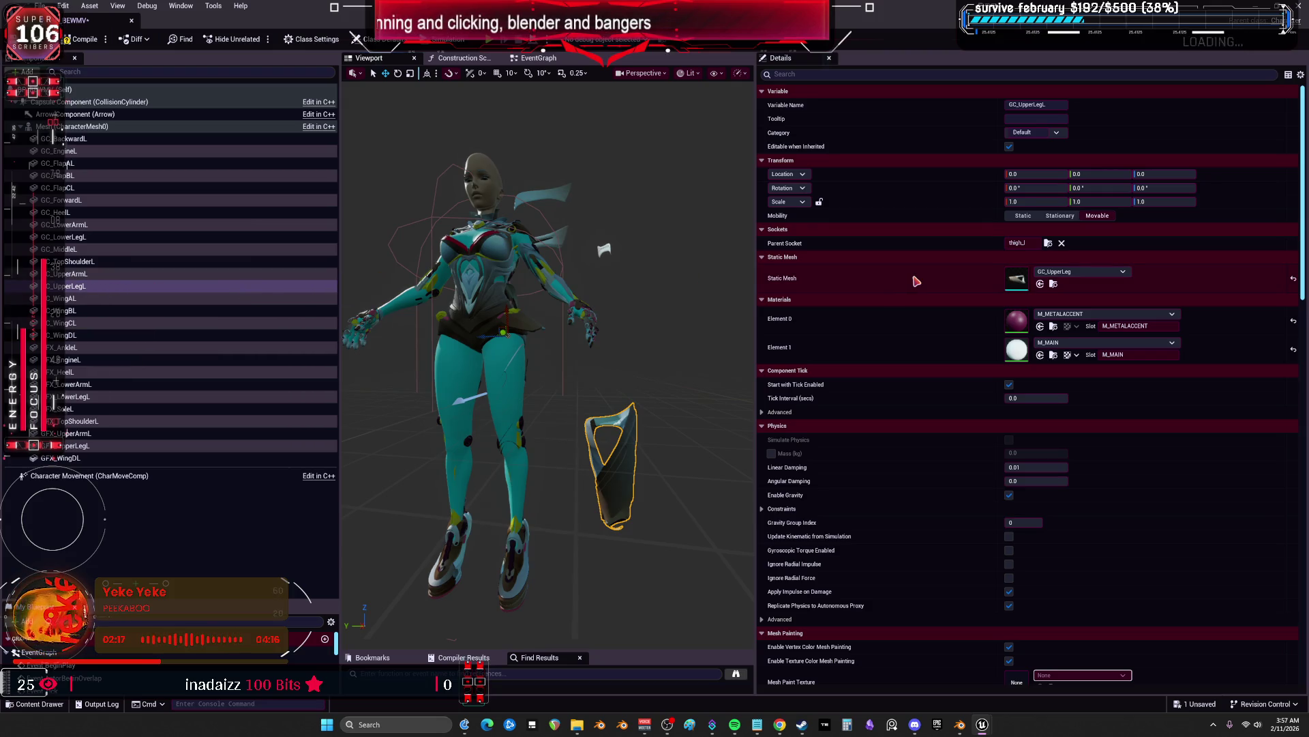
drag(600, 367, 644, 464)
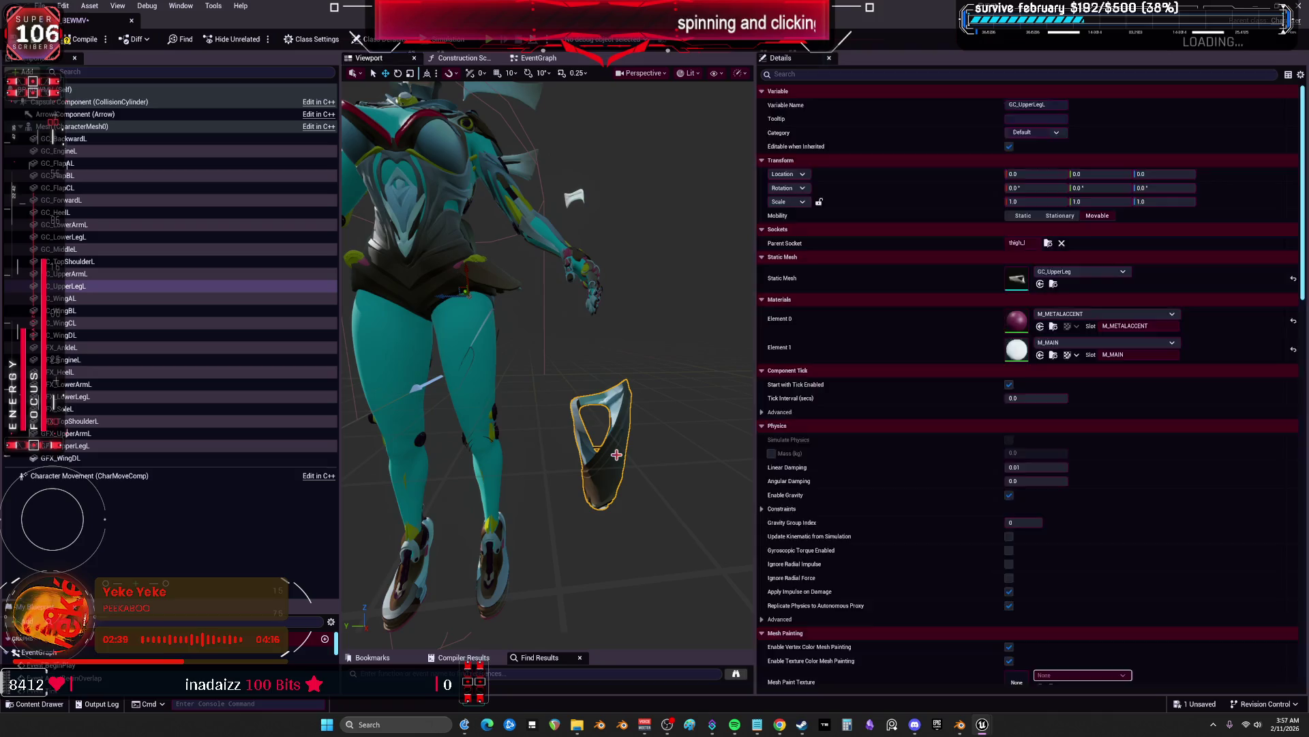
In Blender, clear the locations of GC_UpperLeg and GC_WingB to the world origin
key(alt+Tab)
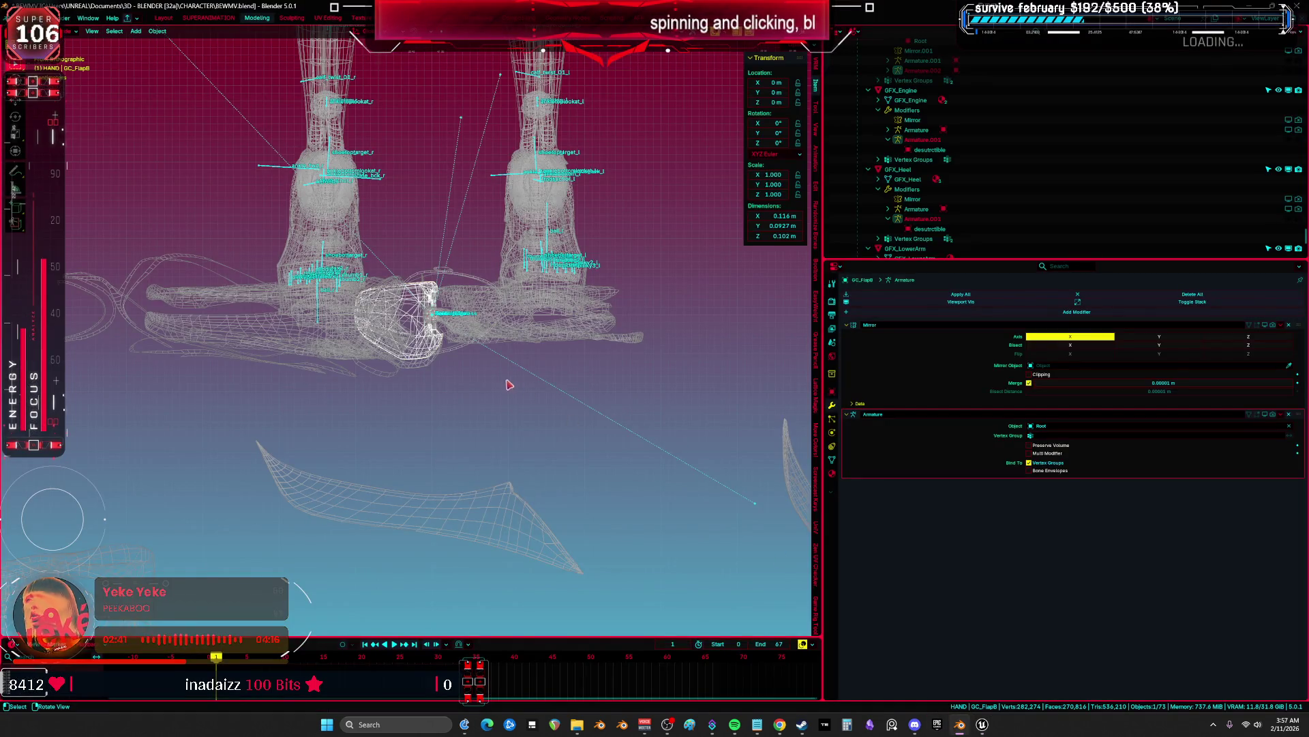
scroll(469, 424, down, 3)
shift+click(212, 536)
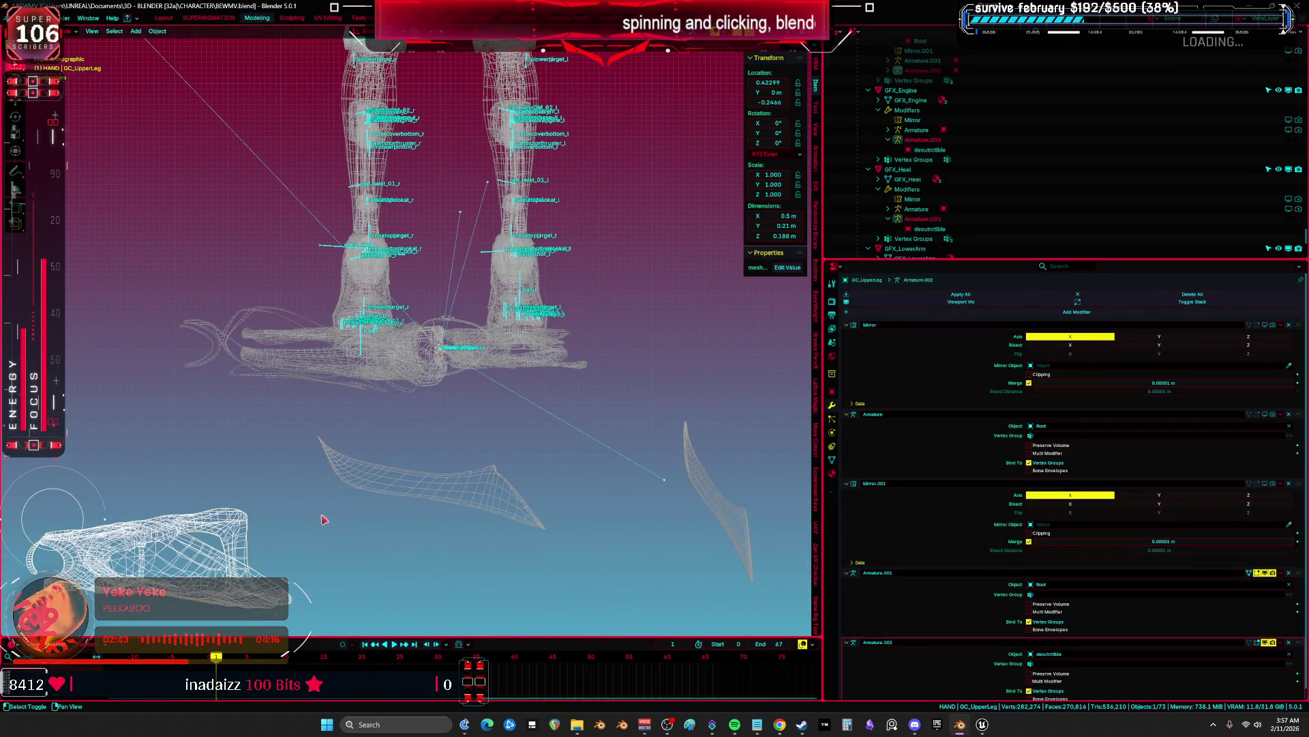
drag(324, 520, 421, 401)
key(alt+g)
click(522, 412)
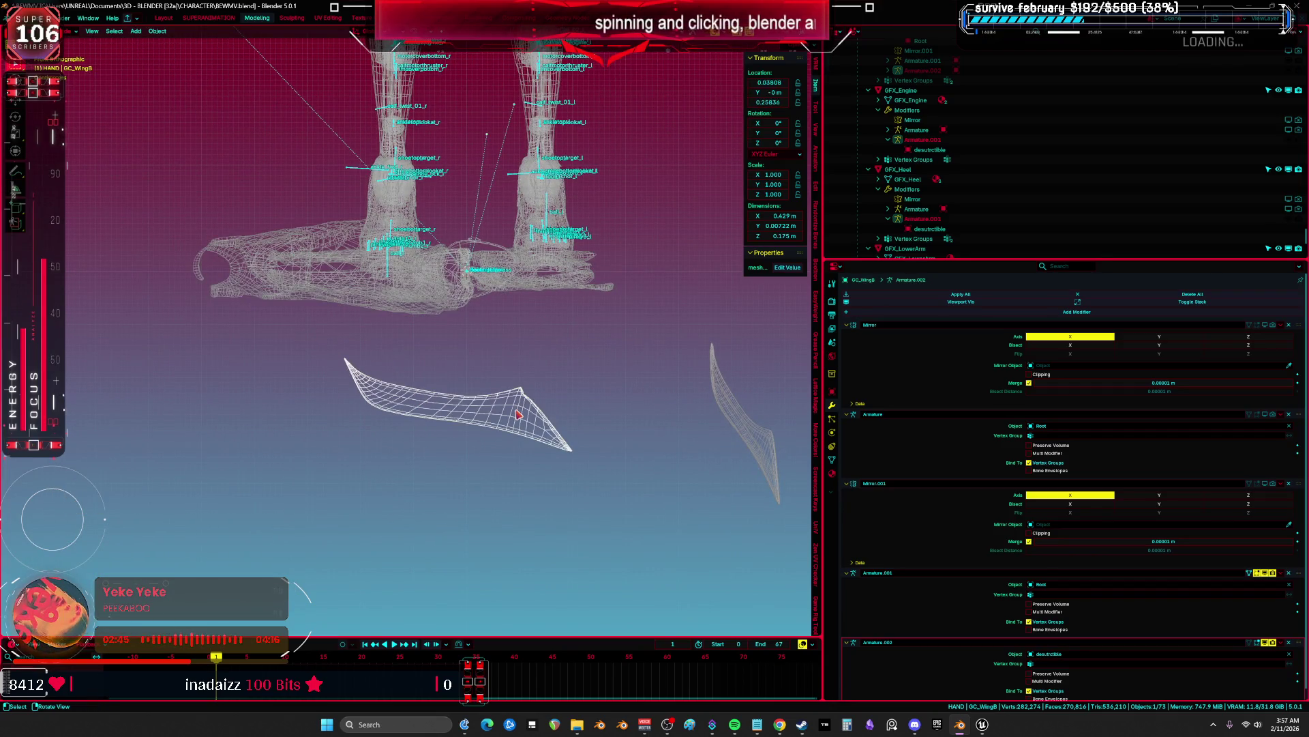
key(alt+g)
click(739, 402)
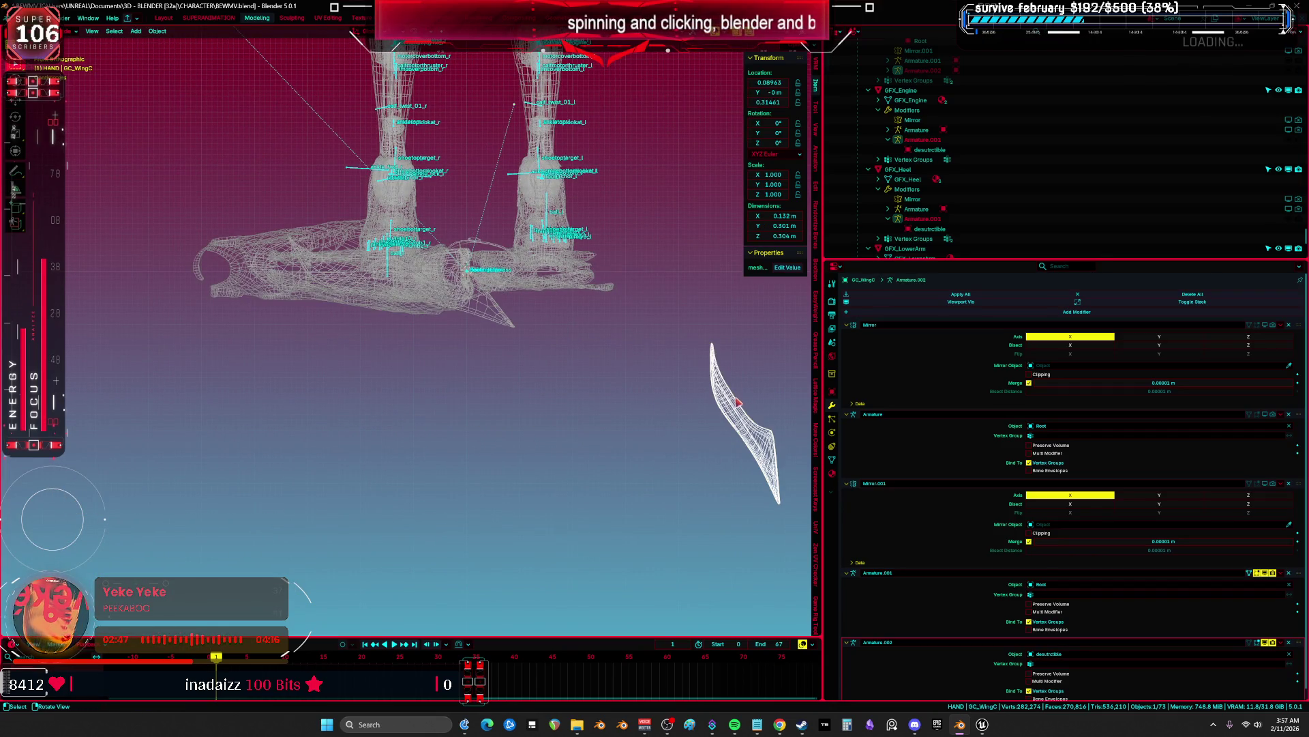
Undo those moves, confirm GC_UpperLeg's name, and reset only GC_UpperLeg to the origin
key(ctrl+z)
key(ctrl+z)
key(ctrl+z)
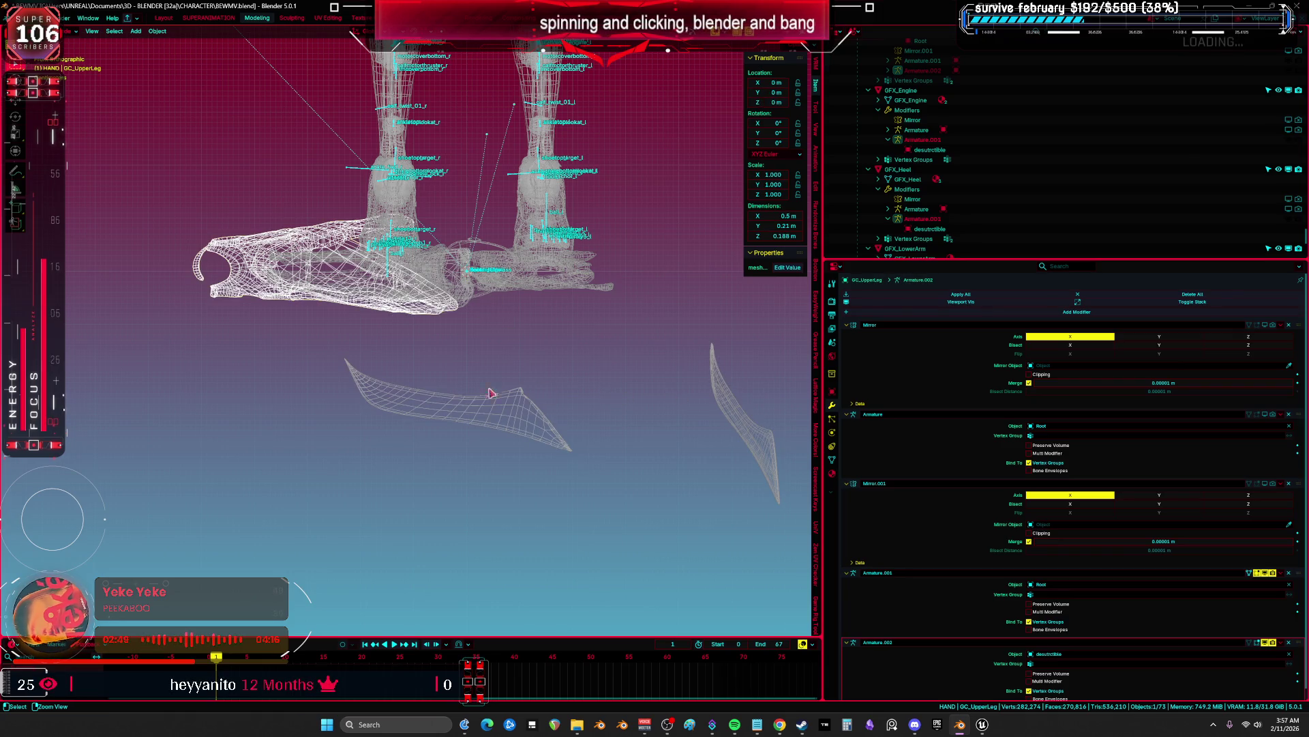
key(ctrl+z)
key(F2)
key(Escape)
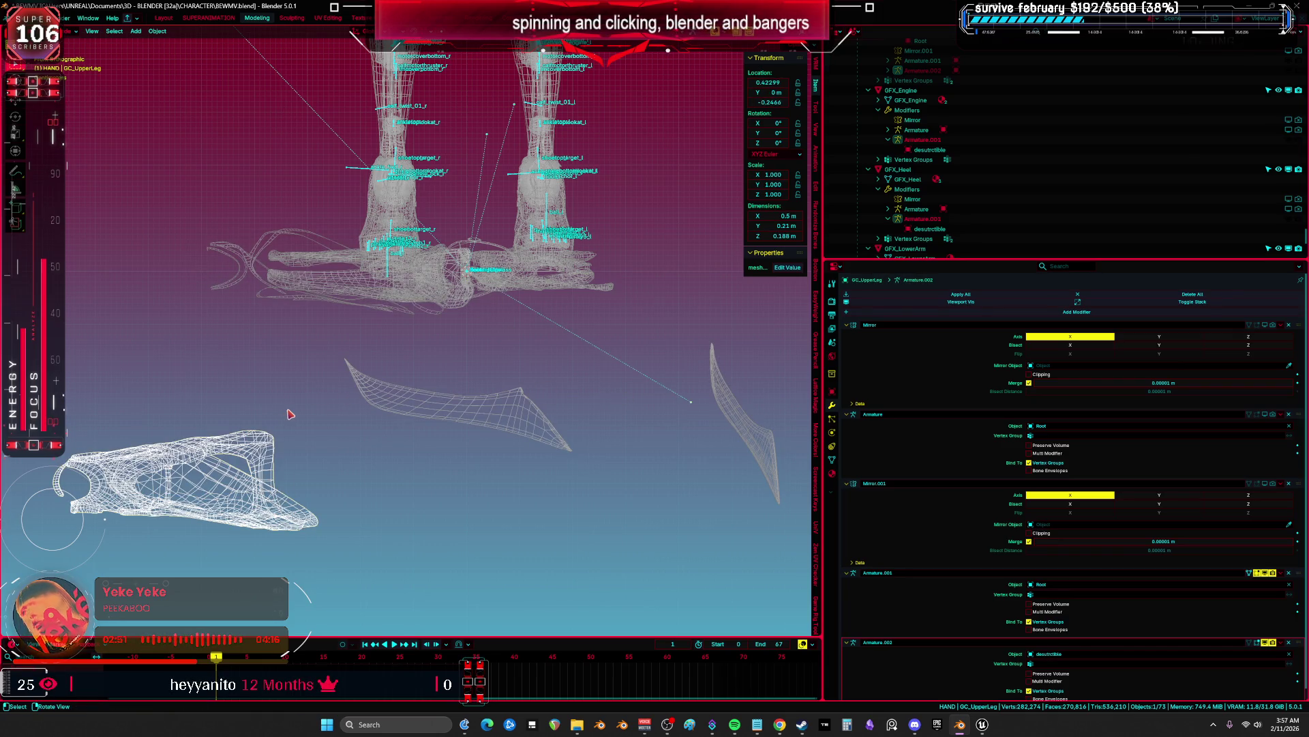
key(F2)
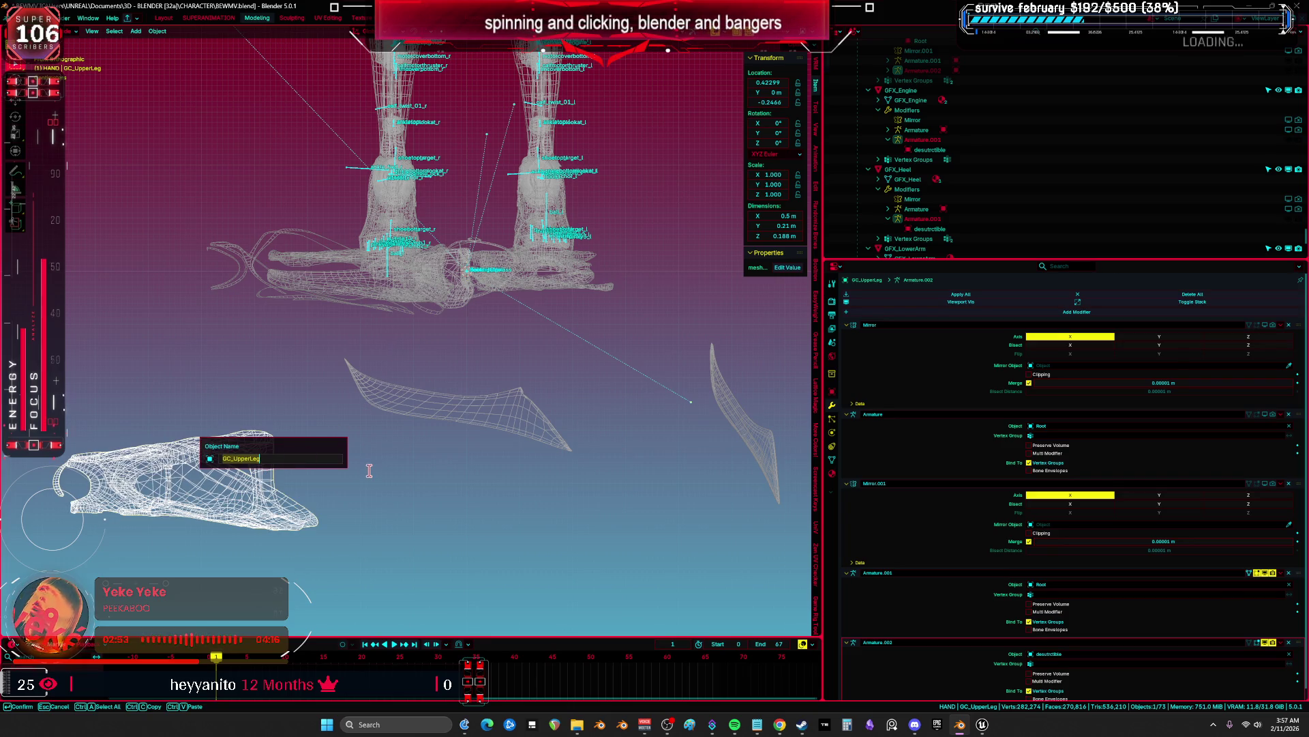
key(Escape)
key(alt+g)
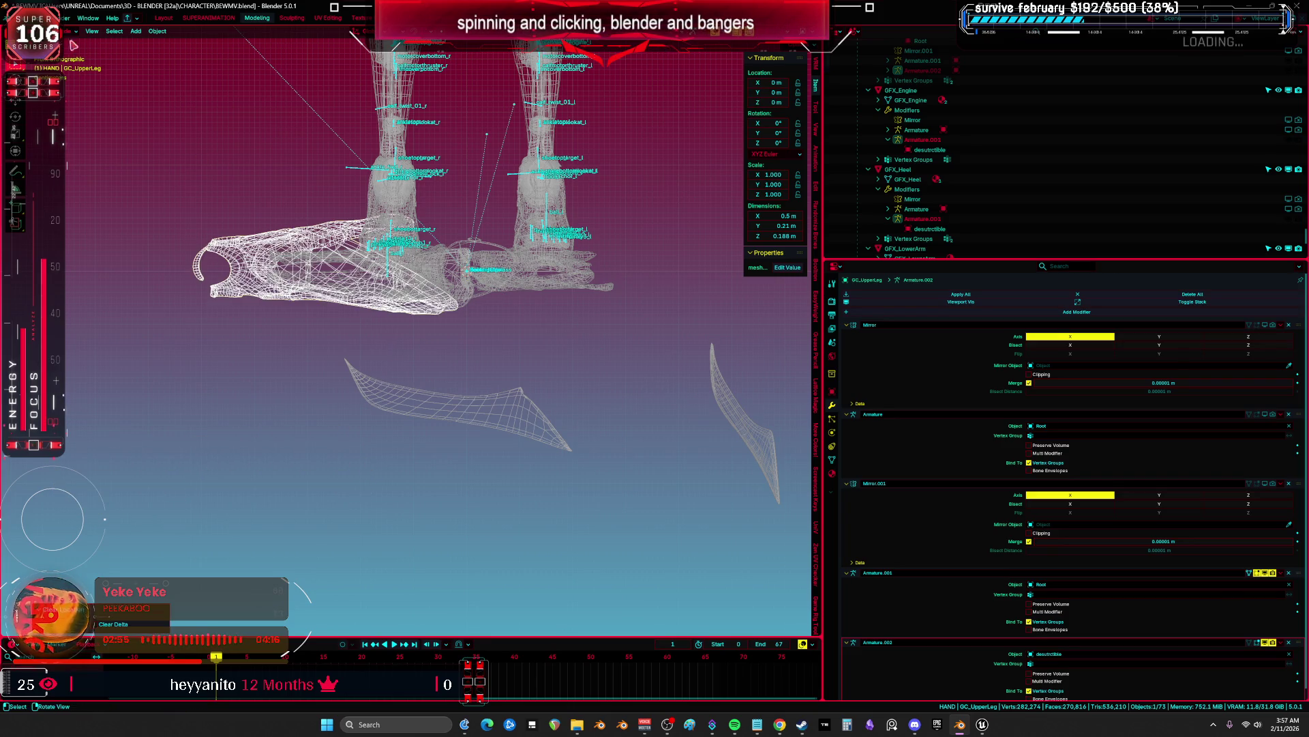
Export GC_UpperLeg as an FBX file
click(25, 18)
mouse_move(62, 168)
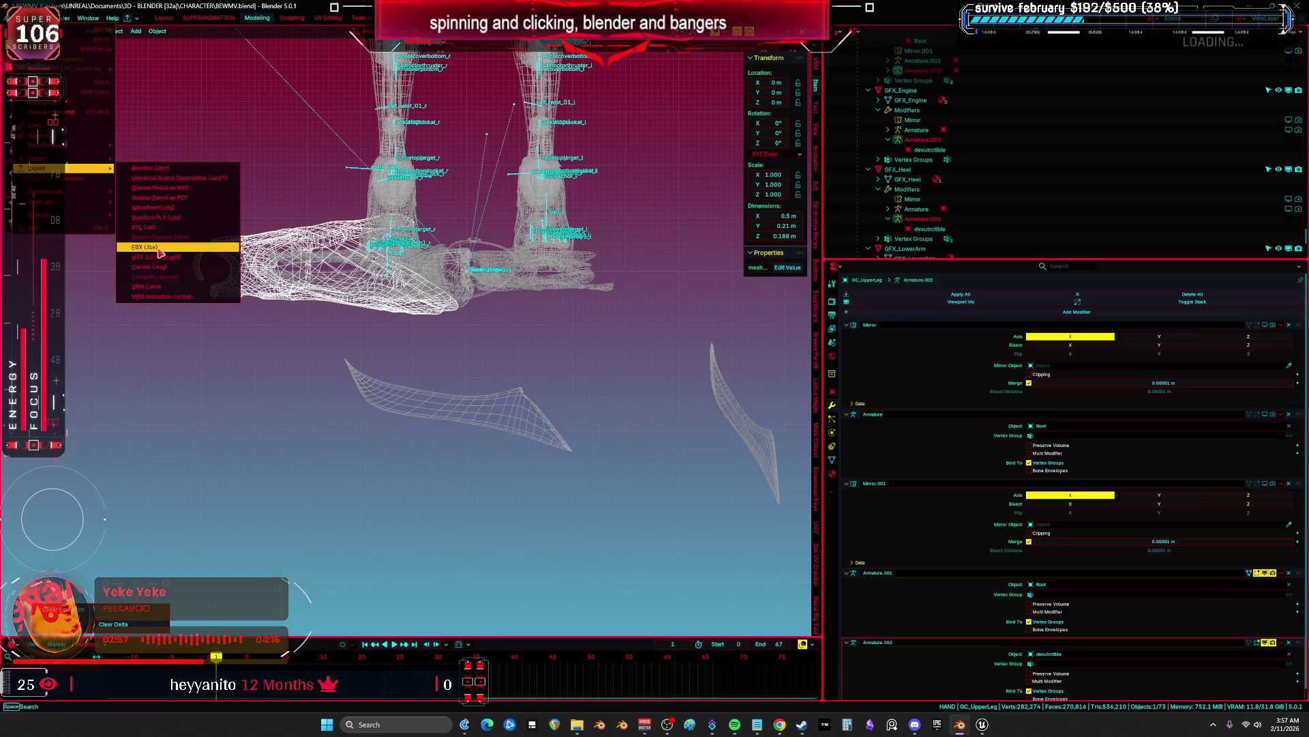
click(159, 250)
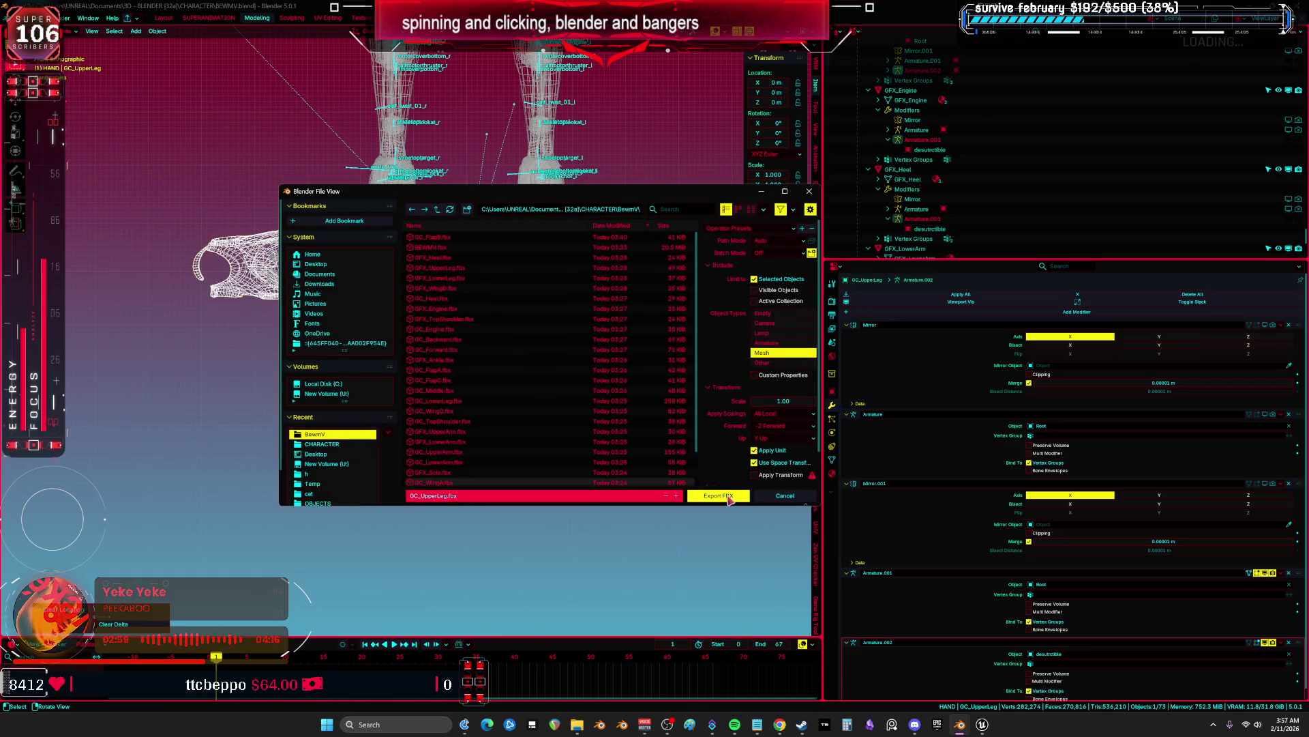
click(730, 500)
Reset GC_WingB to the world origin and export it as GC_WingB FBX
click(564, 448)
key(F2)
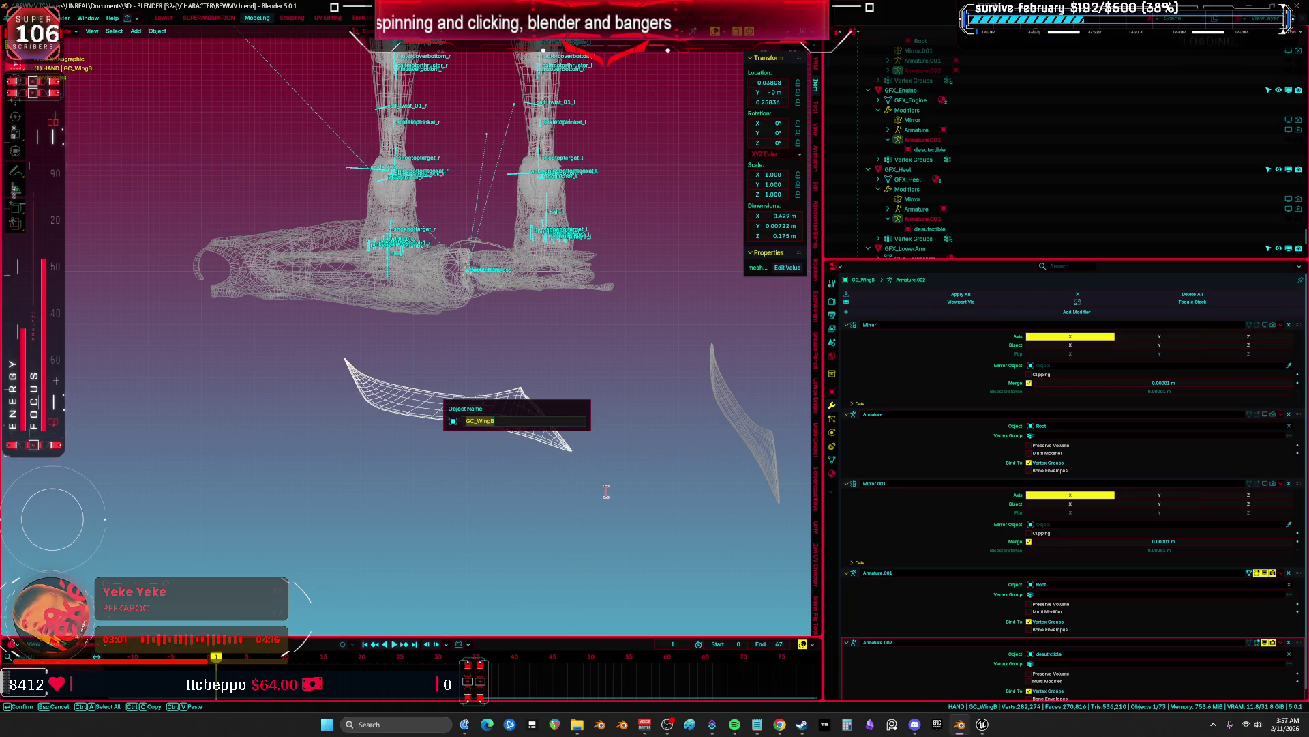
key(Return)
key(alt+g)
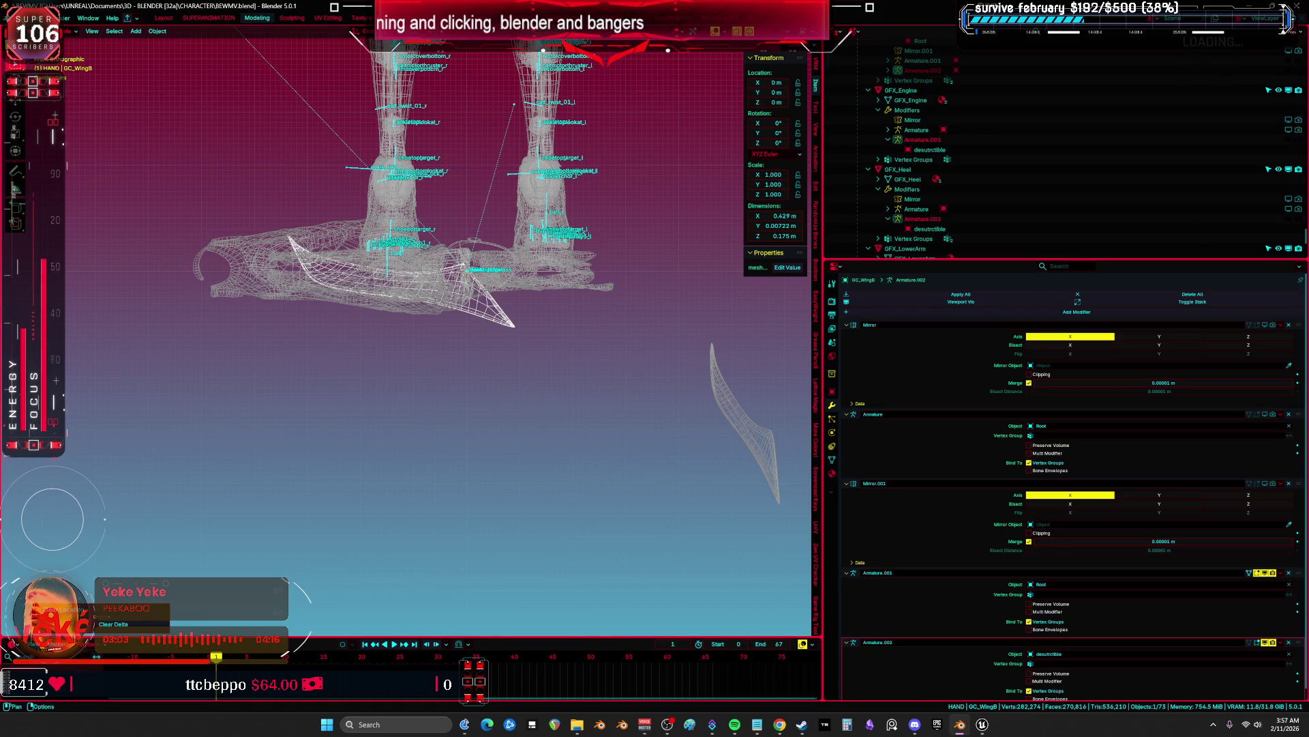
click(22, 18)
mouse_move(61, 145)
click(160, 250)
click(493, 496)
click(716, 497)
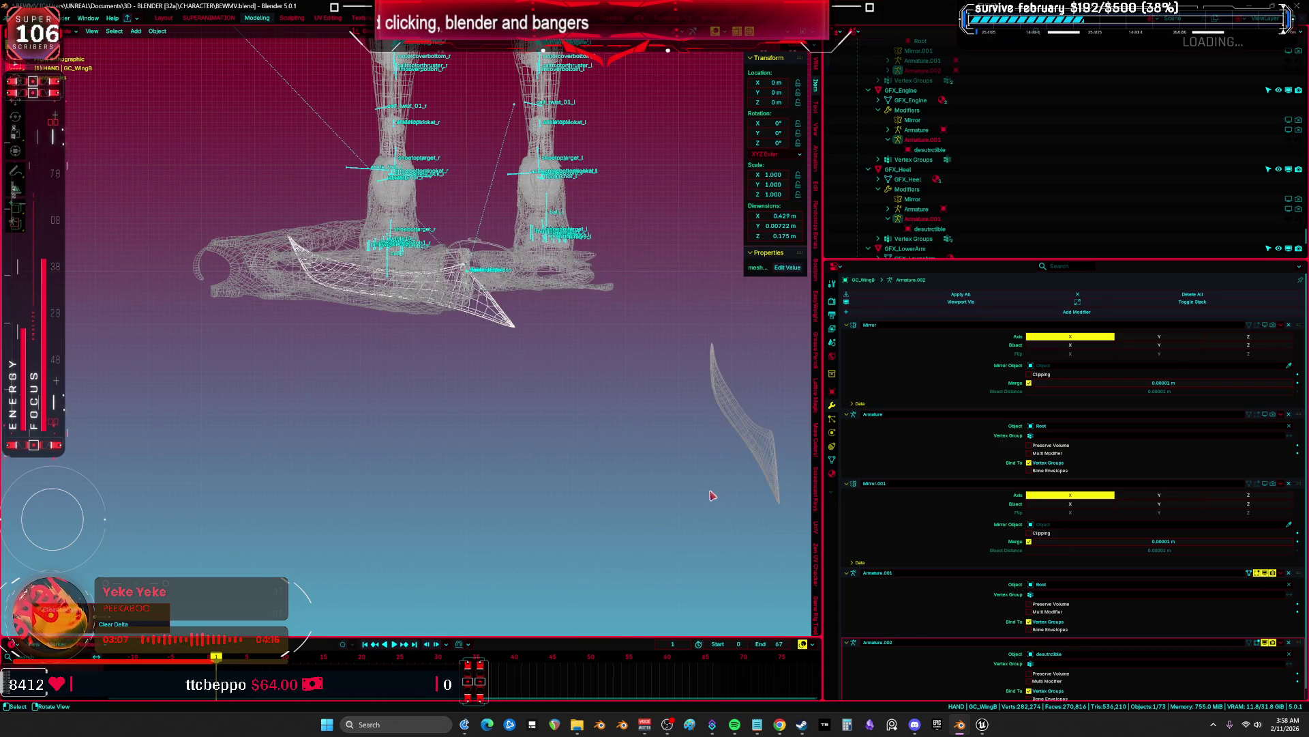
Reset GC_WingC to the origin and export it as GC_WingC.fbx
click(752, 439)
key(F2)
key(Return)
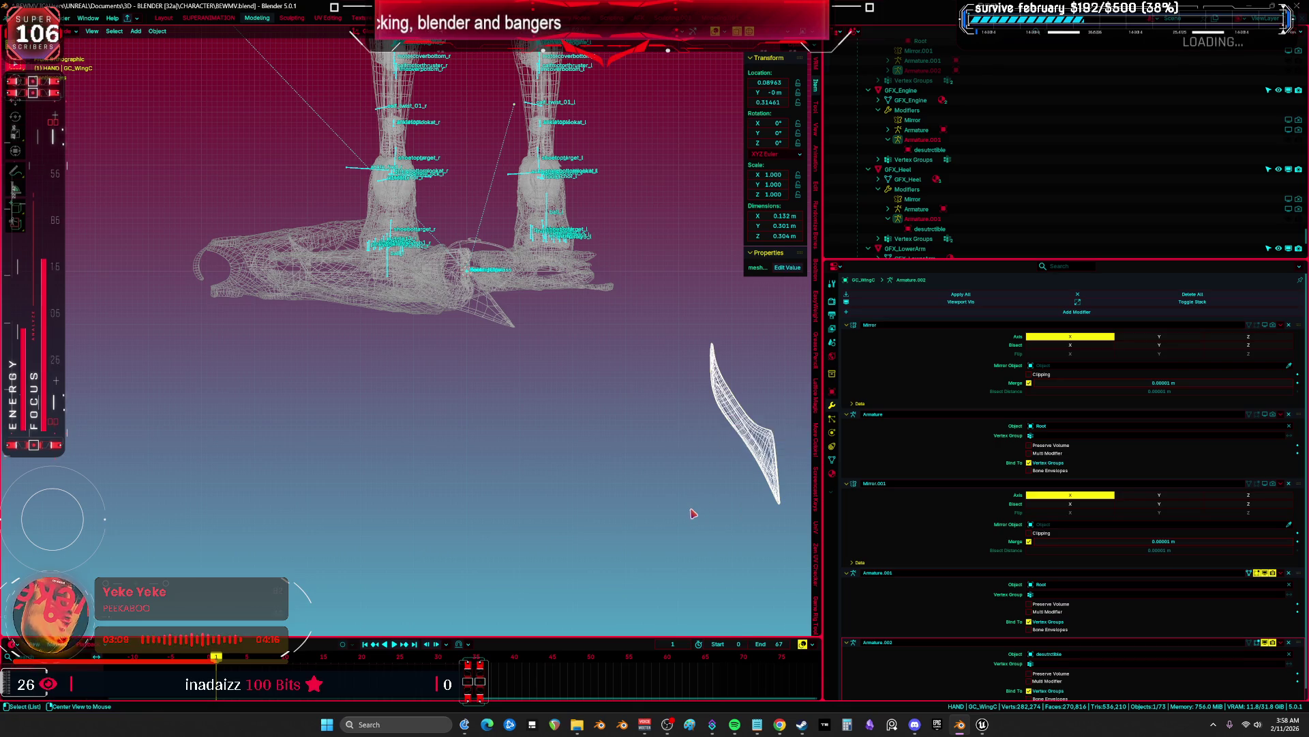
key(alt+g)
mouse_move(71, 179)
click(170, 249)
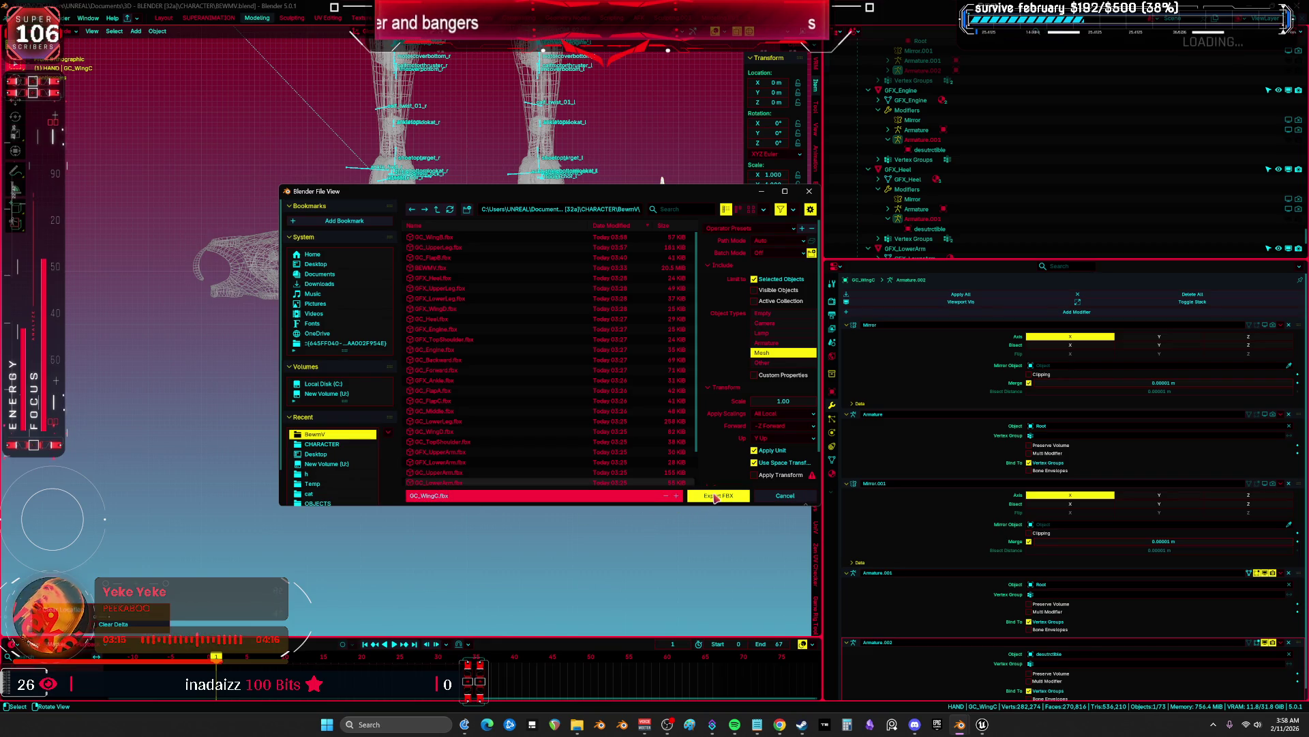
click(715, 497)
mouse_move(980, 724)
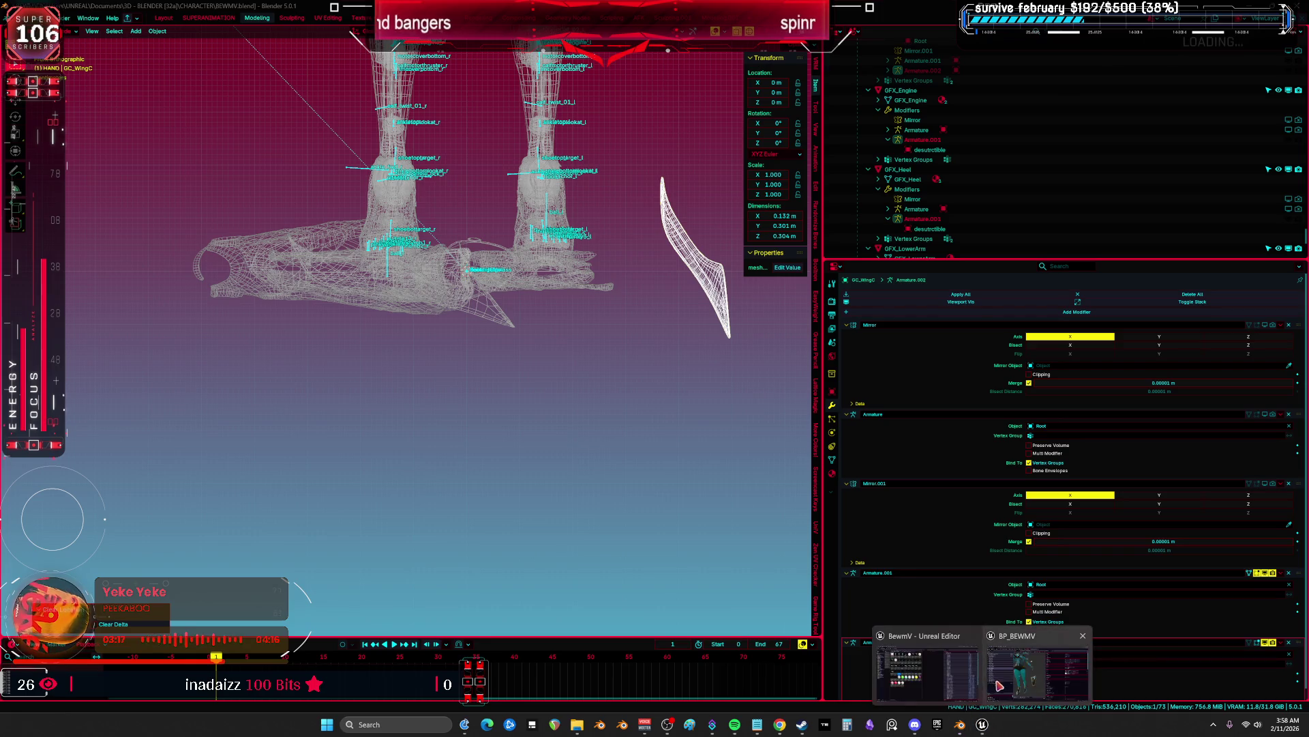
click(1037, 665)
Reimport the GC_UpperLeg mesh from its updated FBX file
click(1054, 284)
right_click(429, 253)
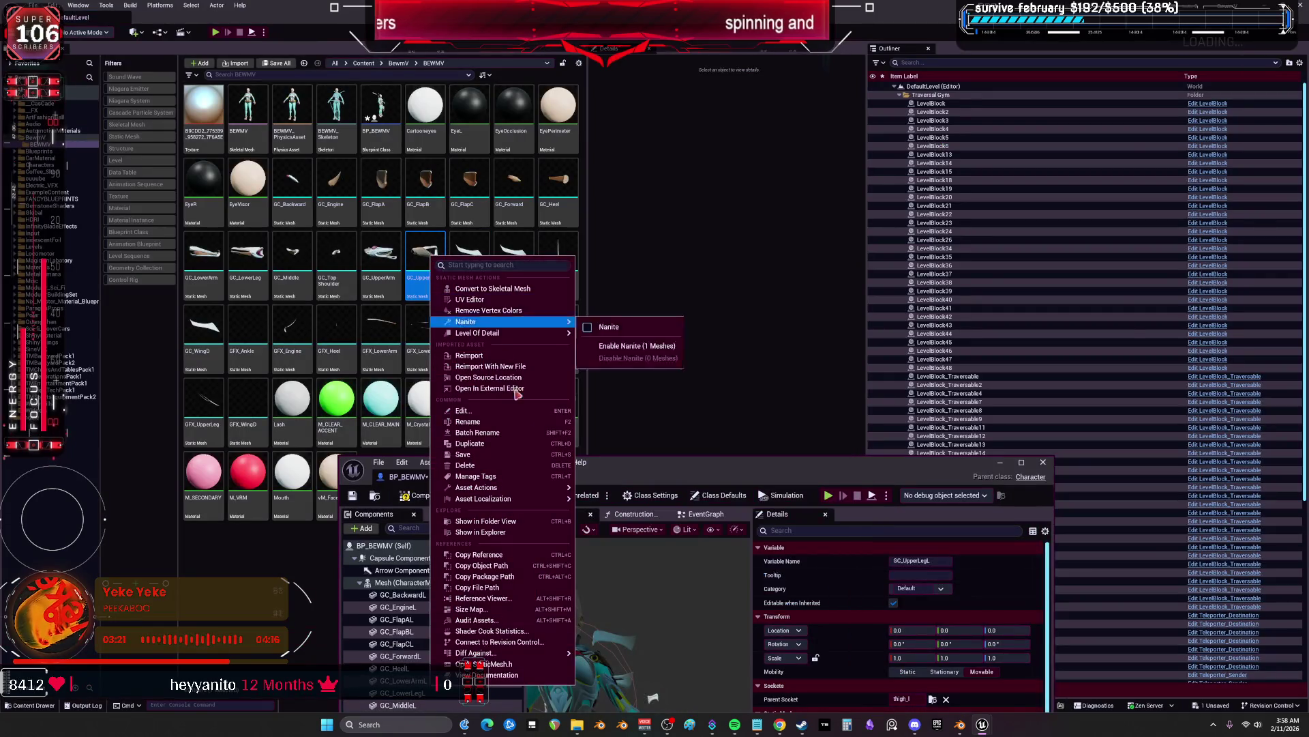
click(545, 360)
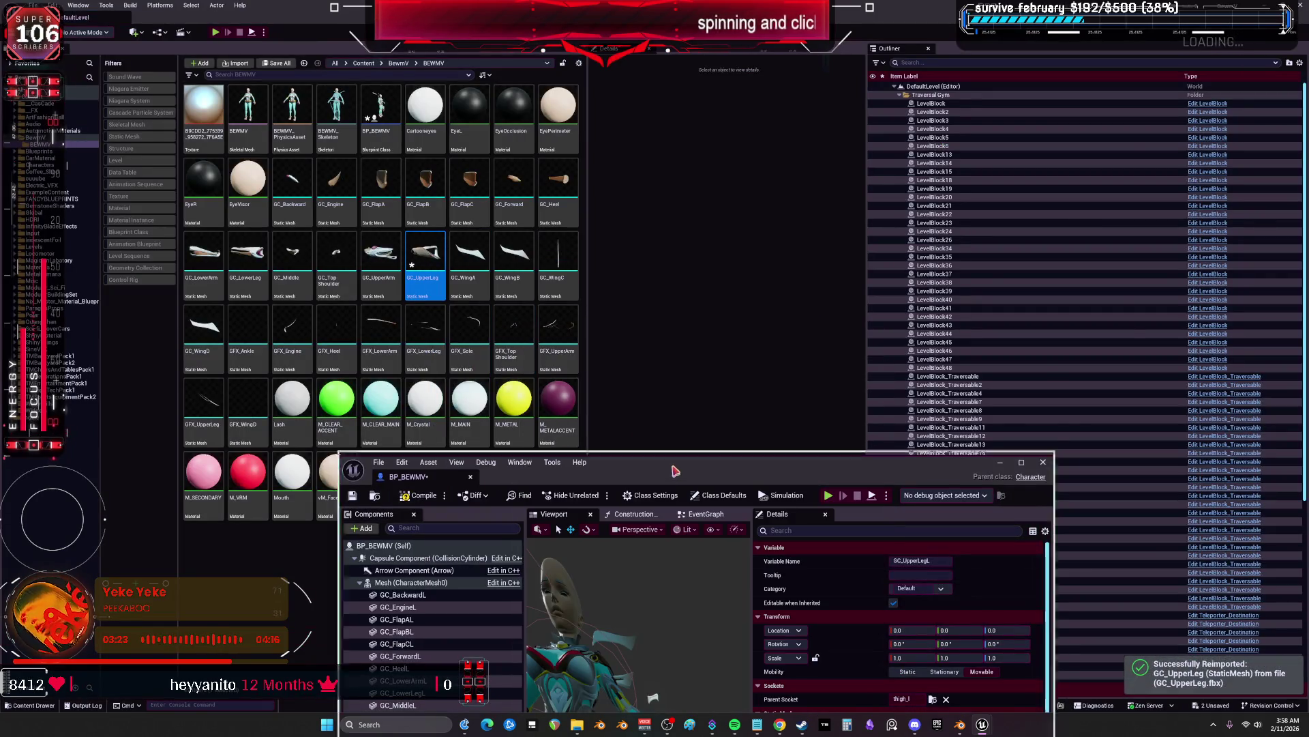
Reimport the GC_WingB mesh from its updated FBX file
click(611, 308)
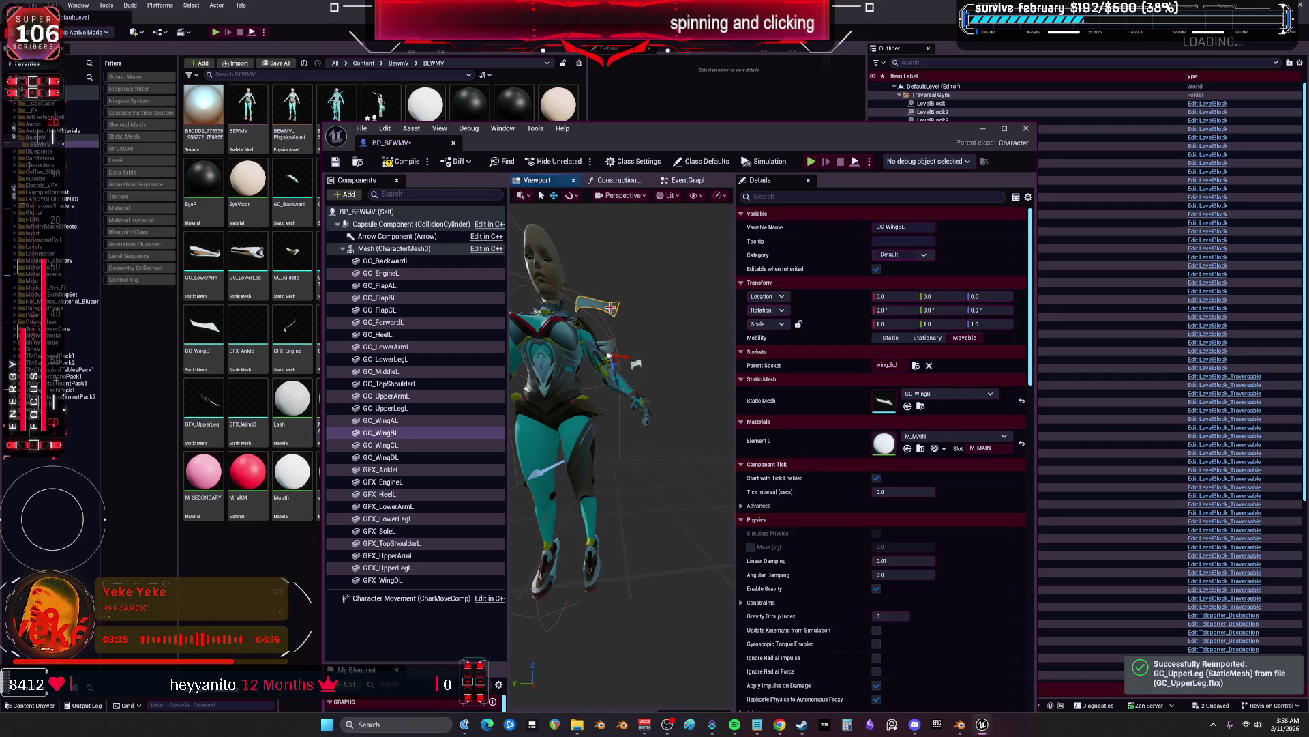
click(920, 406)
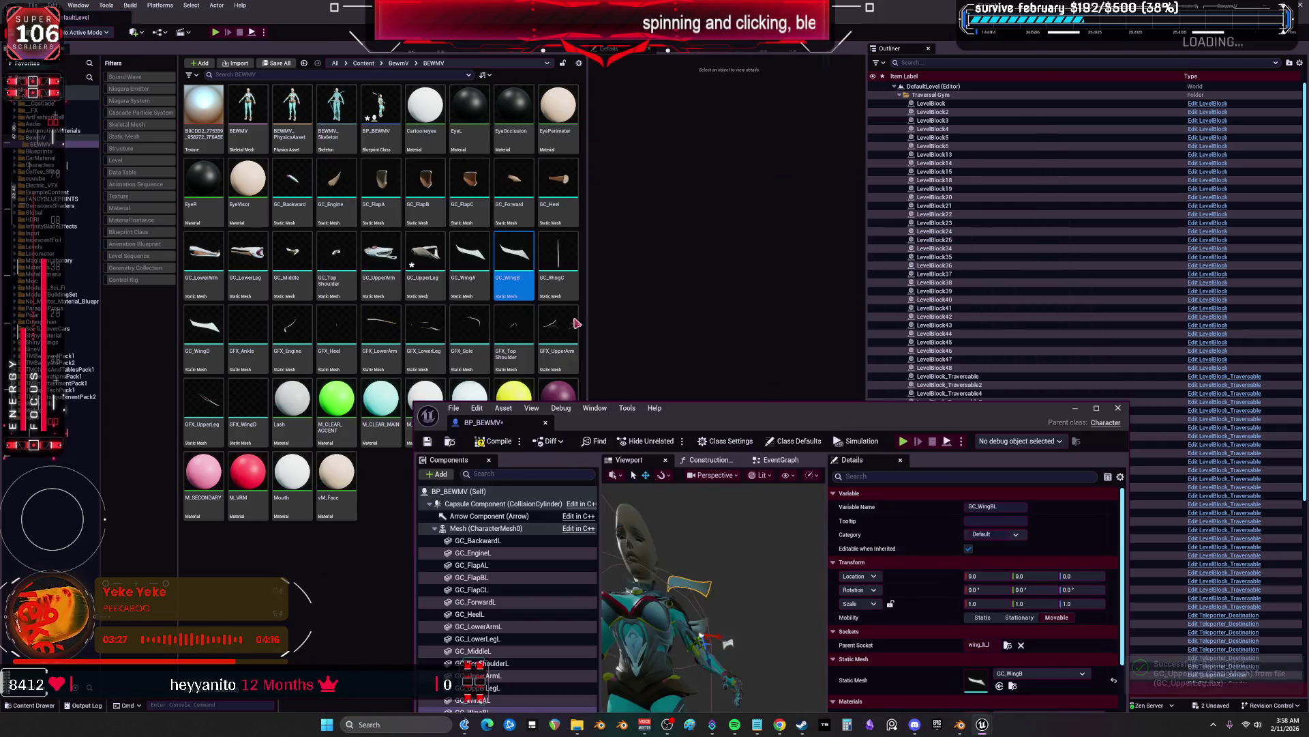
right_click(520, 253)
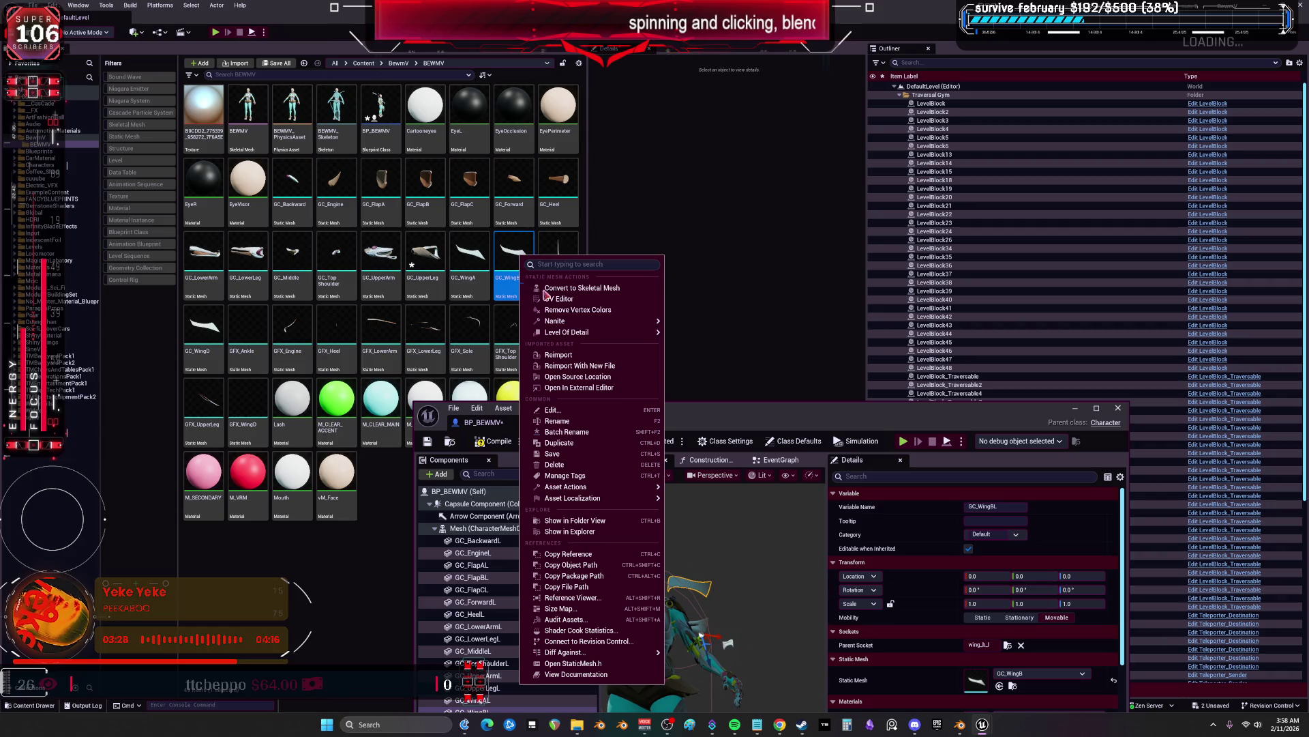
click(603, 355)
Check the wings in the BP_BEWMV viewport and reimport the GC_WingC mesh
double_click(714, 416)
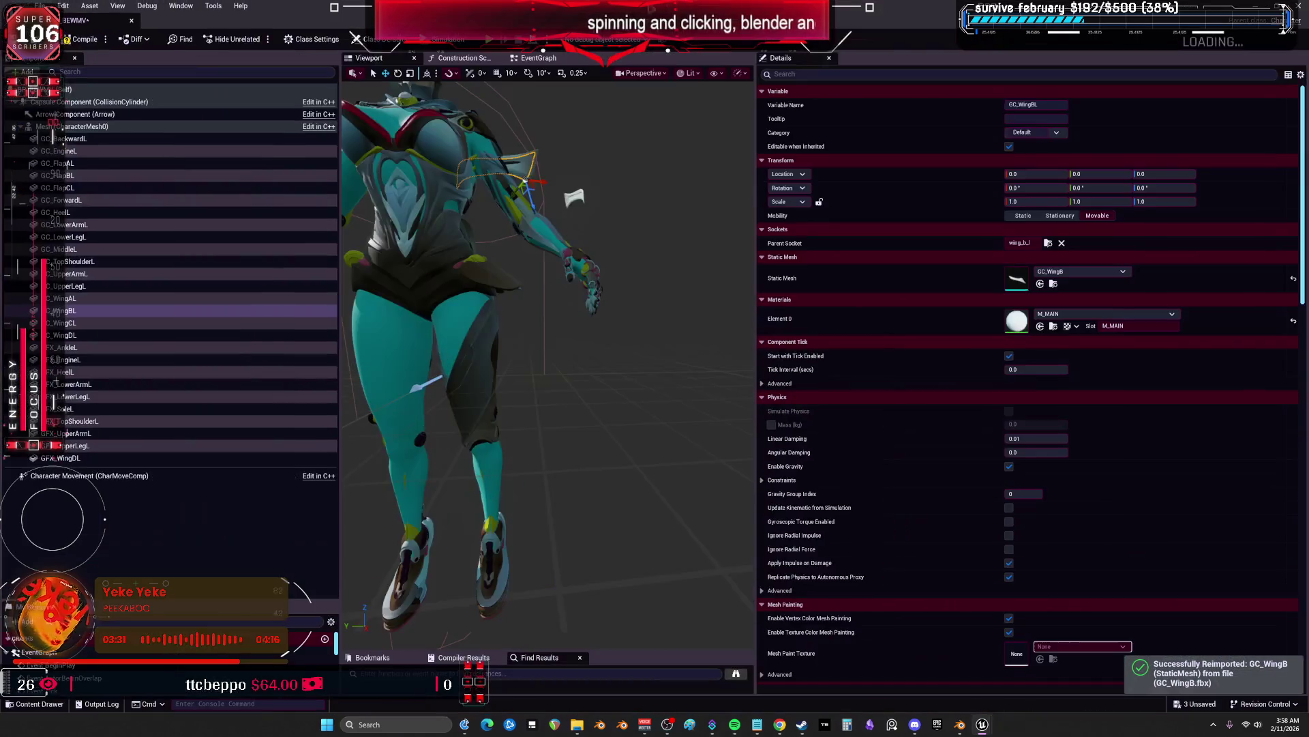
mouse_move(602, 397)
mouse_down()
mouse_move(519, 409)
mouse_move(596, 295)
mouse_up()
click(561, 283)
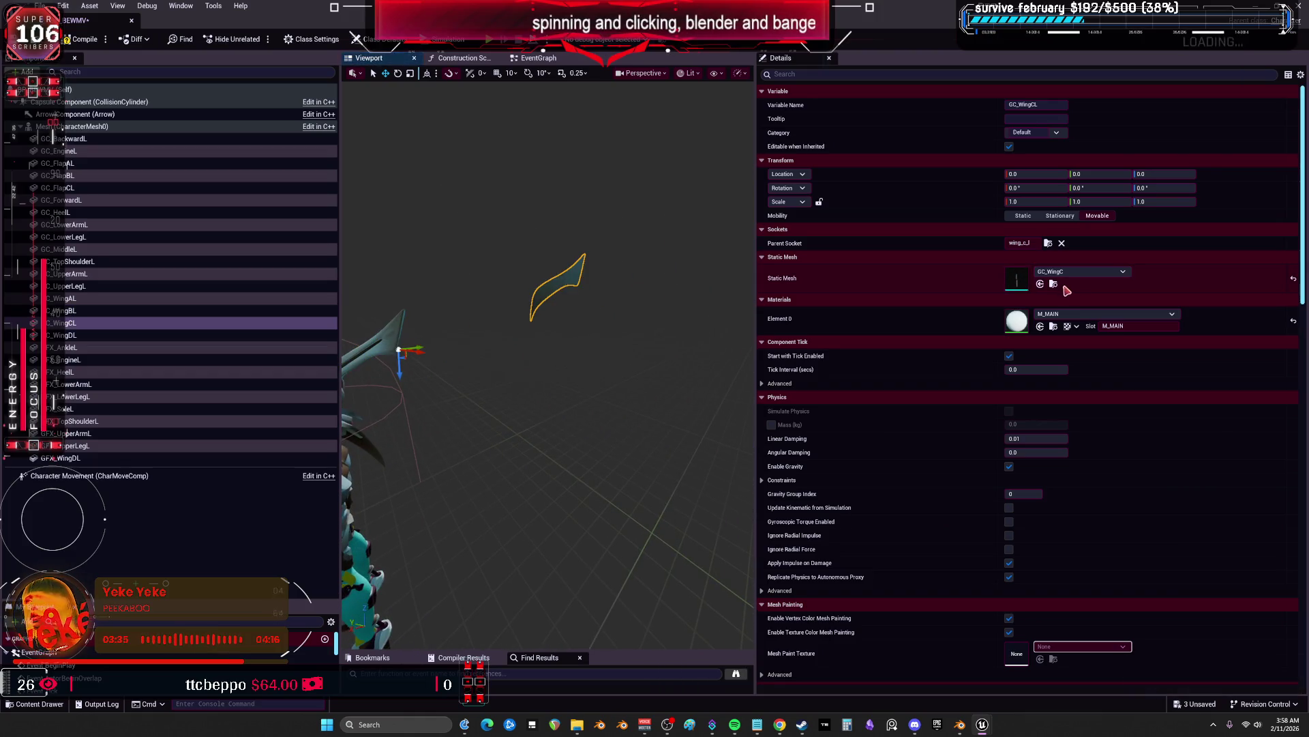
key(super+Down)
click(567, 263)
right_click(560, 243)
mouse_move(634, 314)
click(743, 314)
key(super+Up)
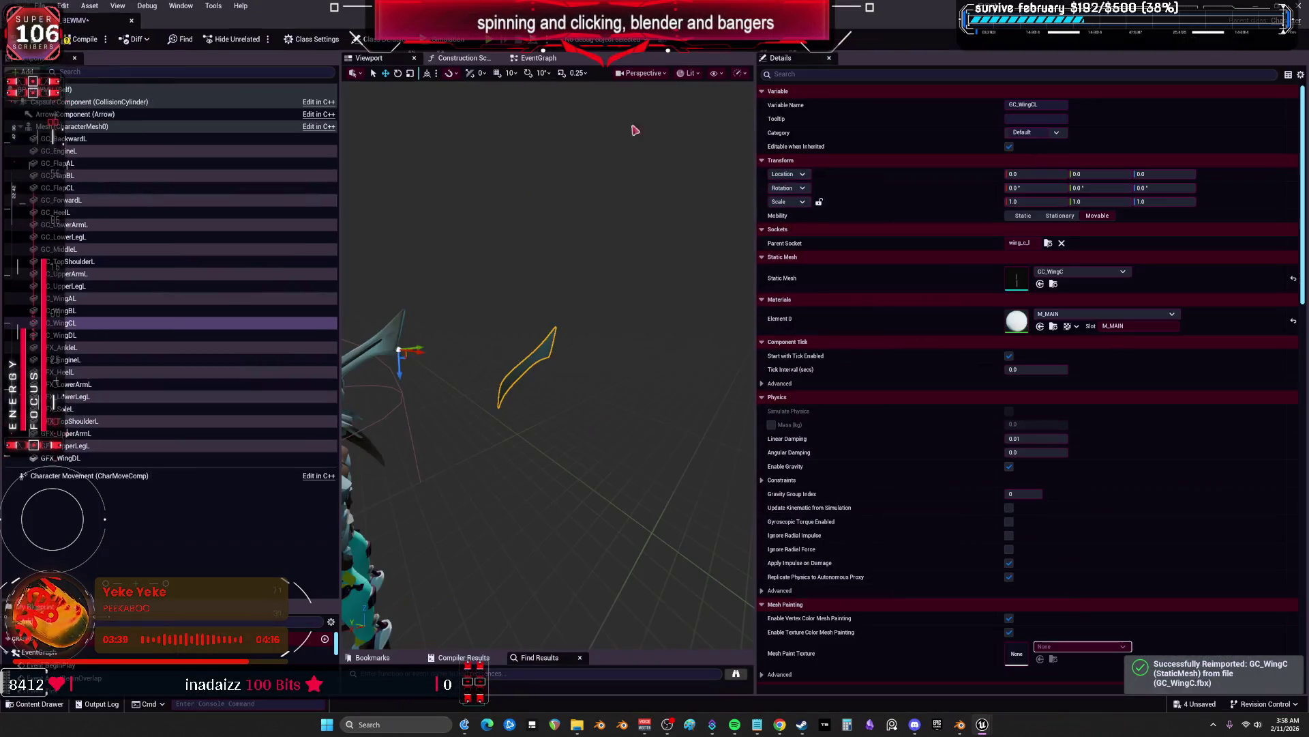
key(super+Down)
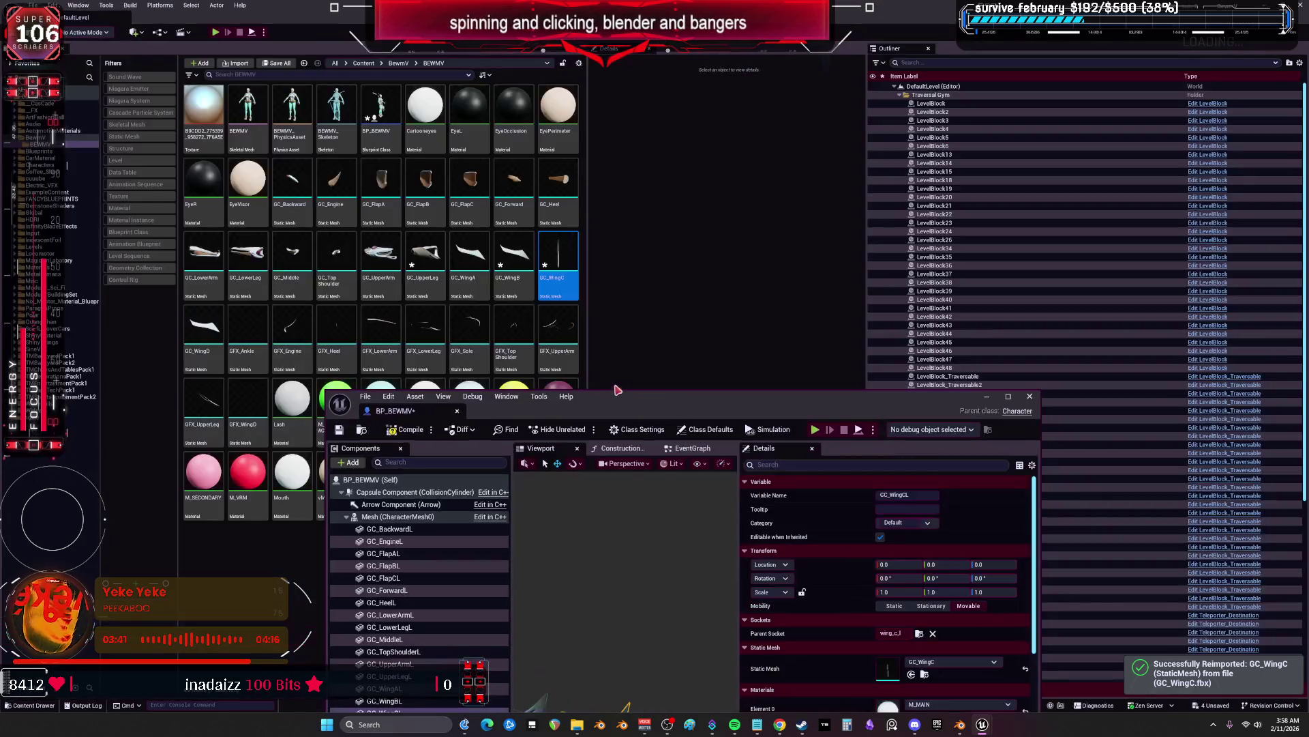
right_click(549, 302)
Back in Blender, remove the extra Armature.001 modifier from GC_WingC
click(733, 373)
key(alt+Tab)
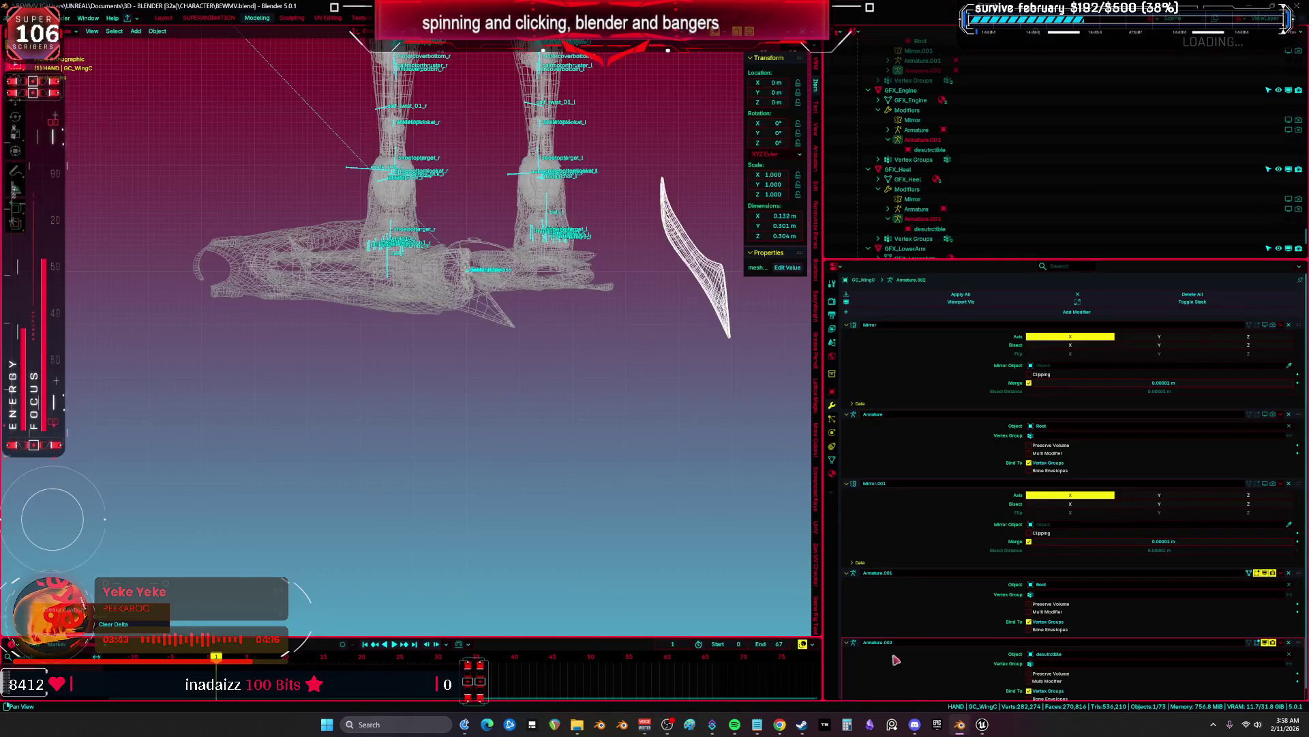
drag(660, 272, 752, 392)
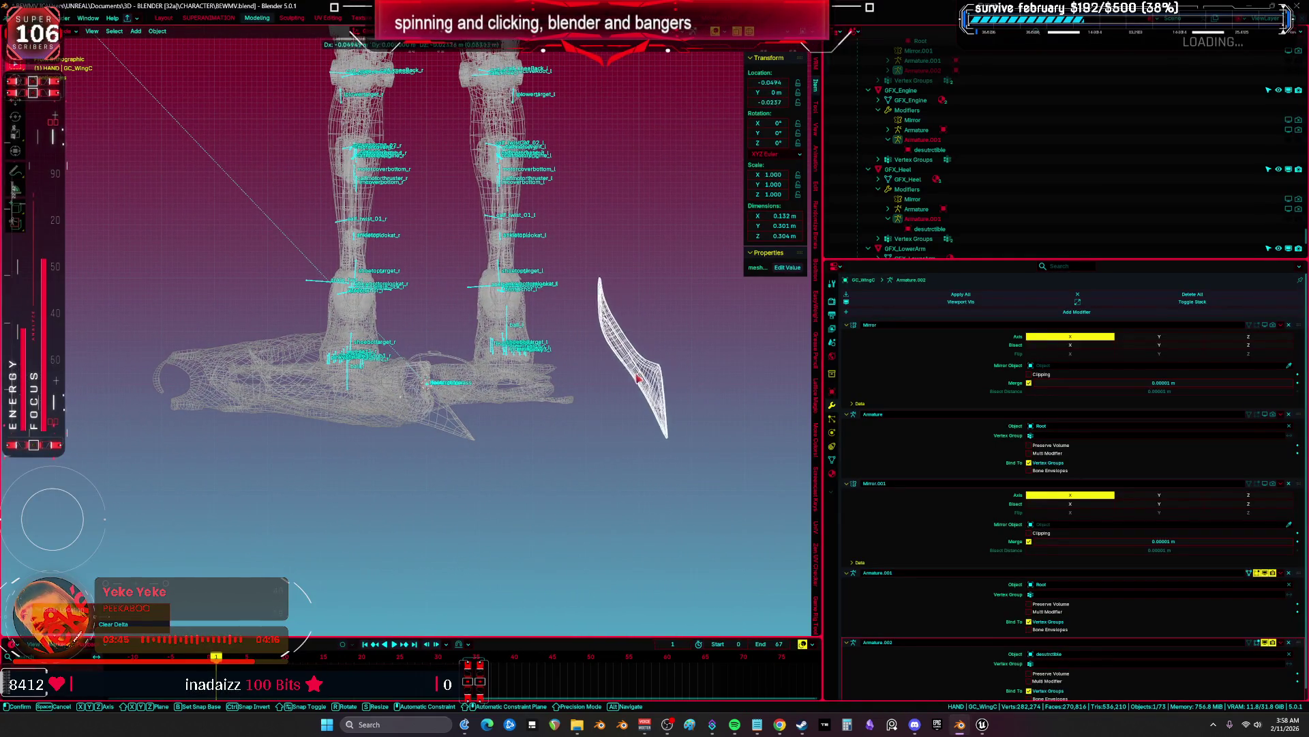
scroll(929, 477, down, 1)
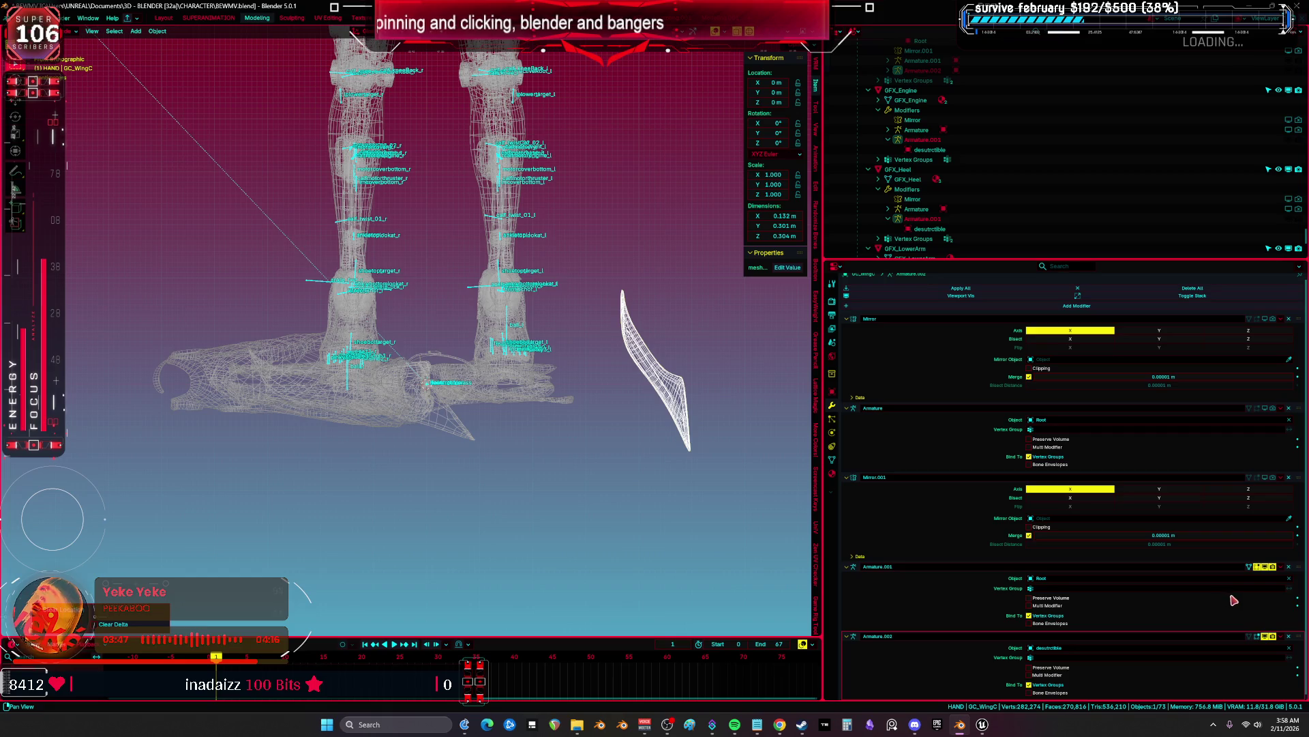
click(1289, 566)
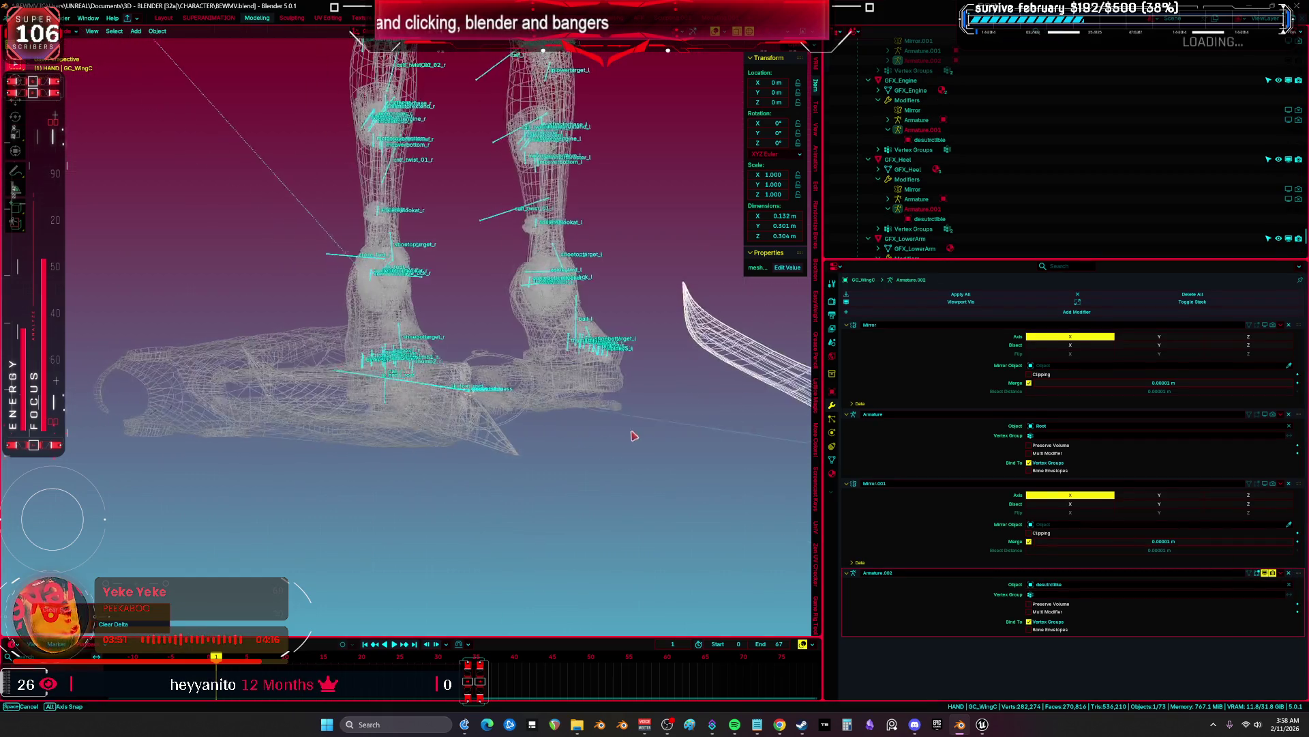
key(g)
right_click(687, 401)
mouse_move(682, 404)
mouse_down()
mouse_move(427, 410)
mouse_move(432, 424)
mouse_move(614, 439)
mouse_move(628, 407)
mouse_move(660, 409)
mouse_up()
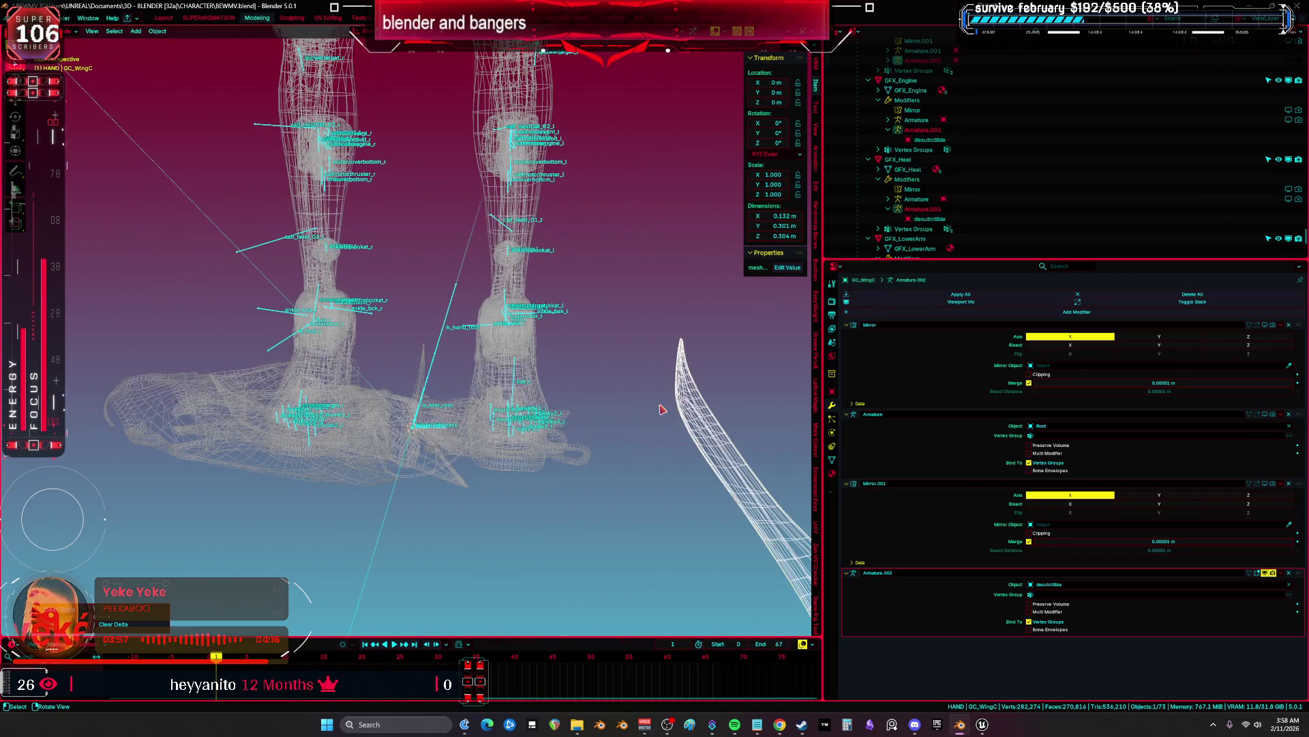
Clear GC_WingC's Root parent in Object Properties and return to its modifier stack
key(F2)
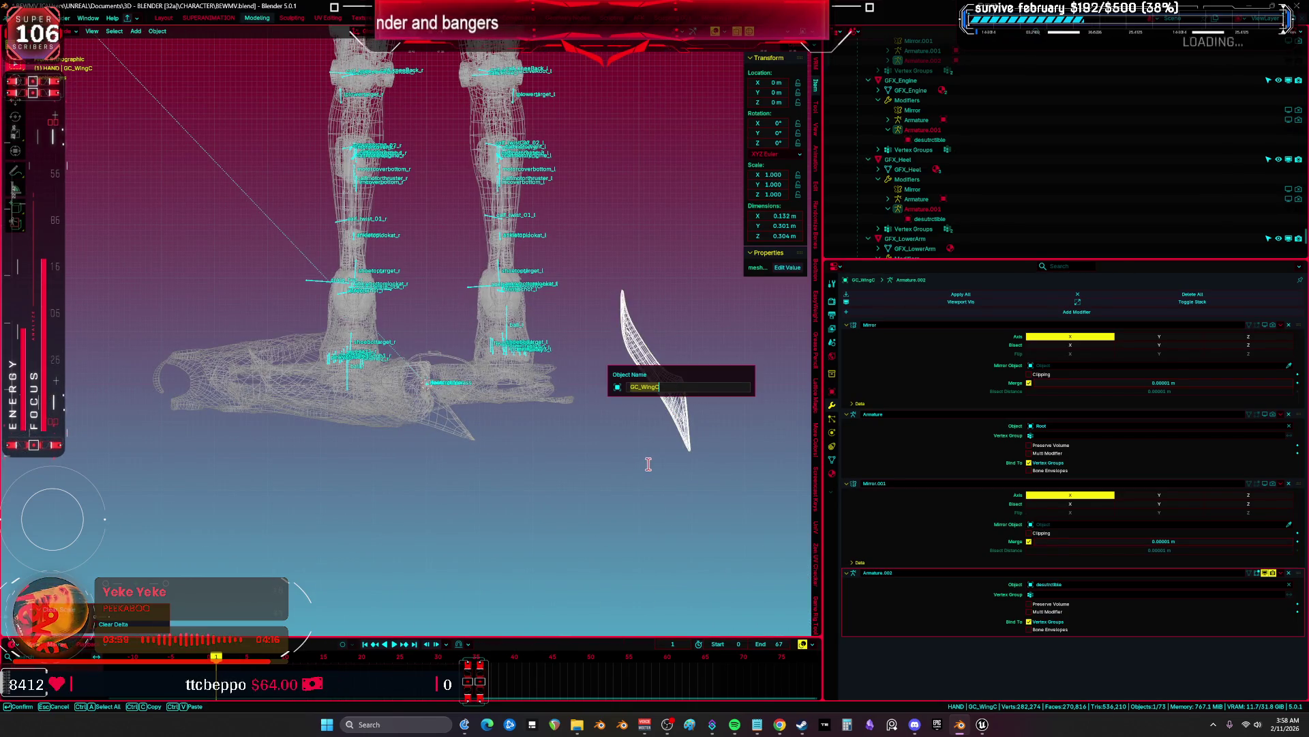
key(Return)
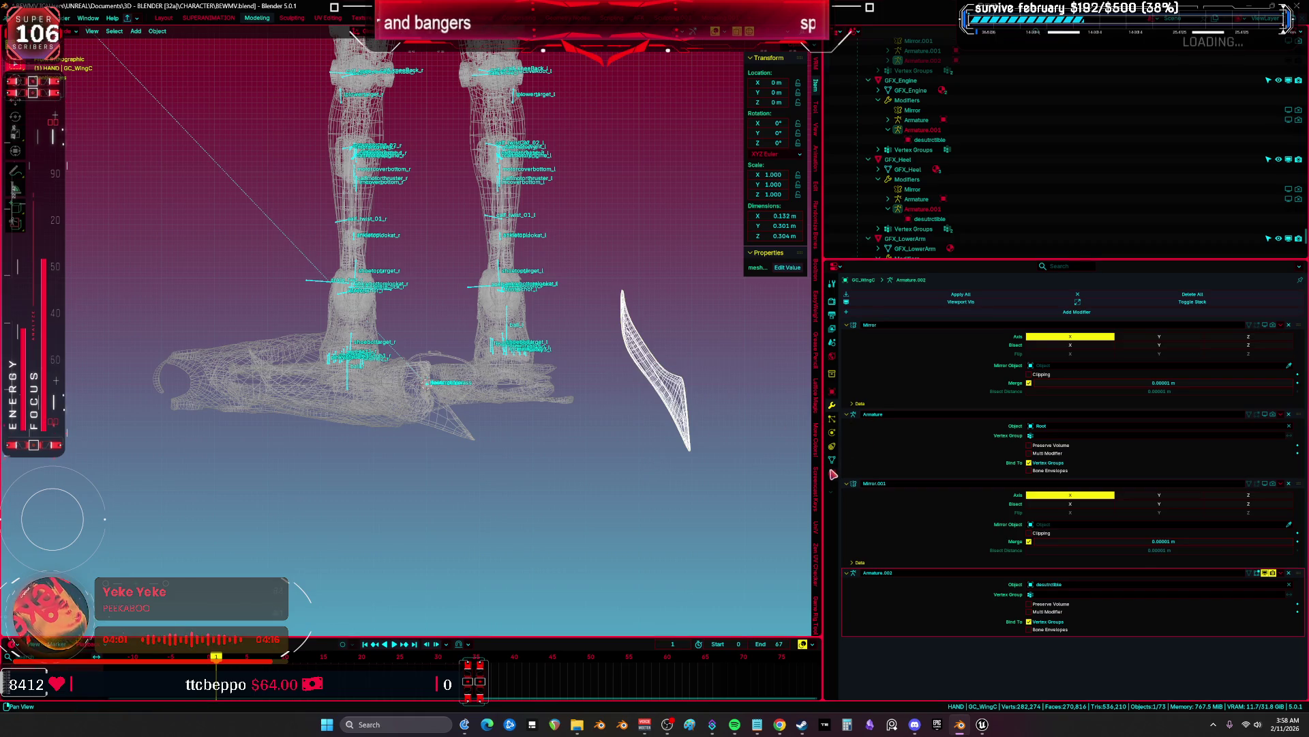
click(831, 447)
click(832, 405)
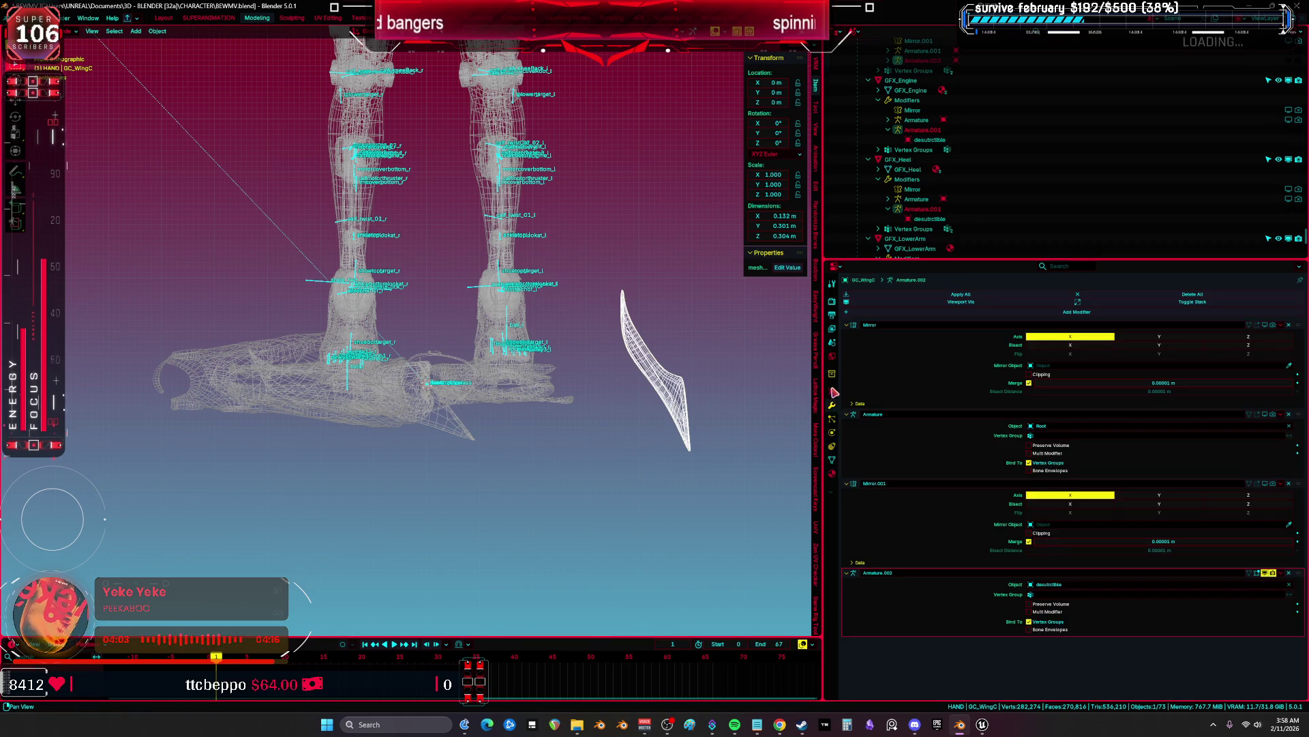
click(832, 391)
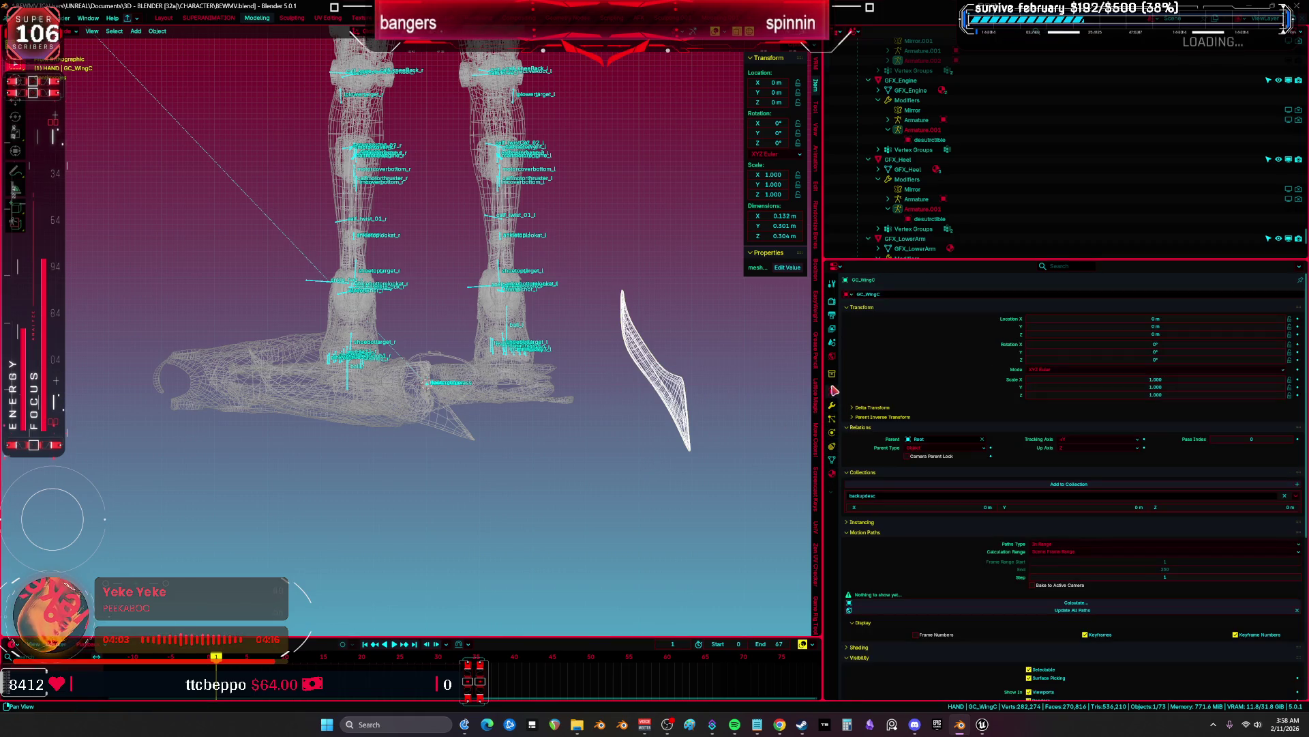
click(983, 439)
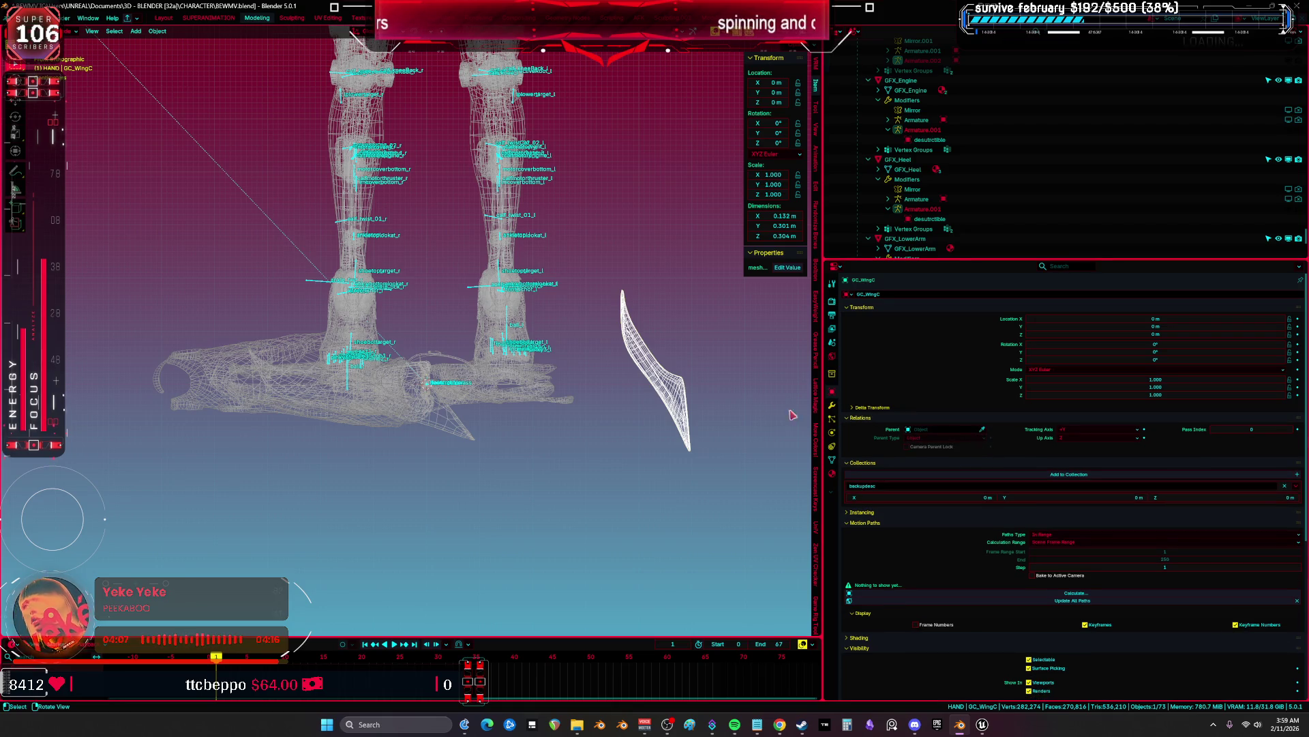
click(834, 470)
click(832, 405)
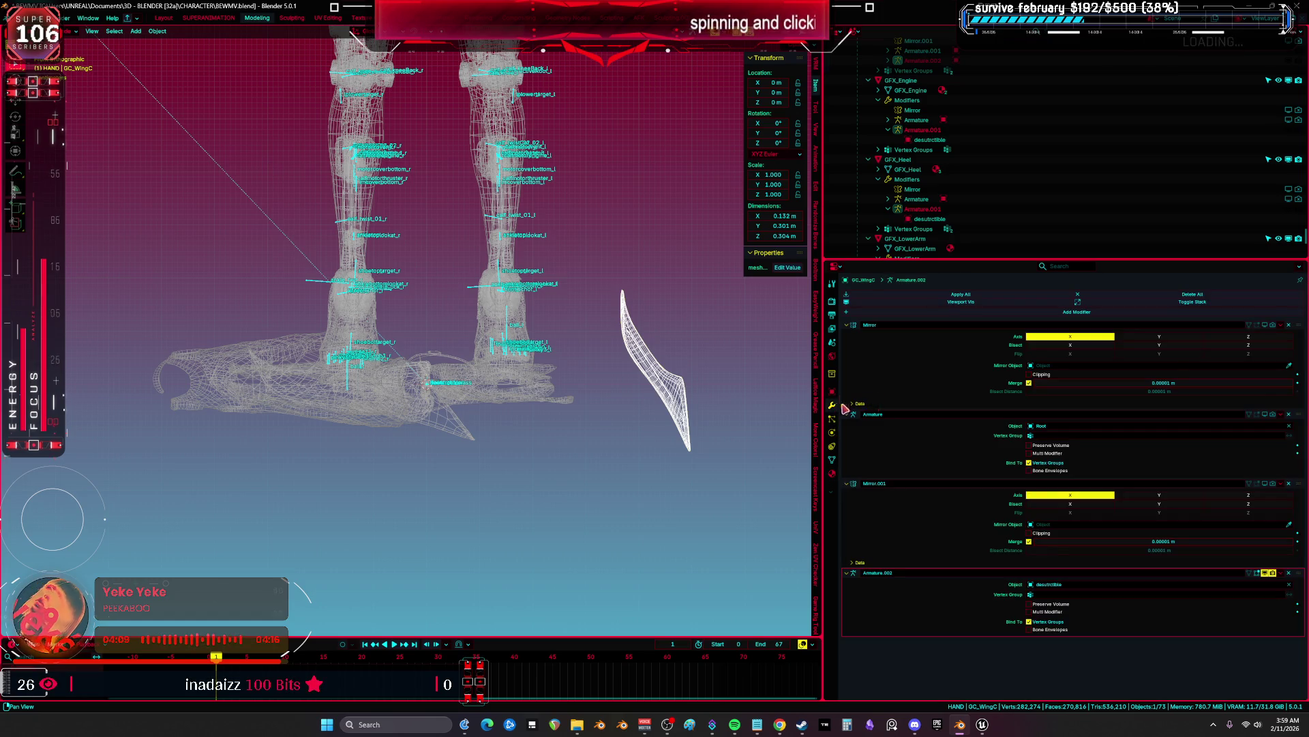
Delete GC_WingC's Mirror.001 modifier, keeping the original Mirror modifier active
click(1289, 485)
click(1085, 340)
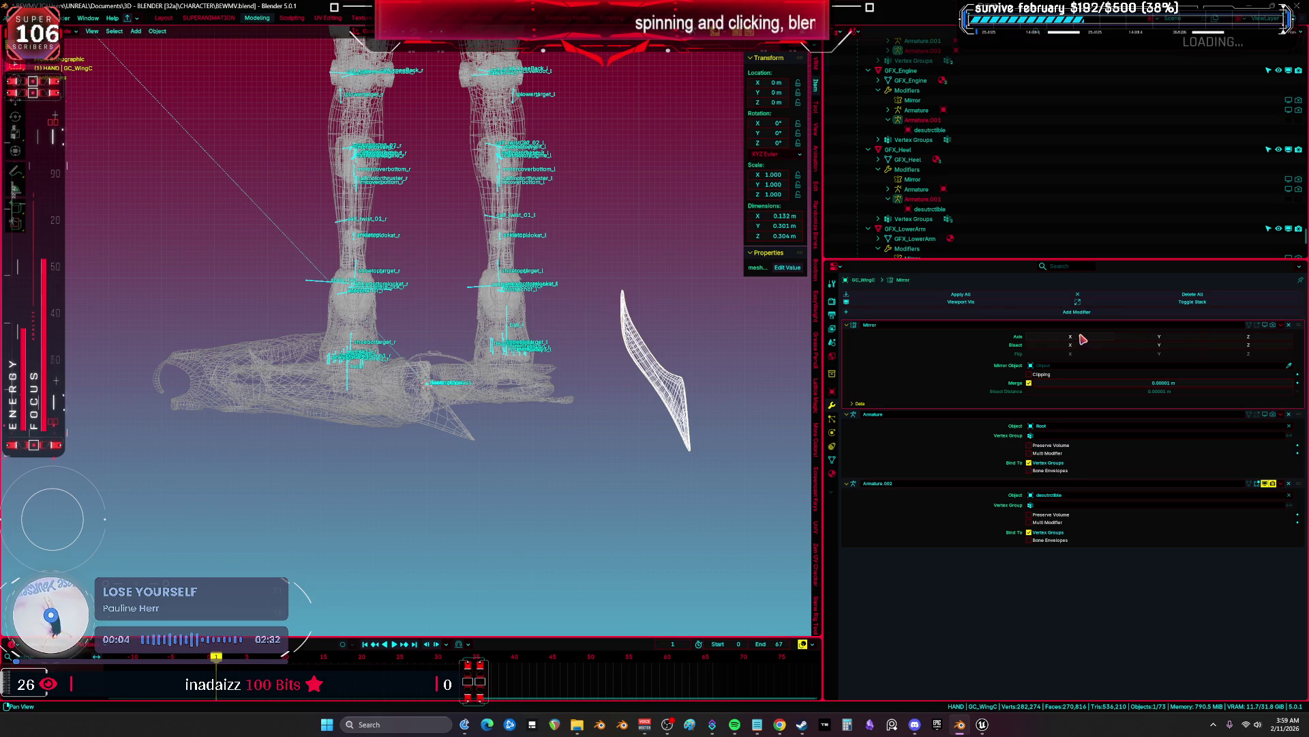
drag(660, 414, 656, 442)
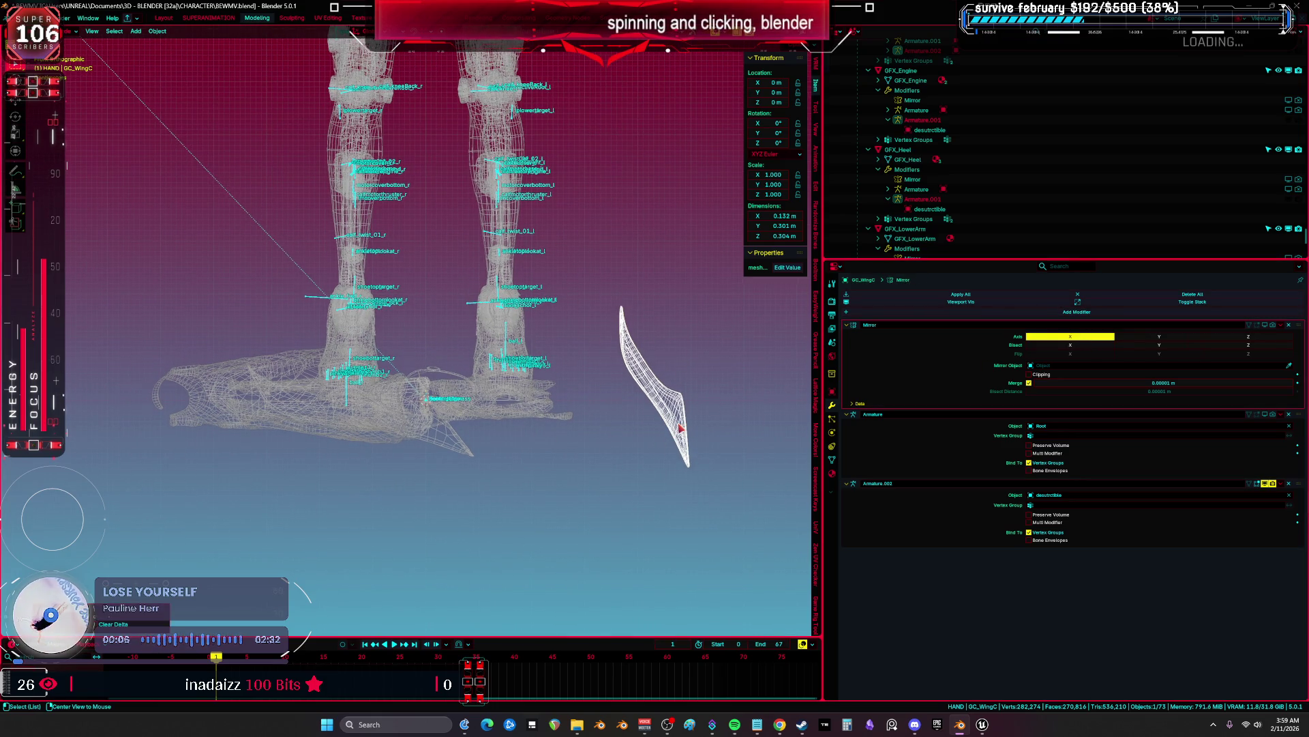
key(F2)
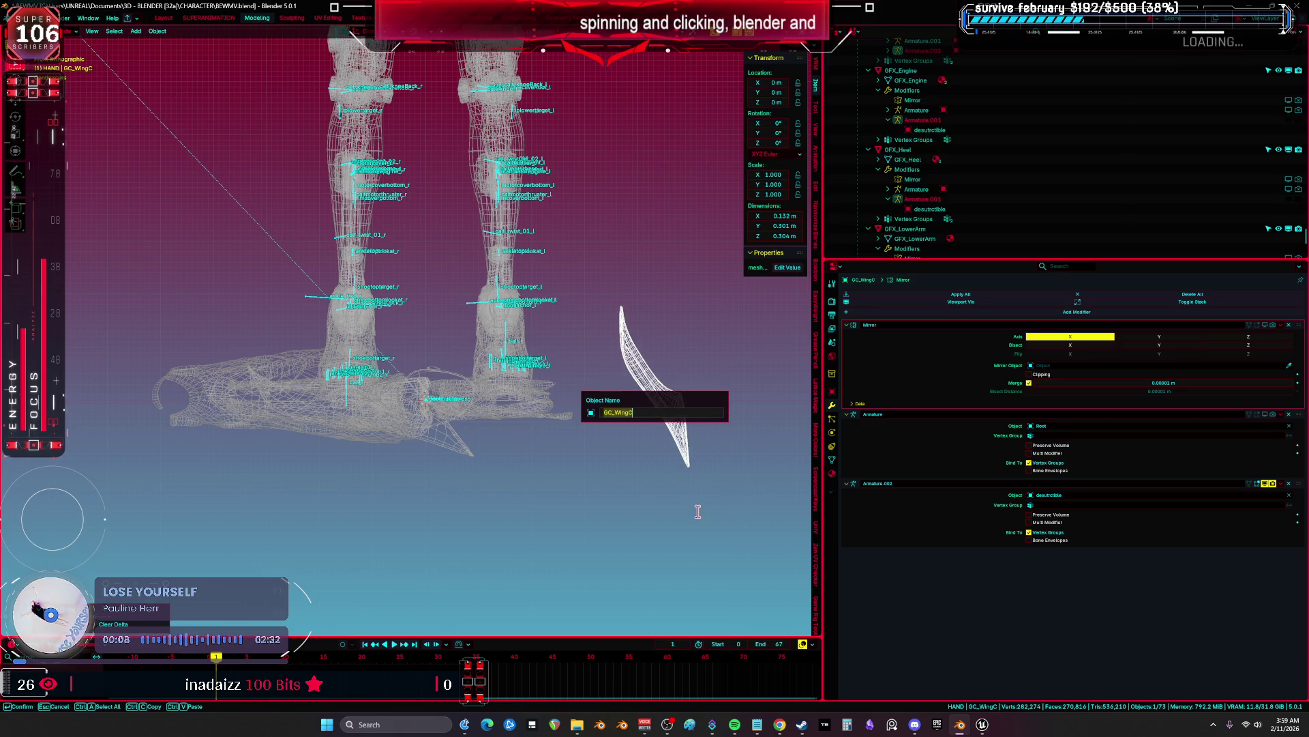
key(Return)
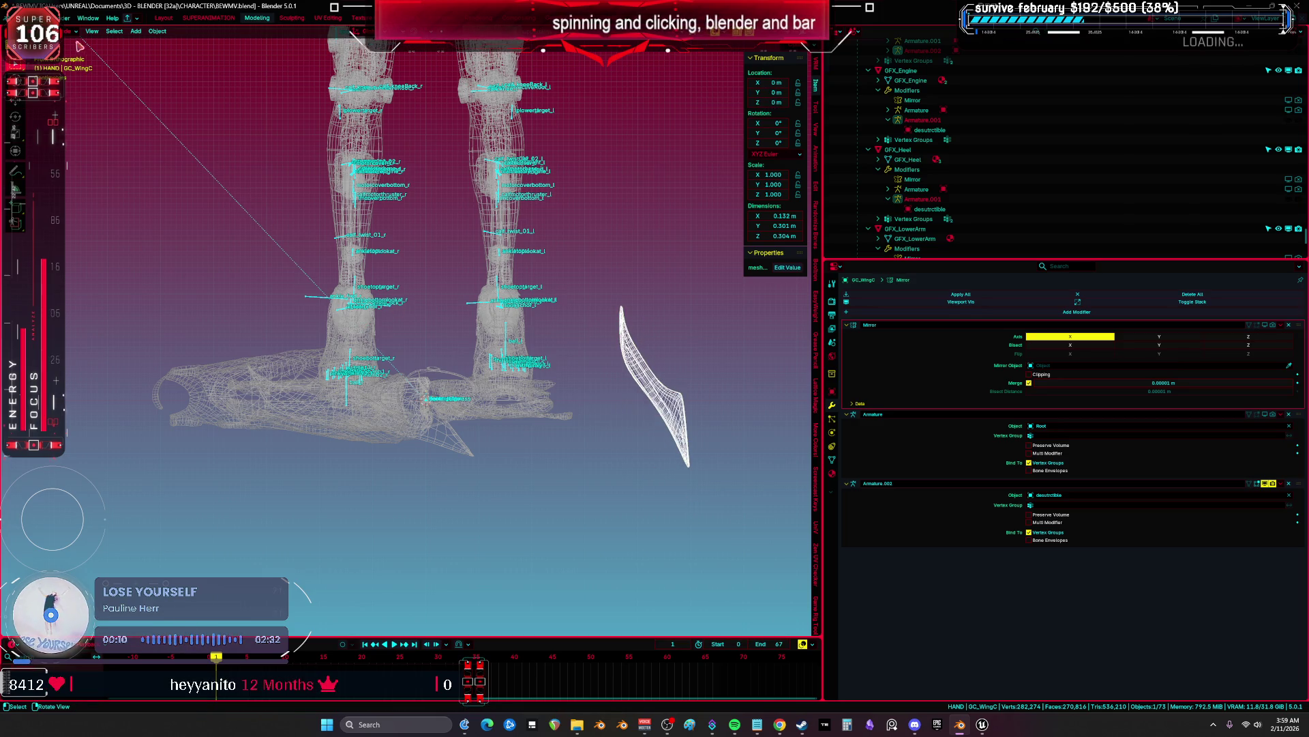
Export the GC_WingC blade as an FBX file into the BewMV character folder
click(17, 18)
key(Escape)
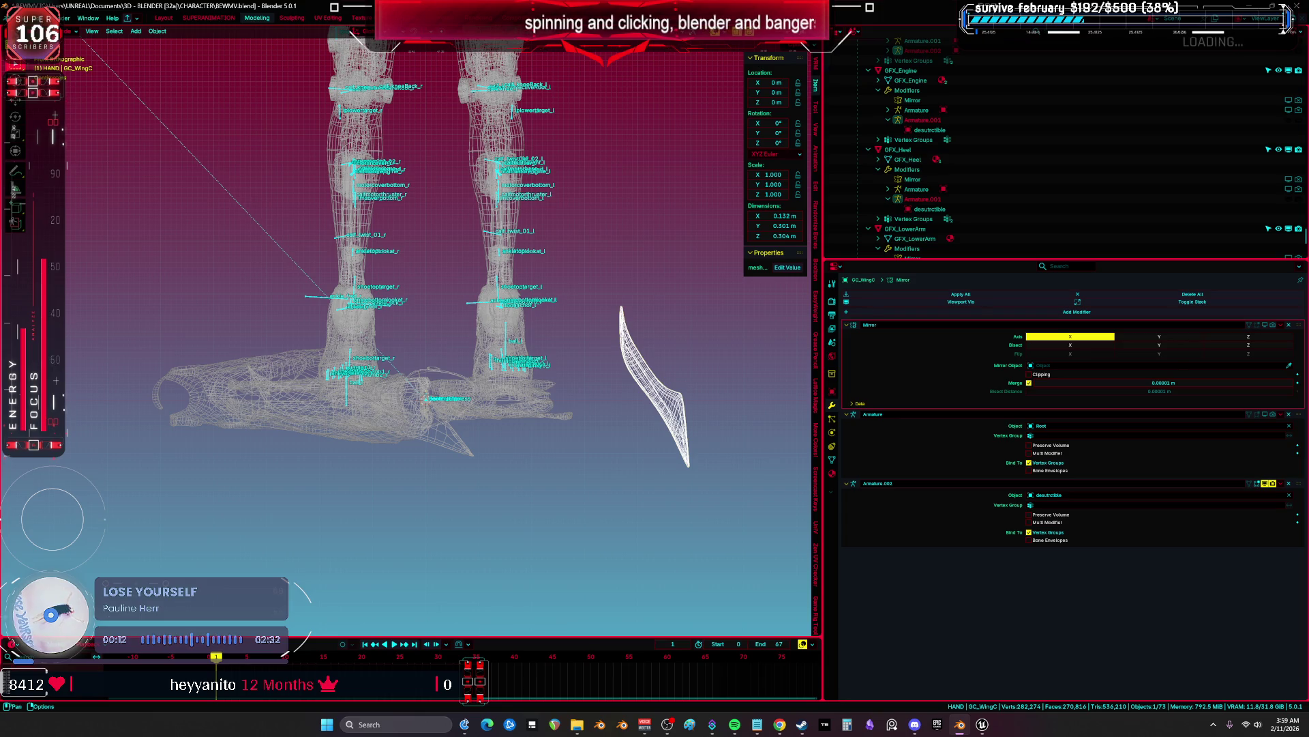
click(17, 18)
mouse_move(57, 161)
key(Escape)
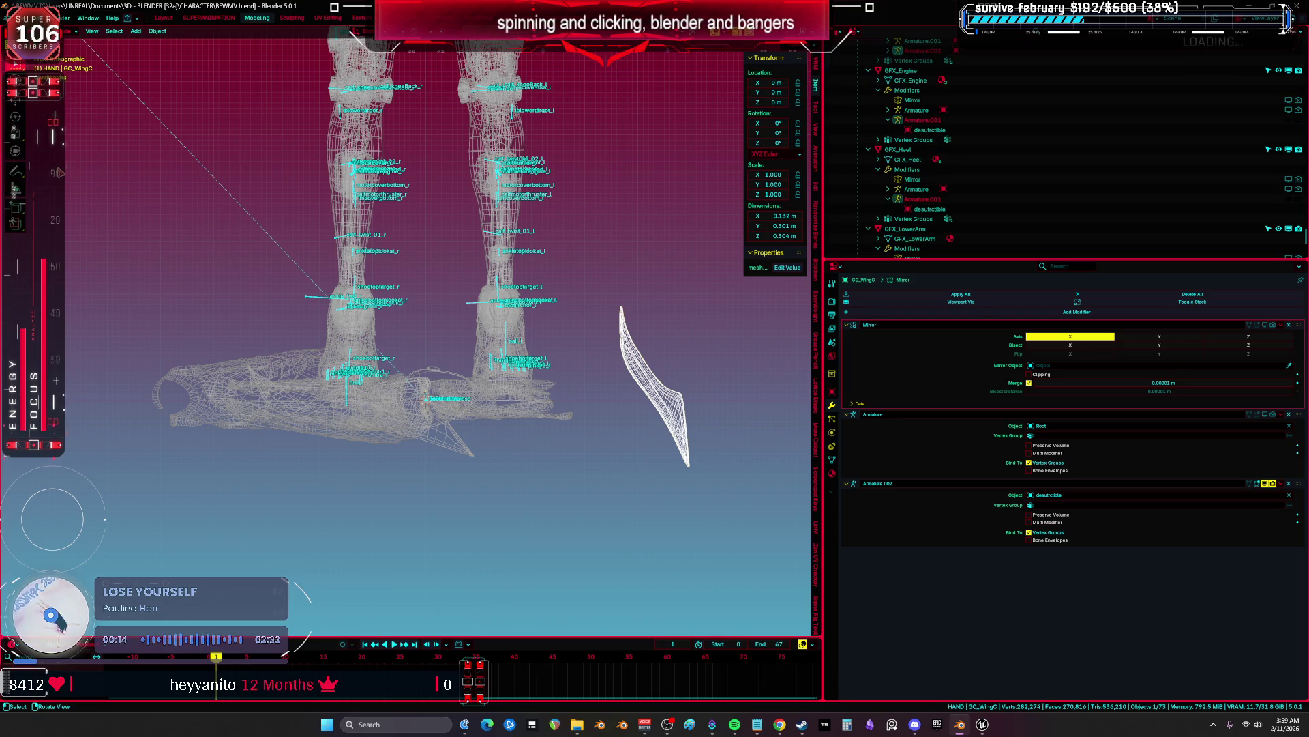
click(18, 18)
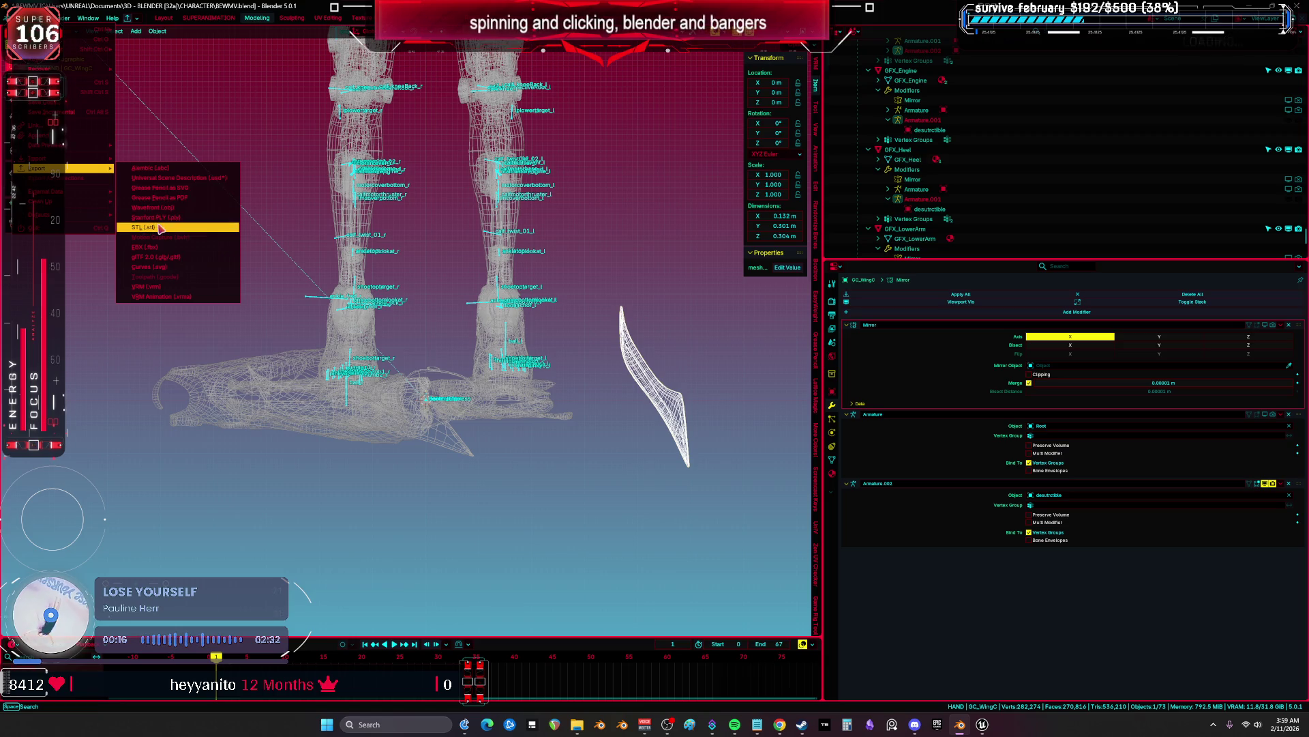
click(158, 249)
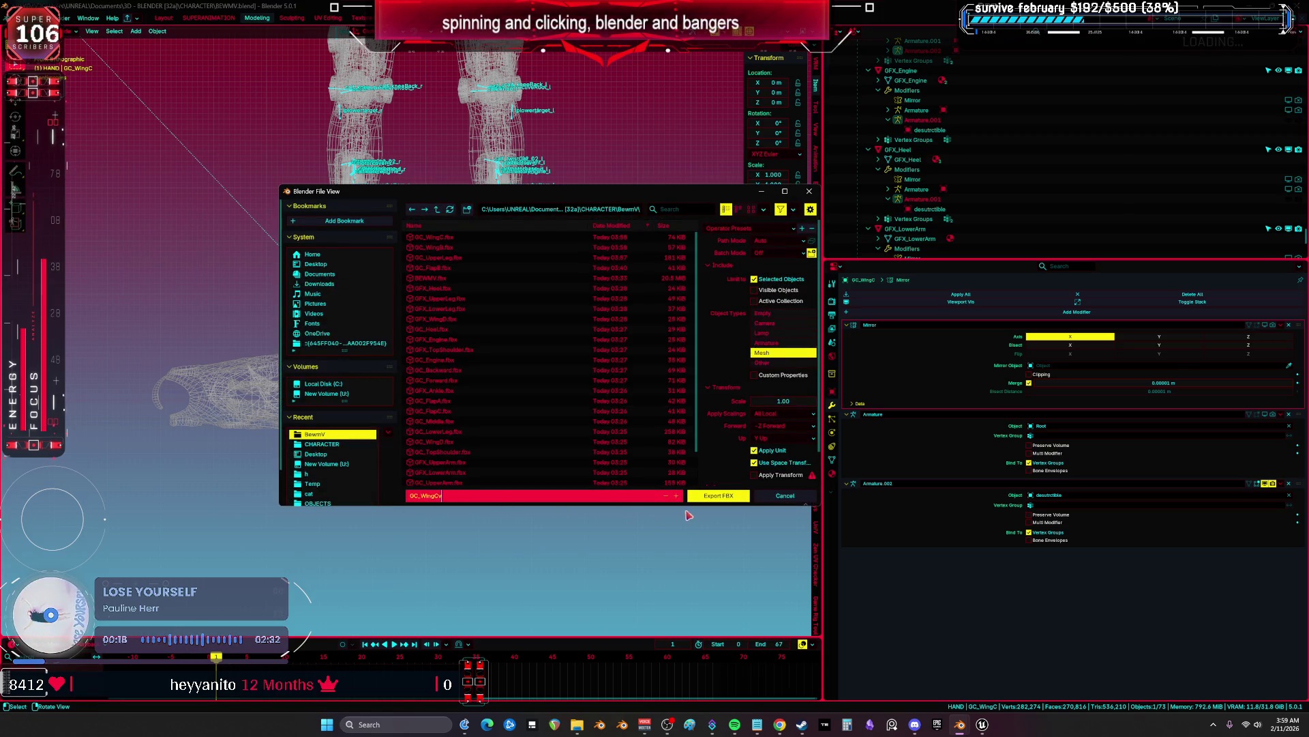
click(709, 497)
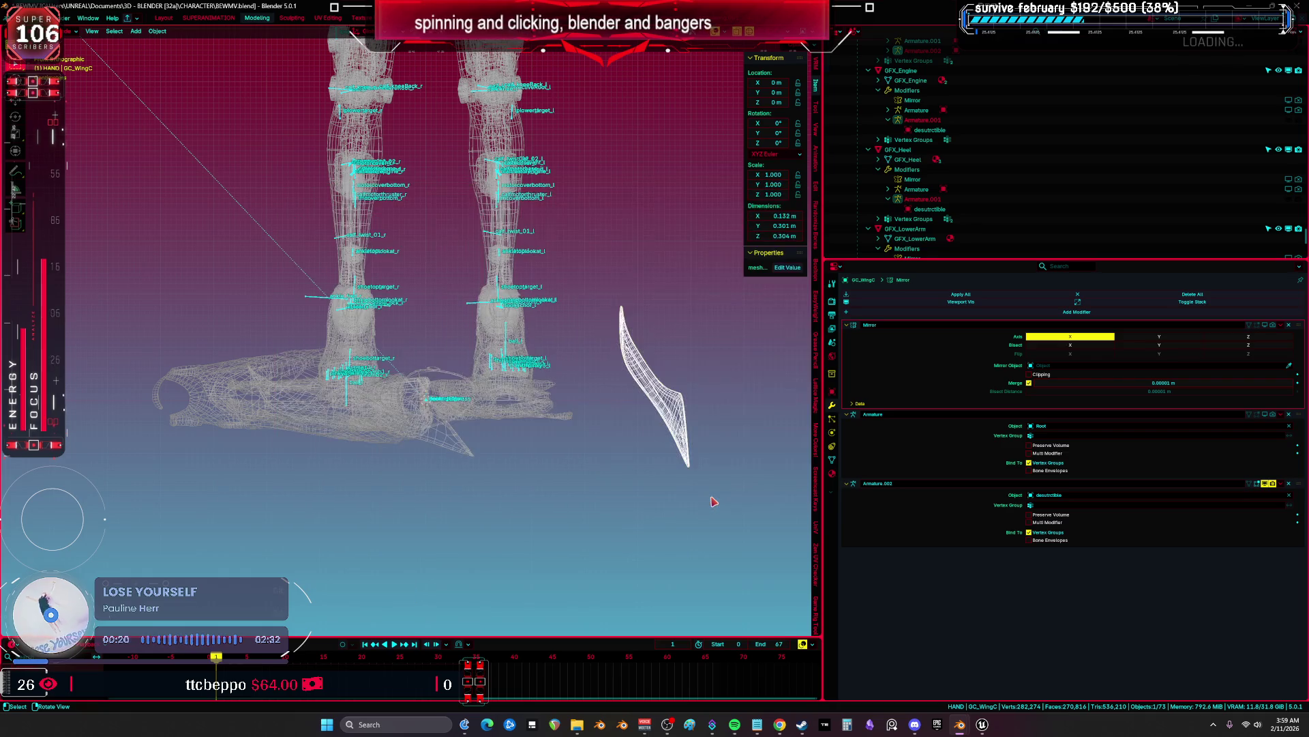
In Unreal, reimport GC_WingC from the new GC_WingC.fbx
mouse_move(970, 727)
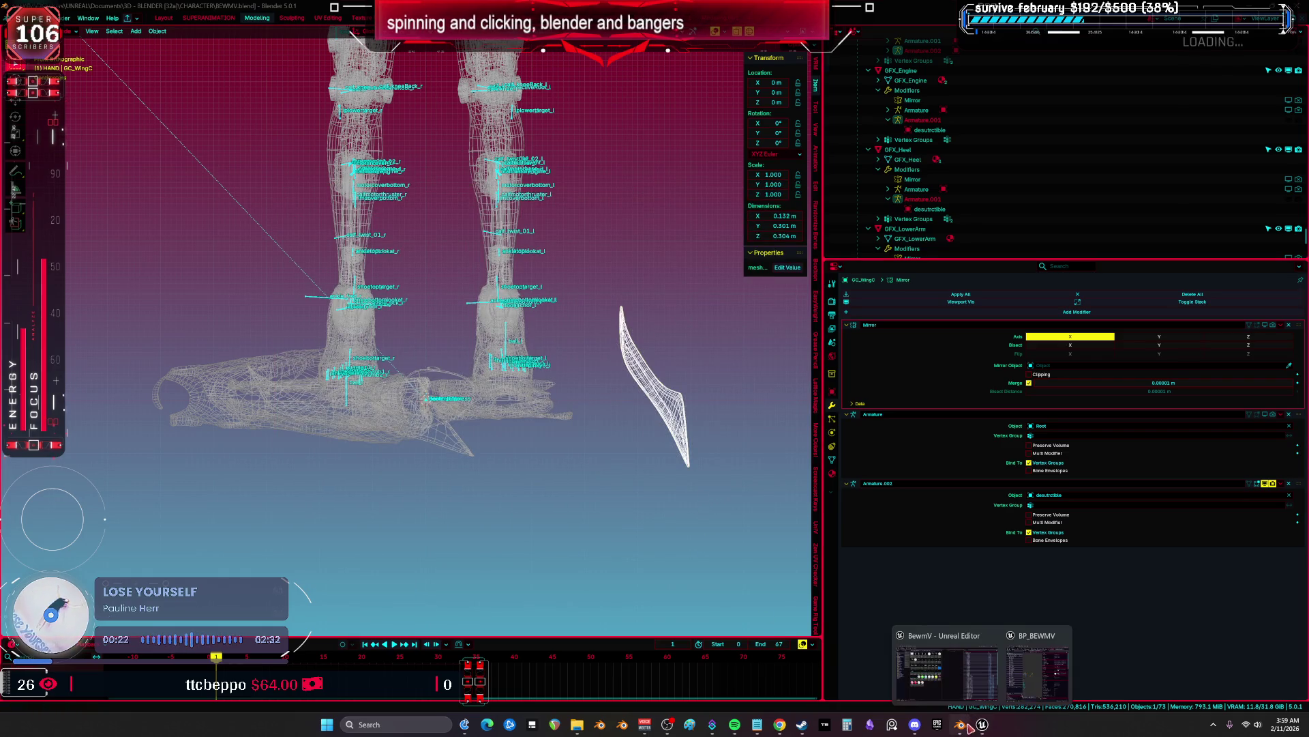
click(952, 672)
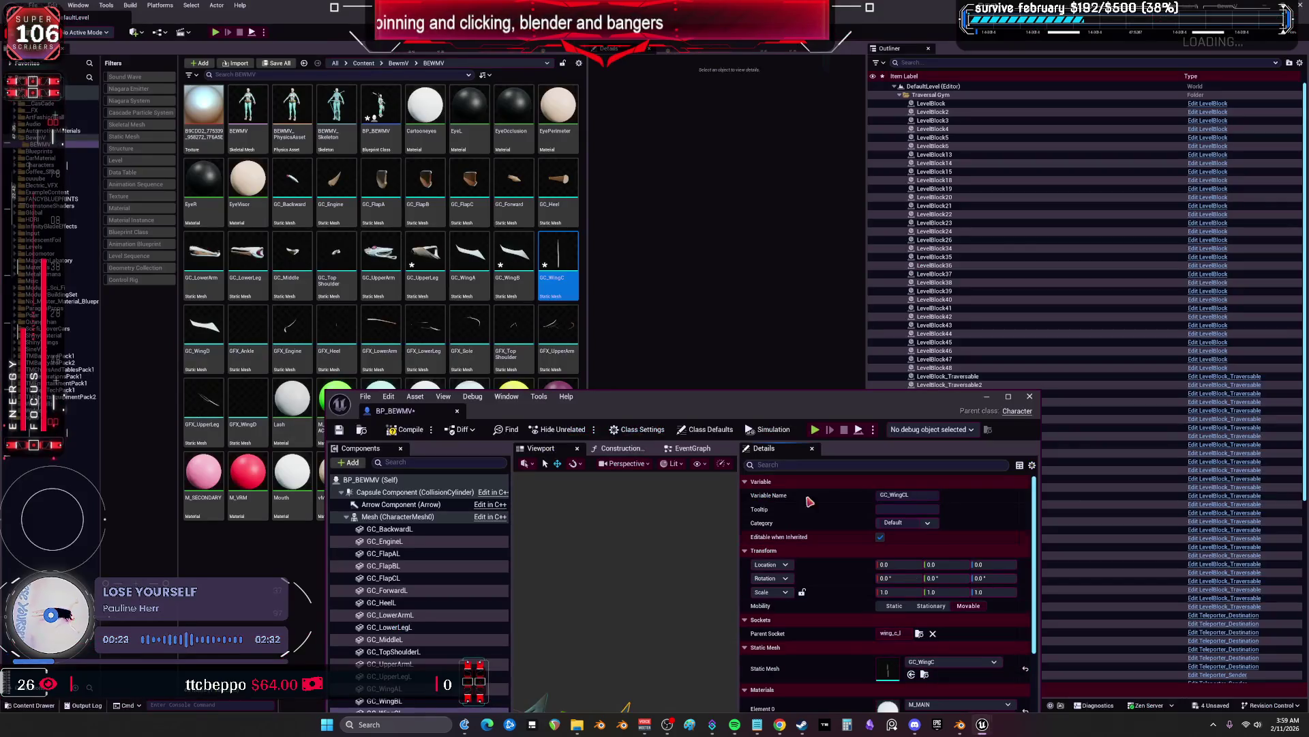
right_click(566, 261)
click(631, 369)
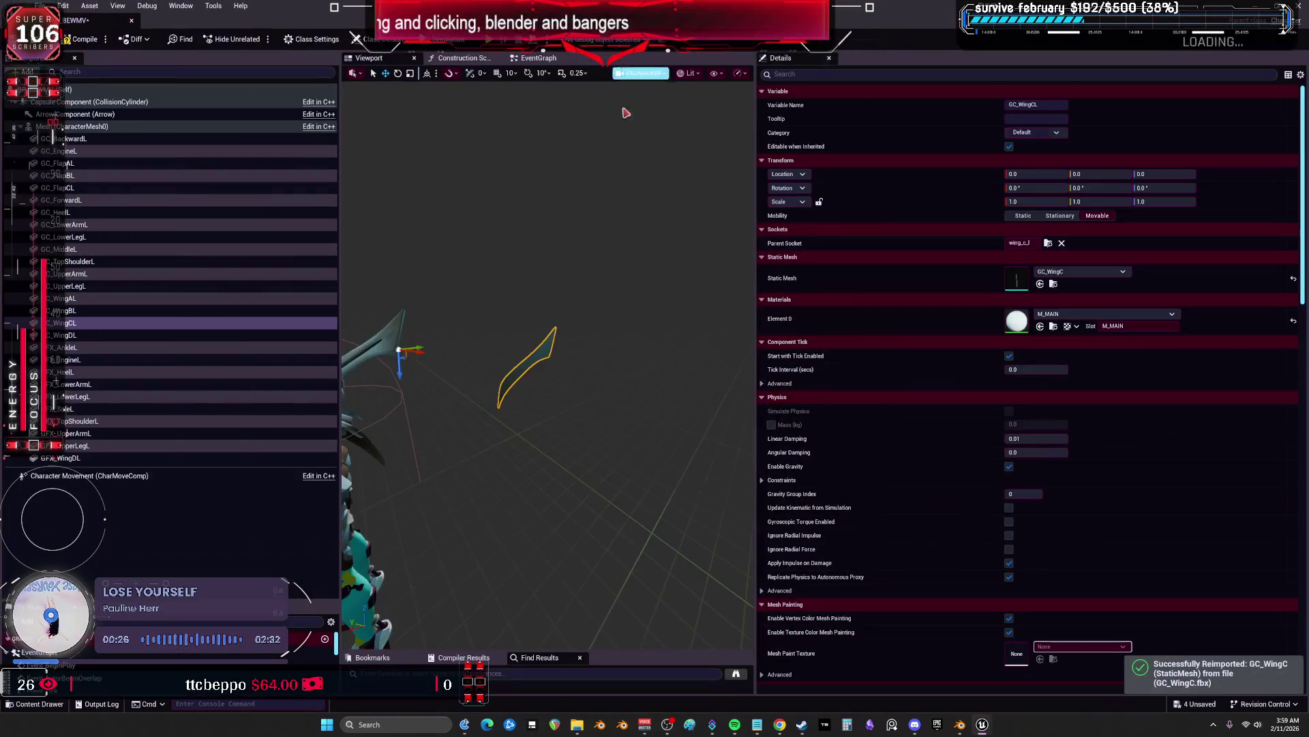
Detach GC_WingCL in the component hierarchy and reset its rotation to 0 and scale to 1
mouse_move(156, 332)
mouse_down()
mouse_move(68, 175)
mouse_move(79, 138)
mouse_up()
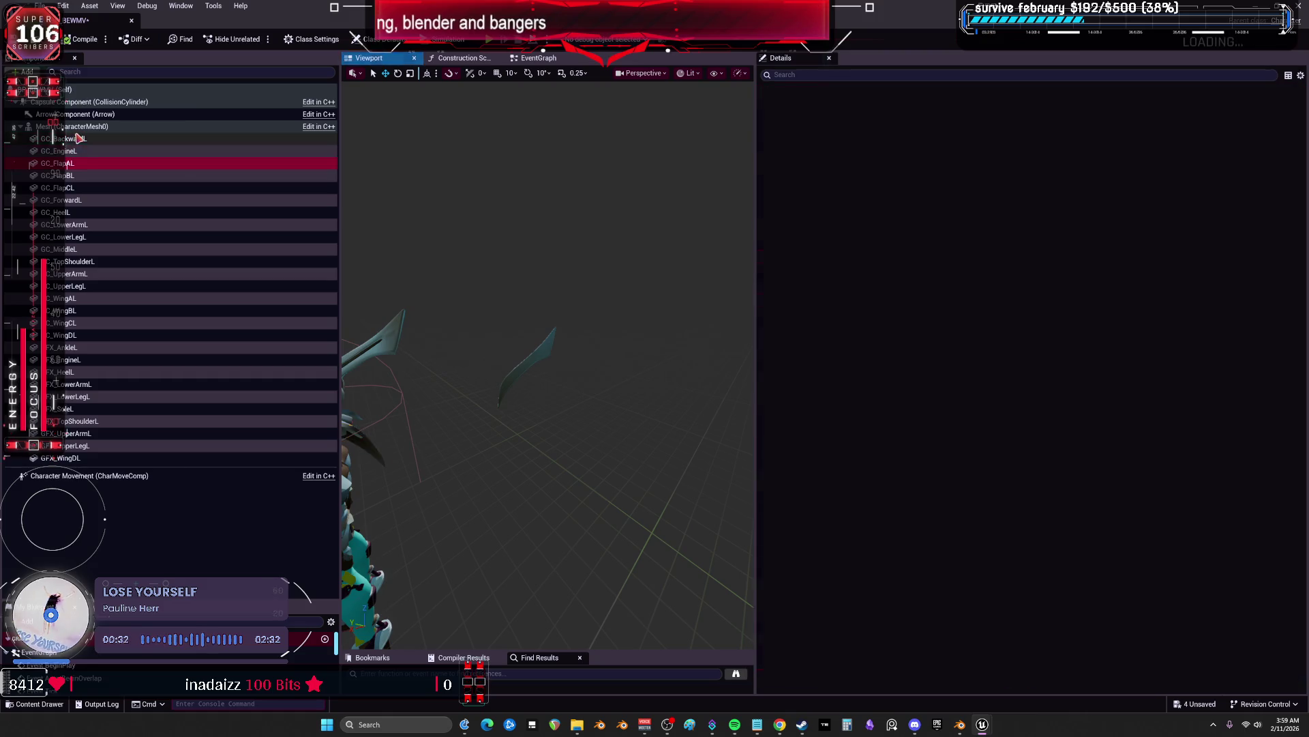
key(Down)
key(Down)
key(Down)
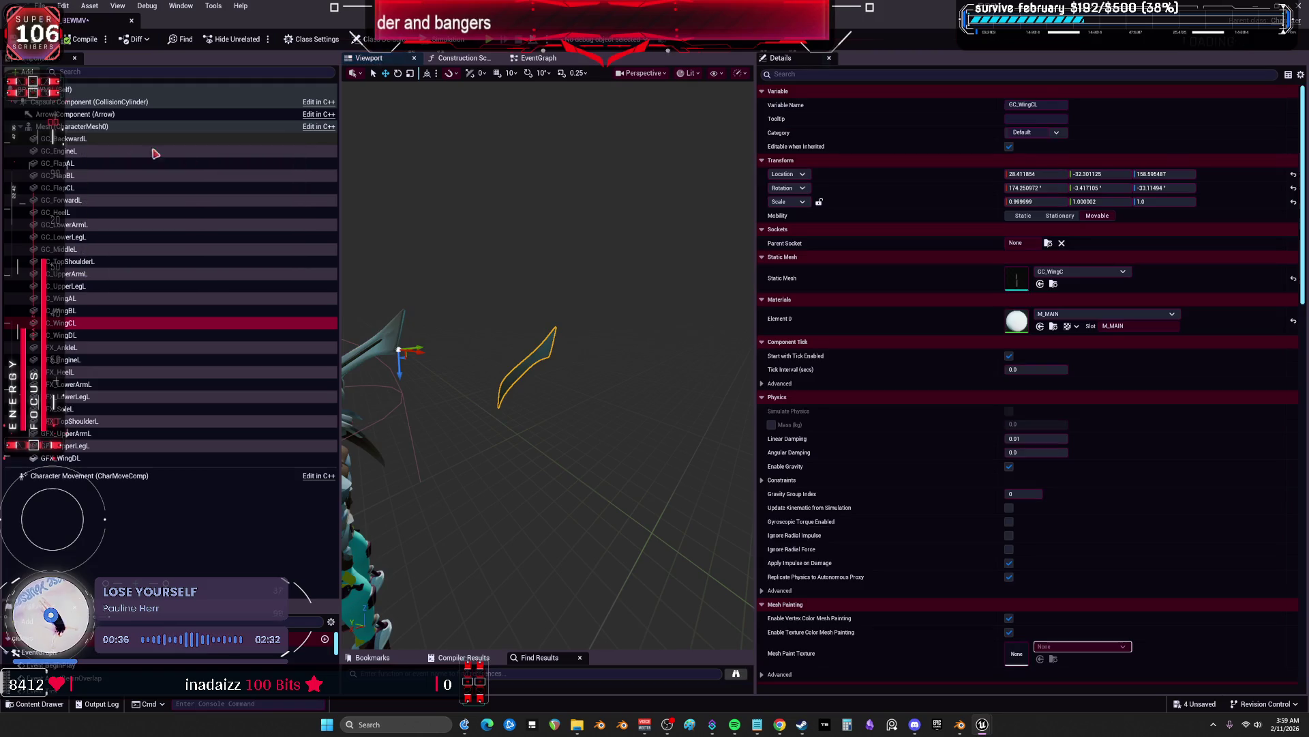
click(1292, 201)
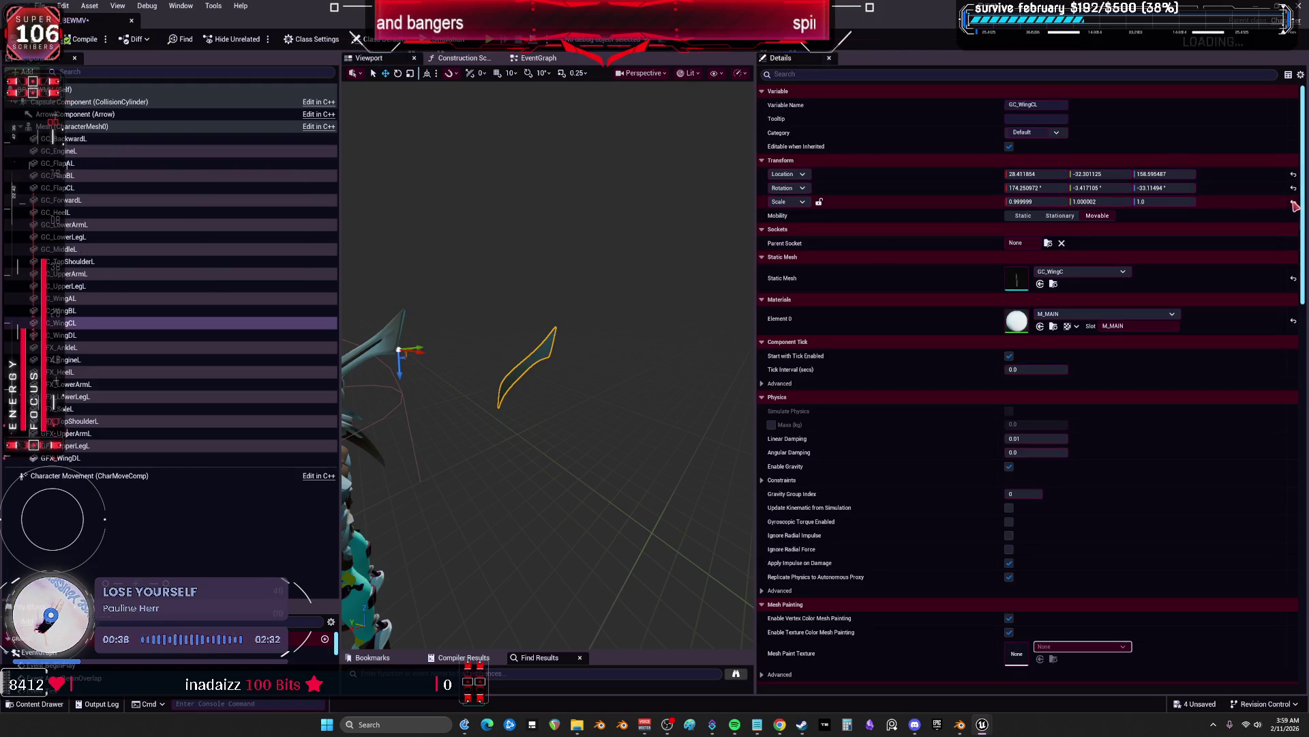
click(1292, 189)
key(ctrl+z)
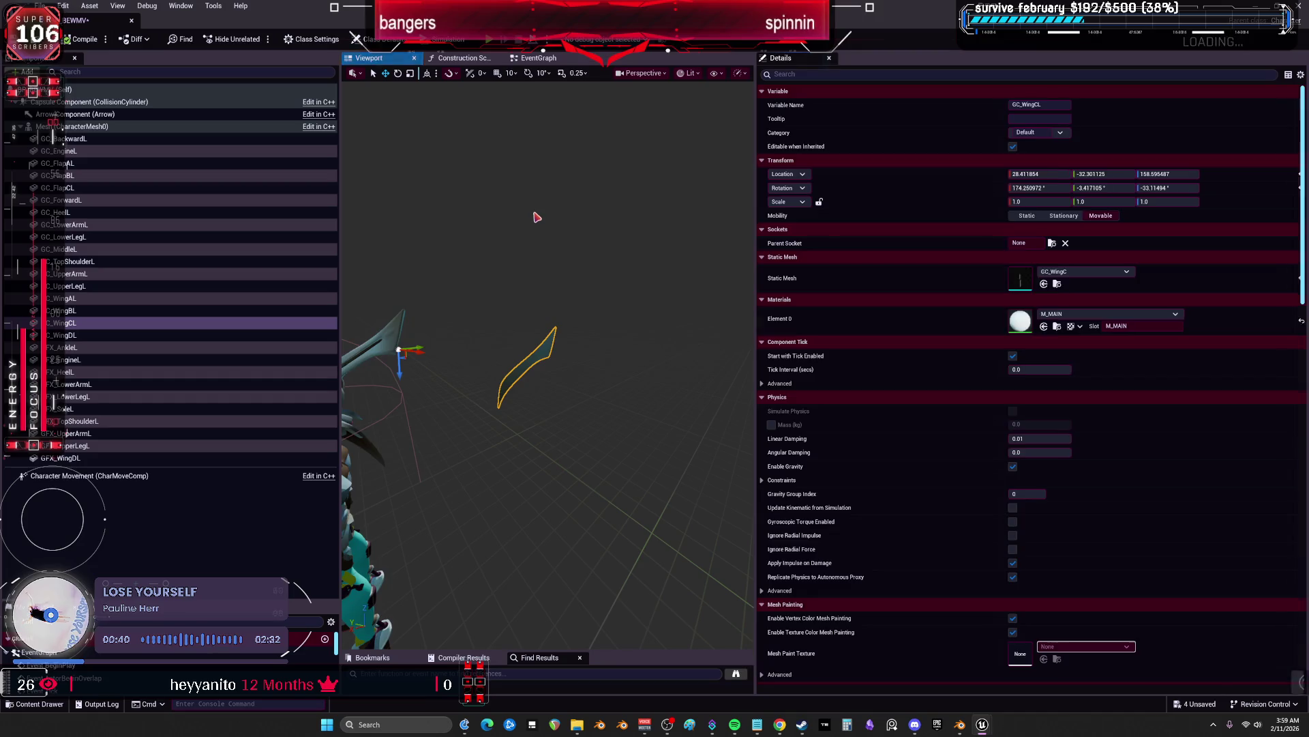
key(ctrl+z)
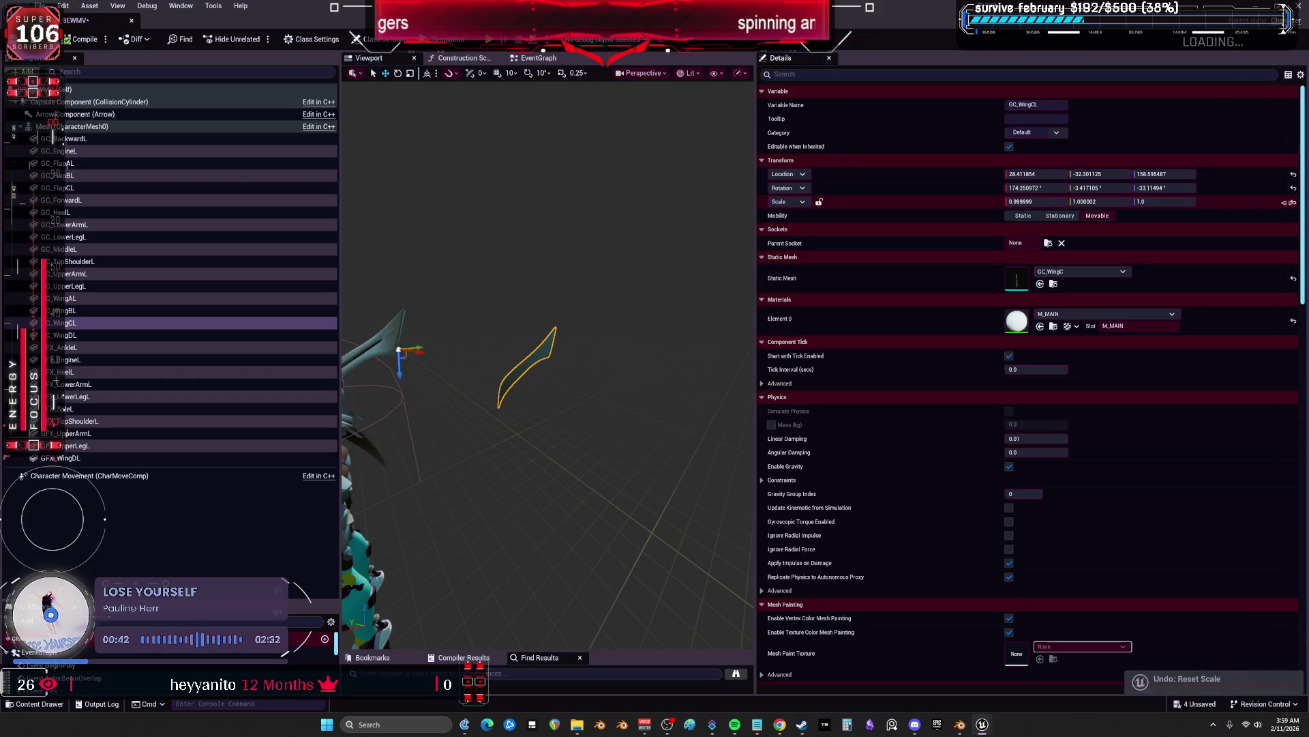
click(1292, 202)
click(1293, 189)
Zero GC_WingCL's location and attach it to the wing_c_l socket, putting the blade on her back
click(1292, 174)
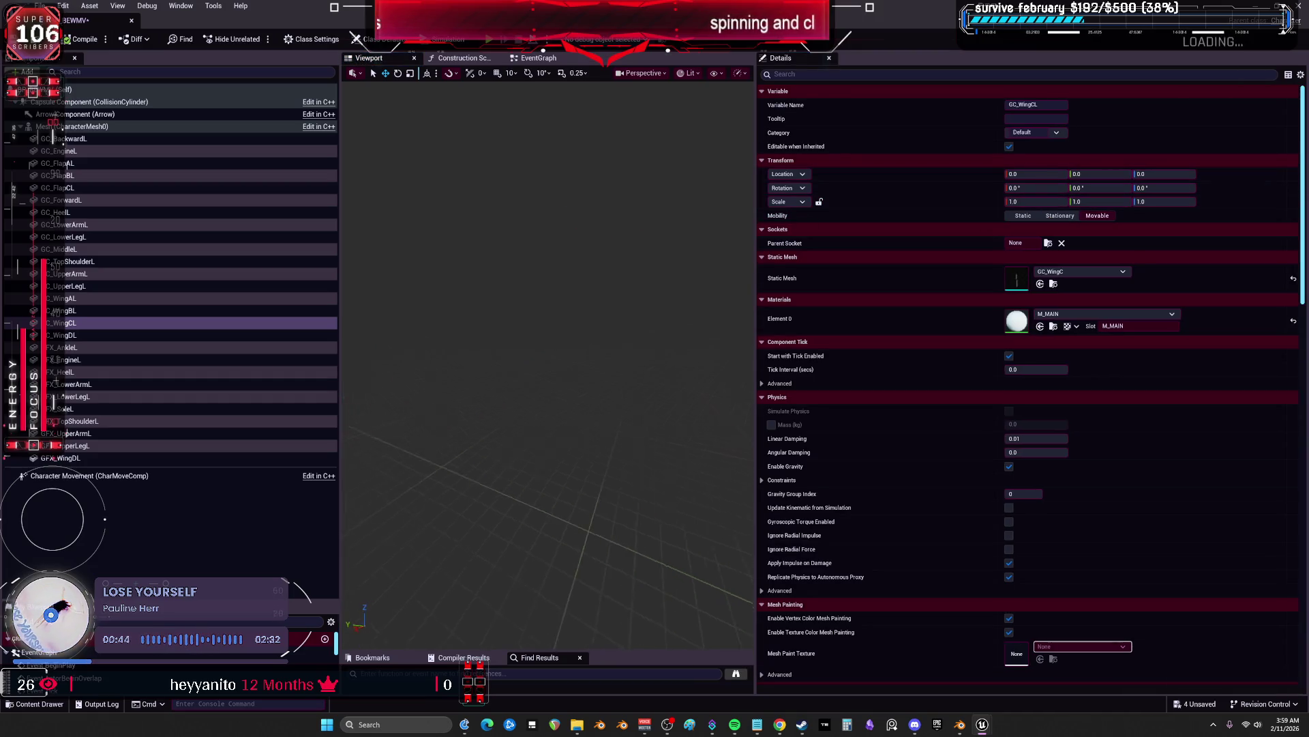
scroll(545, 361, down, 5)
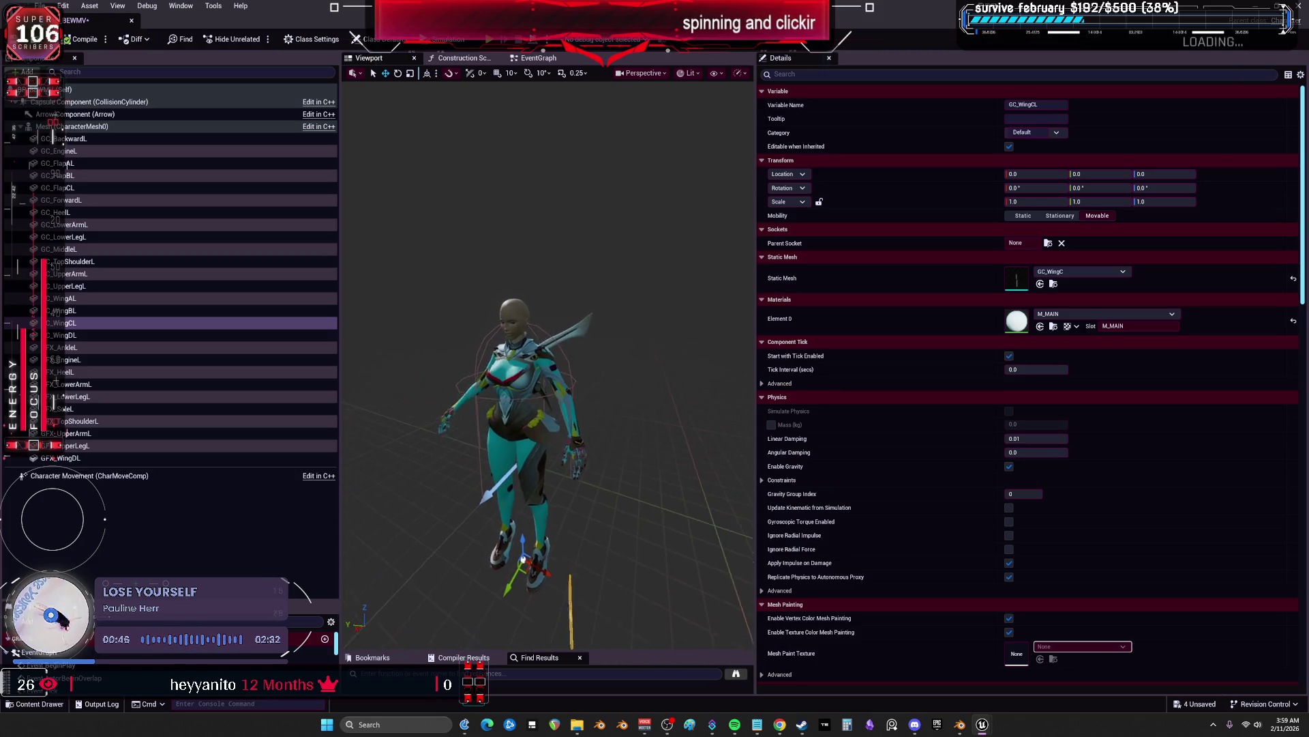
drag(546, 362, 597, 445)
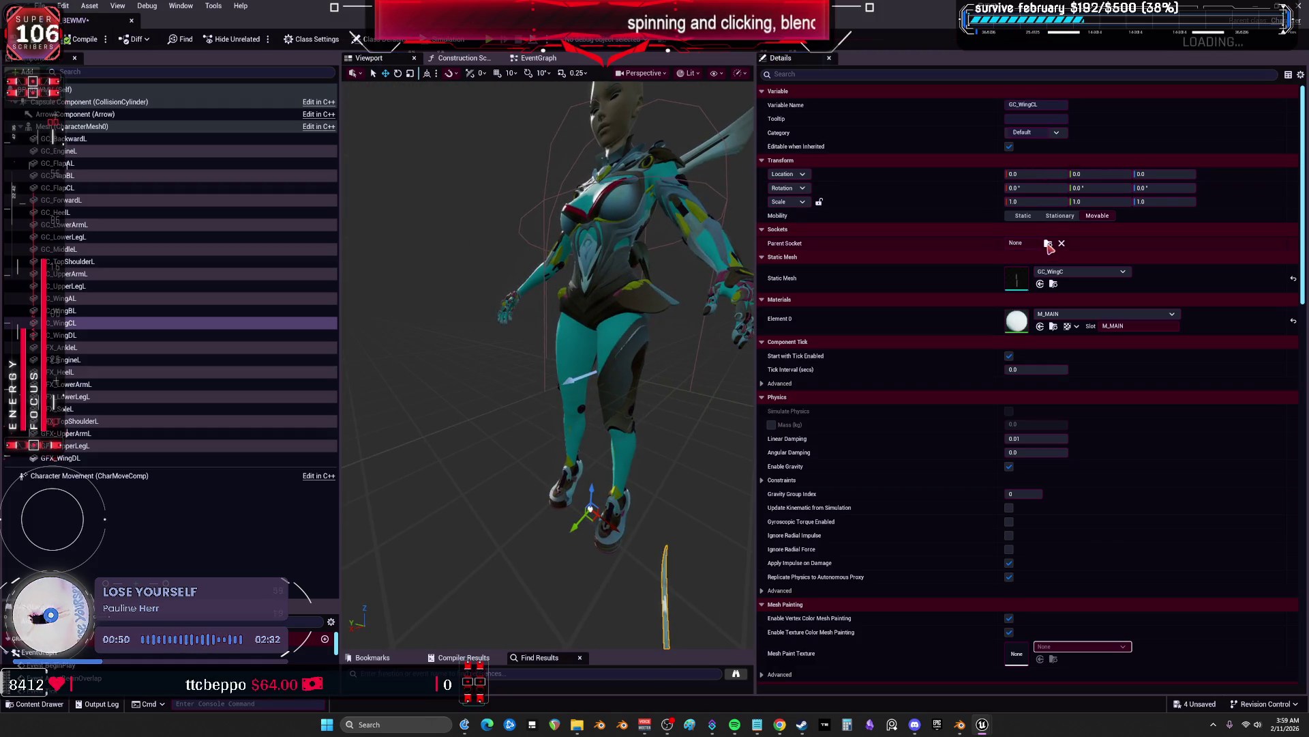
click(1048, 244)
text(ing)
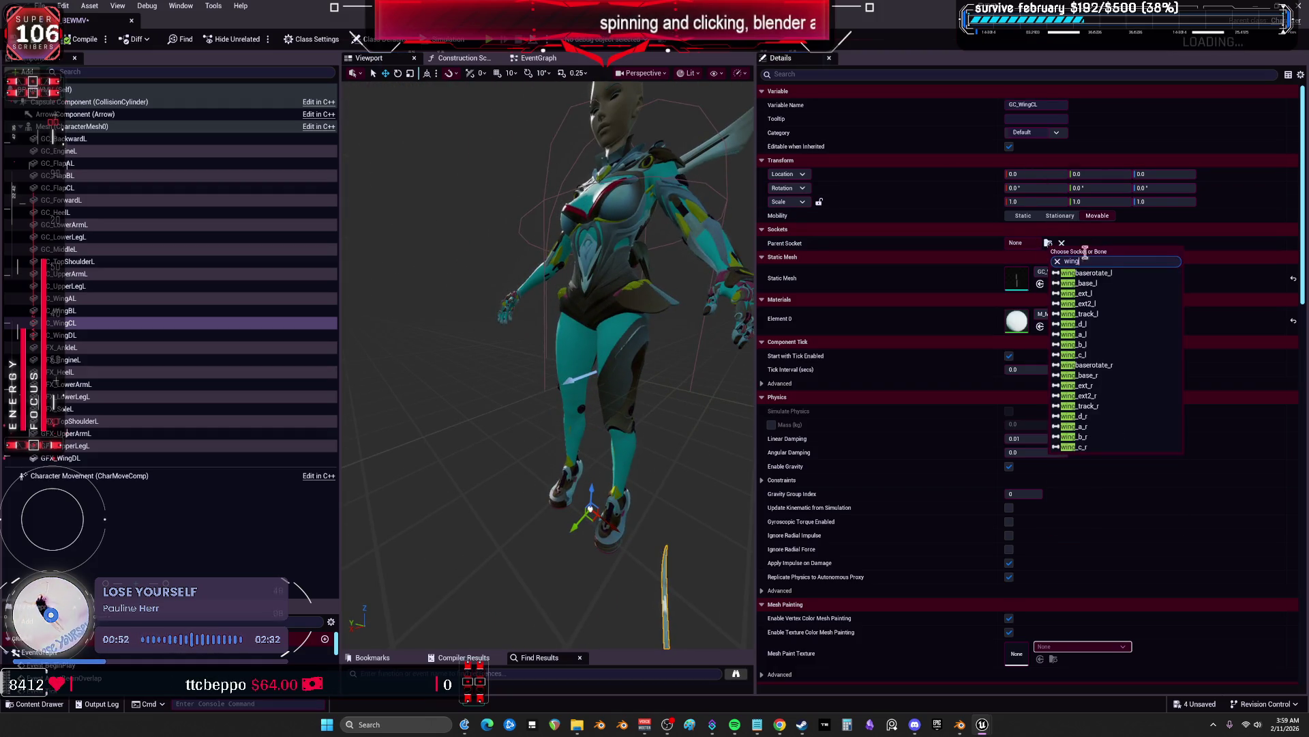
click(1121, 355)
mouse_move(580, 341)
mouse_down()
mouse_move(641, 341)
mouse_move(682, 279)
mouse_move(682, 297)
mouse_move(744, 297)
mouse_move(602, 303)
mouse_up()
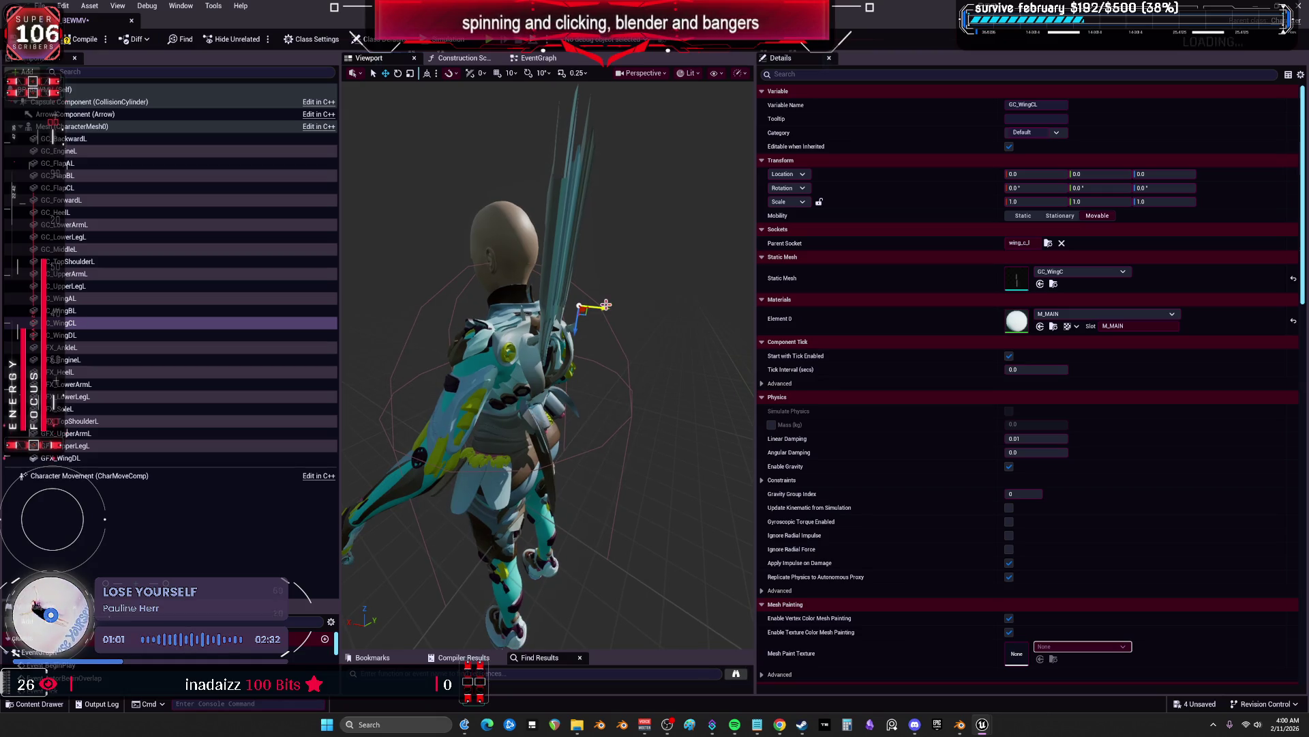
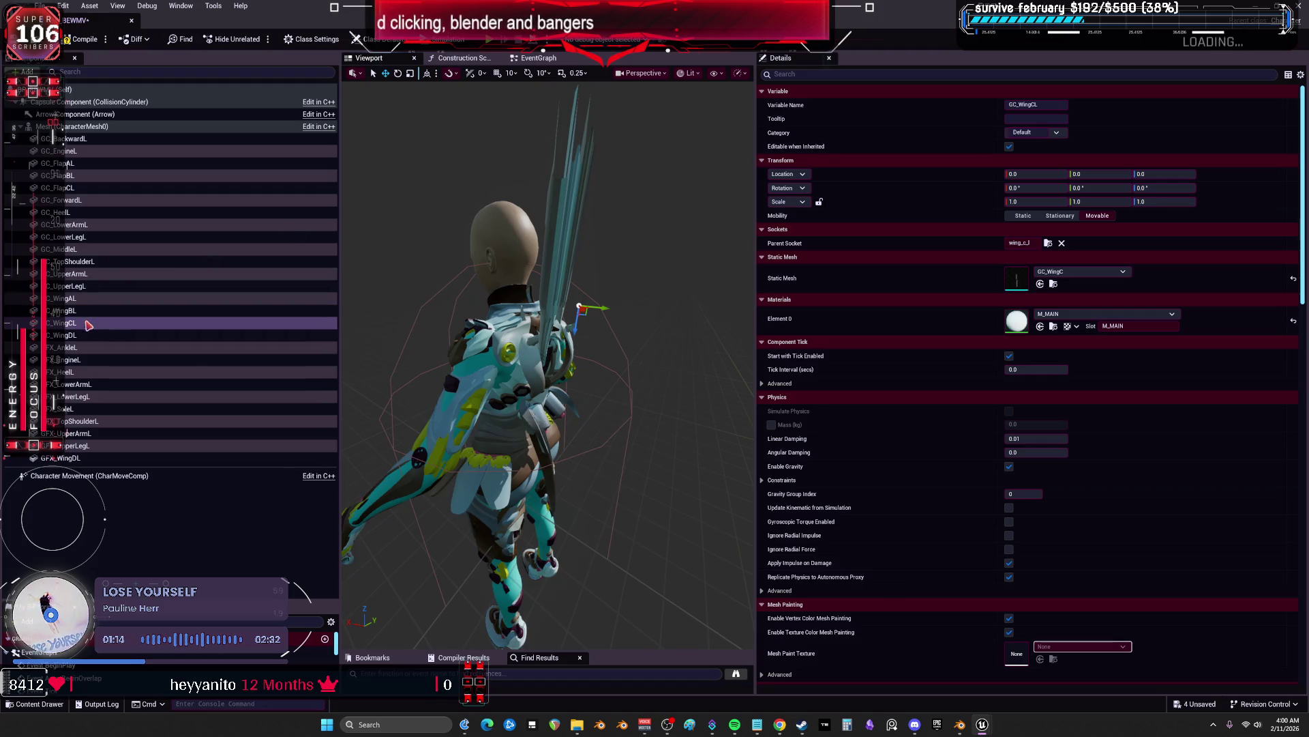
Reattach GC_LowerLegL from the thigh_l socket to calf_l so it sits on the lower leg
mouse_move(359, 384)
mouse_down()
mouse_move(395, 386)
mouse_move(455, 349)
mouse_up()
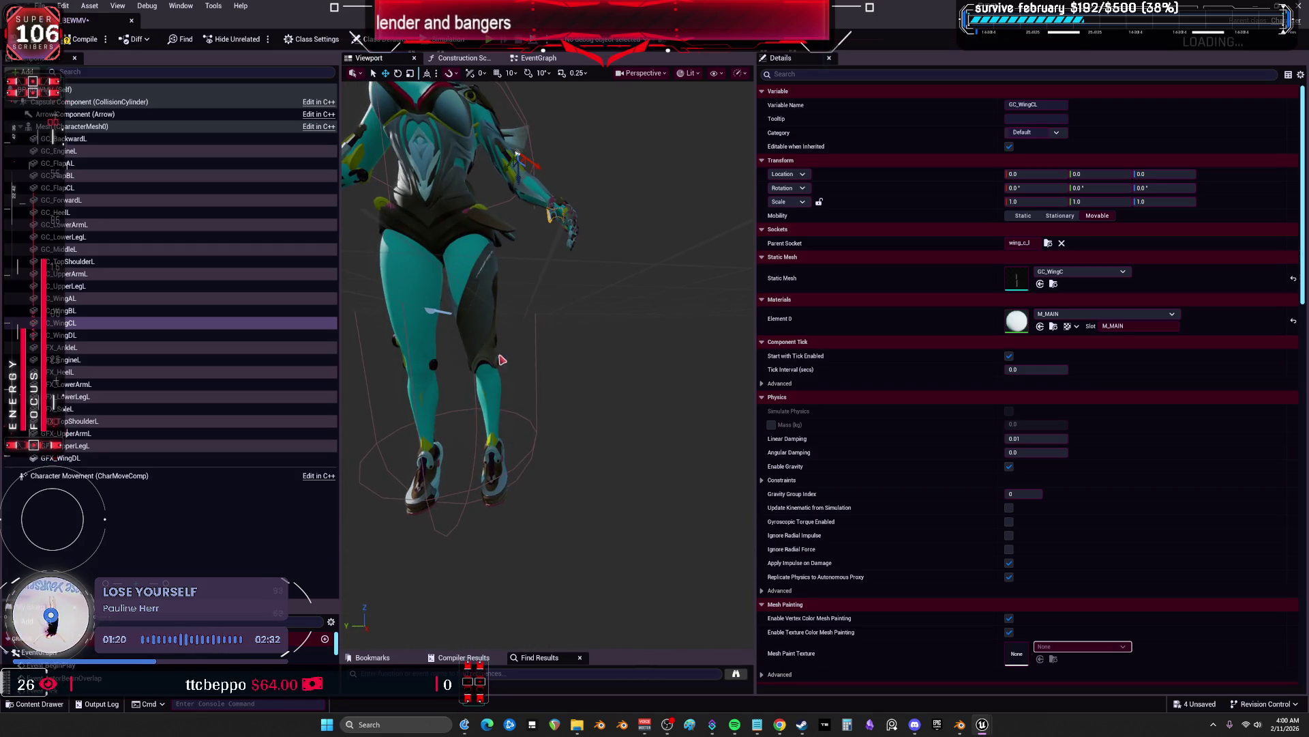
click(81, 224)
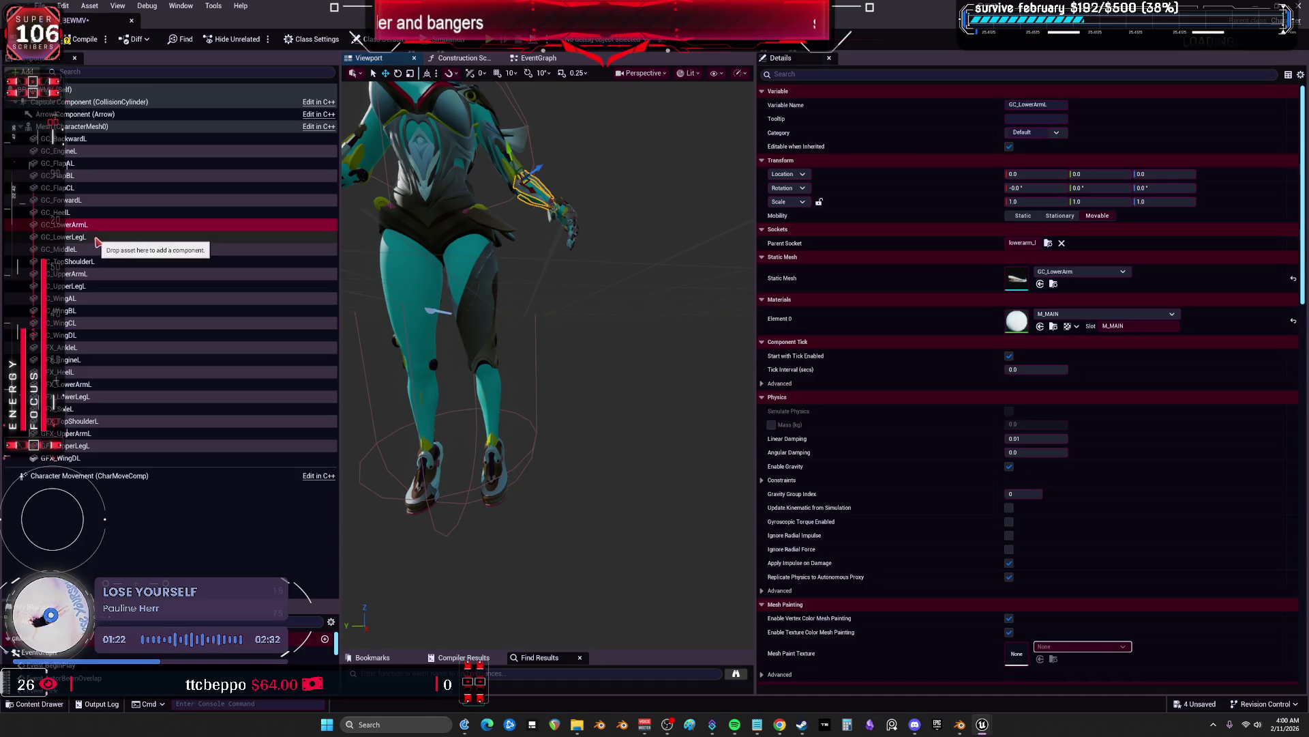
click(75, 237)
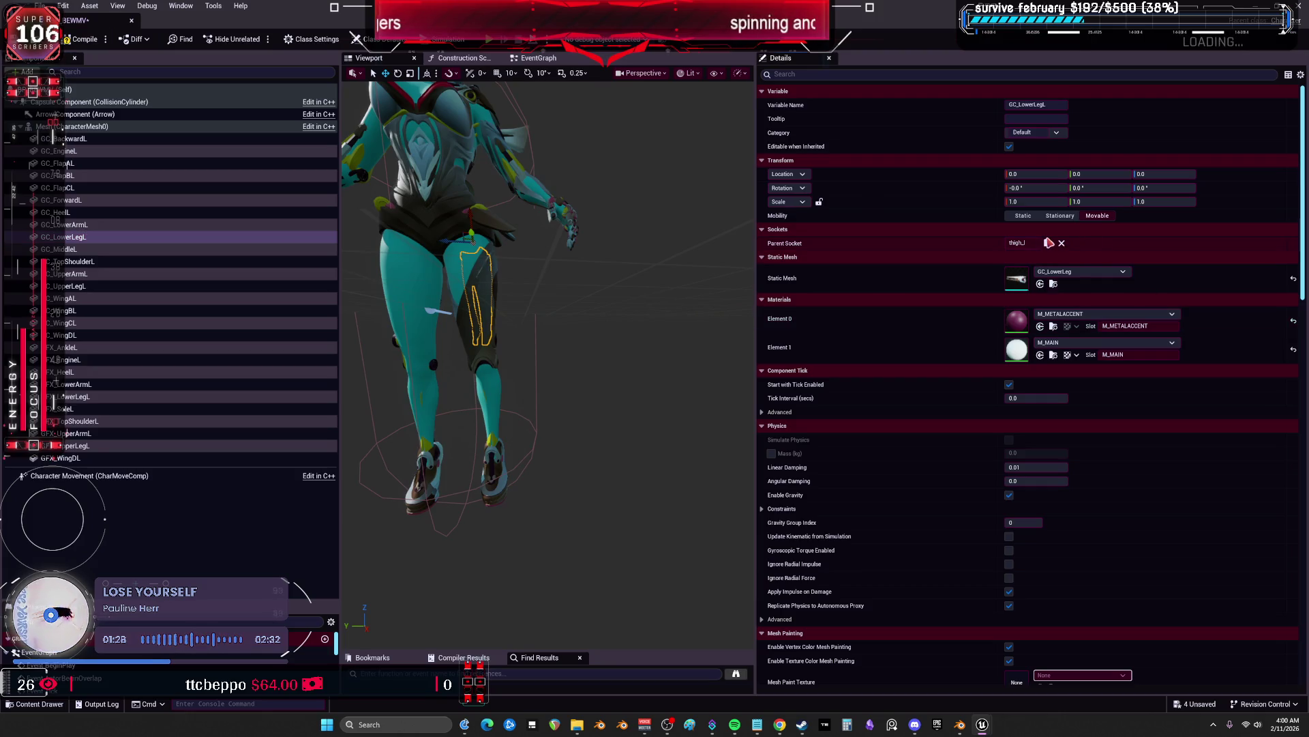
click(1048, 244)
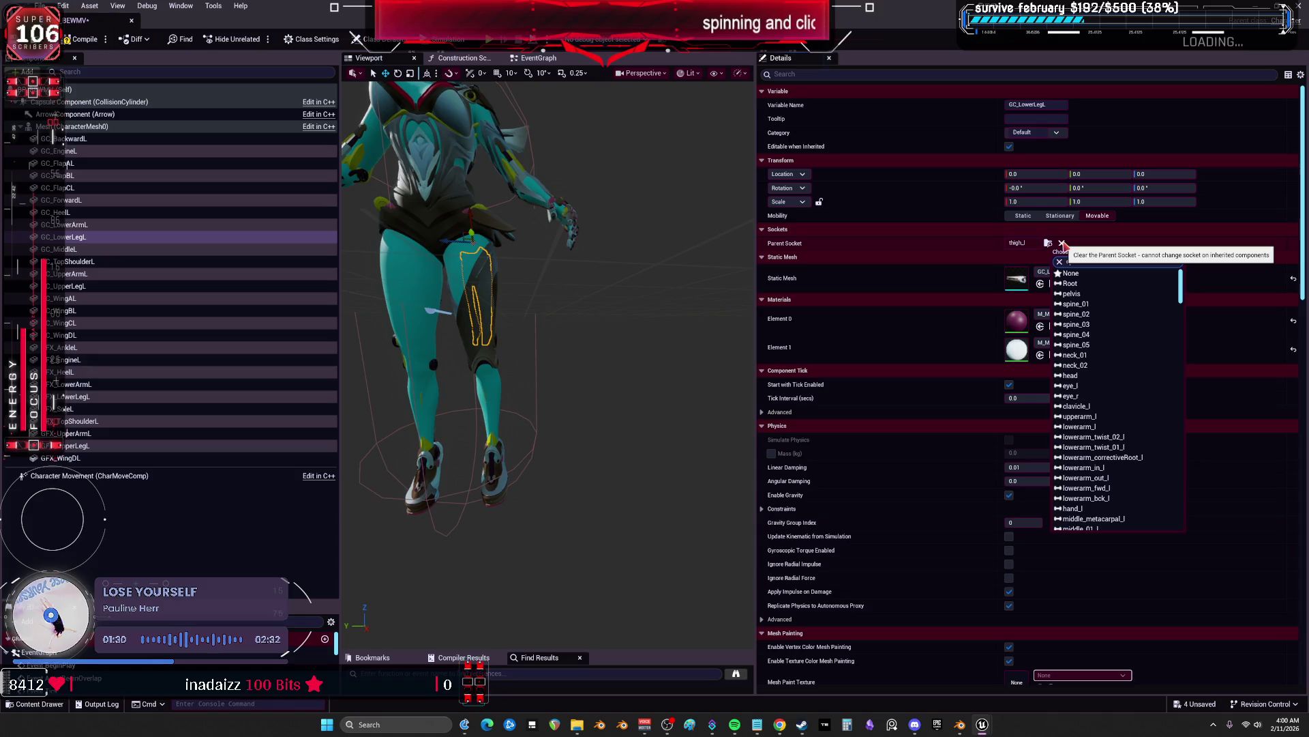
text(calf)
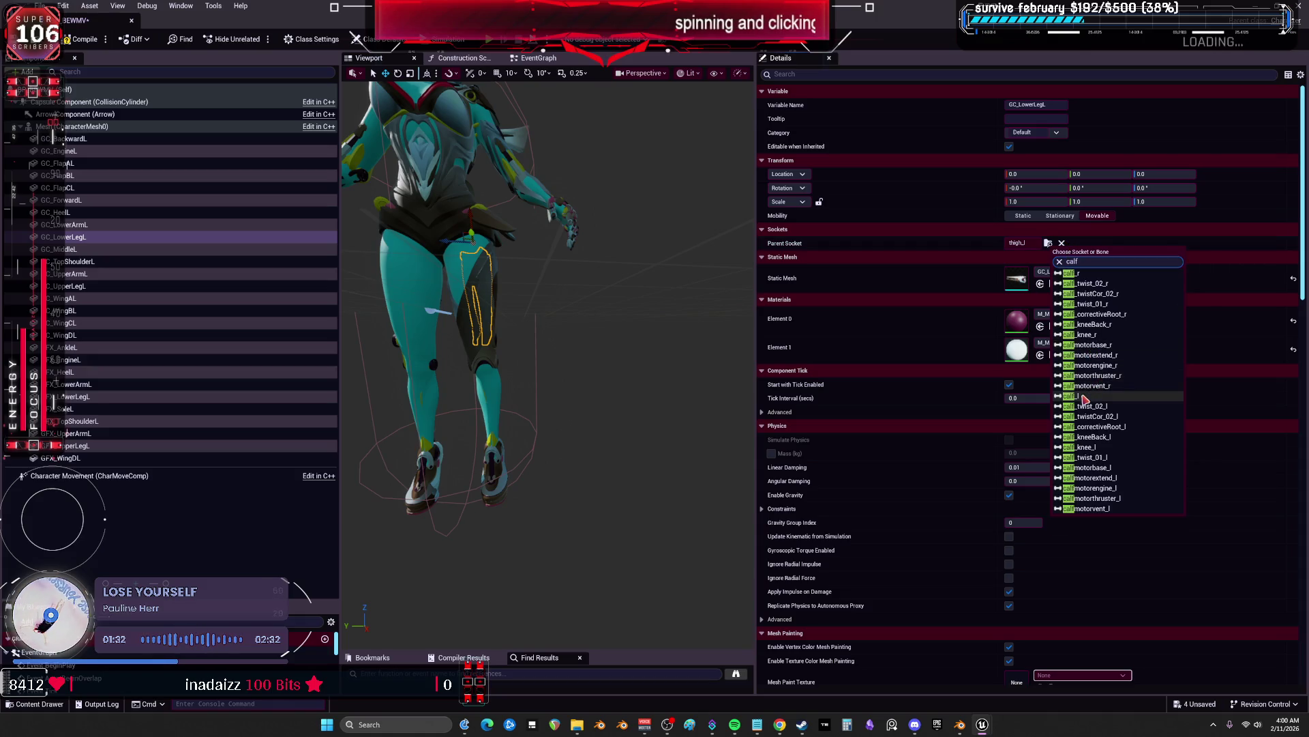
click(1085, 397)
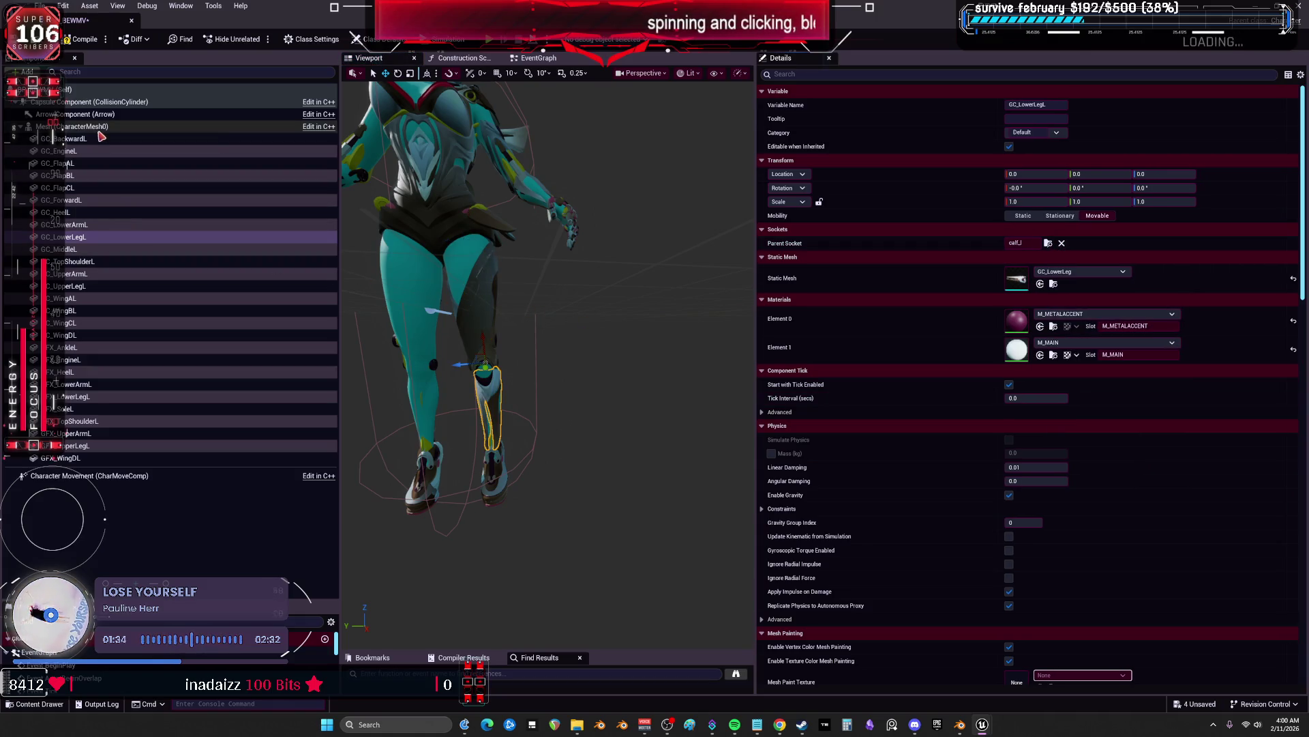
Frame GC_BackwardL and inspect the shoulder and arm pieces, moving on to GC_EngineL
click(68, 138)
key(f)
drag(491, 232, 519, 227)
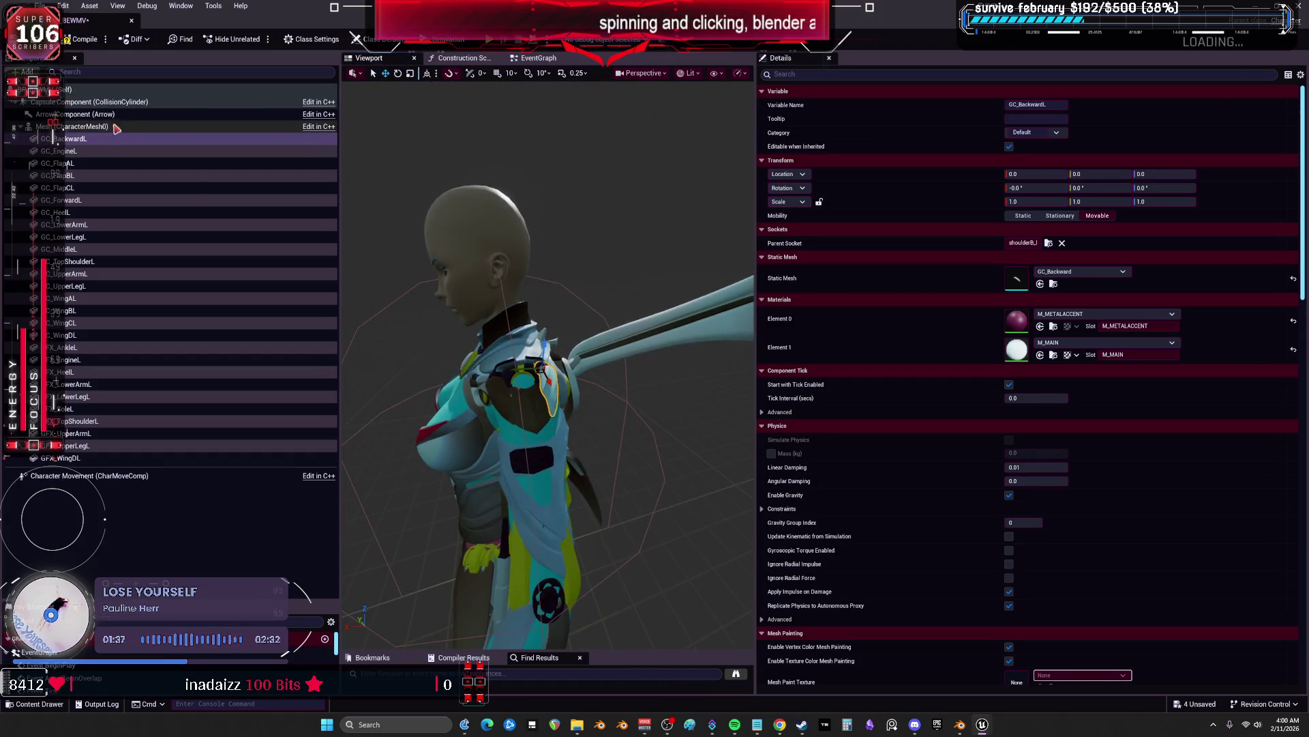
click(68, 151)
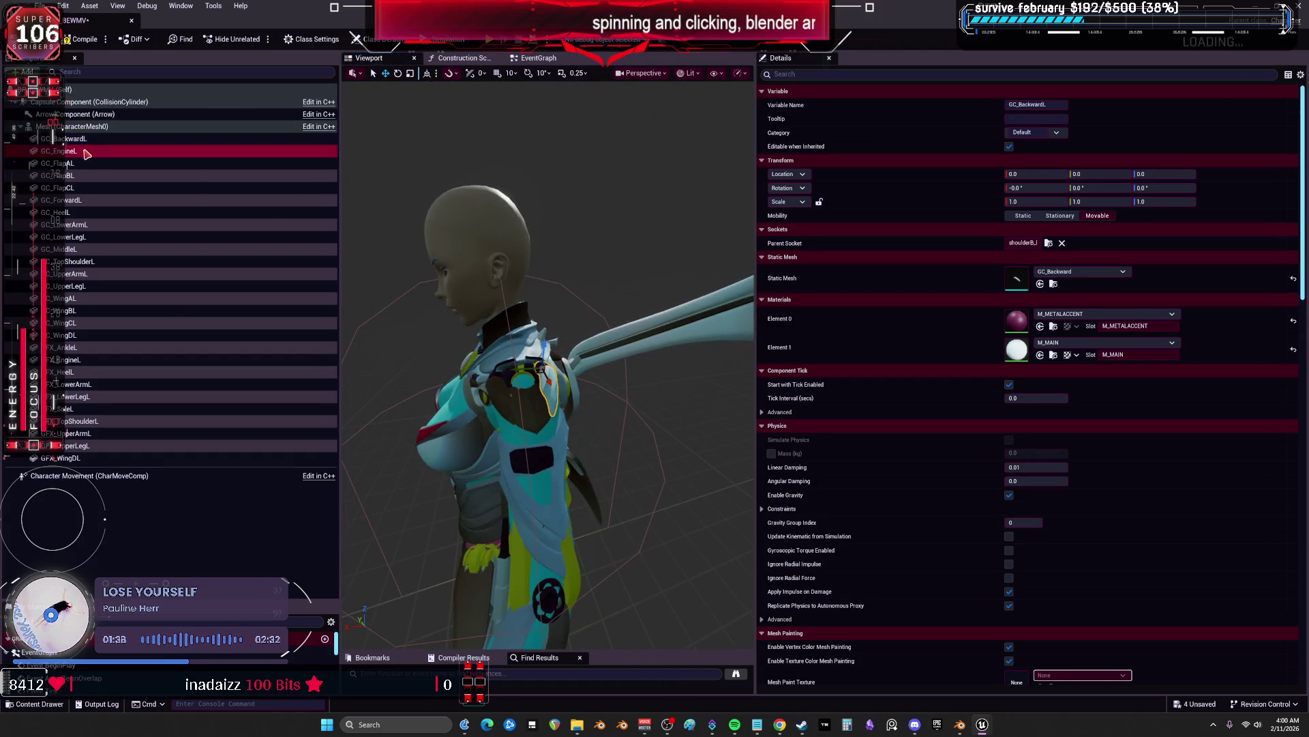
key(f)
drag(545, 341, 600, 344)
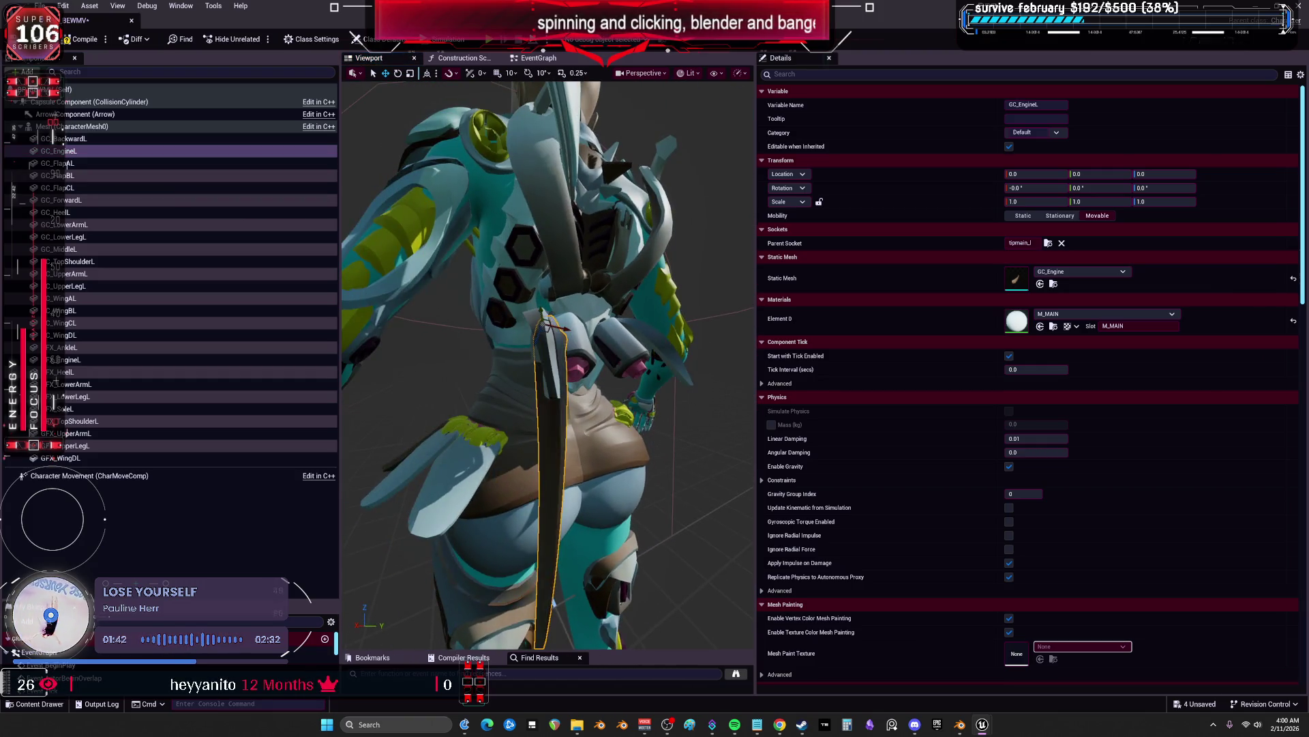
click(67, 164)
key(f)
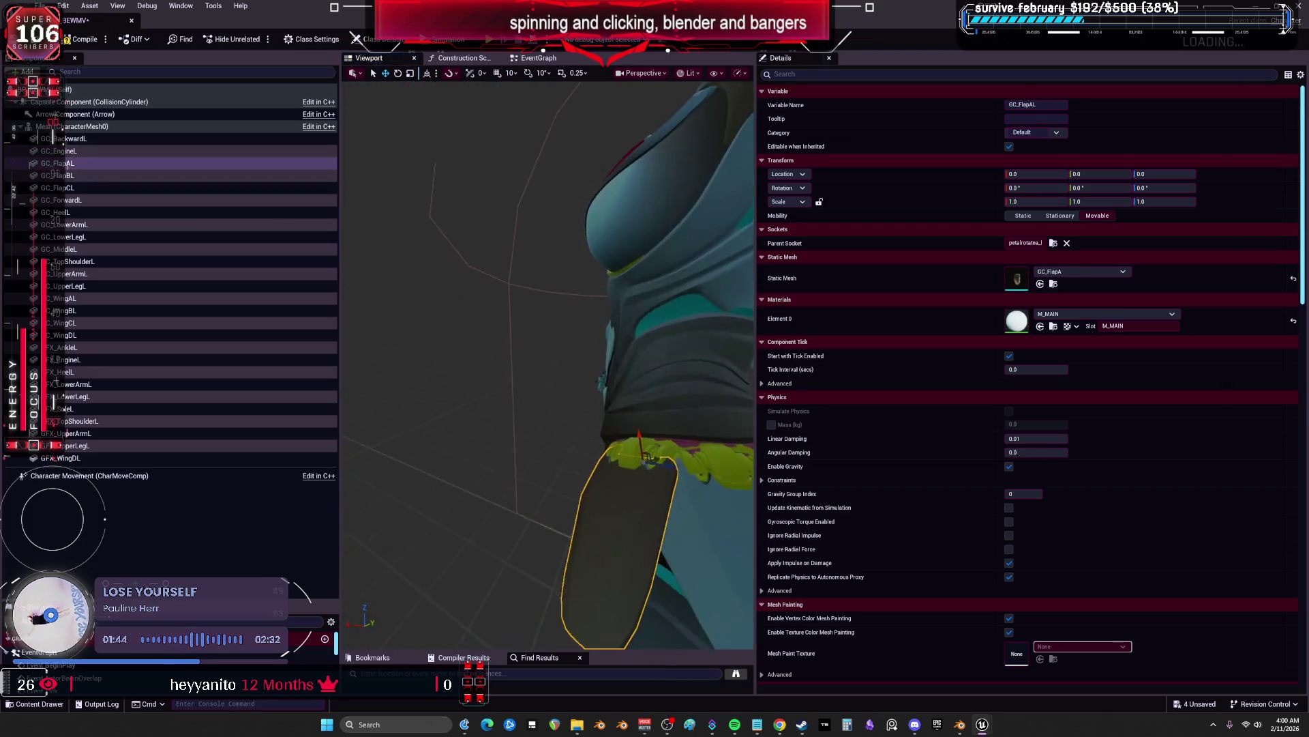
click(109, 176)
drag(409, 246, 430, 251)
click(87, 190)
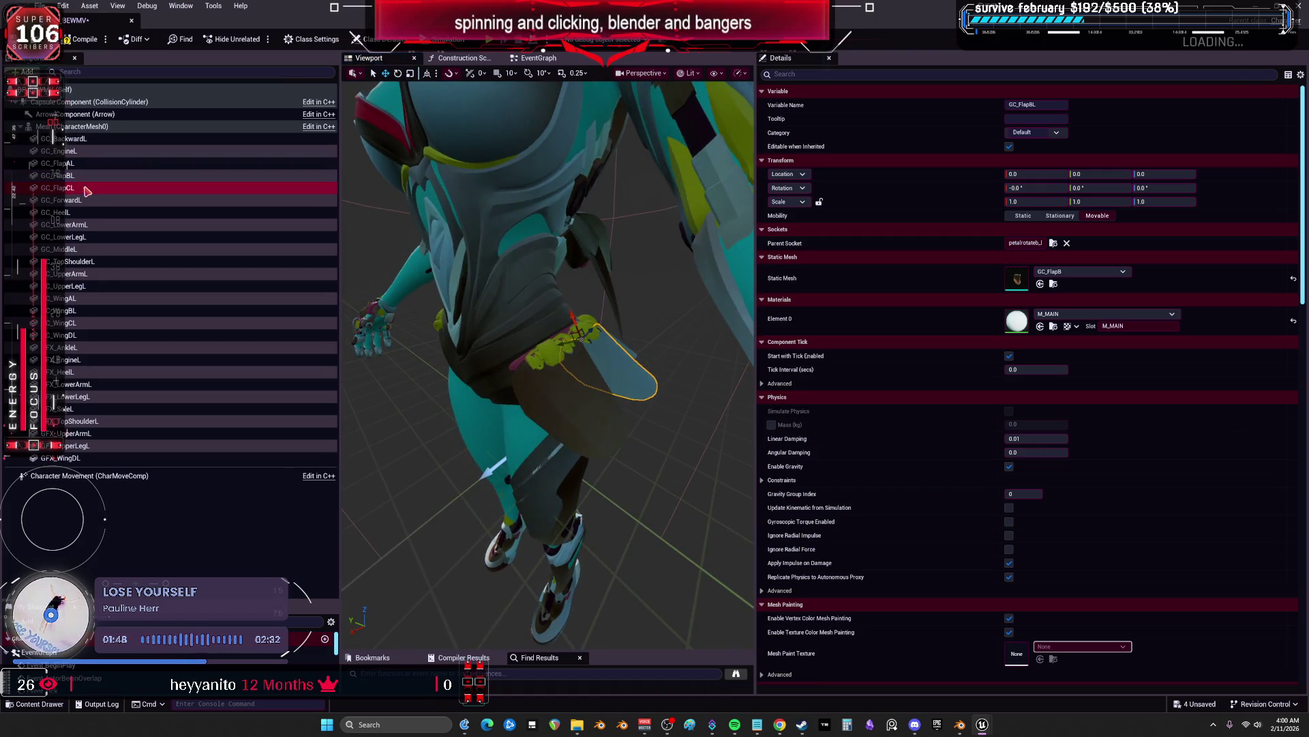
click(97, 201)
mouse_move(614, 287)
mouse_down()
mouse_move(701, 283)
mouse_move(661, 300)
mouse_up()
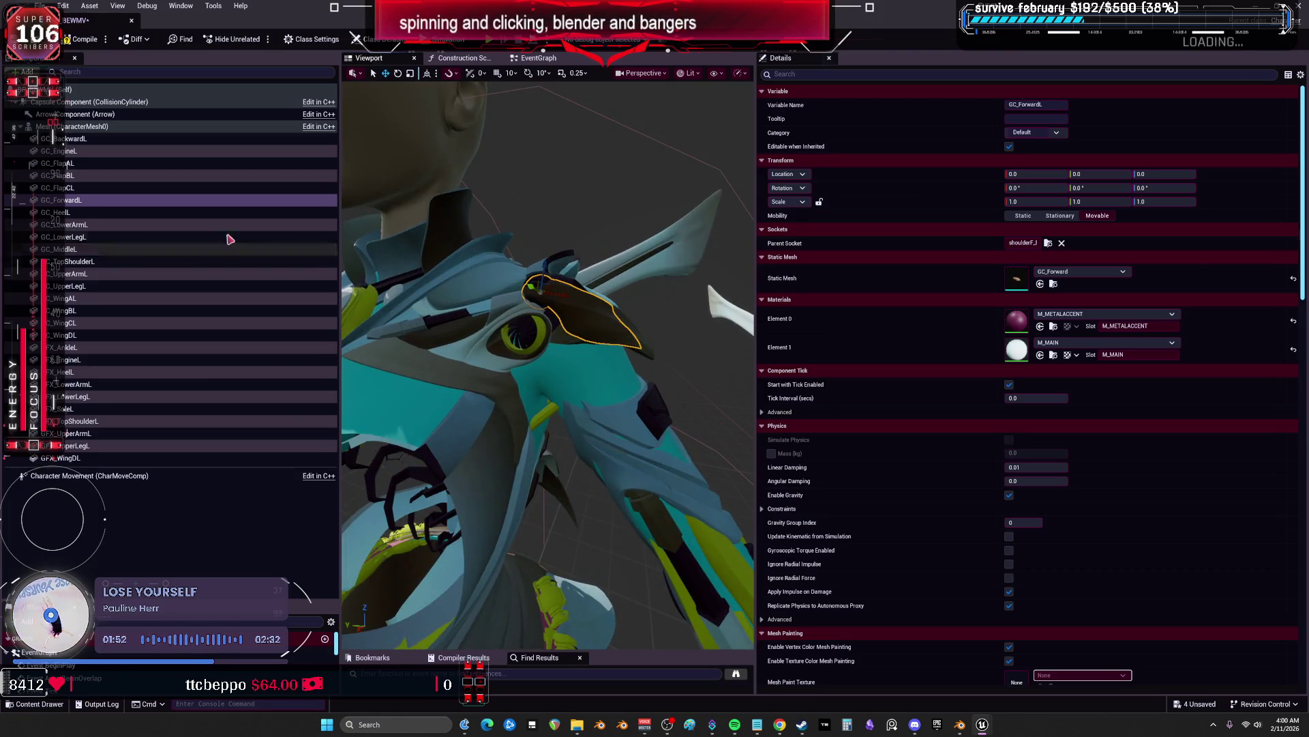
double_click(61, 212)
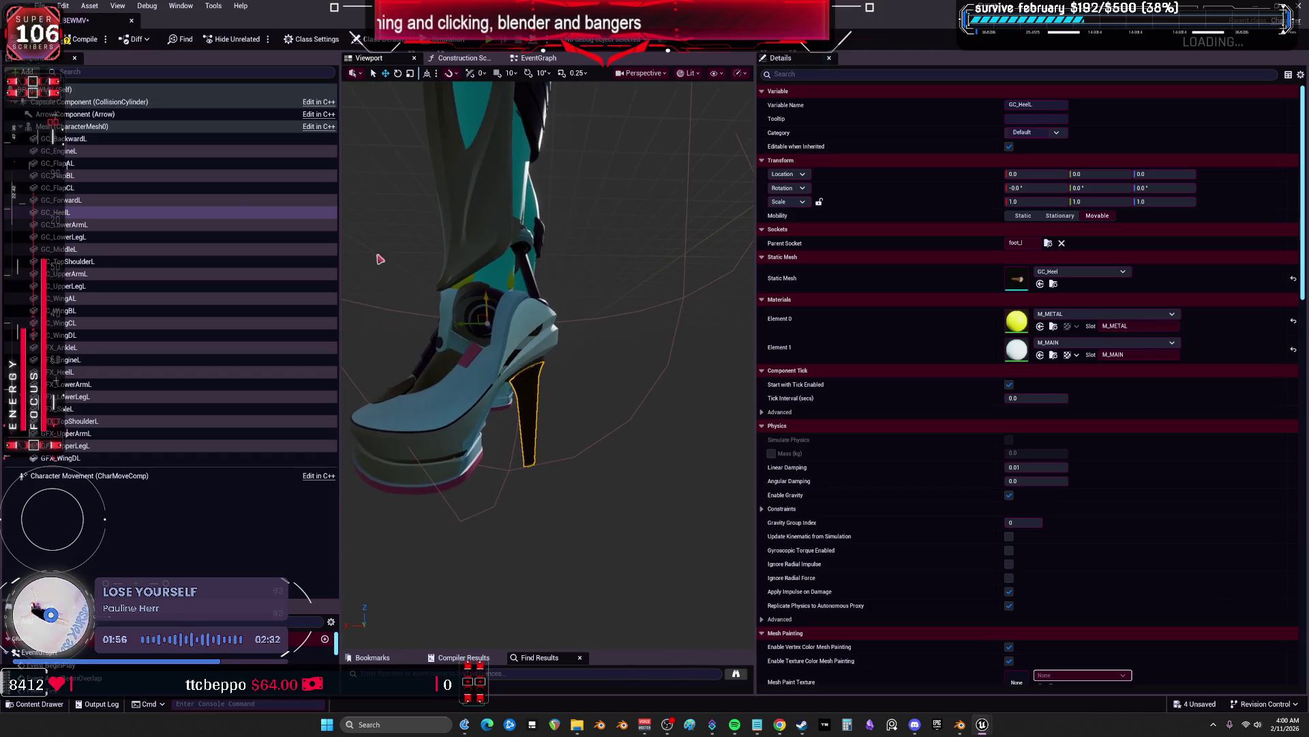
double_click(64, 225)
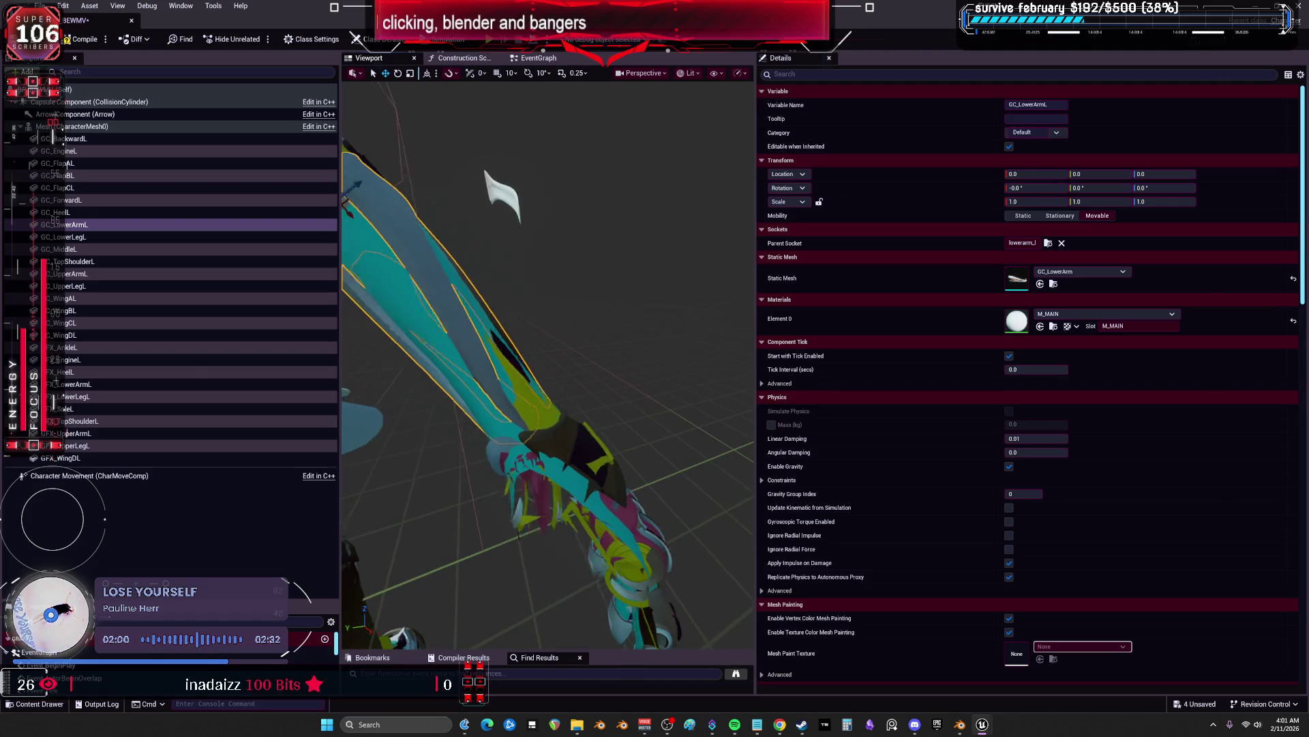
click(558, 288)
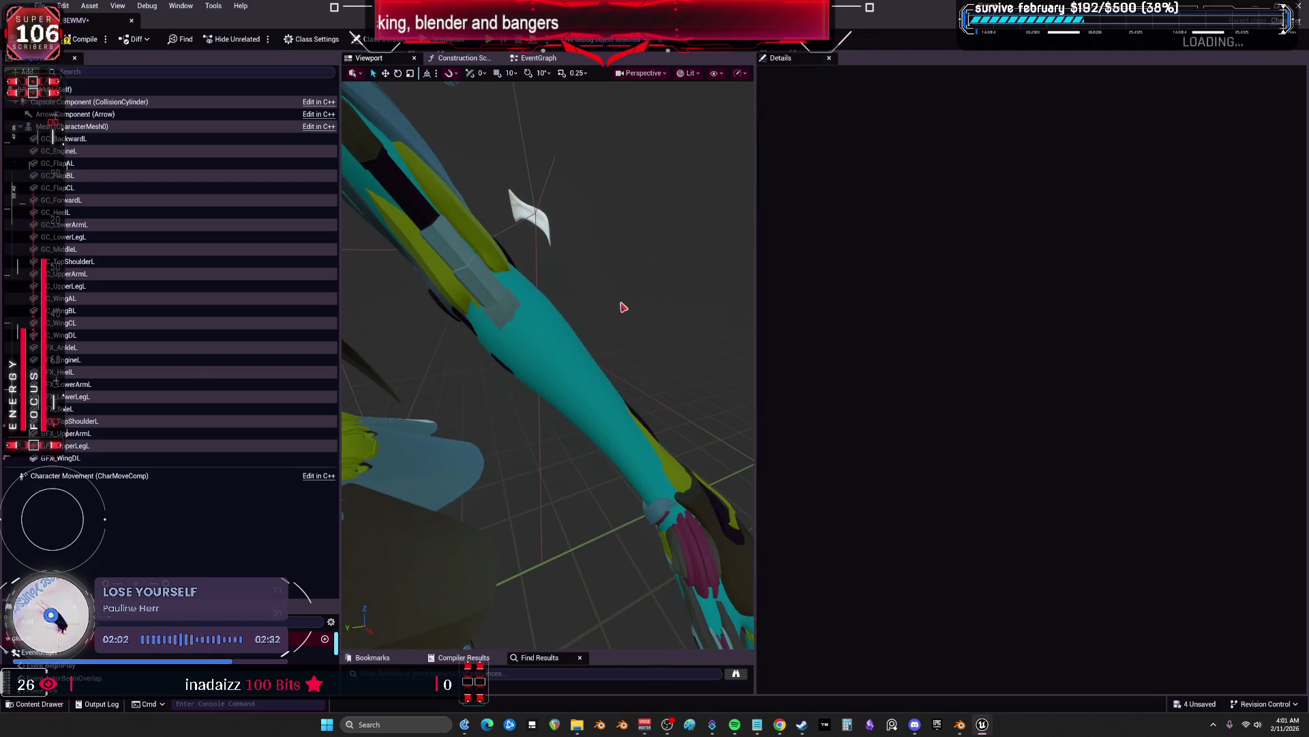
click(85, 226)
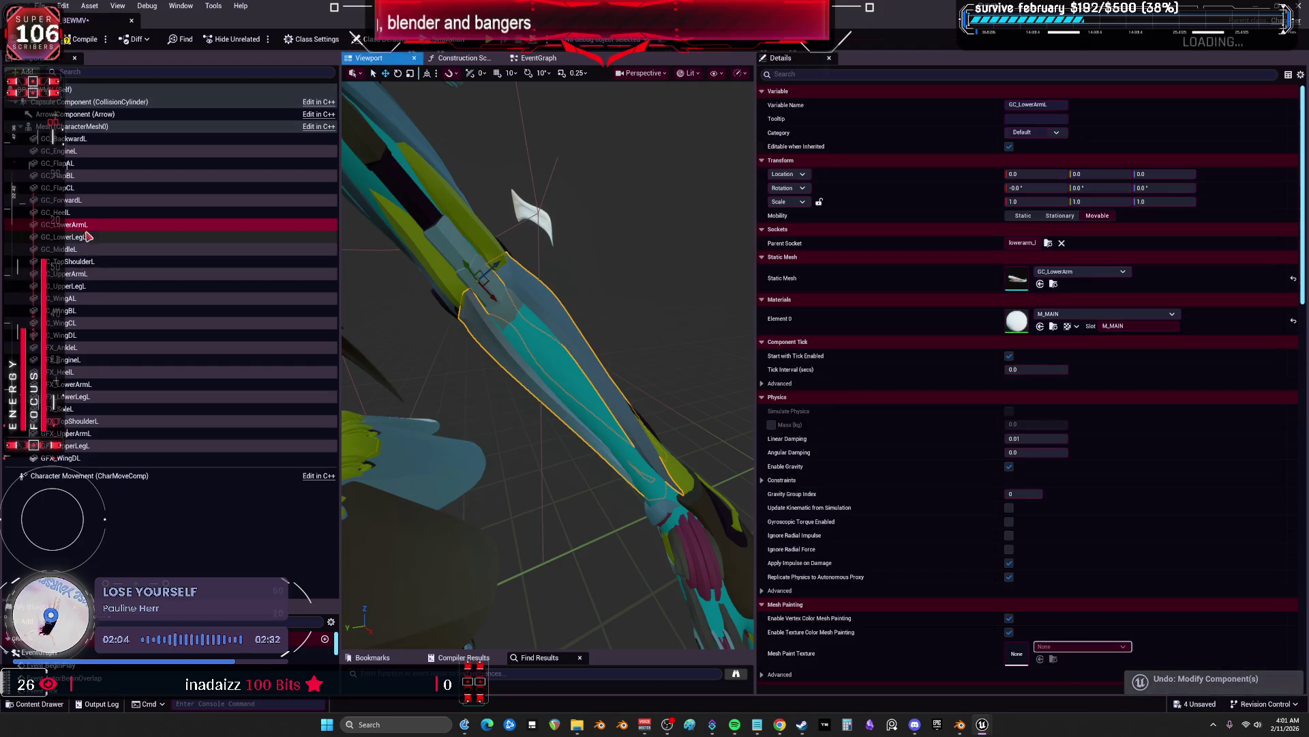
click(87, 237)
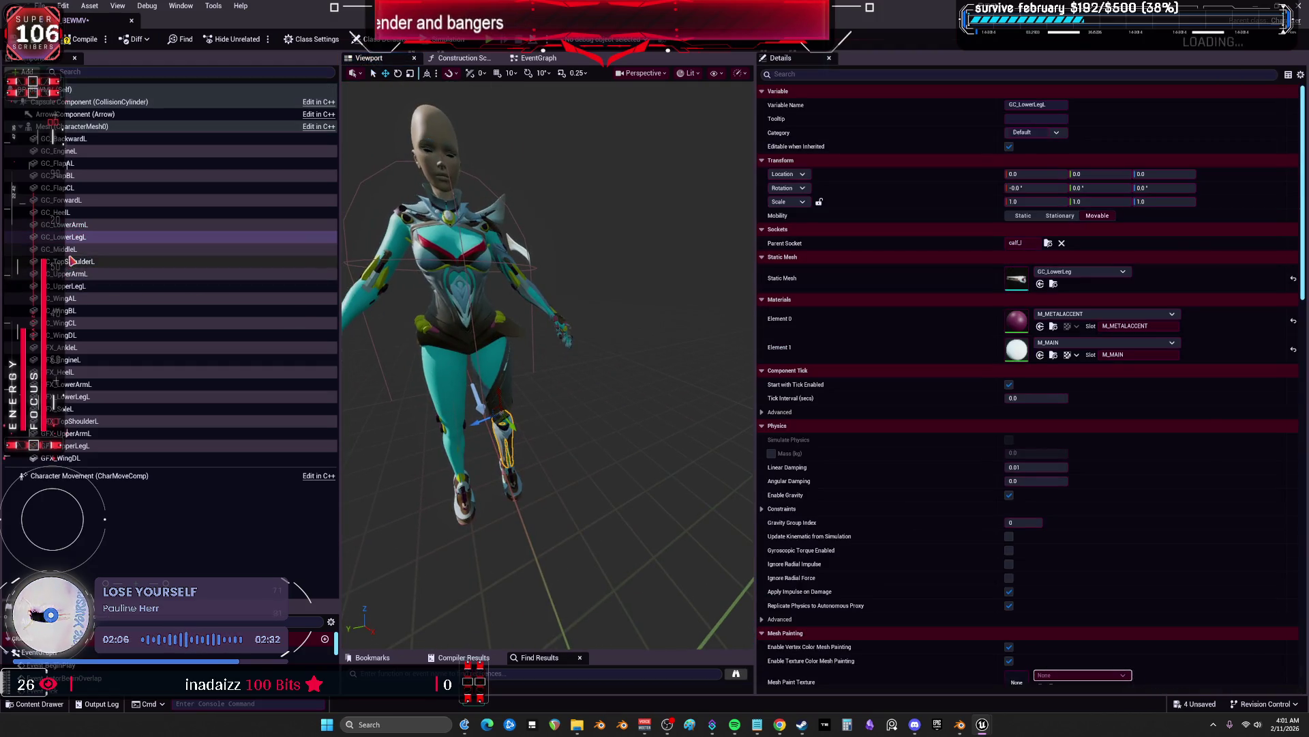
click(68, 249)
double_click(69, 249)
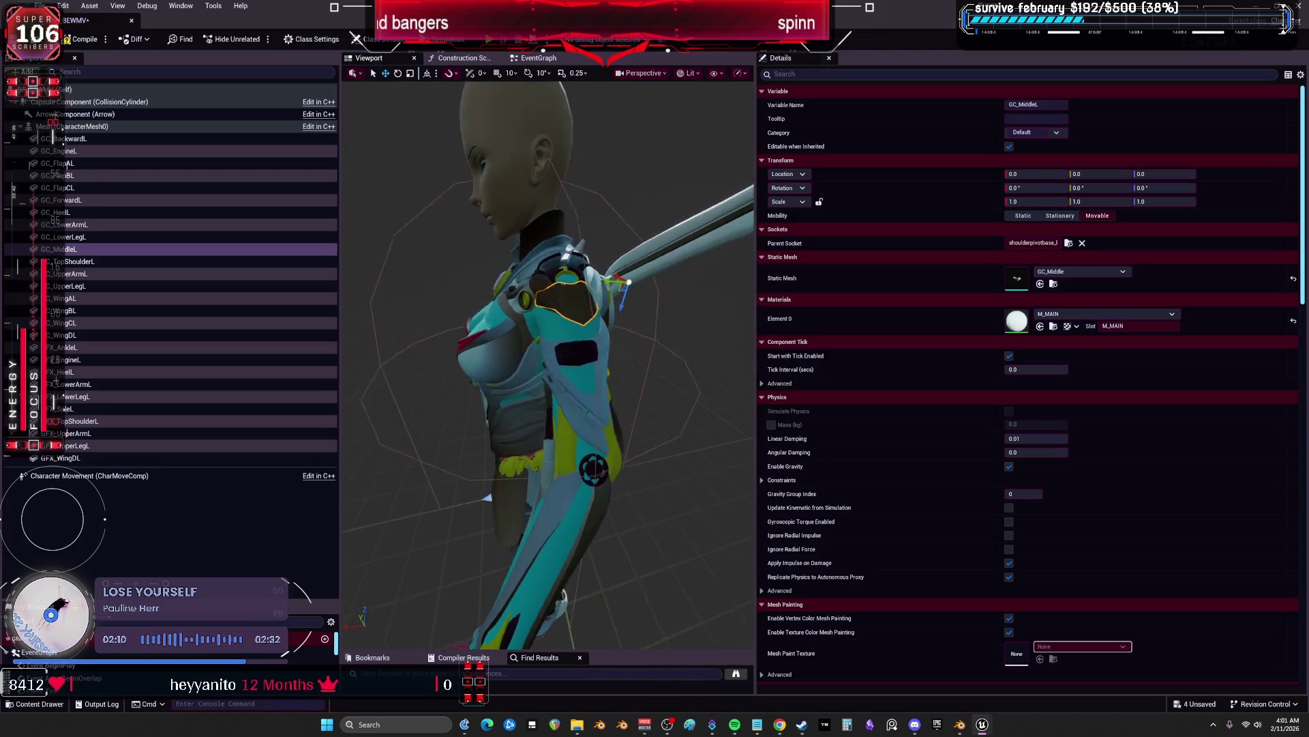
click(81, 261)
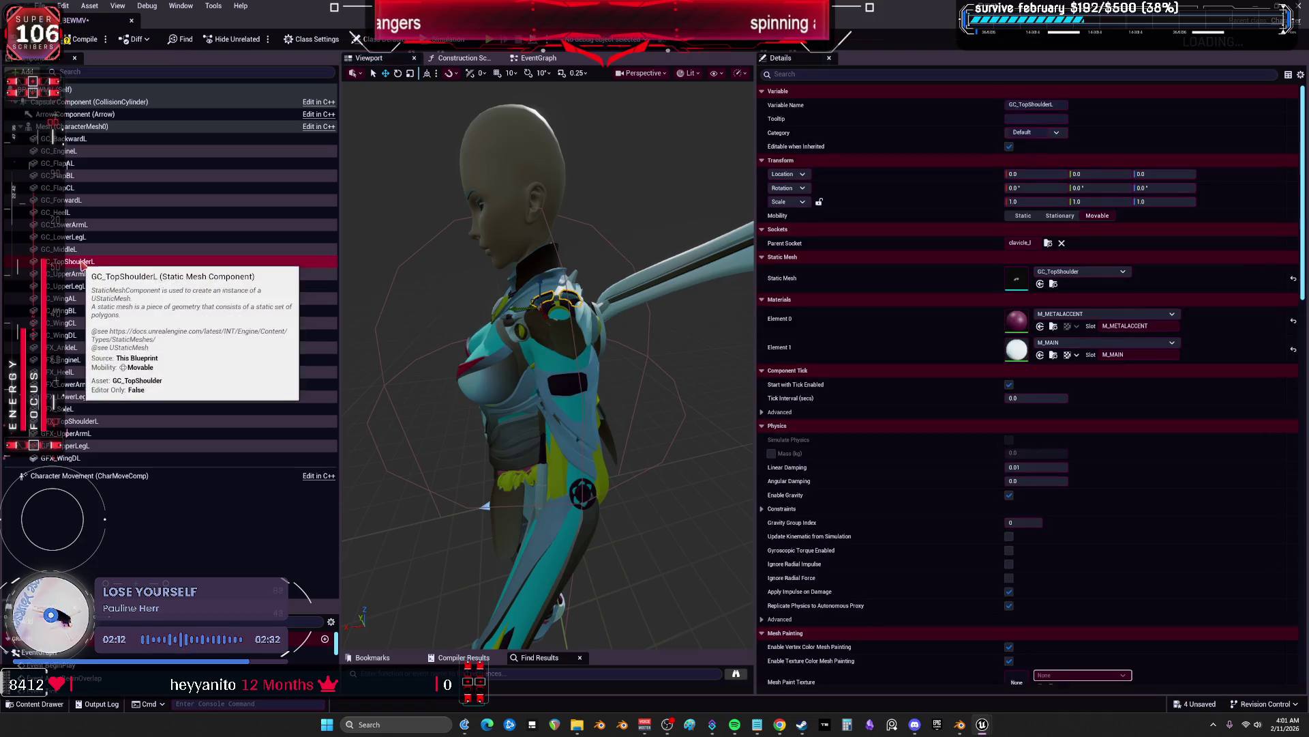
click(81, 273)
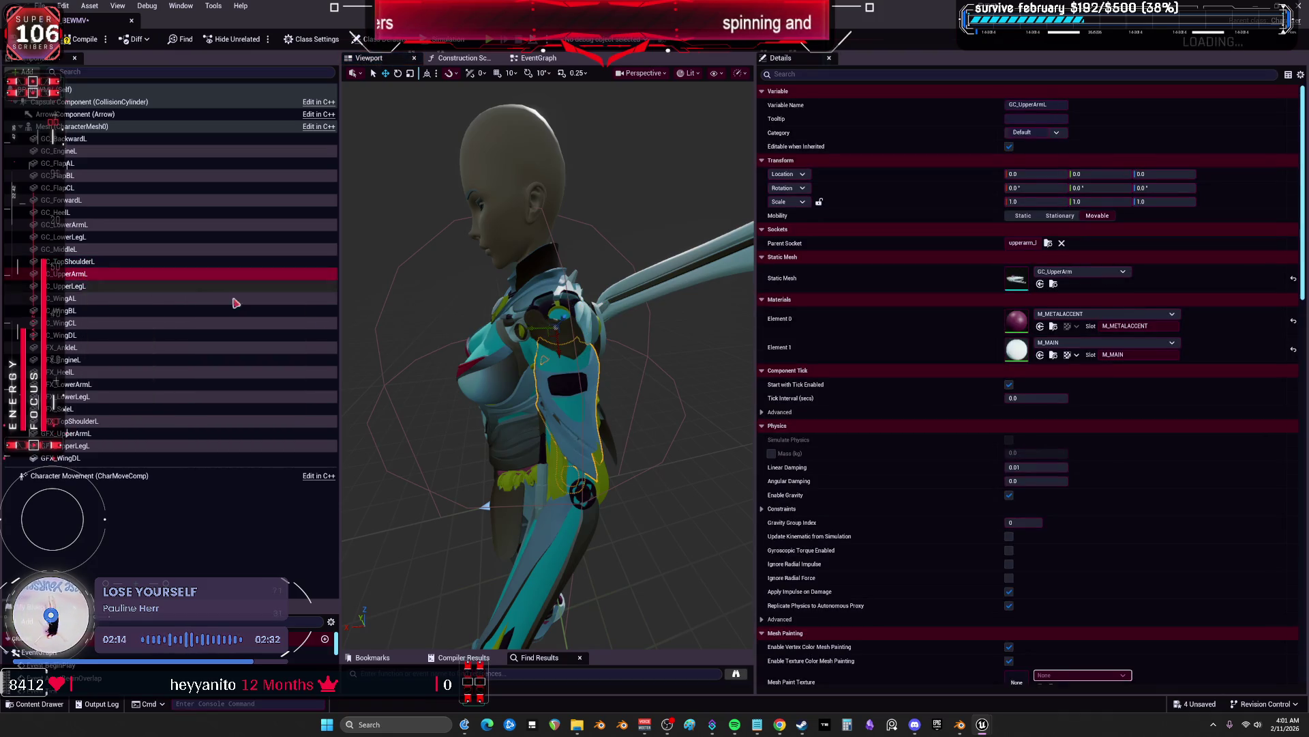
drag(653, 348, 653, 348)
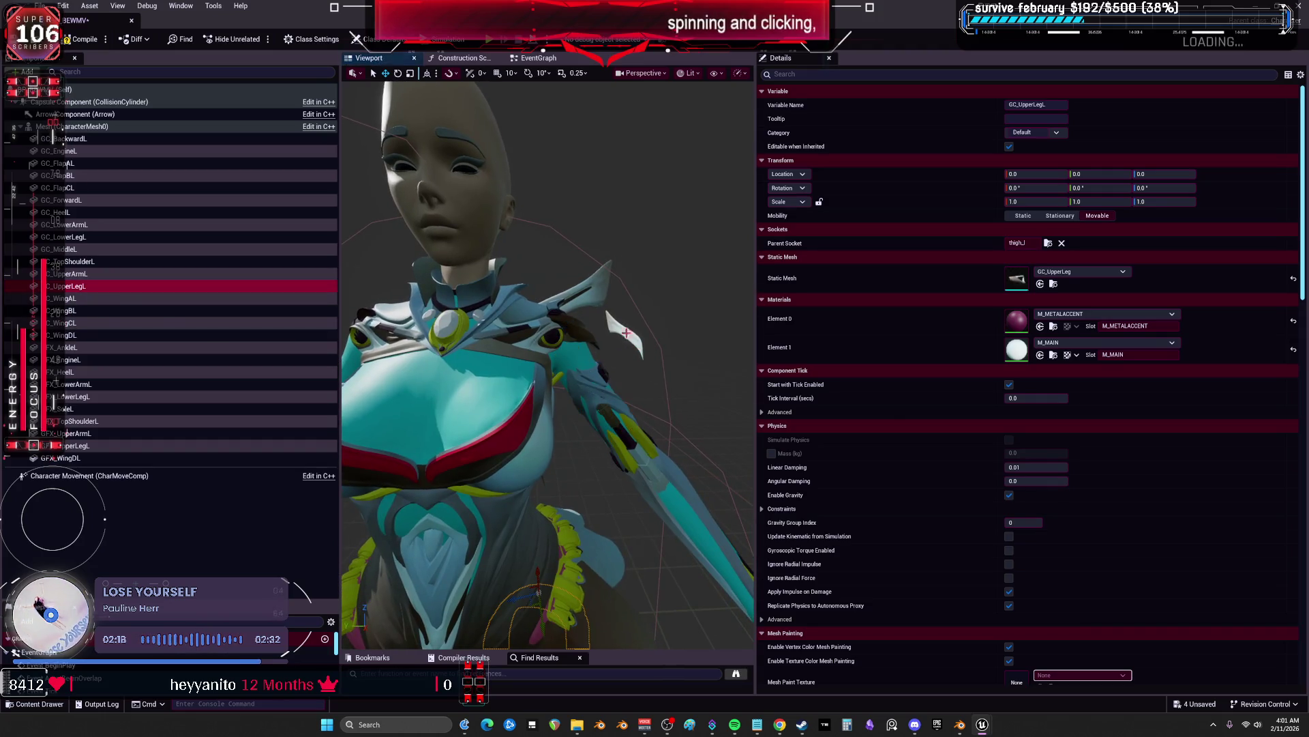
double_click(71, 285)
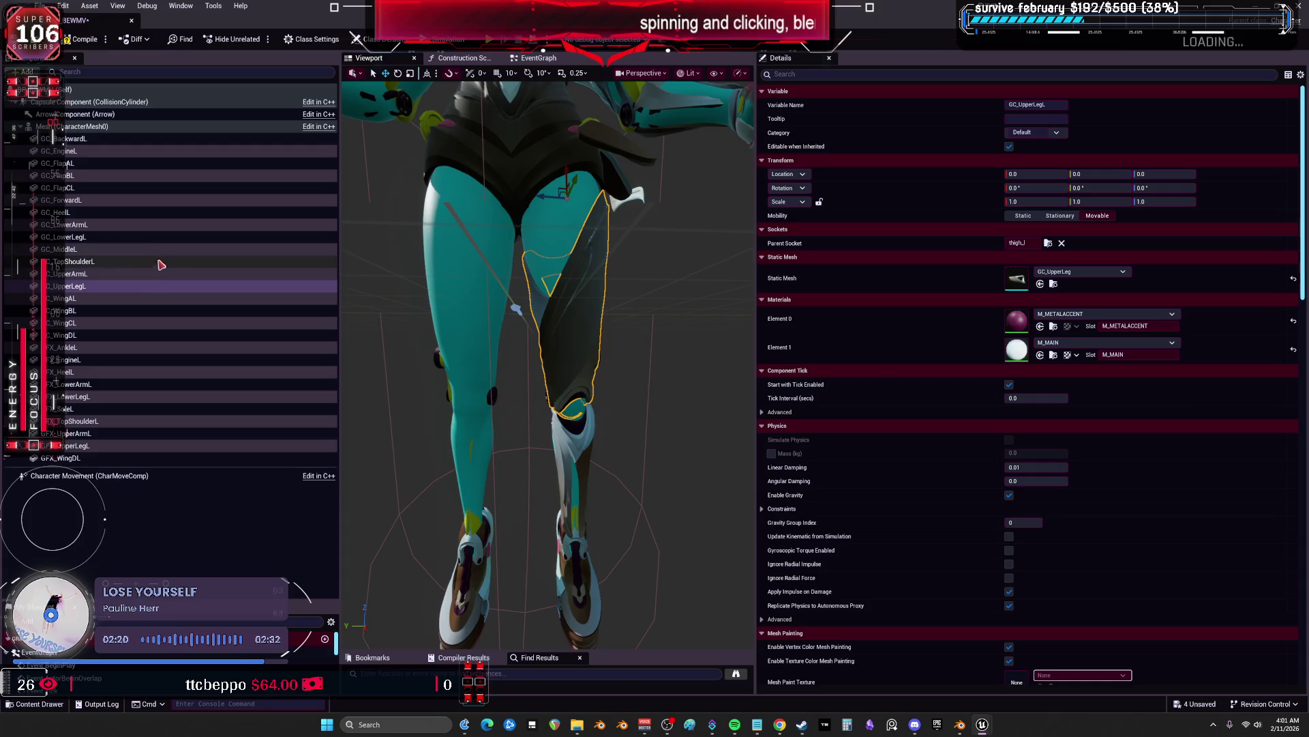
click(82, 300)
mouse_move(624, 349)
mouse_down()
mouse_move(587, 307)
mouse_move(638, 349)
mouse_up()
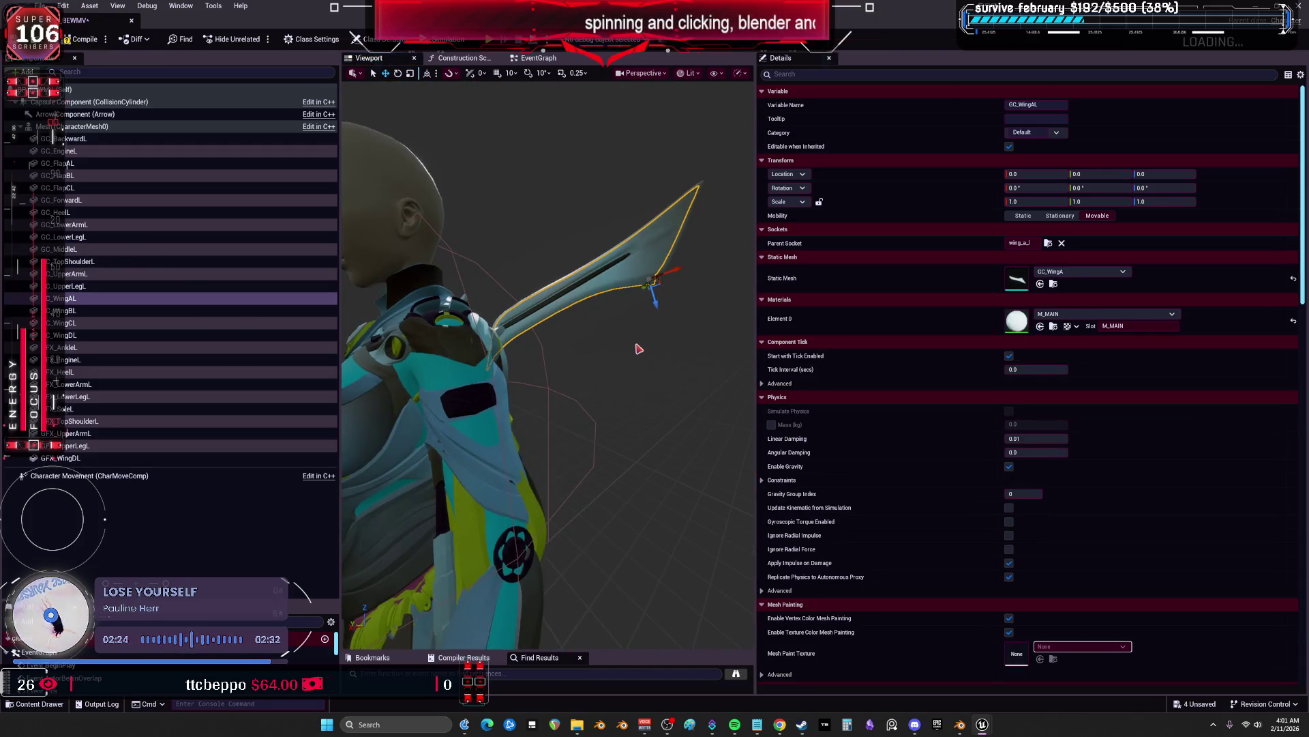
Inspect the GC_WingBL, GC_WingCL, GC_WingDL, ankle, GFX_HeelL and GFX_LowerArmL components
click(83, 311)
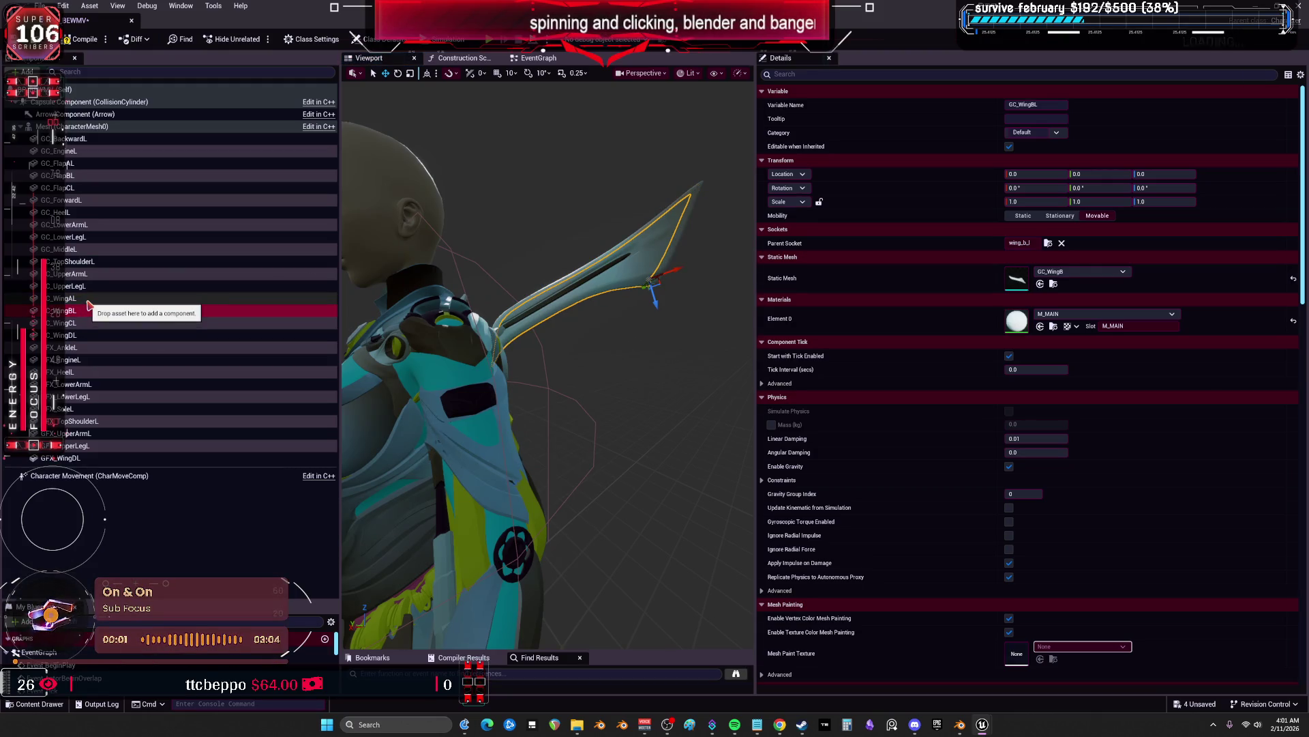
click(88, 325)
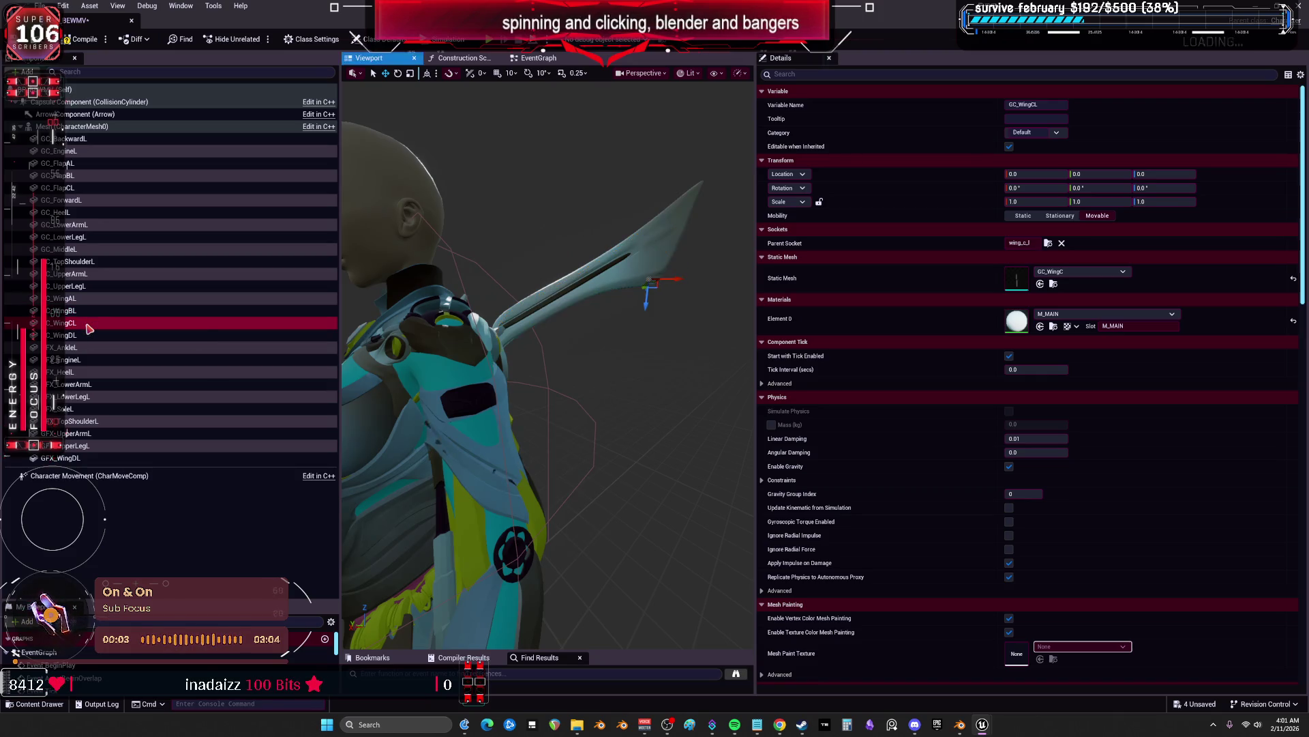
scroll(579, 330, down, 5)
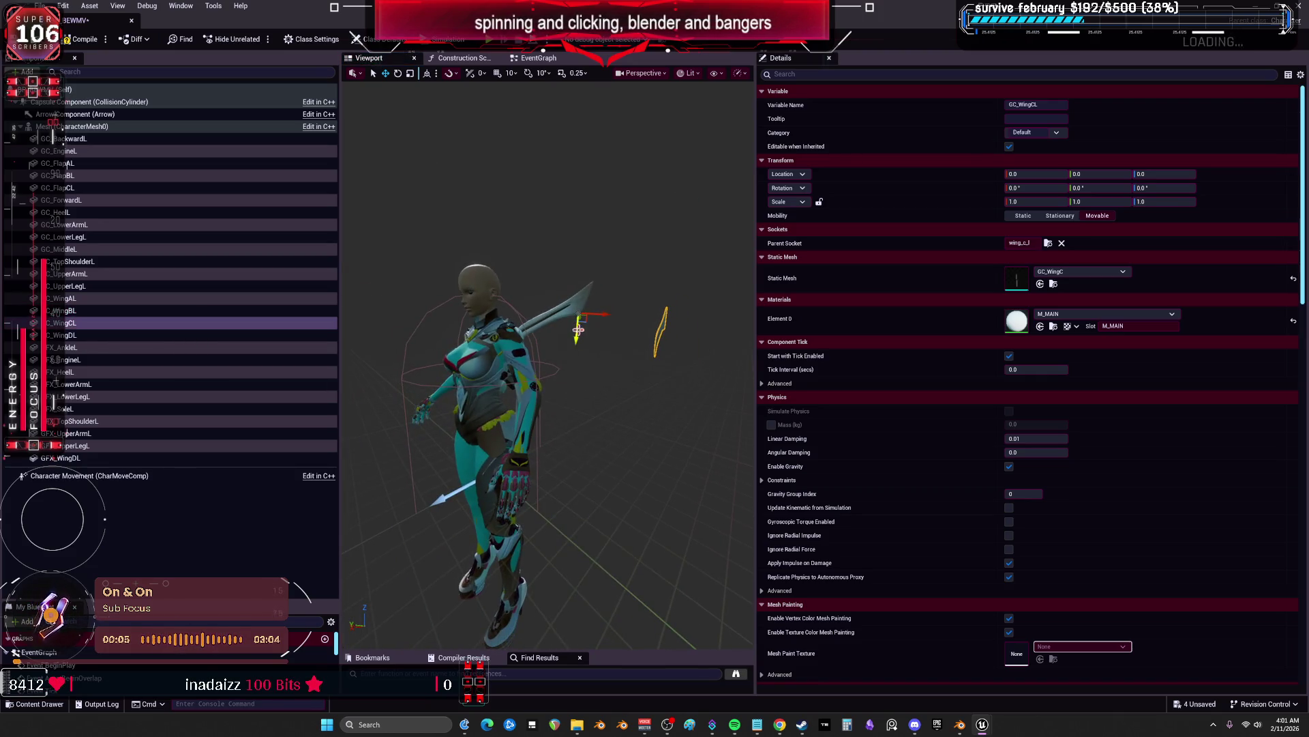
click(87, 336)
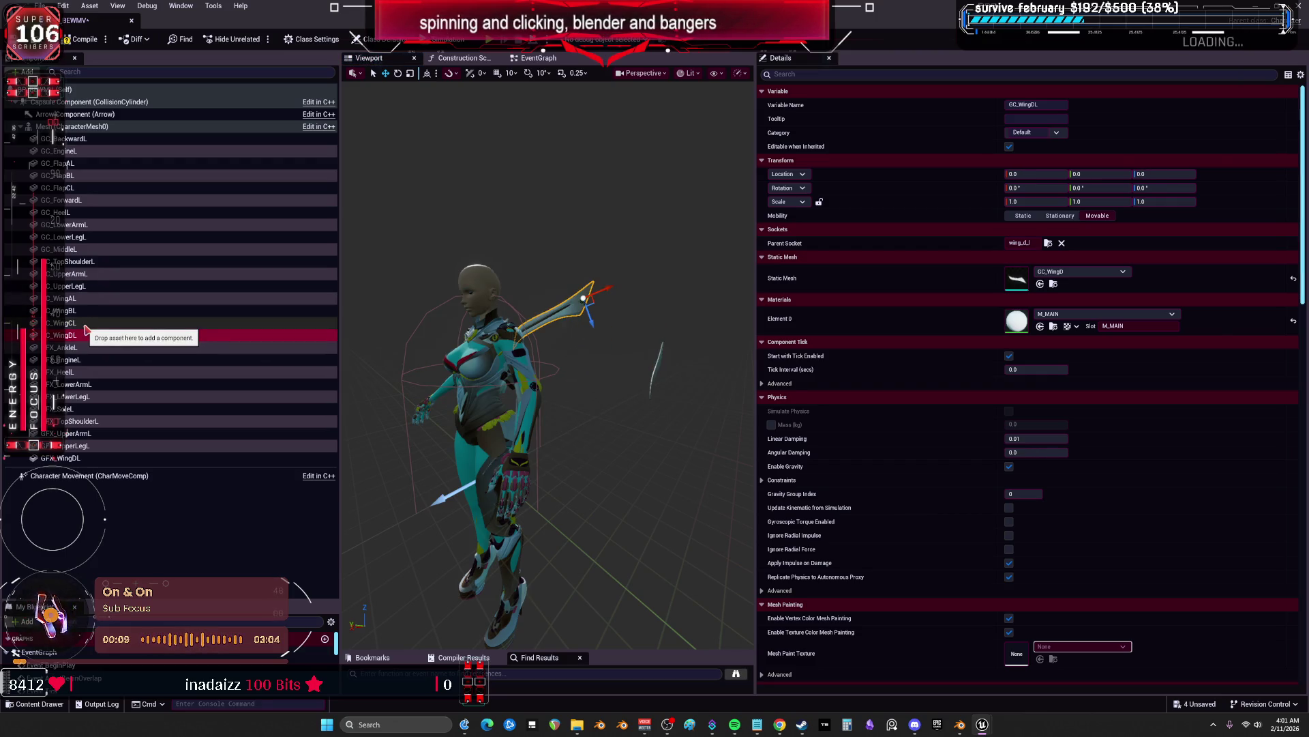
click(87, 348)
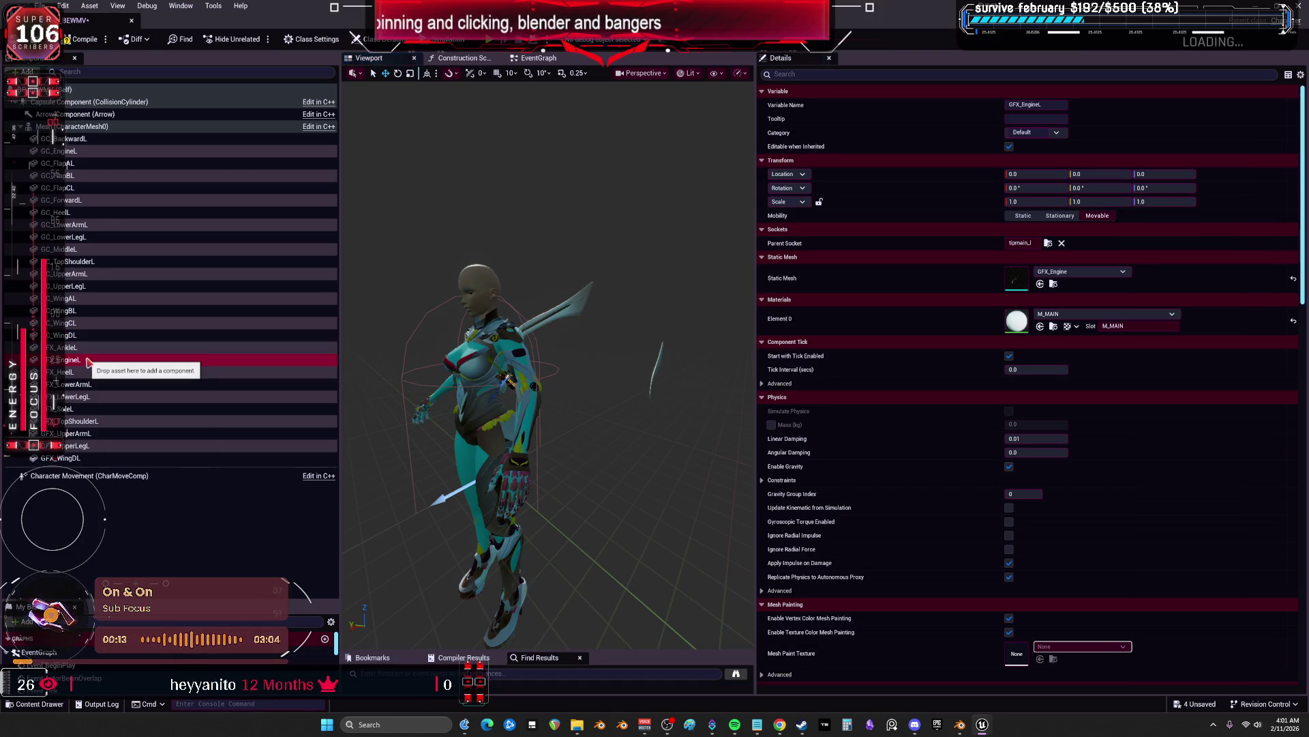
click(87, 373)
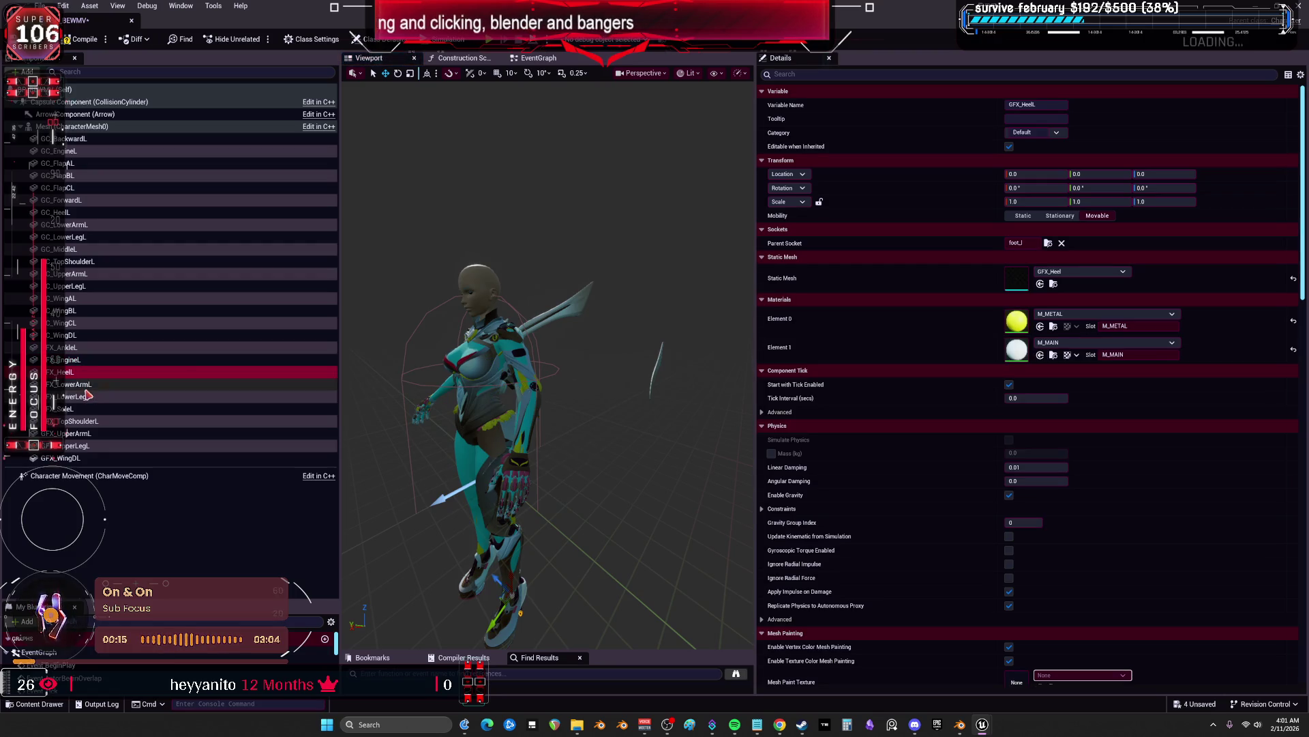
click(87, 385)
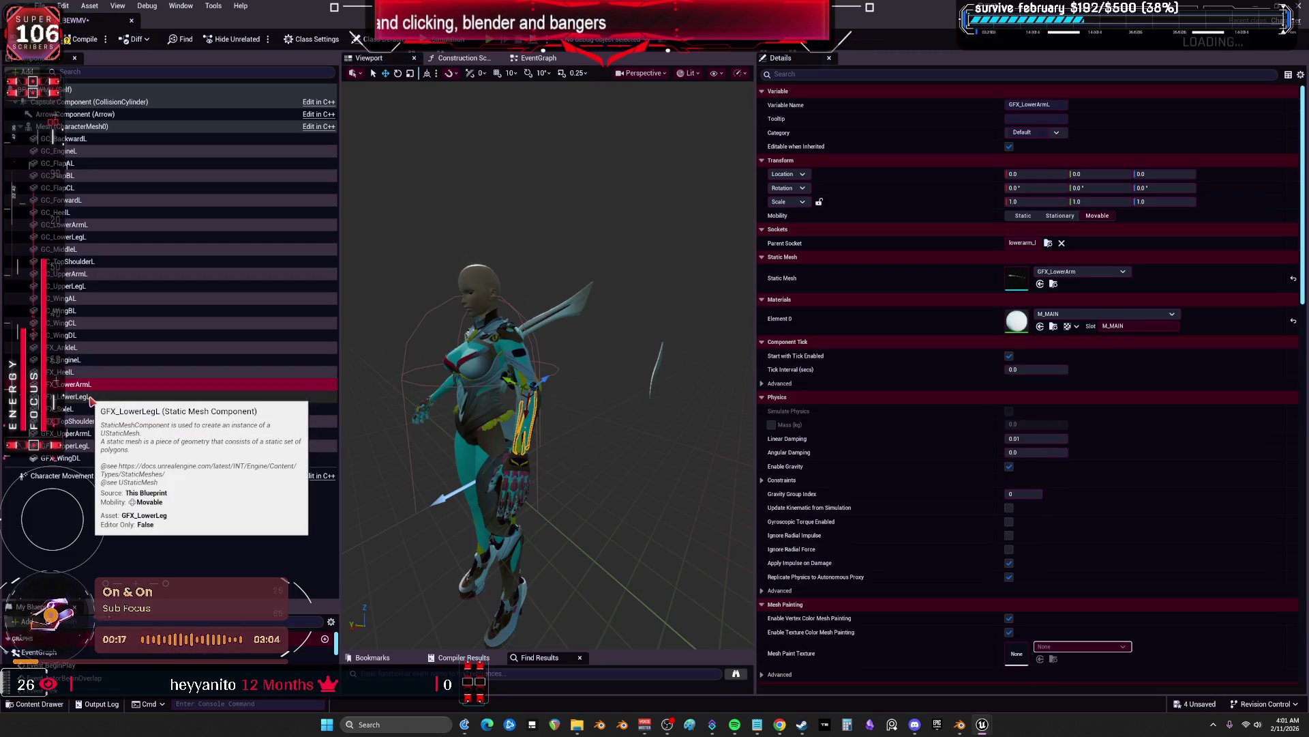
key(f)
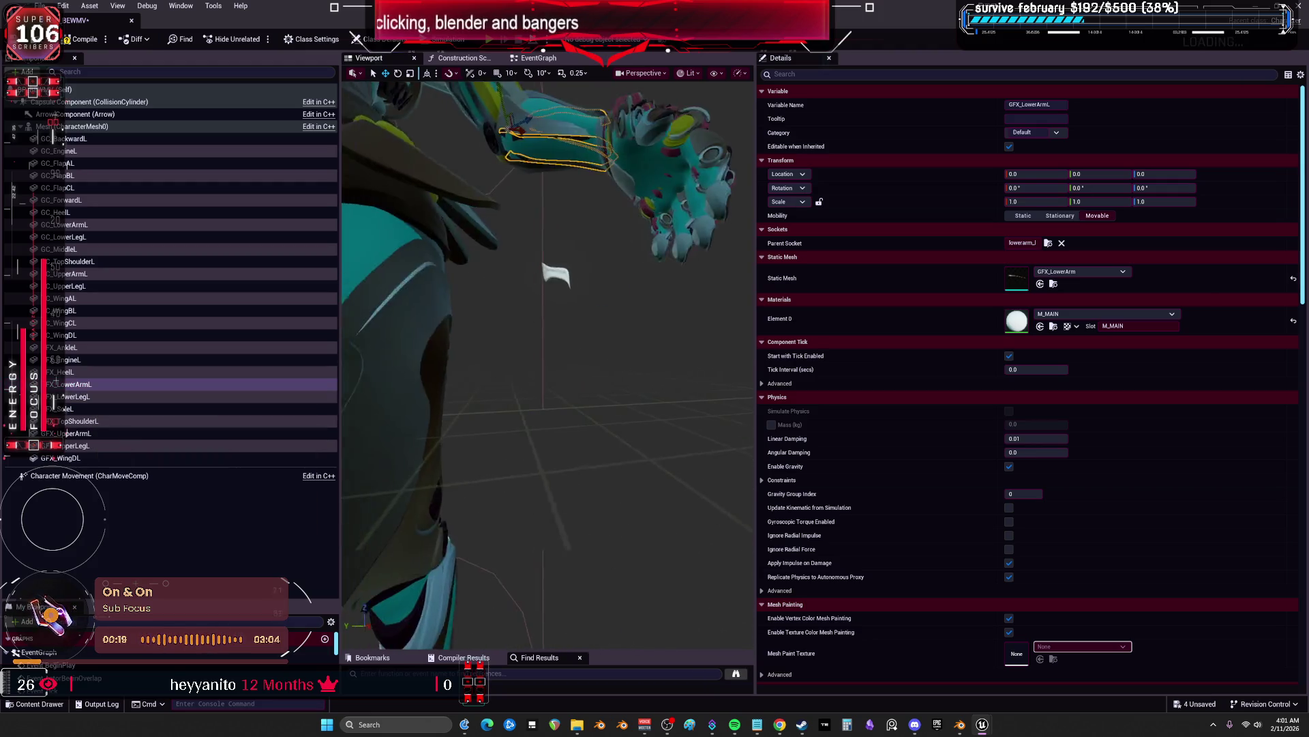
Frame GFX_LowerLegL and reset its location and rotation to zero
click(91, 399)
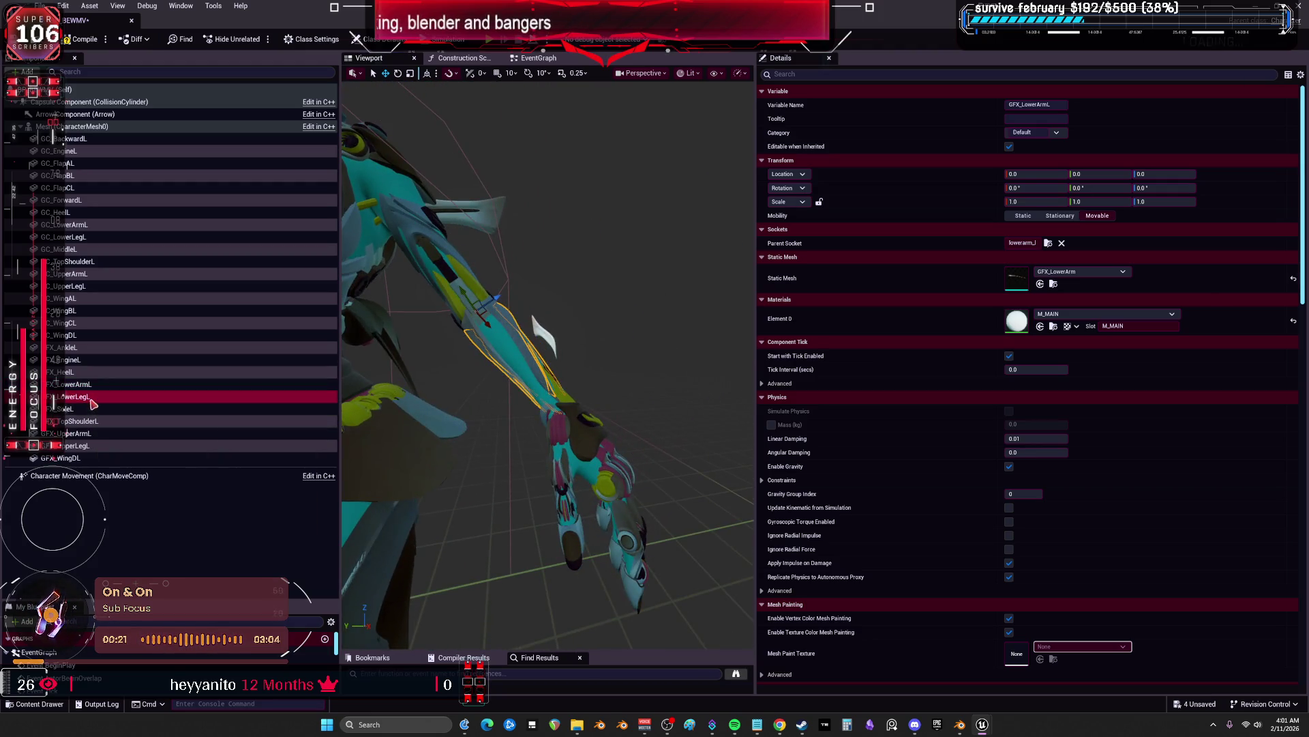
key(f)
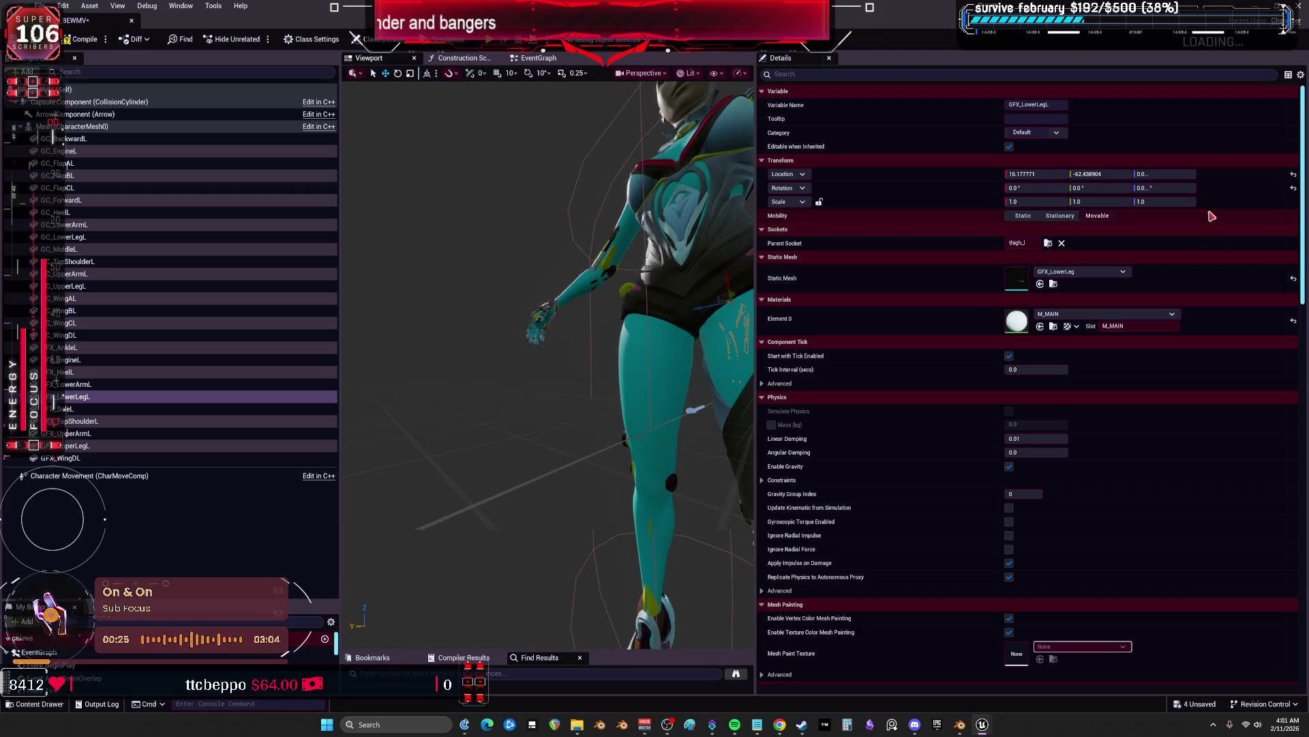
click(1293, 188)
click(1293, 174)
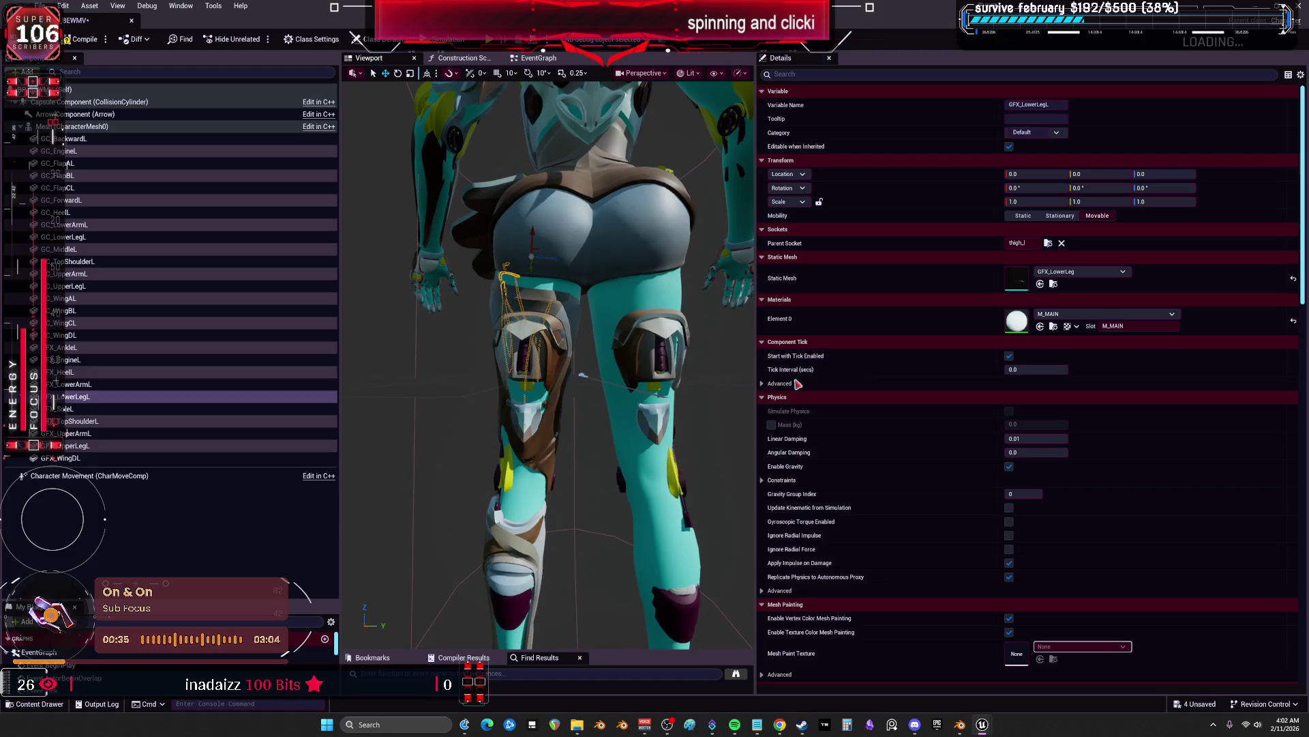
Attach GFX_LowerLegL to the calf_l bone as its parent socket
right_click(1048, 245)
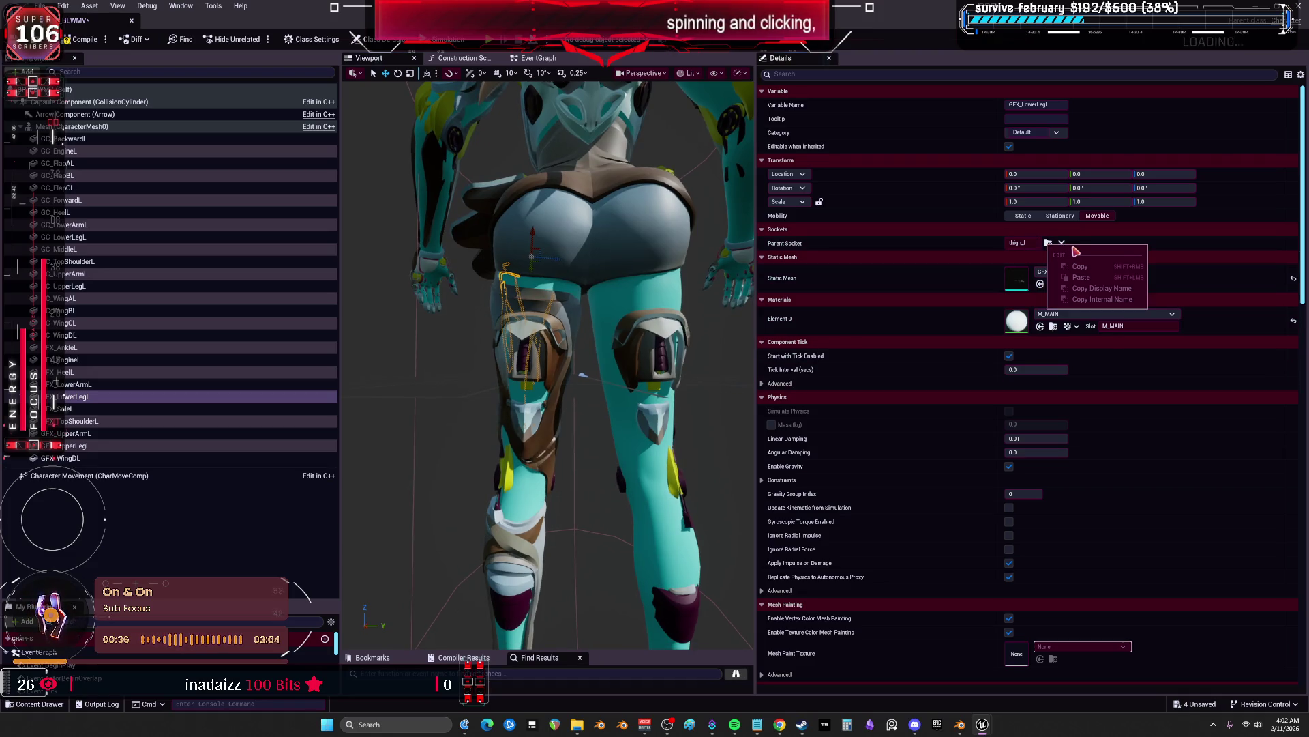
click(996, 256)
click(1048, 244)
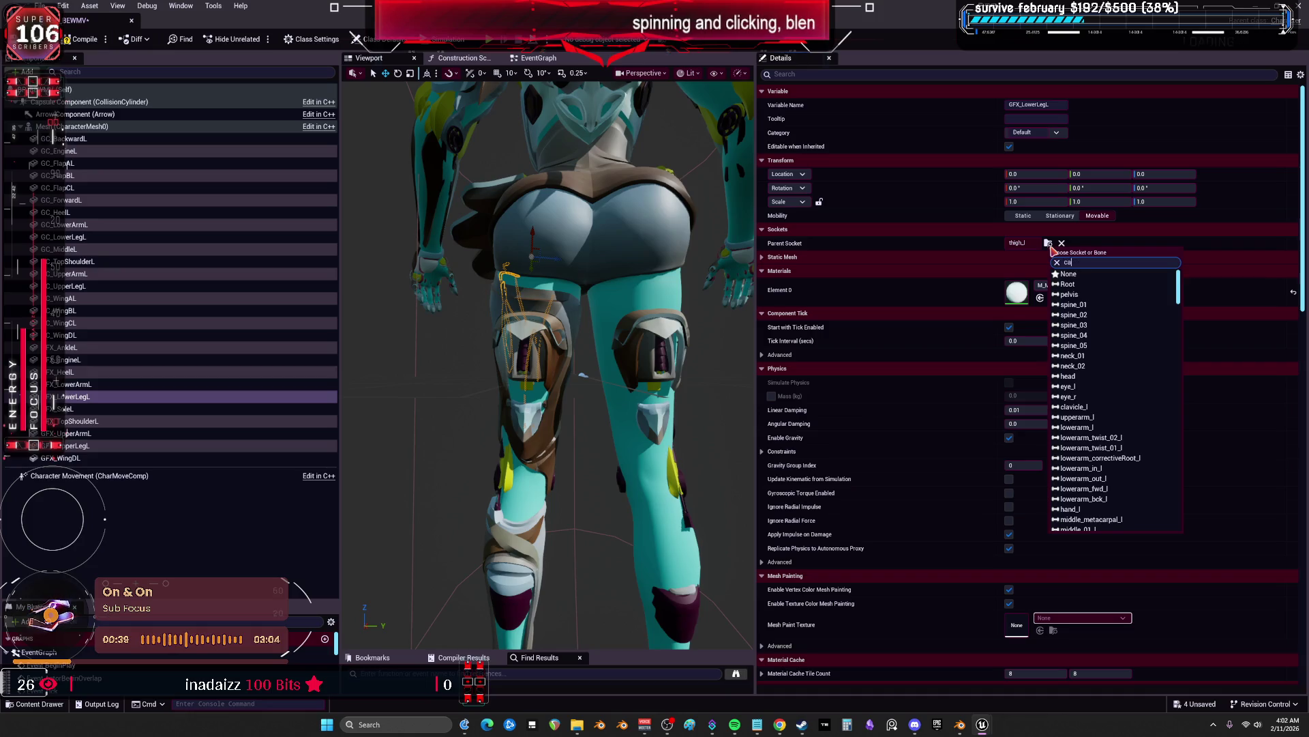
text(ld)
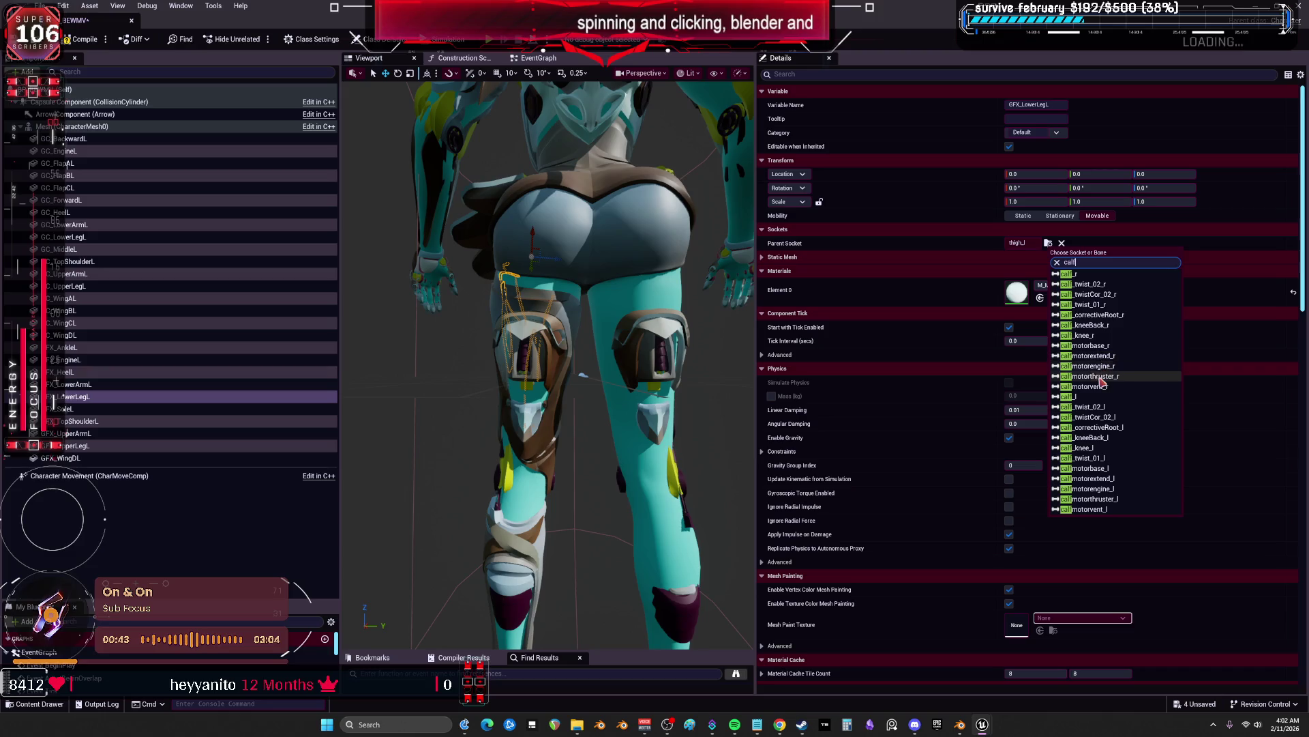
click(1092, 399)
Review the sockets of GFX_SoleL, GFX_TopShoulderL, GFX_UpperArmL and GFX_WingDL around the legs and wing
scroll(548, 365, up, 5)
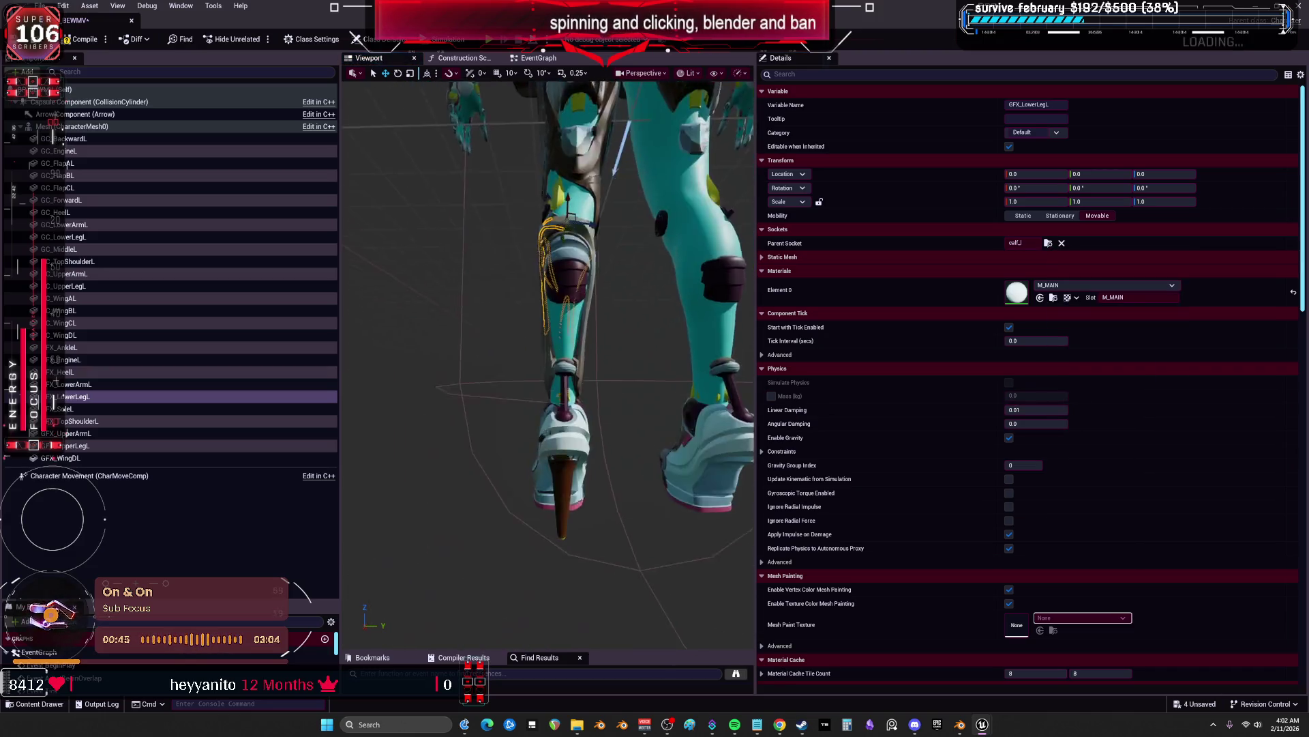
drag(548, 365, 389, 351)
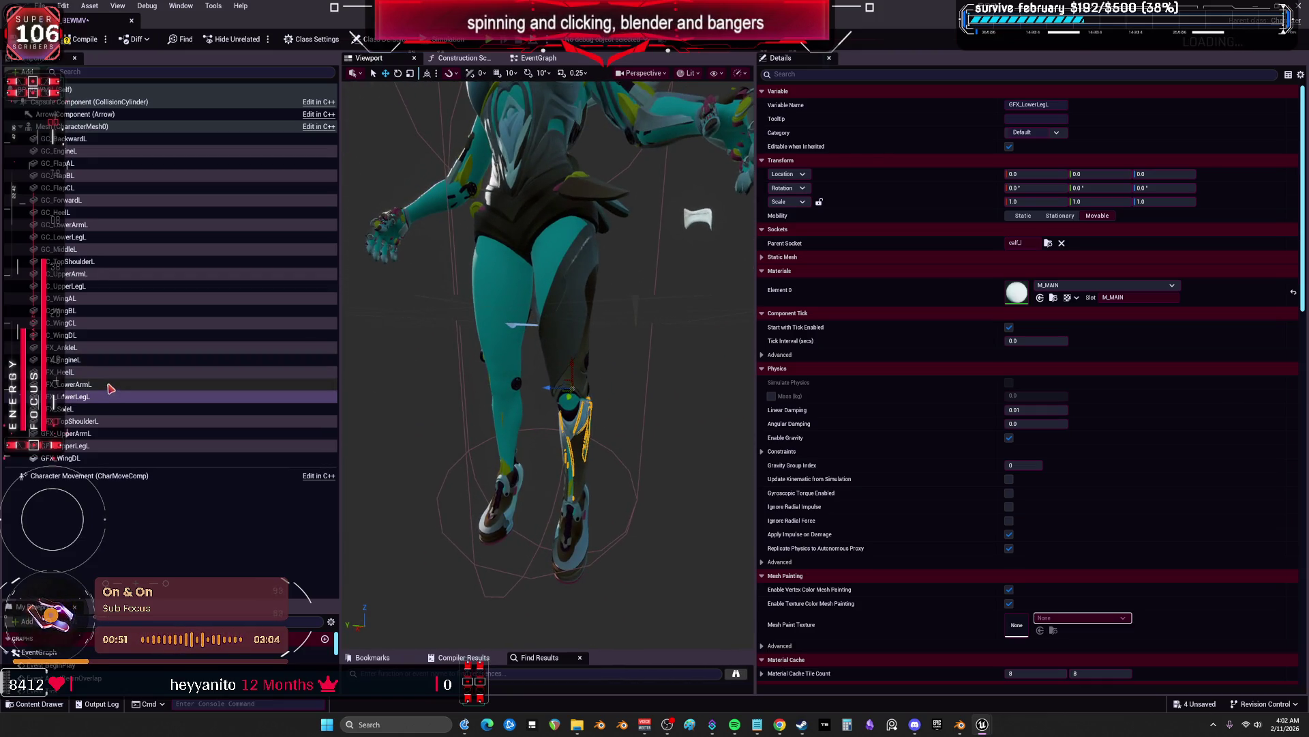
click(157, 384)
click(75, 397)
click(79, 411)
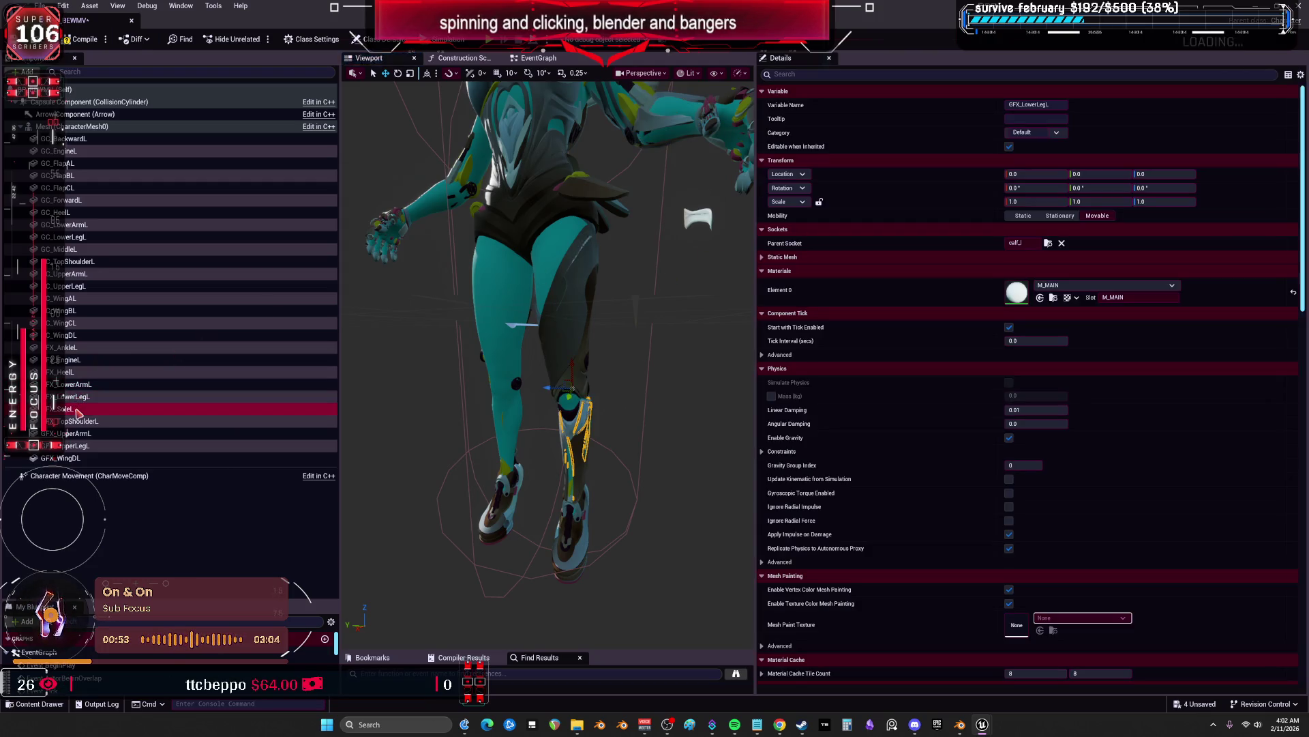
click(83, 422)
mouse_move(687, 377)
mouse_down()
mouse_move(696, 436)
mouse_move(684, 376)
mouse_up()
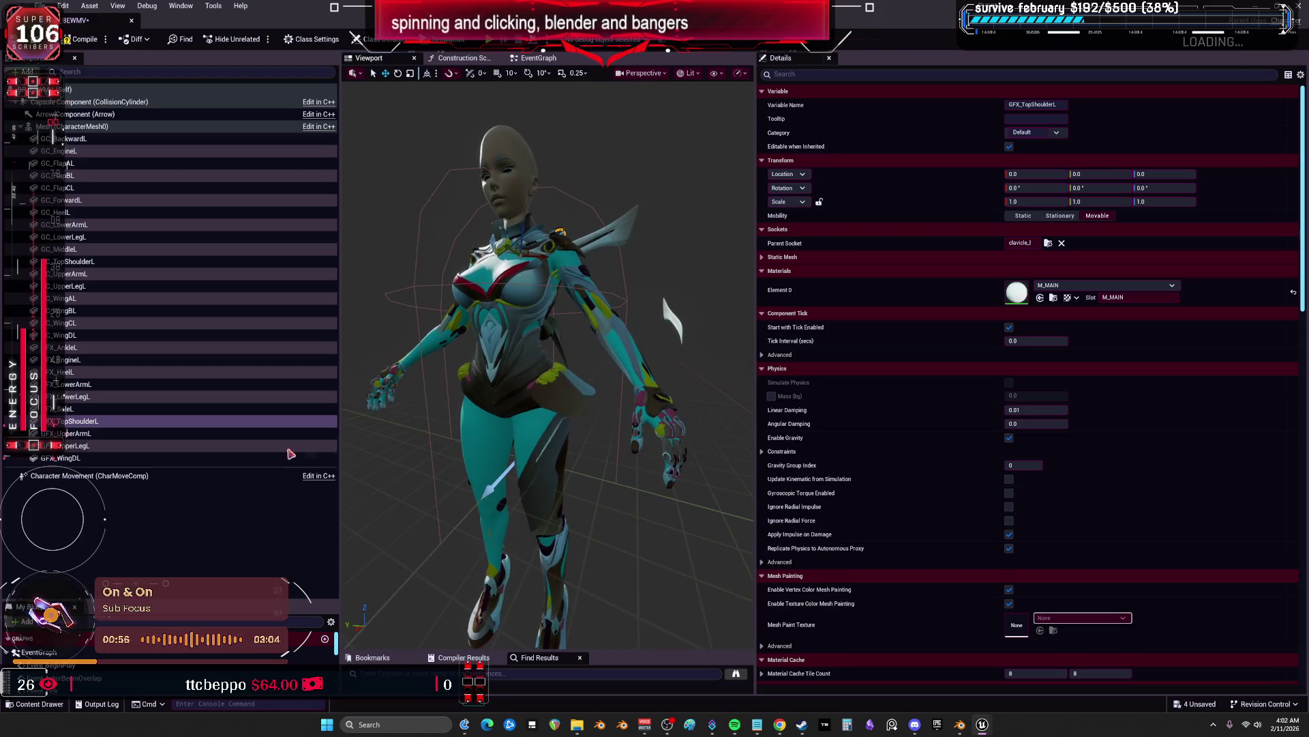
click(126, 434)
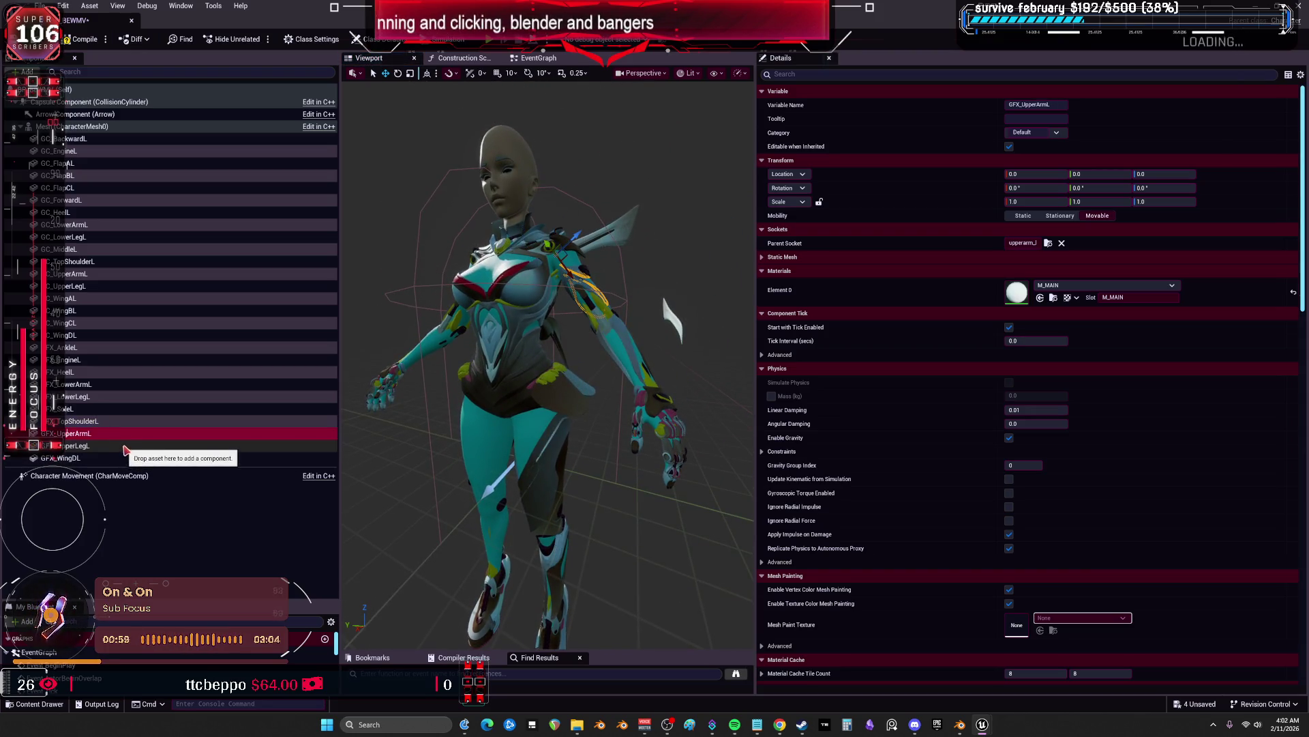
click(131, 457)
drag(691, 288, 686, 235)
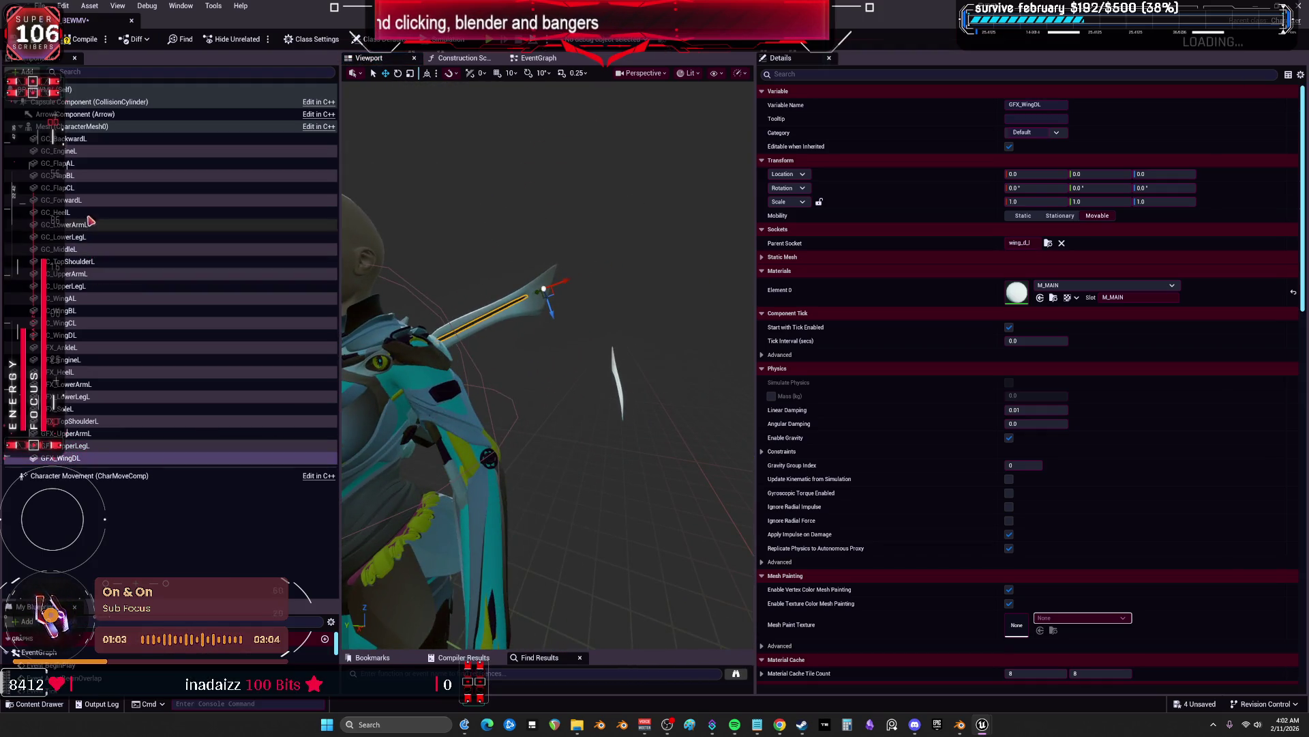
Reset GC_WingCL's location to zero, then bring Blender to the front
click(95, 188)
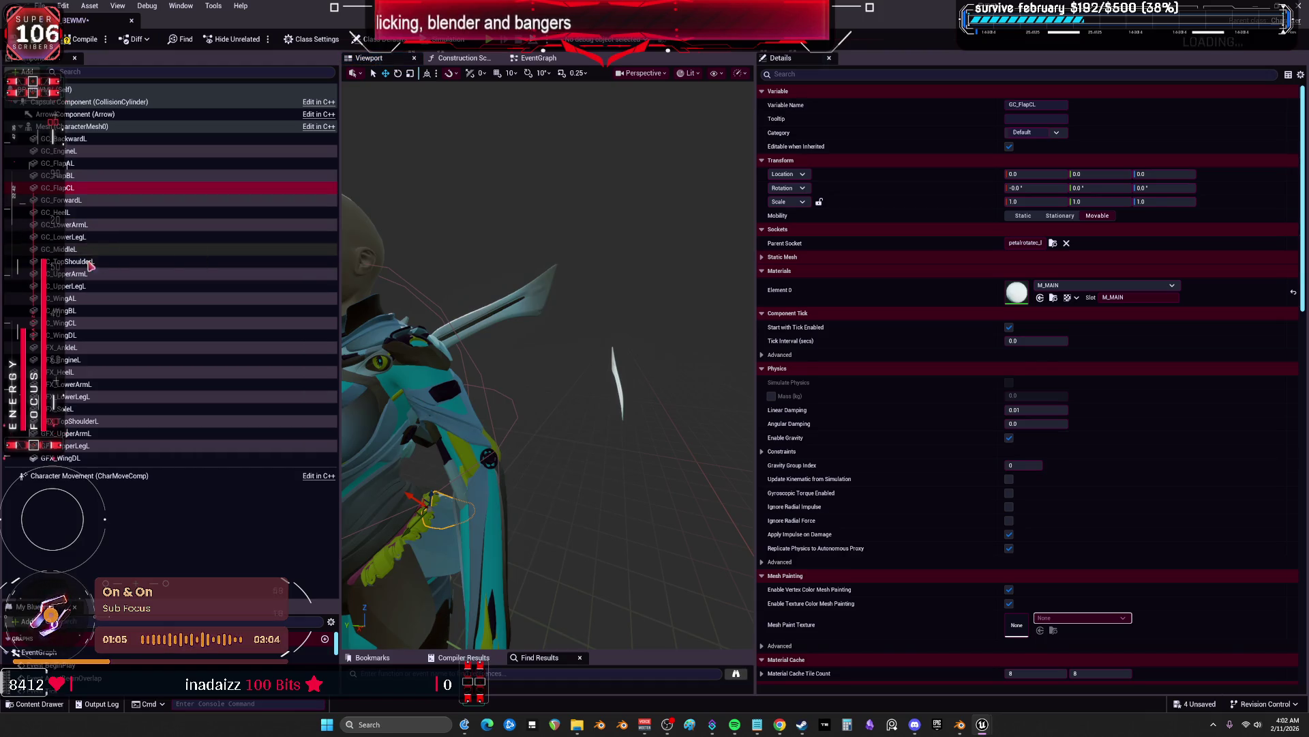
click(78, 325)
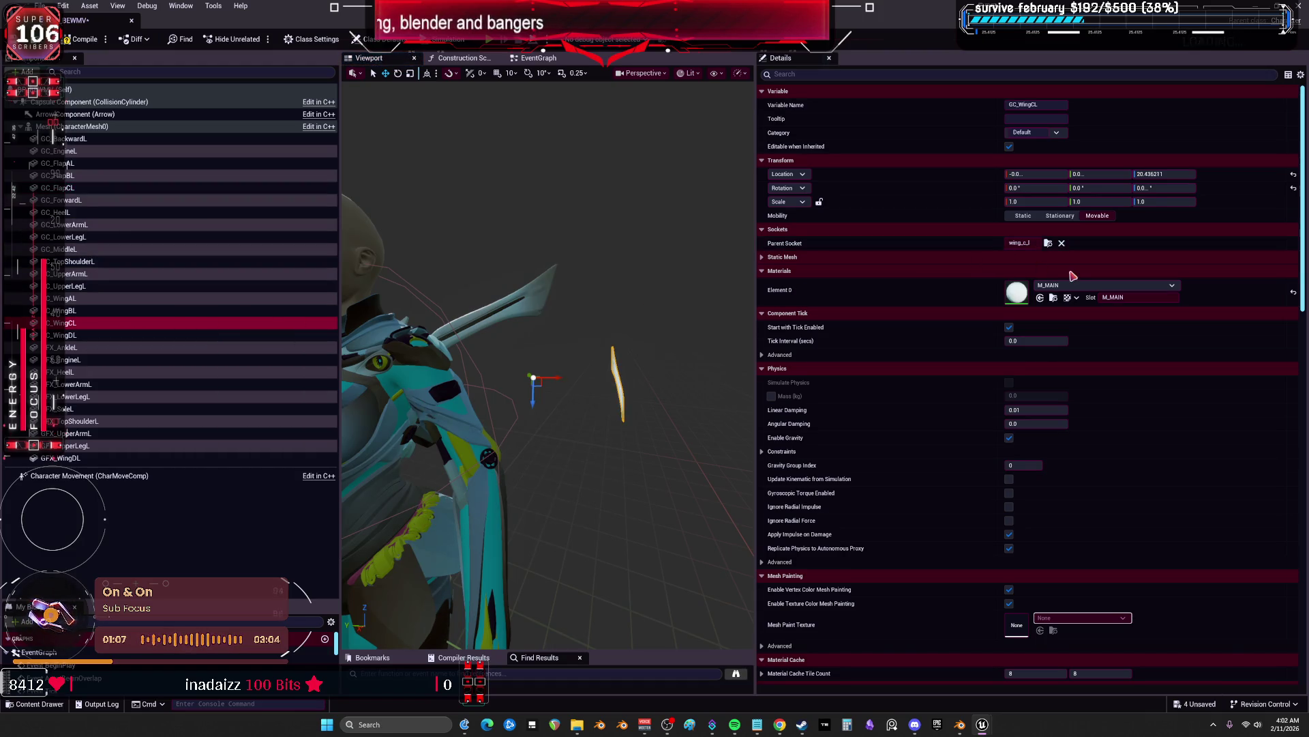
click(1293, 174)
click(960, 726)
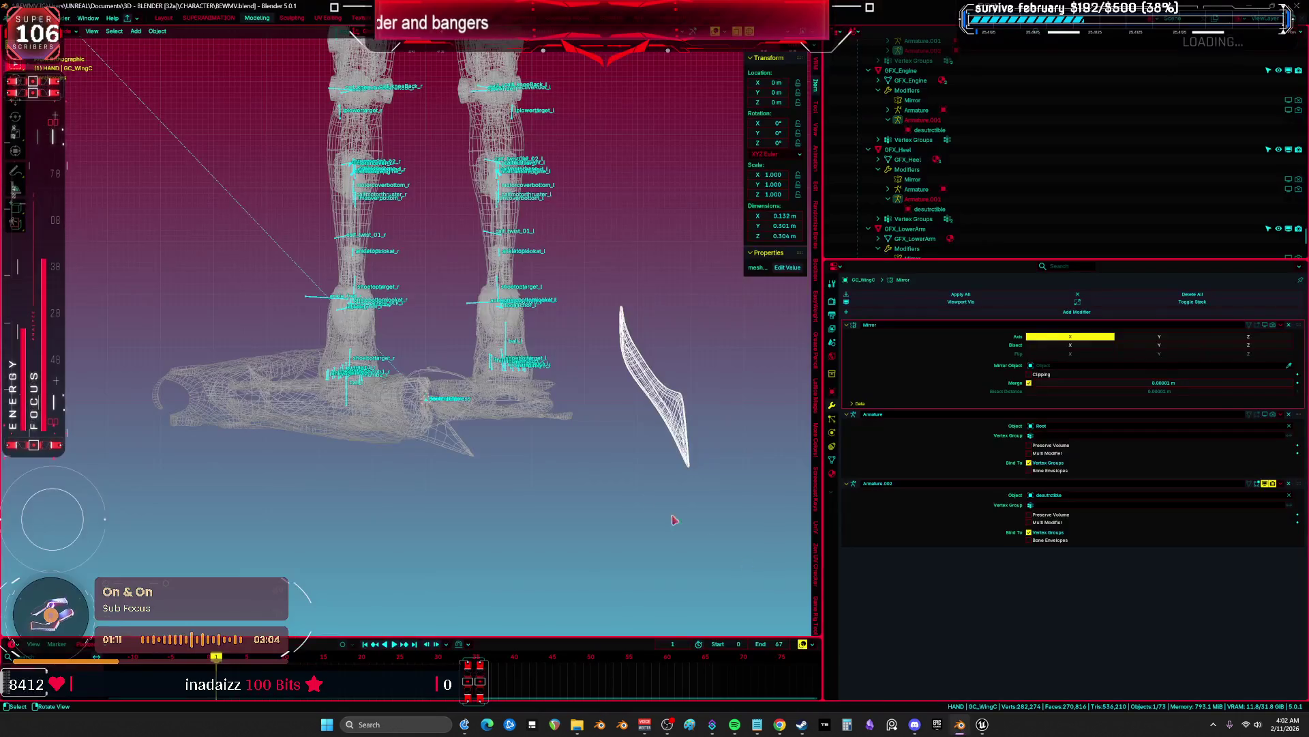
Reveal the hidden rig skeletons and head mesh and select the GC_WingC wing
scroll(593, 242, down, 5)
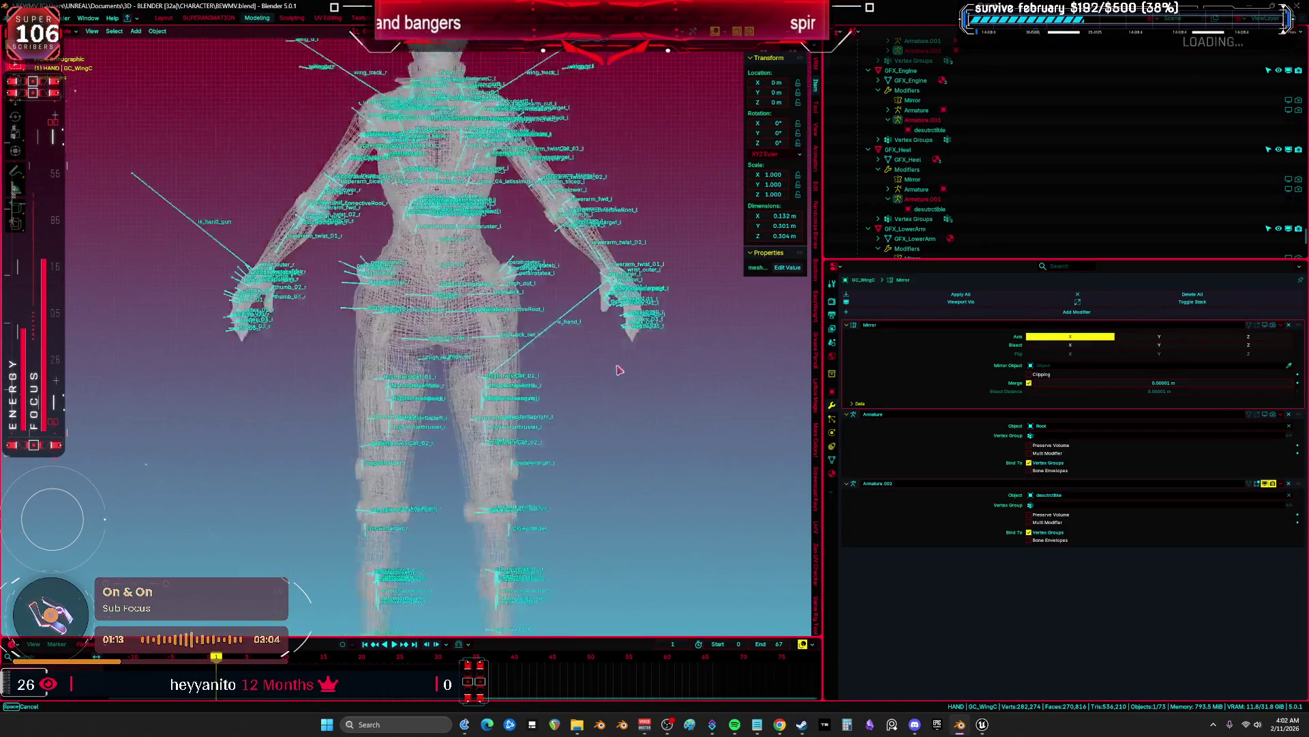
key(ctrl+space)
scroll(648, 365, down, 3)
key(alt+h)
scroll(668, 368, up, 1)
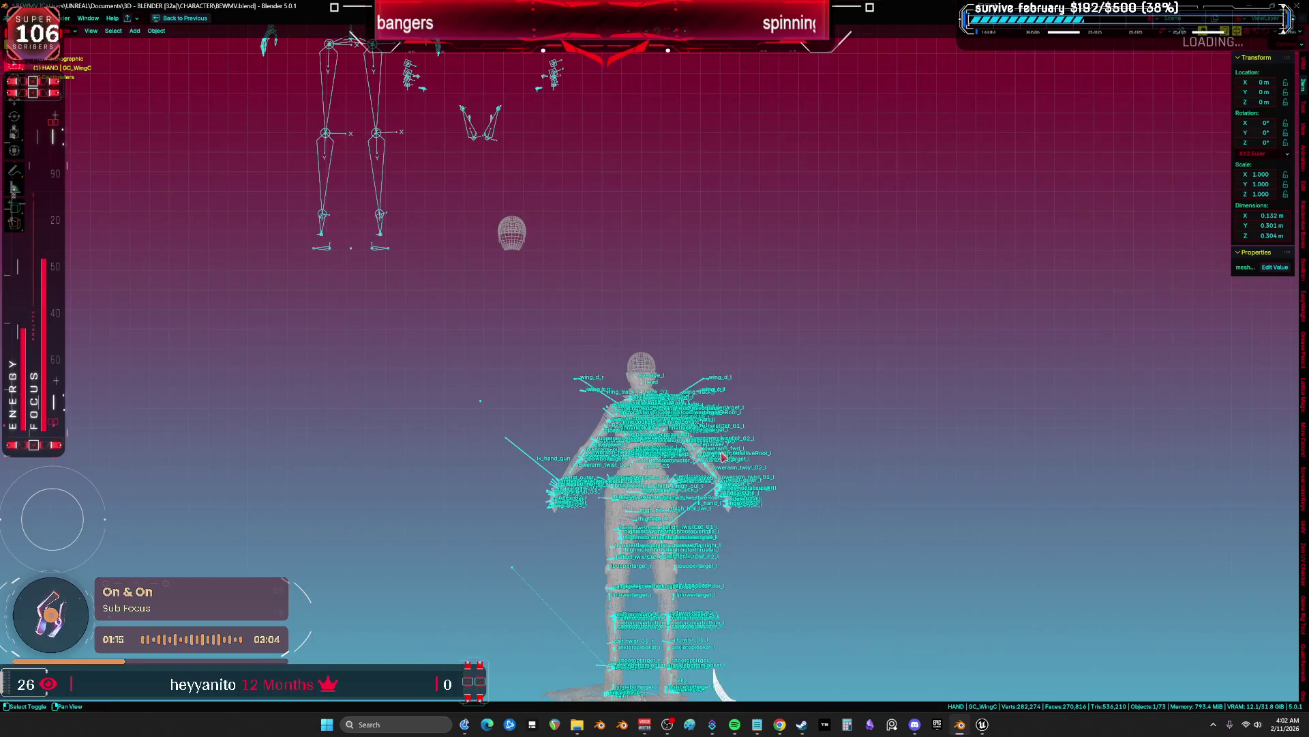
scroll(682, 372, down, 1)
scroll(694, 557, up, 4)
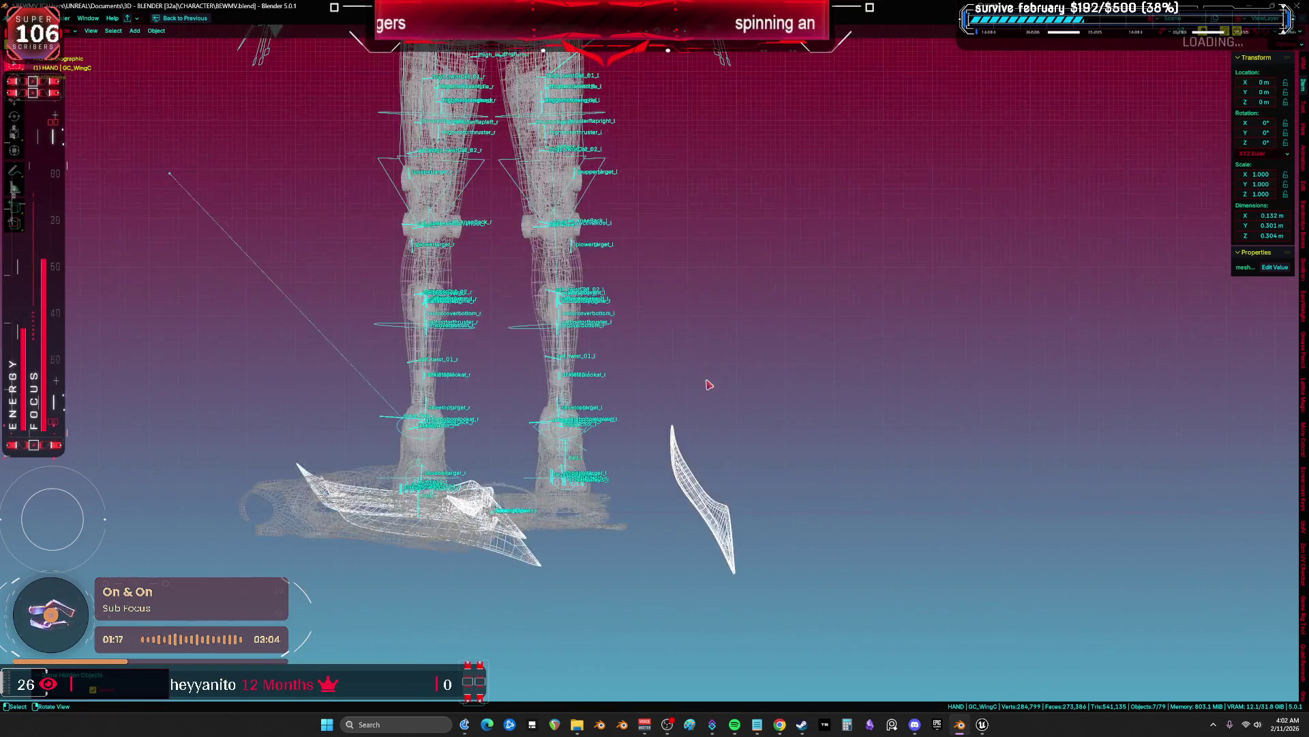
click(731, 513)
click(725, 511)
key(ctrl+space)
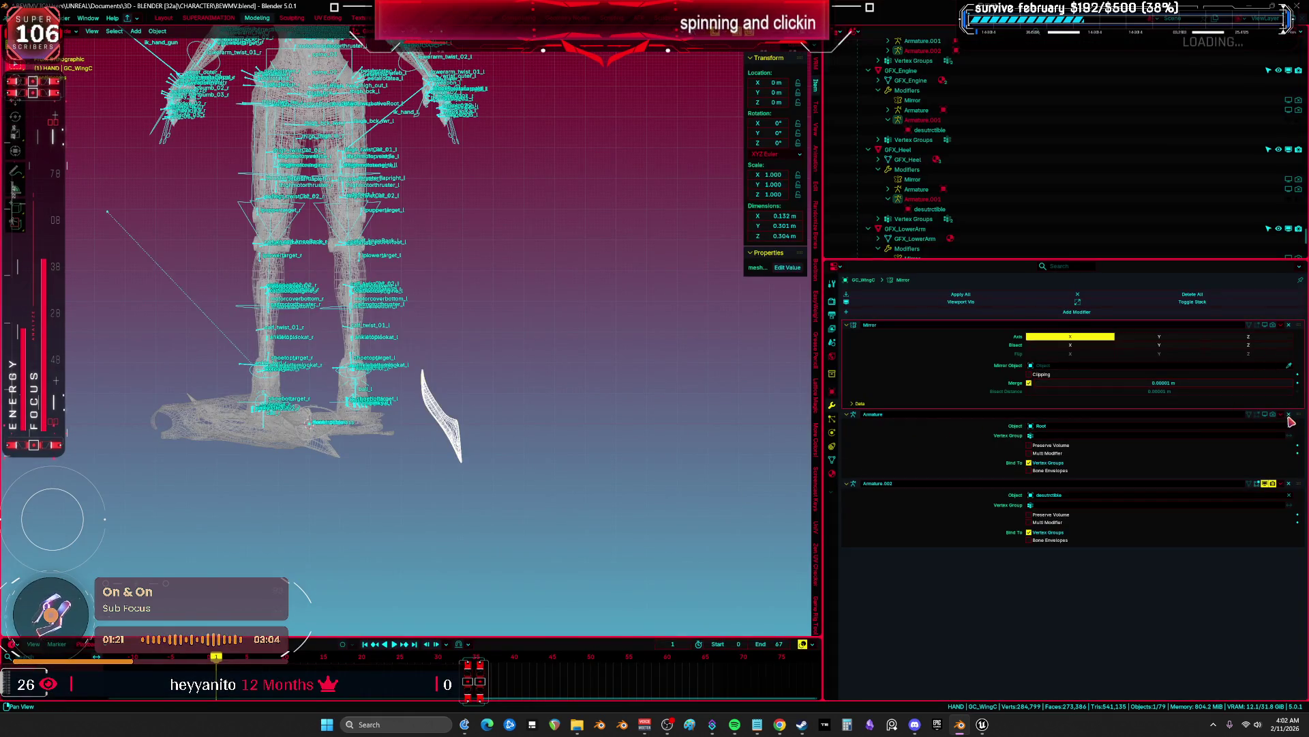
Delete the Armature and Armature.002 modifiers from GC_WingC
click(1288, 414)
click(1288, 414)
scroll(562, 360, down, 5)
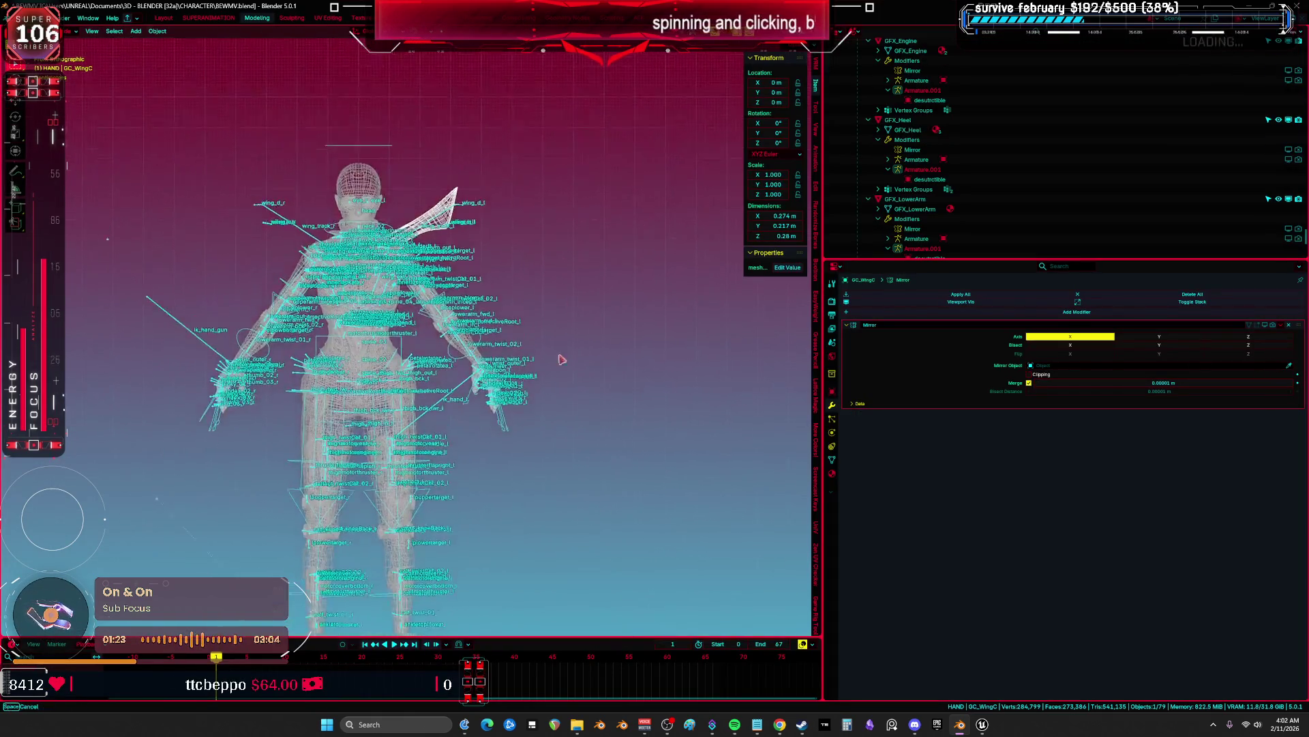
scroll(562, 360, down, 1)
scroll(466, 341, up, 6)
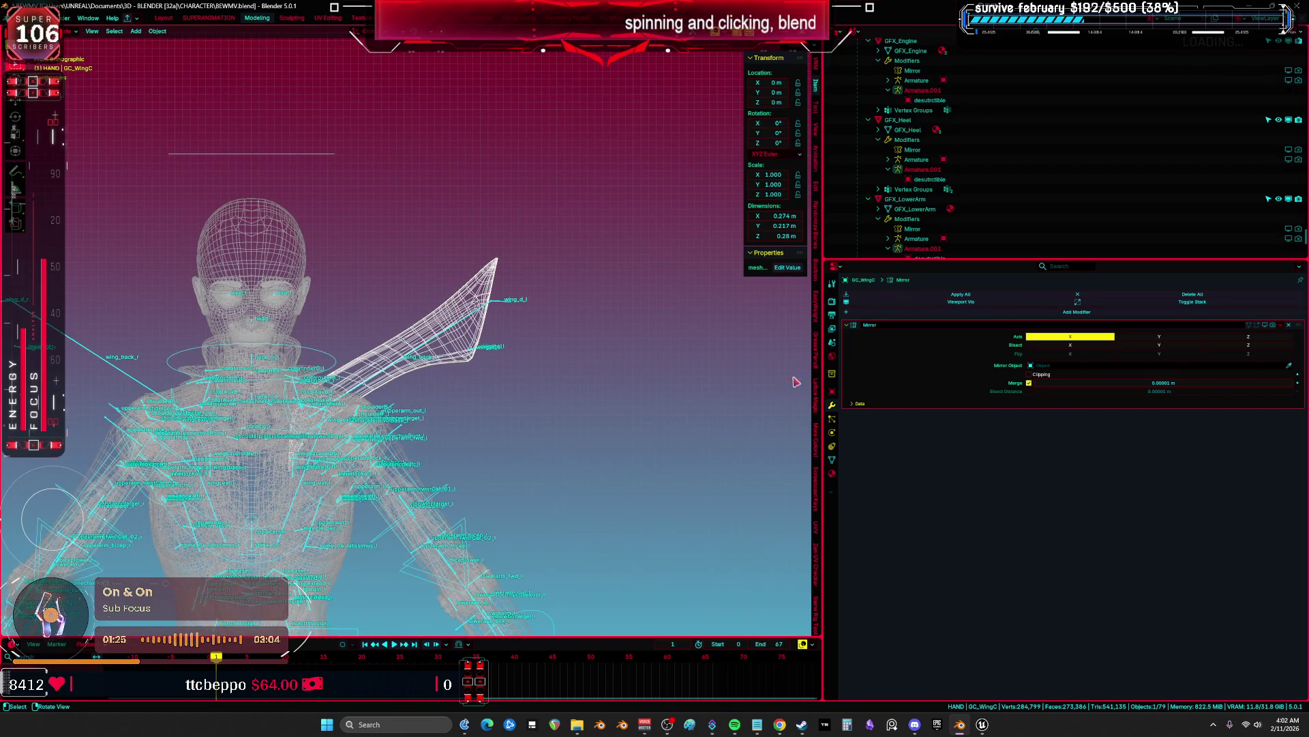
Clean up GC_WingC's vertex groups down to a single wing_c group and return to object mode
click(832, 461)
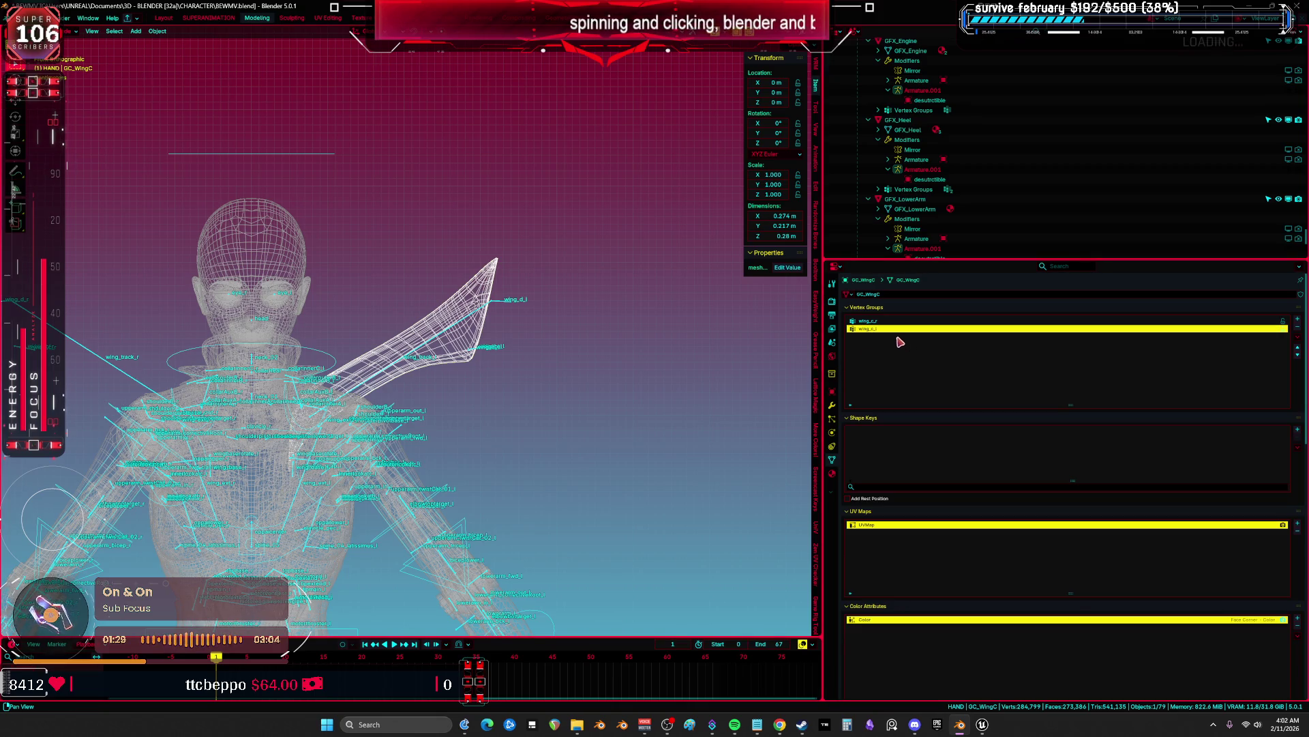
key(Tab)
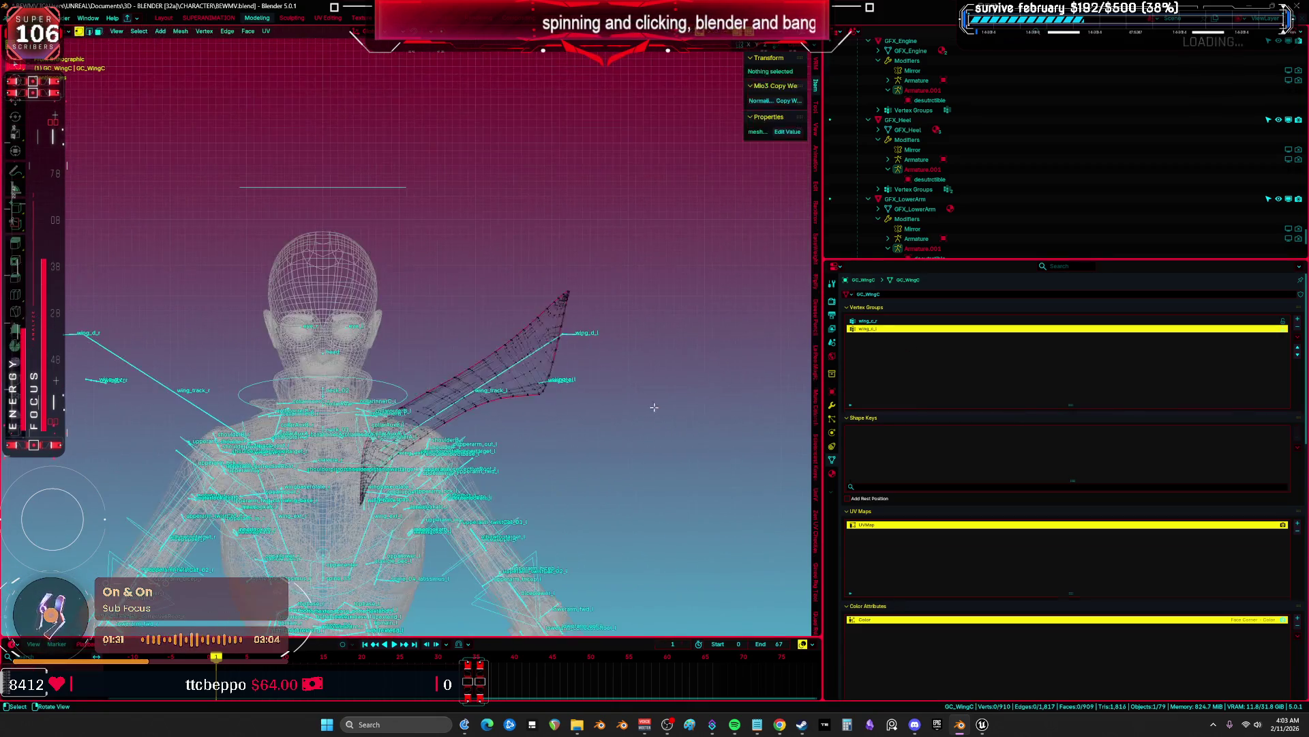
key(Tab)
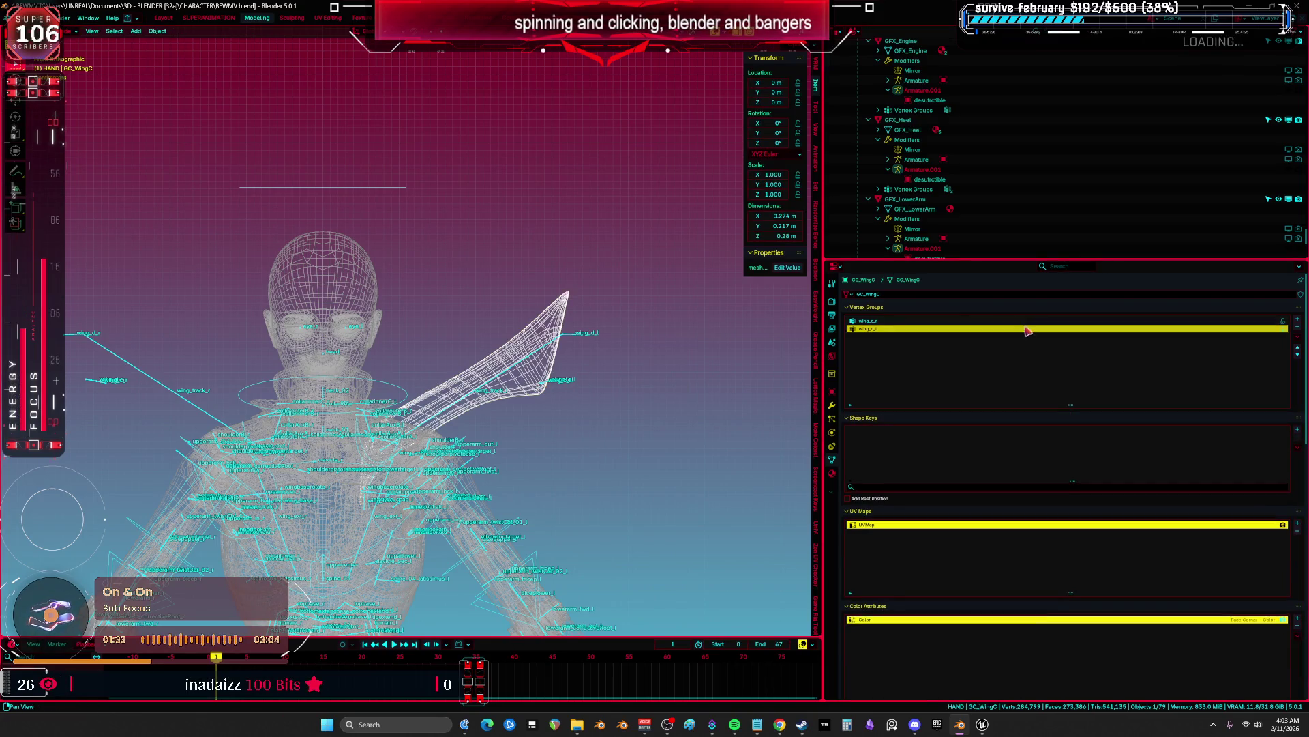
click(1256, 321)
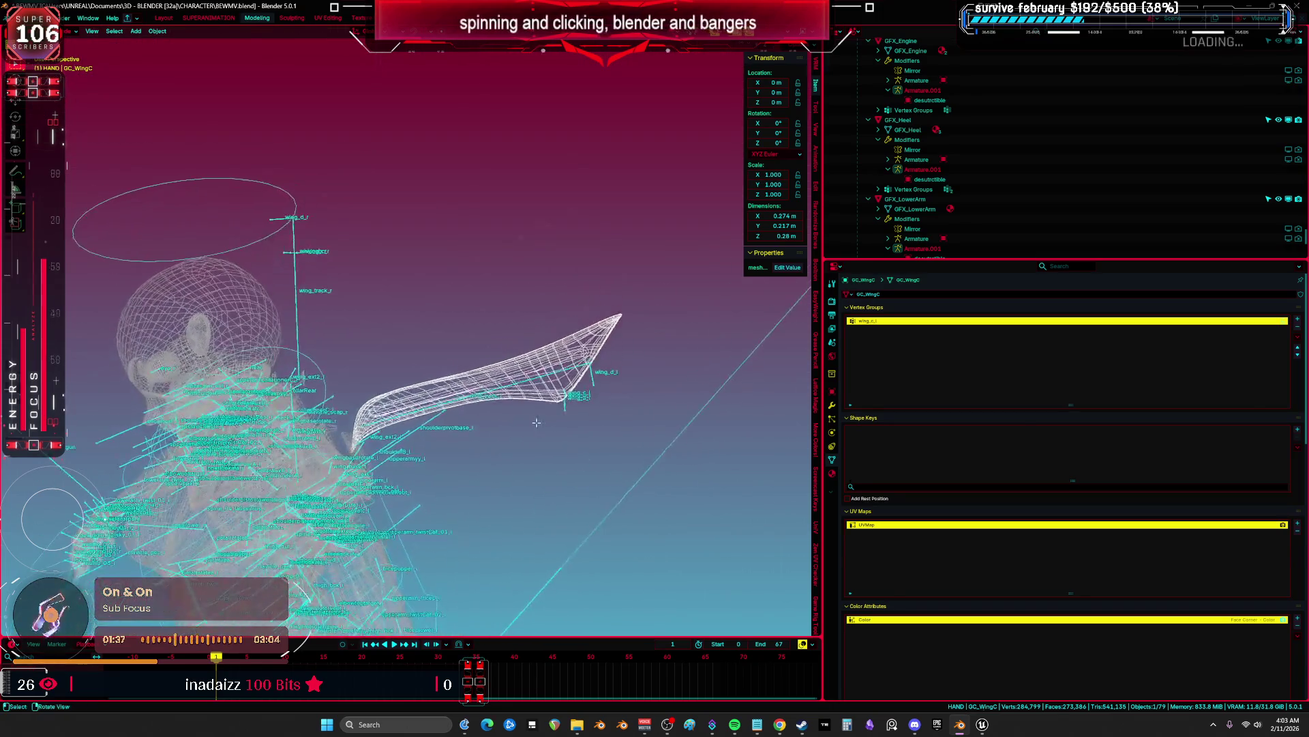
key(Tab)
key(alt+a)
key(a)
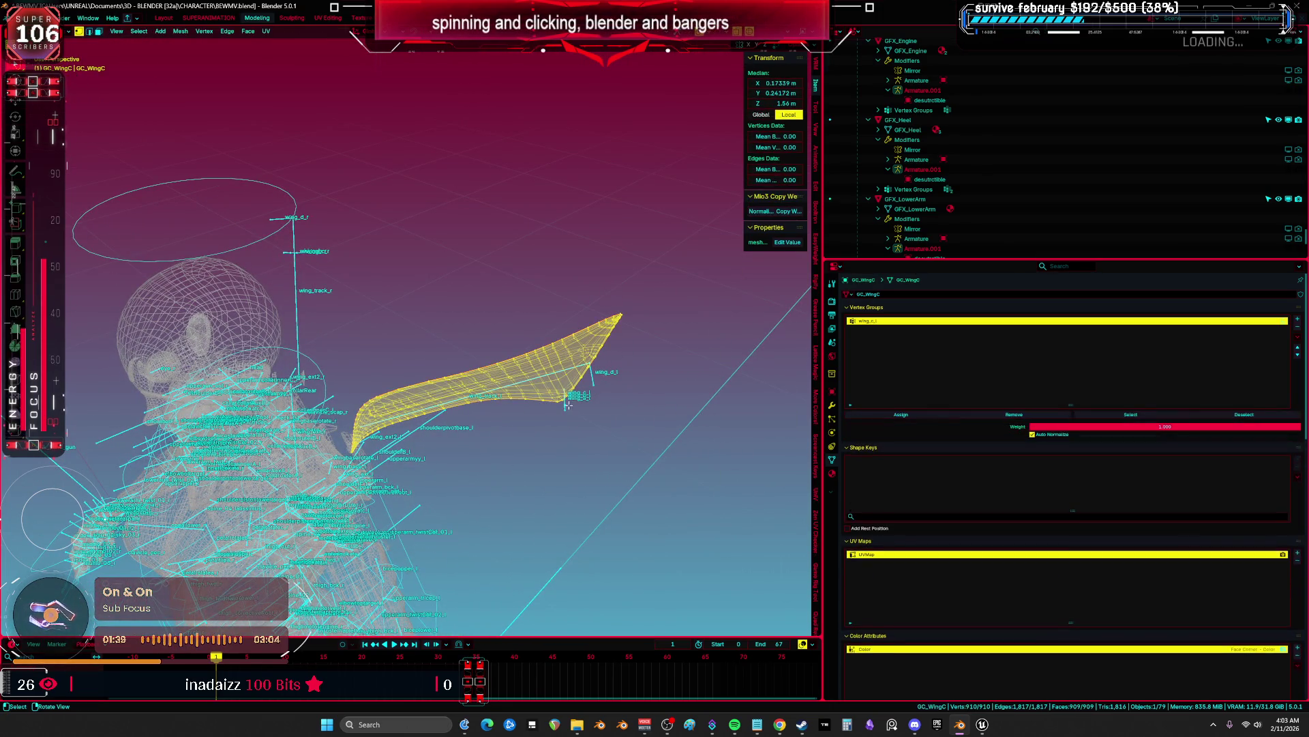
key(Tab)
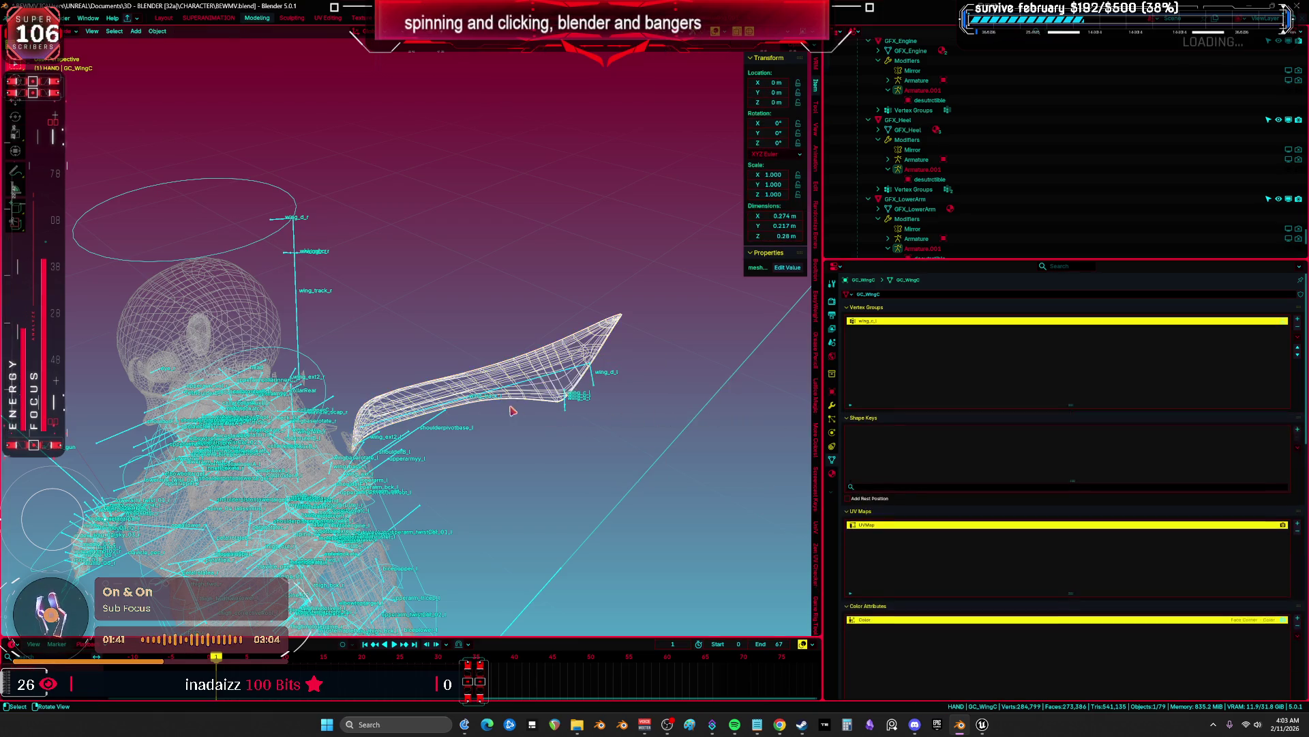
click(833, 404)
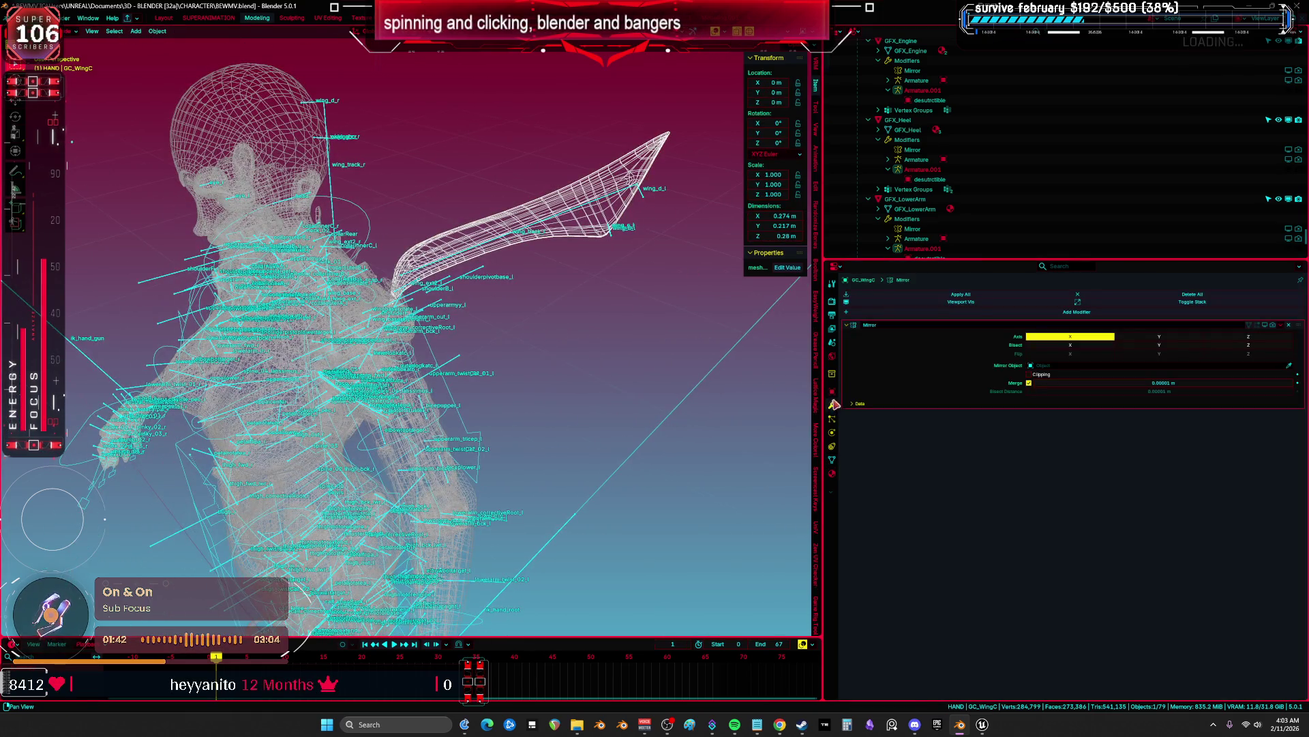
Add an Armature modifier to GC_WingC deforming it with the desutrctible armature
click(888, 311)
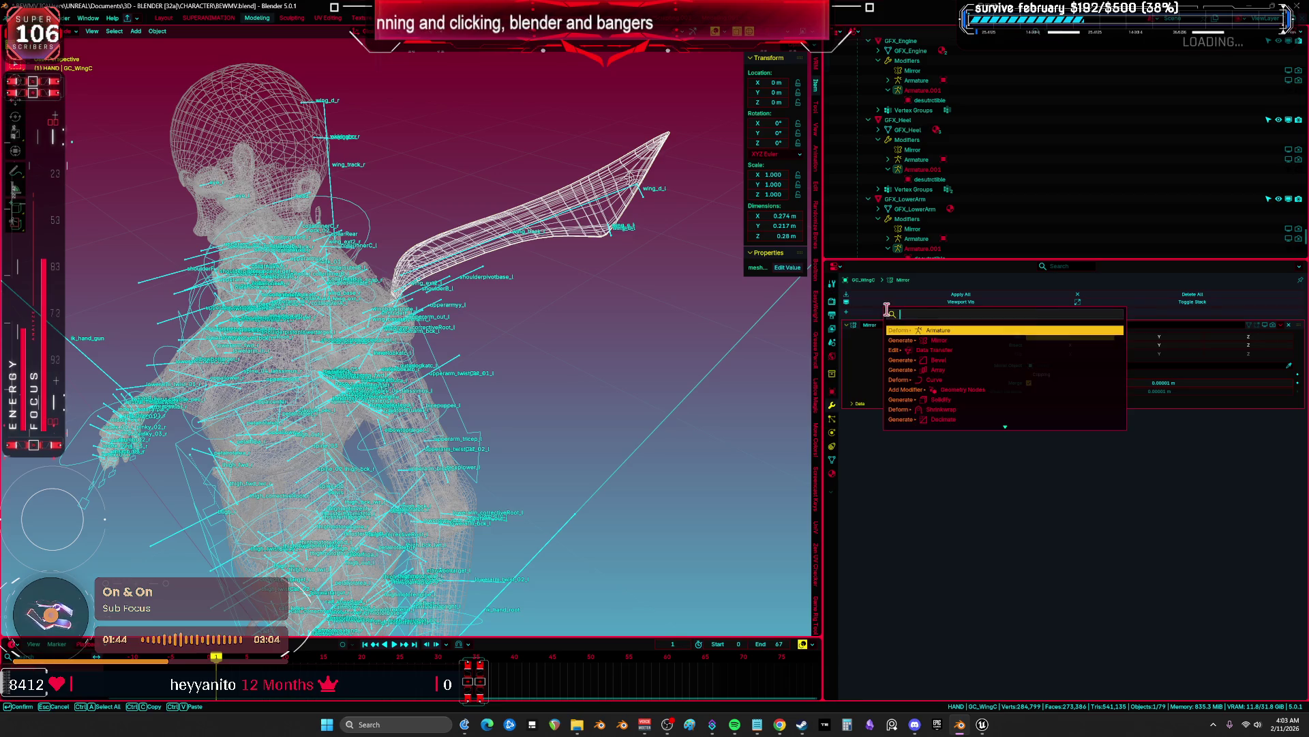
click(961, 332)
click(1071, 426)
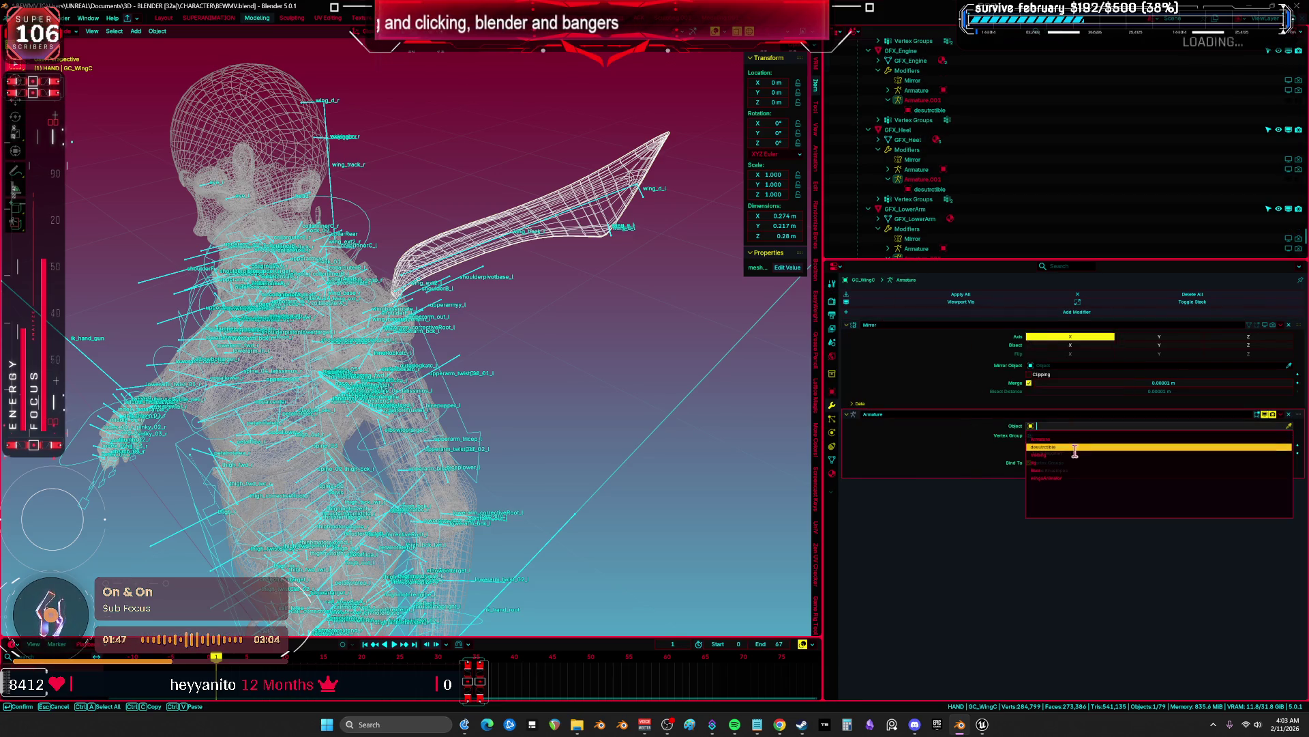
click(1074, 445)
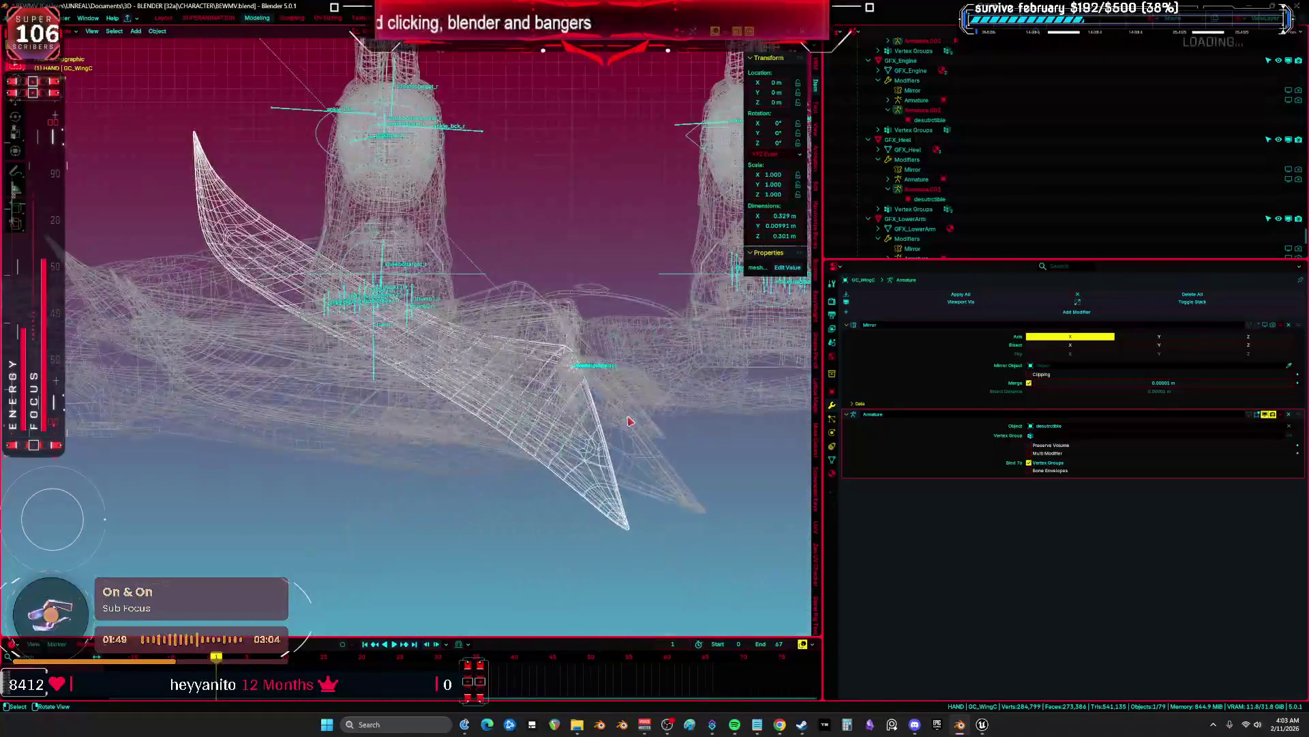
drag(628, 431, 581, 369)
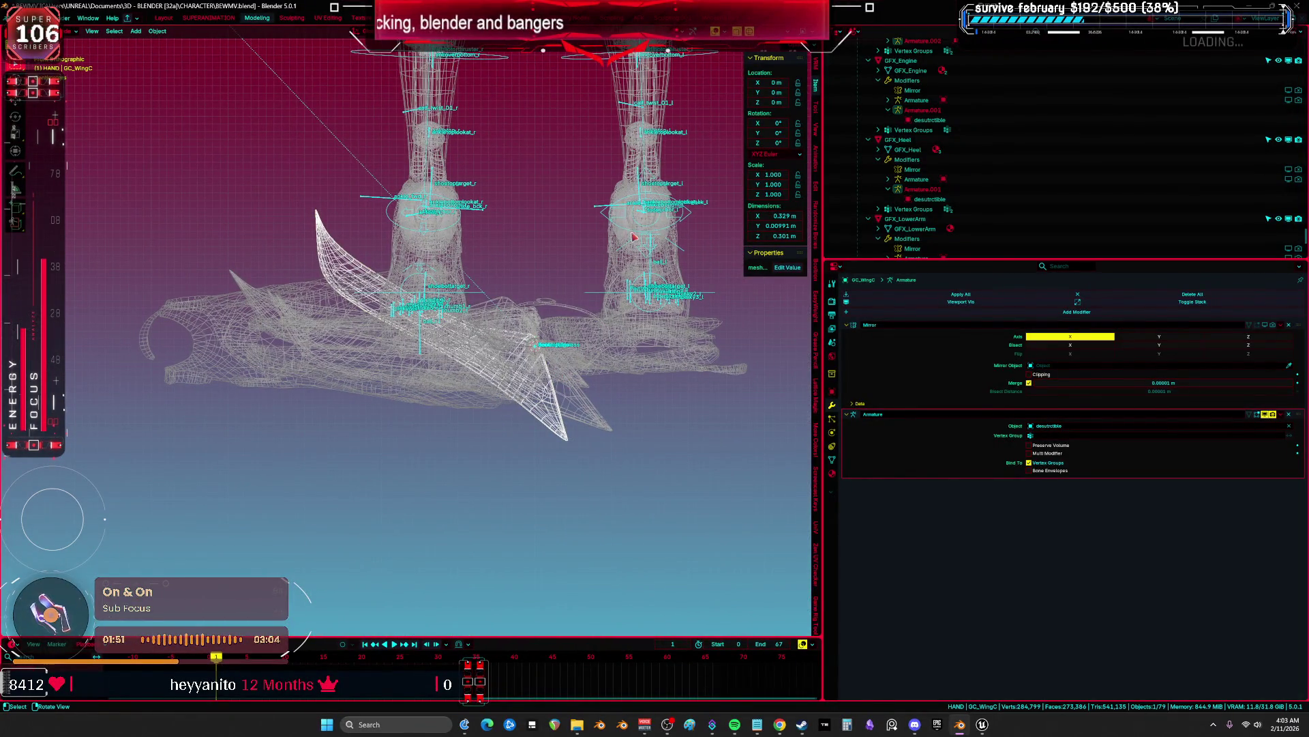
Convert GC_WingC to a plain mesh, applying its modifiers and keeping its name
right_click(641, 342)
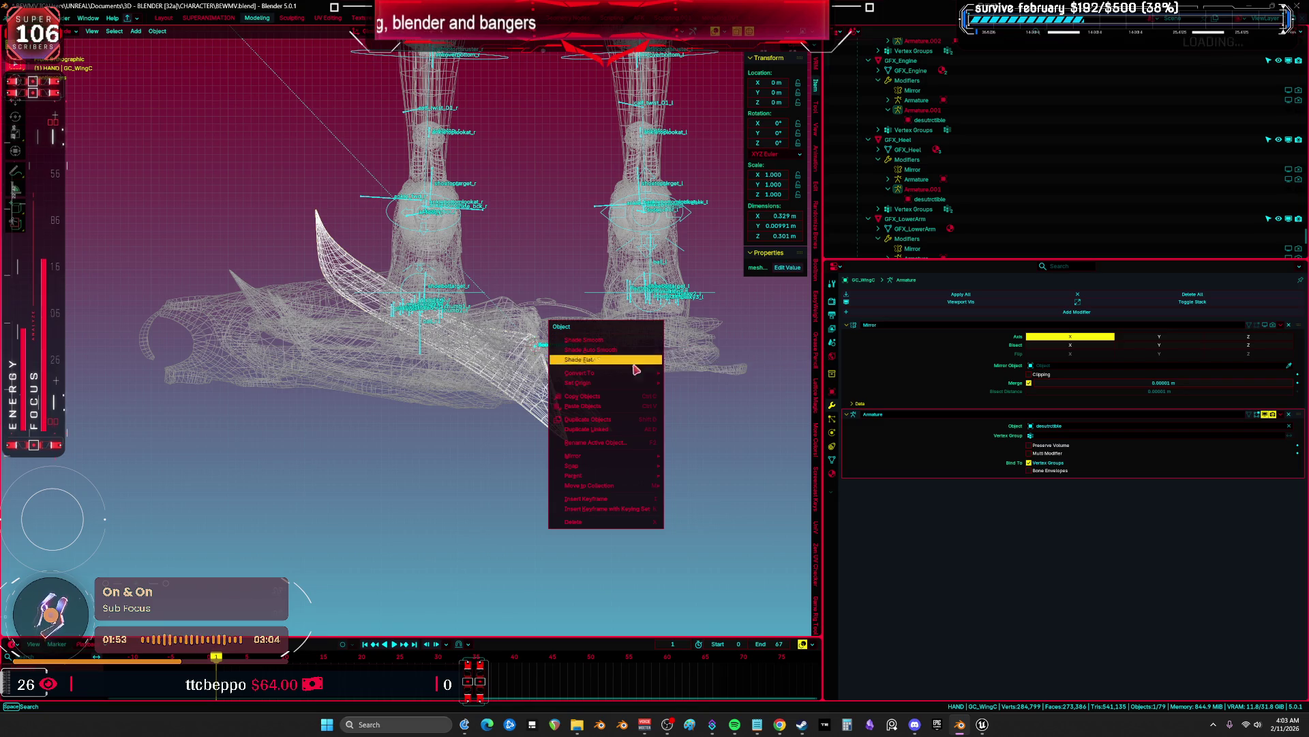
mouse_move(617, 372)
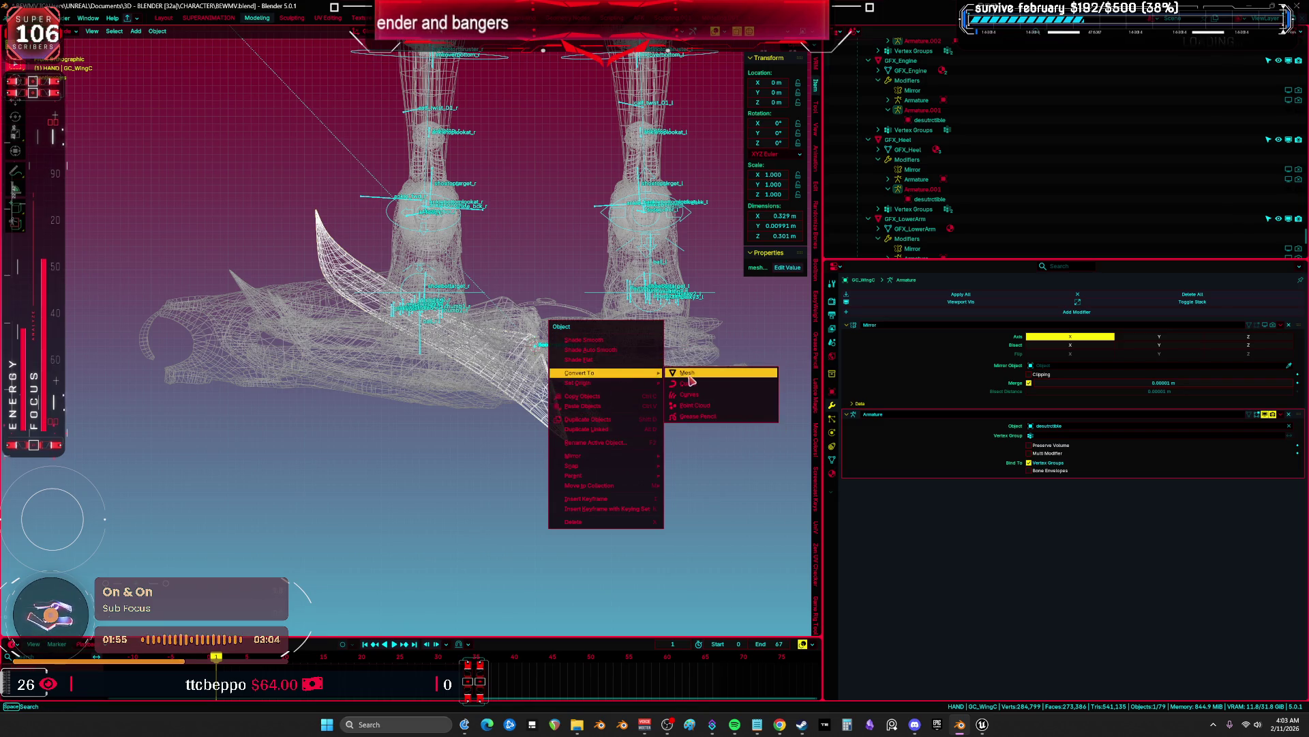
click(691, 380)
key(F2)
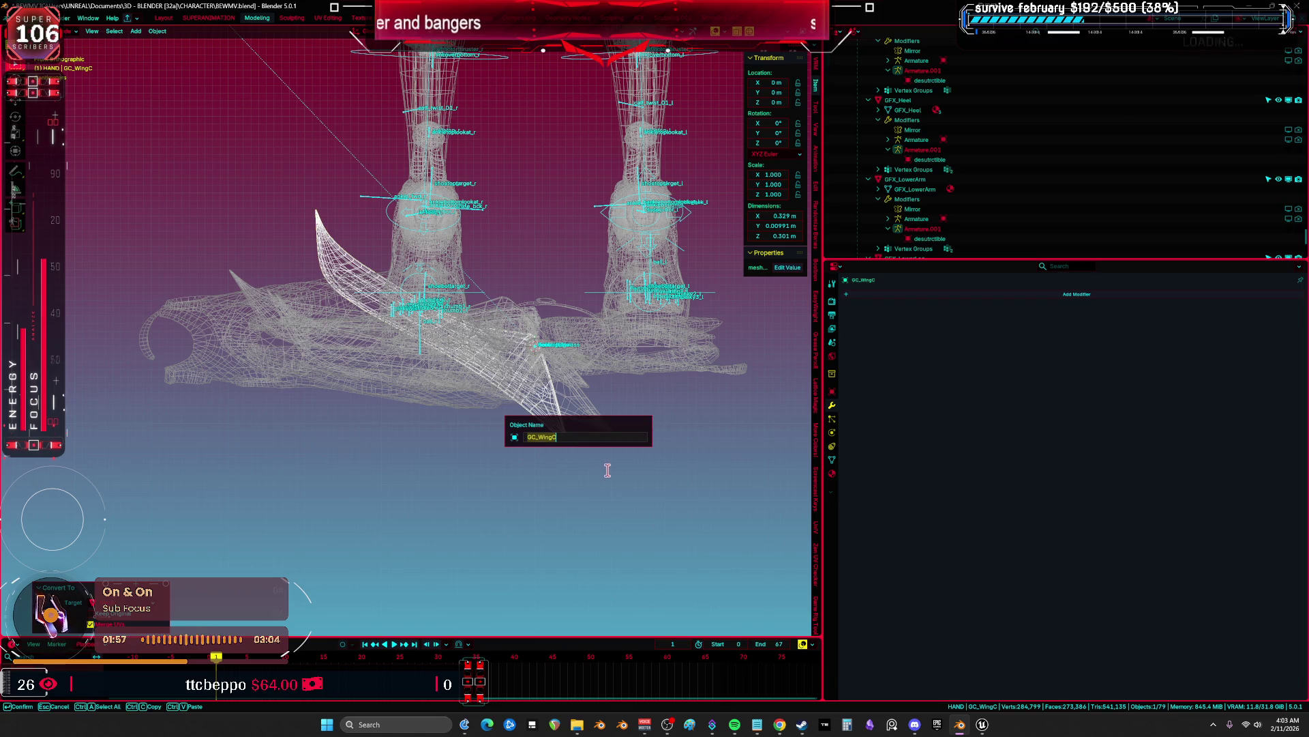
key(Return)
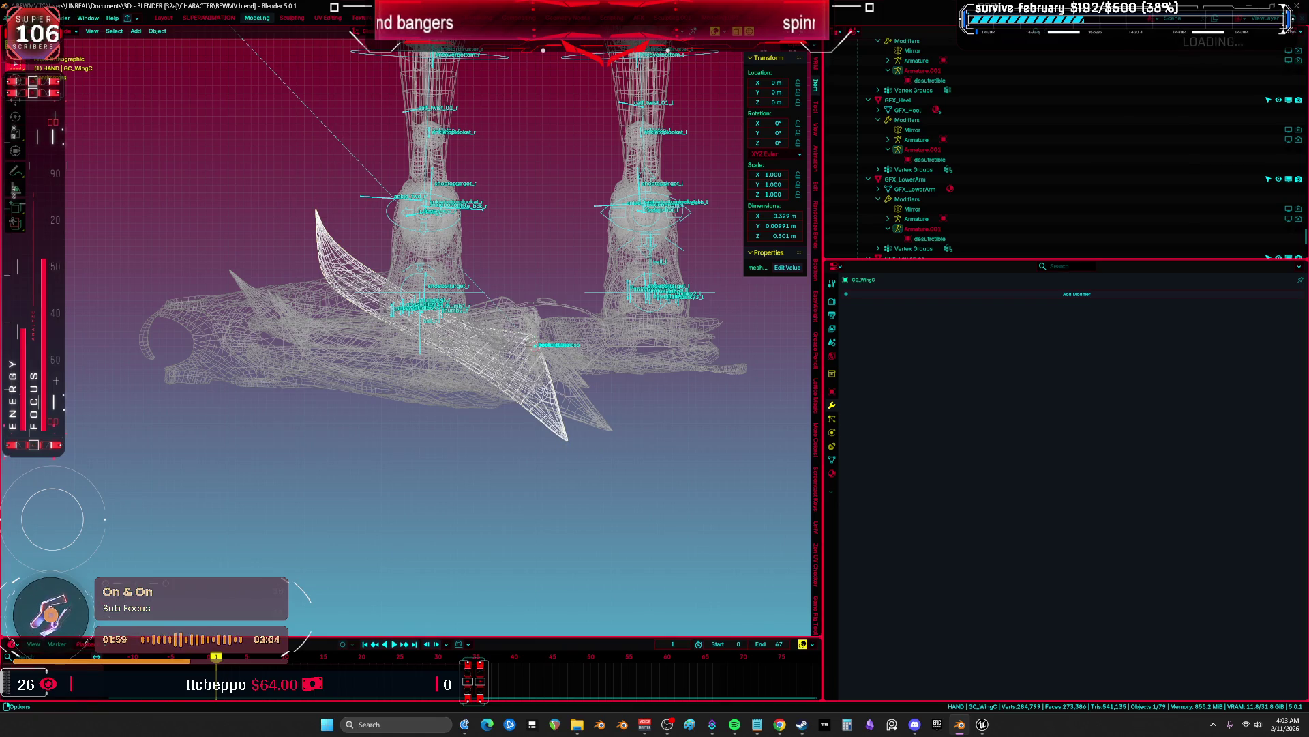
Export the wing as an FBX file and return to the Unreal Blueprint editor
key(F4)
mouse_move(65, 168)
click(157, 249)
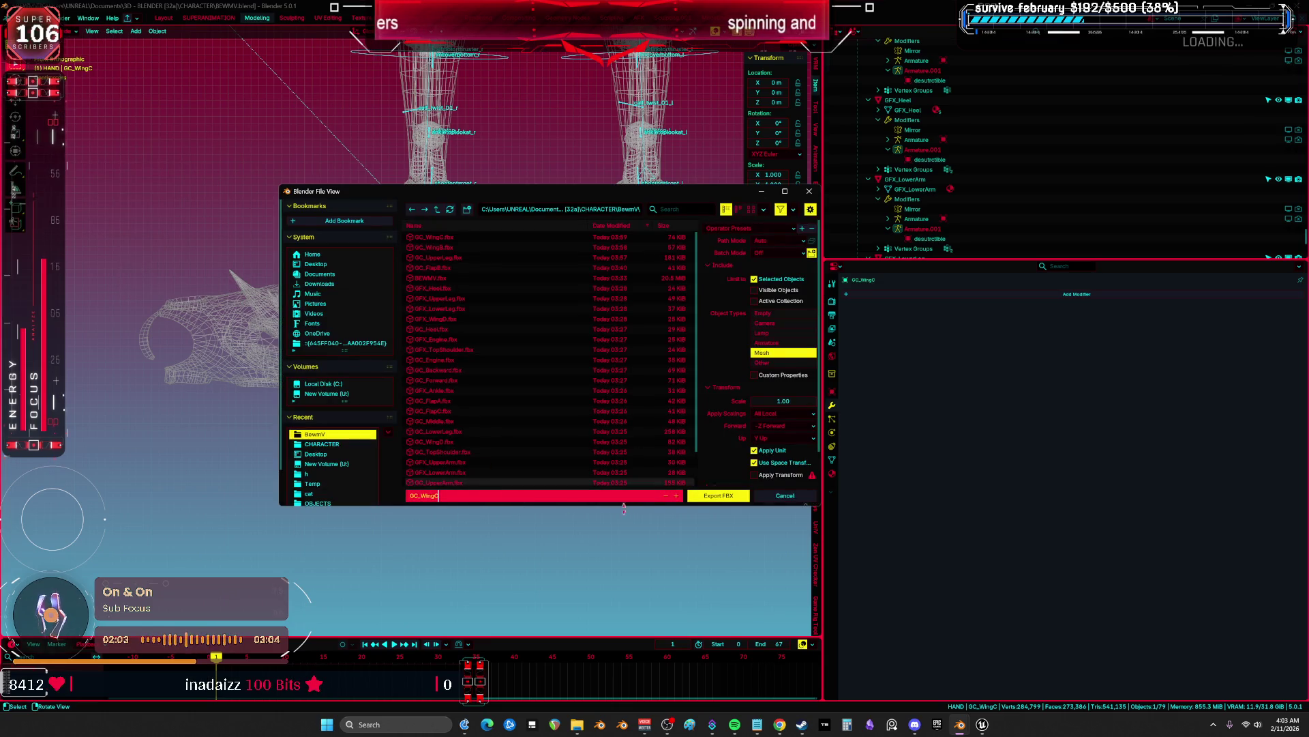
click(717, 496)
mouse_move(983, 732)
click(982, 658)
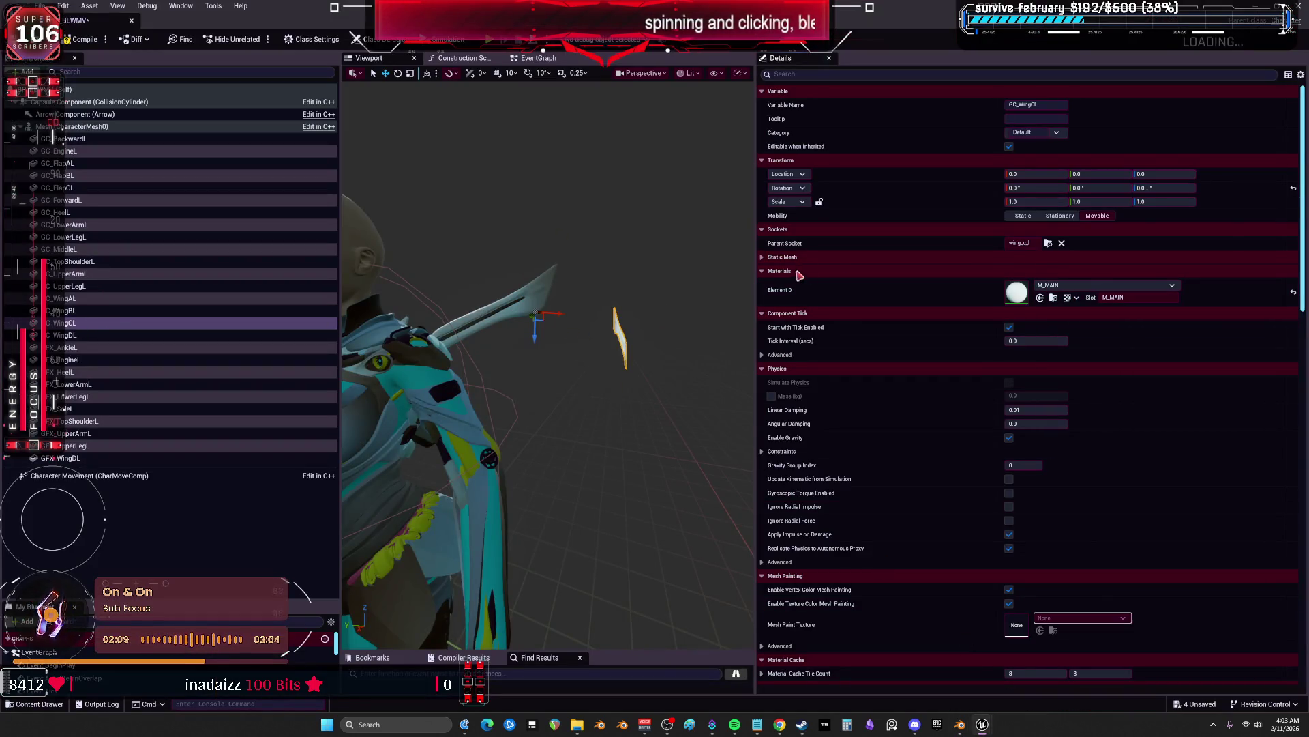
Reimport the GC_WingC static mesh from the updated GC_WingC.fbx
click(771, 257)
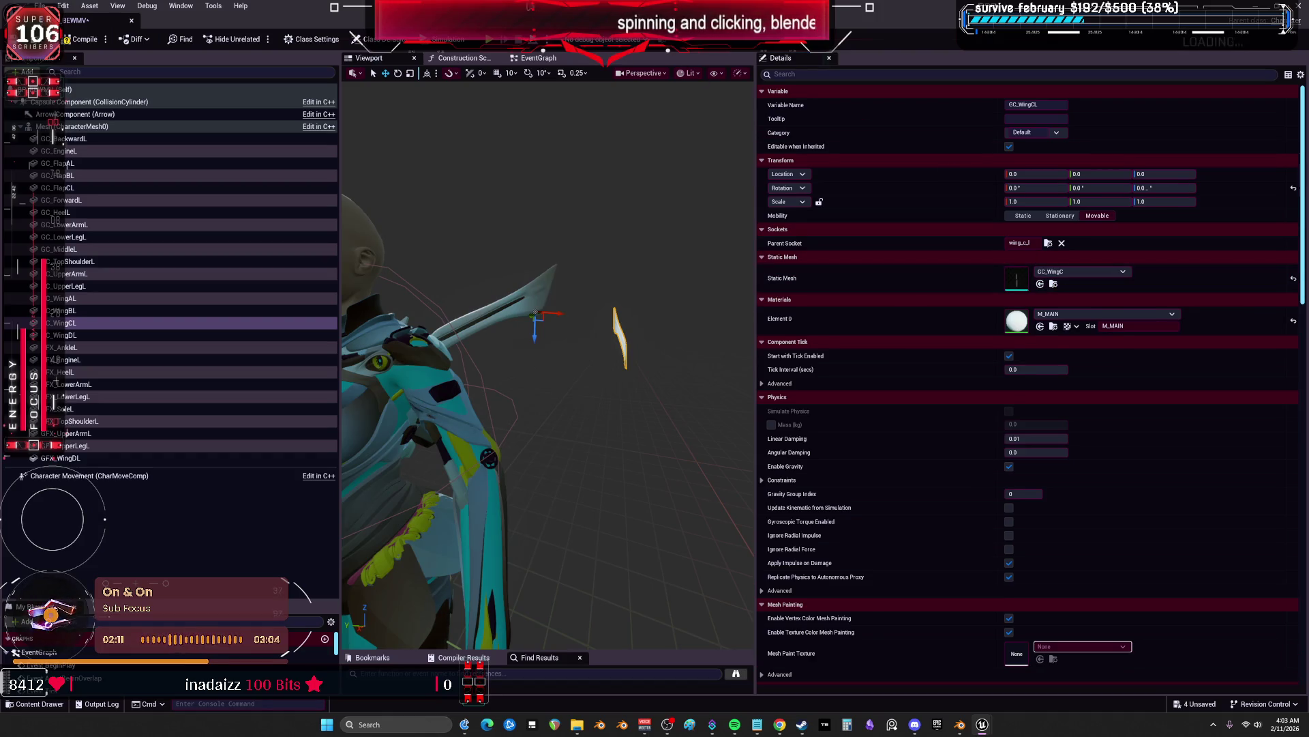
click(1054, 284)
right_click(572, 262)
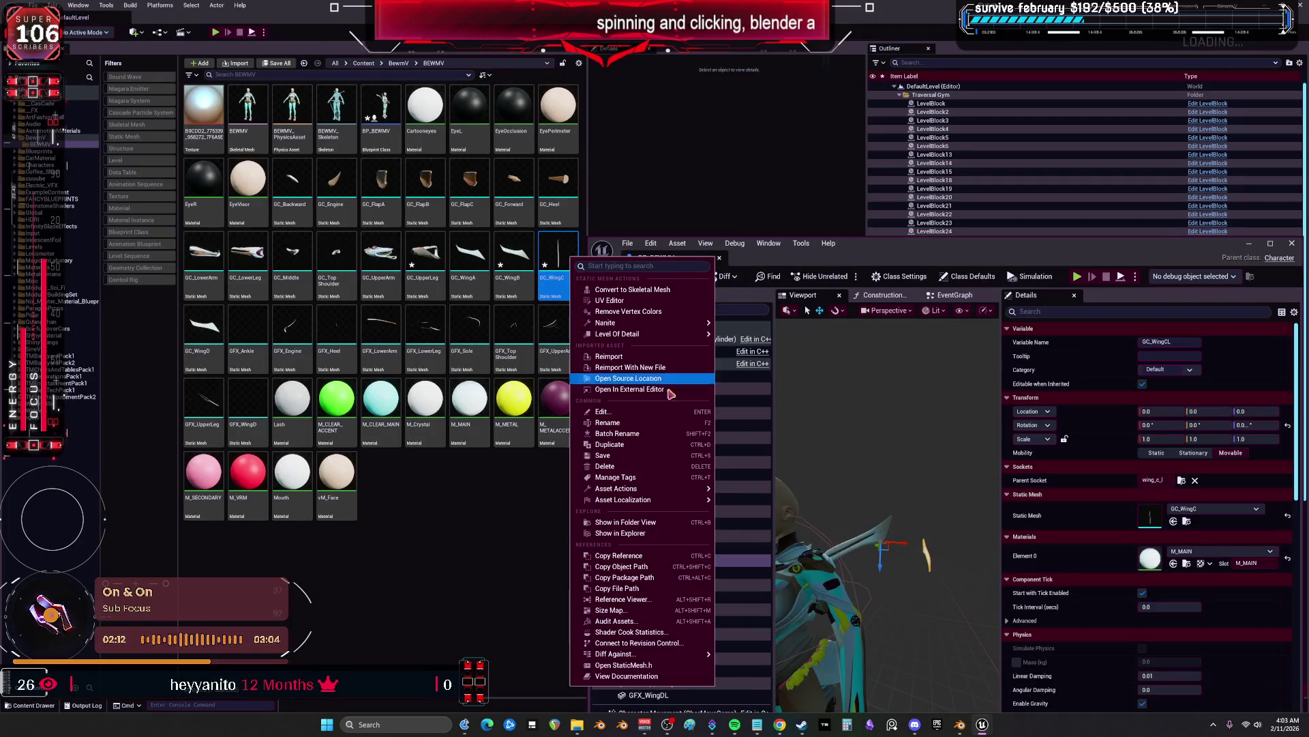
click(641, 356)
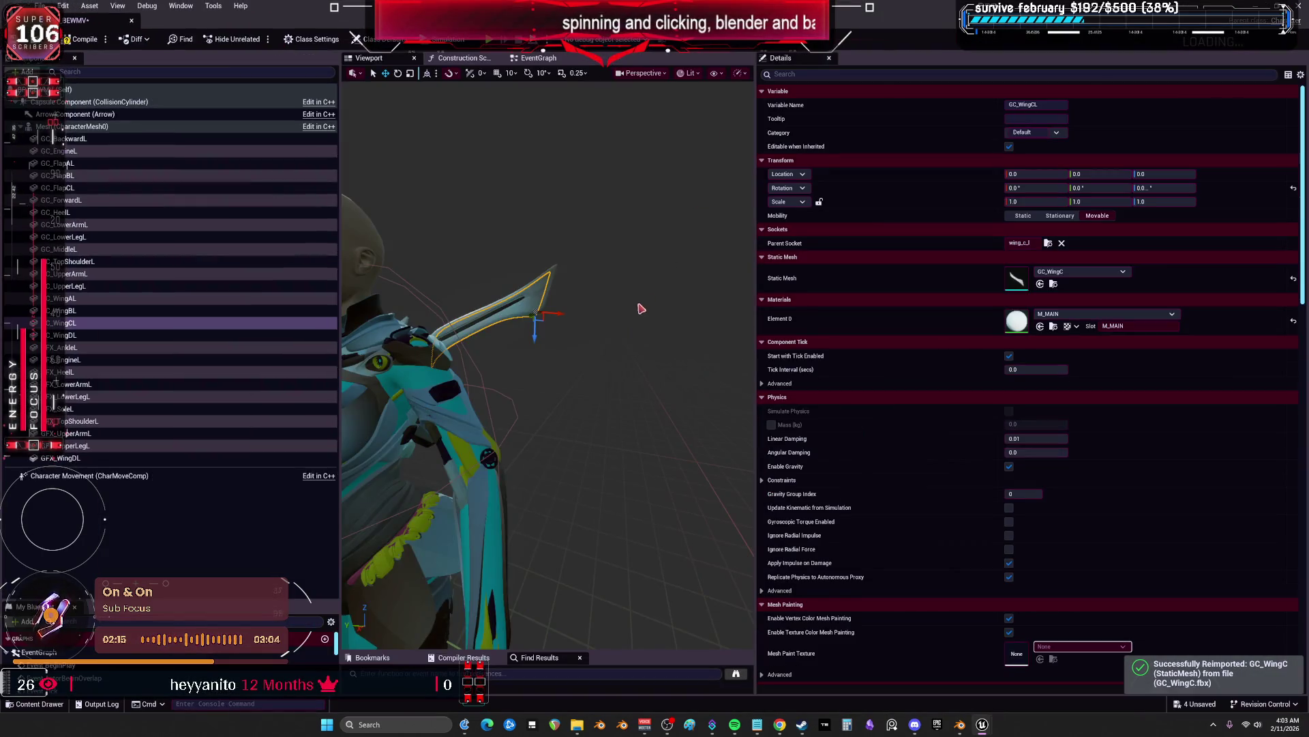
Inspect the updated wing, compile the character Blueprint, and select all left-side components
drag(641, 309, 395, 318)
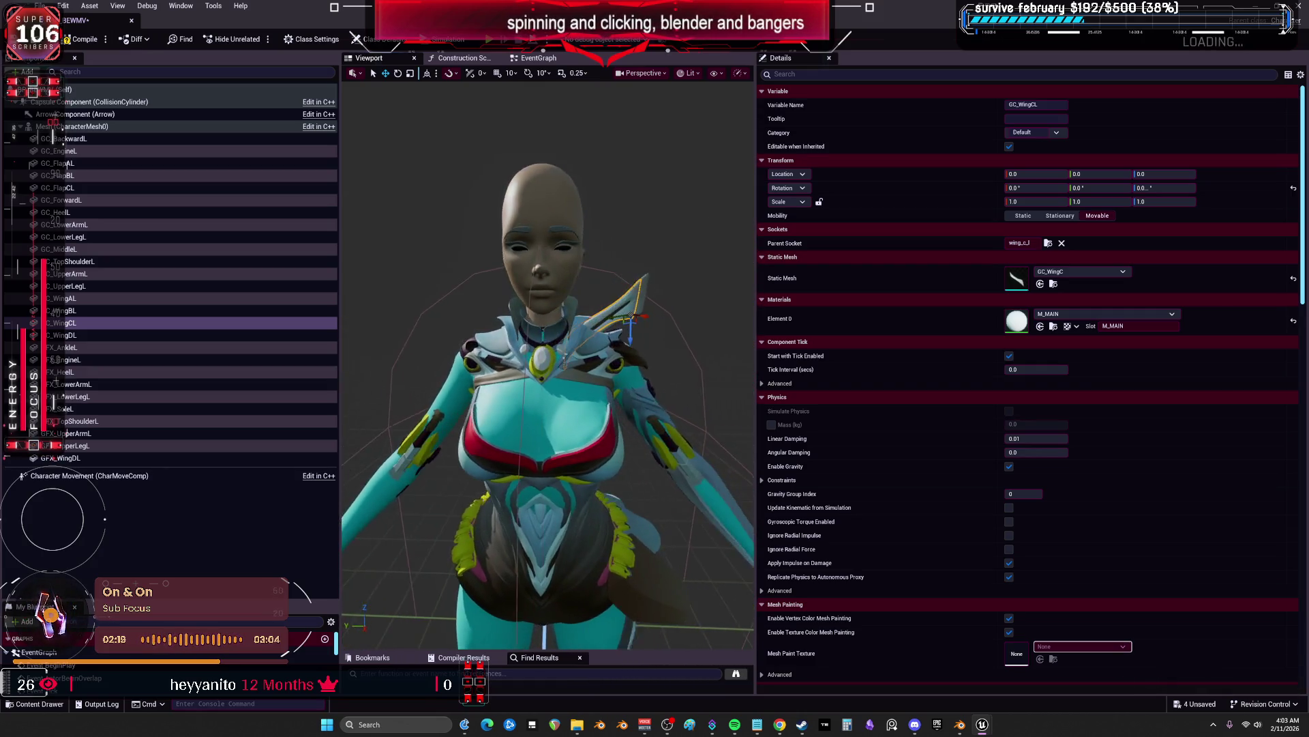
scroll(548, 361, down, 5)
drag(548, 362, 544, 389)
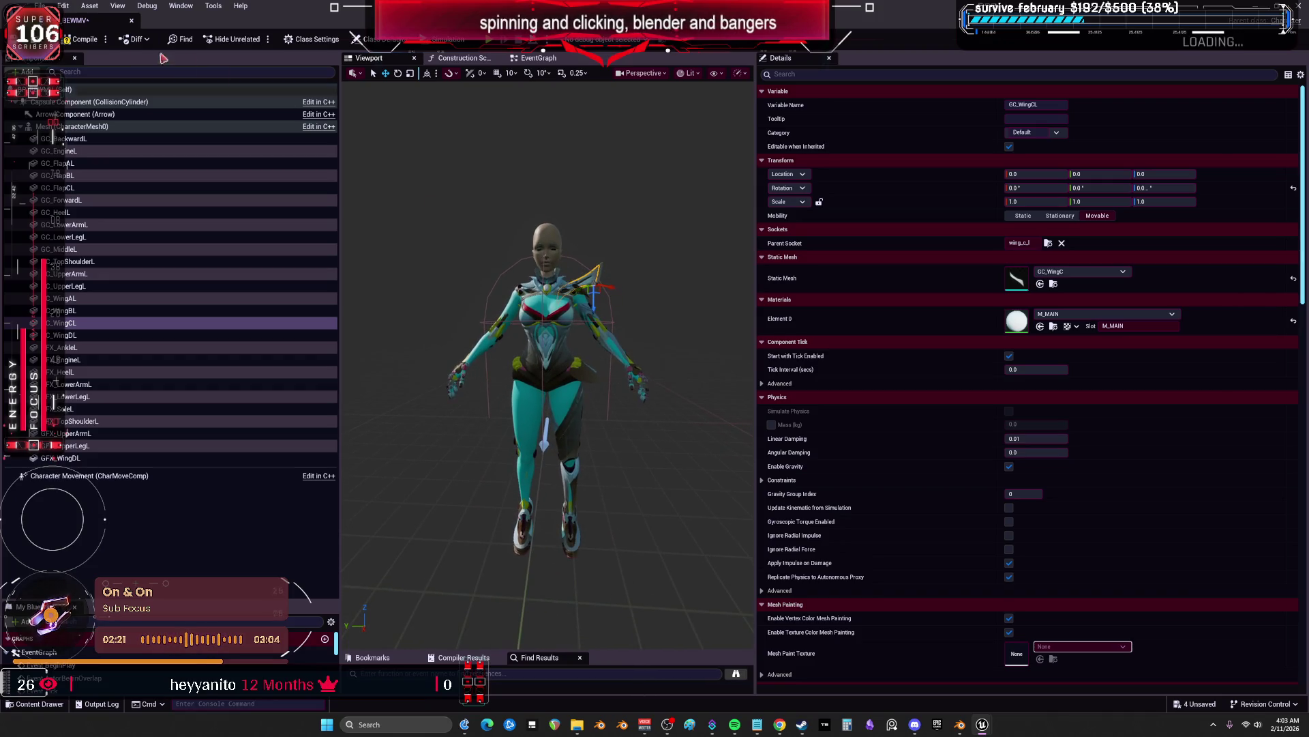
click(74, 40)
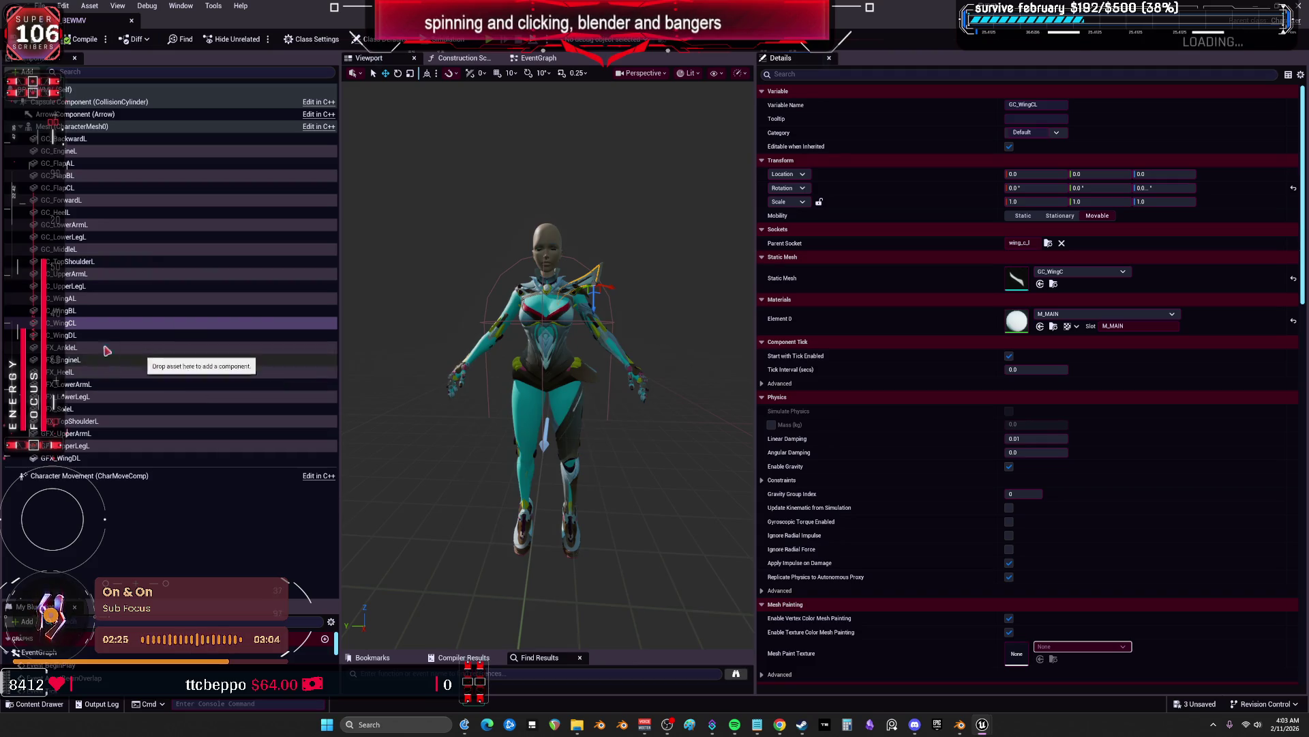
click(72, 340)
shift+click(82, 140)
Duplicate all left-side components from GC_BackwardL to GFX_WingDL and mirror them with X scale -1
right_click(85, 141)
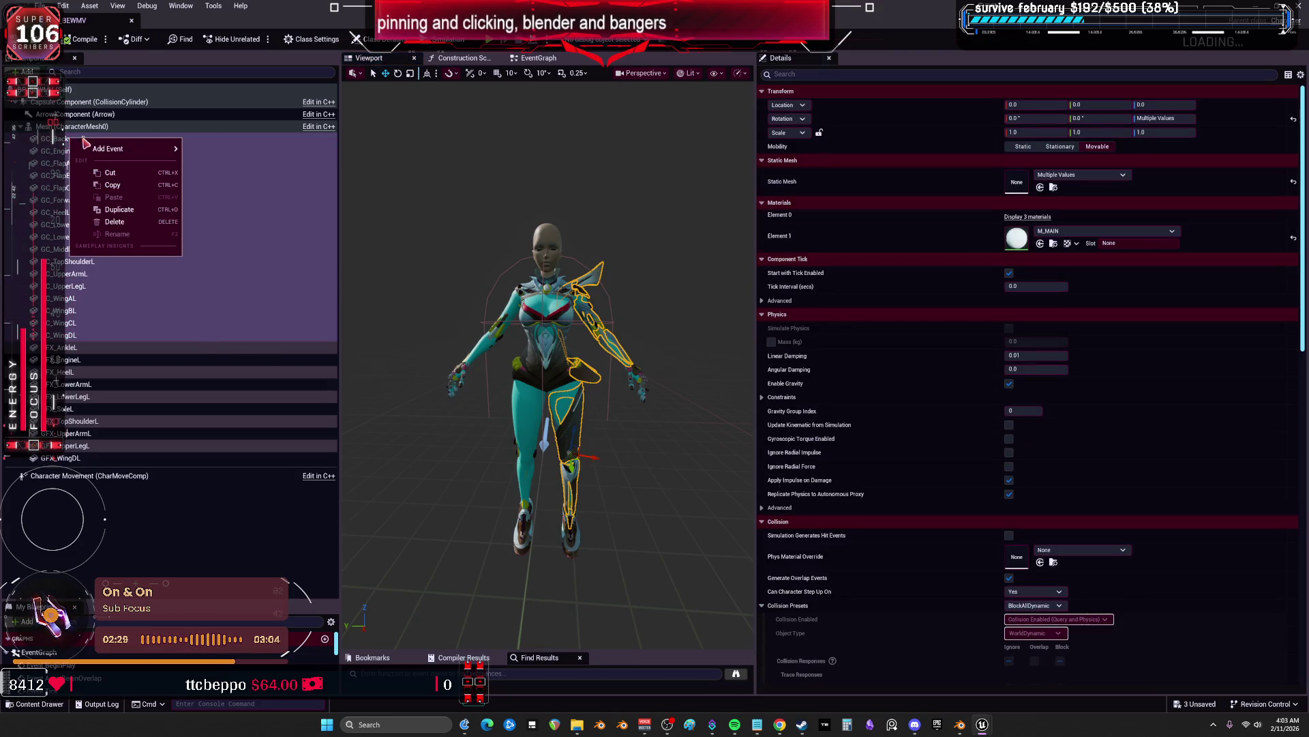
click(119, 209)
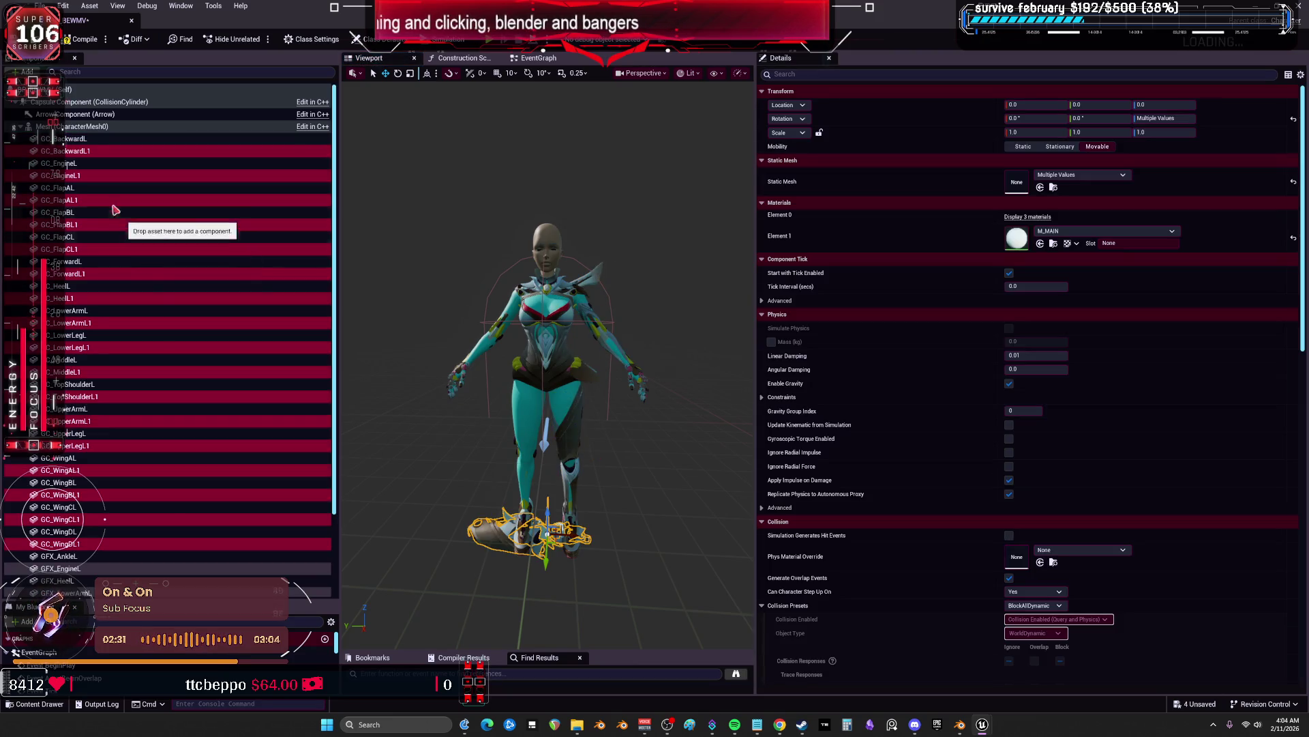
click(102, 153)
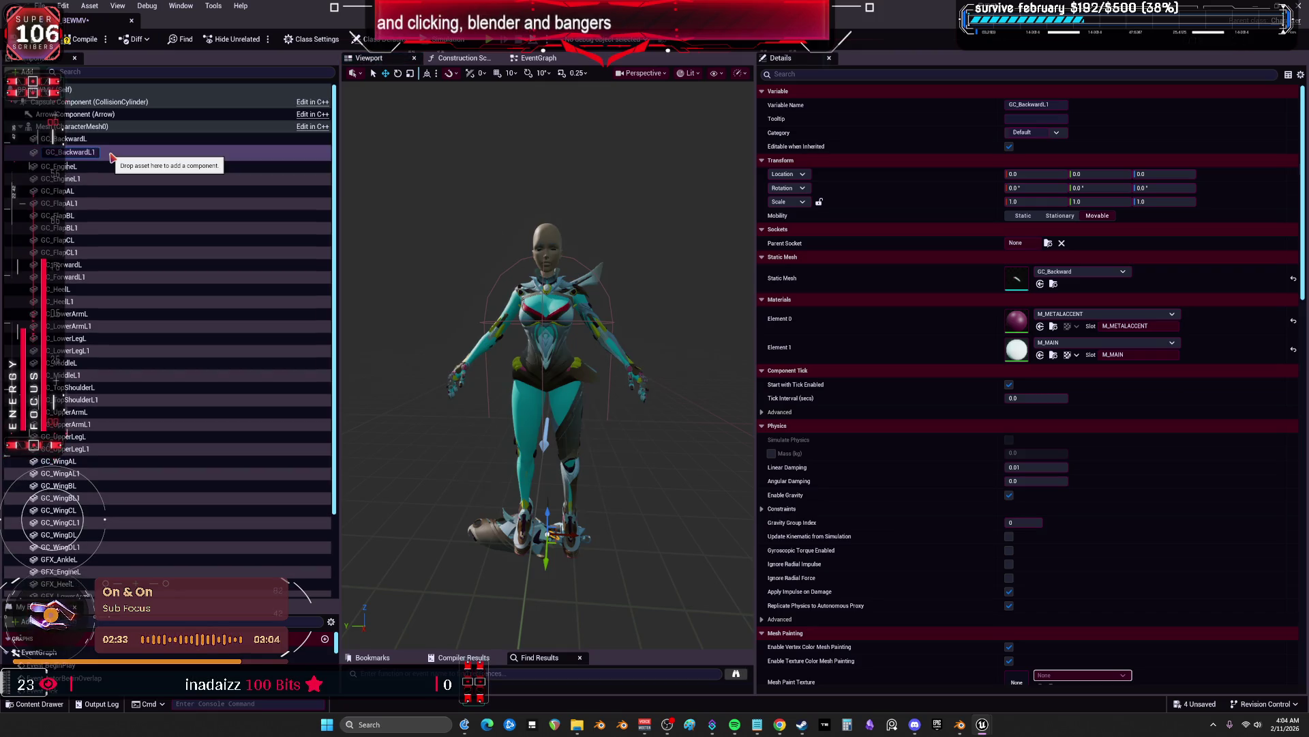
key(ctrl+z)
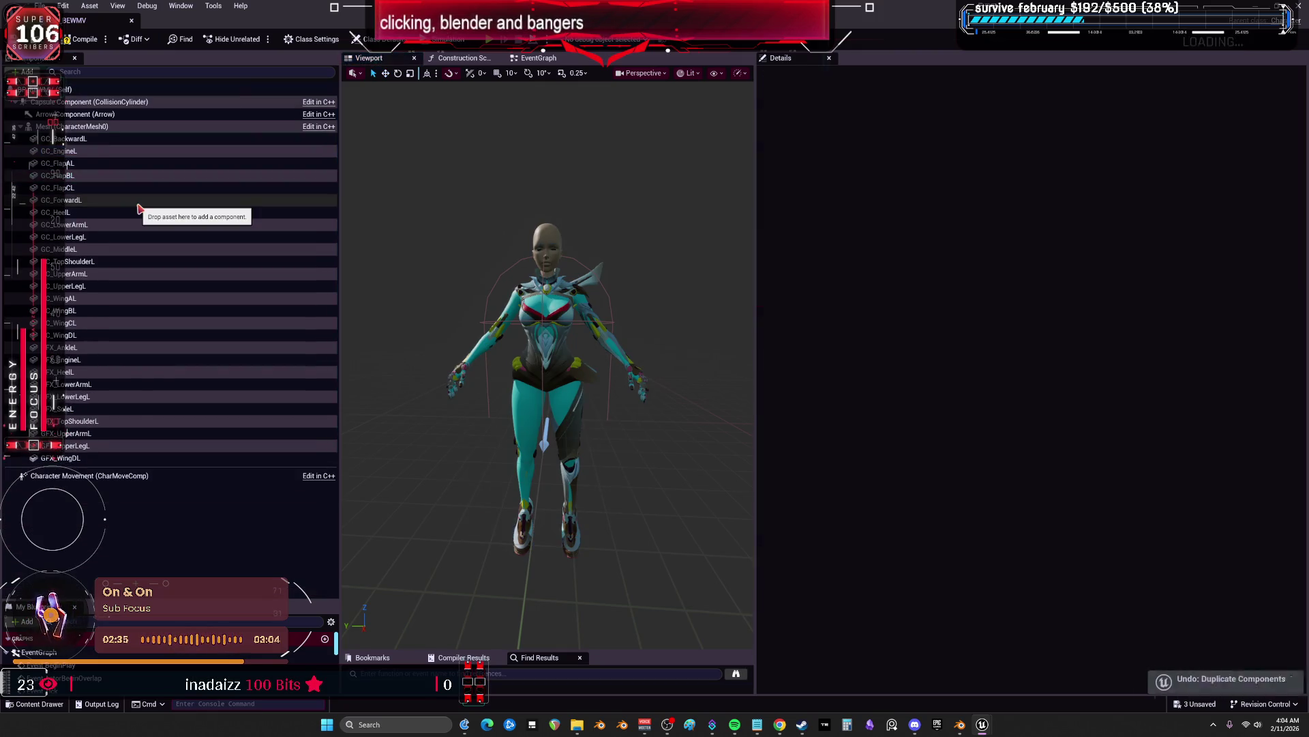
shift+click(113, 458)
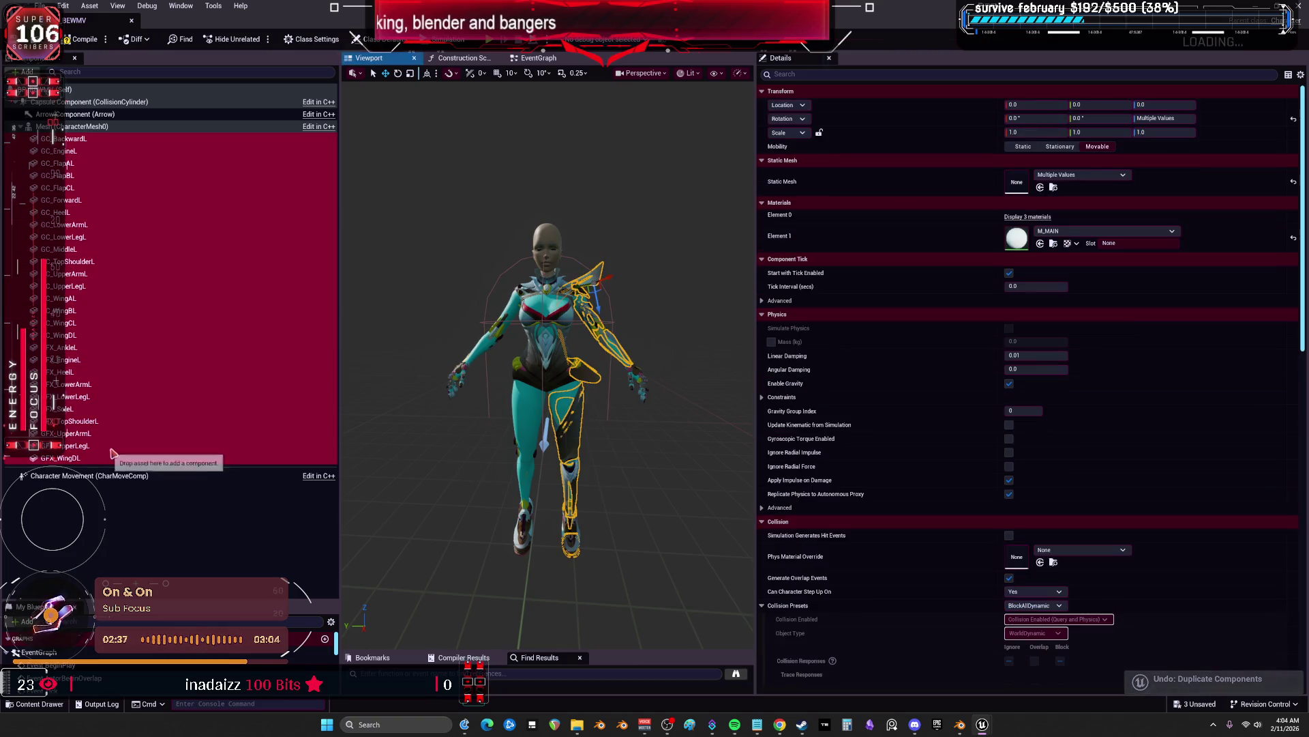
key(ctrl+w)
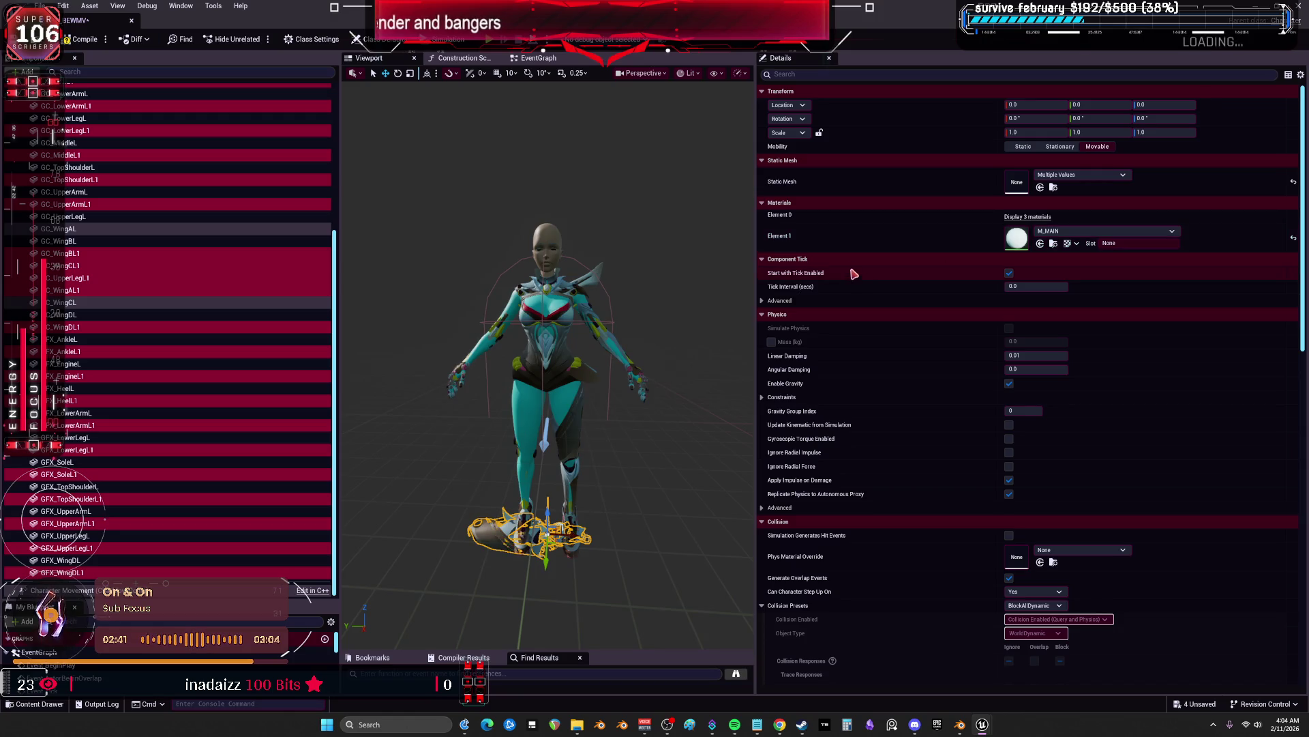
click(1036, 132)
text(-1)
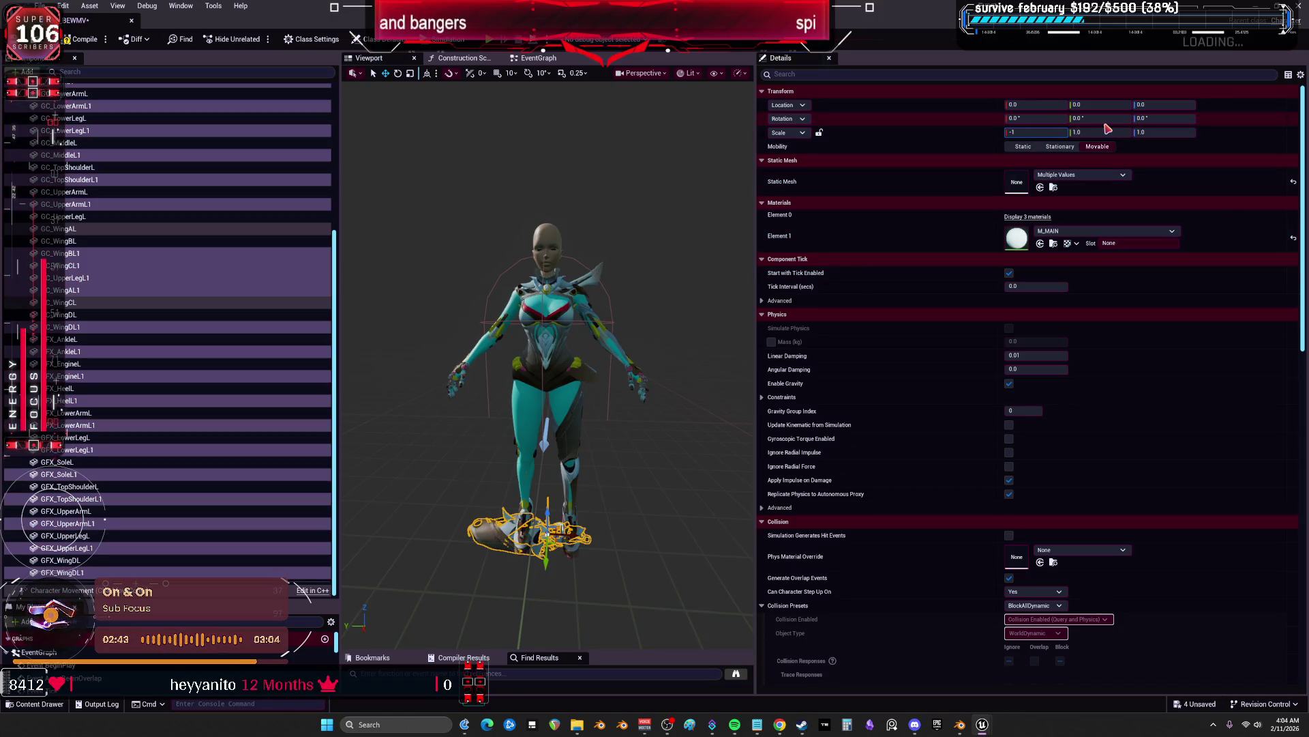
key(Return)
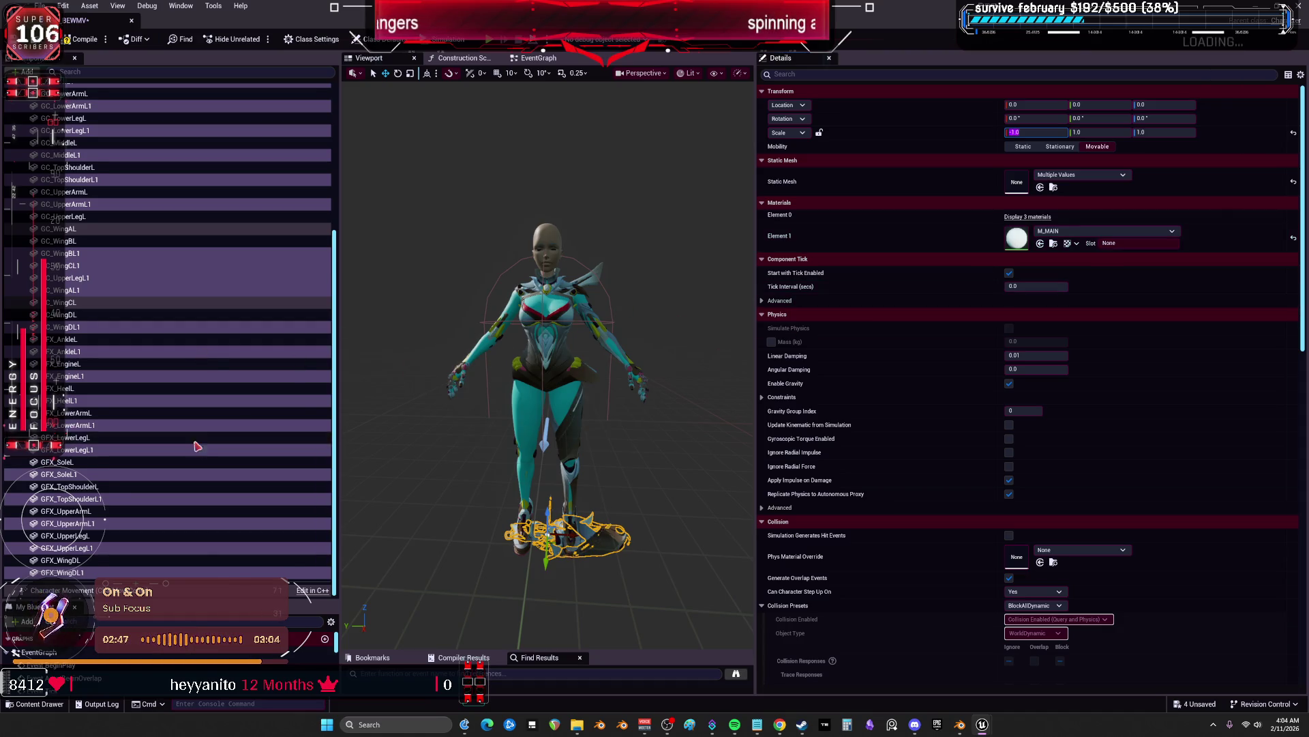
scroll(171, 341, up, 10)
Attach the GC_BackwardL1 duplicate to the shoulderB_r socket and rename it GC_BackwardR
click(173, 150)
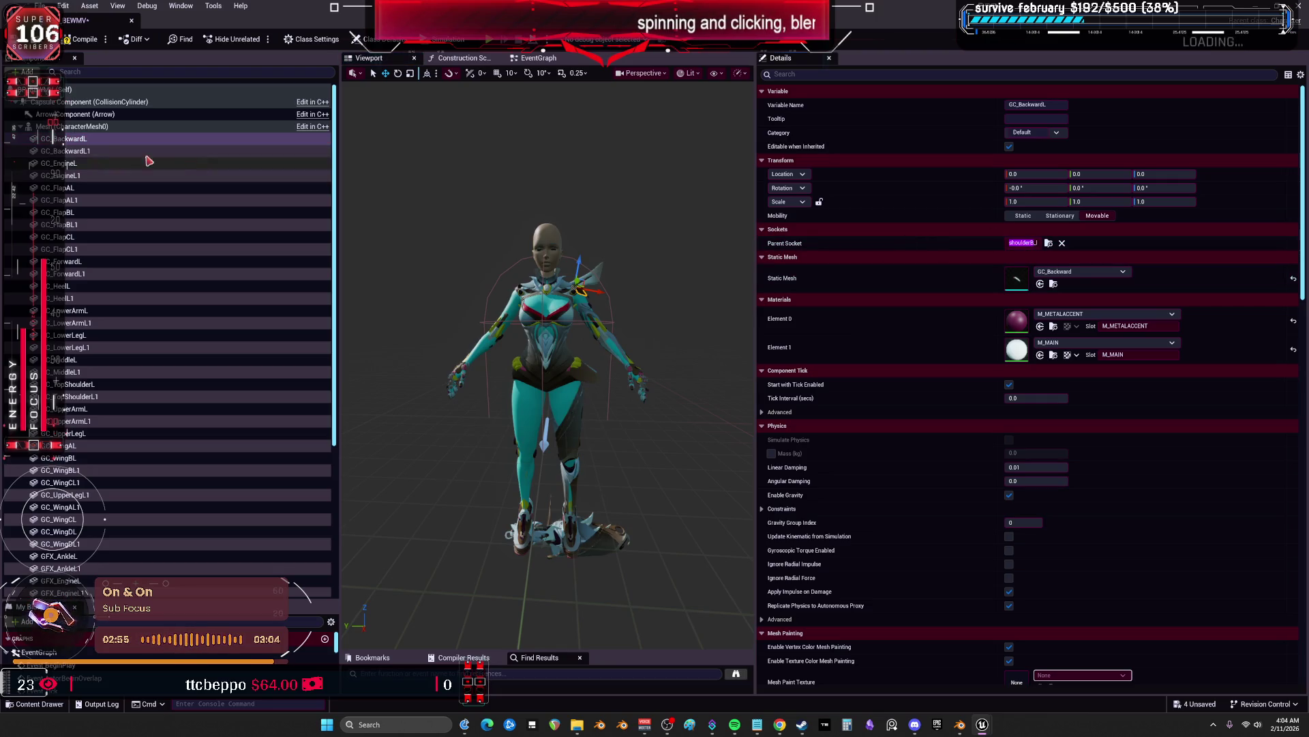
click(69, 150)
click(1049, 244)
text(shoulderB)
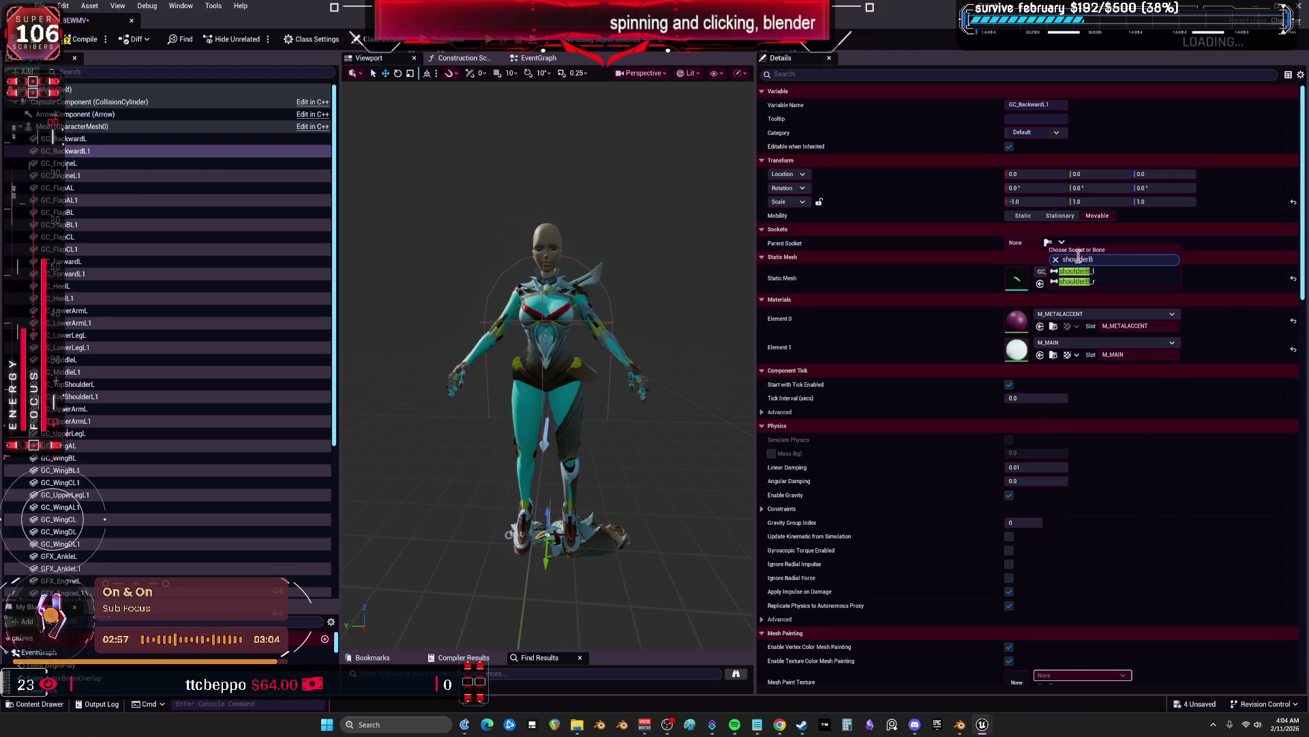
click(1091, 281)
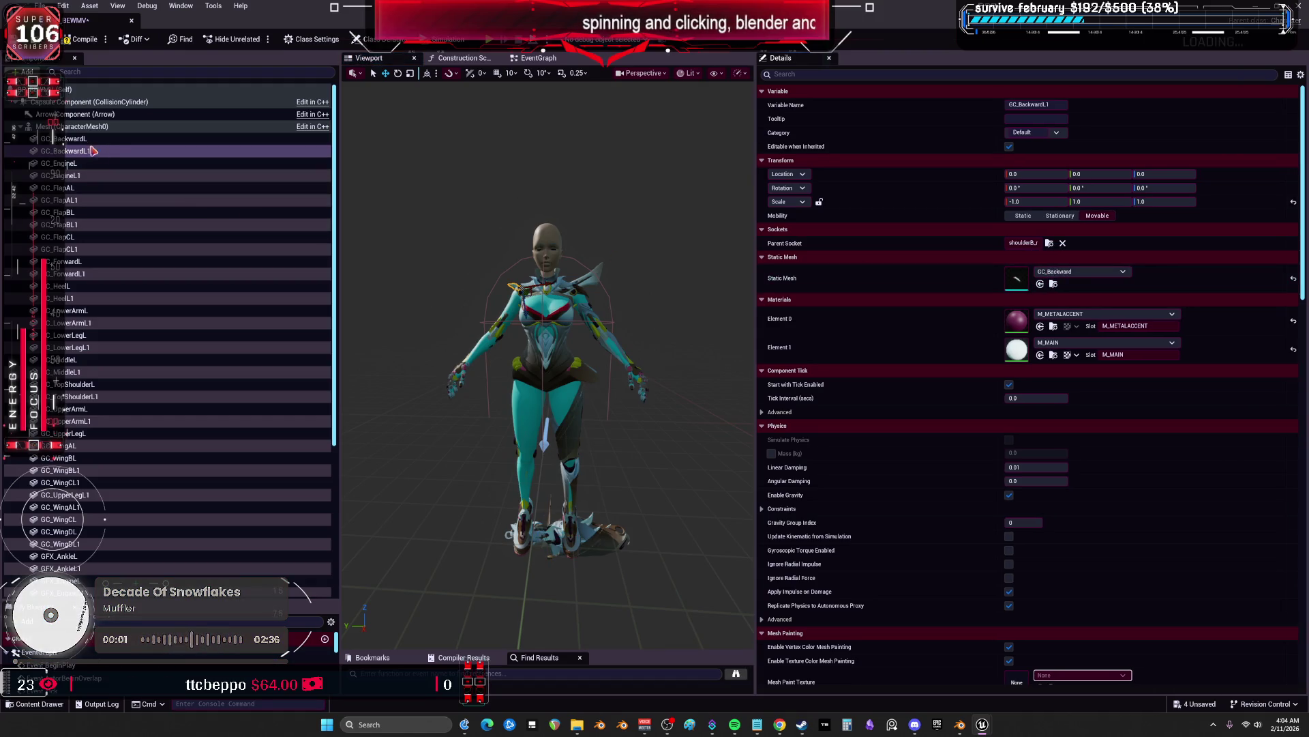
click(116, 152)
text(R)
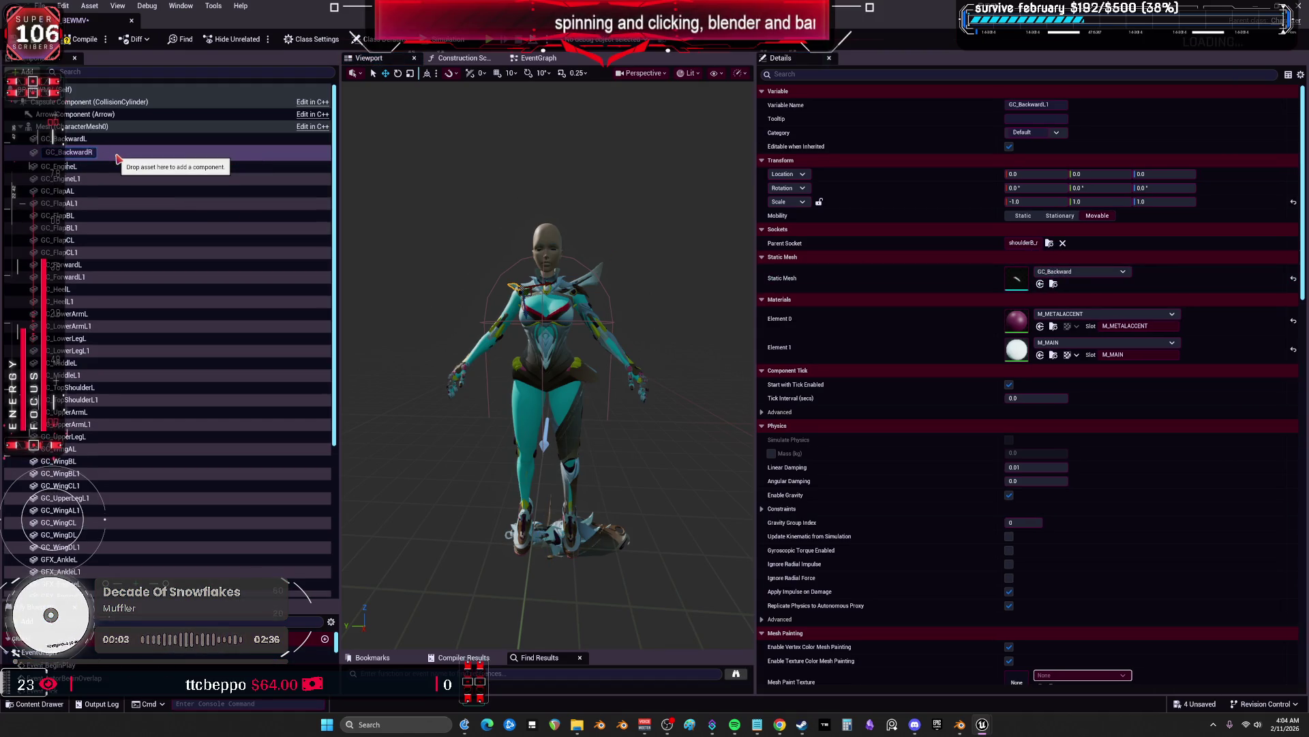
key(Return)
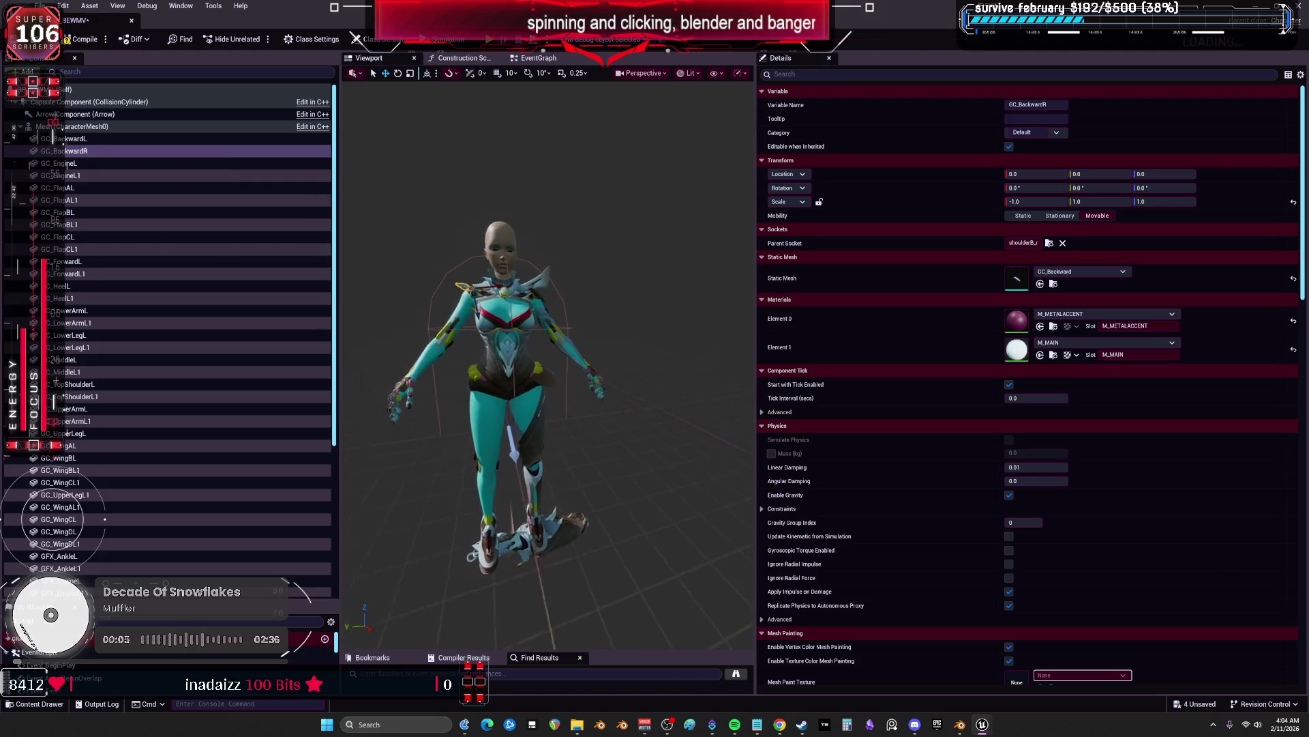
Give GC_BackwardR a 180° pitch rotation and scale 1, -1, 1, then select GC_EngineL1
key(f)
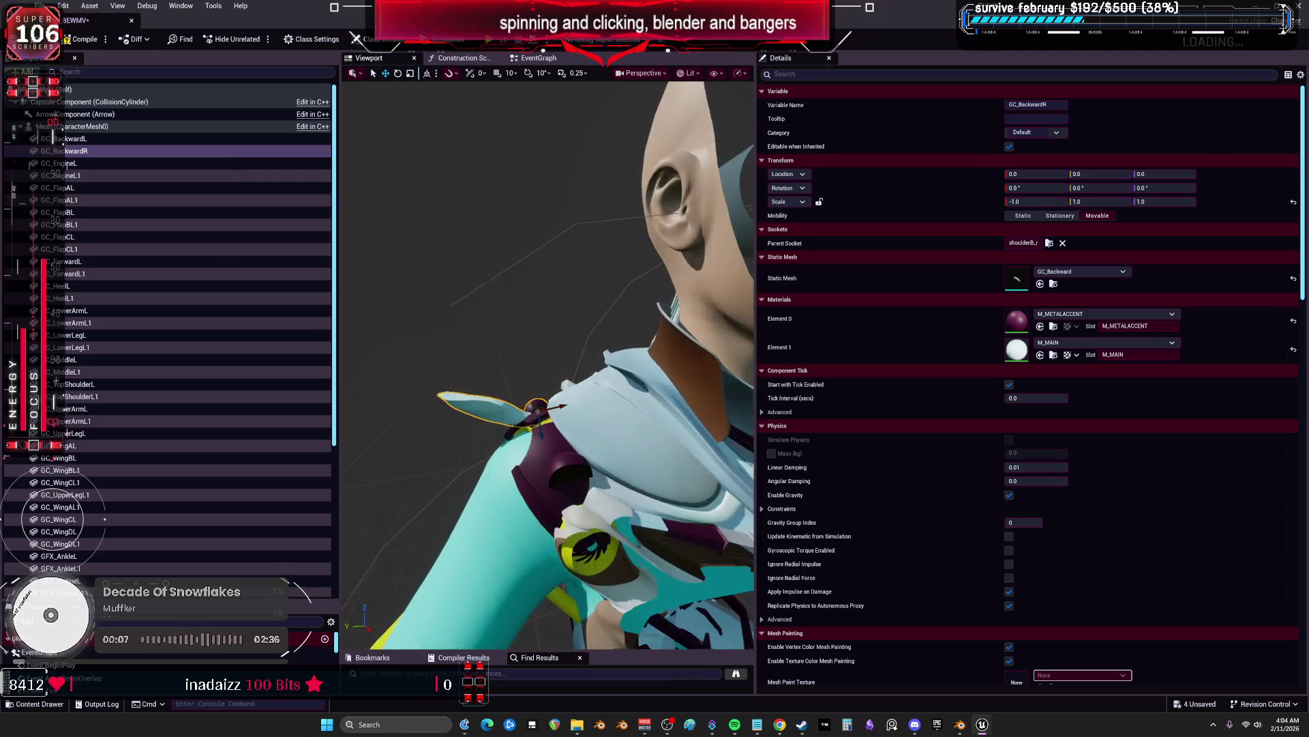
drag(600, 389, 621, 399)
drag(495, 312, 535, 328)
click(1030, 202)
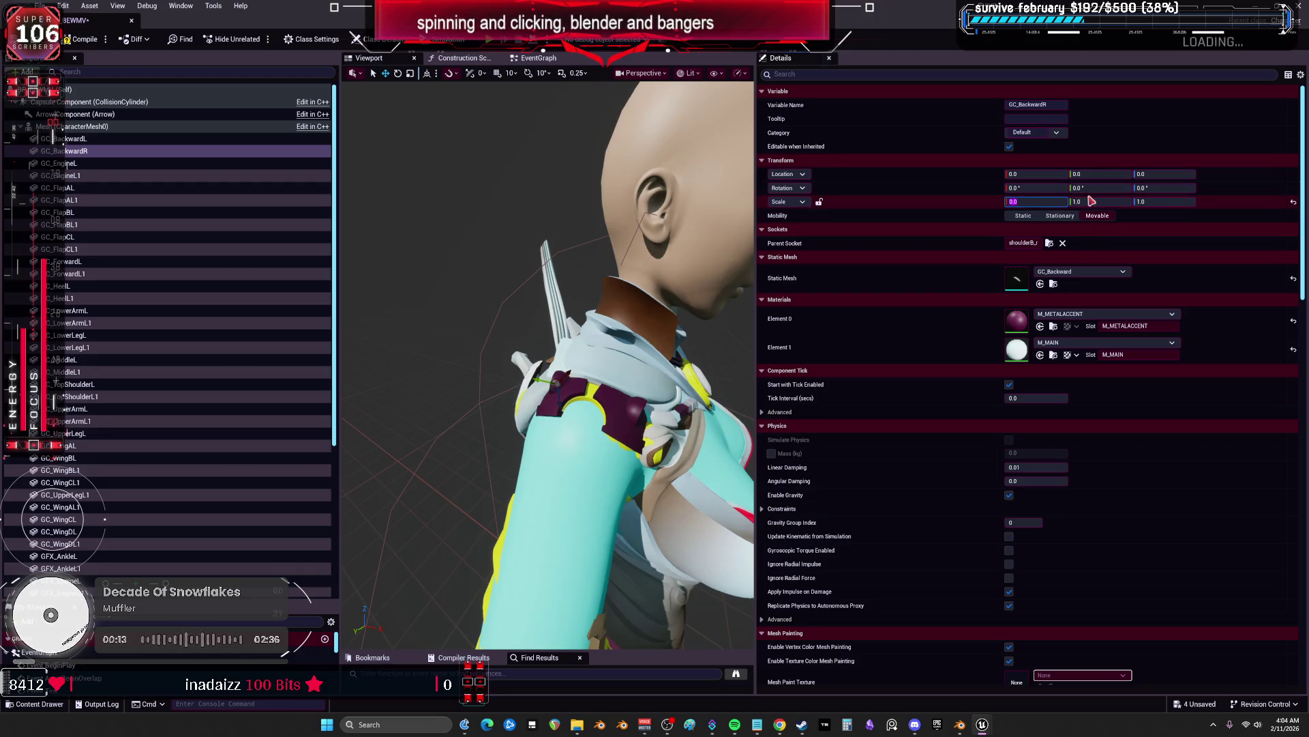
key(Return)
text(0)
key(Return)
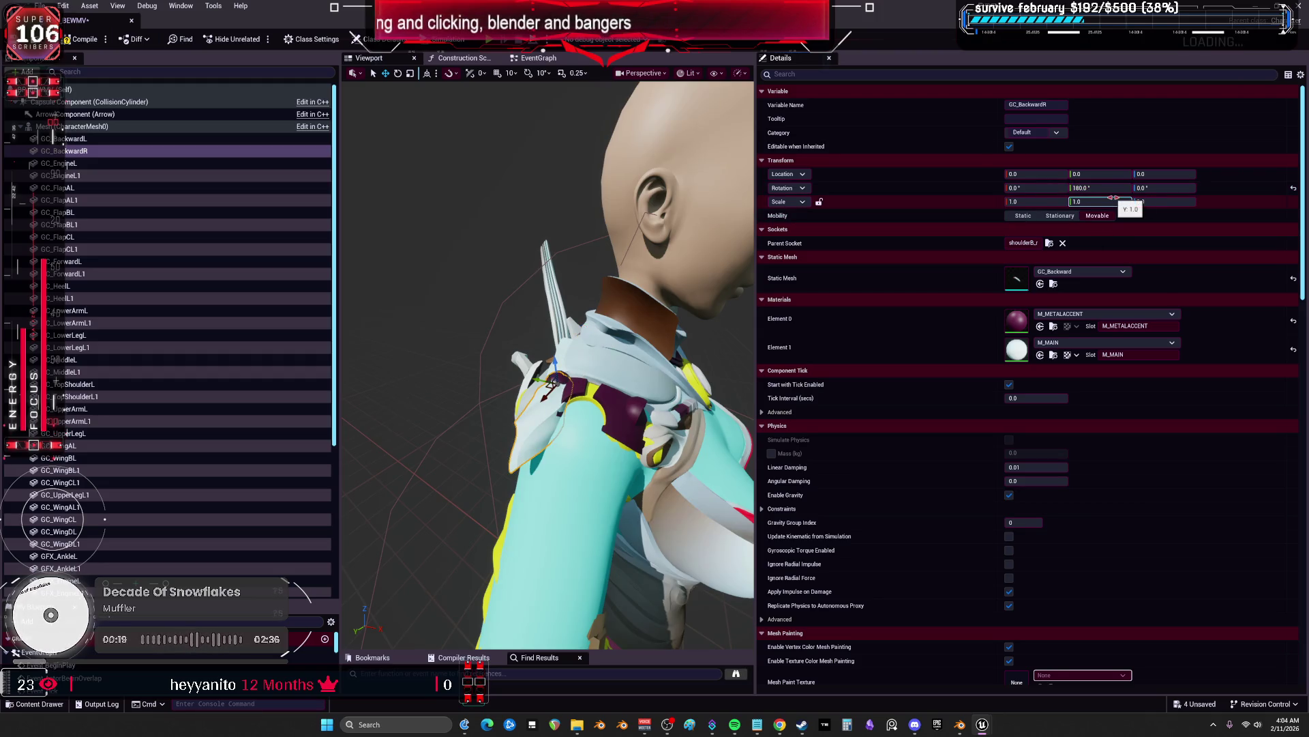
text(-1)
key(Return)
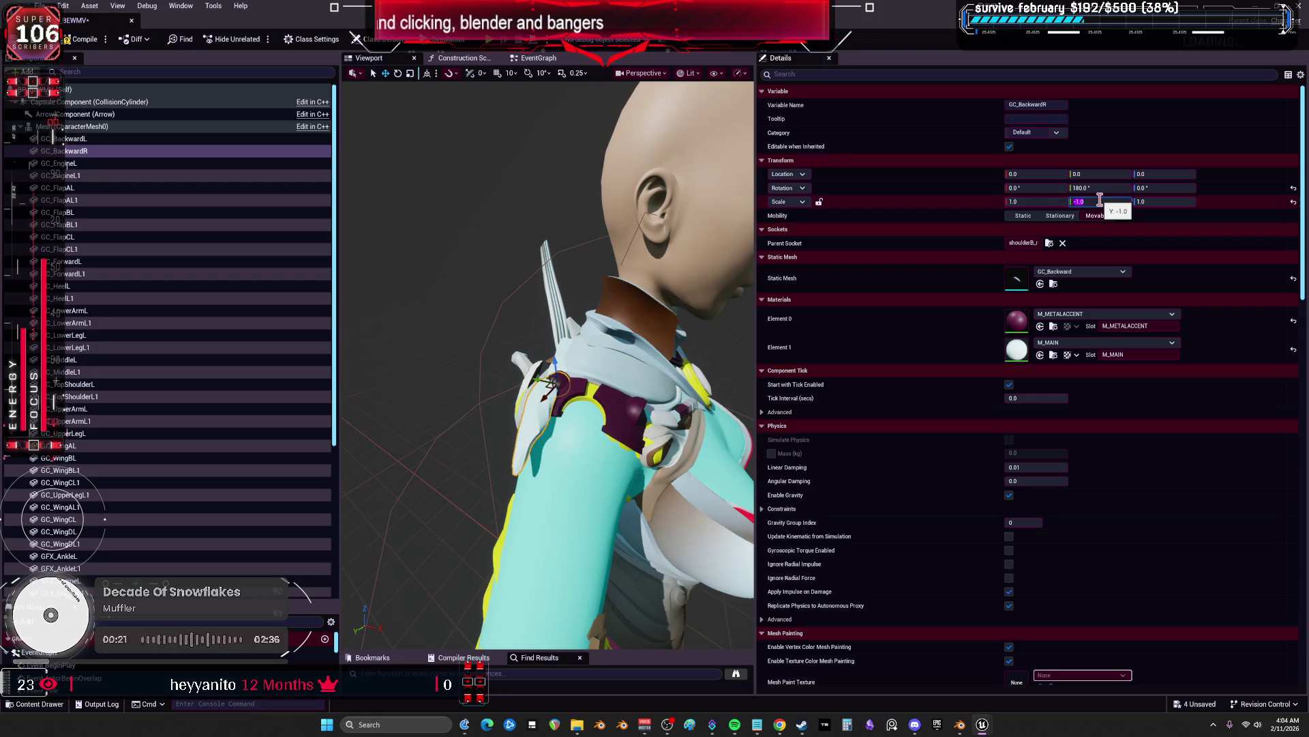
click(115, 181)
click(115, 181)
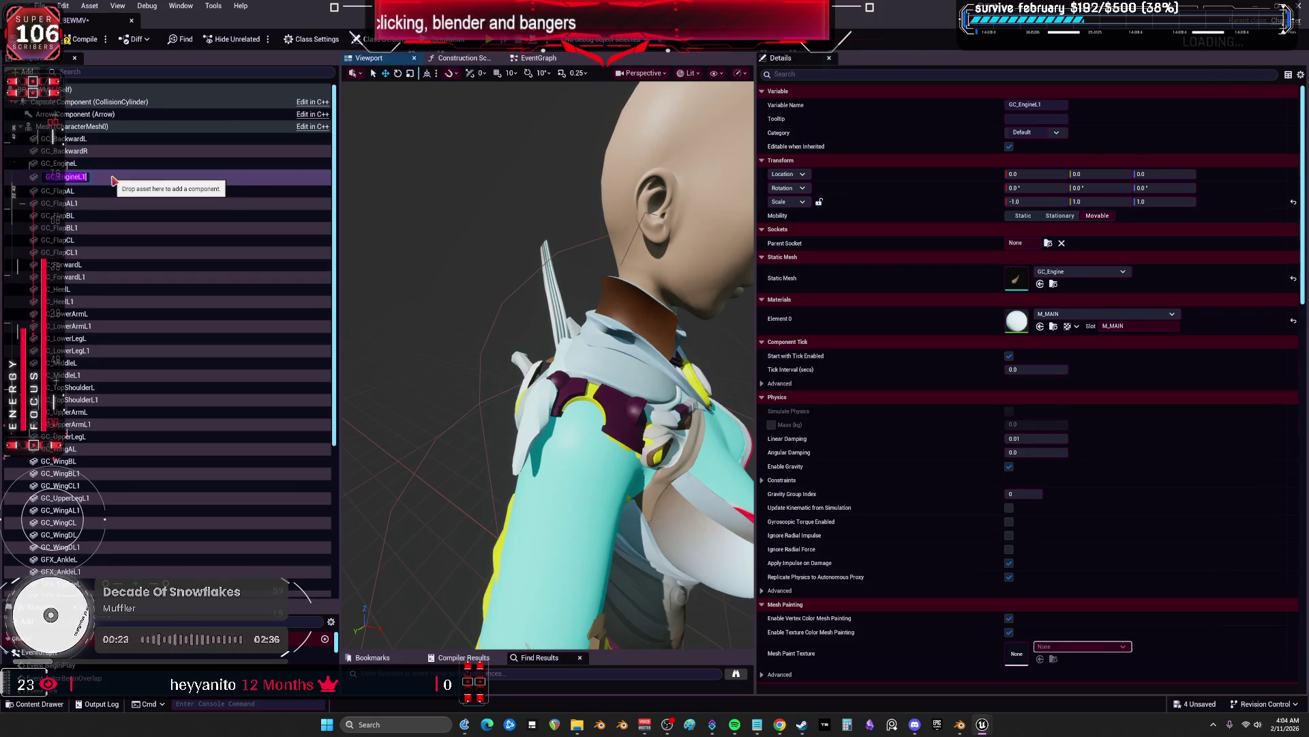
Rename GC_EngineL1 to GC_EngineR and attach it to the tipmain_r socket
text(GC_EngineR)
key(Return)
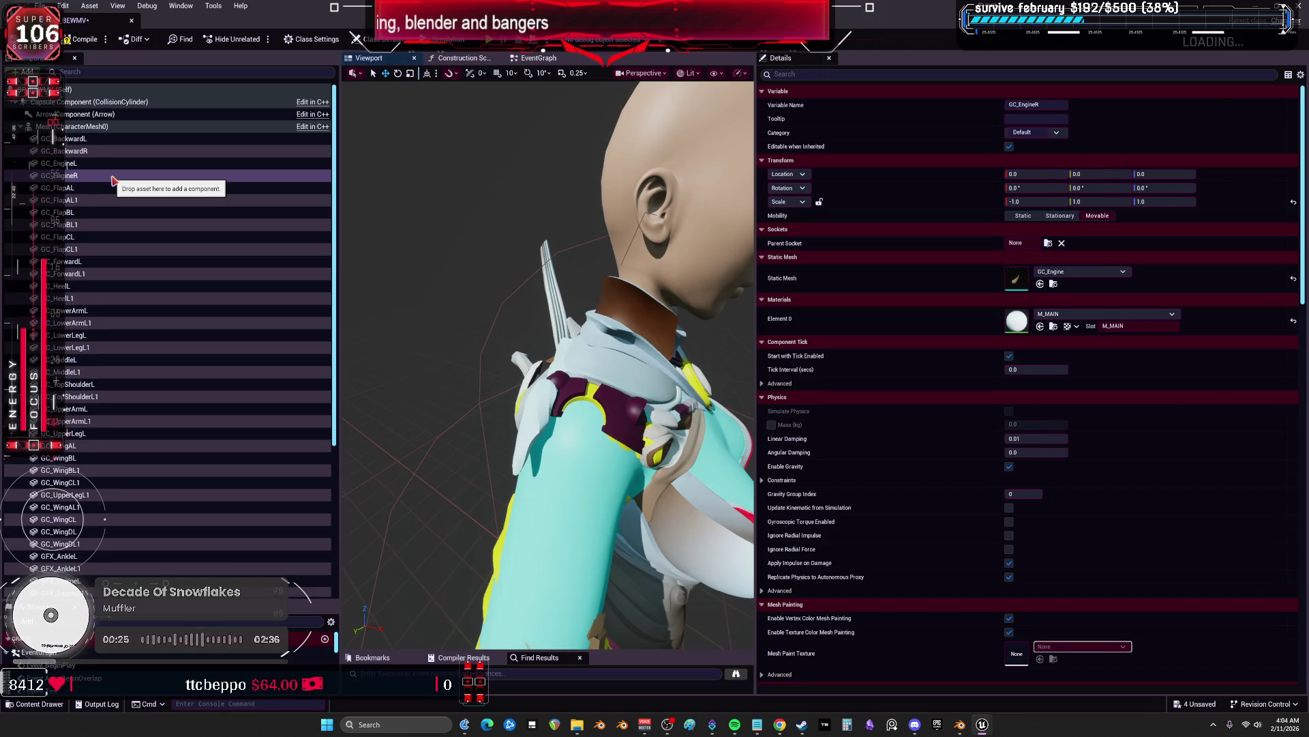
click(102, 163)
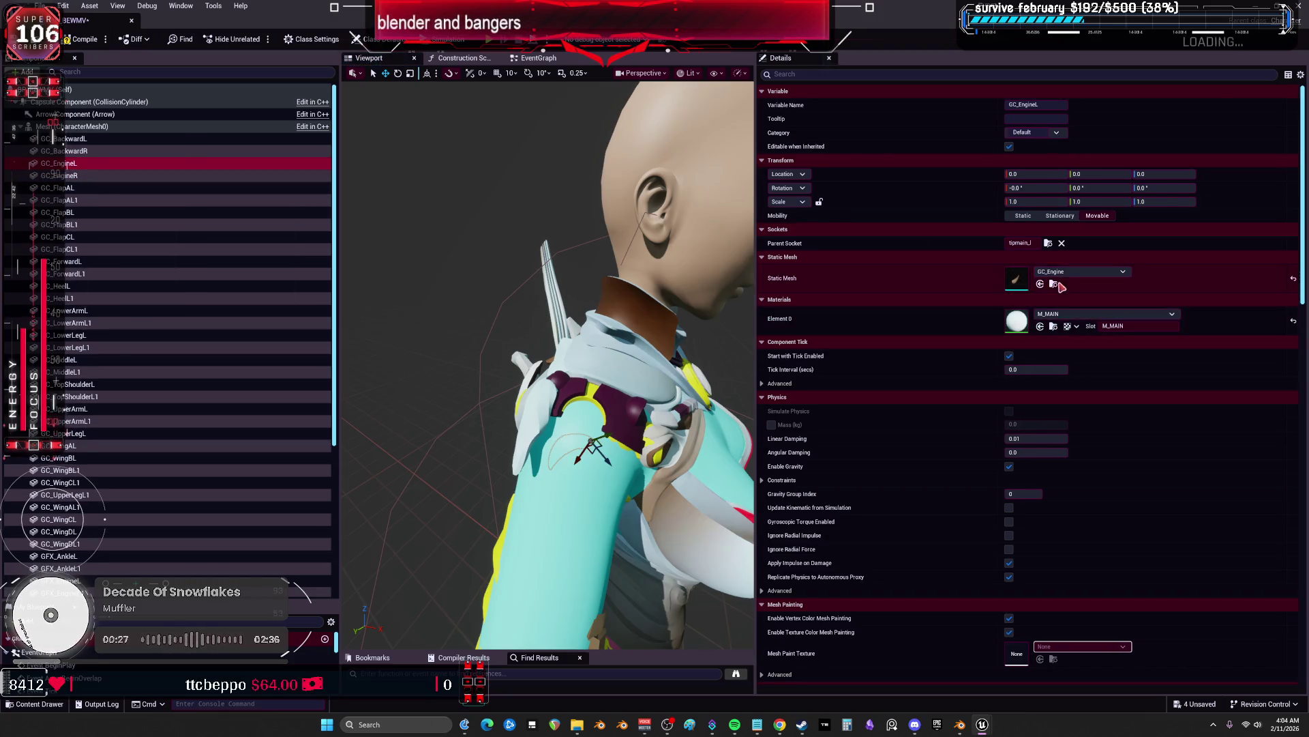
click(1019, 243)
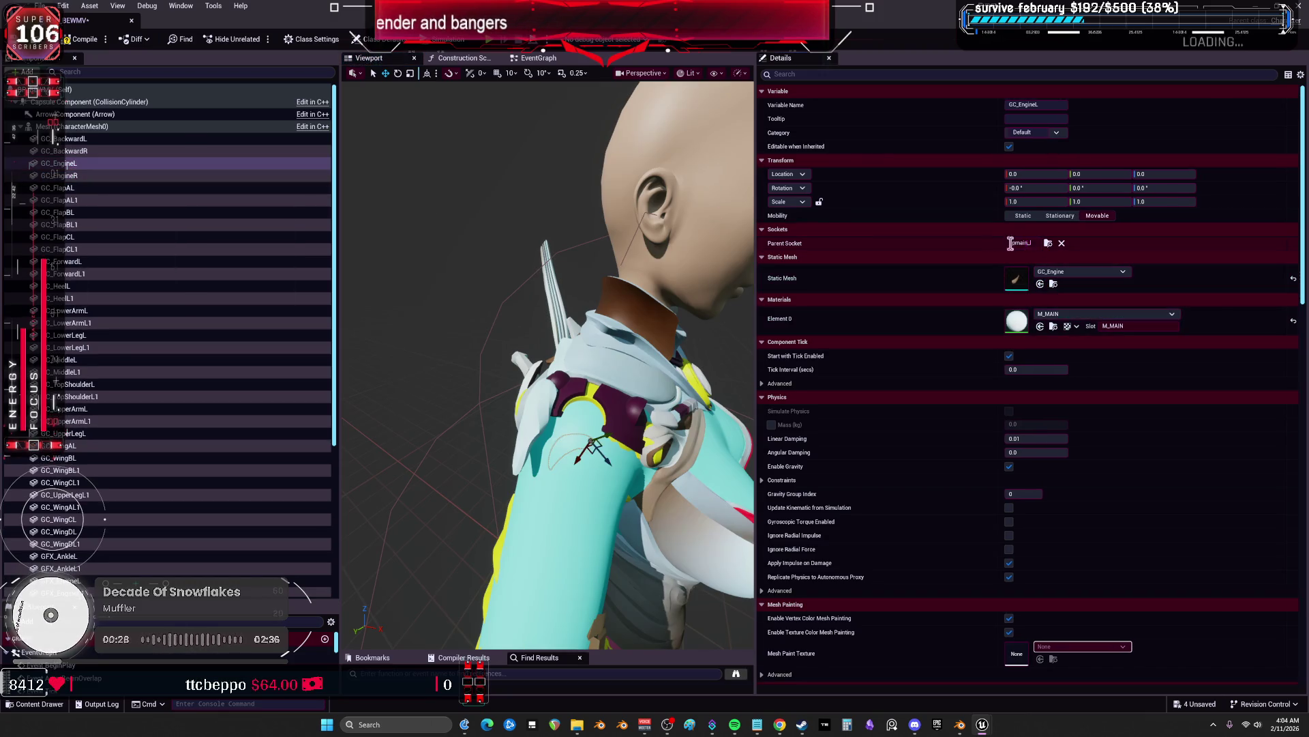
click(103, 176)
click(1048, 243)
text(tipmain)
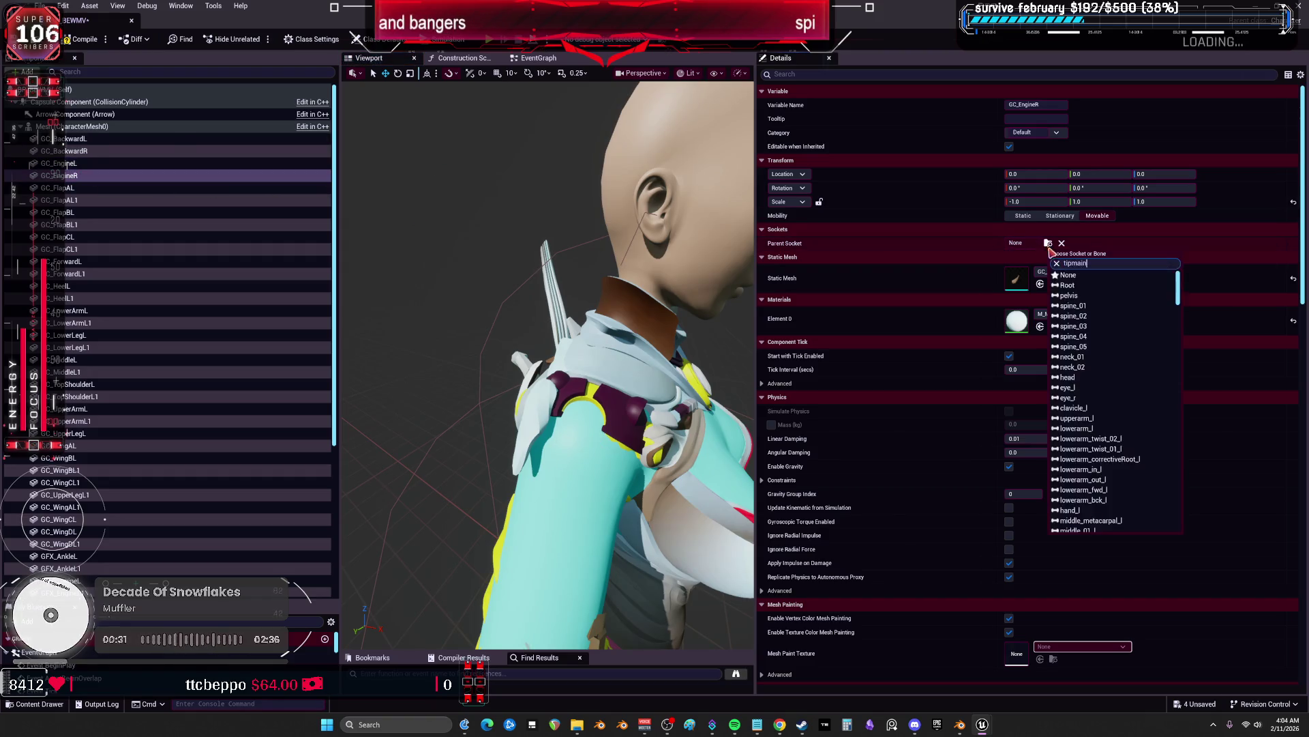
text(_r)
key(Return)
View the character from behind and begin renaming the duplicate flap GC_FlapAL1
mouse_move(724, 295)
mouse_down()
mouse_move(525, 307)
mouse_move(734, 300)
mouse_move(714, 302)
mouse_up()
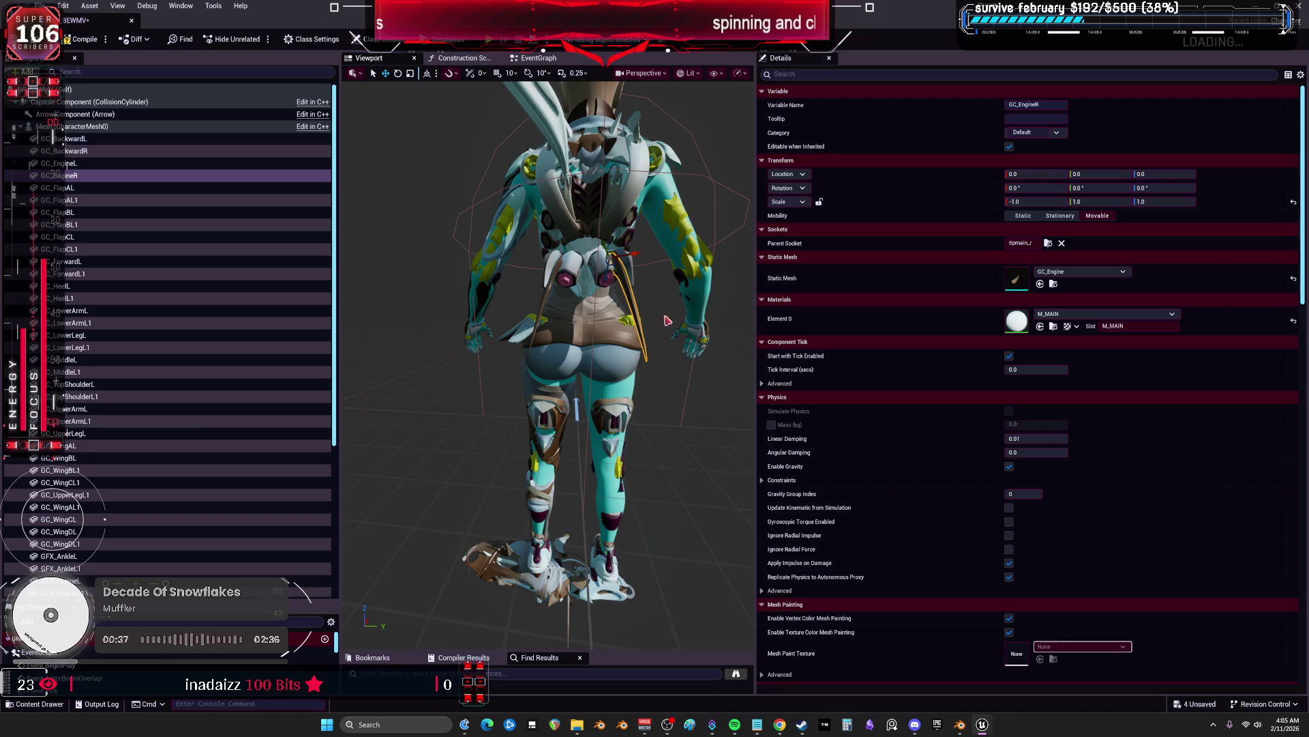
scroll(667, 321, up, 6)
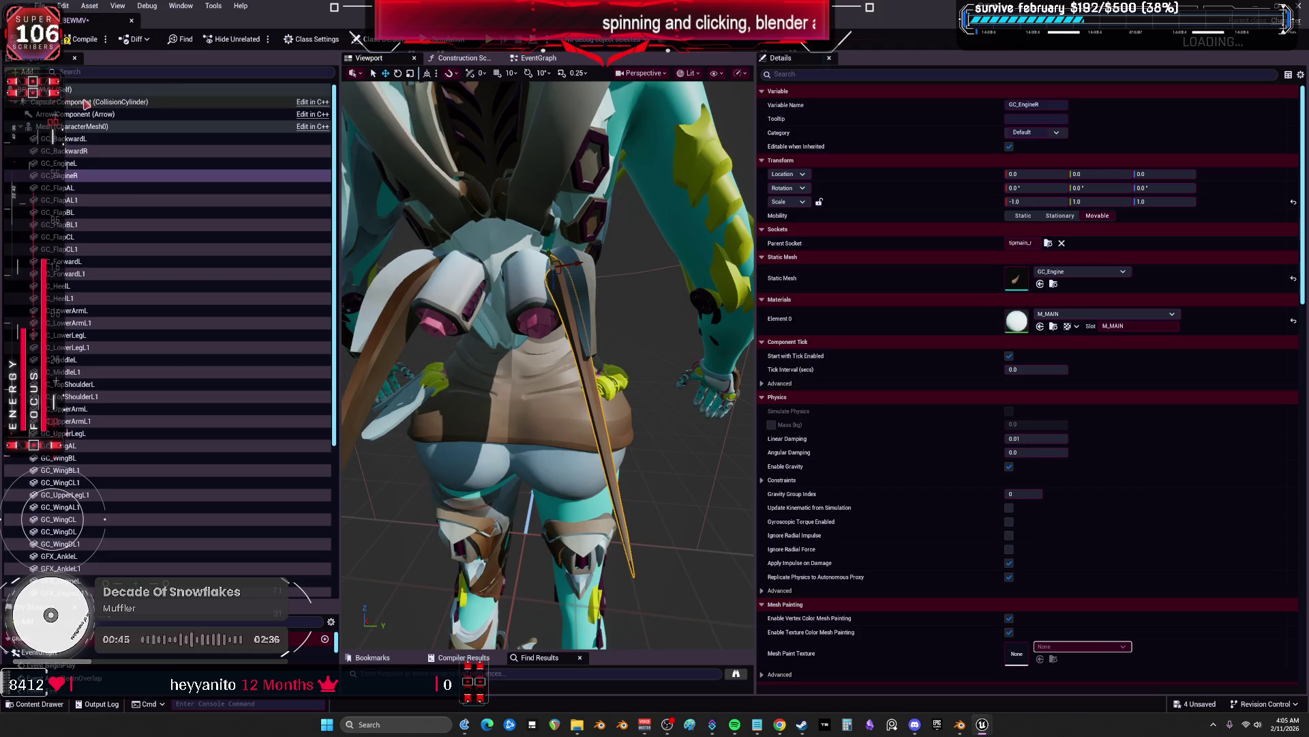
click(106, 200)
key(F2)
Rename the first flap duplicate to GC_FlapAR and attach it to petalrotatea_r
key(BackSpace)
key(BackSpace)
text(R)
key(Return)
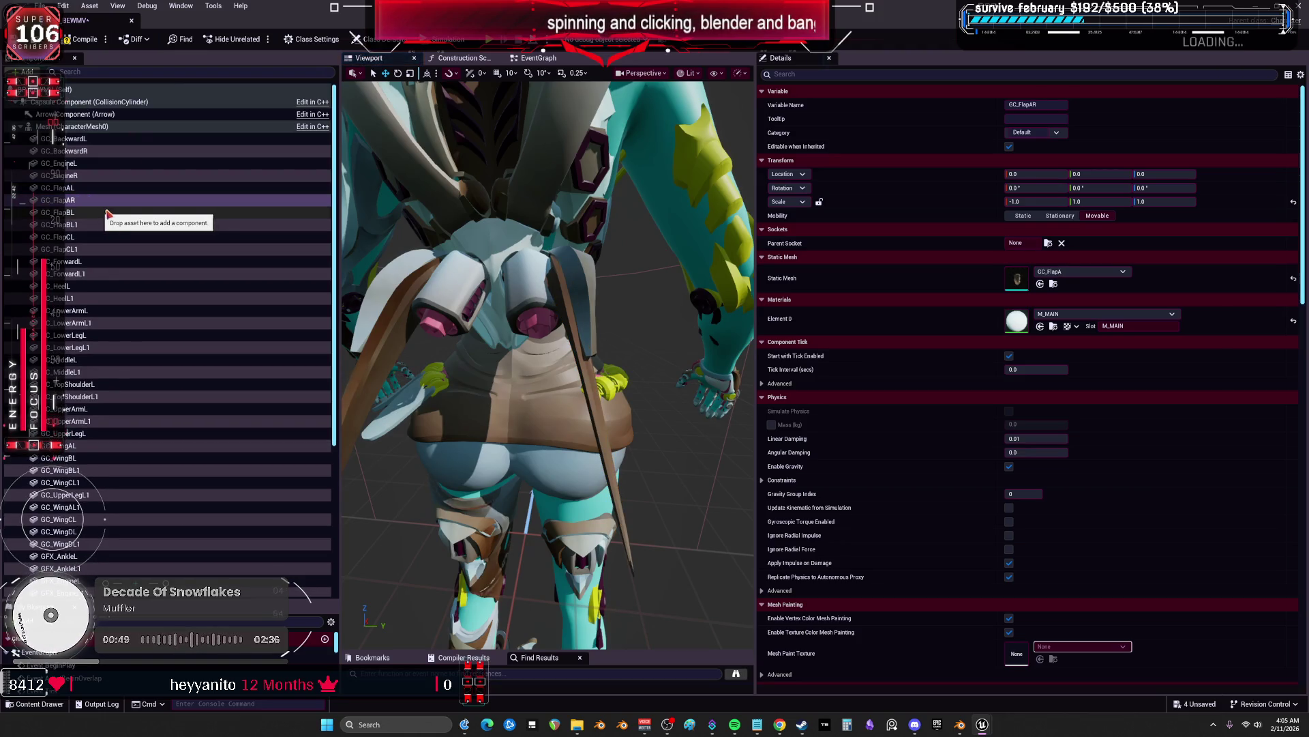
click(78, 189)
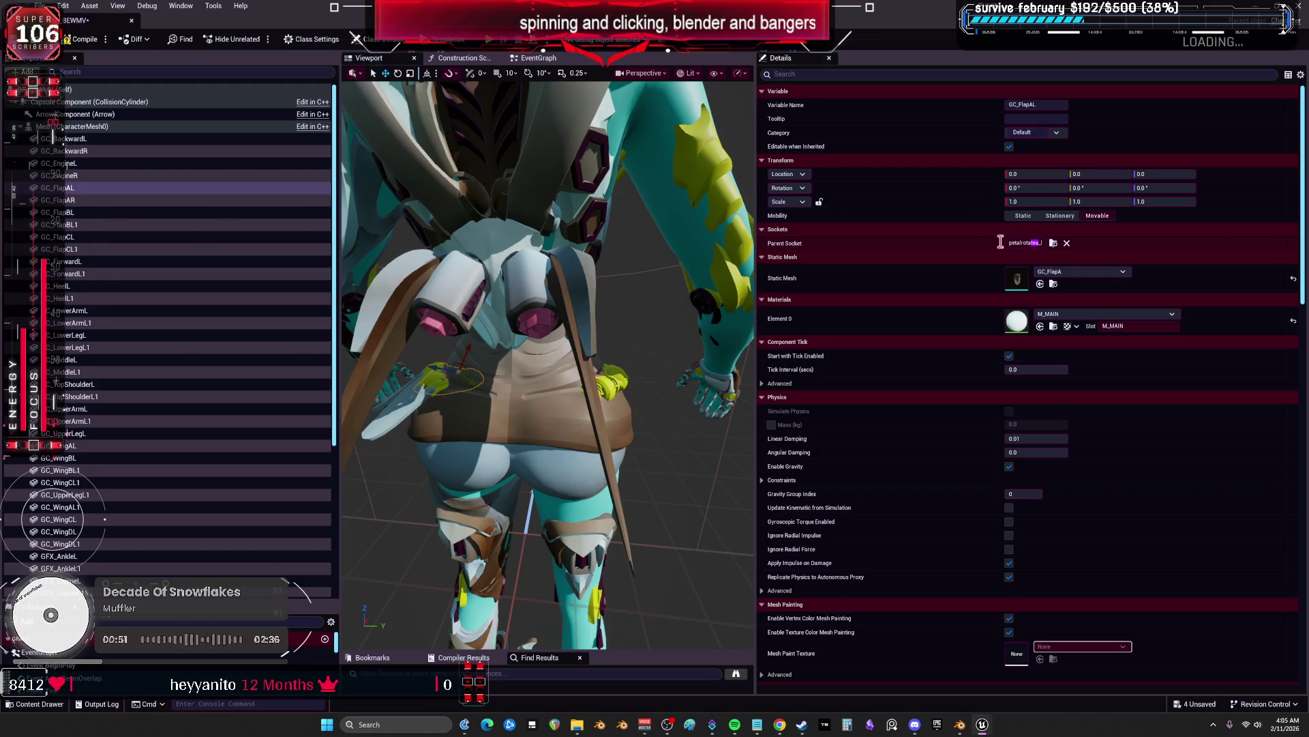
click(130, 200)
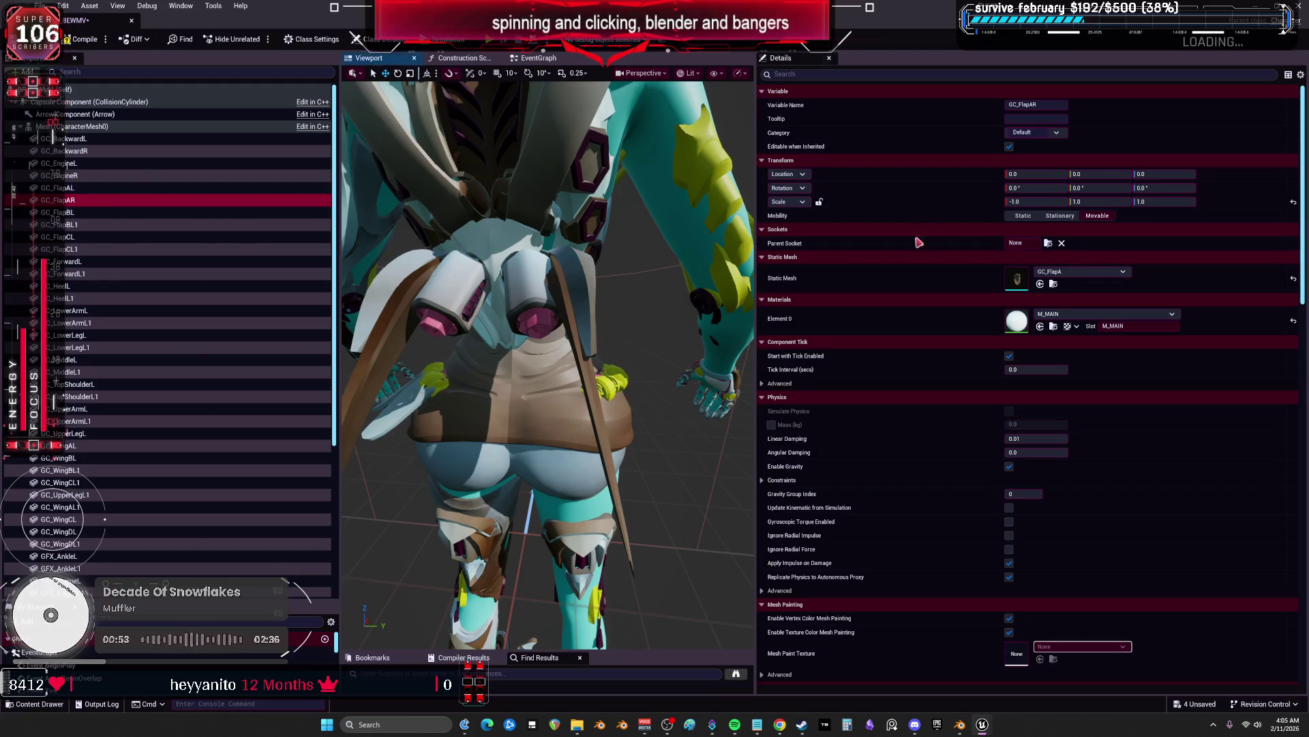
click(1048, 243)
text(petalrotatea)
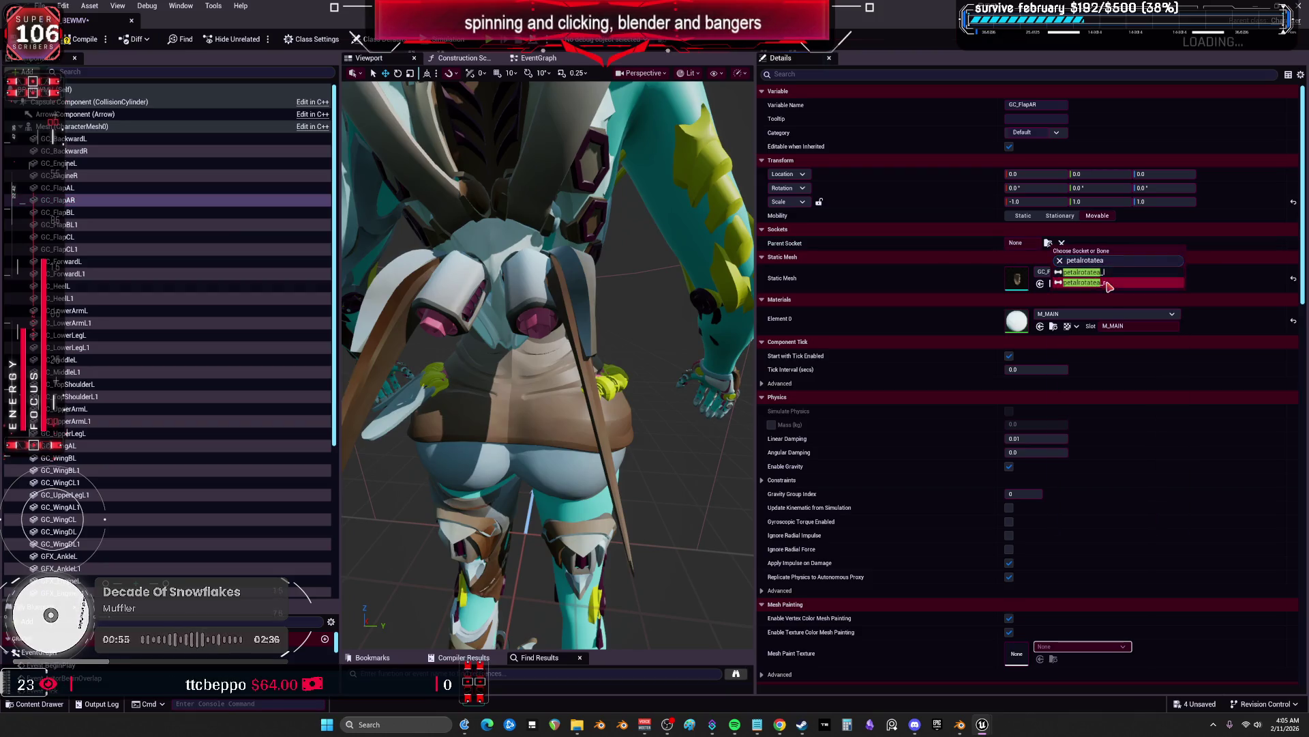
click(1109, 283)
Rename GC_FlapBL1 to GC_FlapBR and attach it to the right-side petalrotate socket
drag(546, 341, 498, 341)
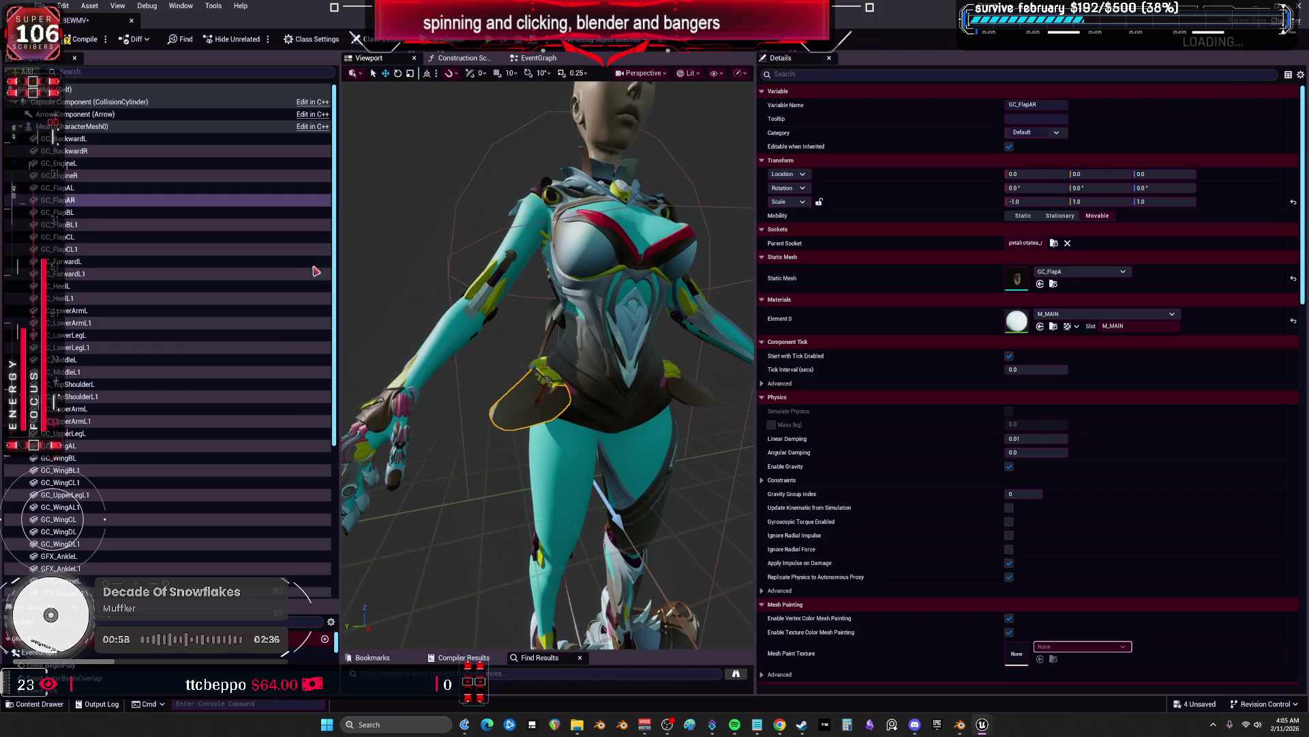
double_click(105, 229)
key(Return)
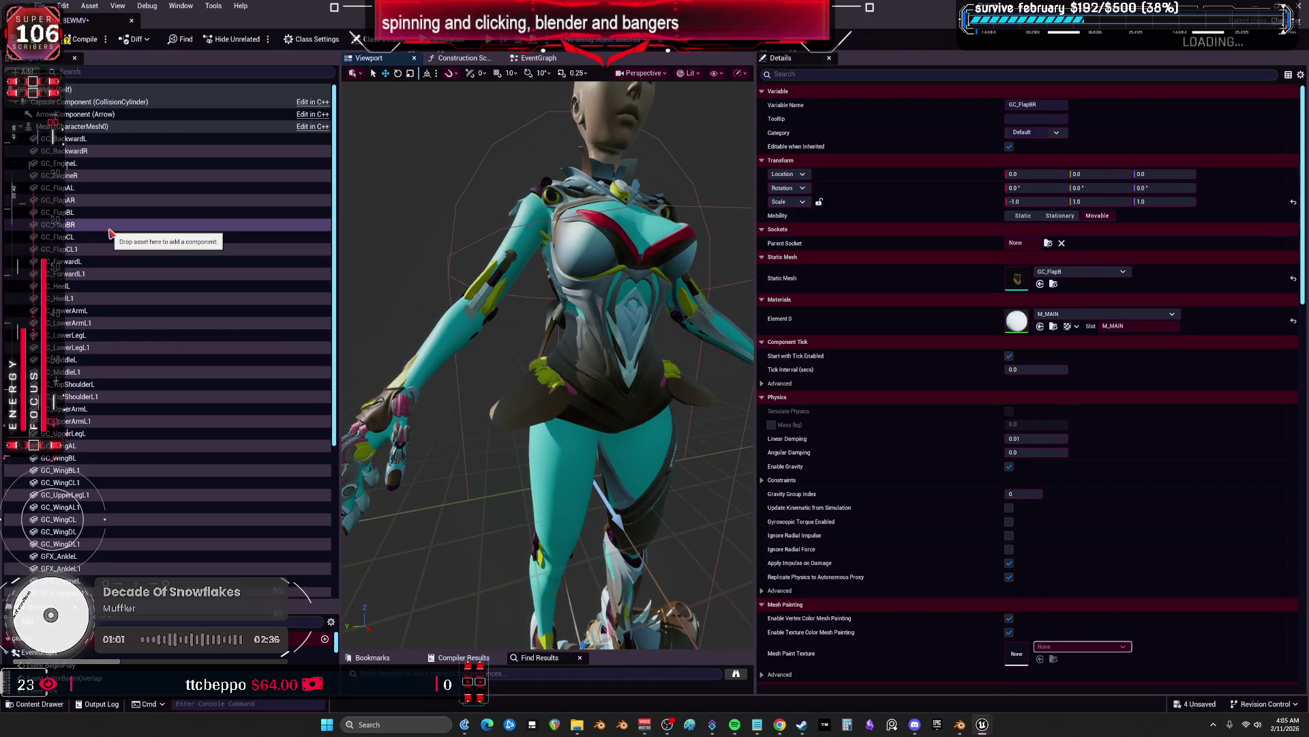
click(1048, 243)
text(petalrotateb)
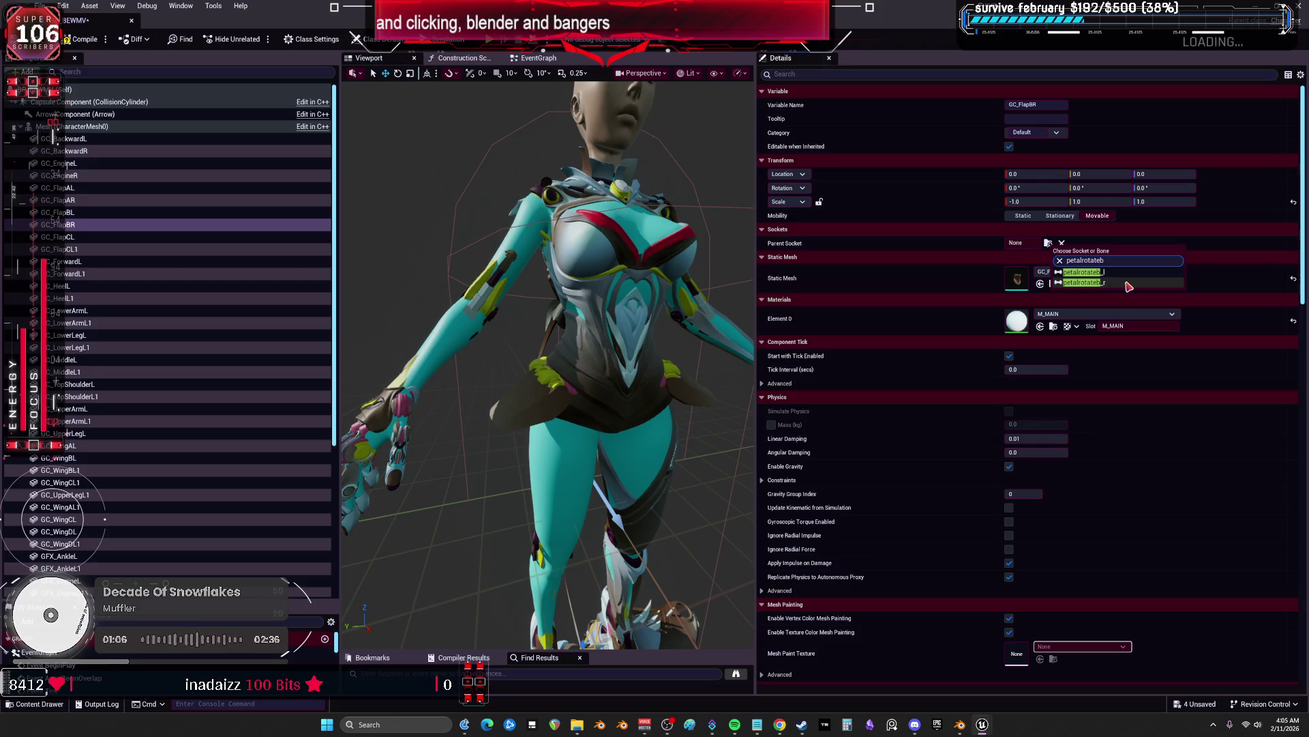
click(1125, 287)
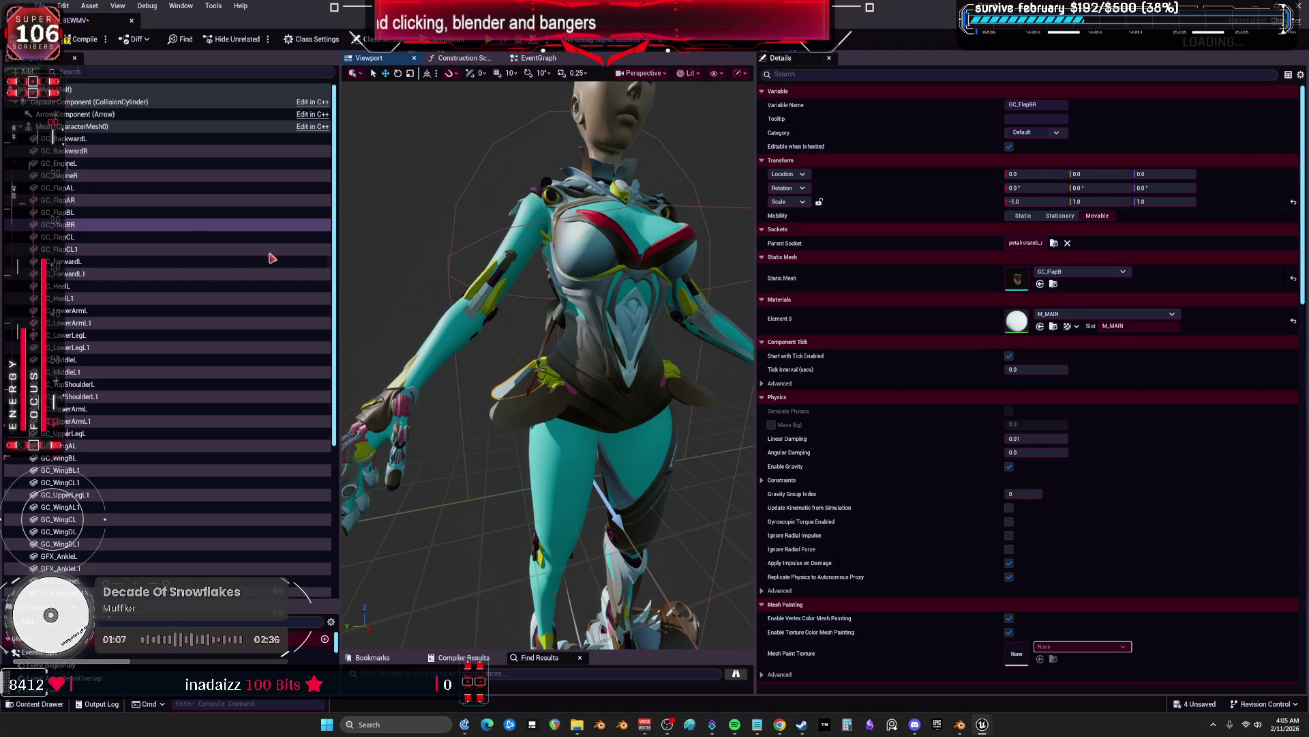
Rename GC_FlapCL1 to GC_FlapCR and attach it to petalrotatec_r
click(82, 250)
key(F2)
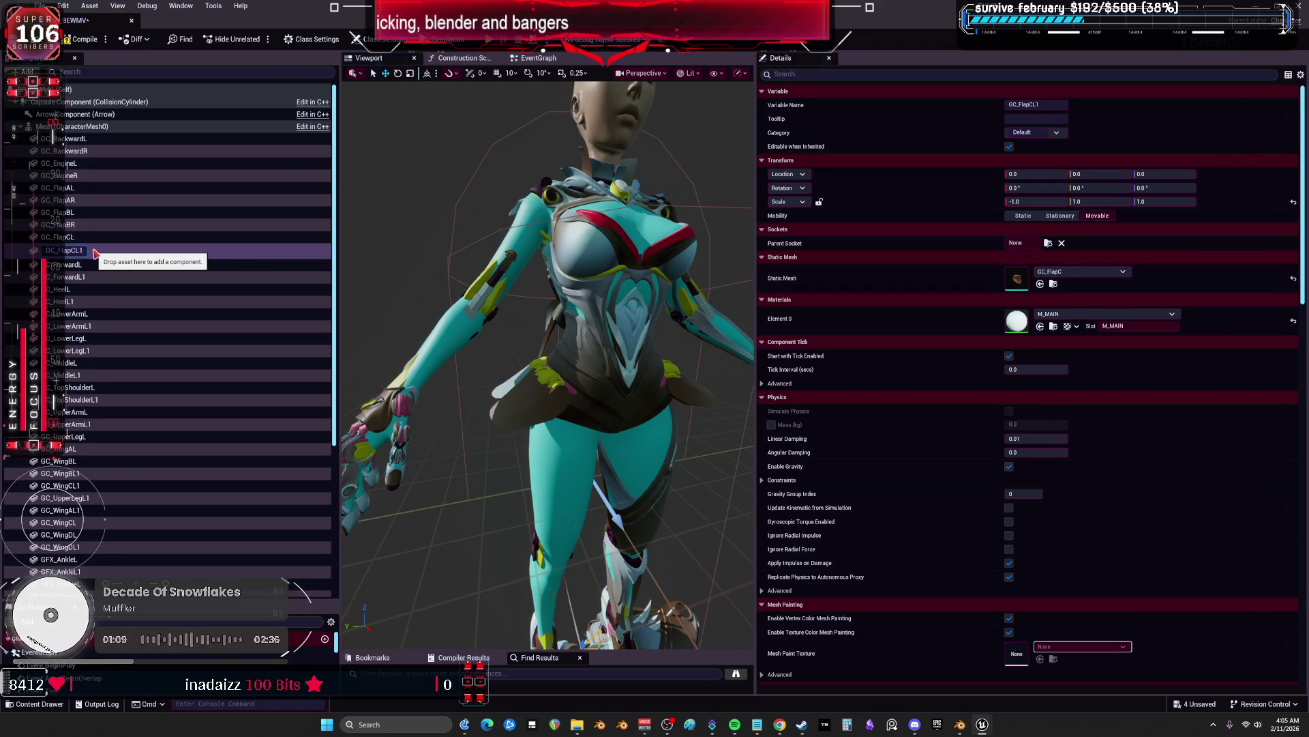
text(R)
key(Return)
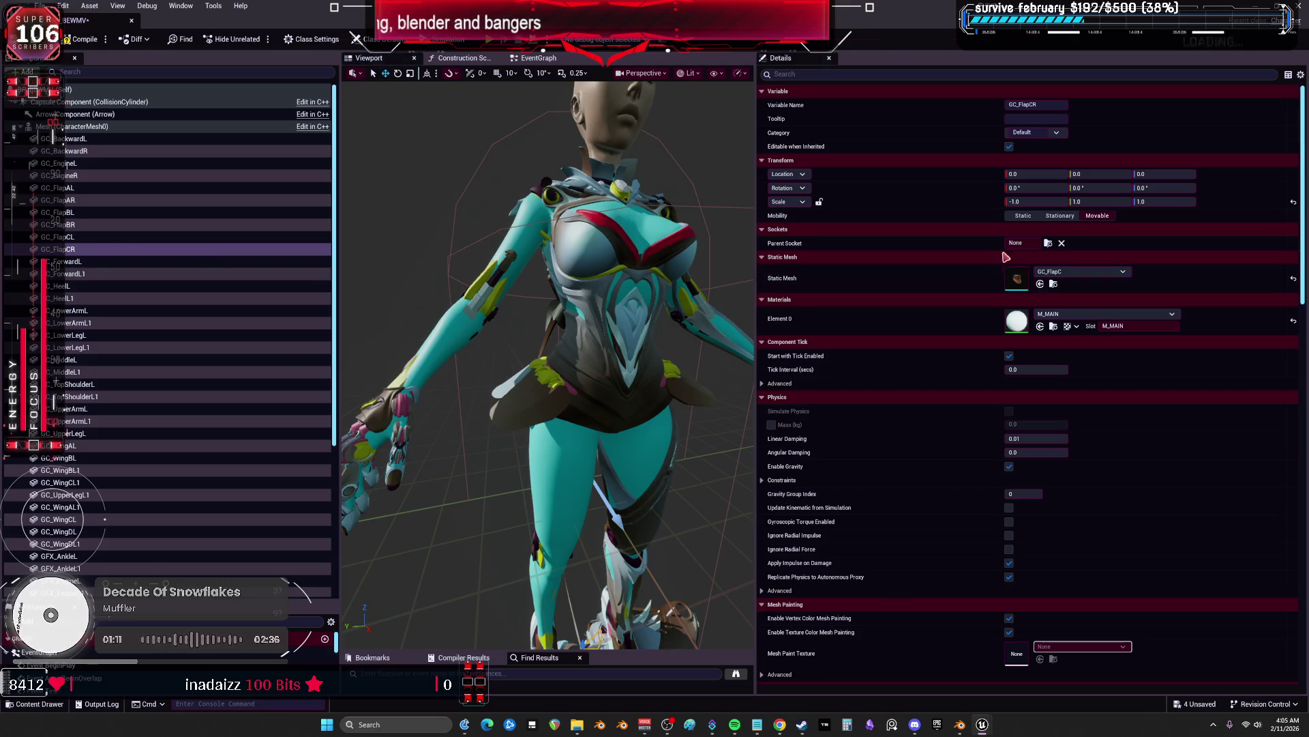
click(1049, 244)
text(petalrotate)
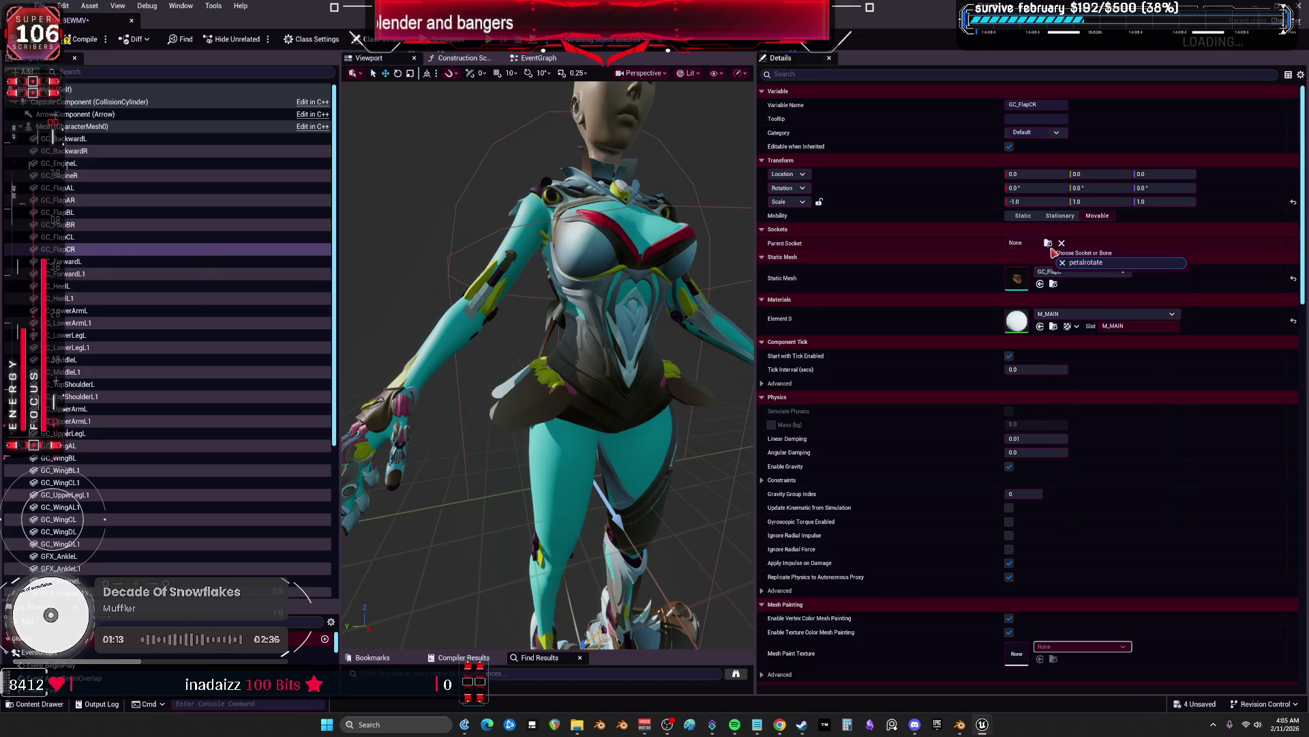
text(c)
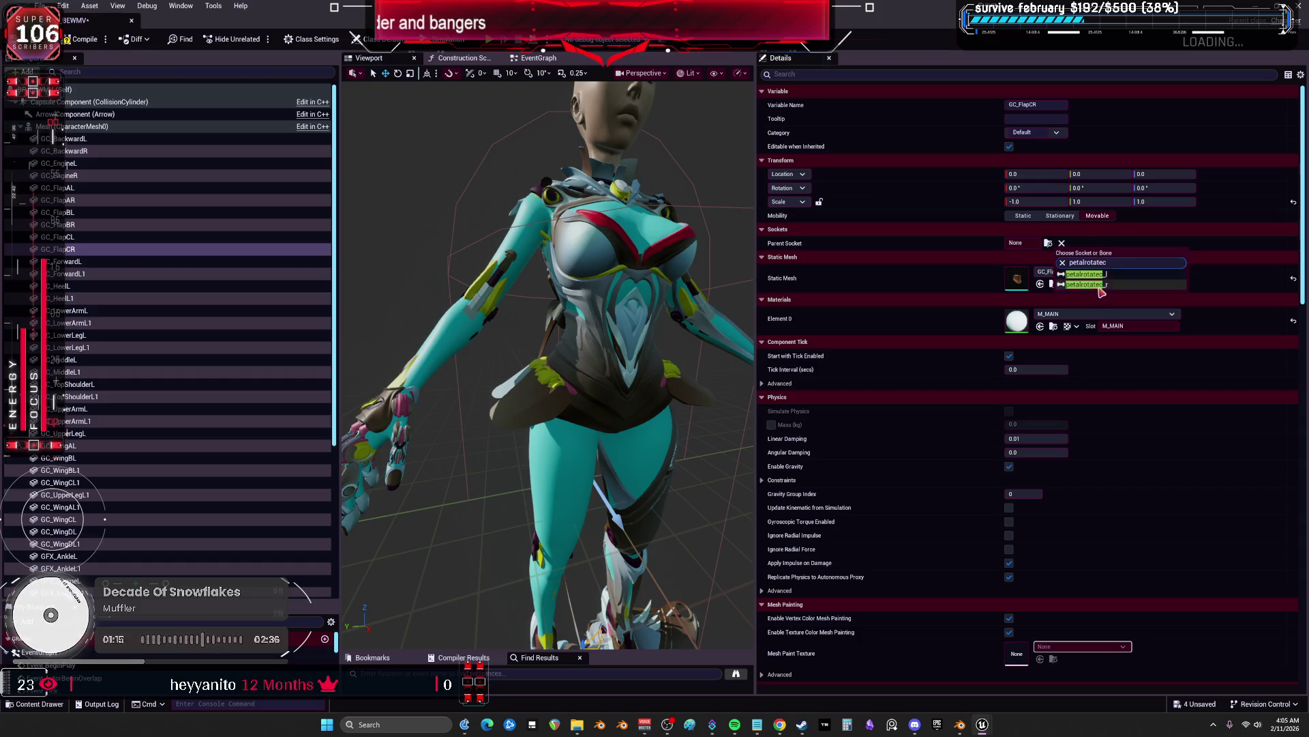
click(1099, 285)
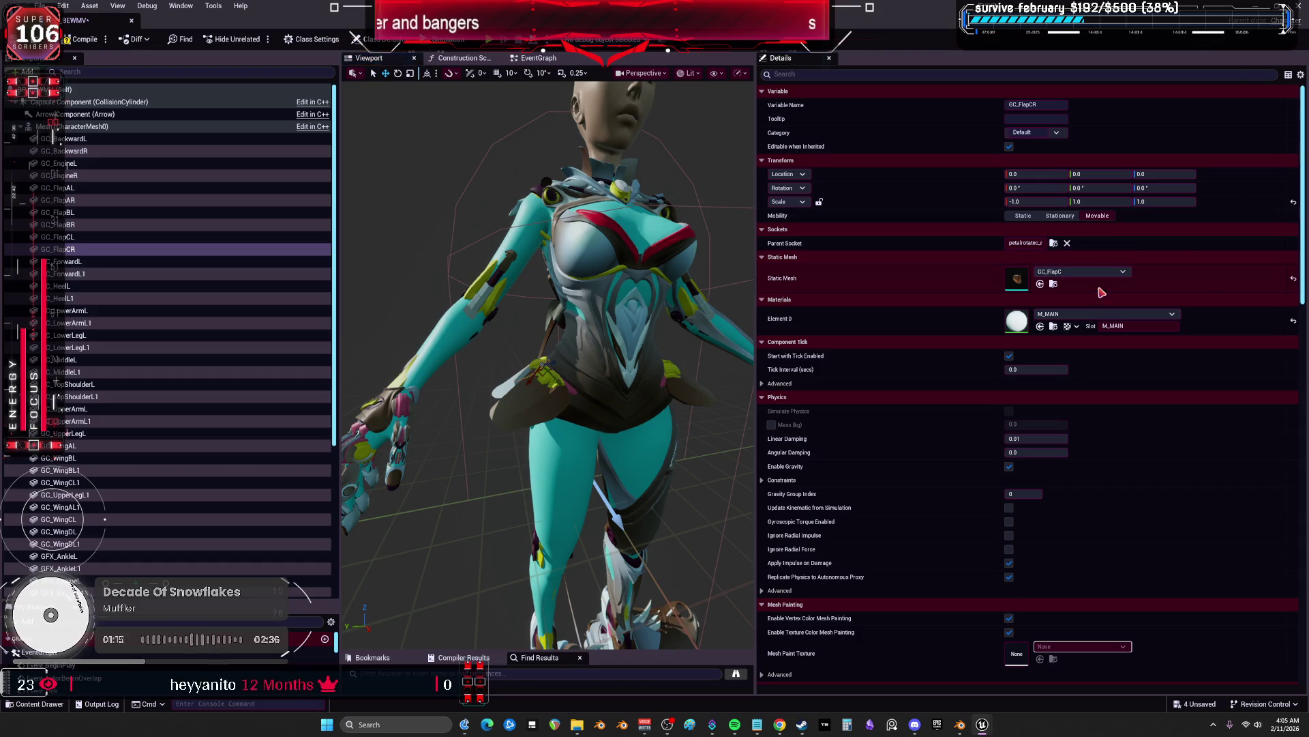
click(99, 262)
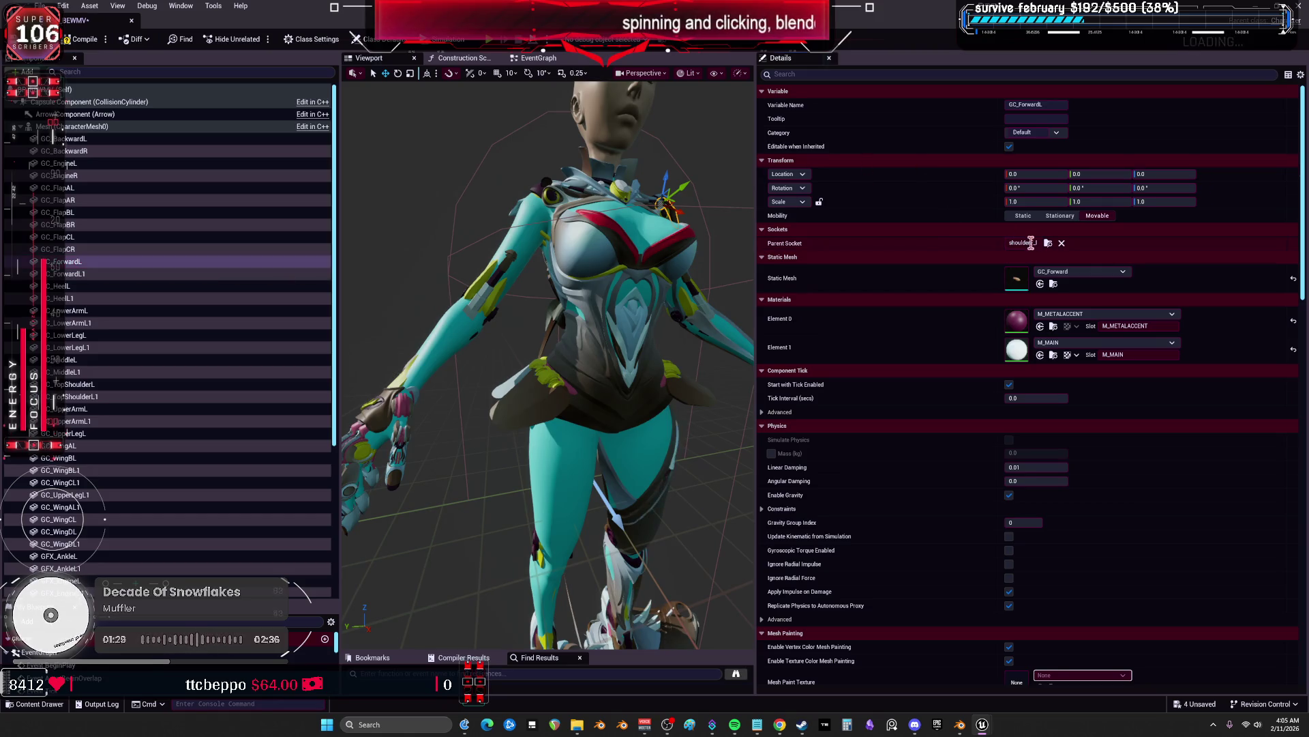
Rename GC_ForwardL1 to GC_ForwardR and attach it to shoulderF_r
click(142, 280)
key(F2)
key(BackSpace)
key(BackSpace)
text(R)
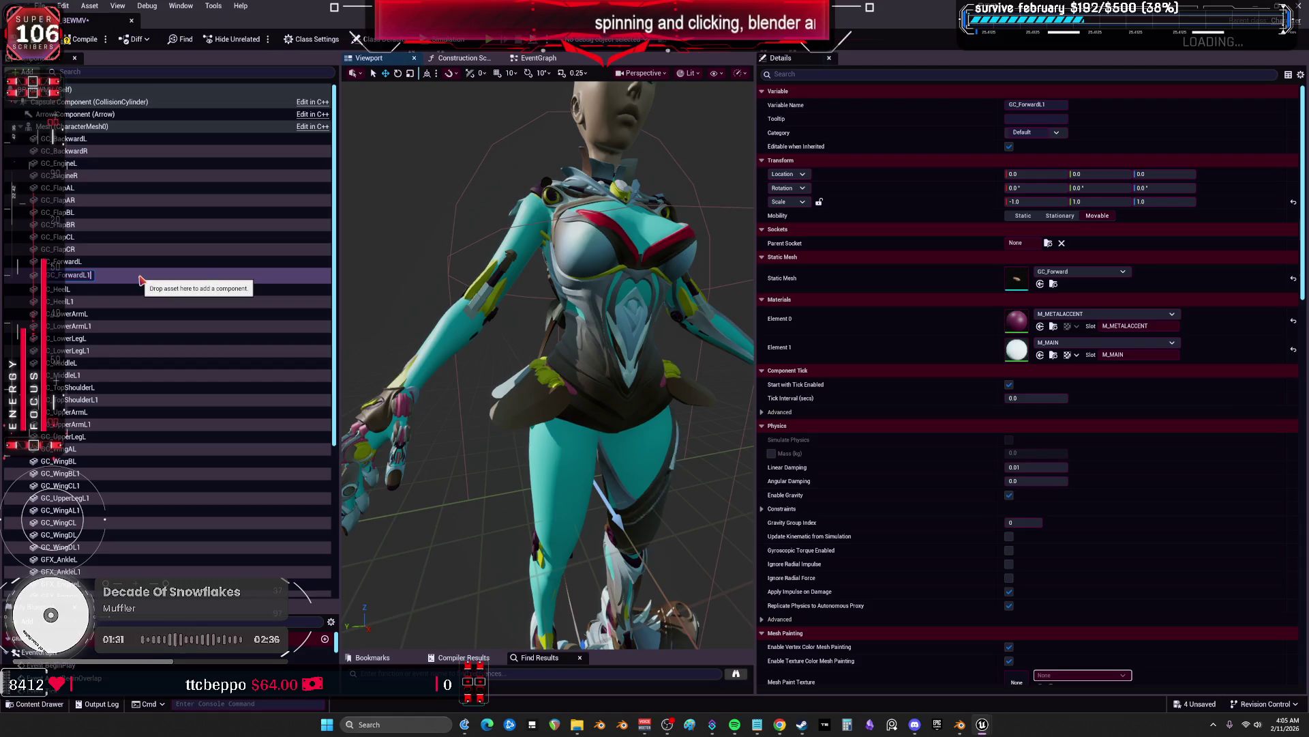
key(Return)
click(1049, 242)
text(shoulderF)
click(1087, 282)
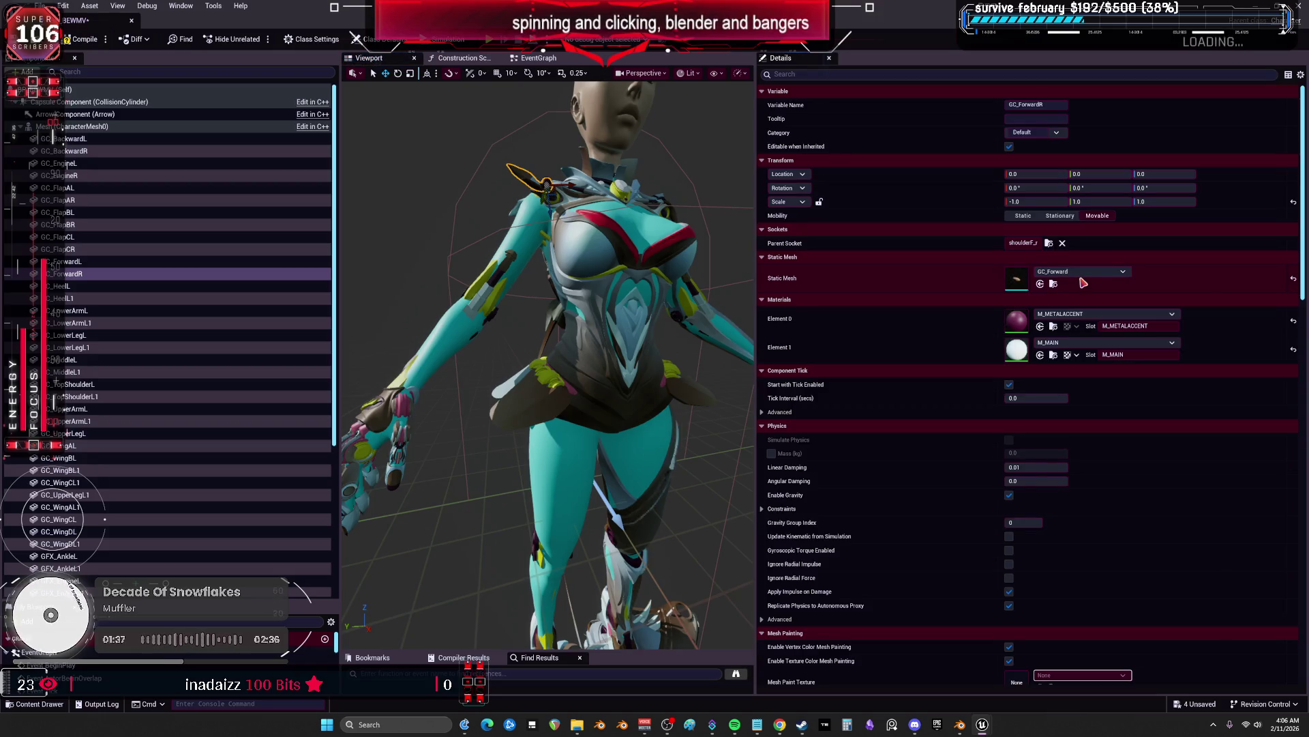
Mirror GC_ForwardR by setting its scale to 1.0, -1.0, 1.0
click(1030, 202)
text(1)
key(Tab)
key(Tab)
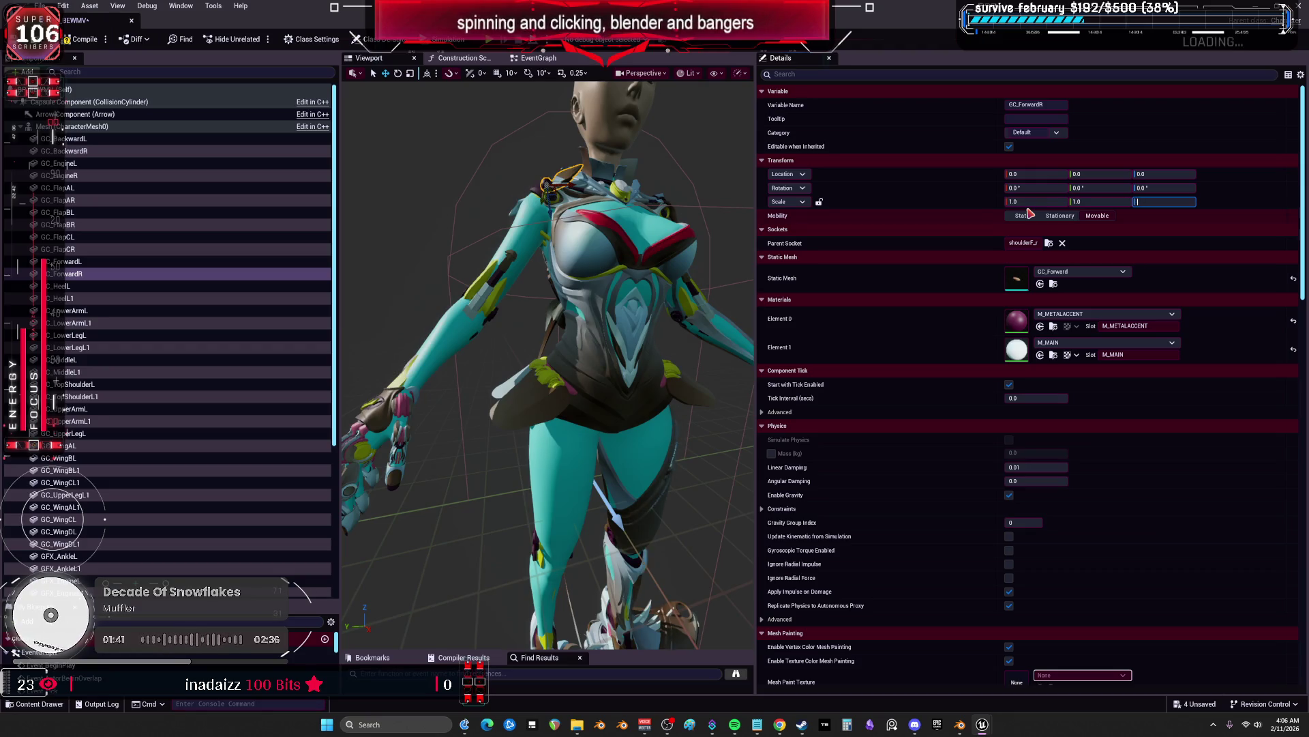
key(Return)
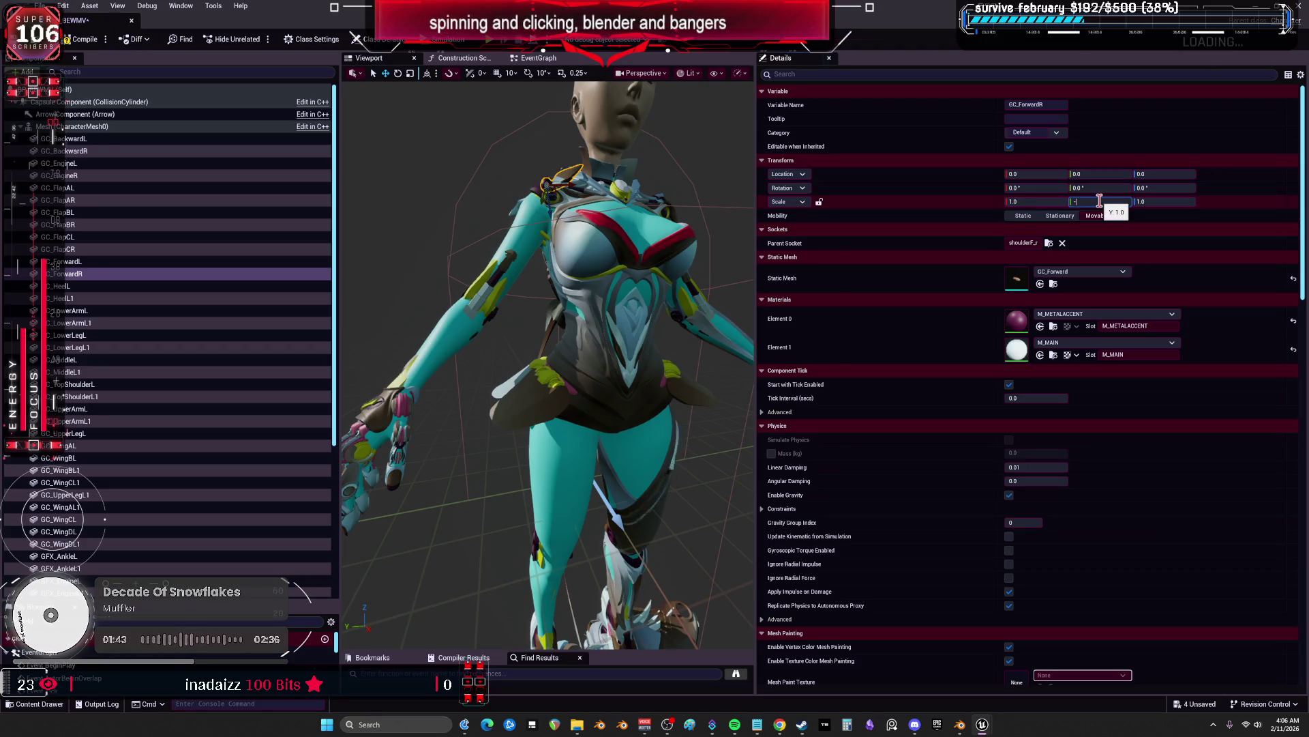
click(1108, 200)
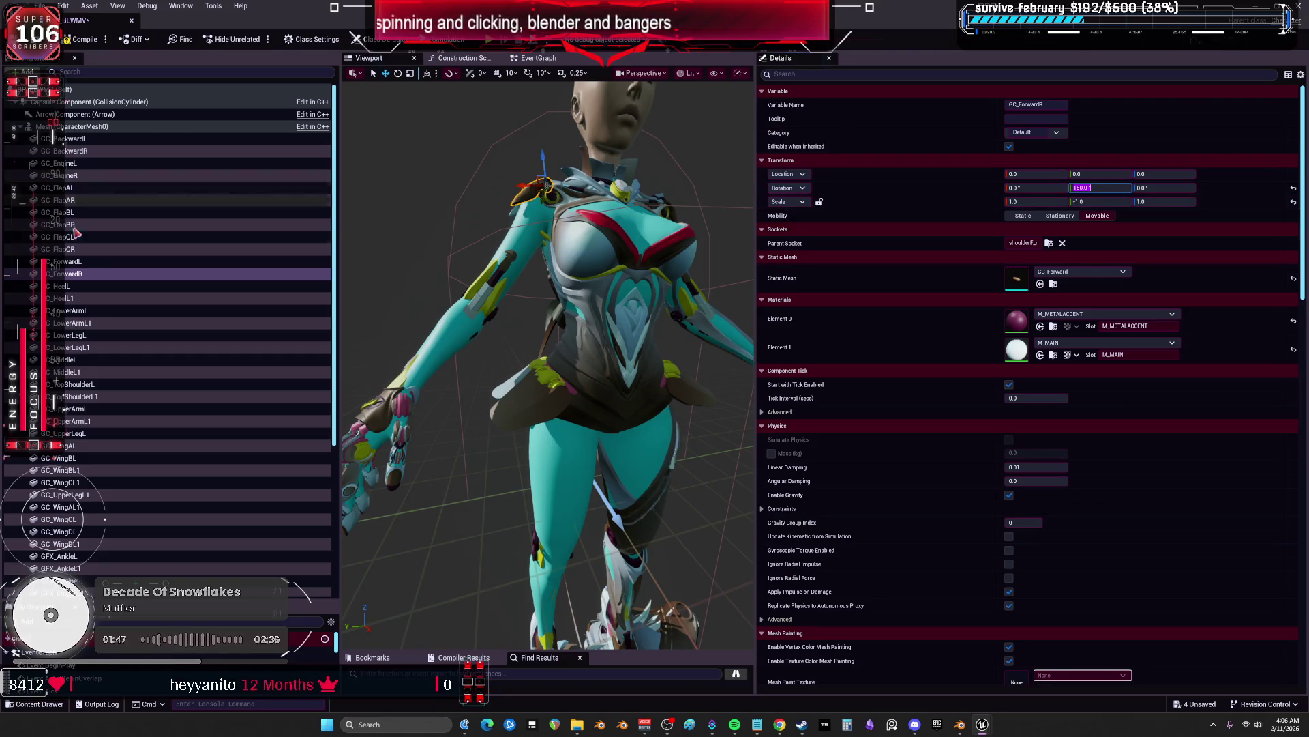
click(75, 286)
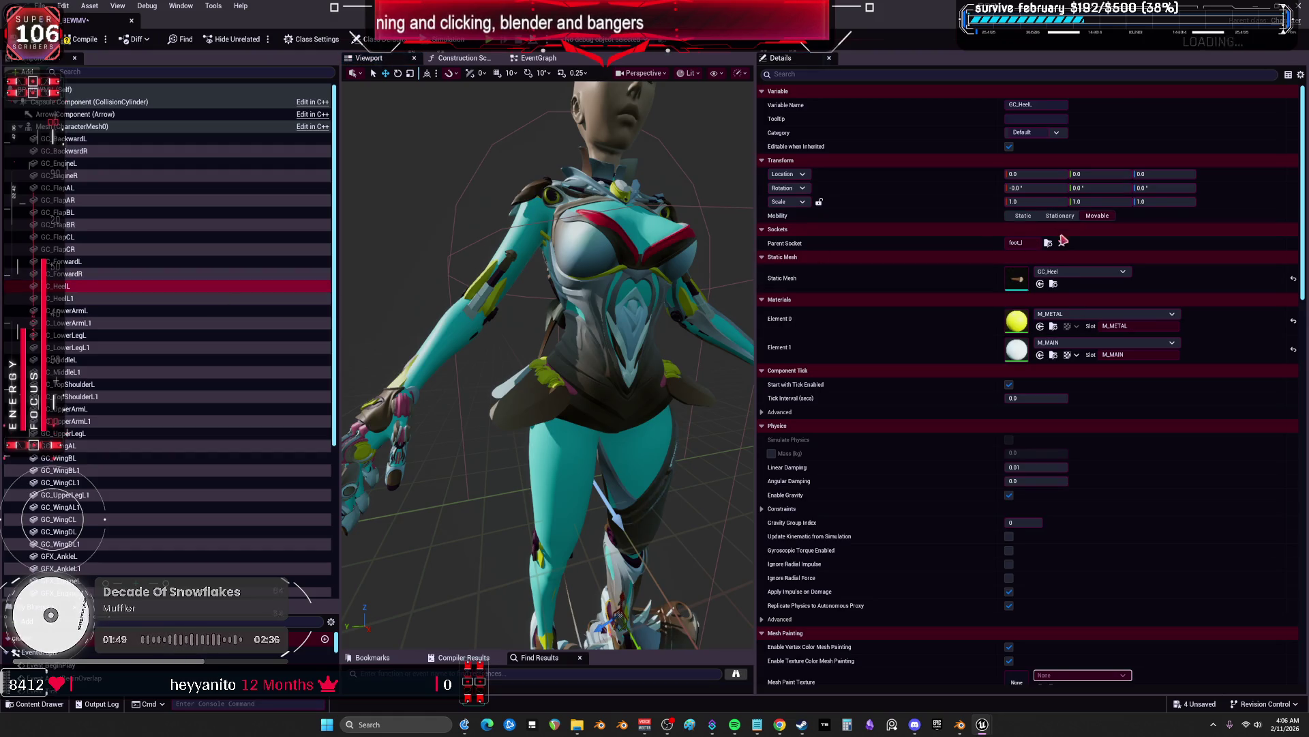
Rename the heel duplicate to GC_HeelR and attach it to foot_r
click(102, 299)
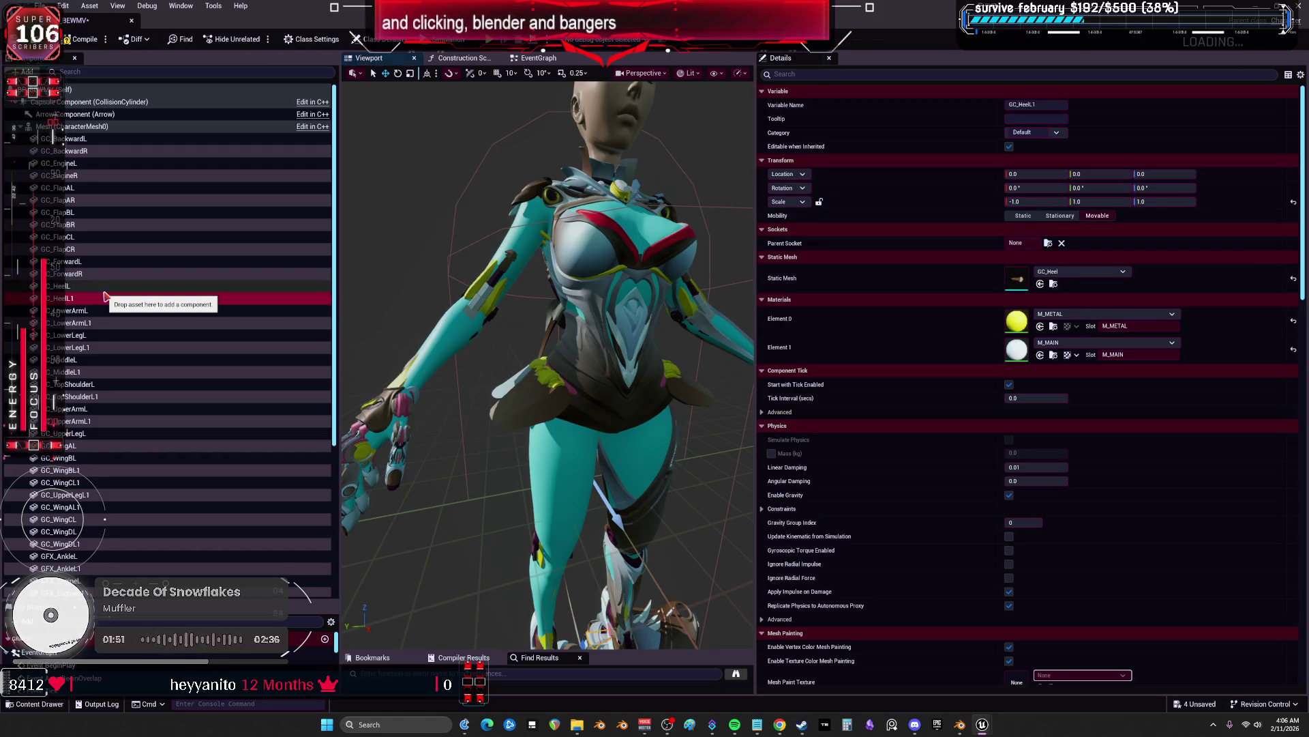
key(F2)
key(Return)
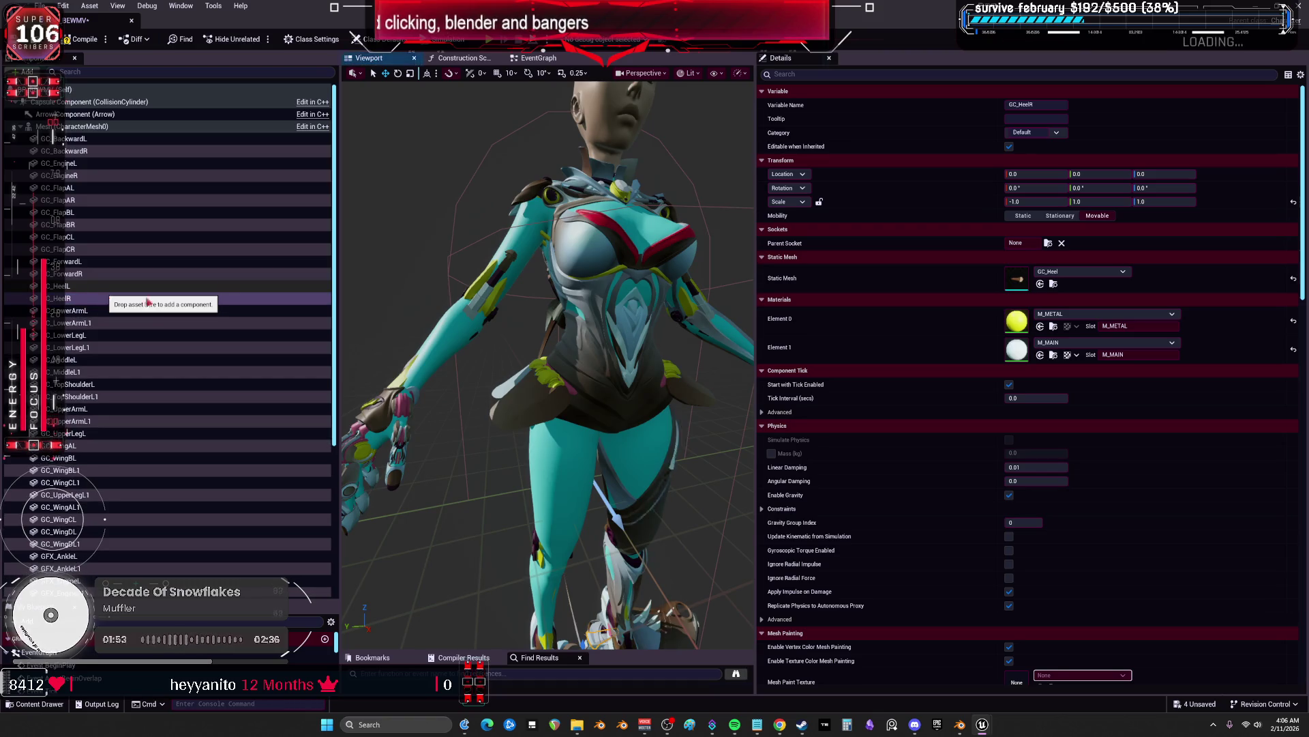
click(1048, 243)
text(foot_l)
key(BackSpace)
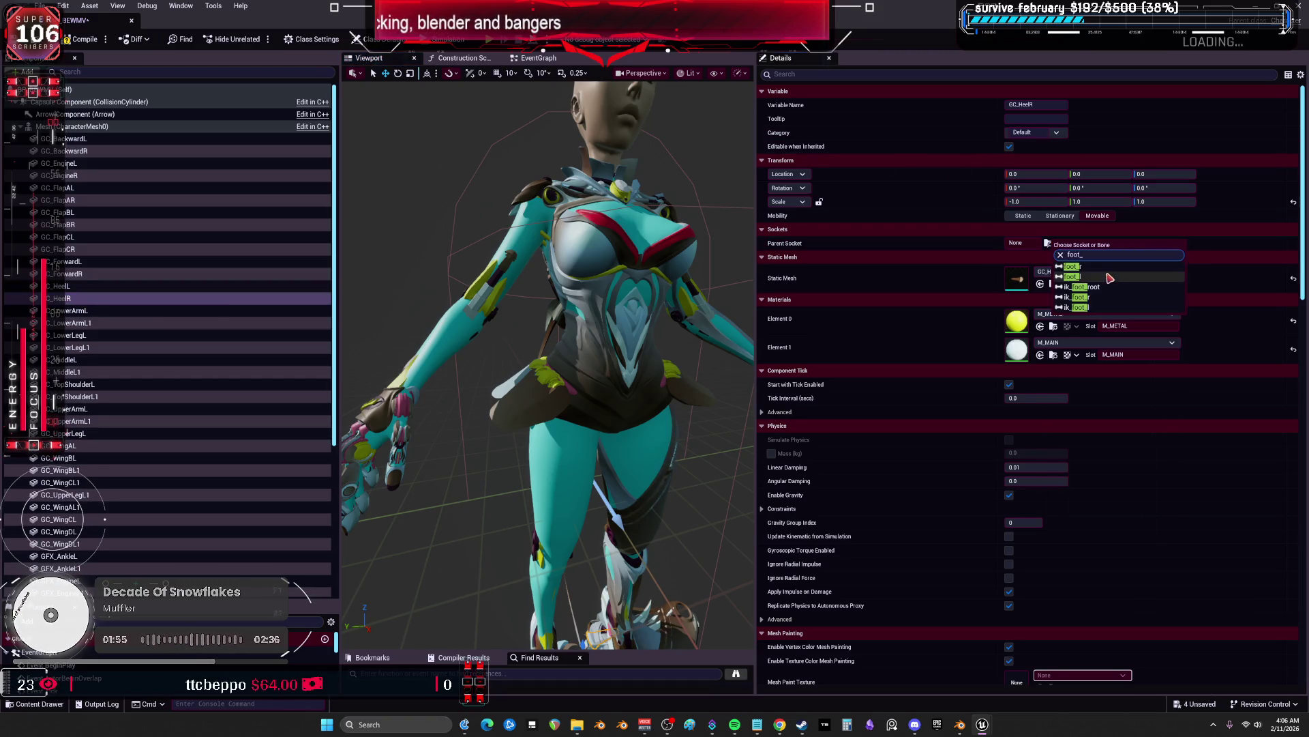
click(1081, 266)
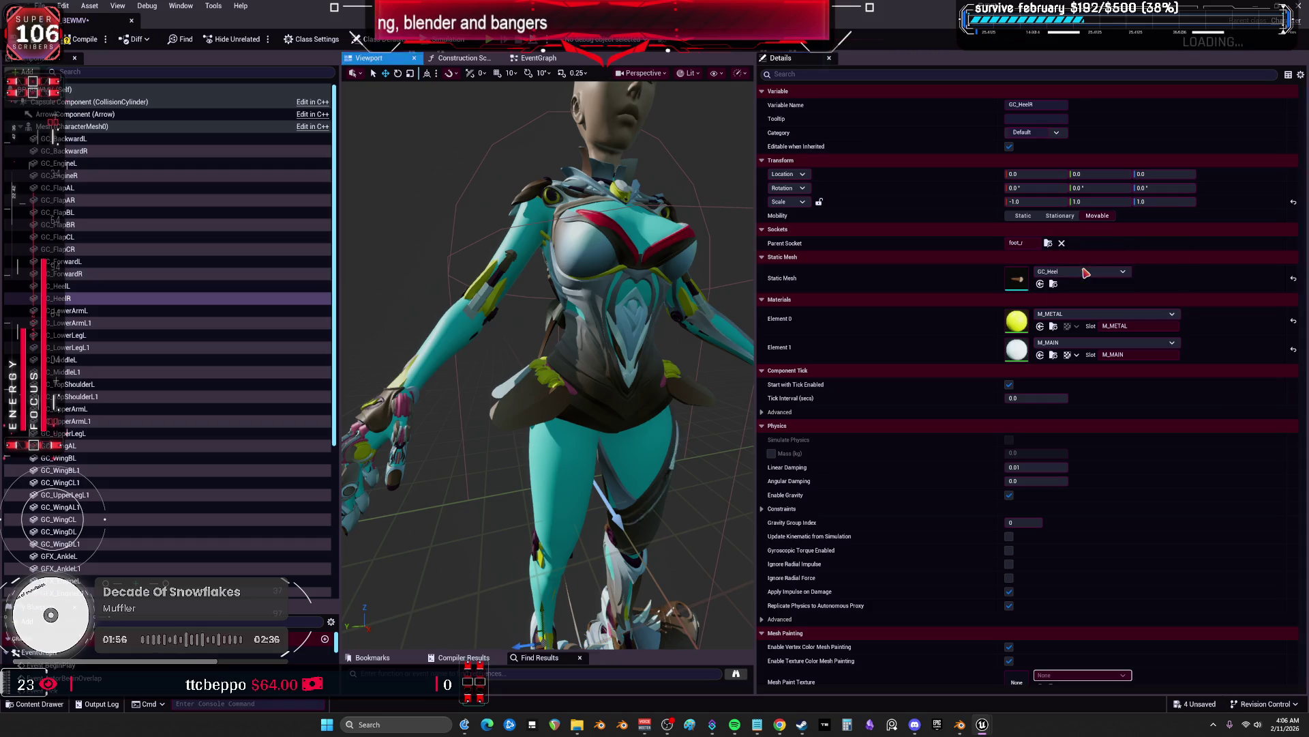
Attach the lower-arm duplicate to lowerarm_r and rename it GC_LowerArmR
click(82, 311)
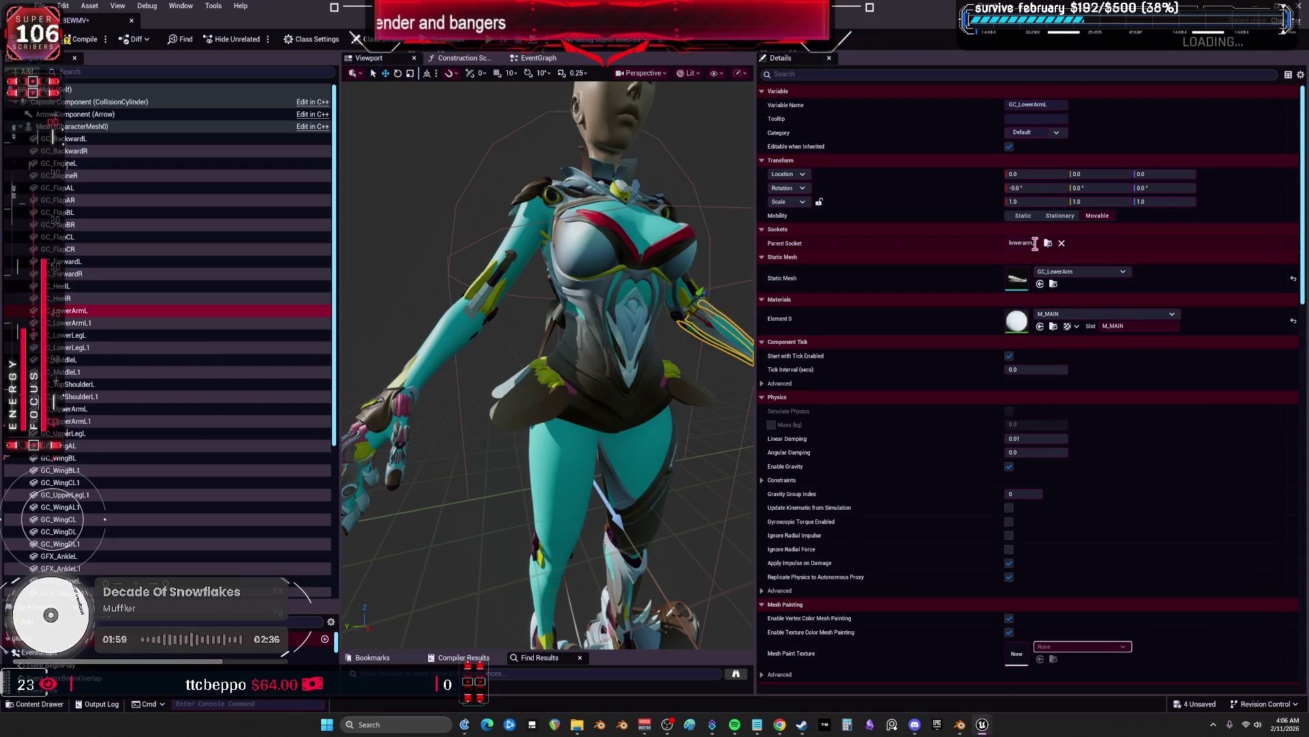
click(184, 323)
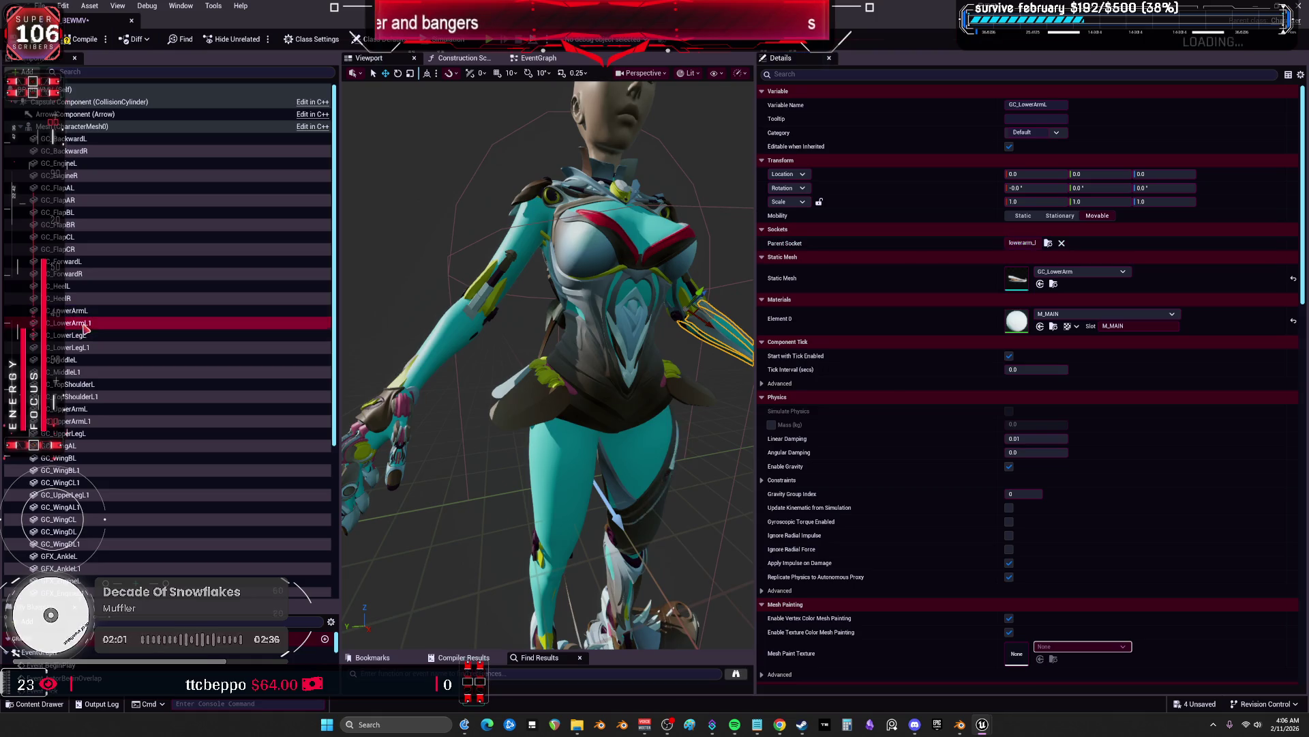
click(1048, 243)
text(lowerarm)
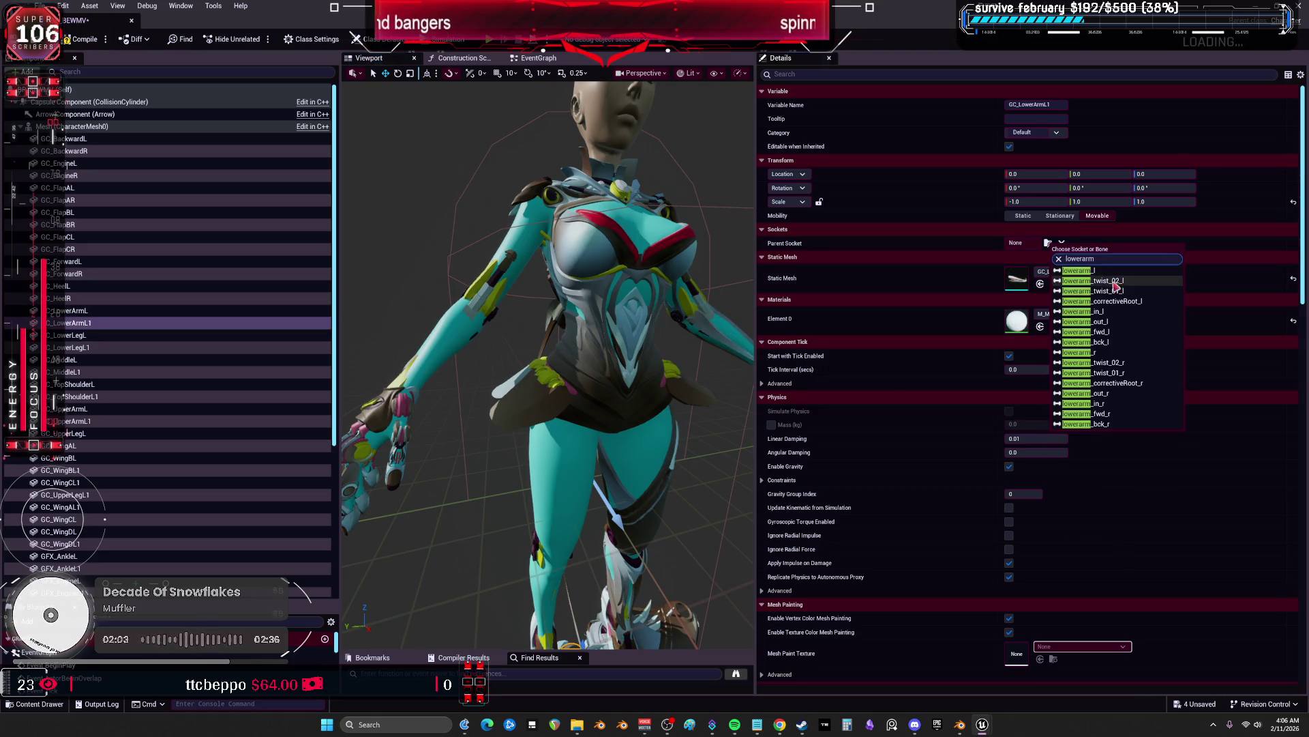
click(1108, 354)
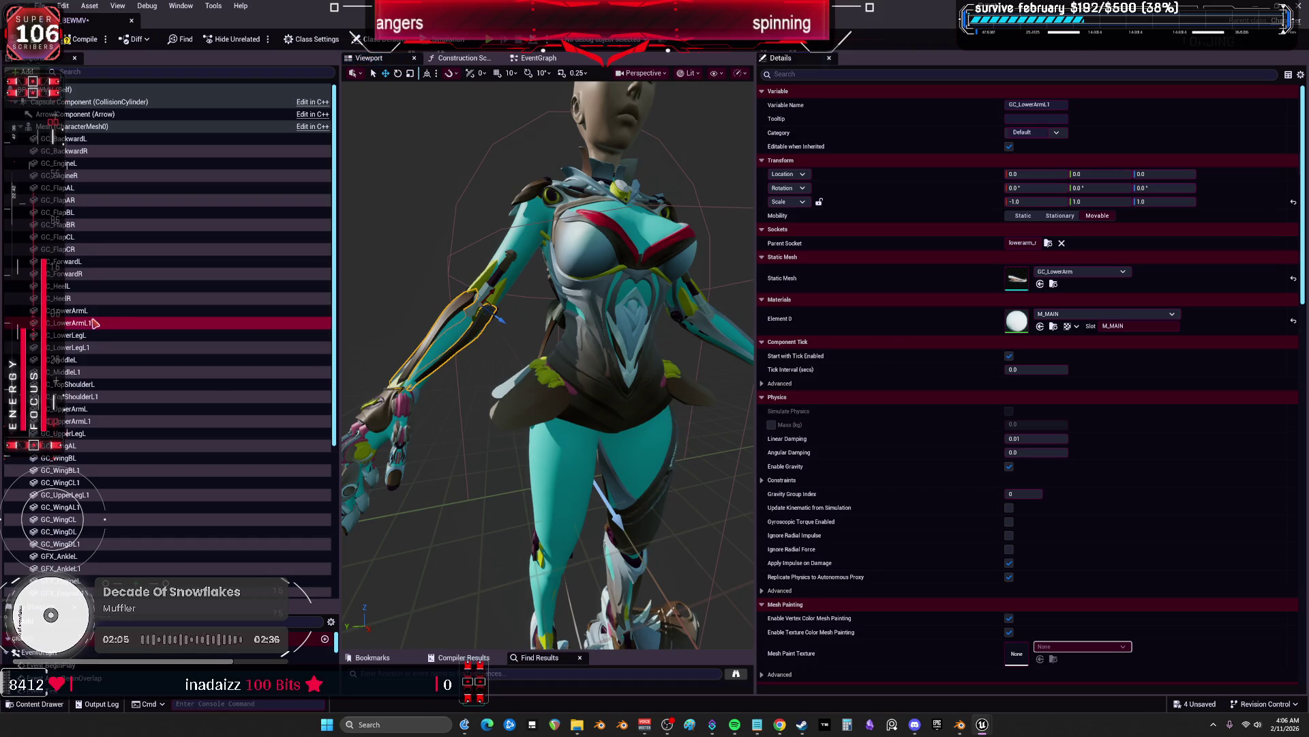
key(F2)
key(BackSpace)
text(R)
key(Return)
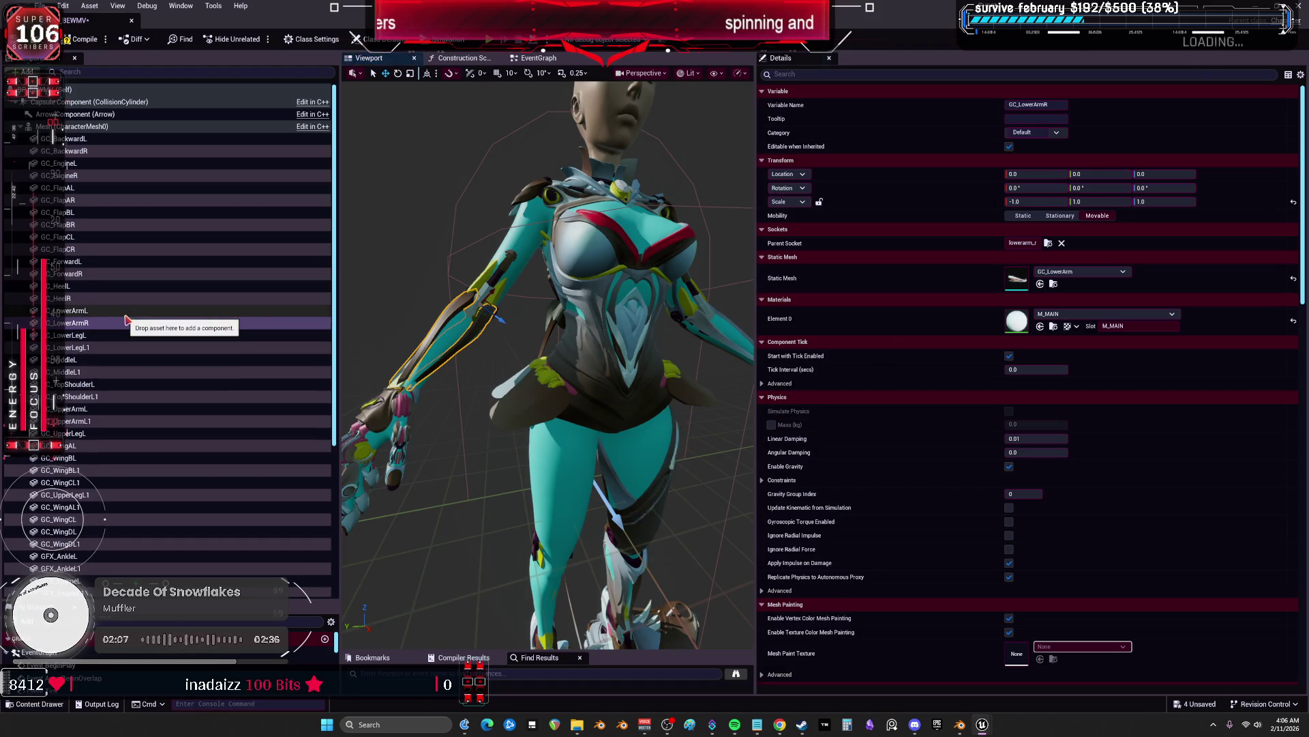
Rename the lower-leg duplicate to GC_LowerLegR and attach it to calf_r
click(98, 336)
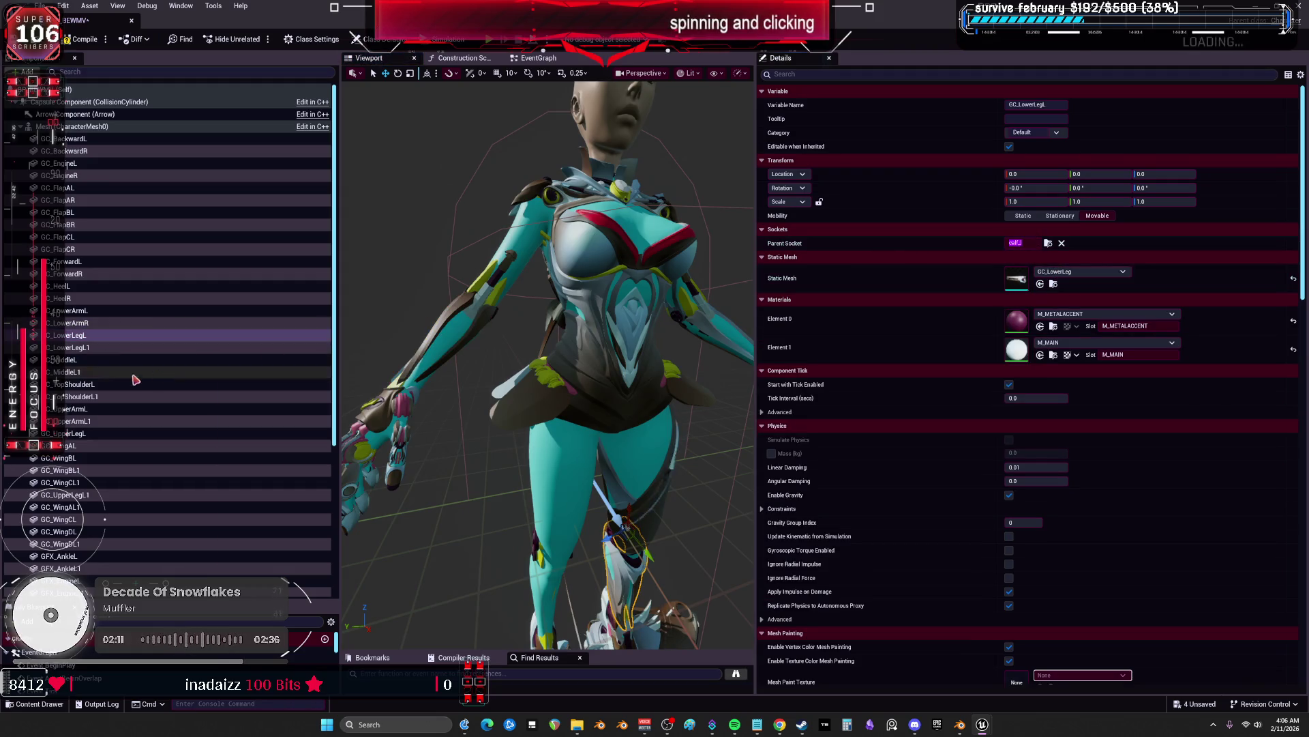
double_click(98, 348)
key(BackSpace)
text(R)
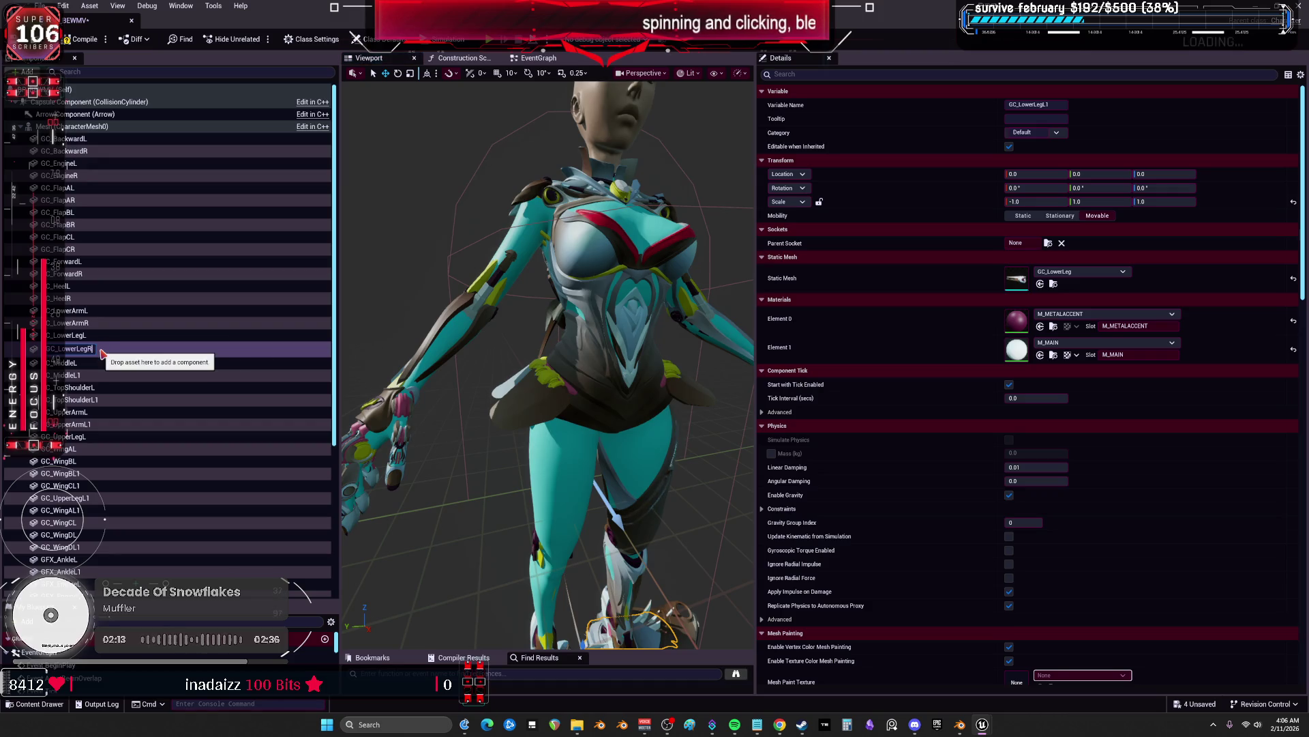
key(Return)
click(1047, 244)
text(calf_r)
click(1065, 271)
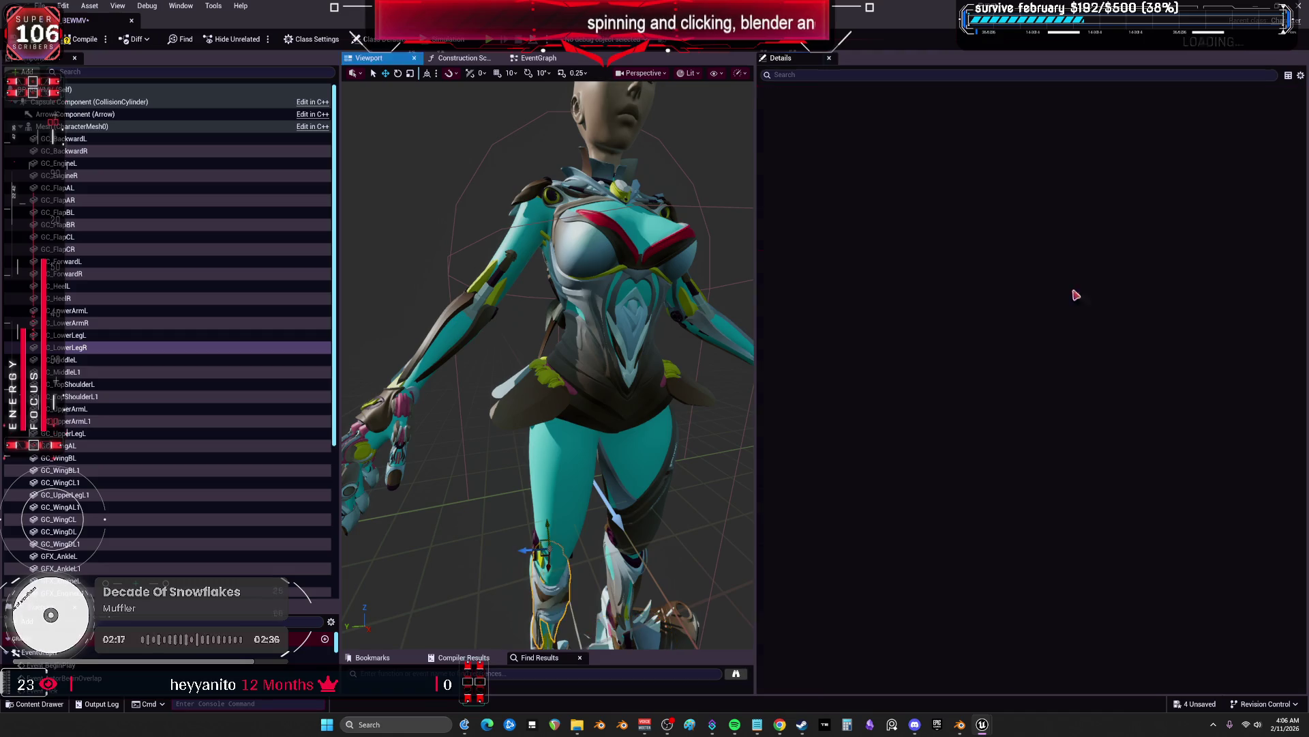
click(106, 359)
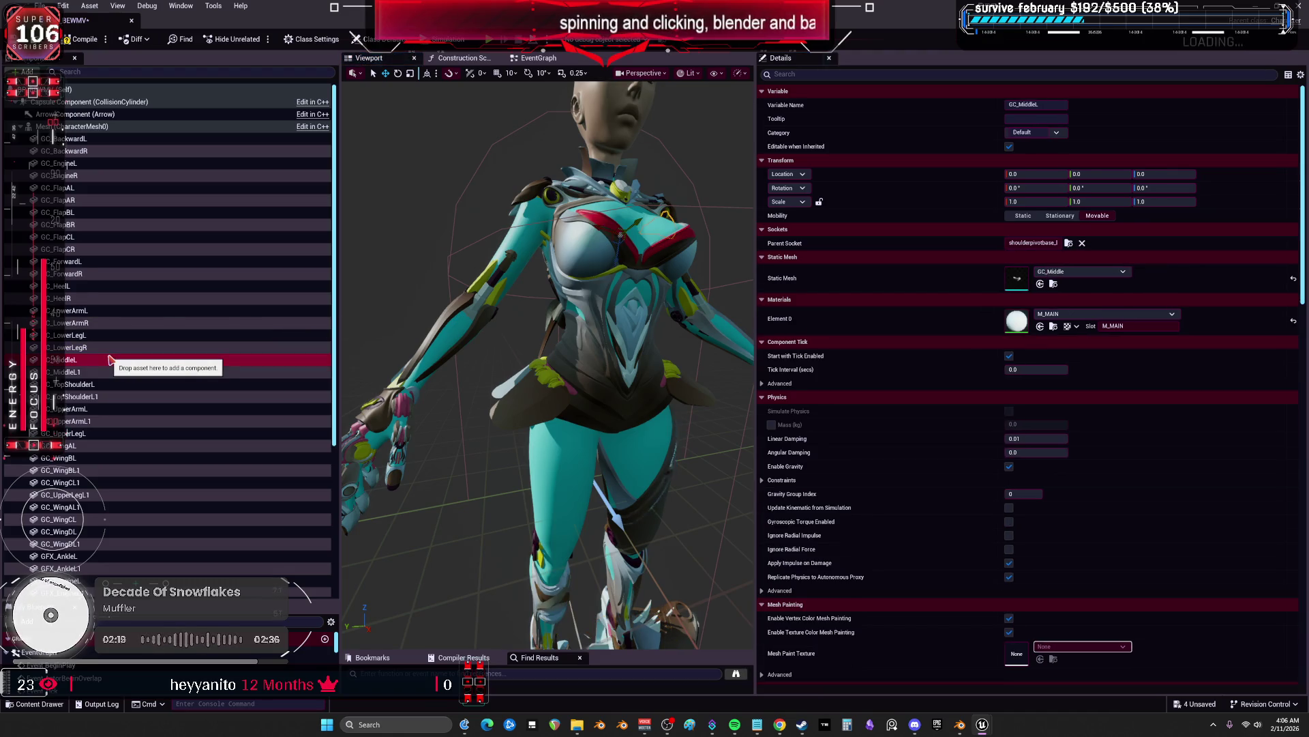
Compile and save the character blueprint until it reads All Saved
click(82, 41)
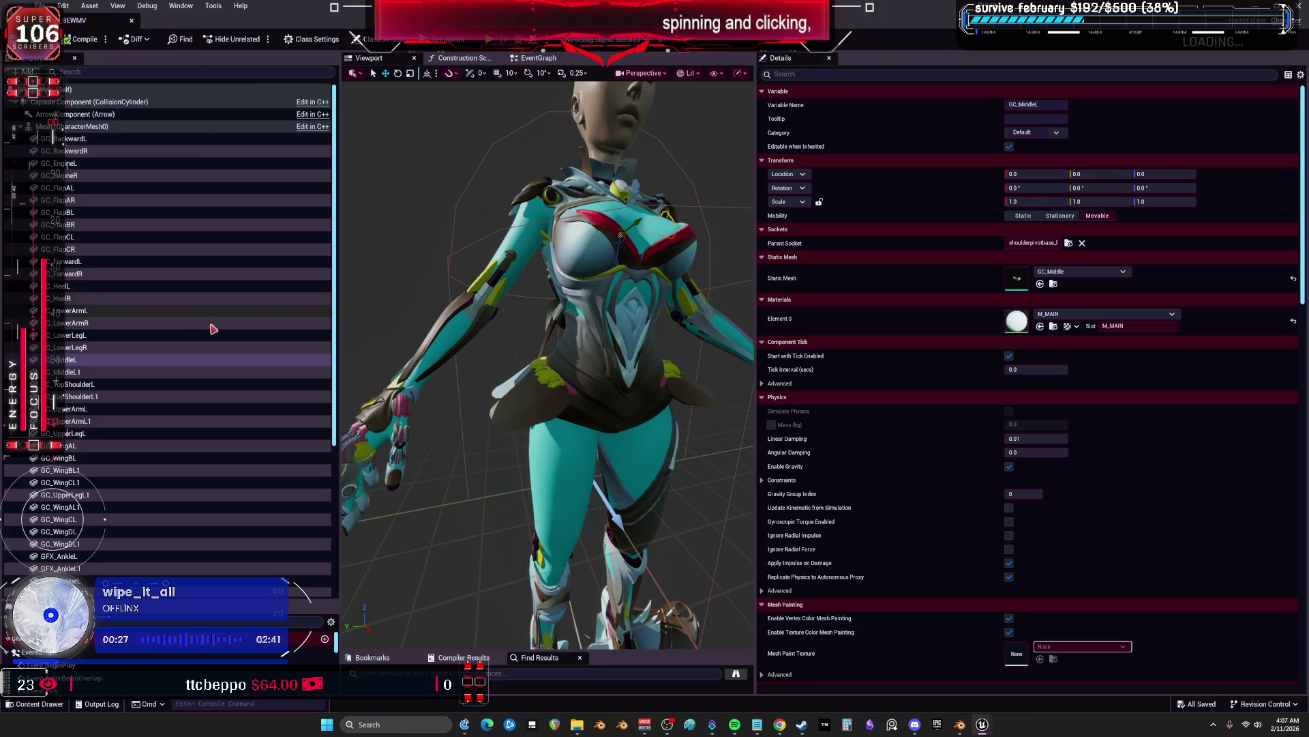
click(111, 373)
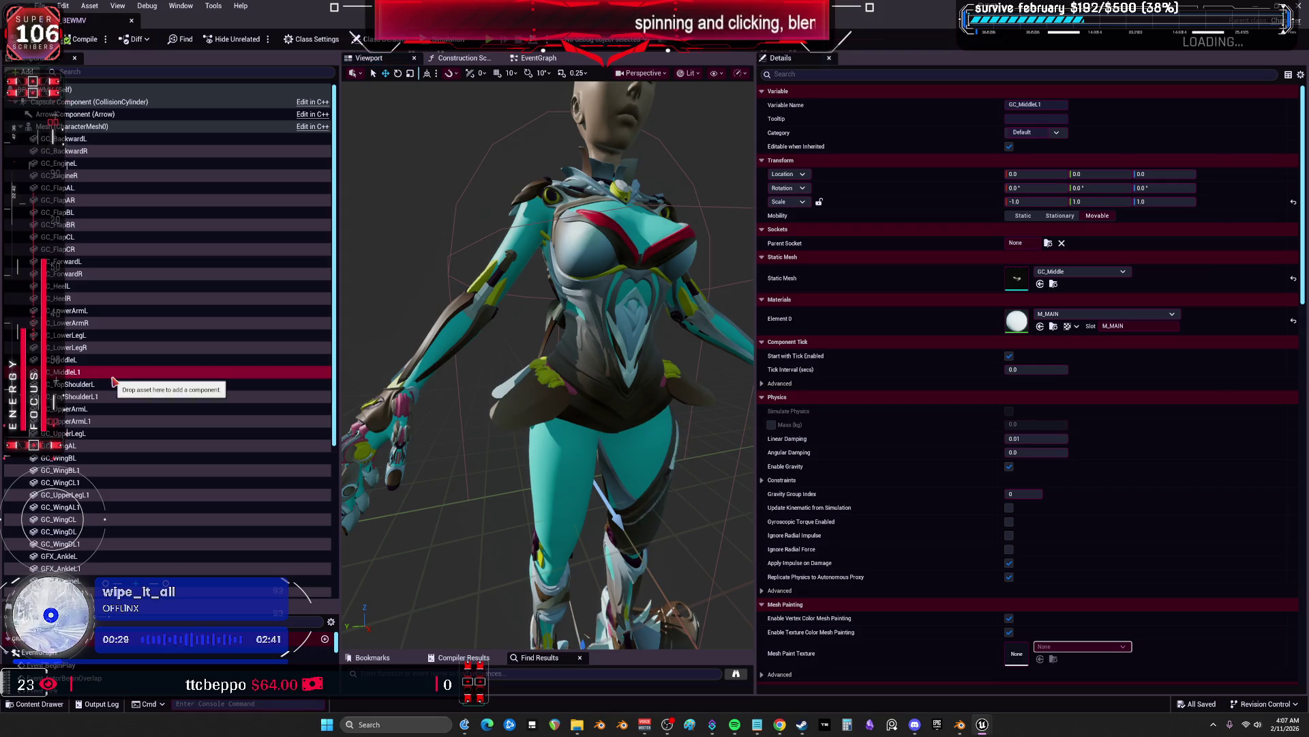
Rename the shoulder duplicate to GC_MiddleR and attach it to shoulderpivotbase_r
key(F2)
text(R)
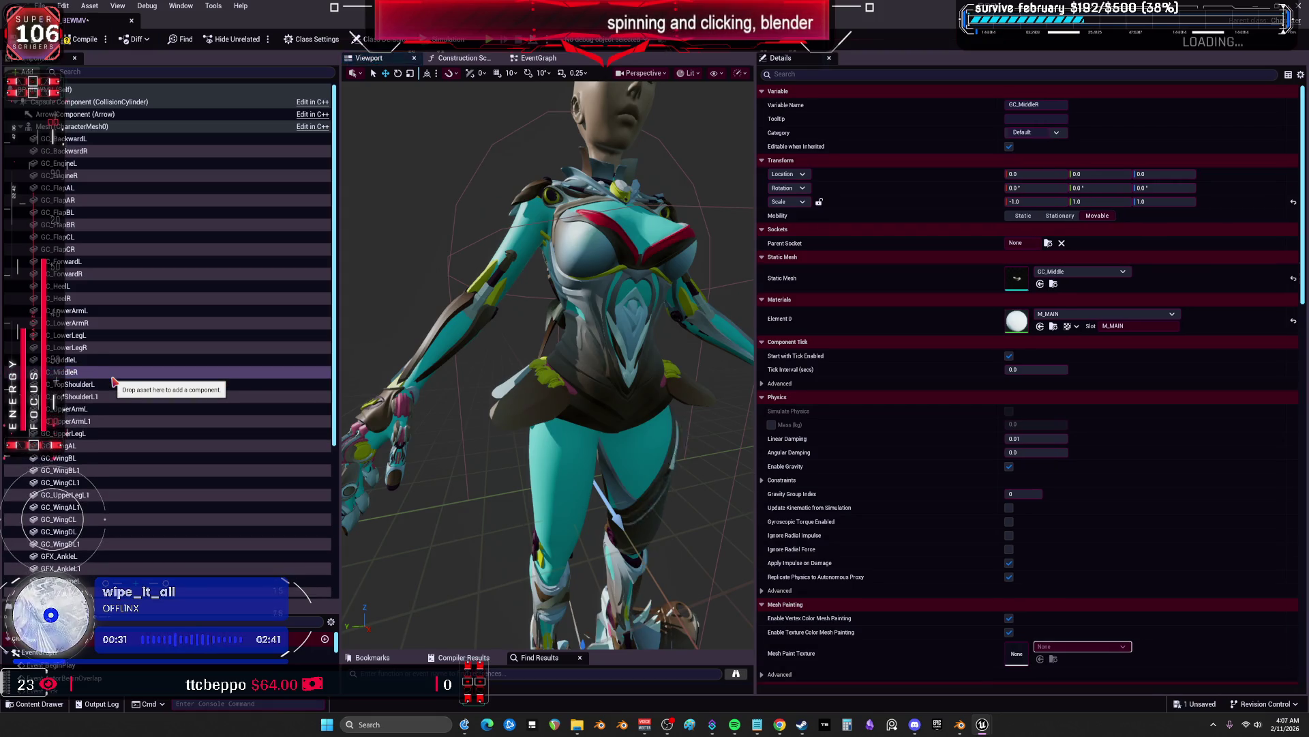
click(112, 360)
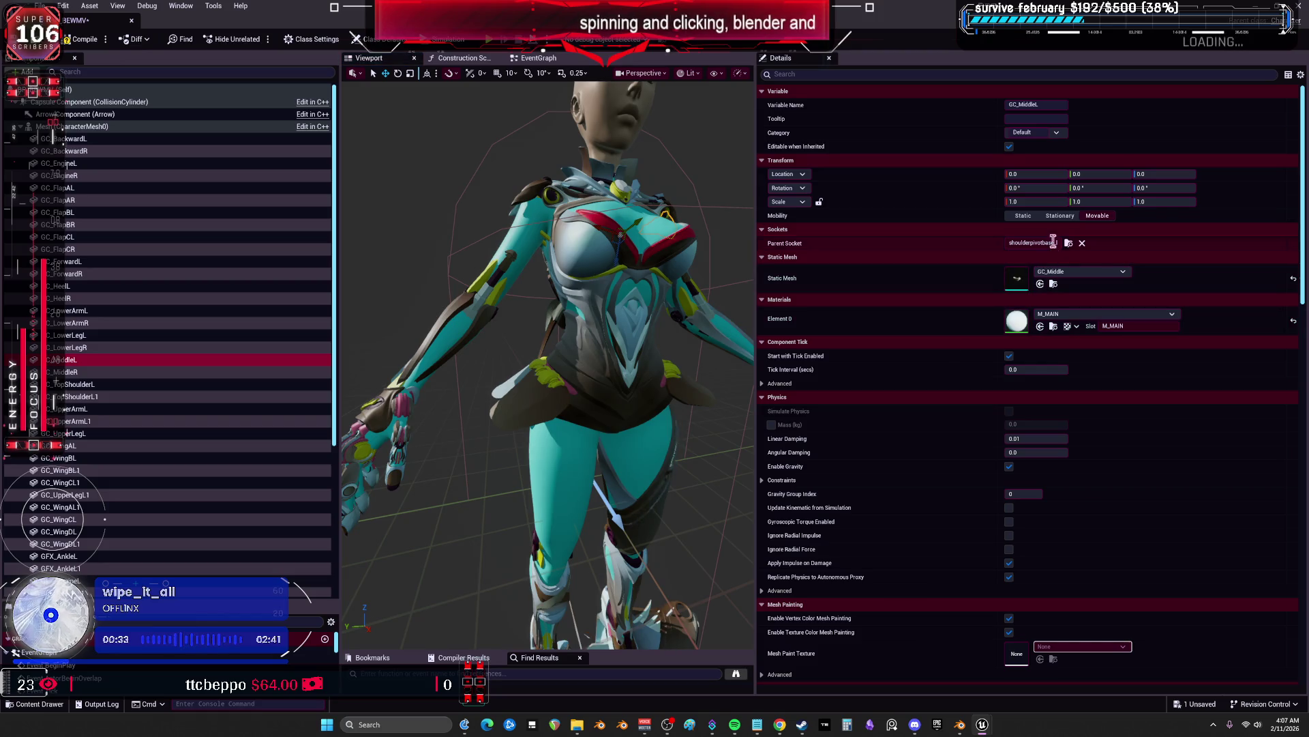
key(Down)
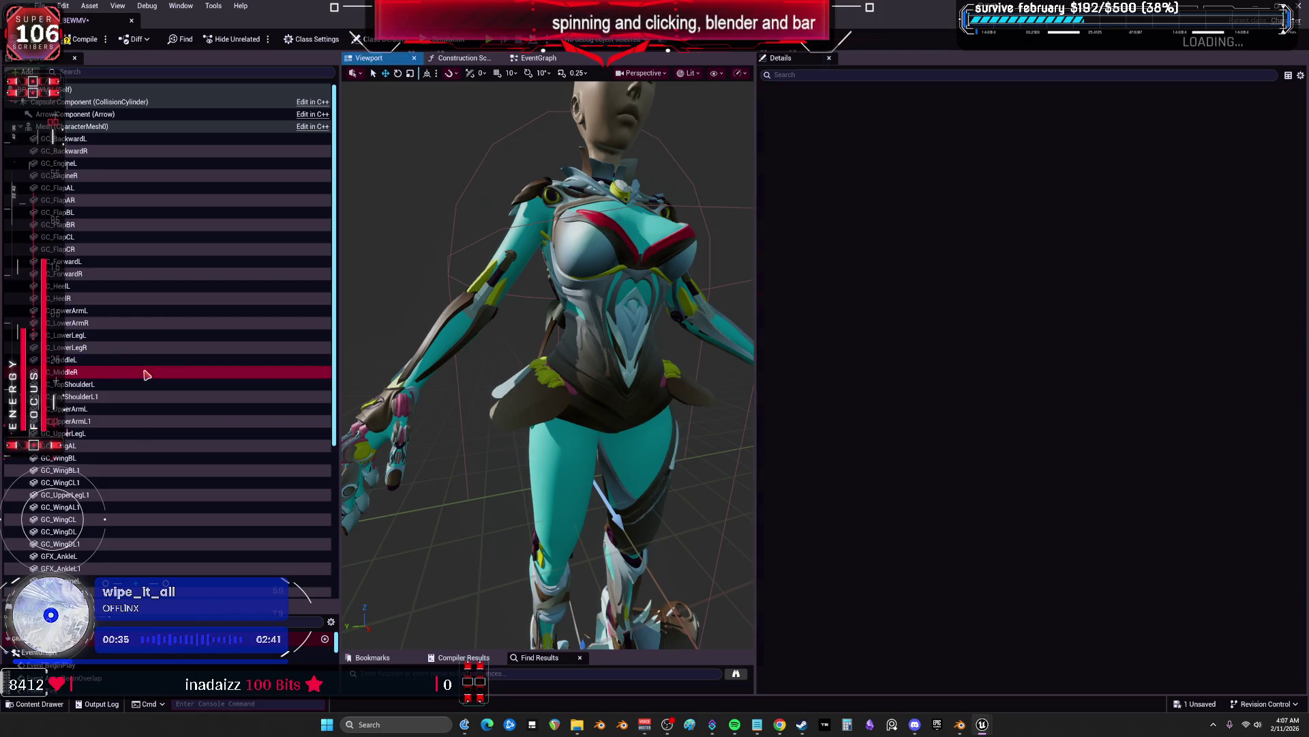
click(1049, 243)
text(shoulderpivotbase)
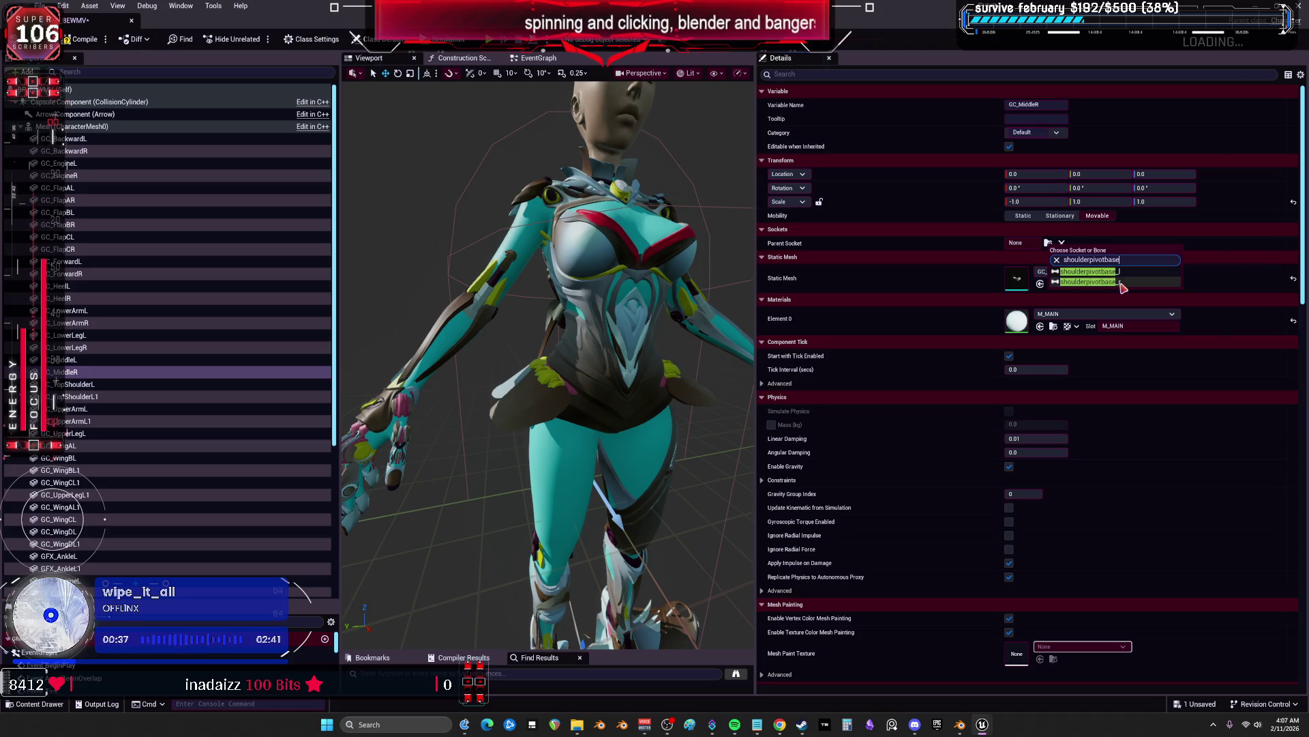
click(1121, 282)
Try mirroring GC_MiddleR with a -1.0 Y scale and a 180° Y rotation
click(1037, 201)
key(Return)
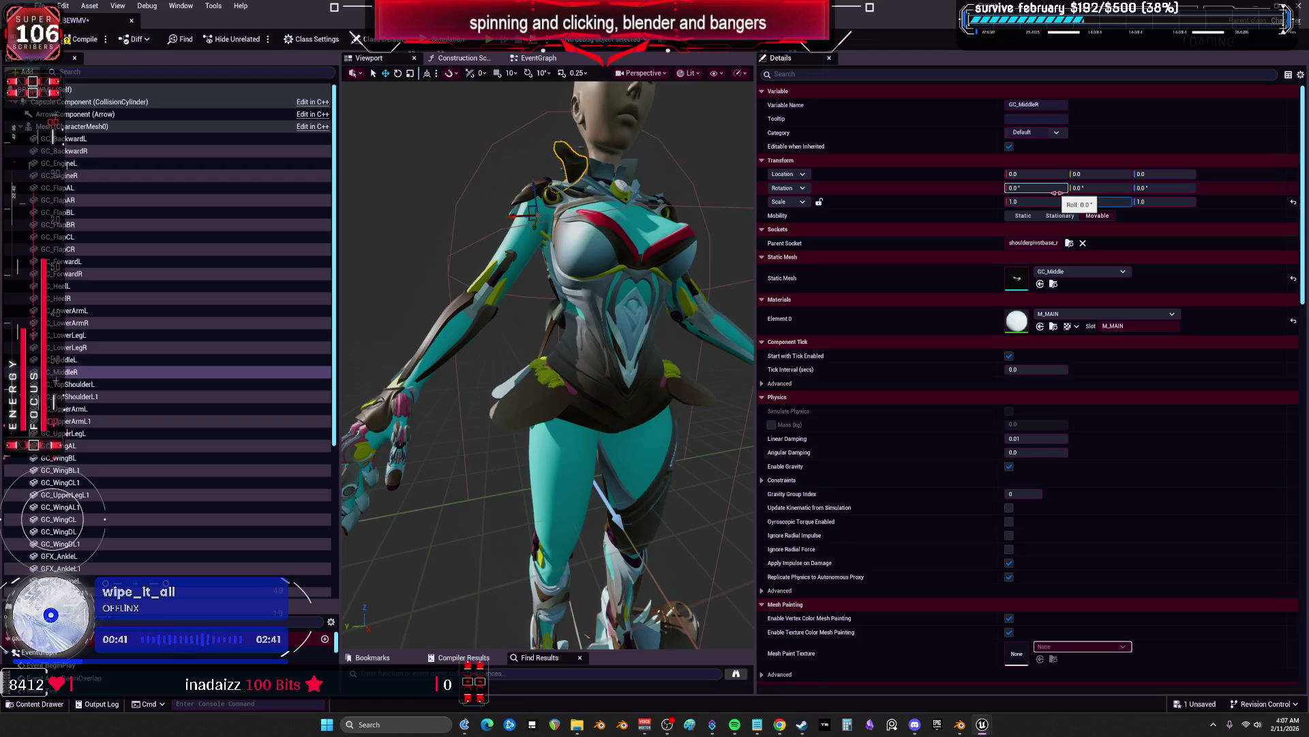
click(1119, 189)
text(18)
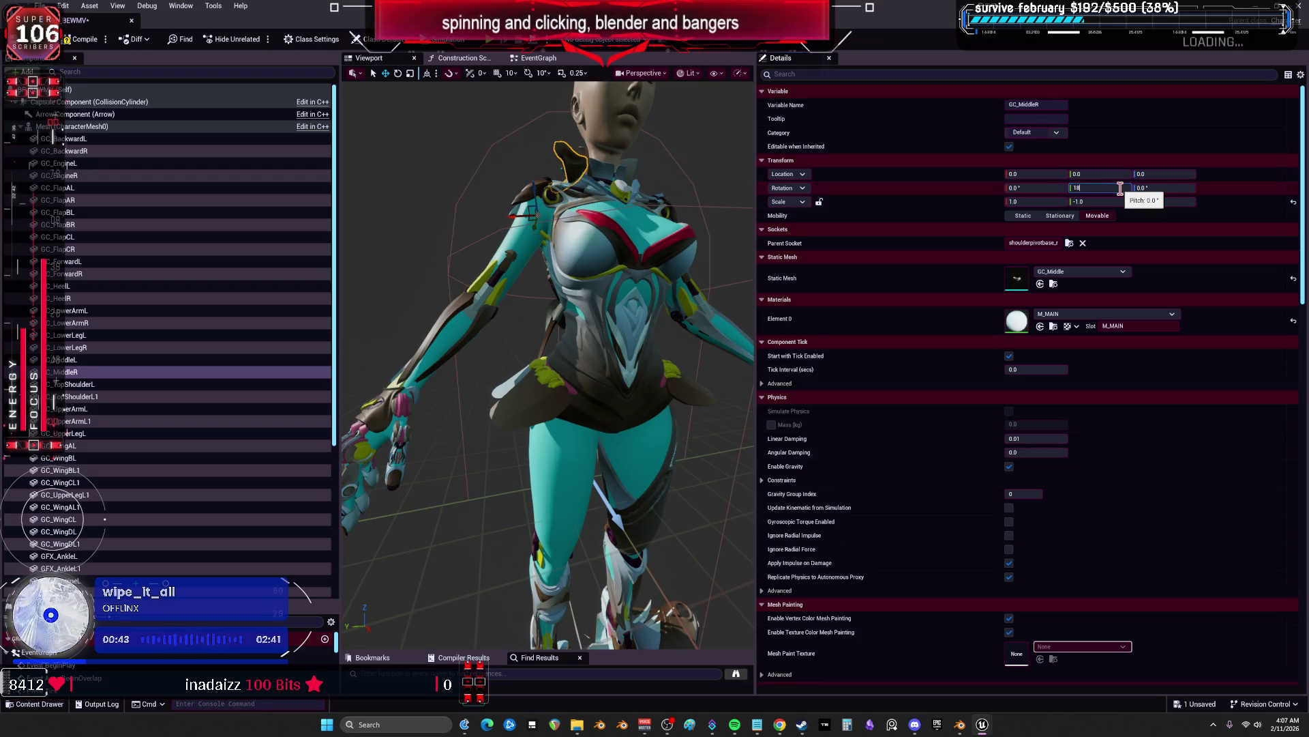
text(0)
key(Return)
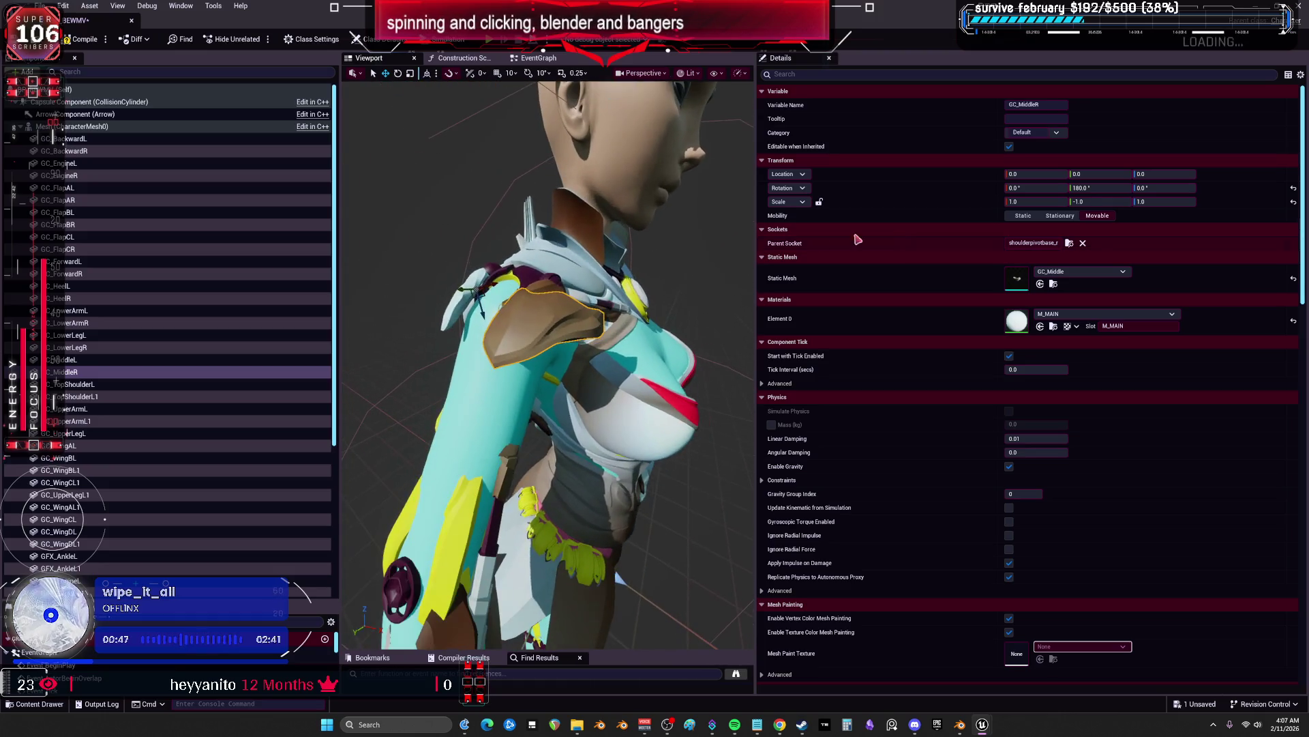
drag(648, 306, 585, 279)
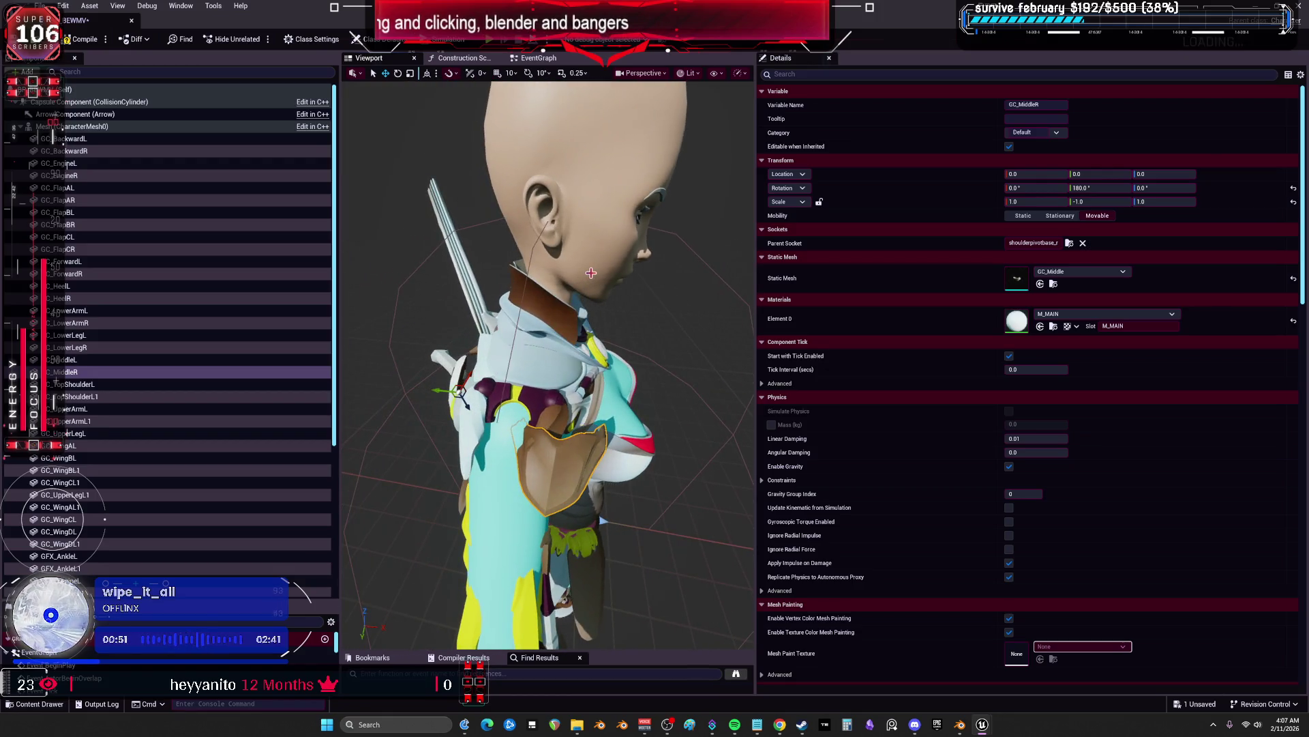
Reset GC_MiddleR's Y scale to 1.0 and its Y rotation to 0
click(1098, 201)
text(1)
key(Return)
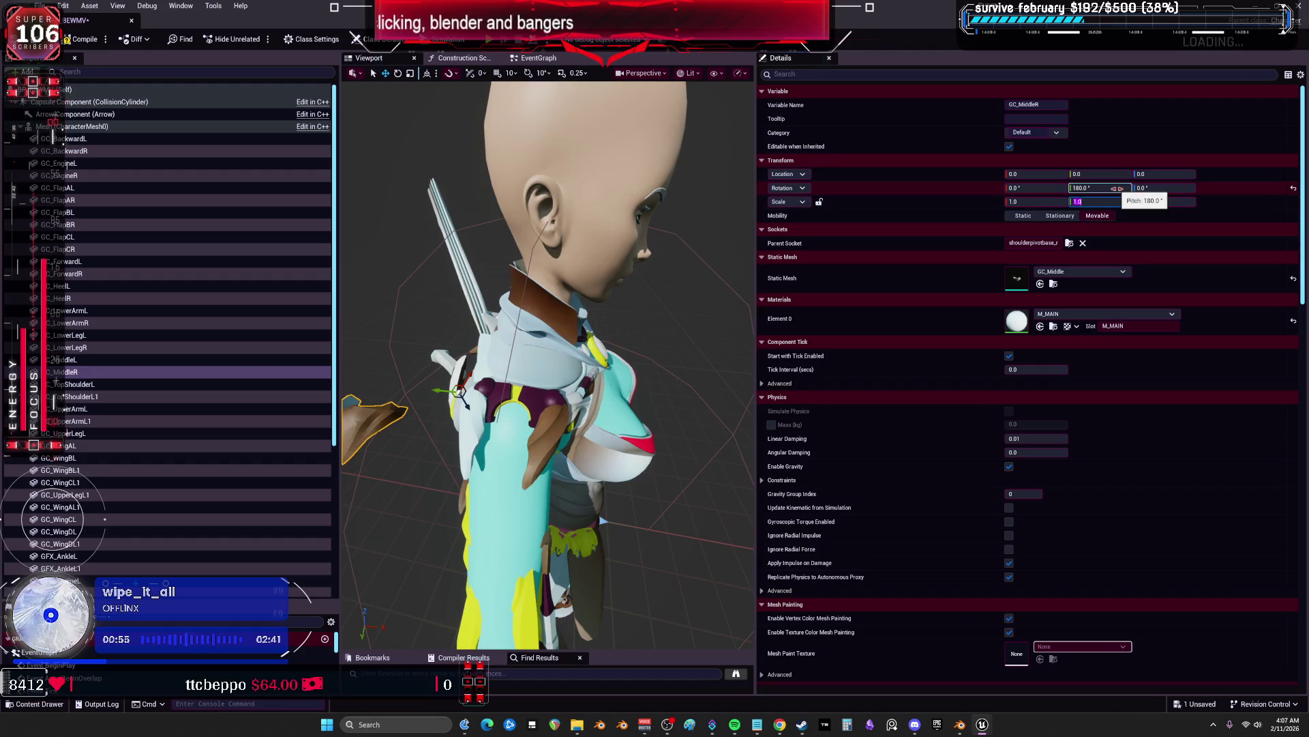
click(1117, 188)
text(0)
key(Return)
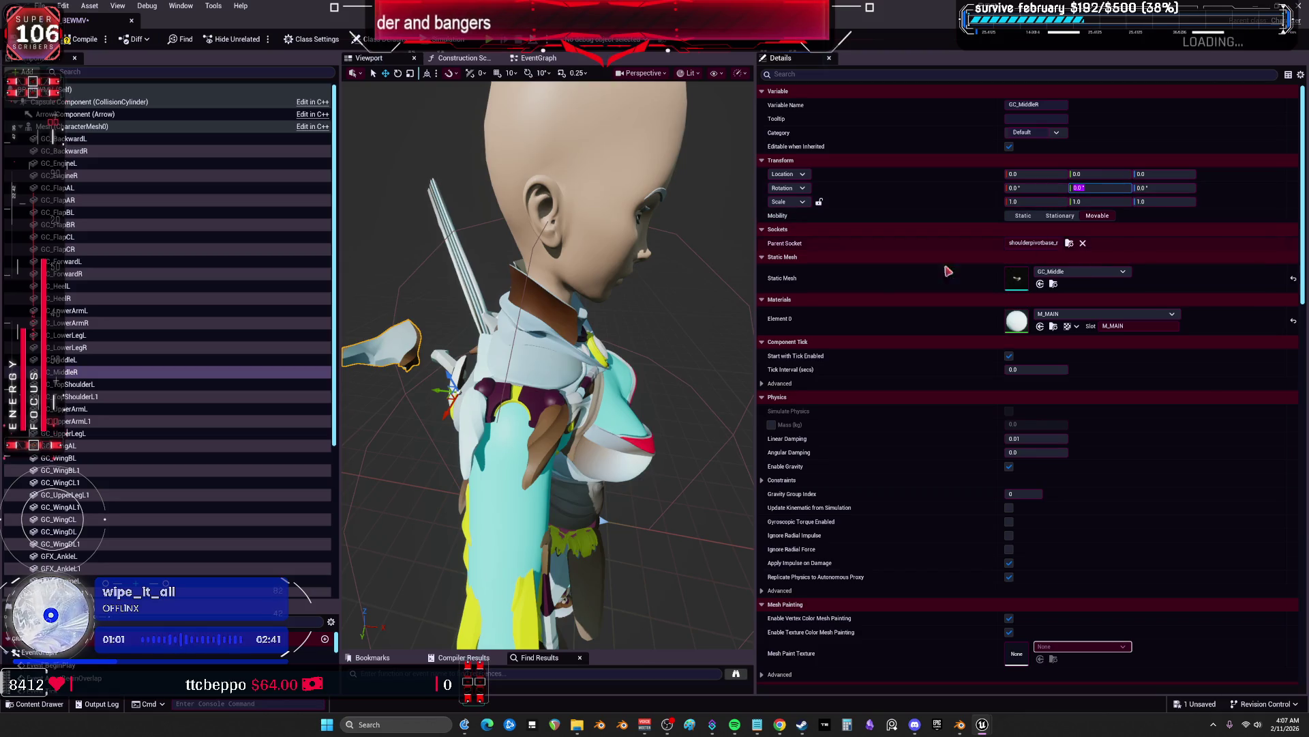
click(106, 362)
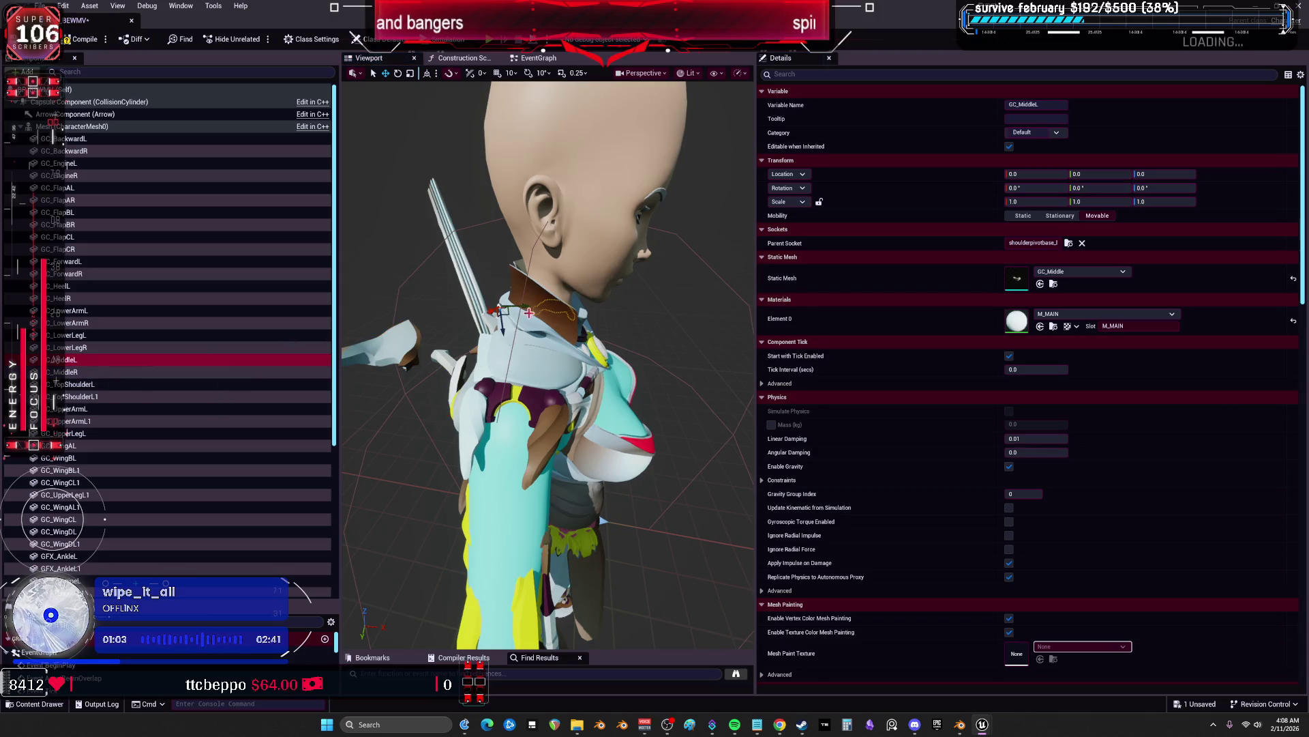
double_click(108, 361)
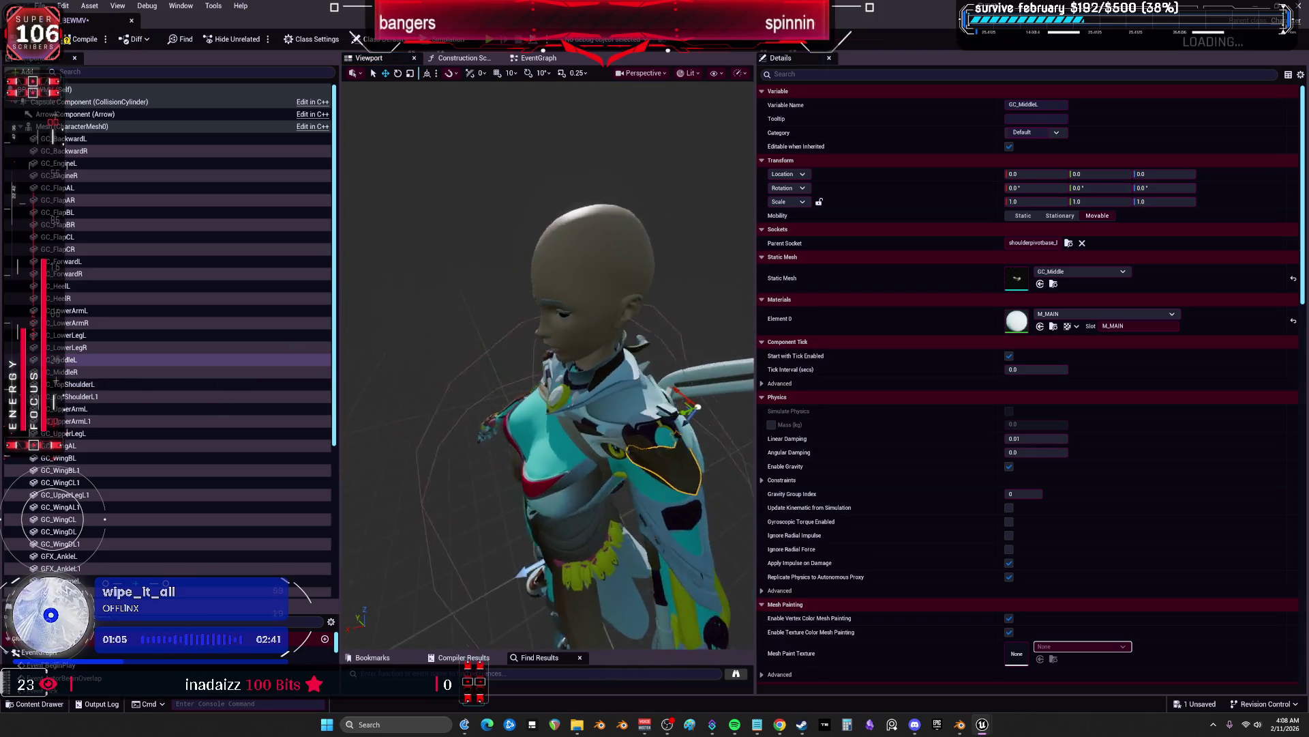
drag(546, 341, 395, 341)
drag(545, 308, 444, 308)
click(546, 309)
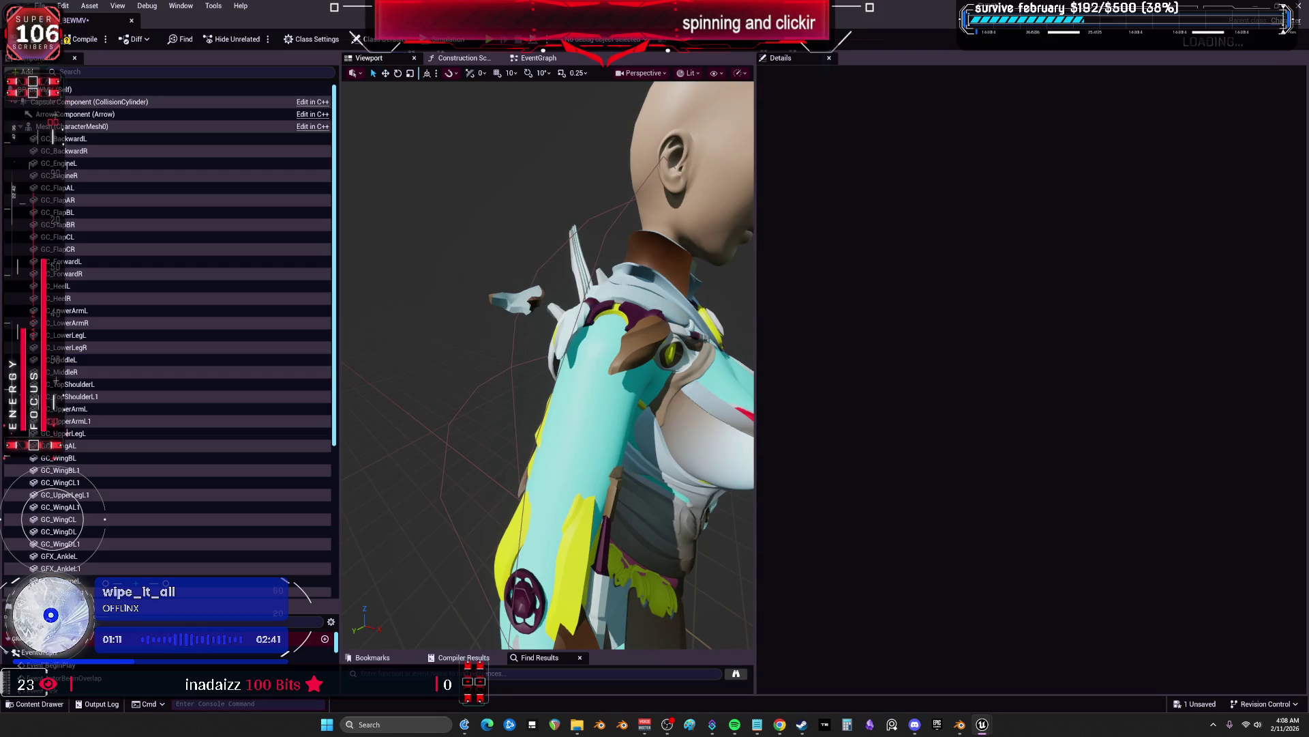
click(519, 299)
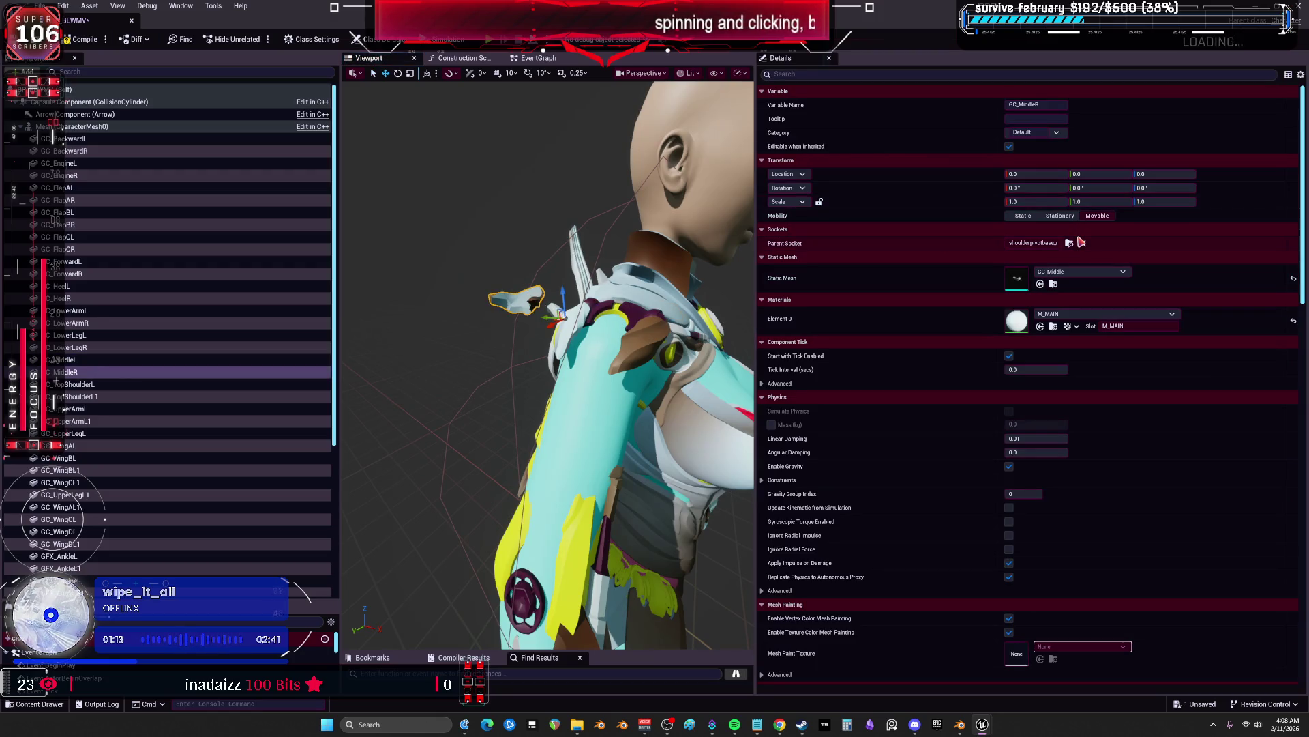
click(1068, 243)
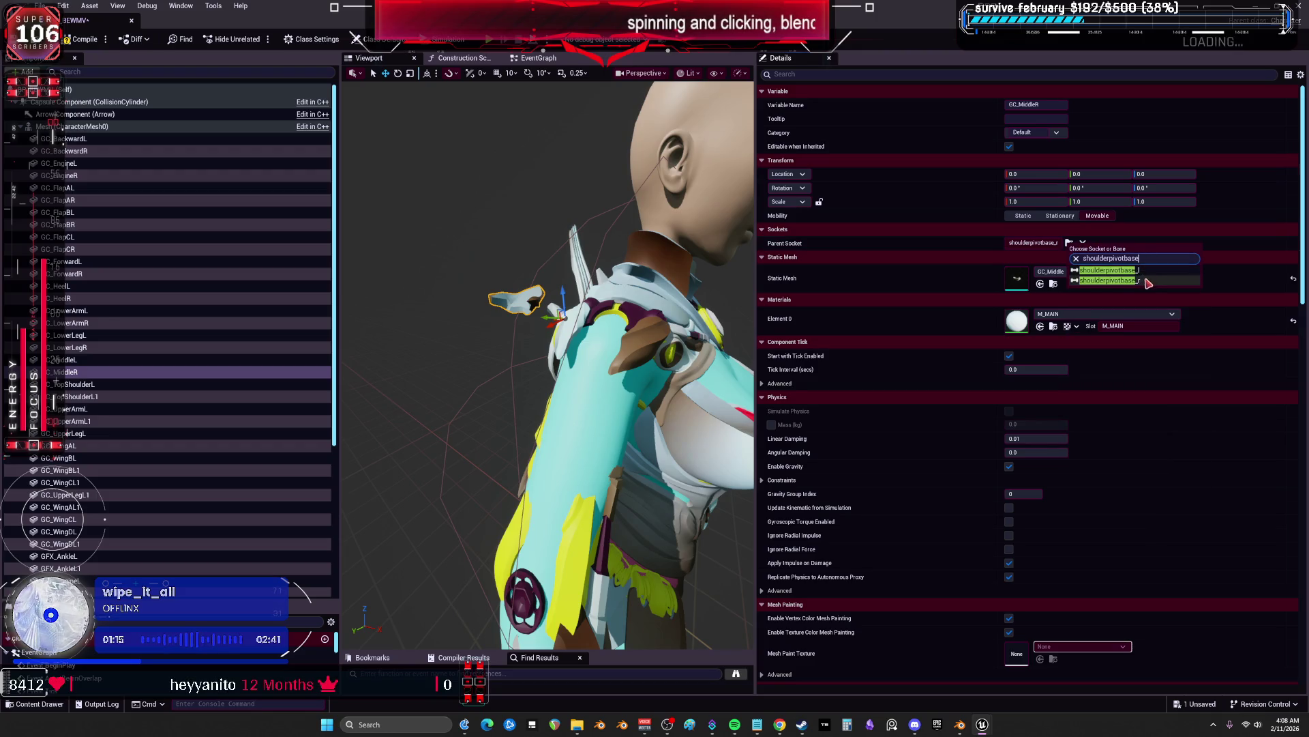
click(1139, 283)
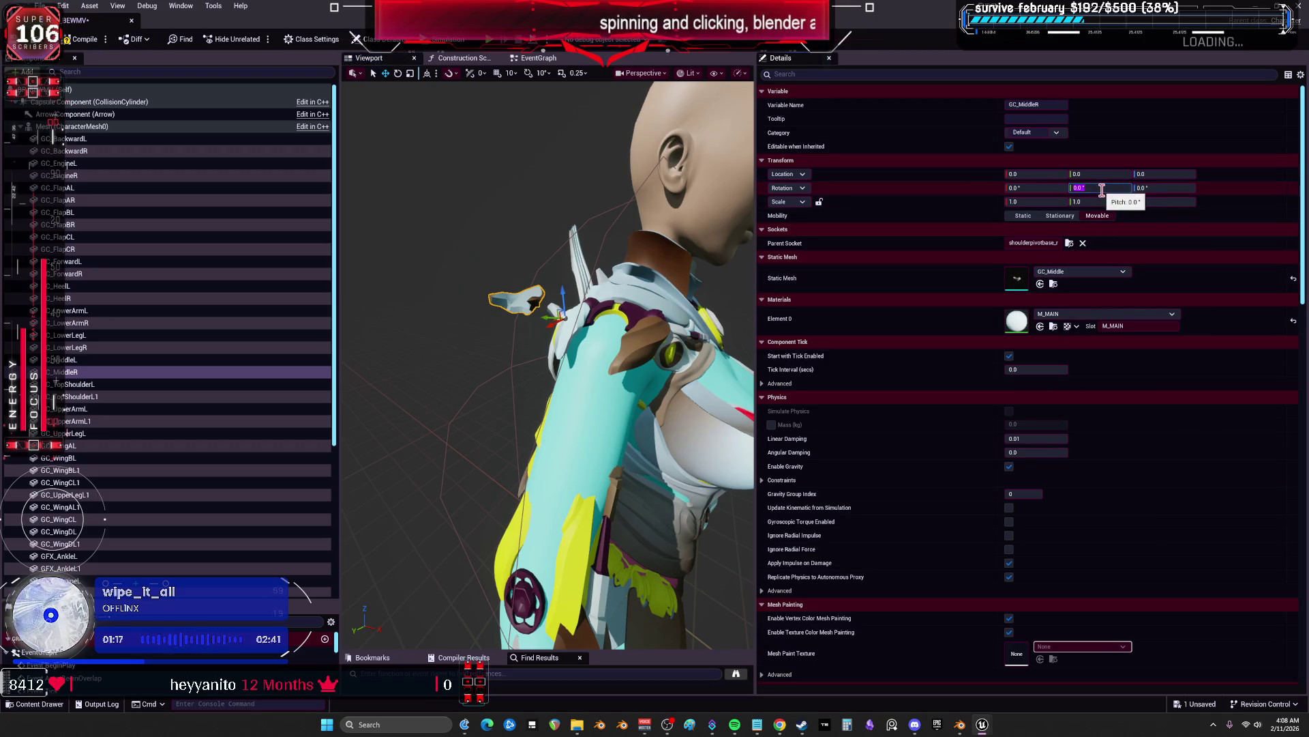
click(1100, 188)
text(180)
key(Return)
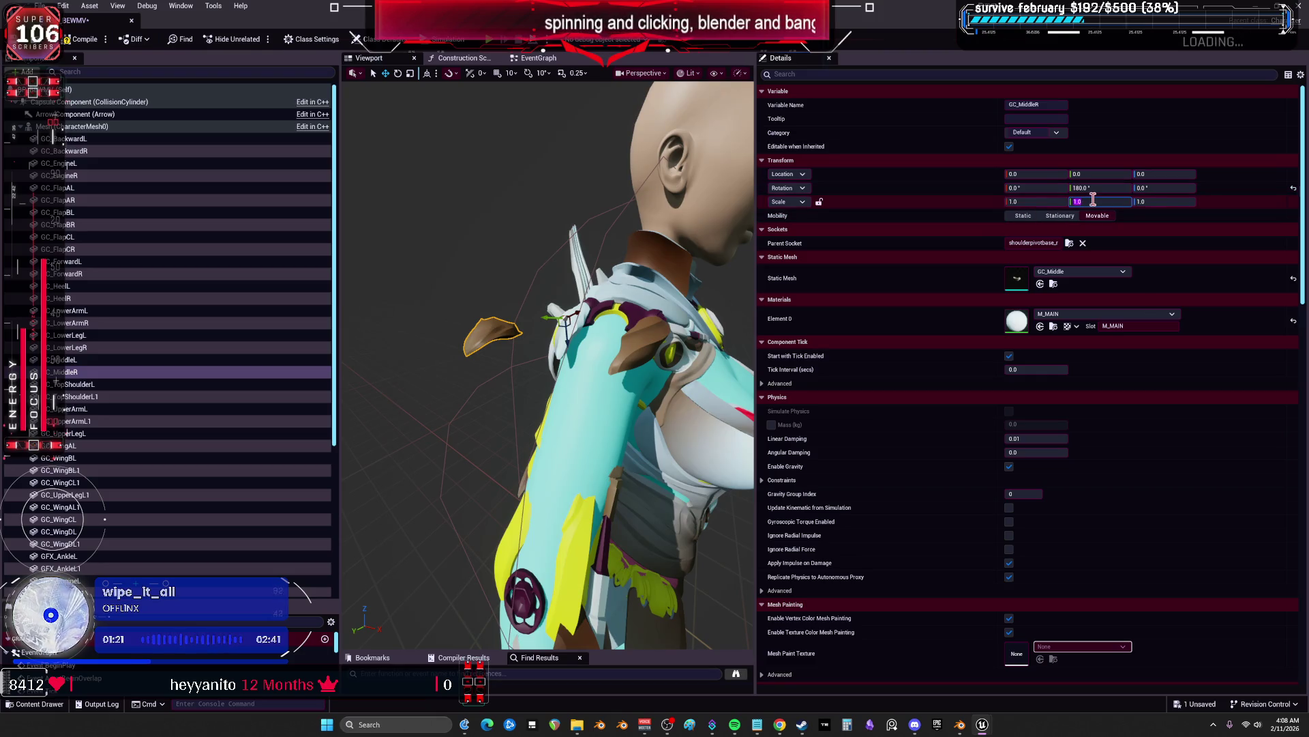
text(-1)
key(Return)
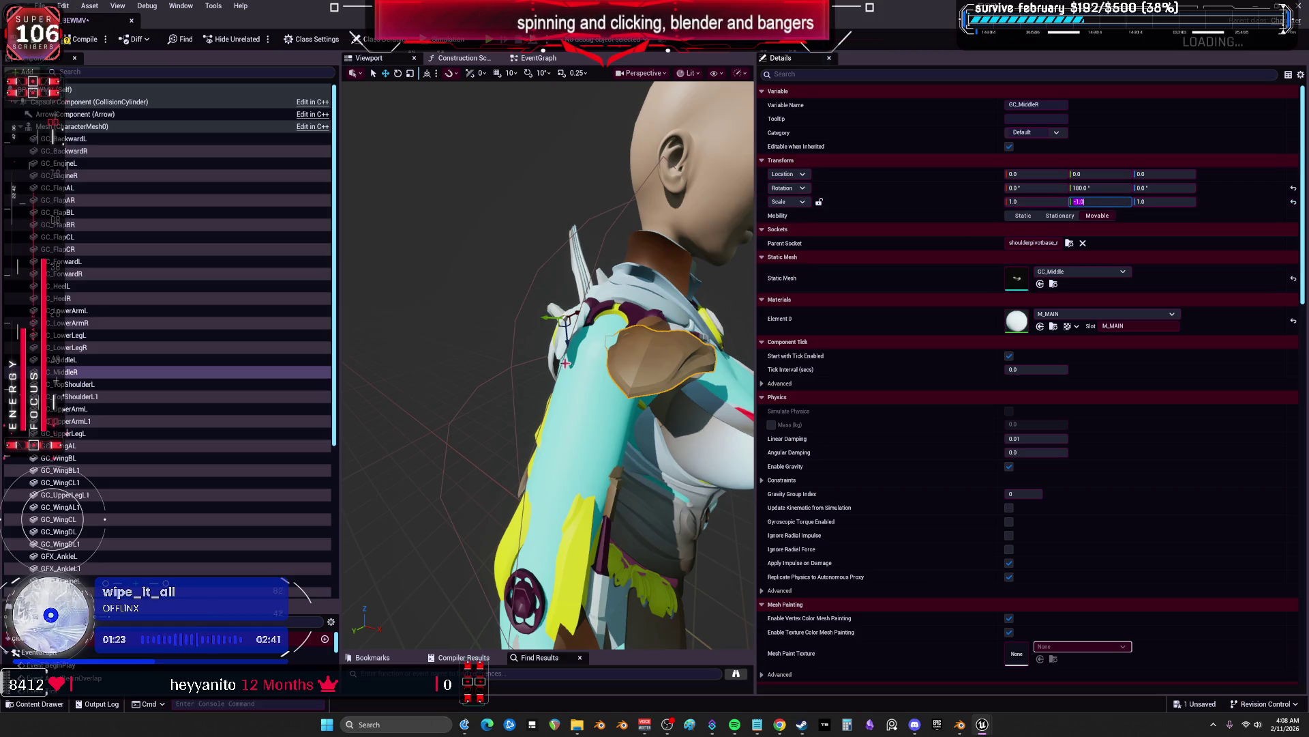
drag(747, 356, 748, 356)
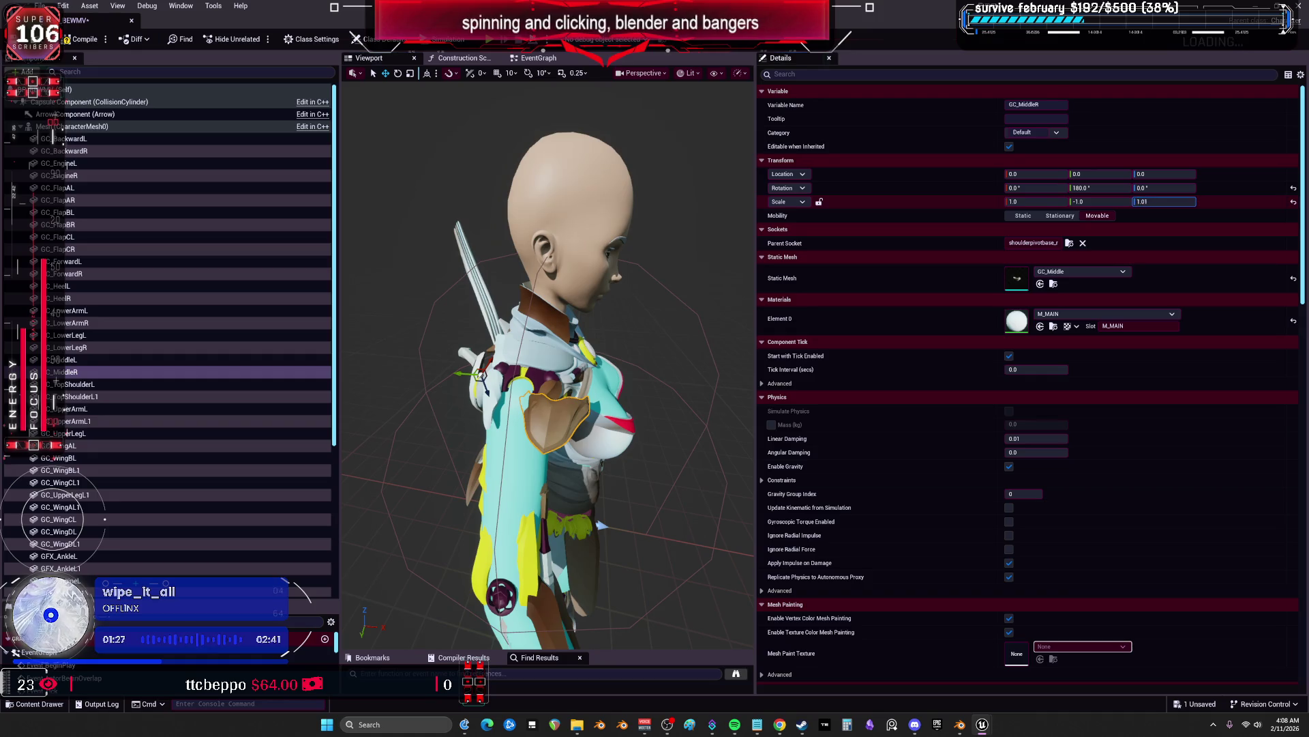
drag(1142, 201, 1148, 202)
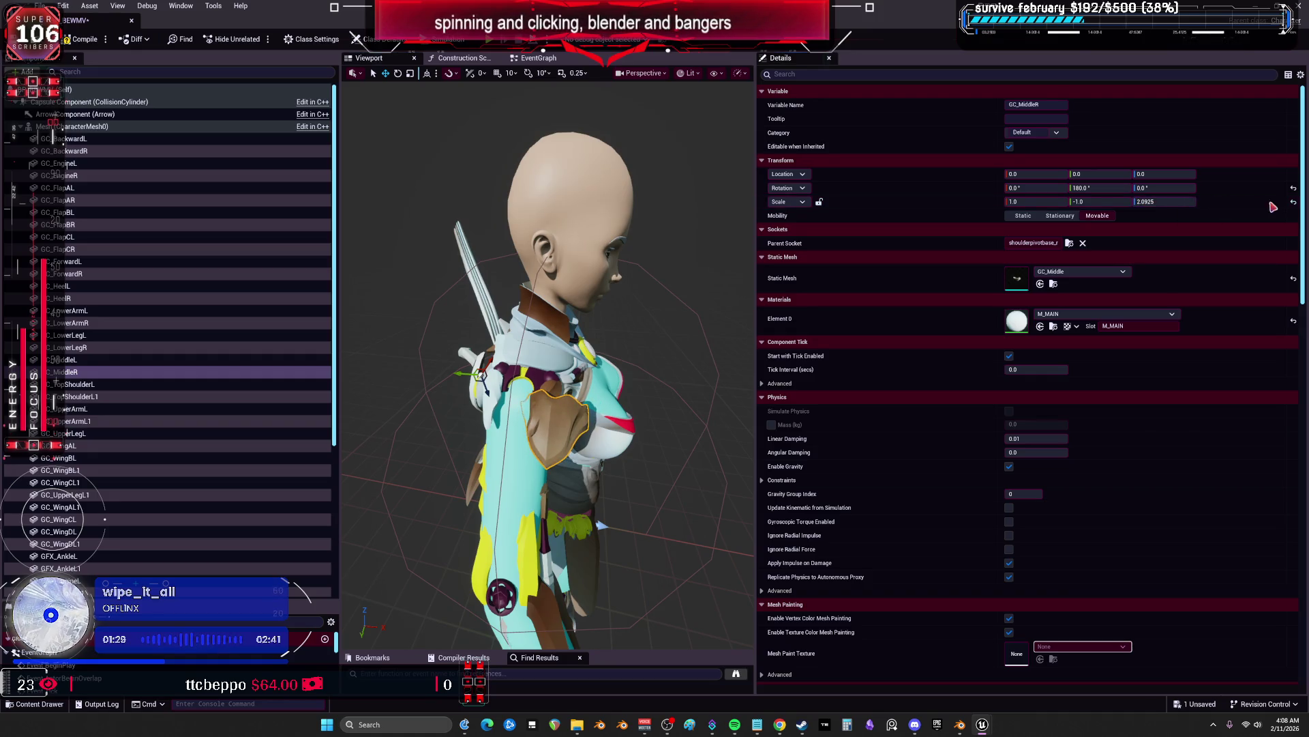
click(1294, 203)
click(1293, 187)
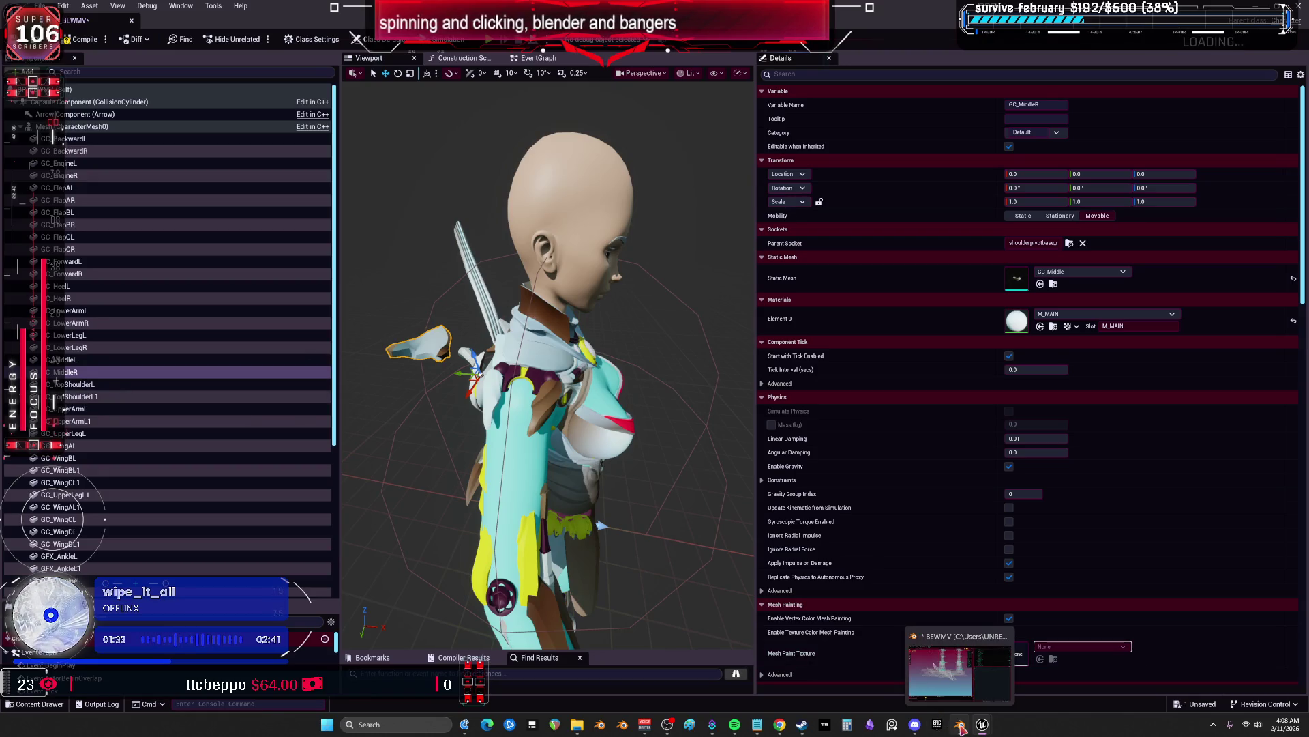
click(102, 362)
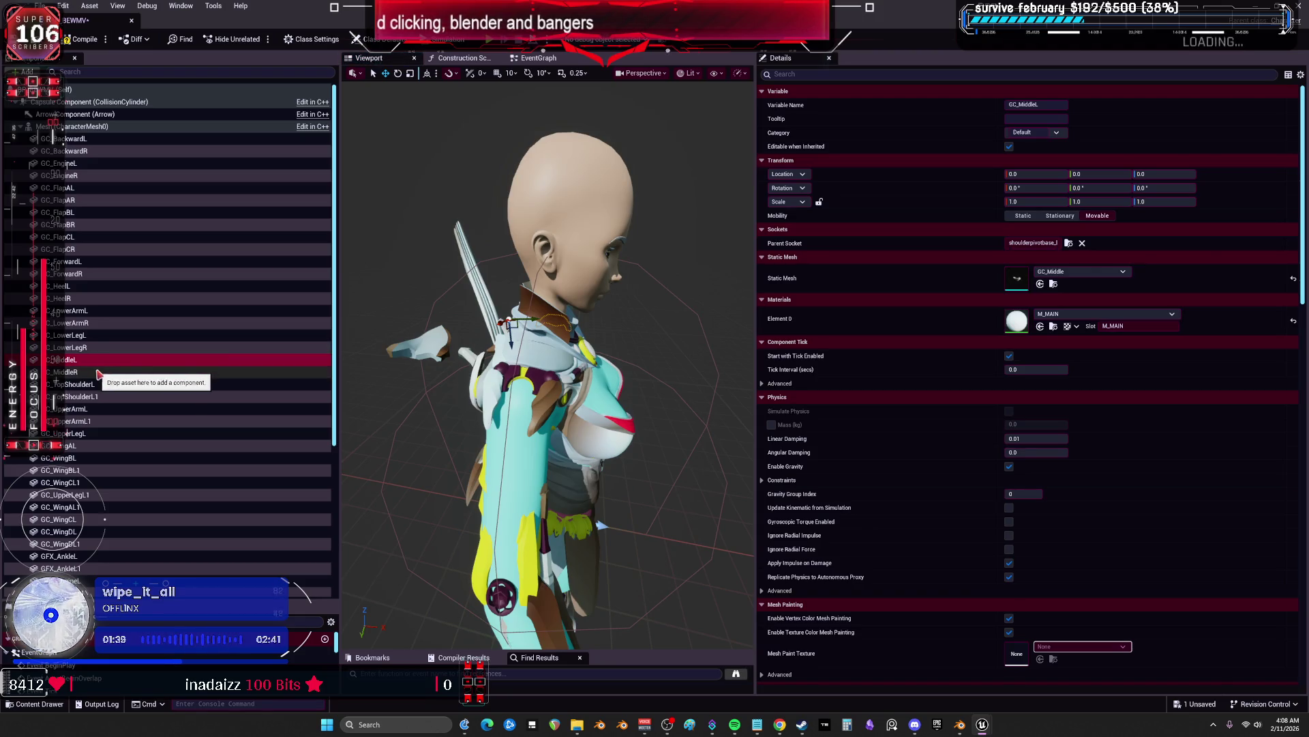
click(98, 373)
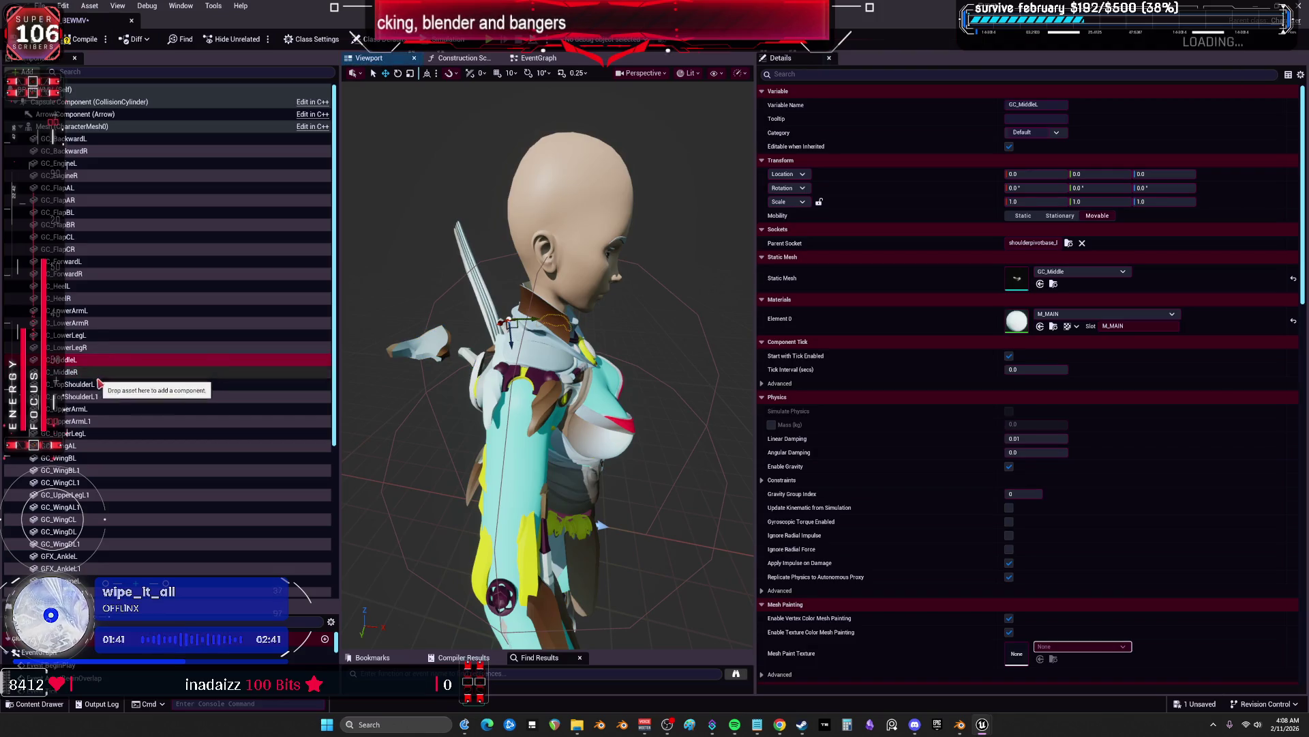
click(99, 384)
click(97, 367)
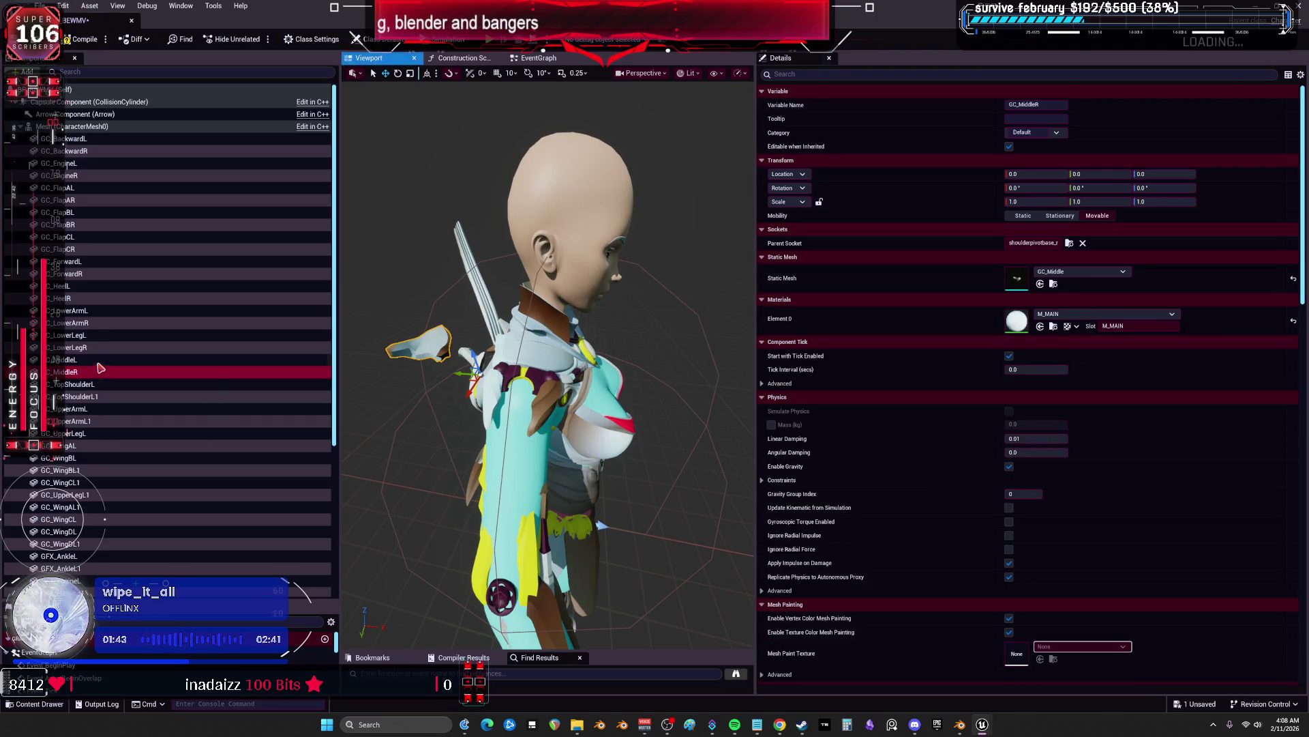
click(97, 361)
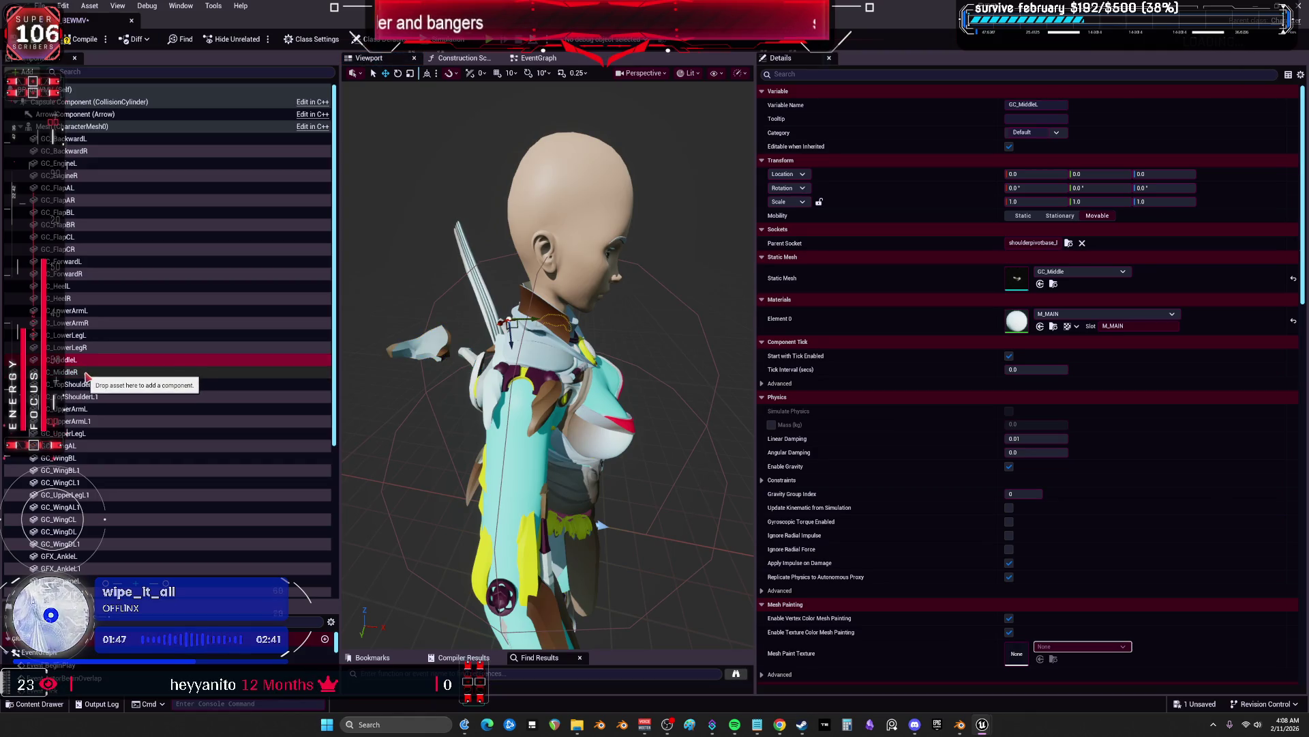
click(85, 373)
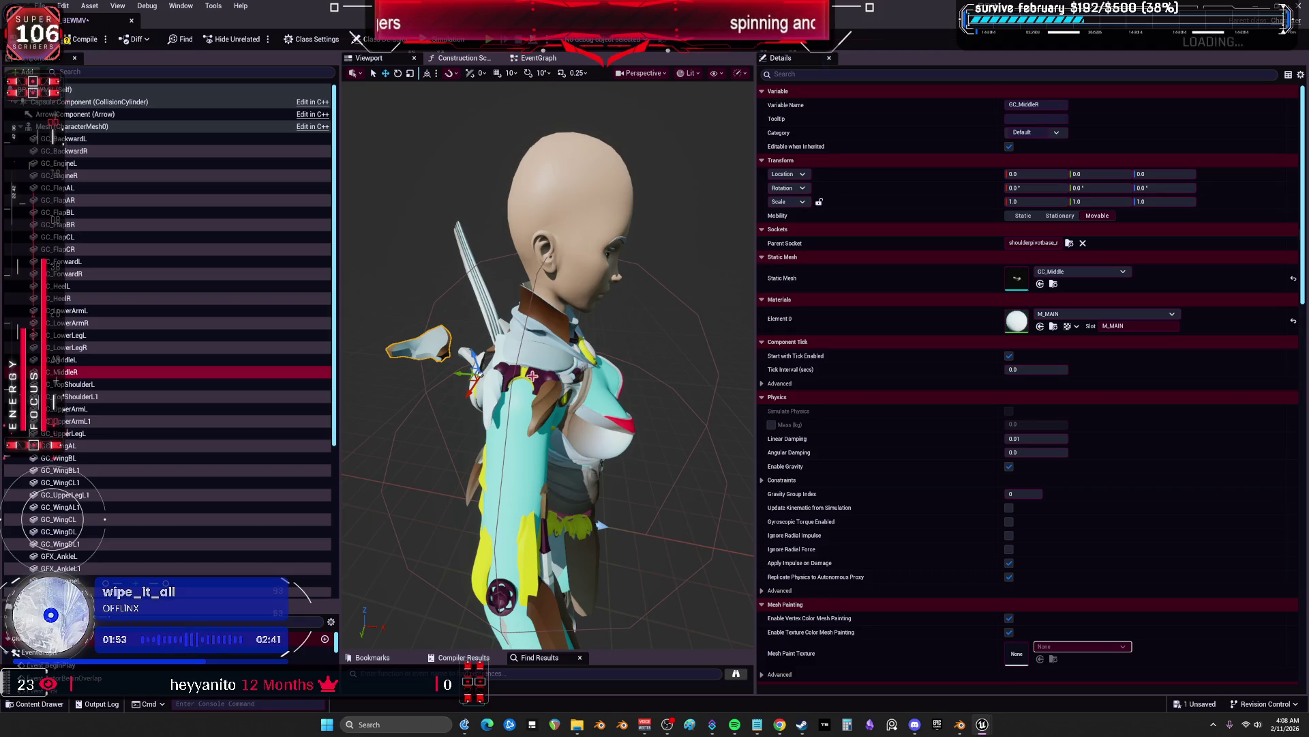
click(1070, 243)
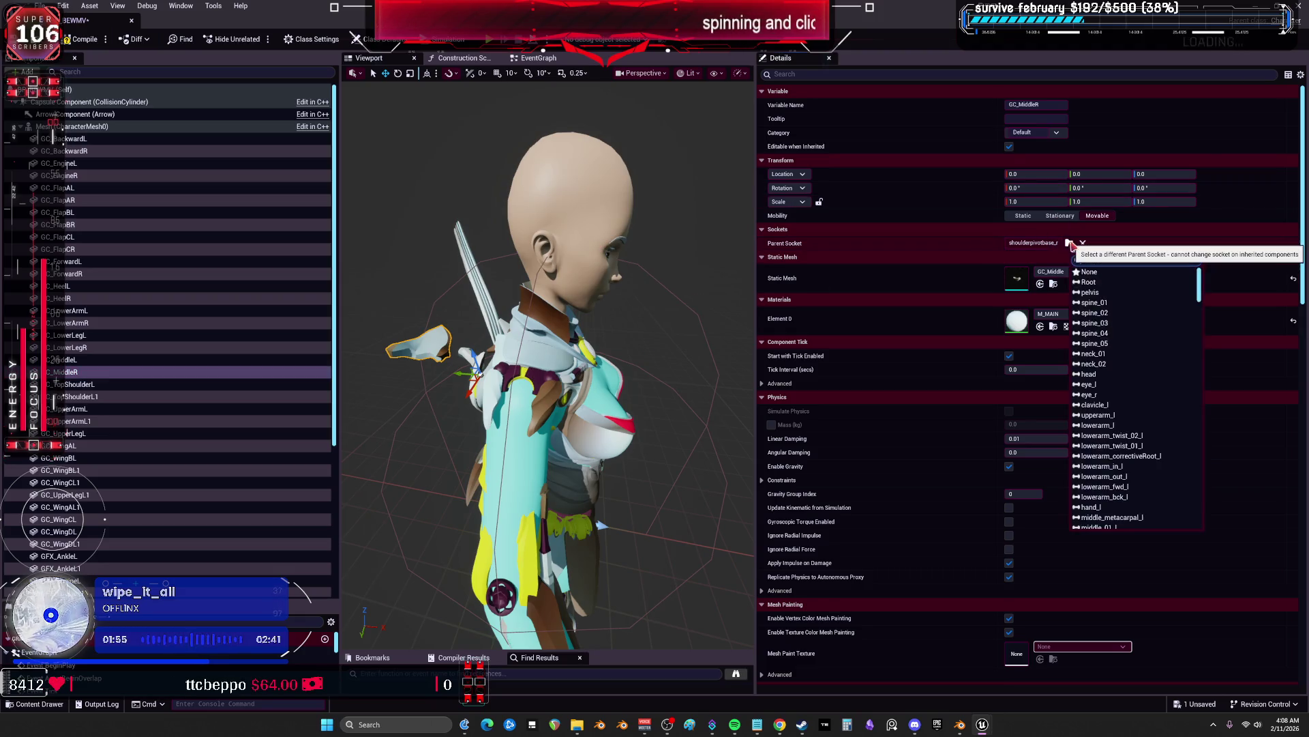
Keep shoulderpivotbase_r as GC_MiddleR's socket and rotate it about 182° around Y
text(hsoulder)
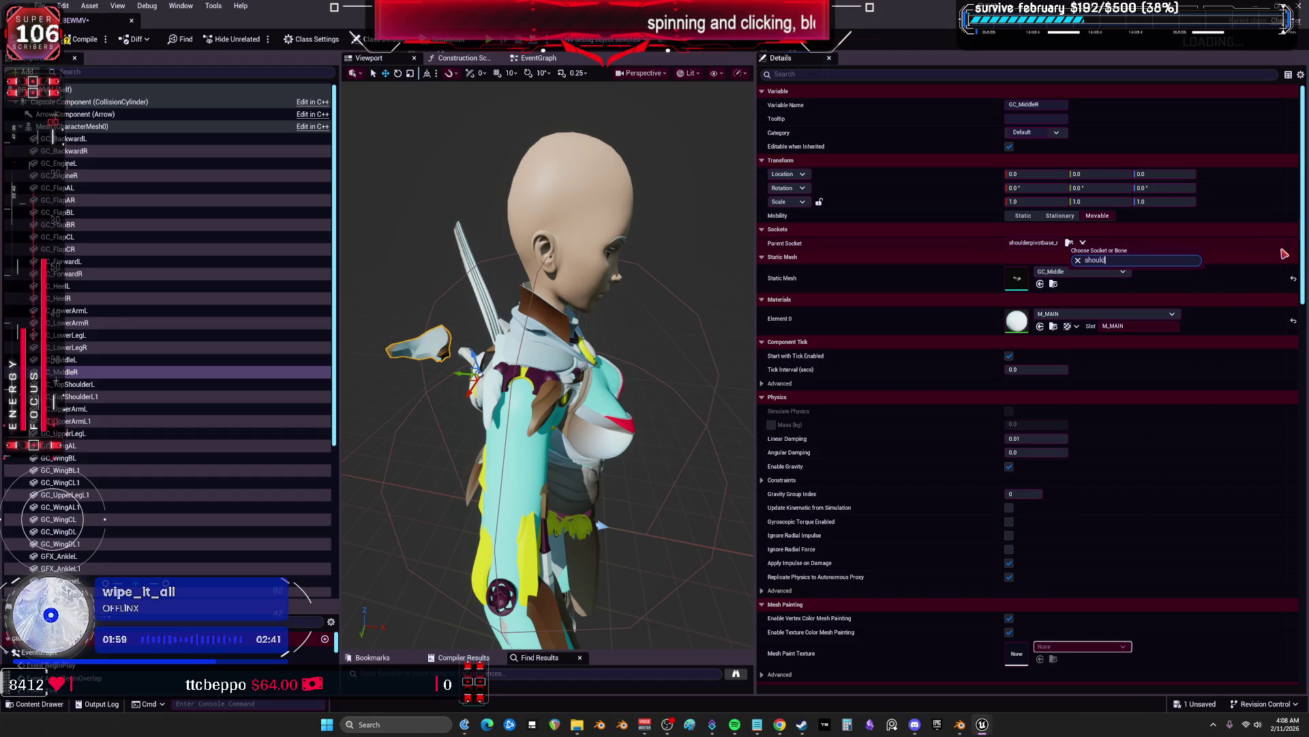
text(er)
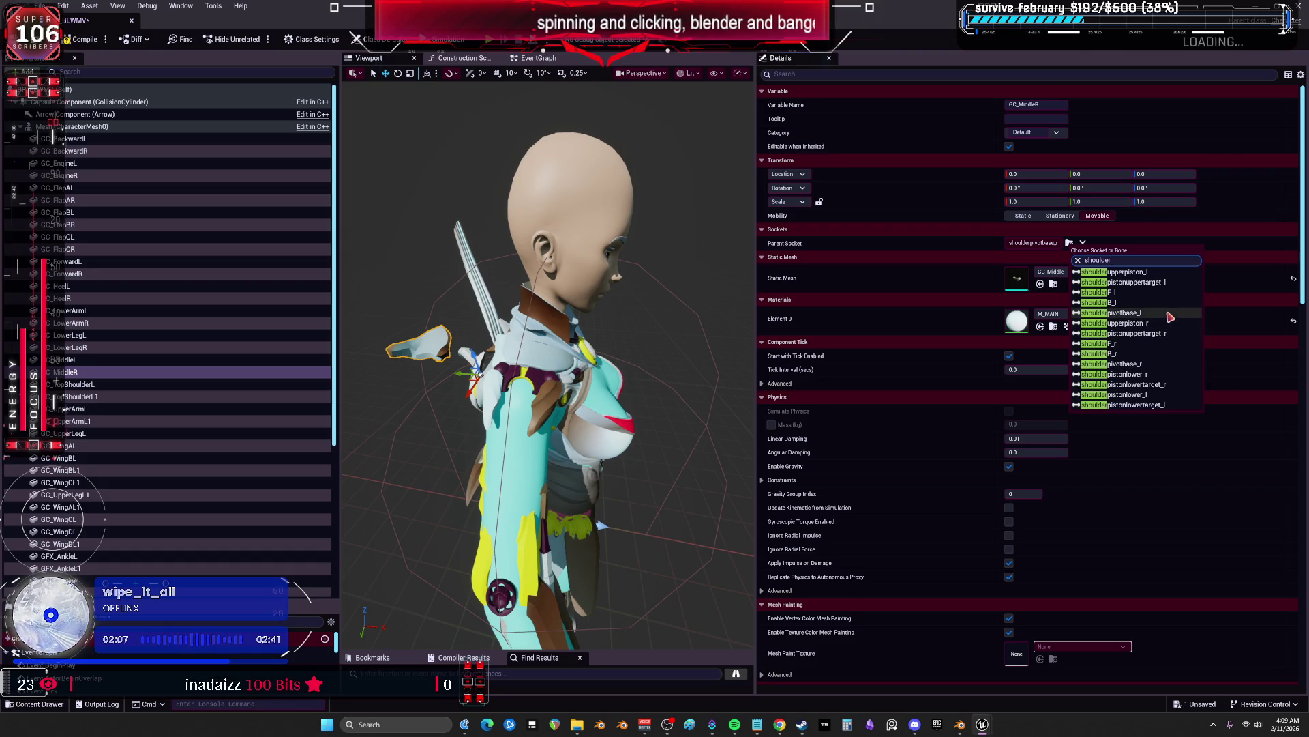
click(1164, 365)
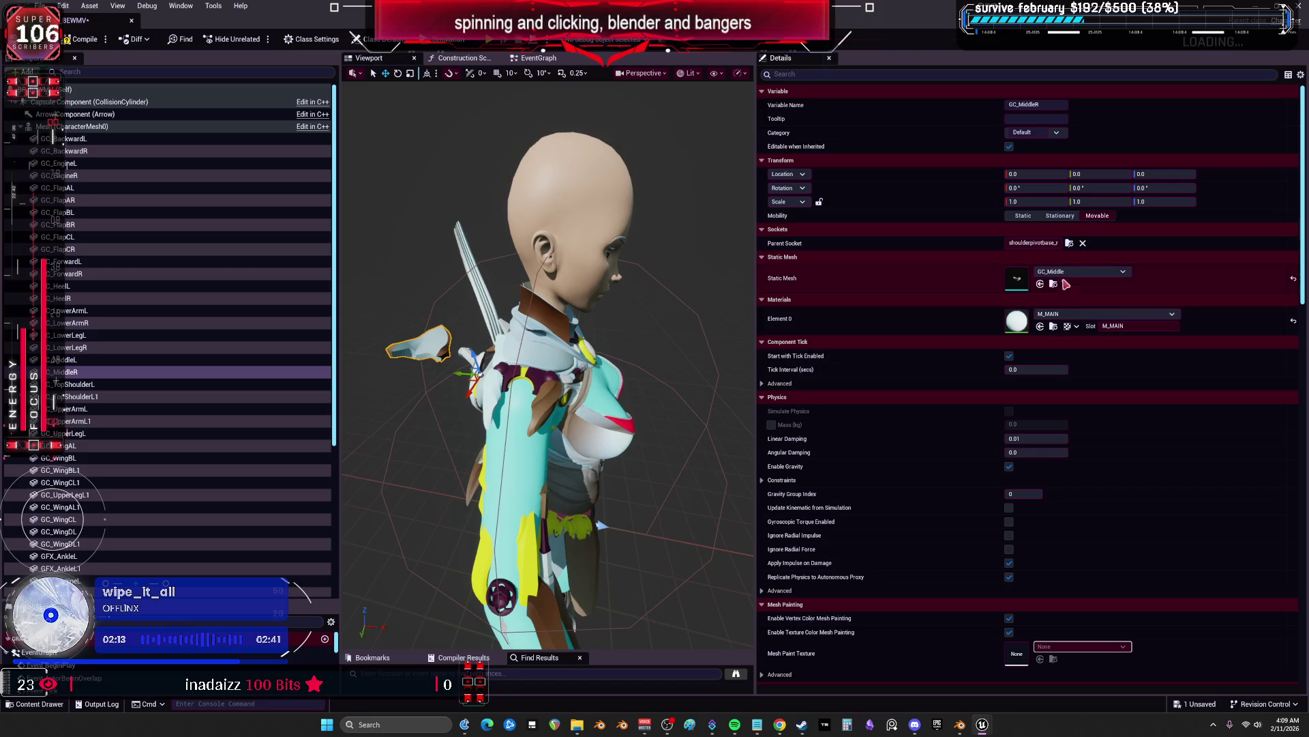
drag(1094, 189, 1149, 189)
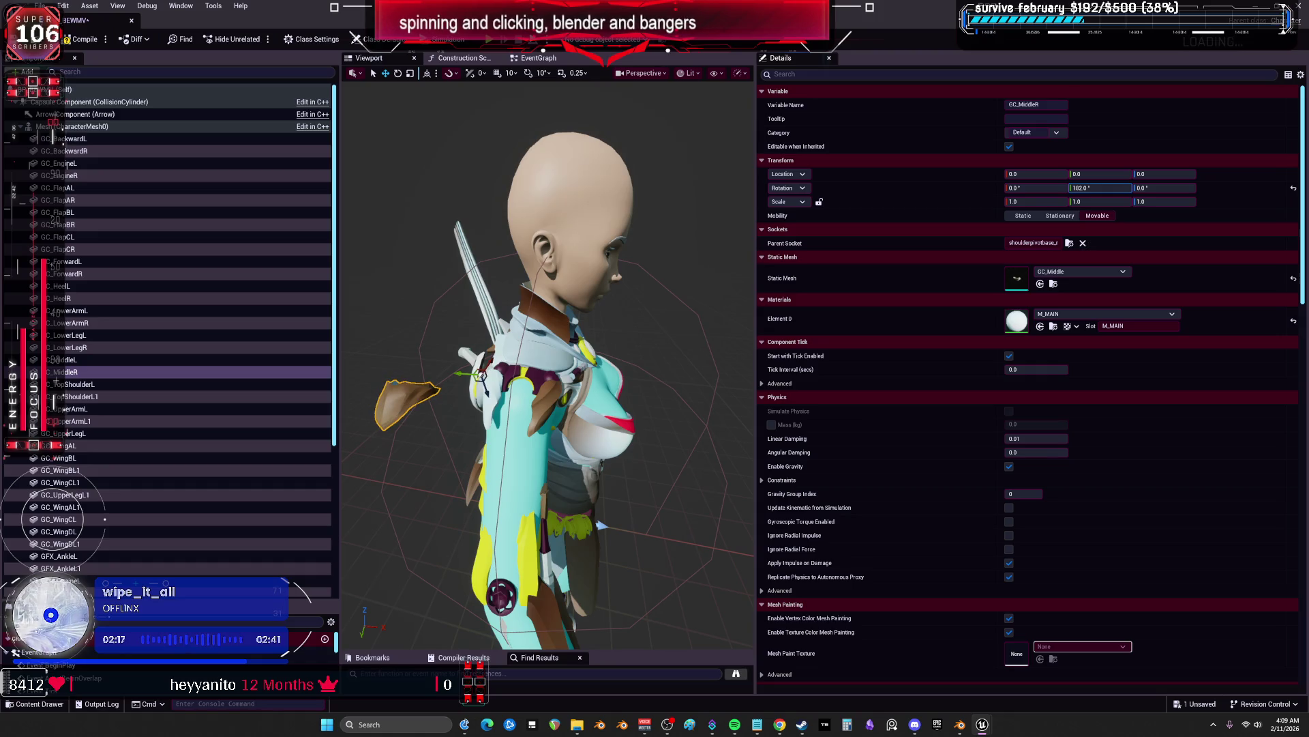
drag(1037, 188, 1192, 189)
Mirror GC_MiddleR with a -1 Y scale and rotate it further around Y and X
click(1062, 201)
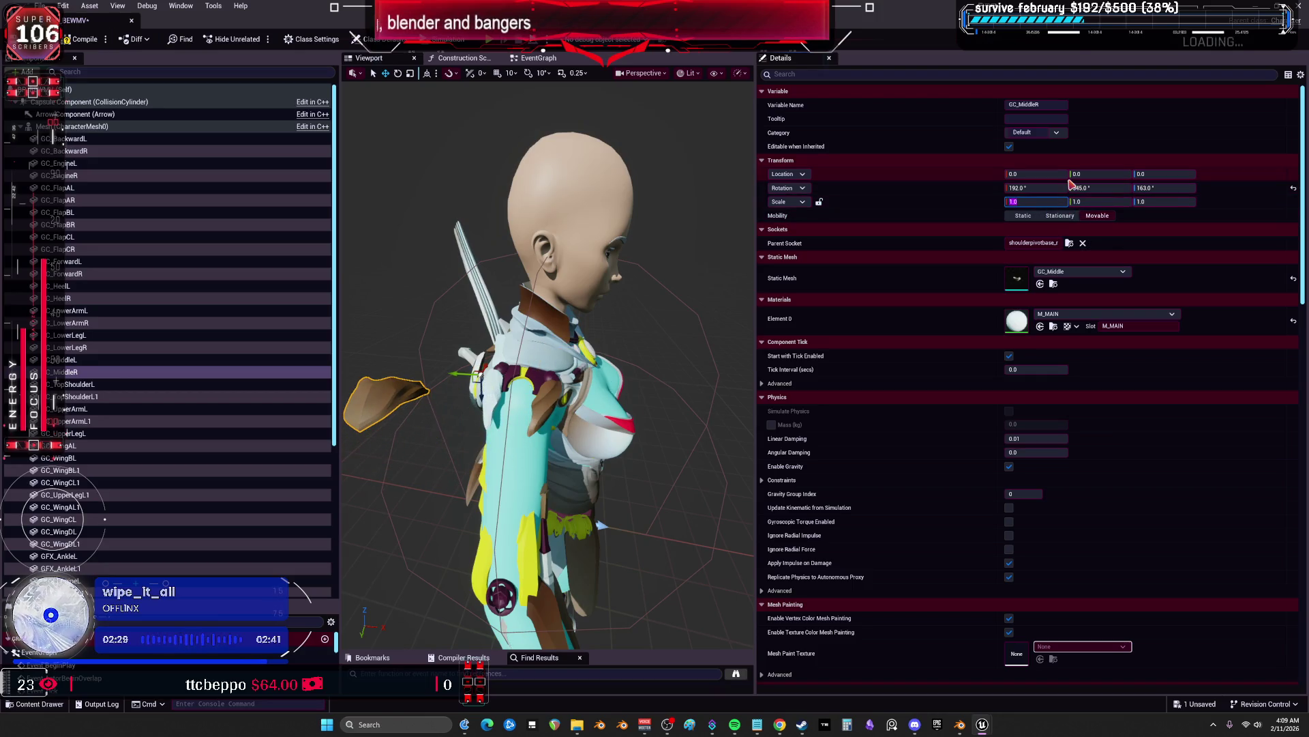
click(1089, 199)
key(Return)
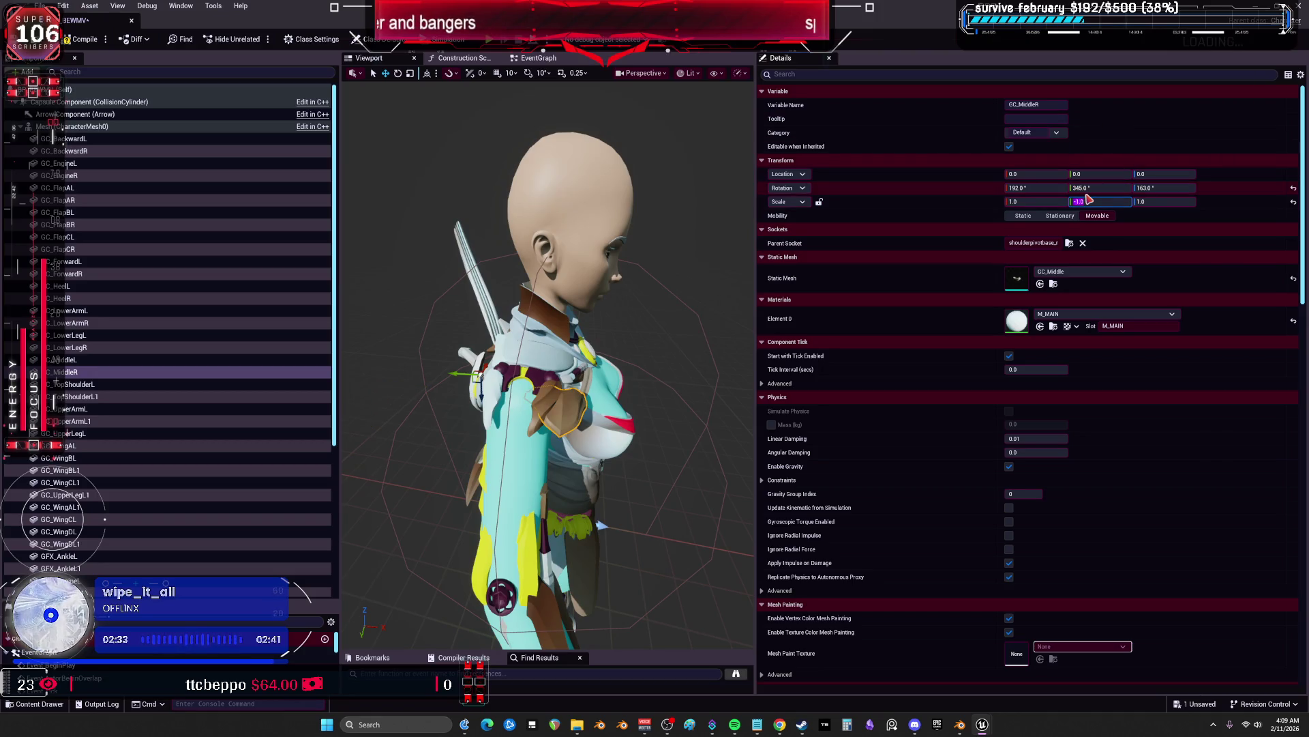
drag(1126, 193, 1284, 192)
drag(1046, 190, 1111, 190)
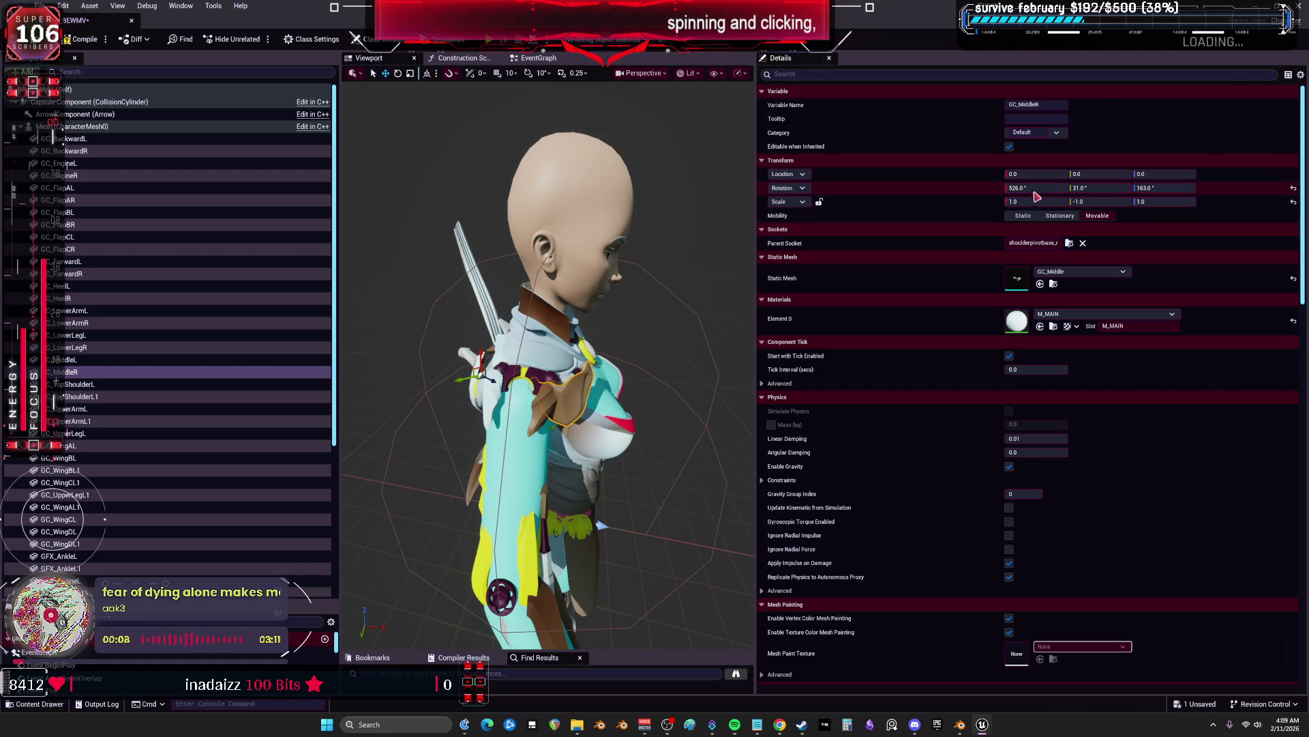
Reset GC_MiddleR's rotation and scale, then inspect GC_TopShoulderL's parent socket
click(1293, 203)
click(1294, 187)
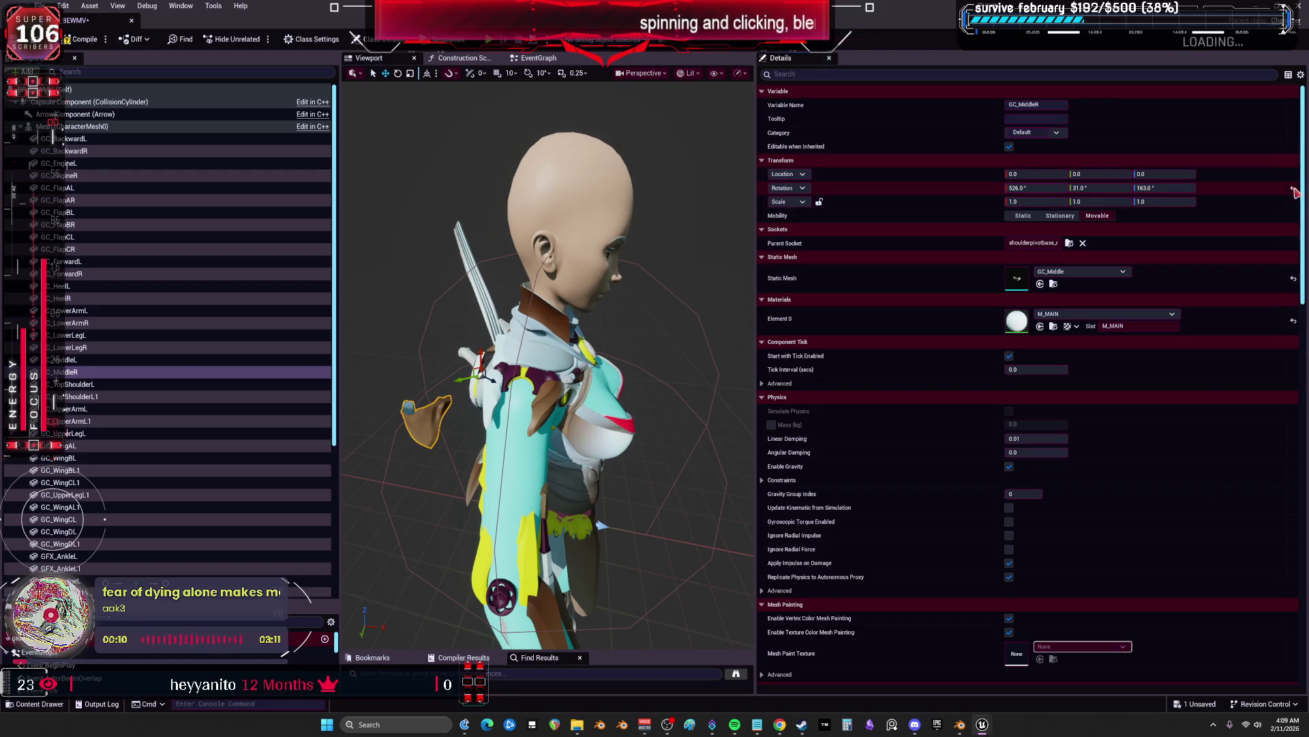
click(141, 383)
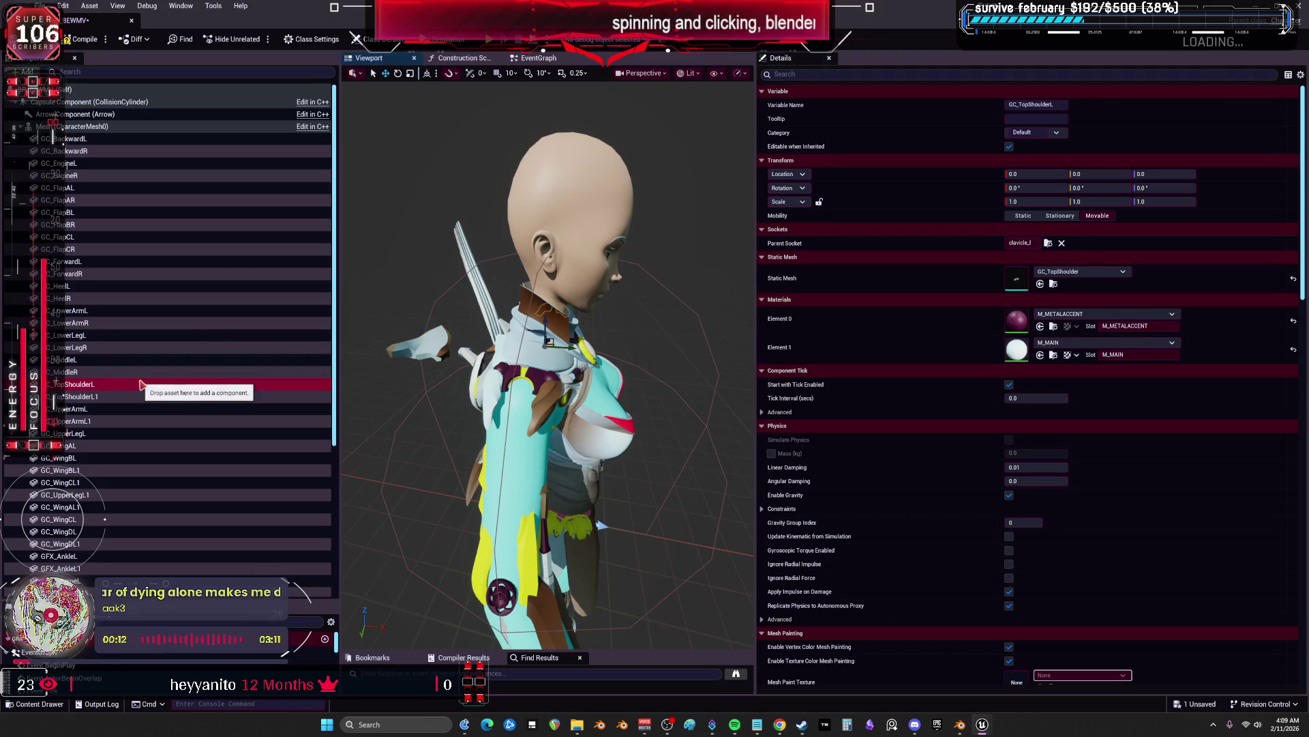
click(1021, 244)
Attach the top-shoulder duplicate to the mesh on clavicle_r and rename it TopShoulderR
click(88, 409)
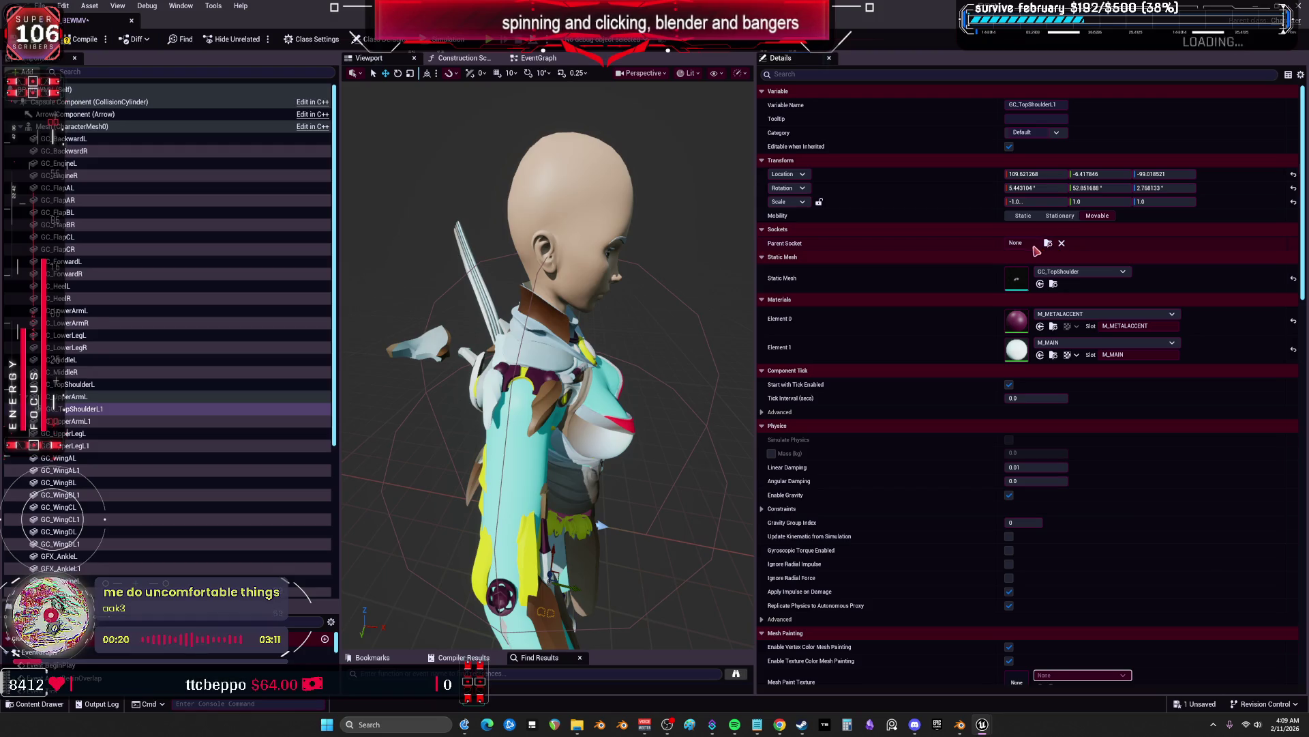
drag(85, 412, 102, 129)
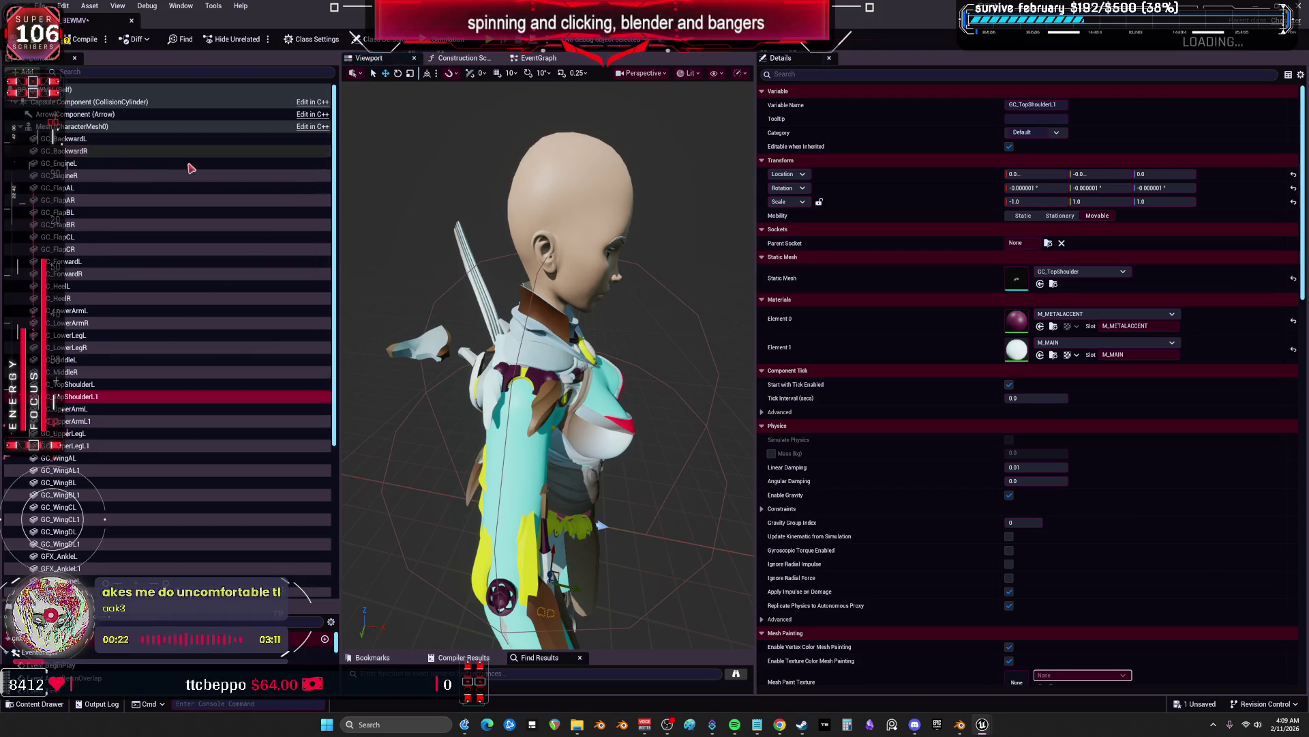
click(1048, 244)
text(claviclev)
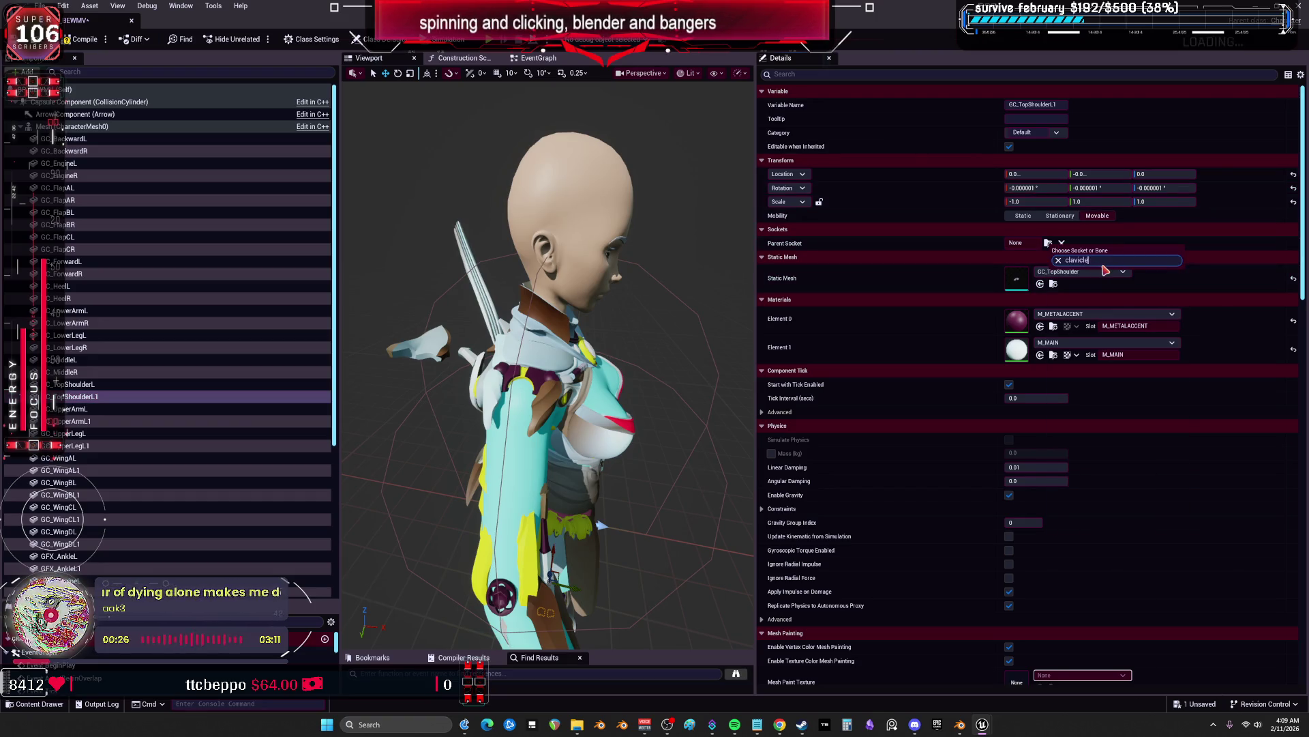
click(1084, 308)
drag(82, 396, 116, 399)
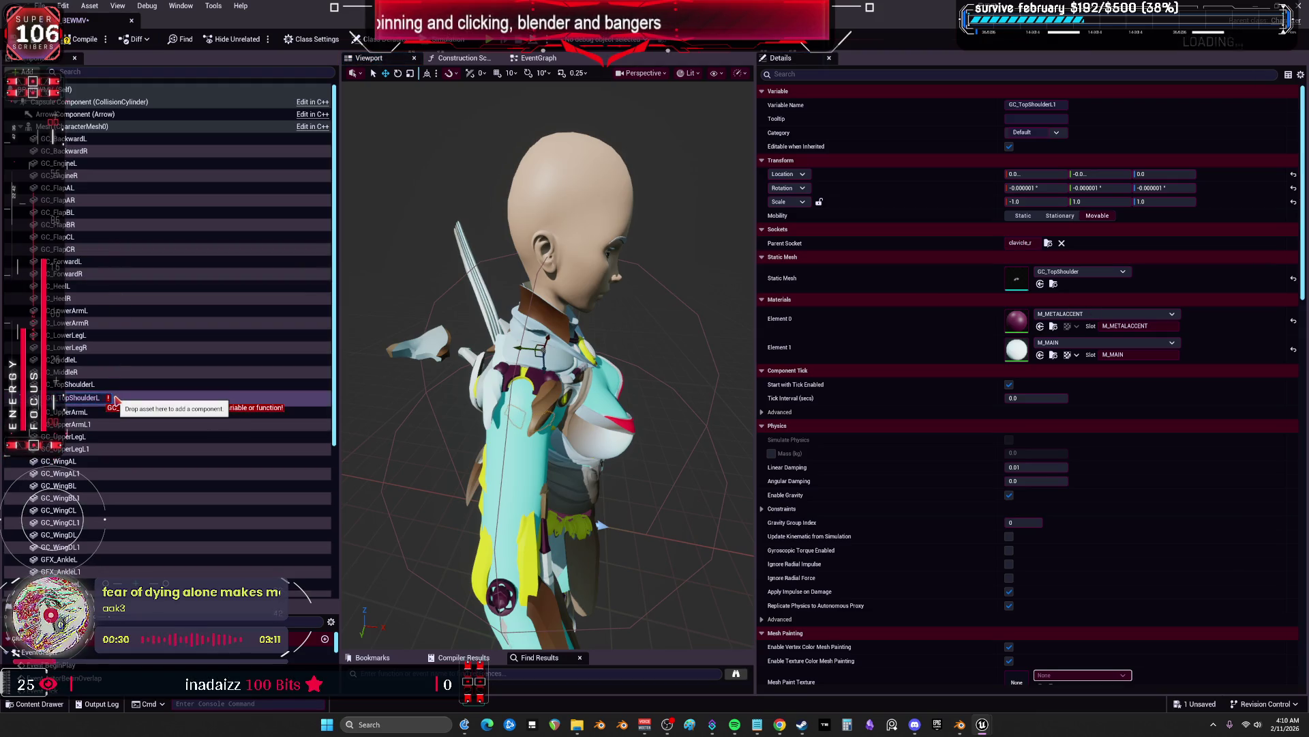
text(R)
key(Return)
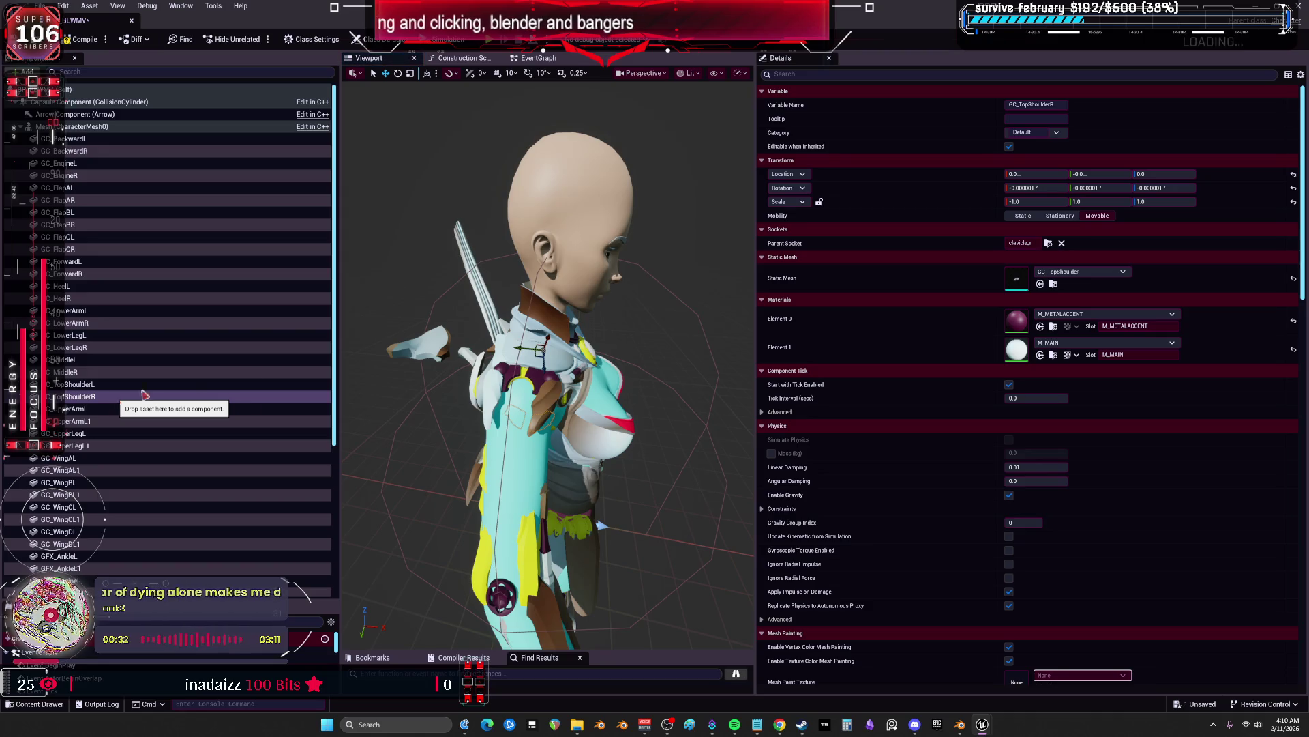
Zero GC_TopShoulderR's location and rotation, then mirror it with Y scale -1.0 and 180° pitch
click(1293, 187)
click(1294, 174)
drag(624, 279, 546, 280)
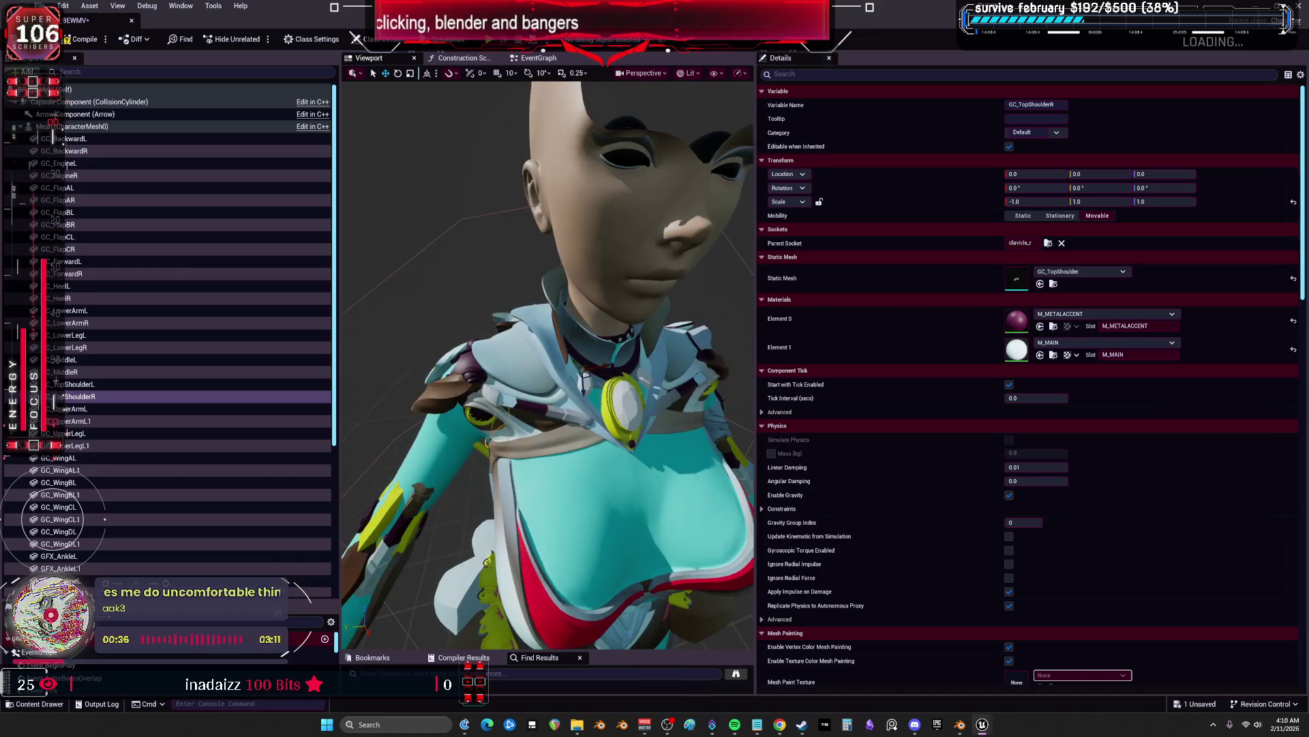
click(1047, 201)
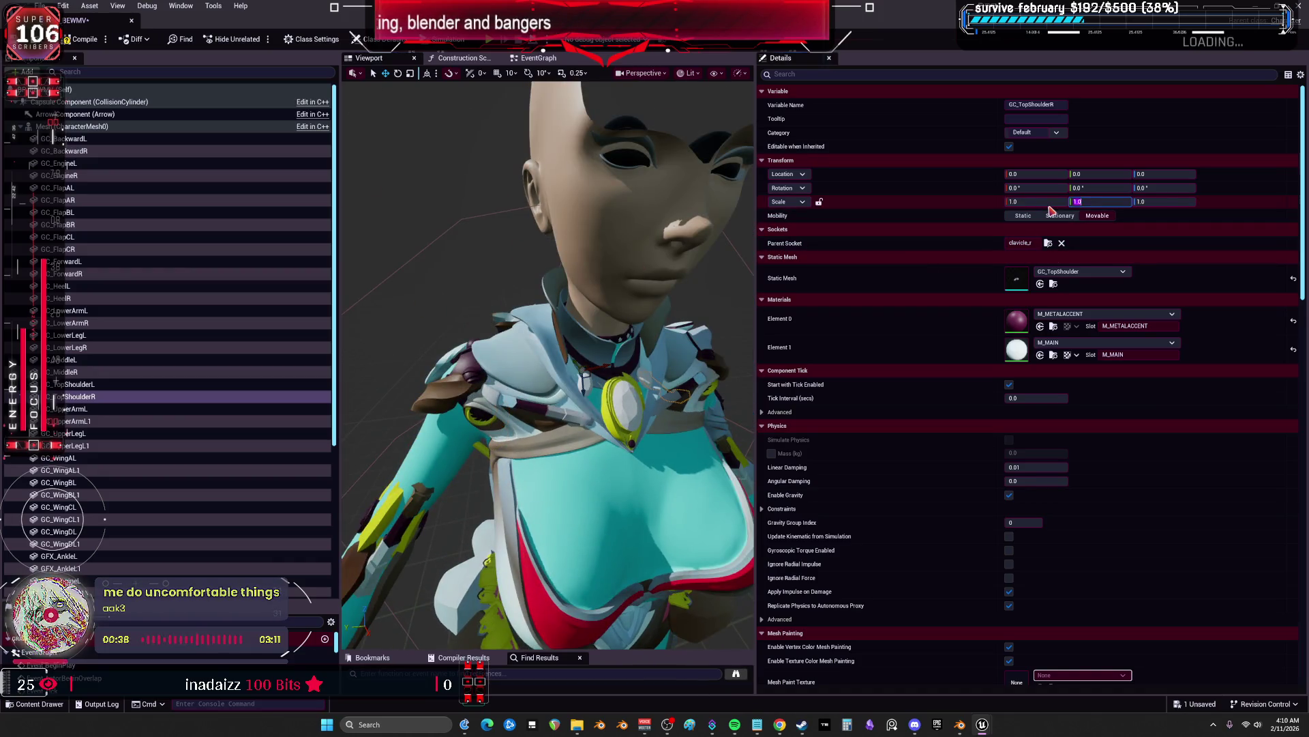
click(1106, 189)
text(0)
key(Return)
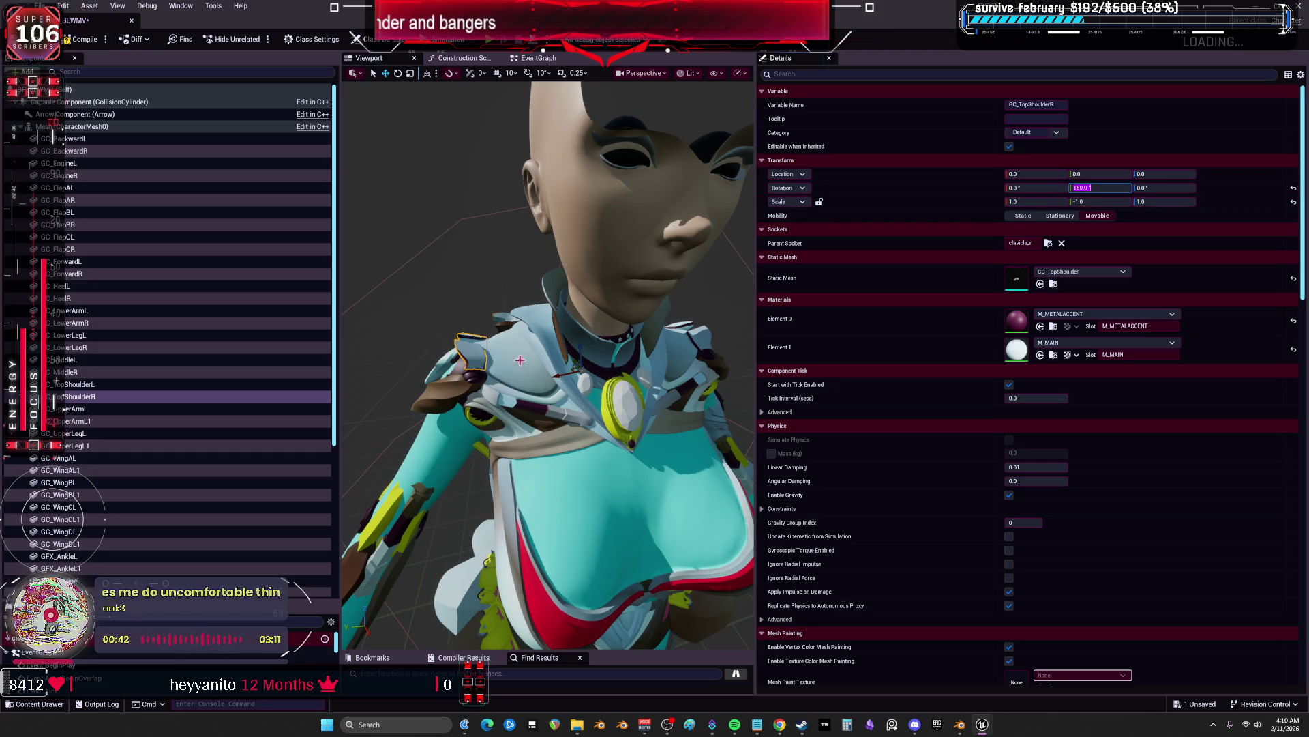
click(111, 408)
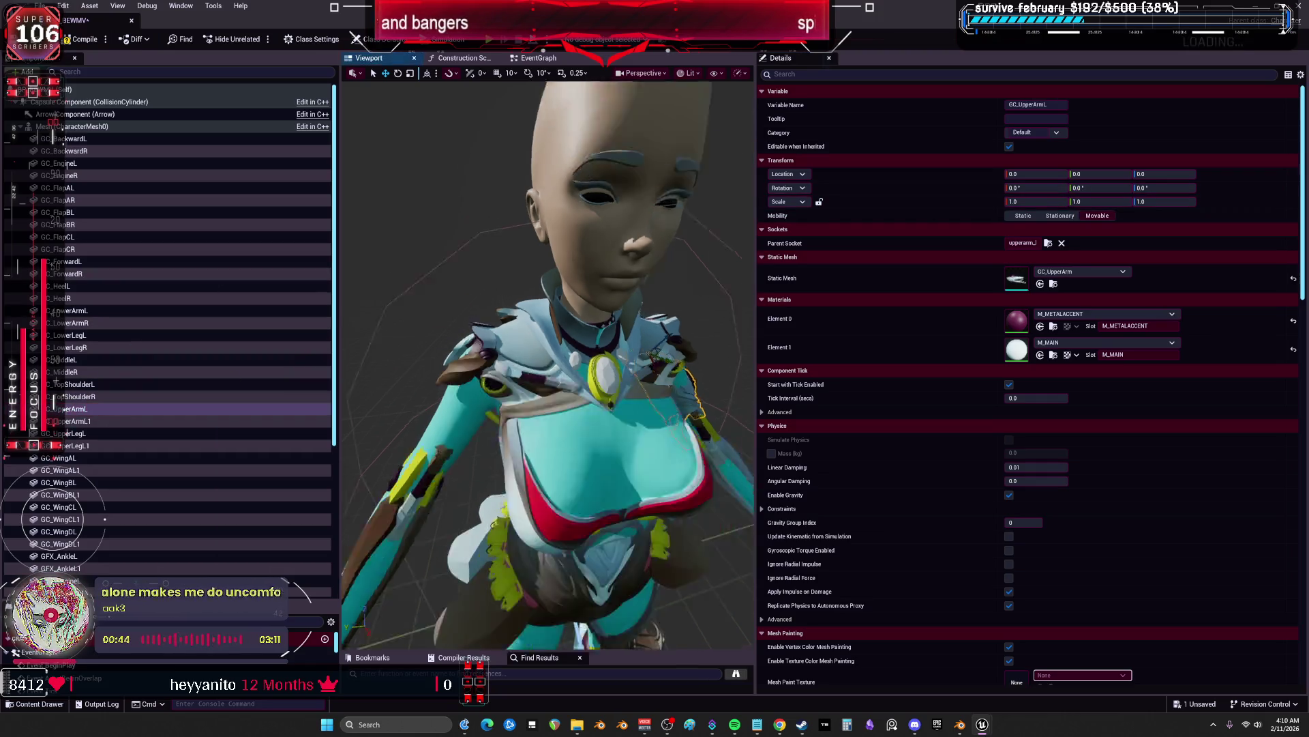
Rename the upper-arm duplicate to GC_UpperArmR and attach it to upperarm_r
click(103, 421)
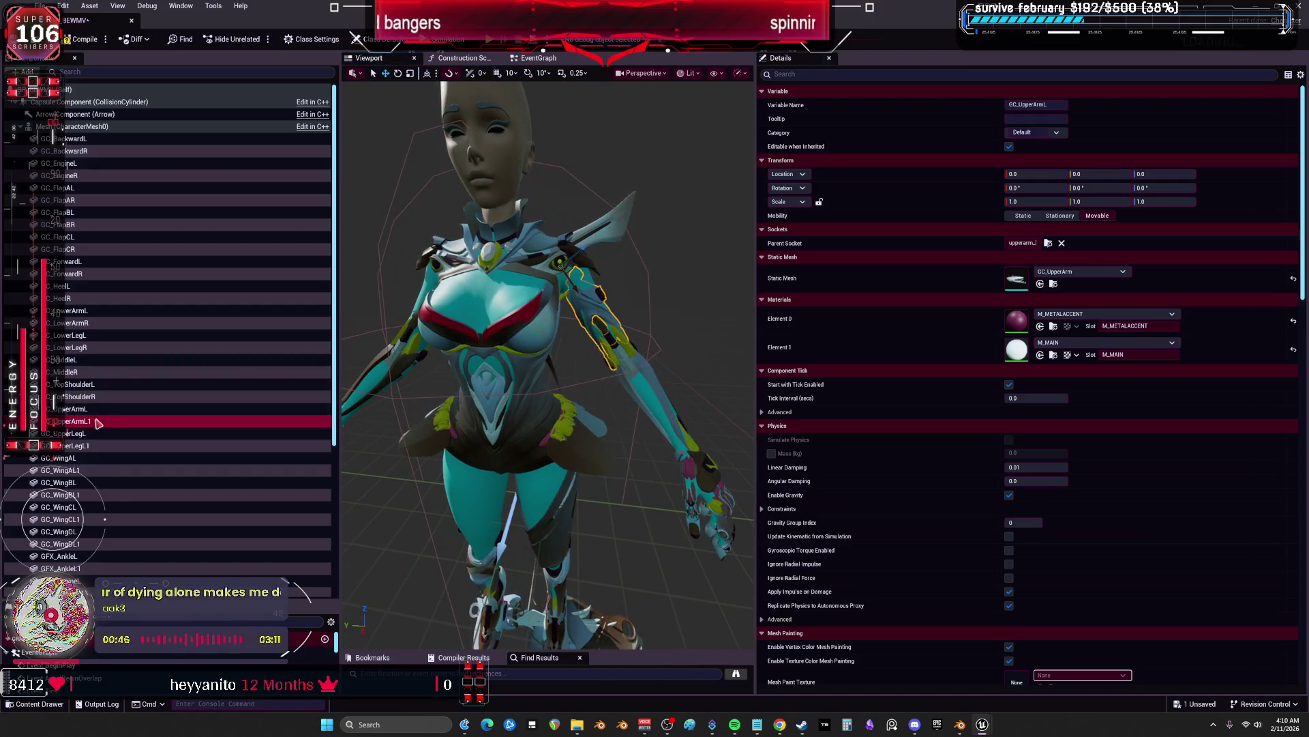
key(F2)
text(GC_UpperArmR)
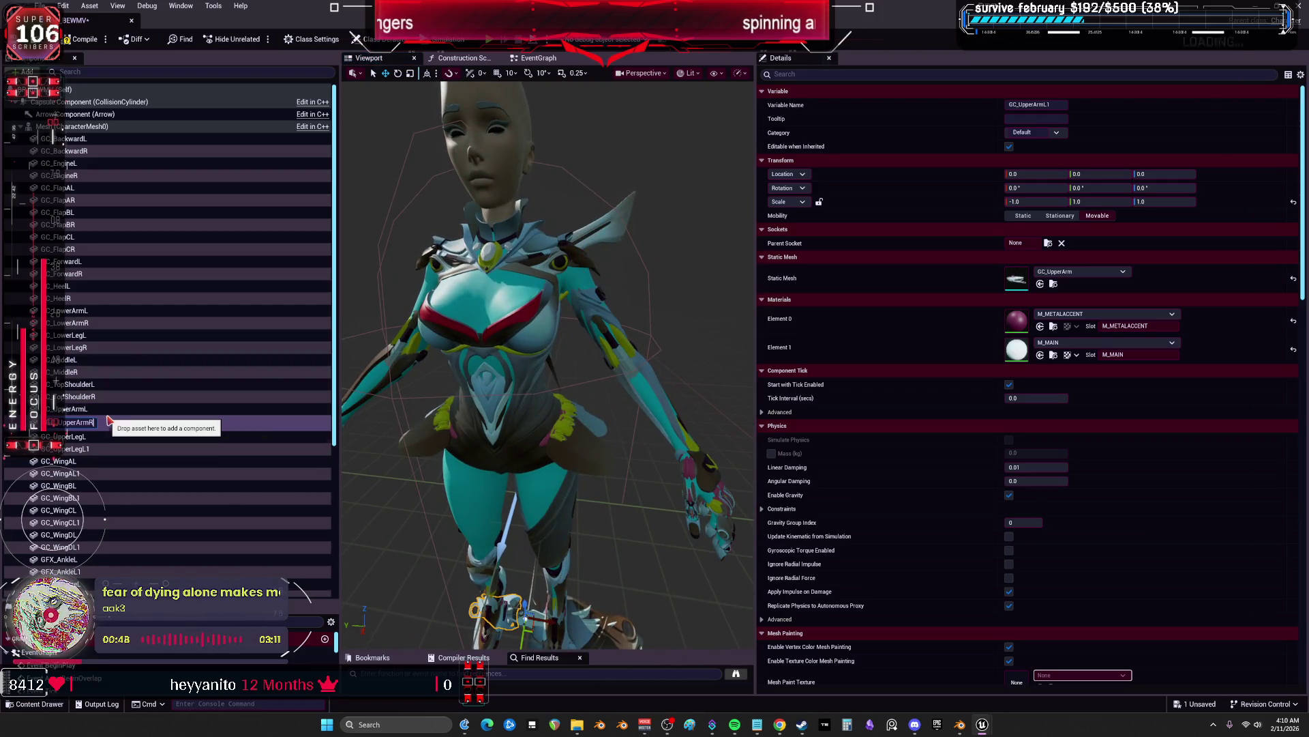
key(Return)
click(1049, 243)
text(upper)
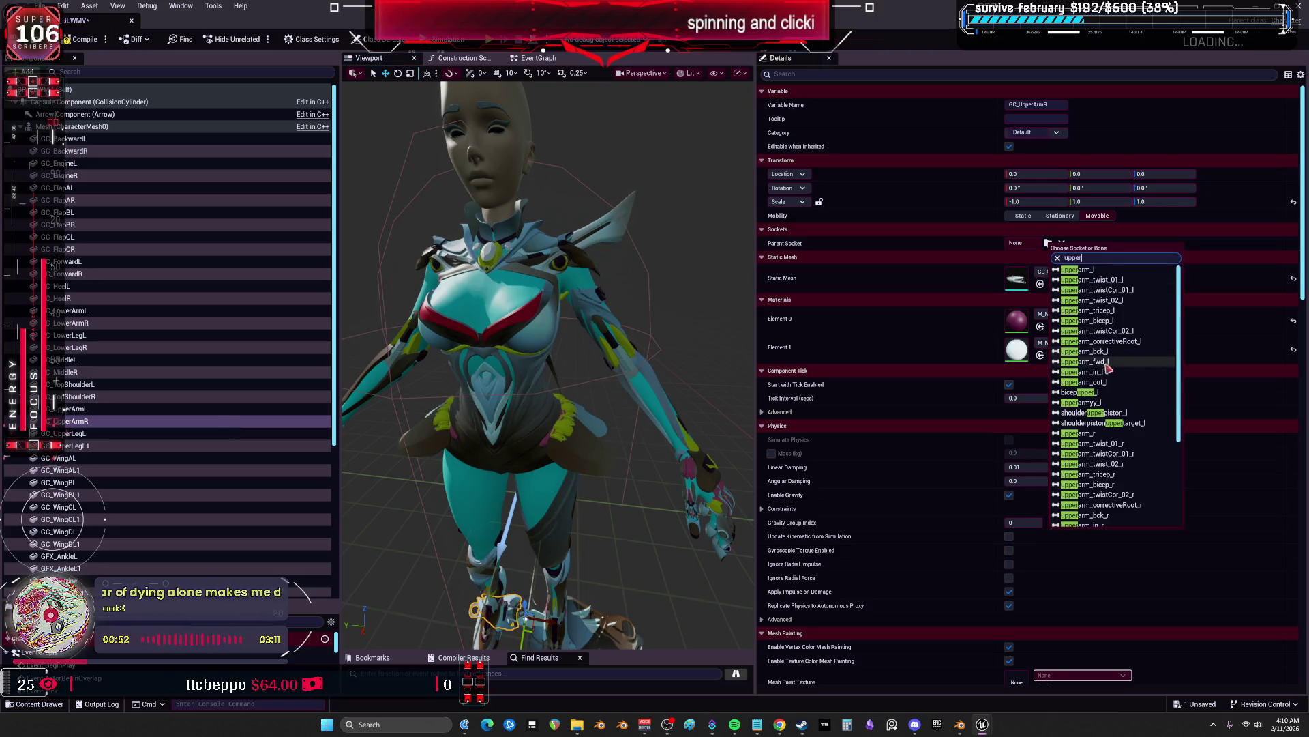
text(aa)
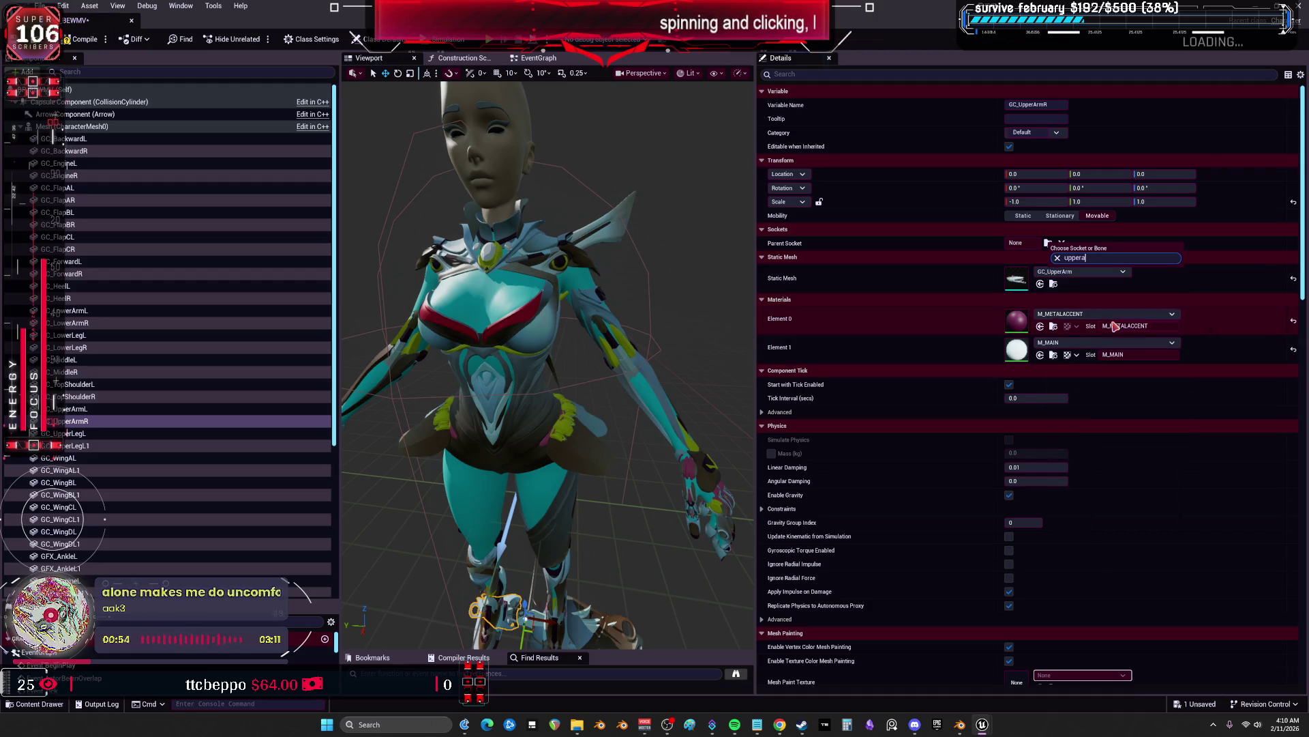
click(1101, 402)
Mirror GC_UpperArmR with X scale 1.0, Y scale -1.0 and 180° pitch
drag(372, 357, 467, 354)
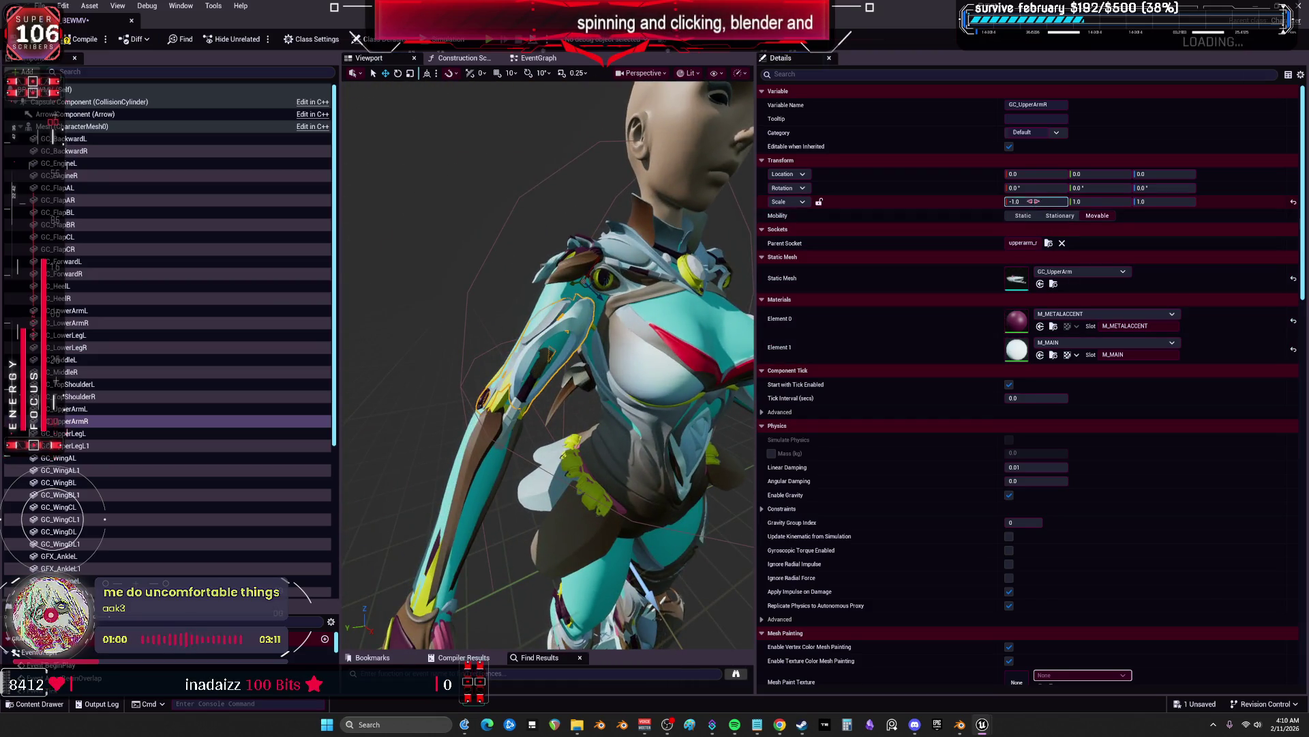
text(1)
key(Tab)
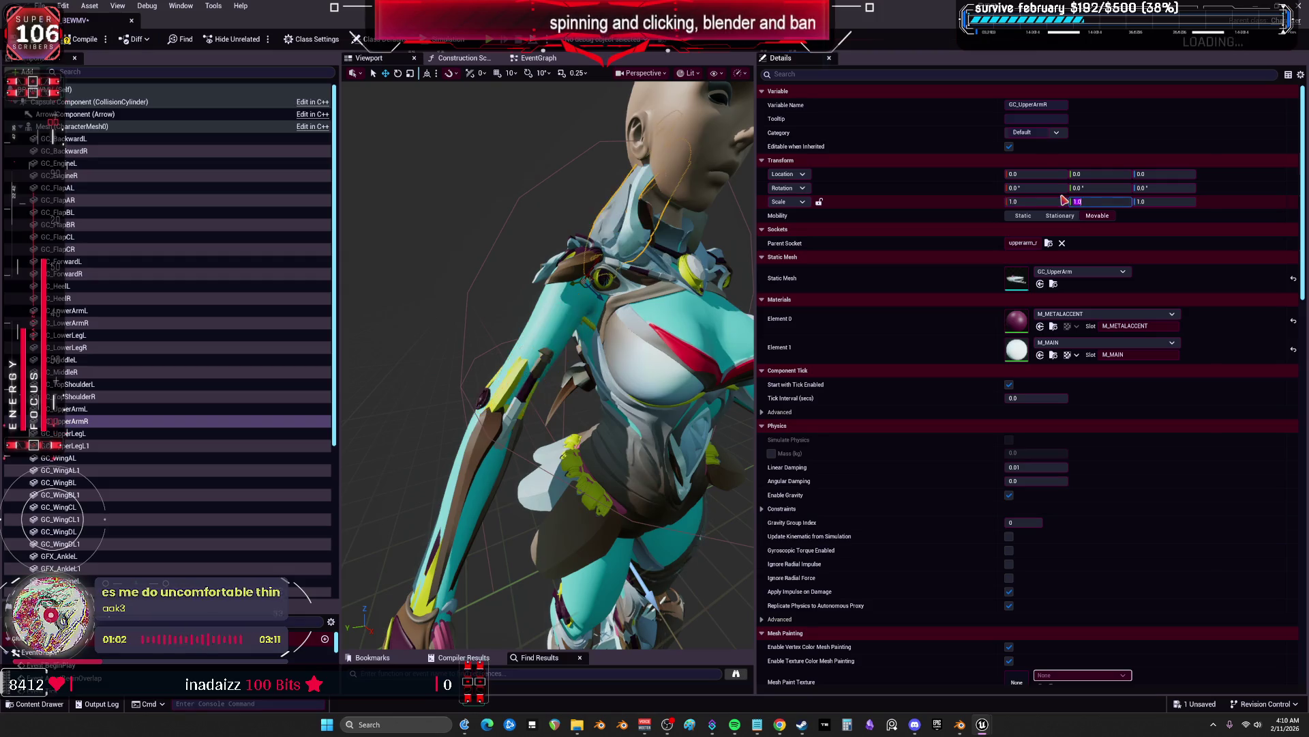
text(-1)
key(Return)
click(1103, 188)
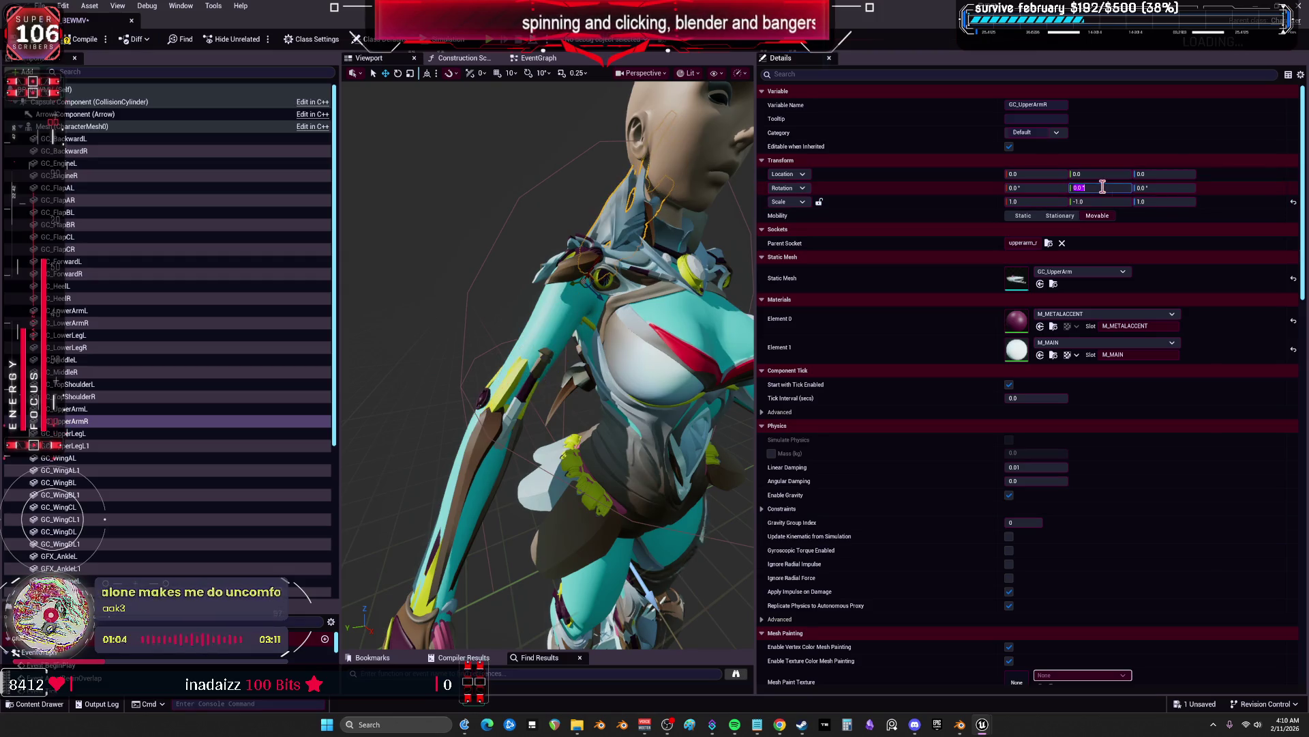
text(180)
key(Return)
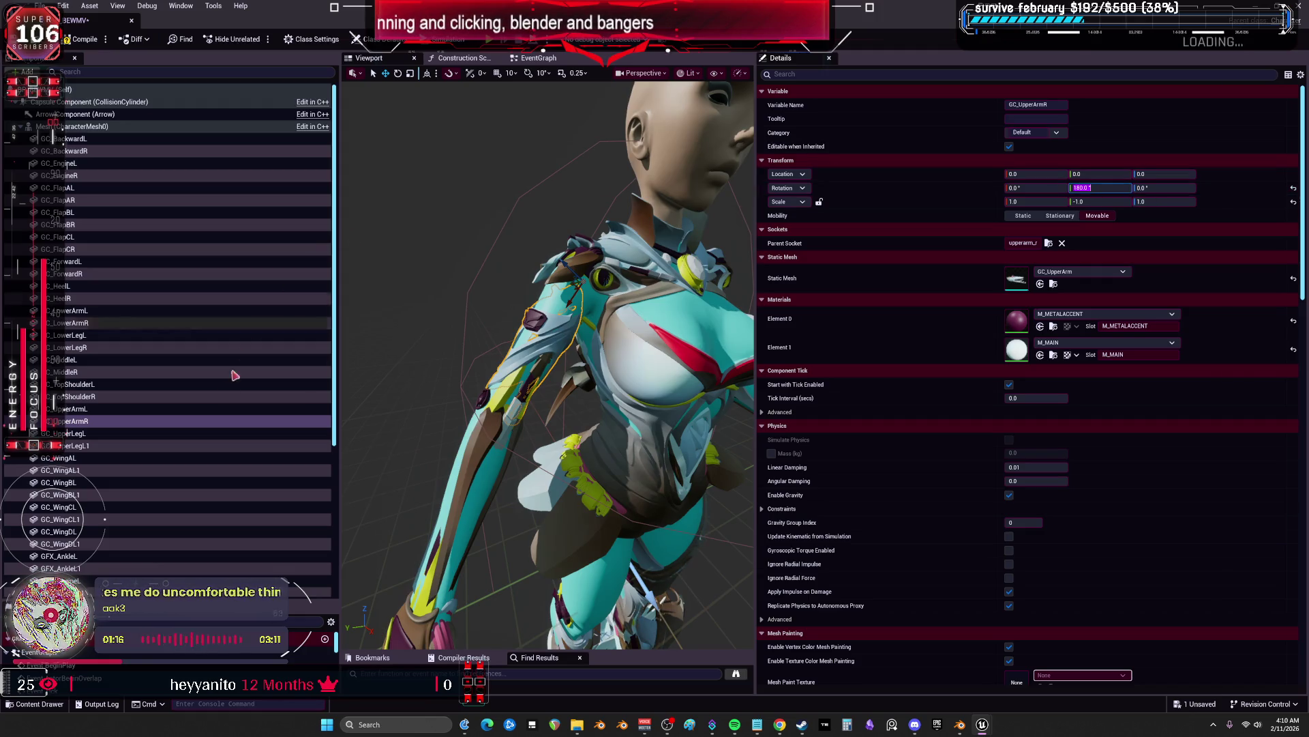
Rename GC_UpperLegL1 to GC_UpperLegR and attach it to thigh_r
click(115, 432)
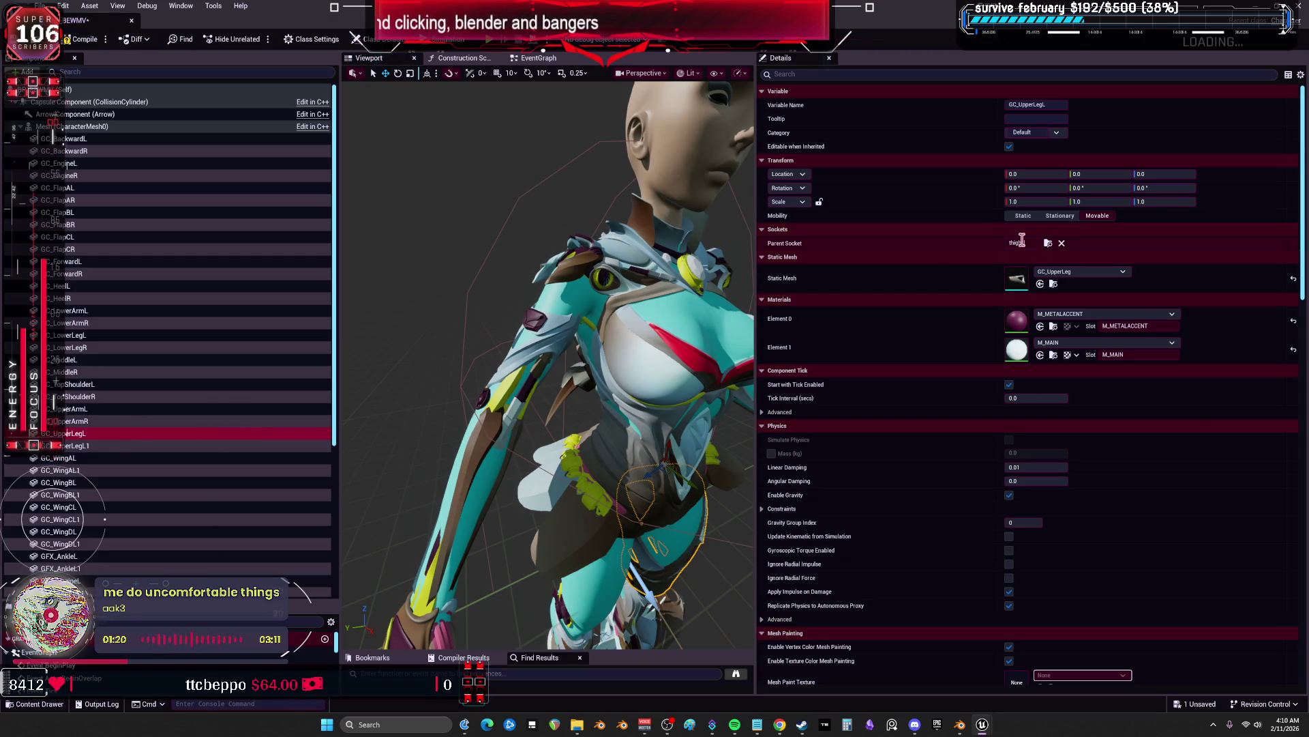
double_click(133, 446)
text(GC_UpperLegR)
key(Return)
click(1048, 243)
text(thigh)
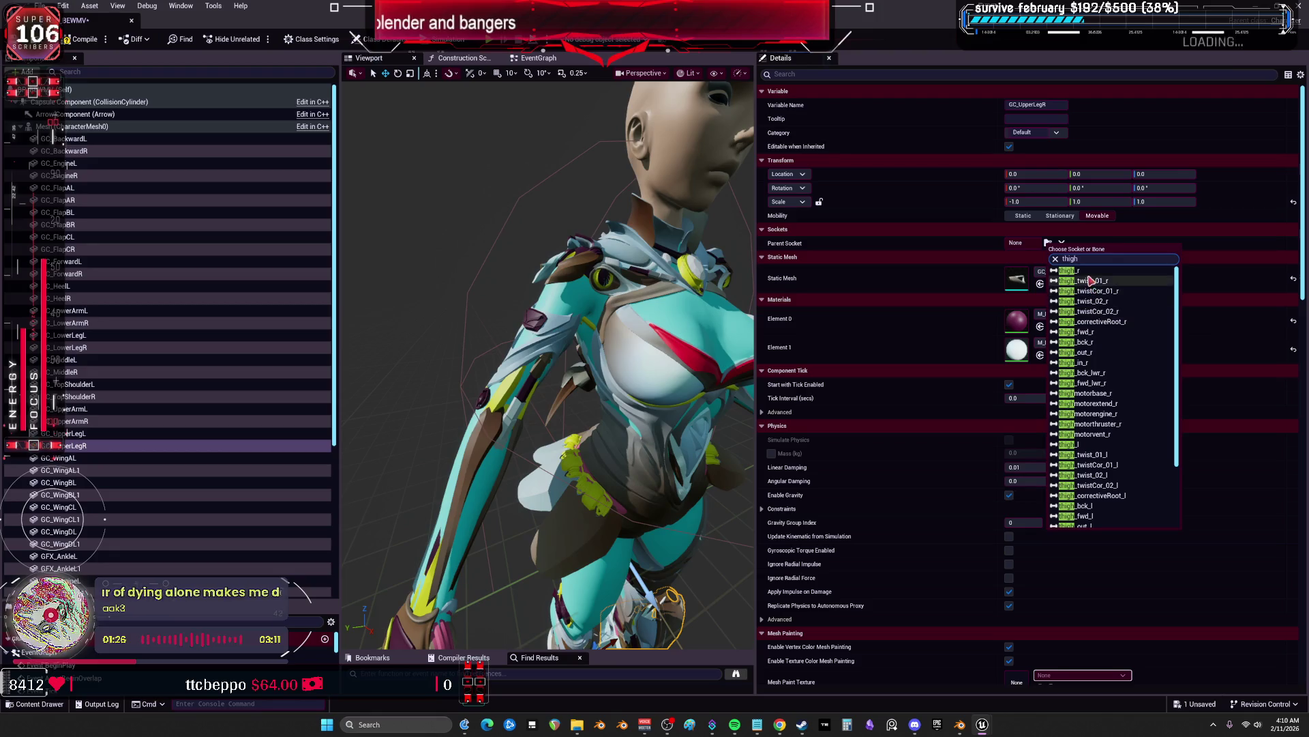
click(1074, 270)
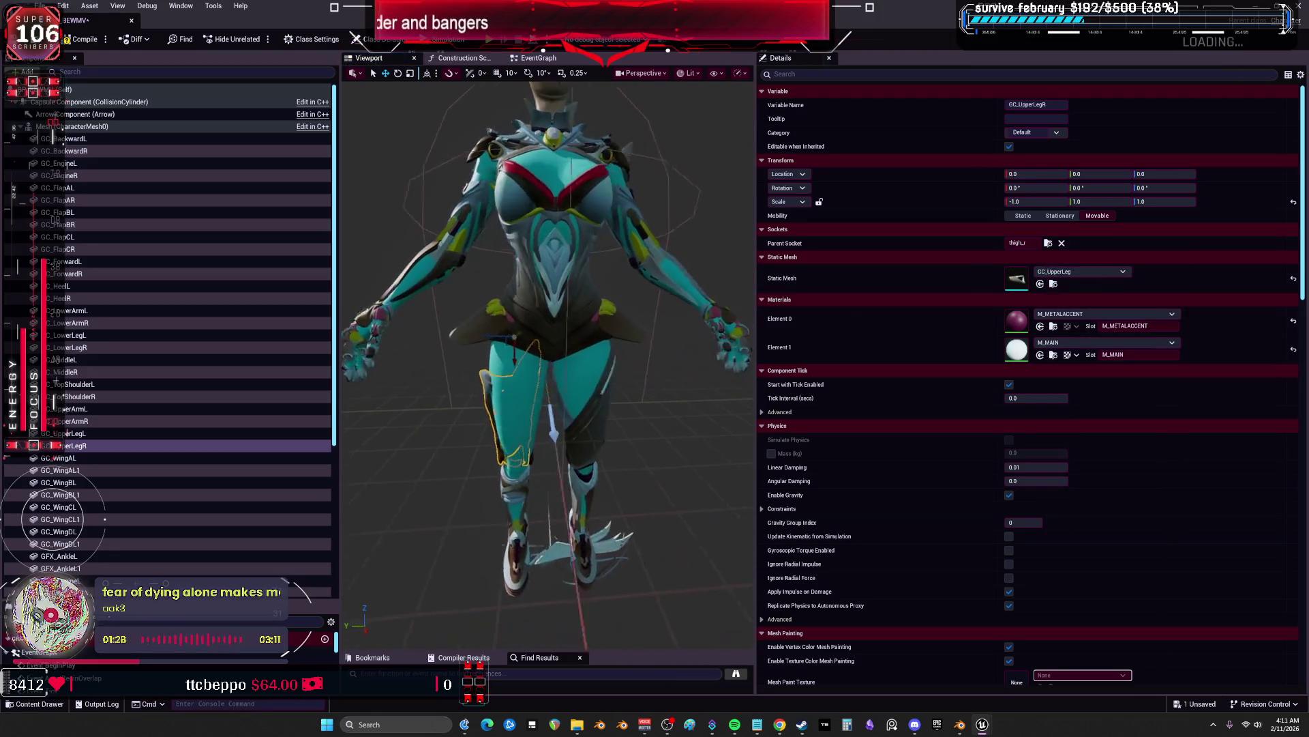
Mirror GC_UpperLegR with scale 1.0, -1.0, 1.0
scroll(698, 326, down, 5)
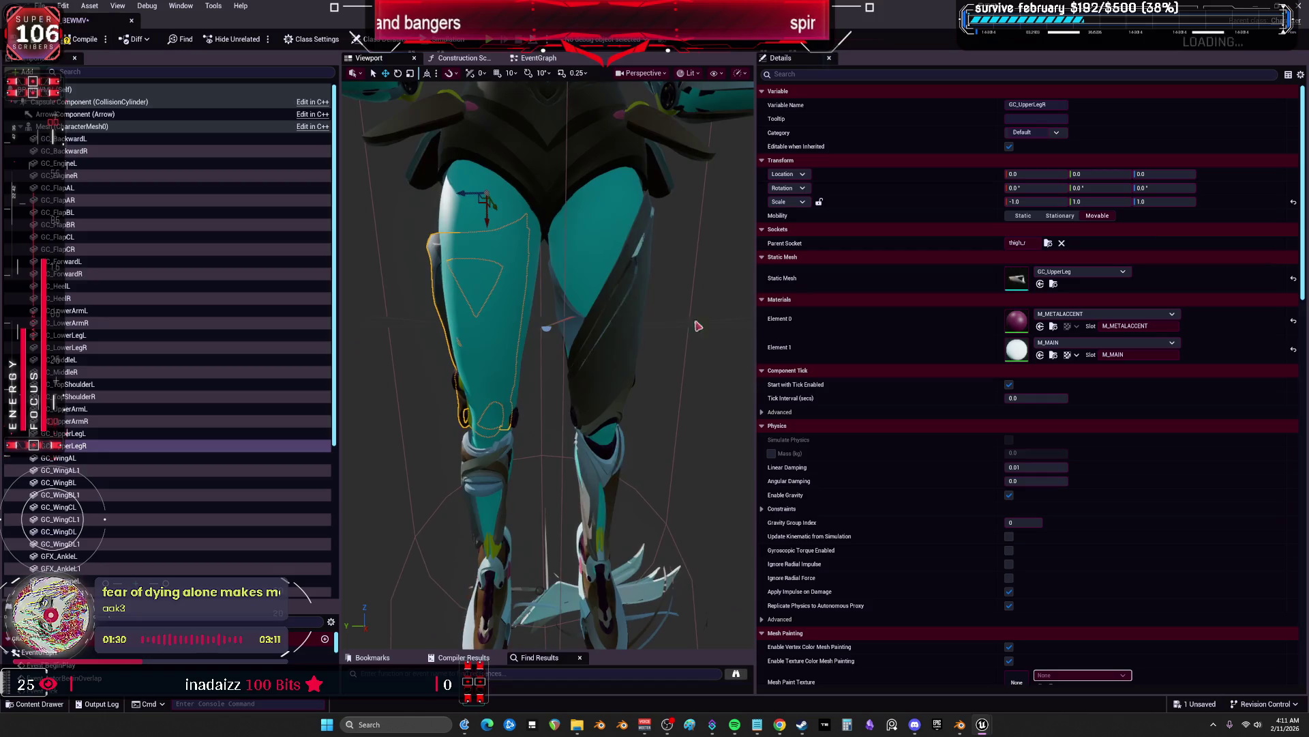
click(1057, 202)
text(1)
key(Tab)
key(Return)
text(180)
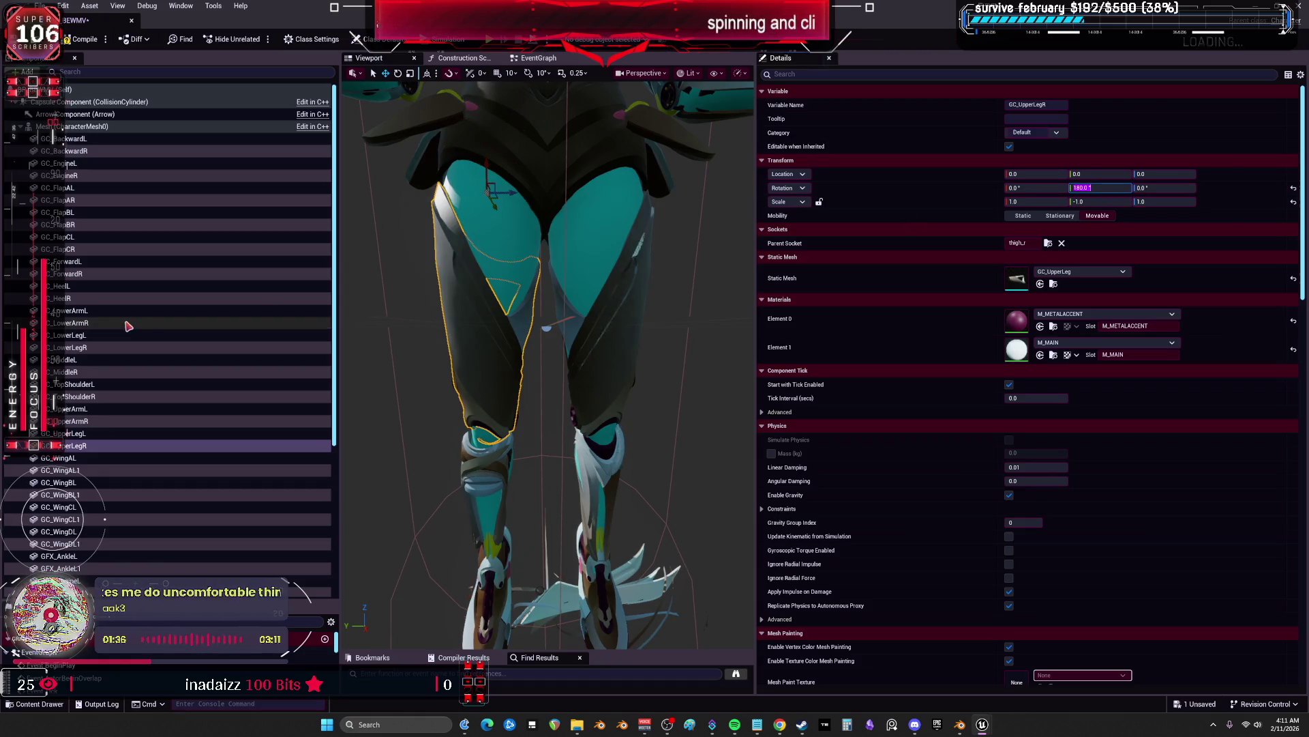
click(108, 459)
double_click(107, 458)
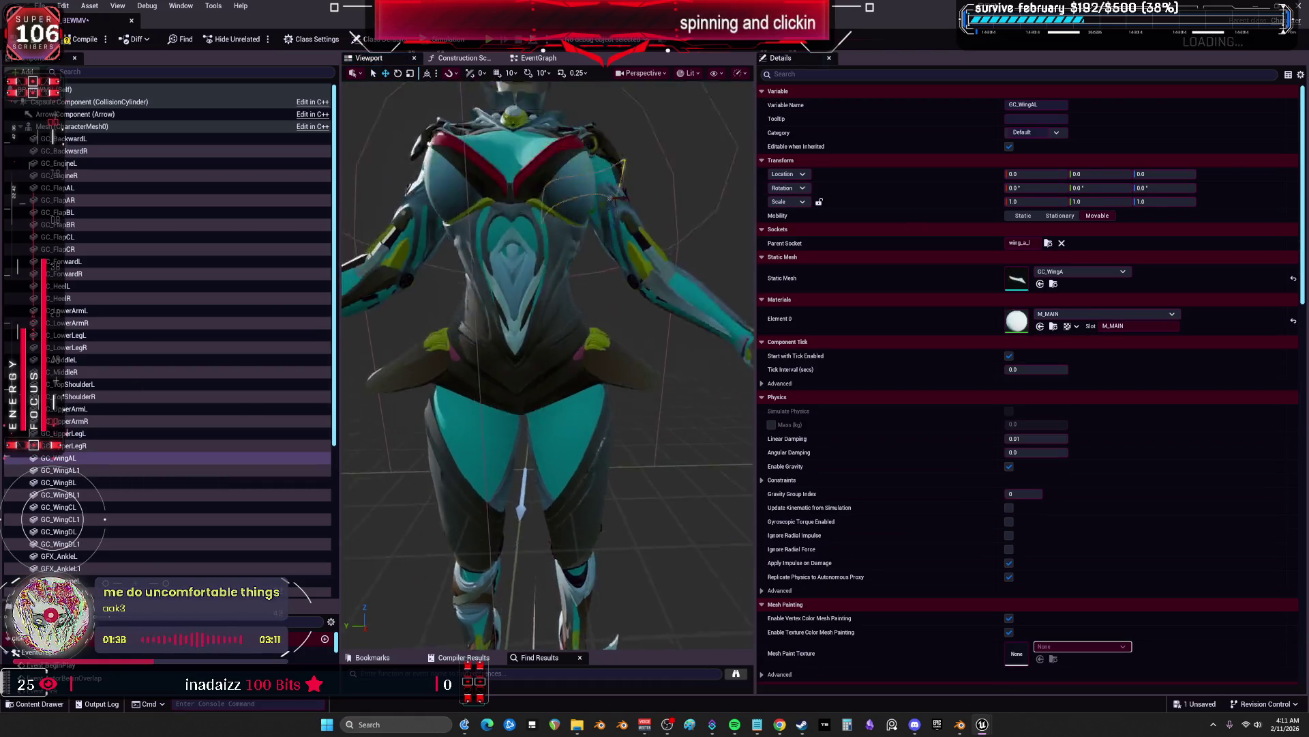
Rename the first wing duplicate to GC_WingAR and attach it to the wing_a_r socket
click(92, 472)
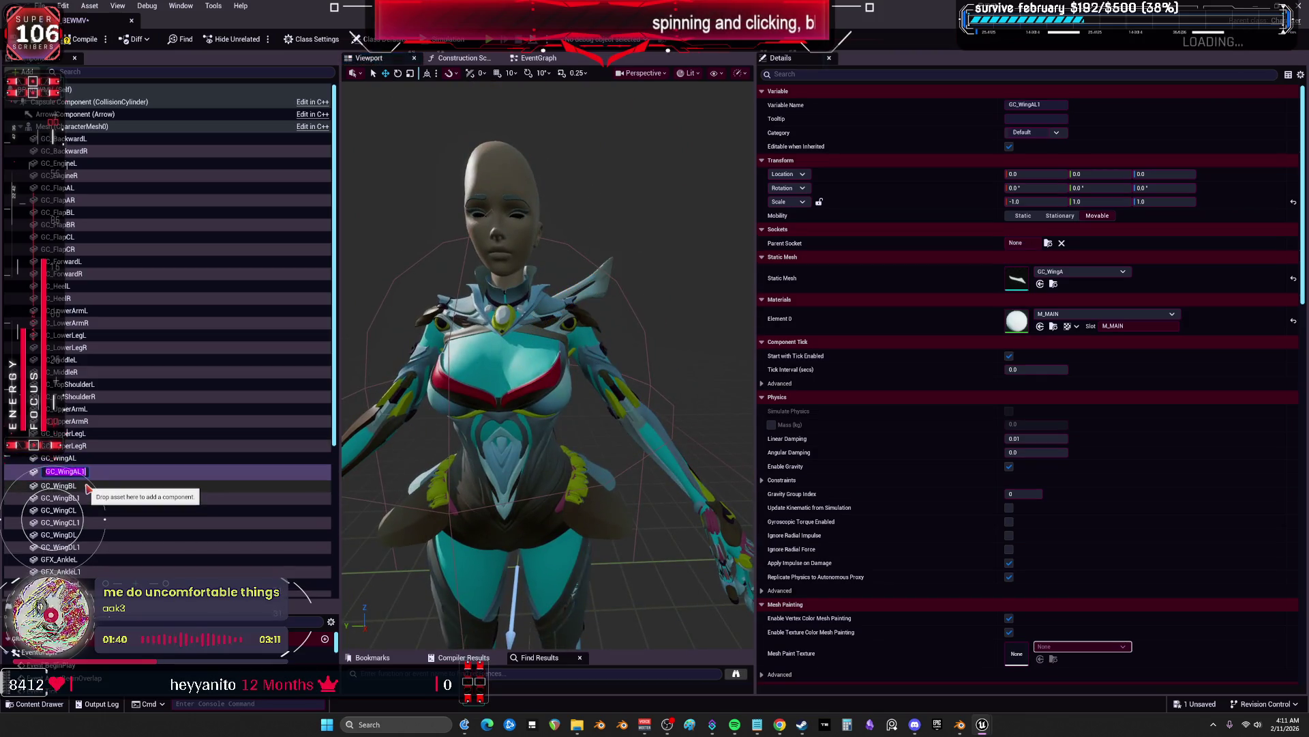
text(R)
key(Return)
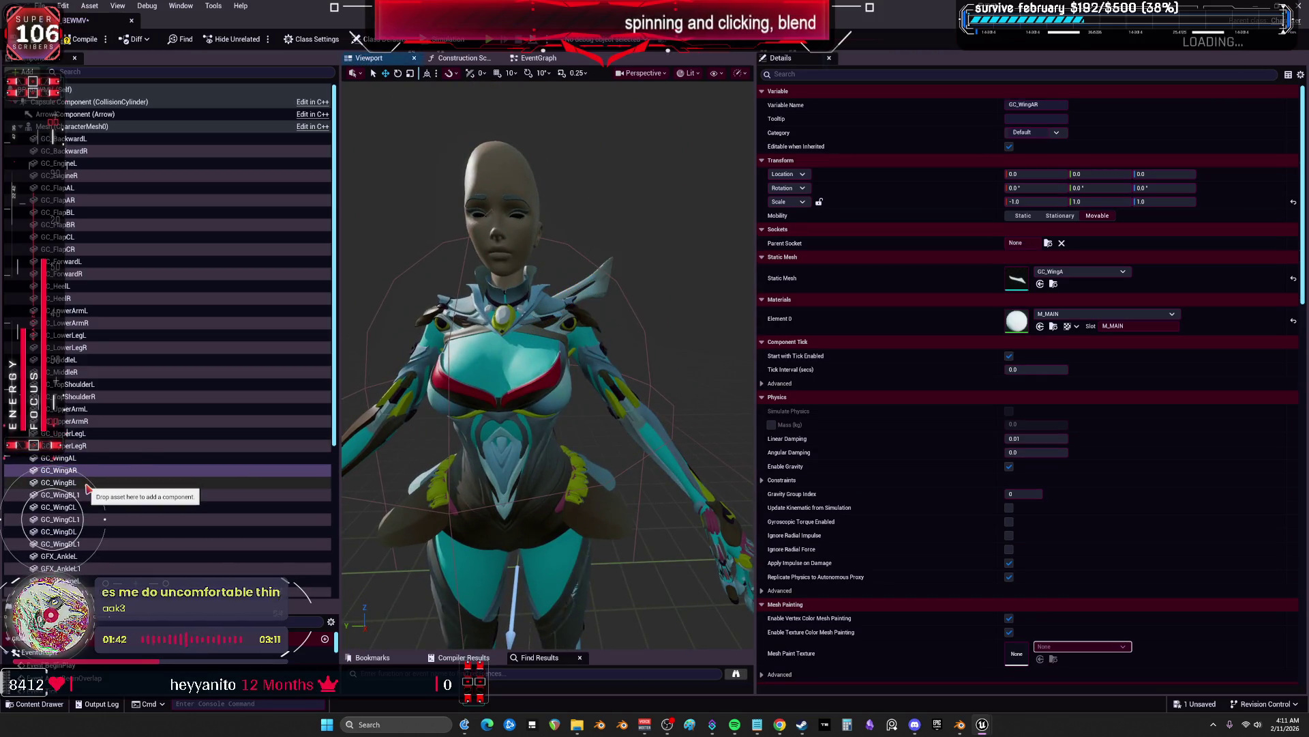
click(1048, 242)
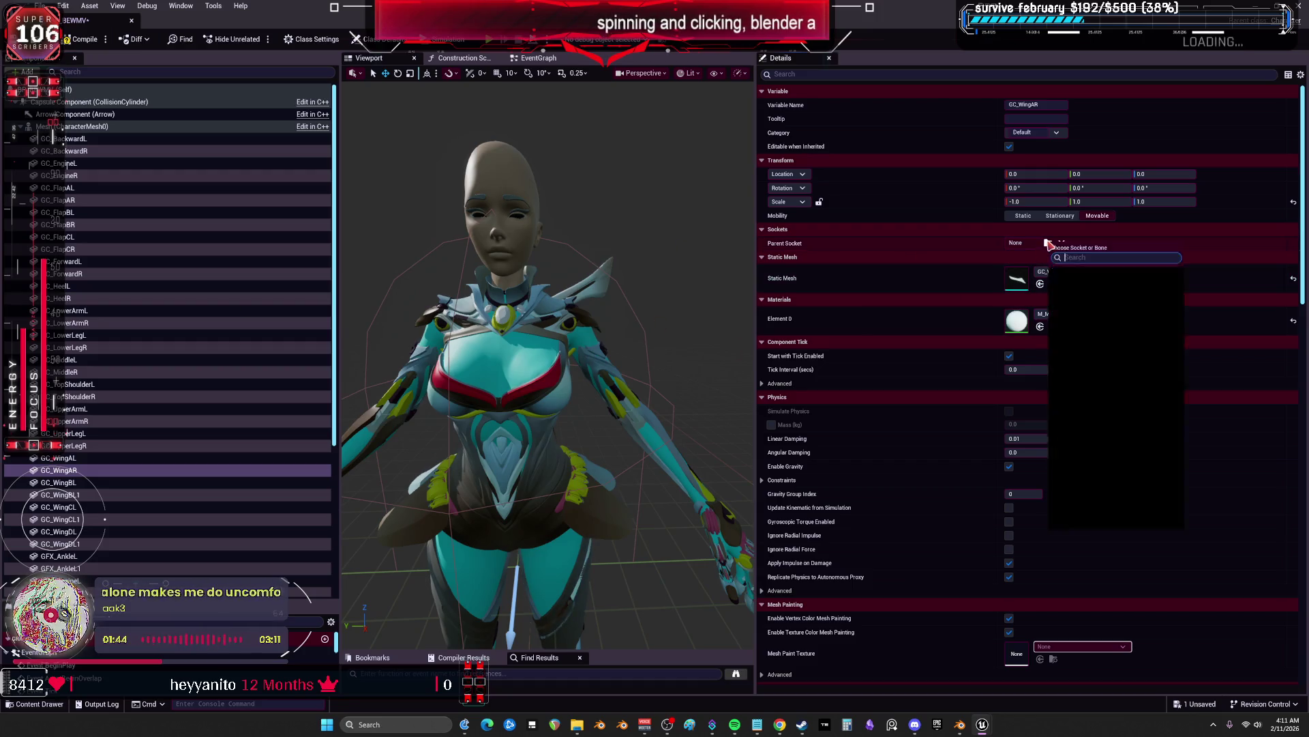
click(1048, 242)
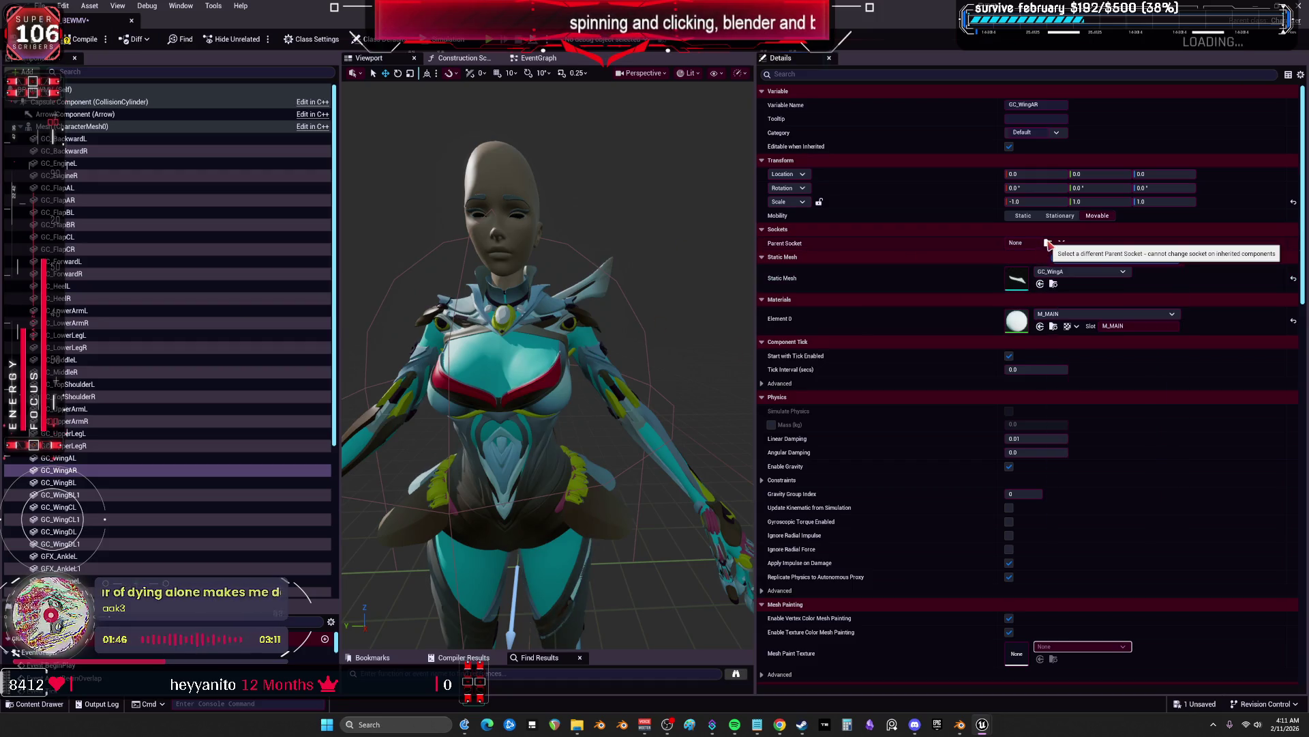
click(1048, 243)
text(wing)
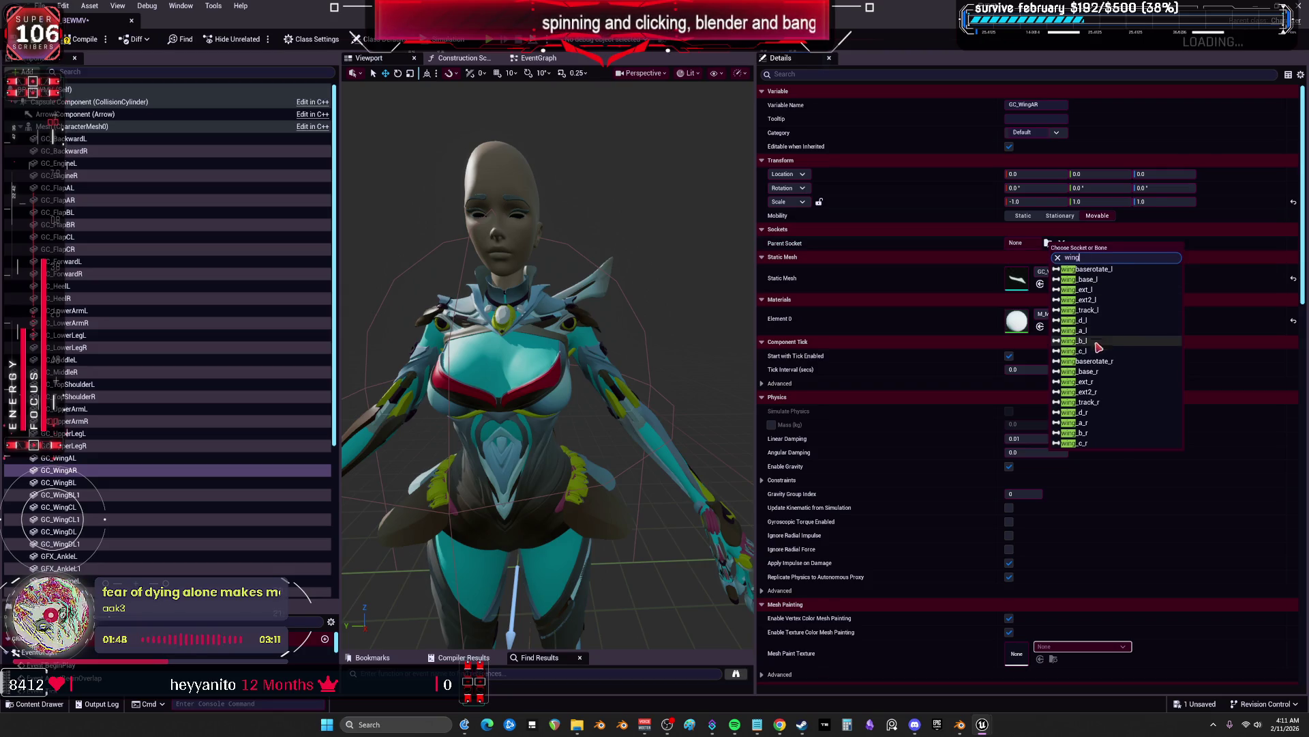
click(1108, 421)
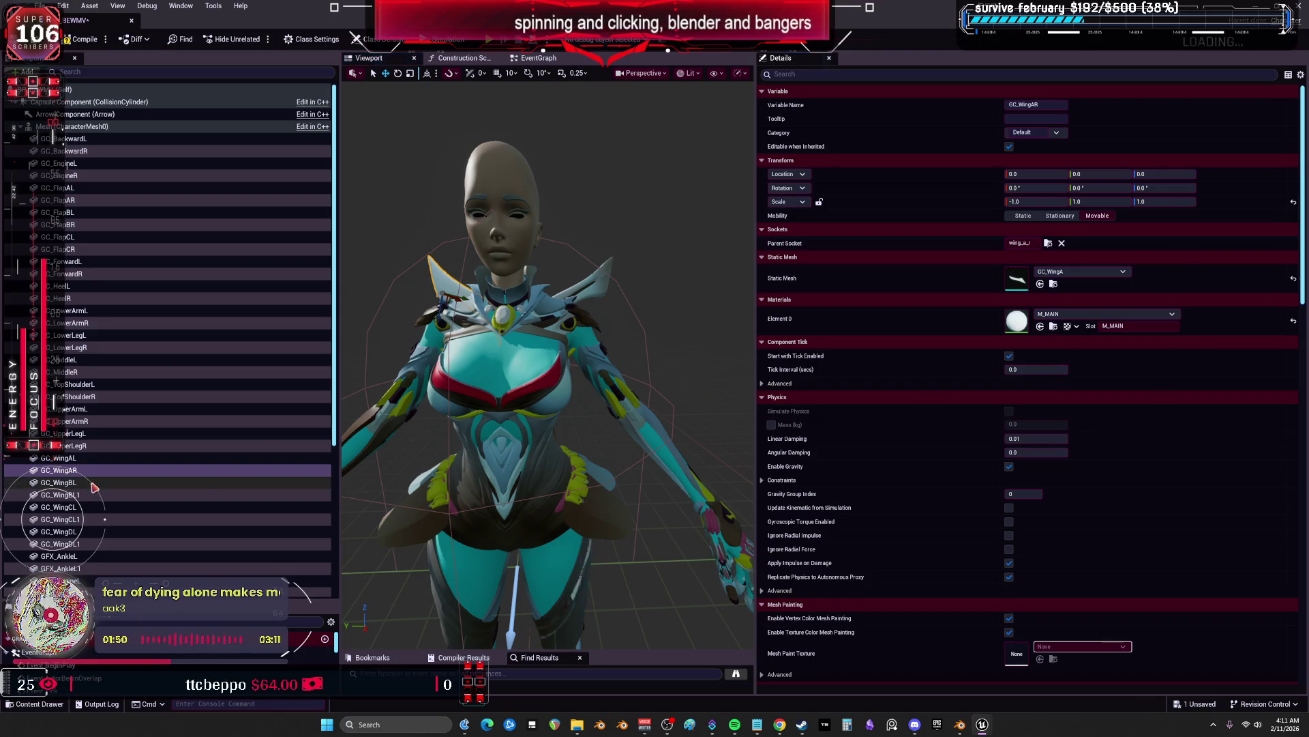
Rename the second wing duplicate to GC_WingBR and parent it to wing_b_r
double_click(96, 496)
text(R)
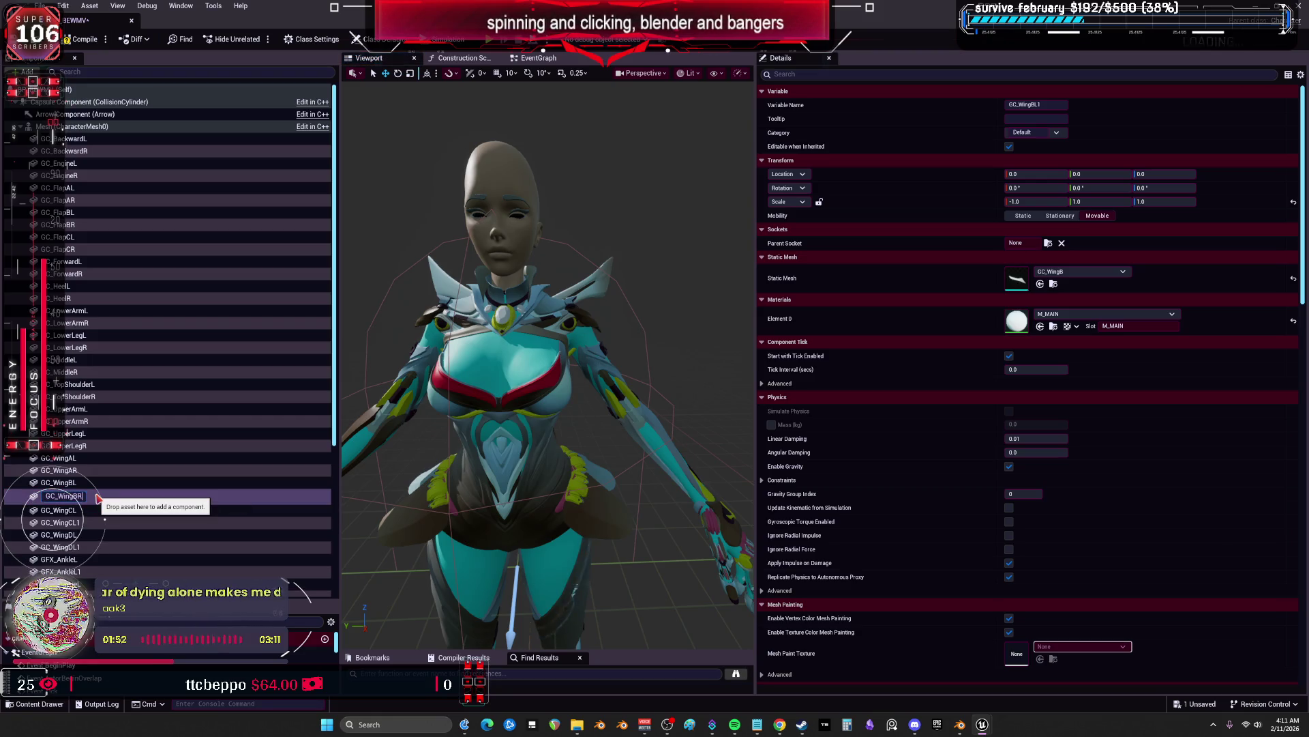
key(Return)
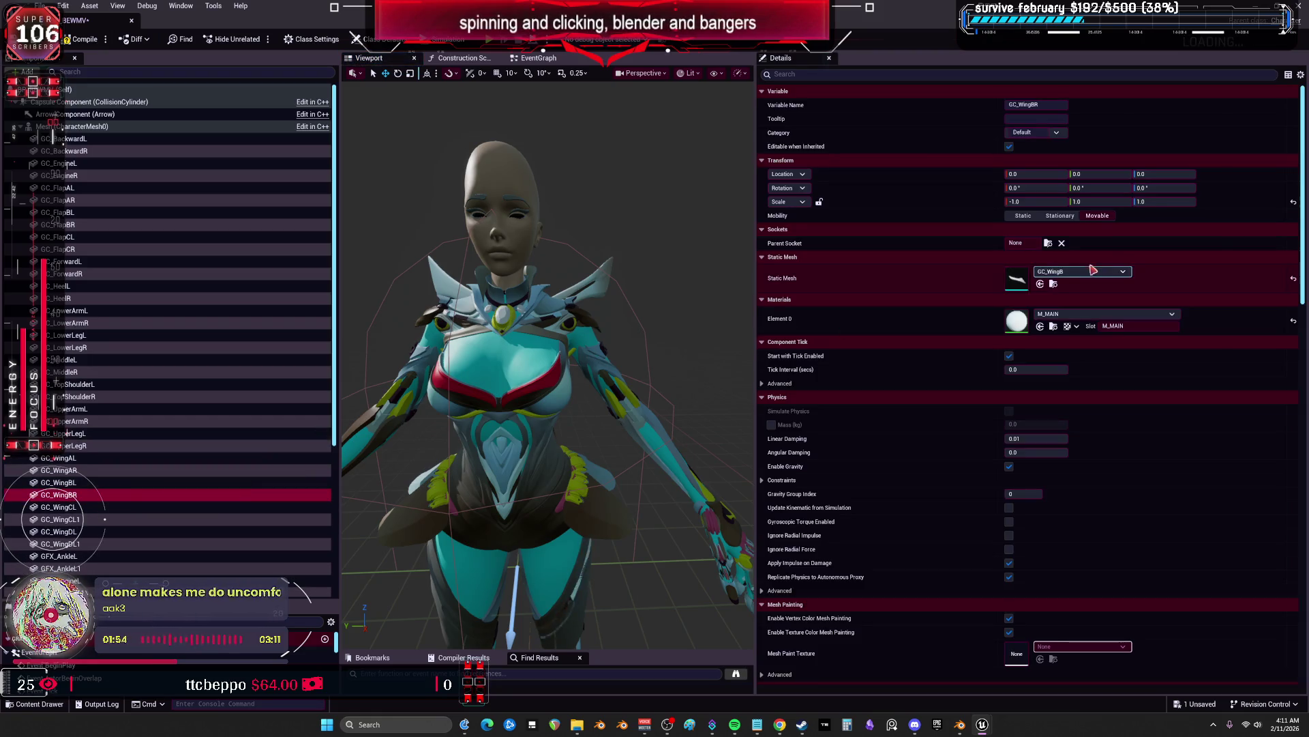
click(1049, 243)
text(ng)
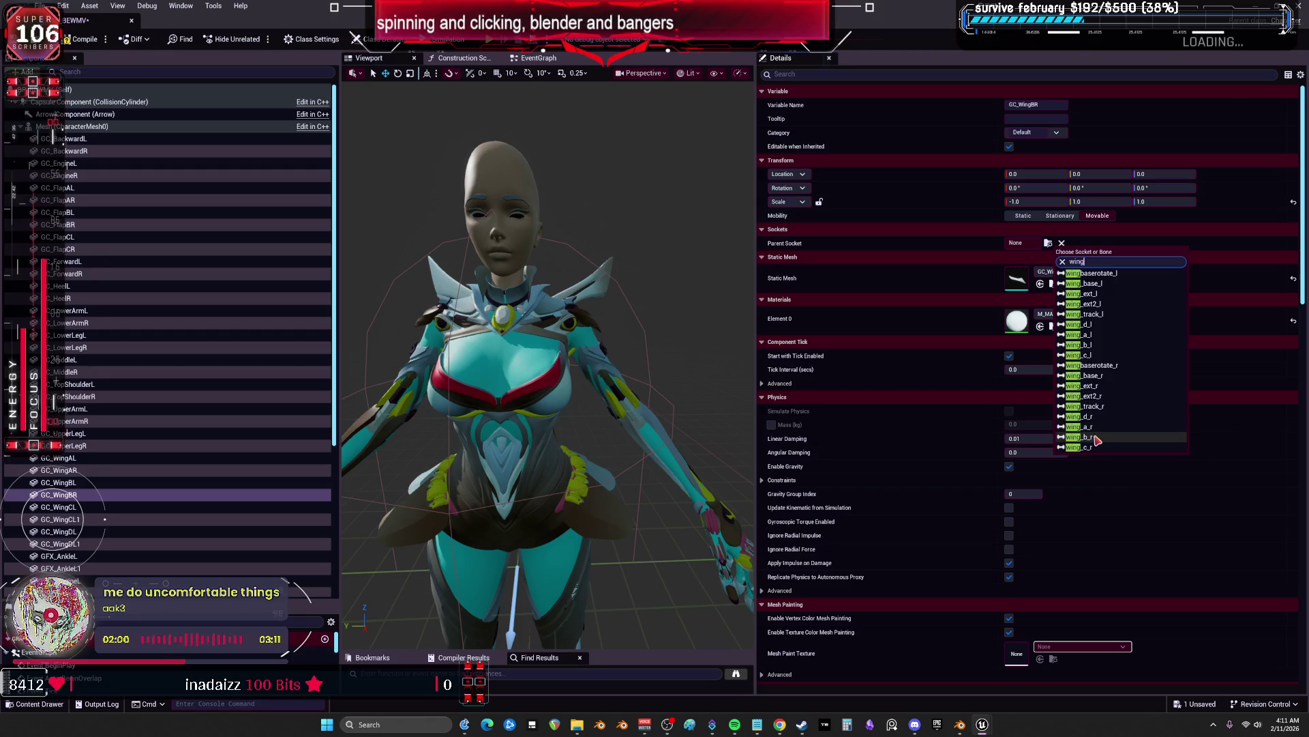
click(1094, 437)
Rename the third wing duplicate to GC_WingCR and attach it to wing_c_r
click(125, 508)
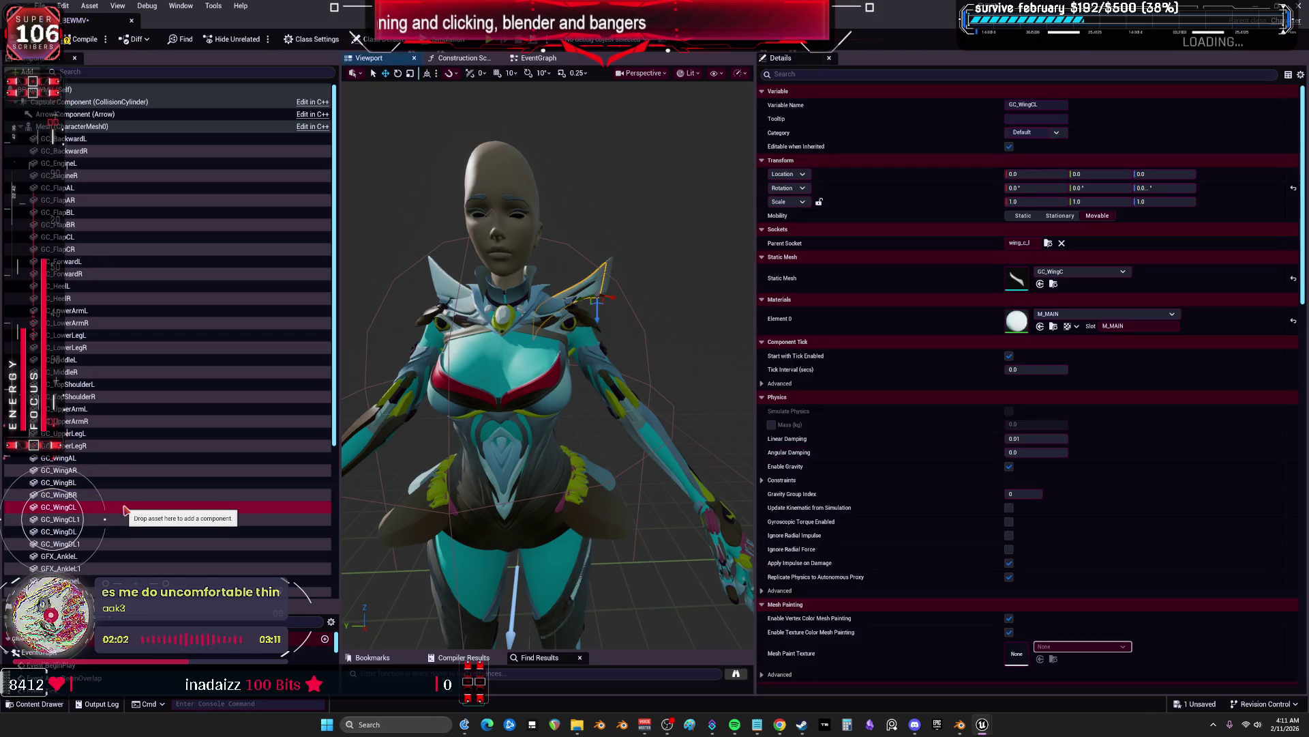
key(F2)
key(BackSpace)
text(R)
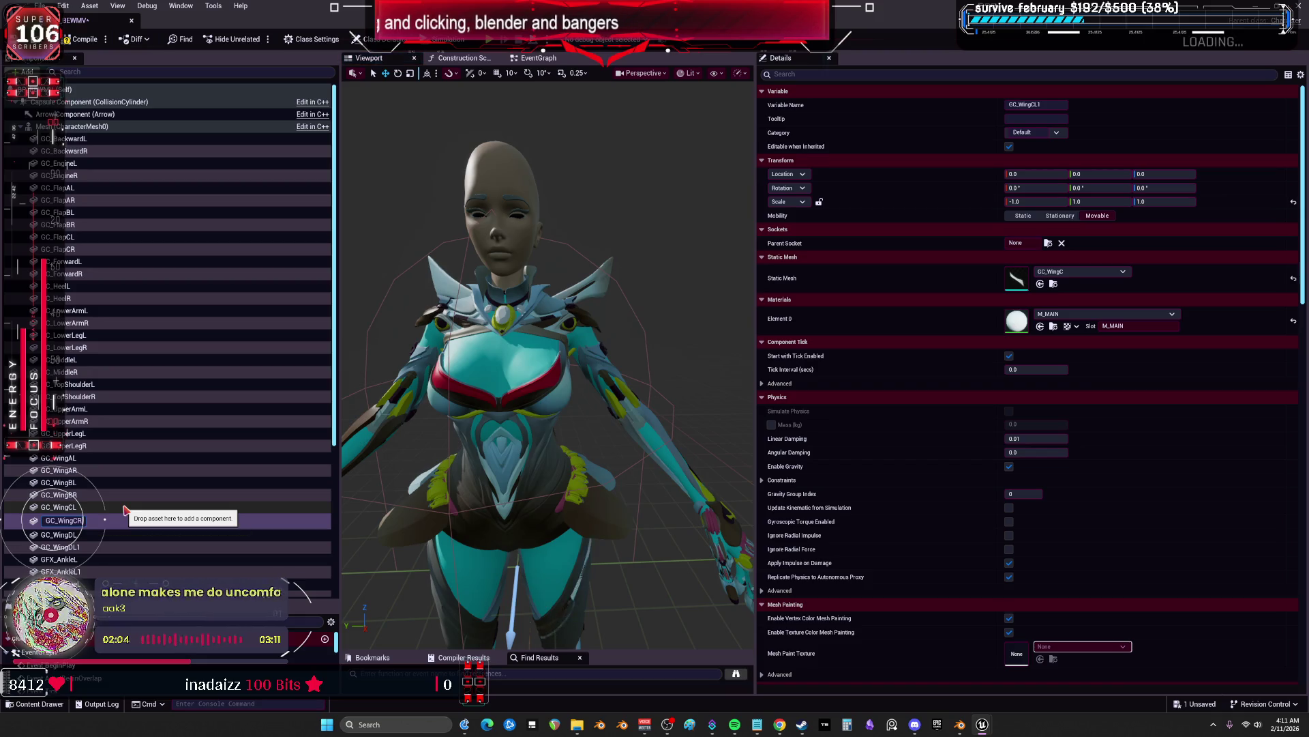
click(1049, 243)
text(ing)
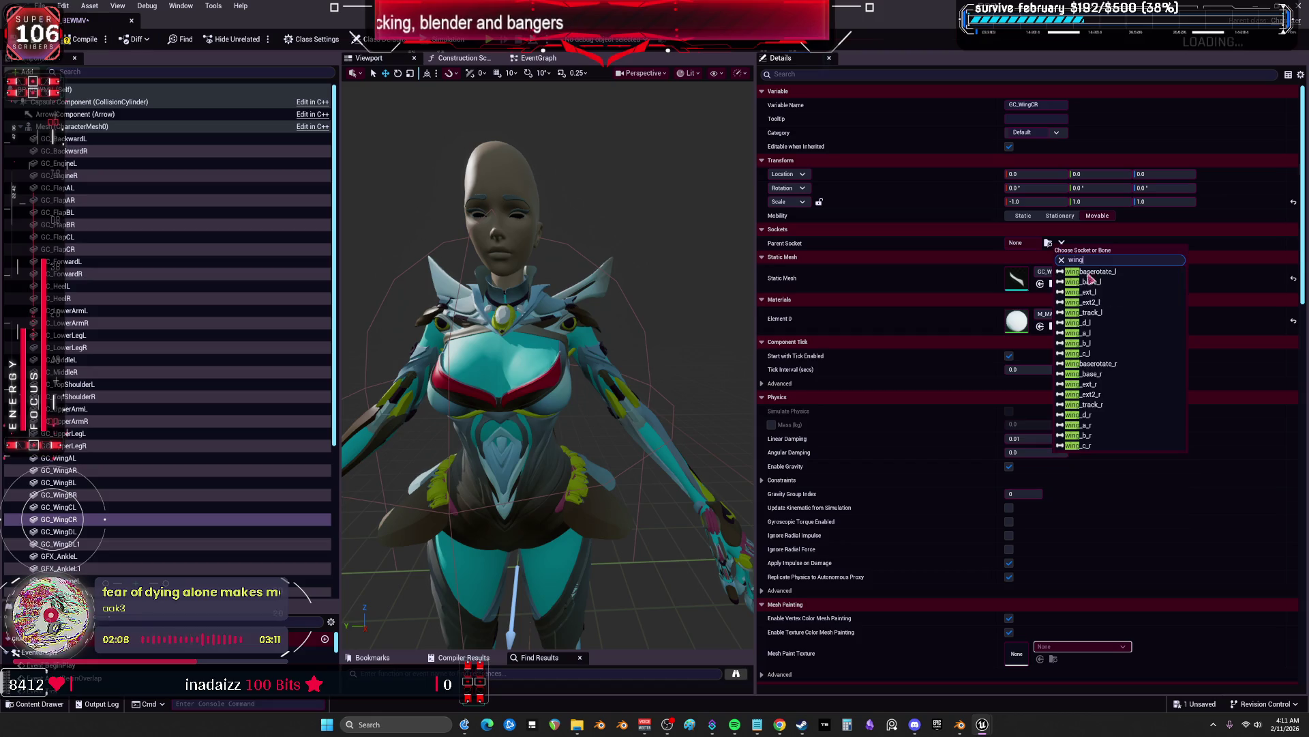
click(1087, 446)
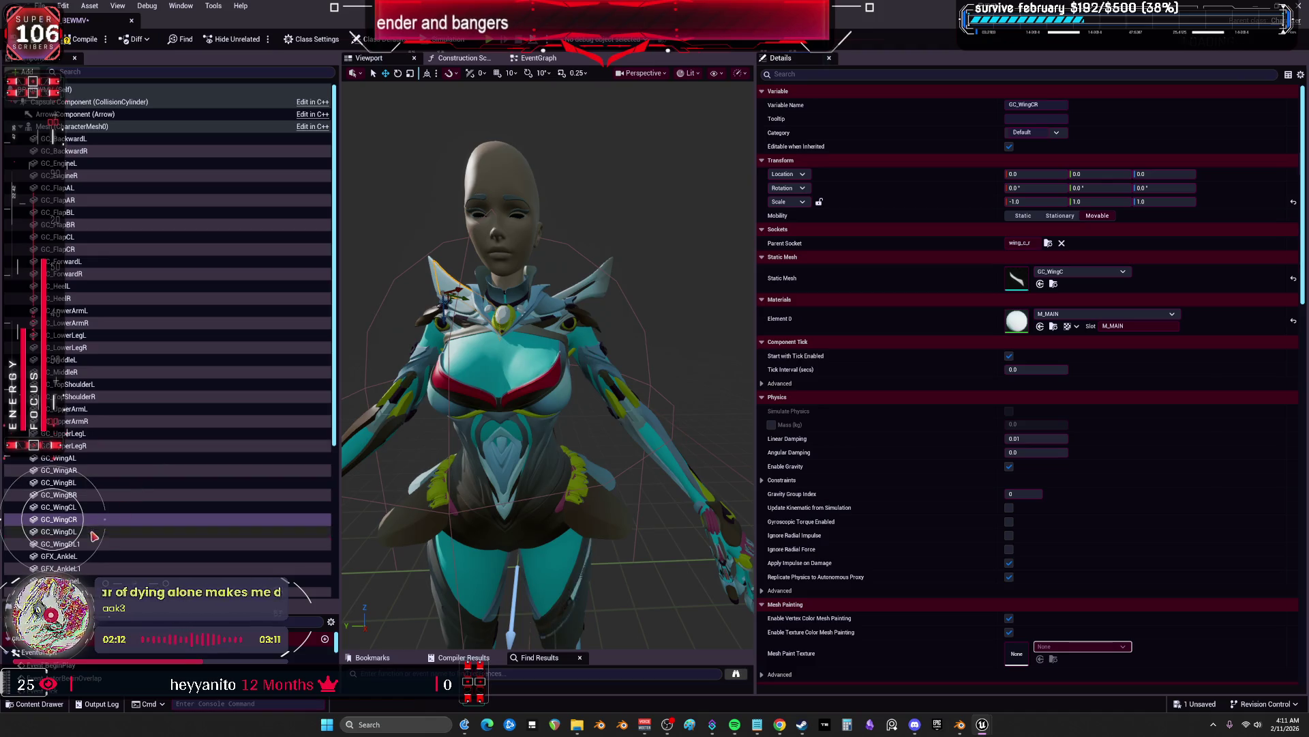
Set GC_WingDR's parent socket to wing_d_r
click(123, 531)
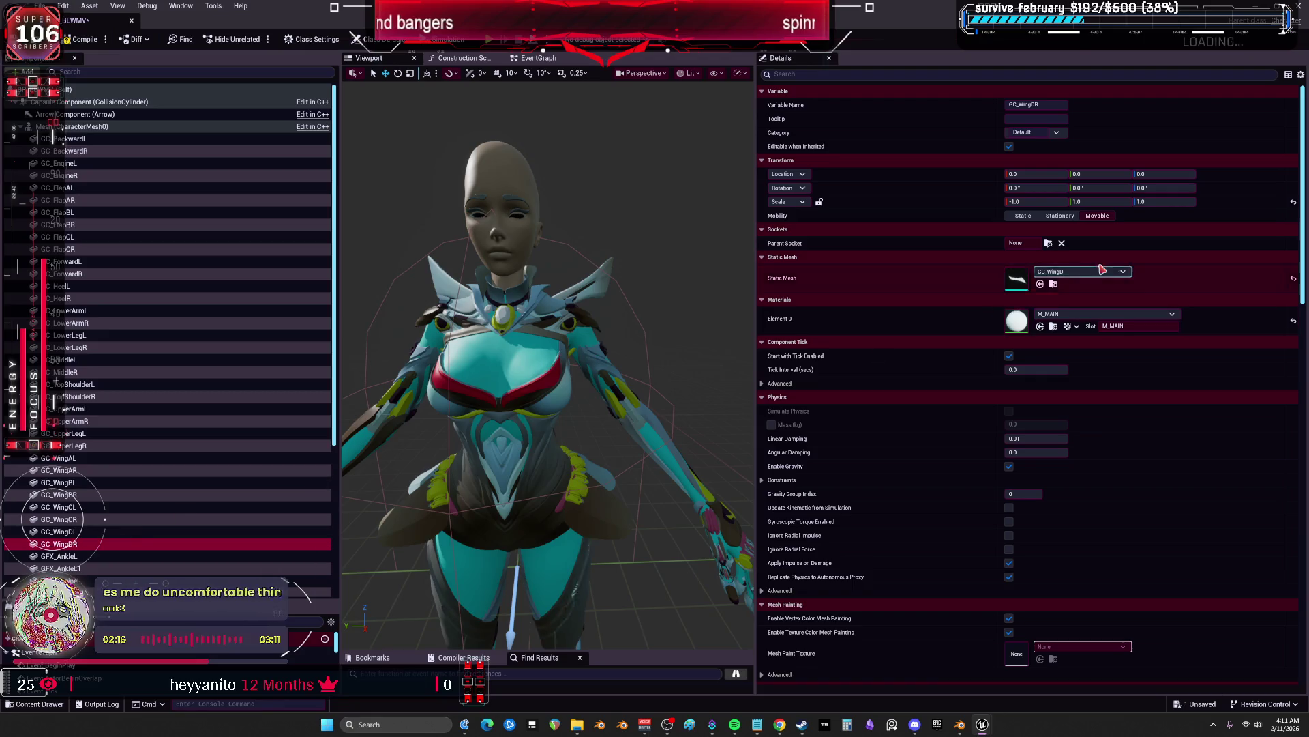
click(1048, 243)
text(wing)
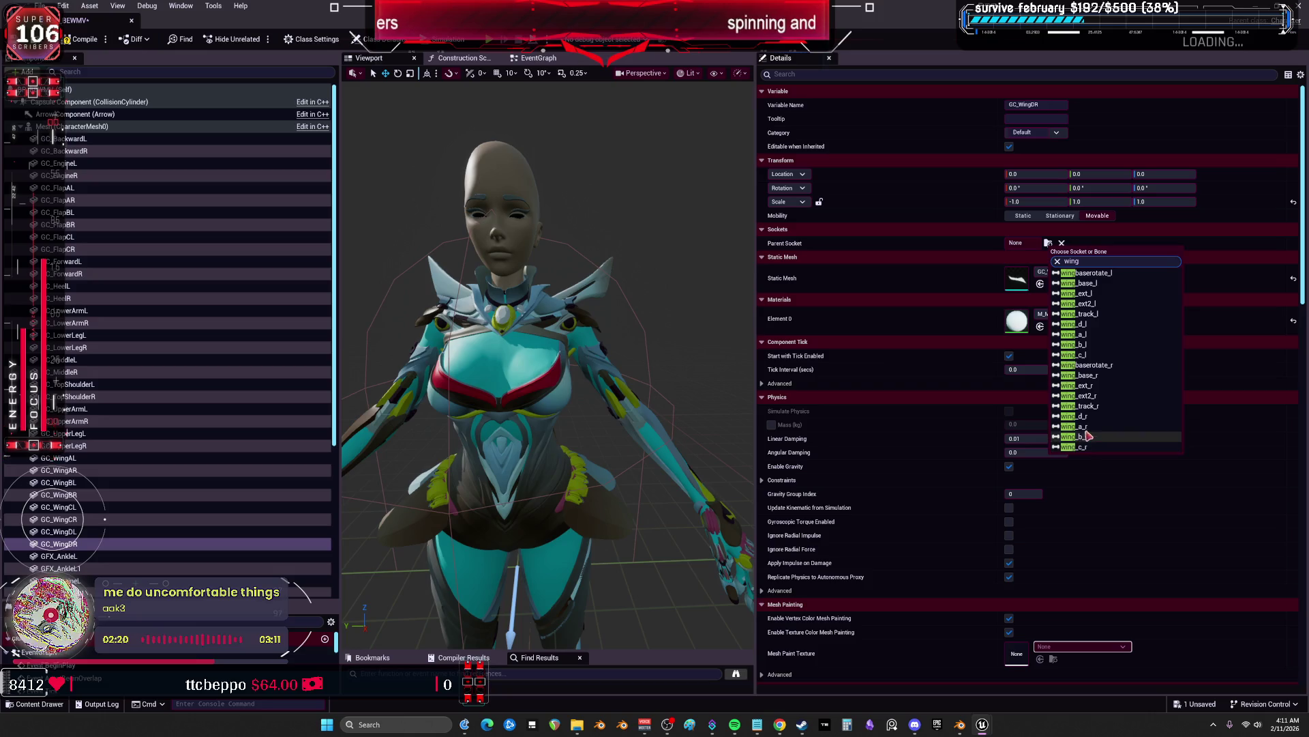
click(1081, 416)
scroll(101, 573, down, 6)
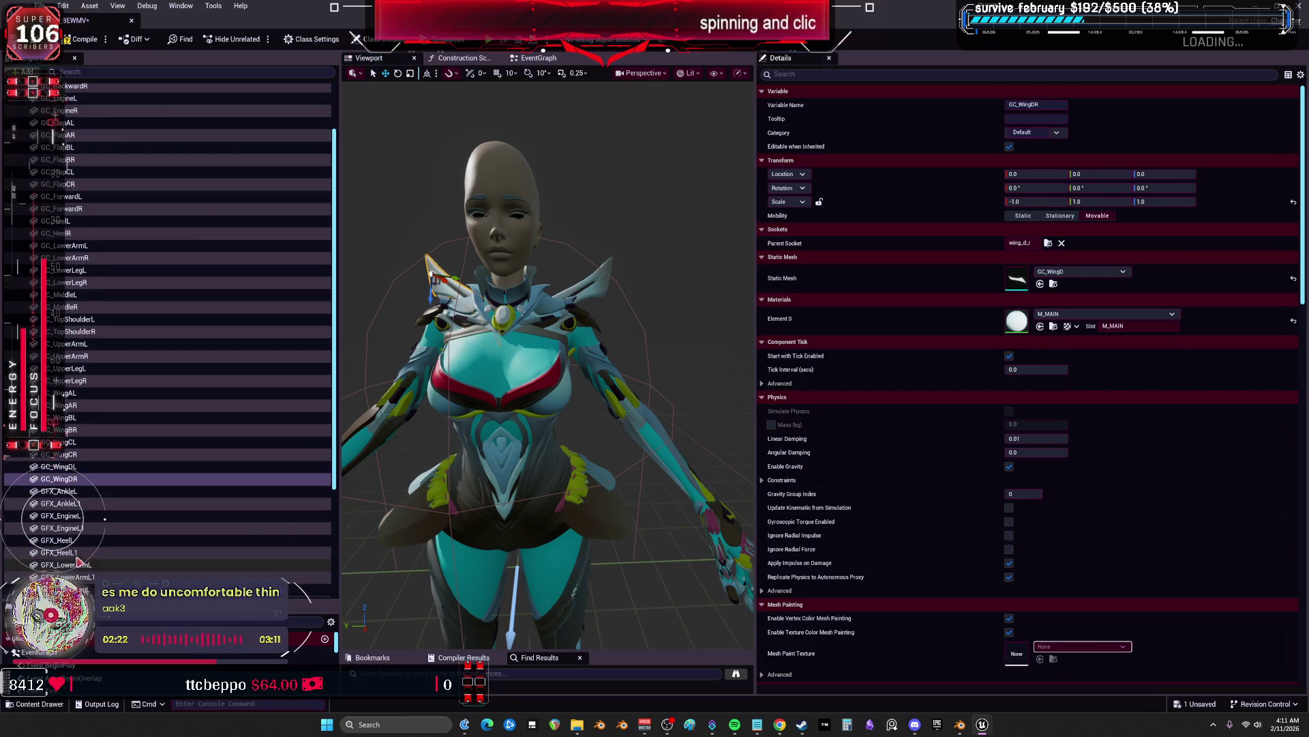
Rename the ankle duplicate to GFX_AnkleR and attach it to the right foot socket
click(86, 351)
click(102, 352)
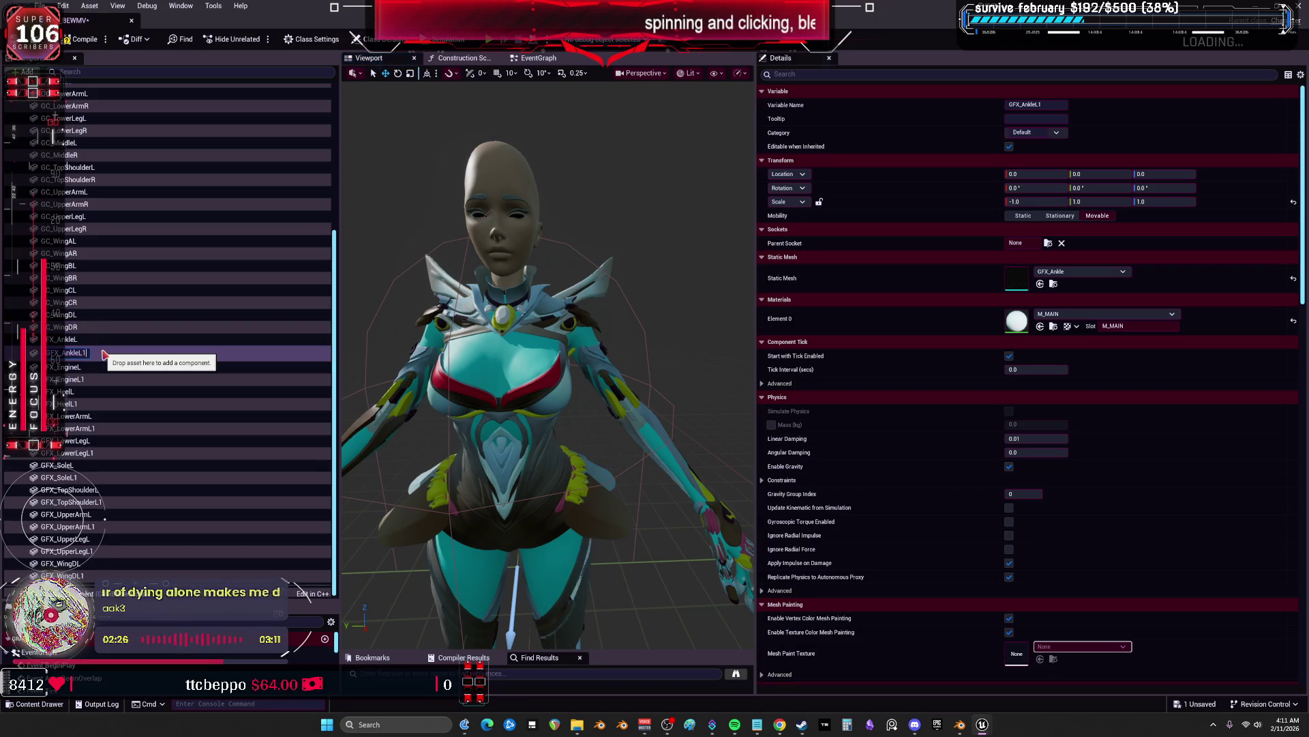
text(R)
key(Return)
click(95, 339)
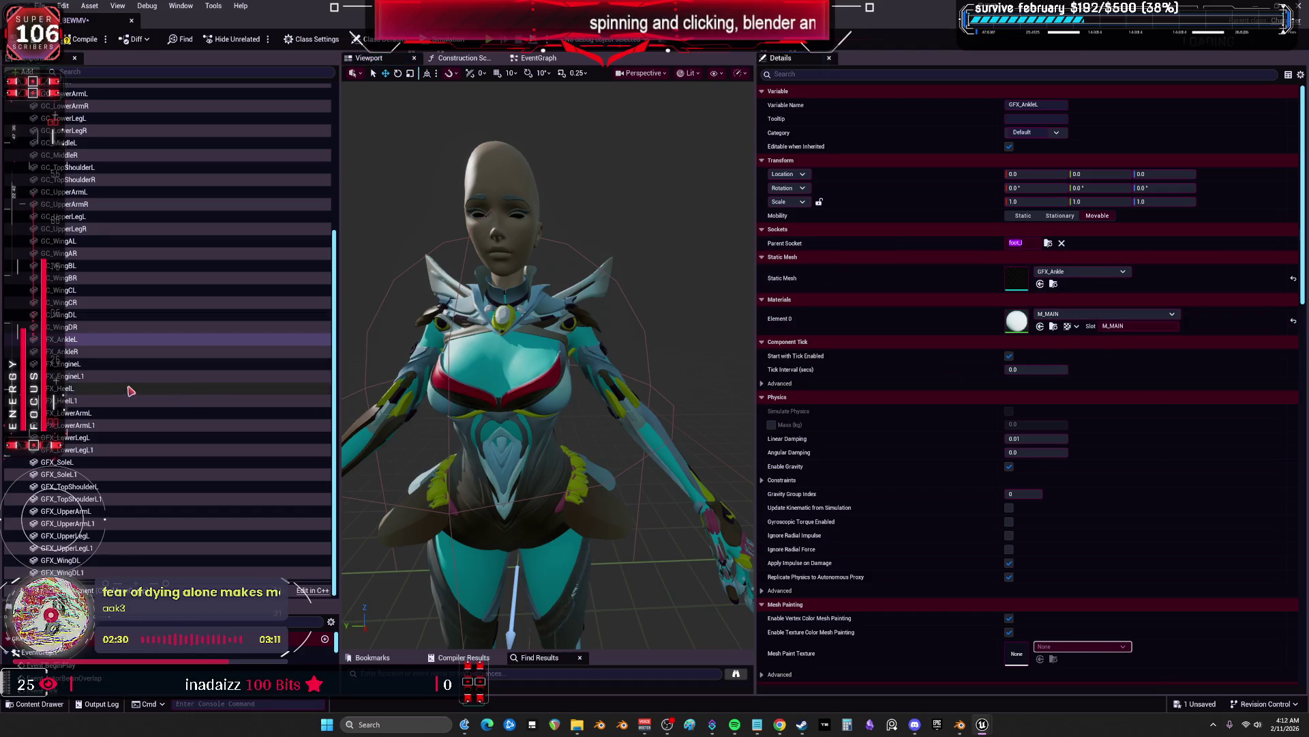
click(88, 352)
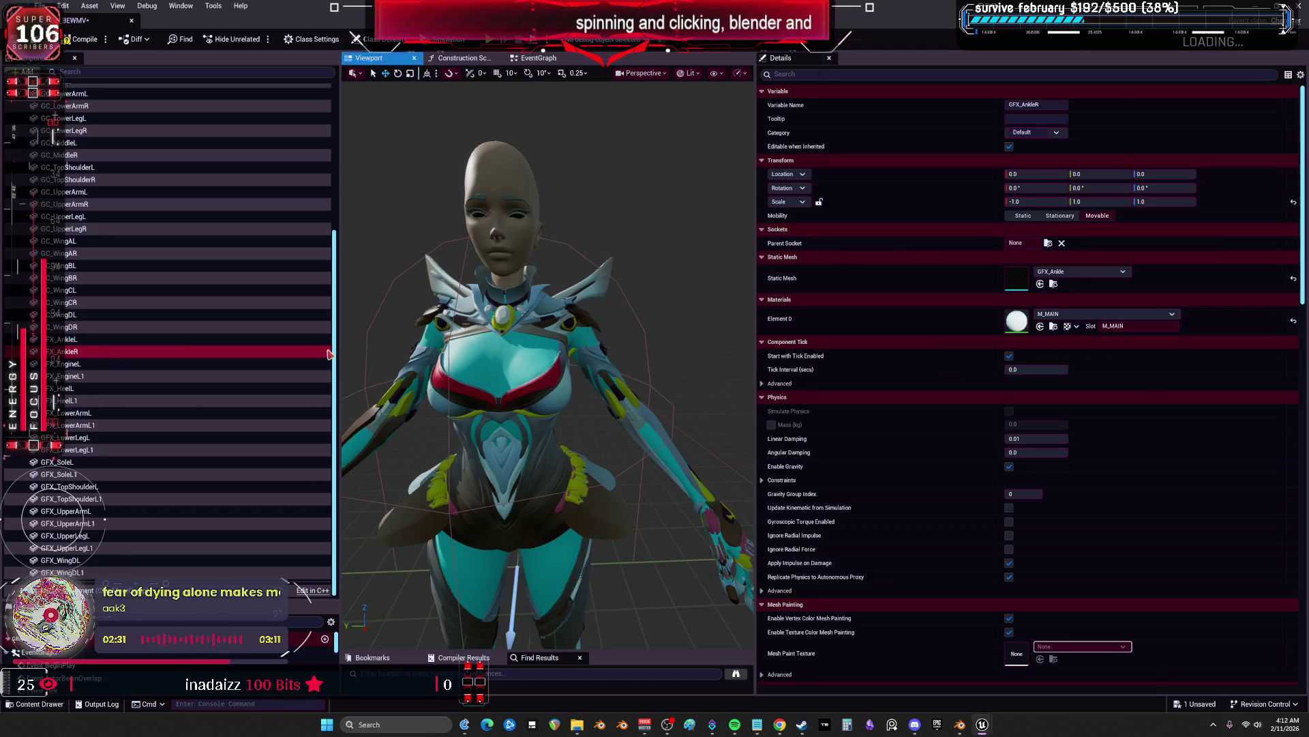
click(1049, 243)
text(foot_)
click(1098, 280)
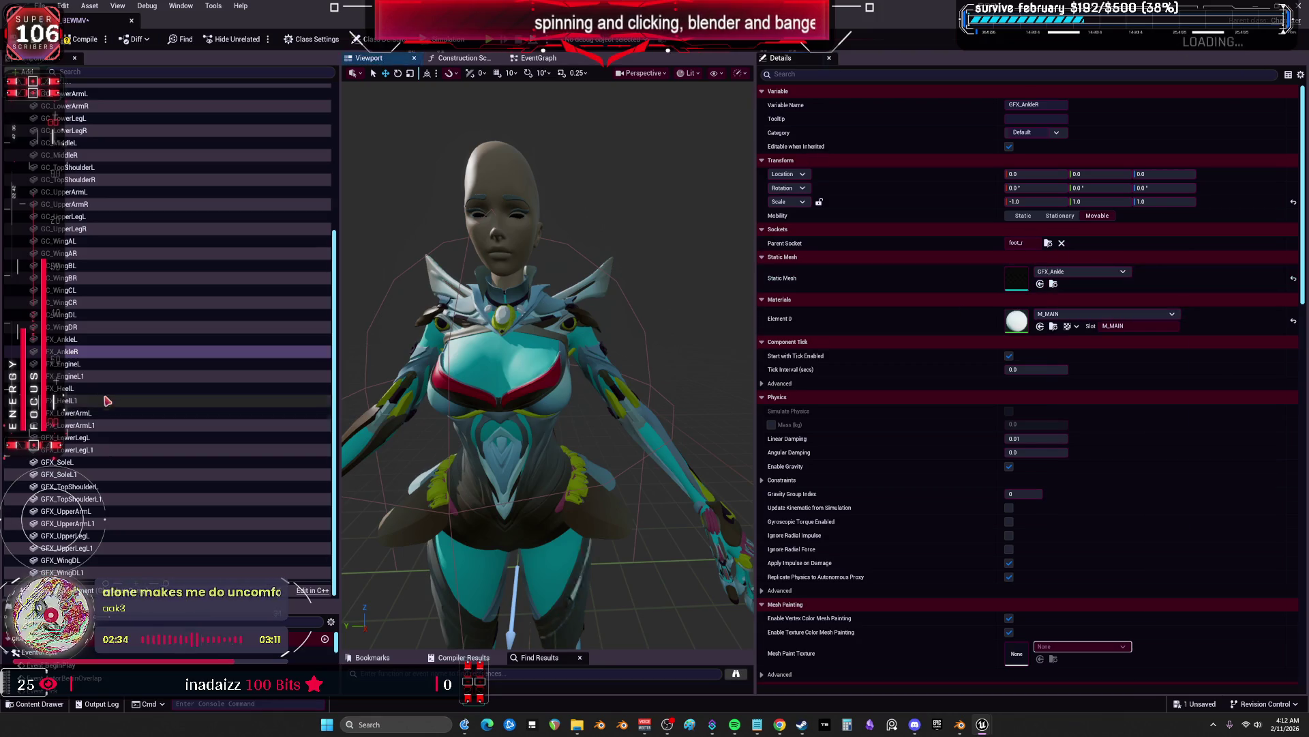
Rename the engine duplicate to GFX_EngineR, attach it to tipmain_r, and undo a test move
click(92, 365)
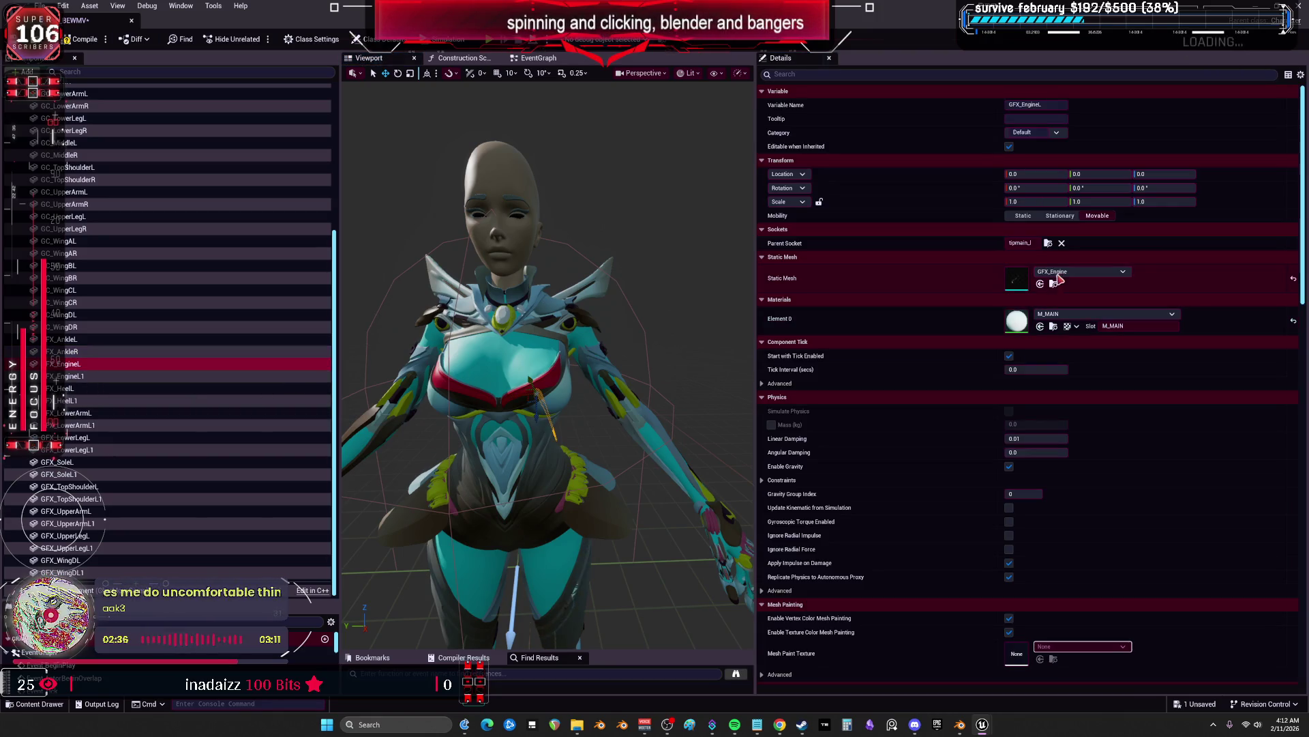
click(1014, 244)
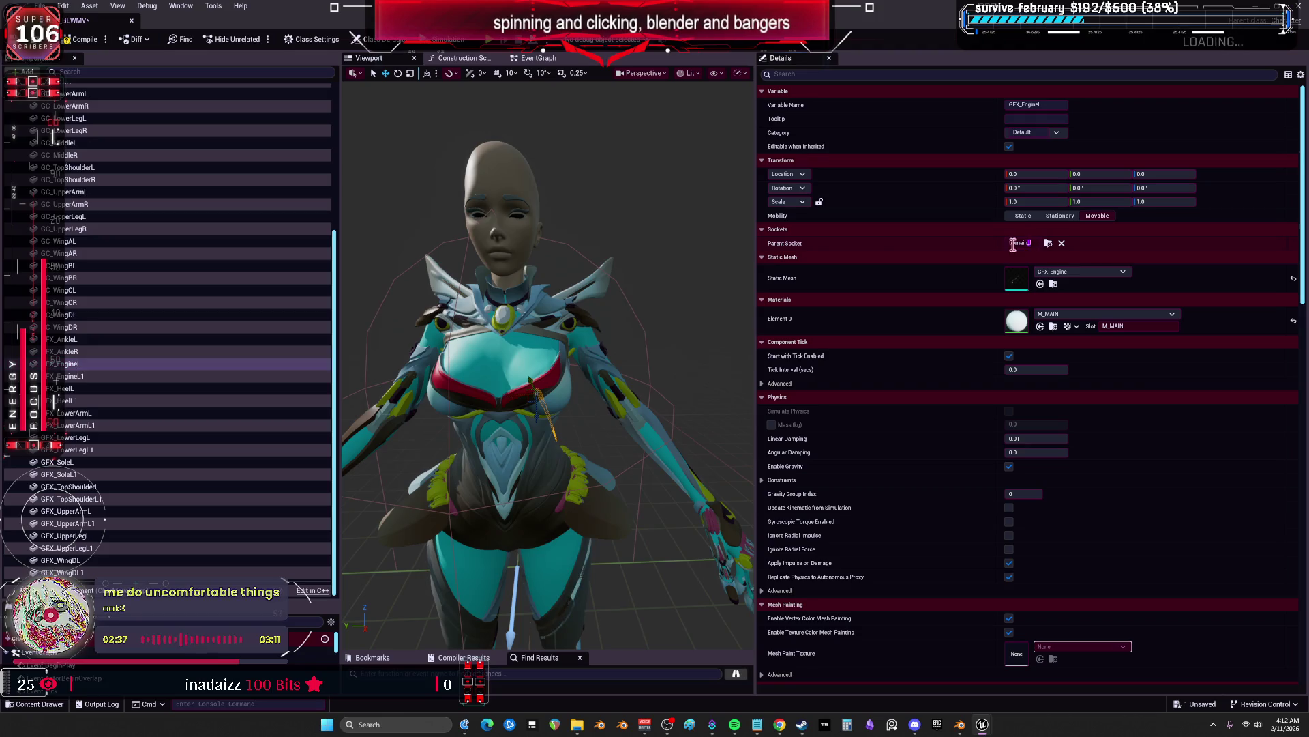
click(103, 374)
key(F2)
key(Return)
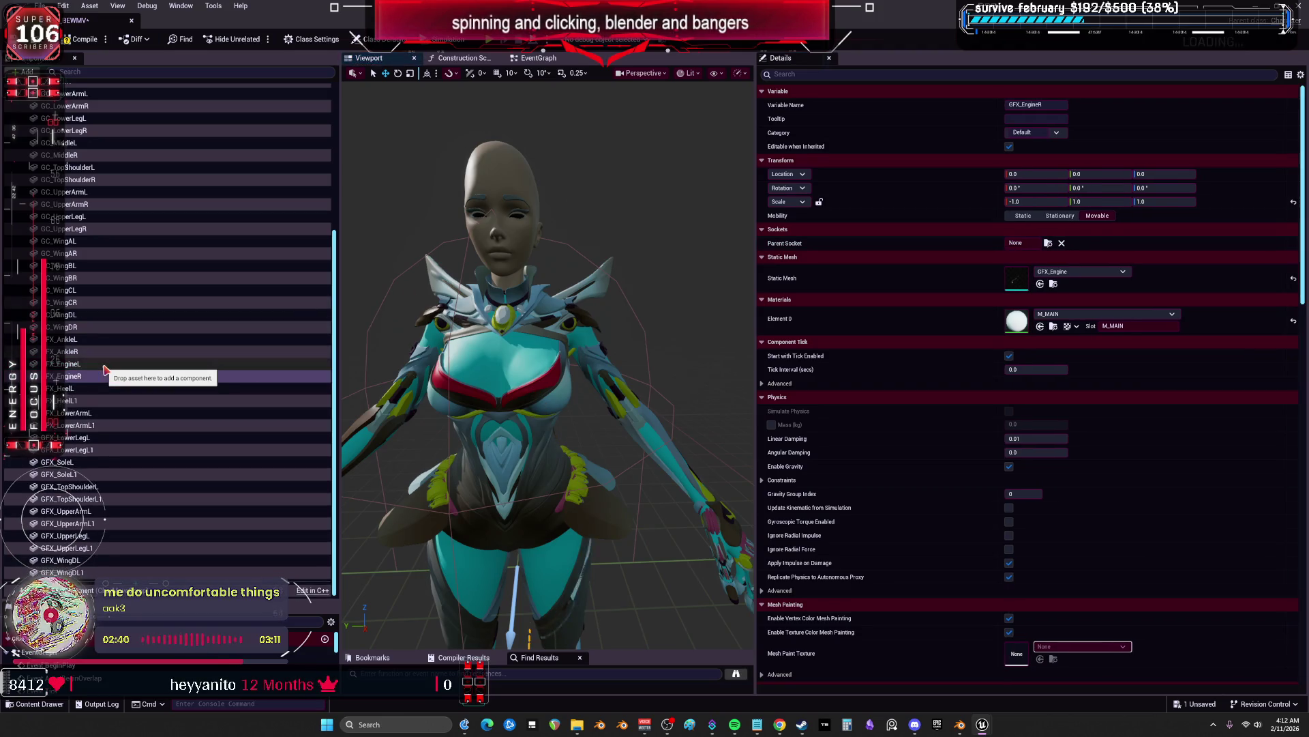
click(1048, 243)
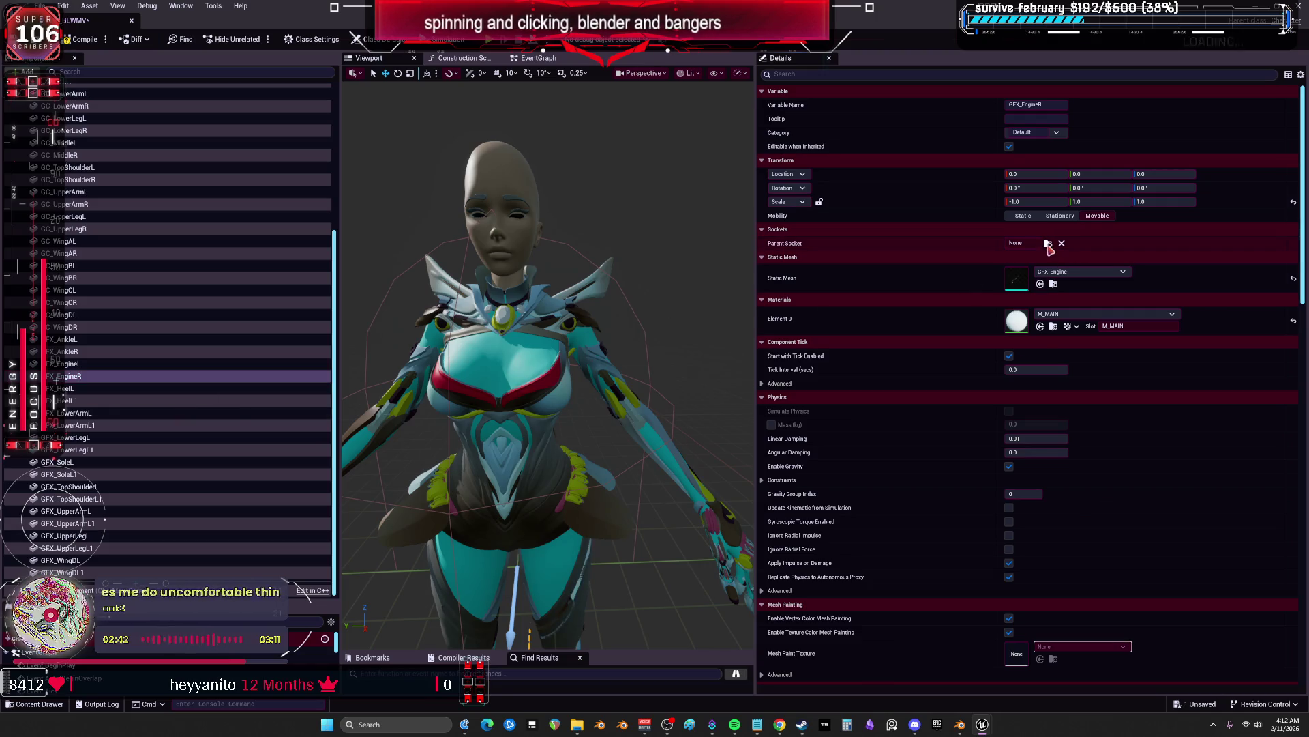
text(tipmain_)
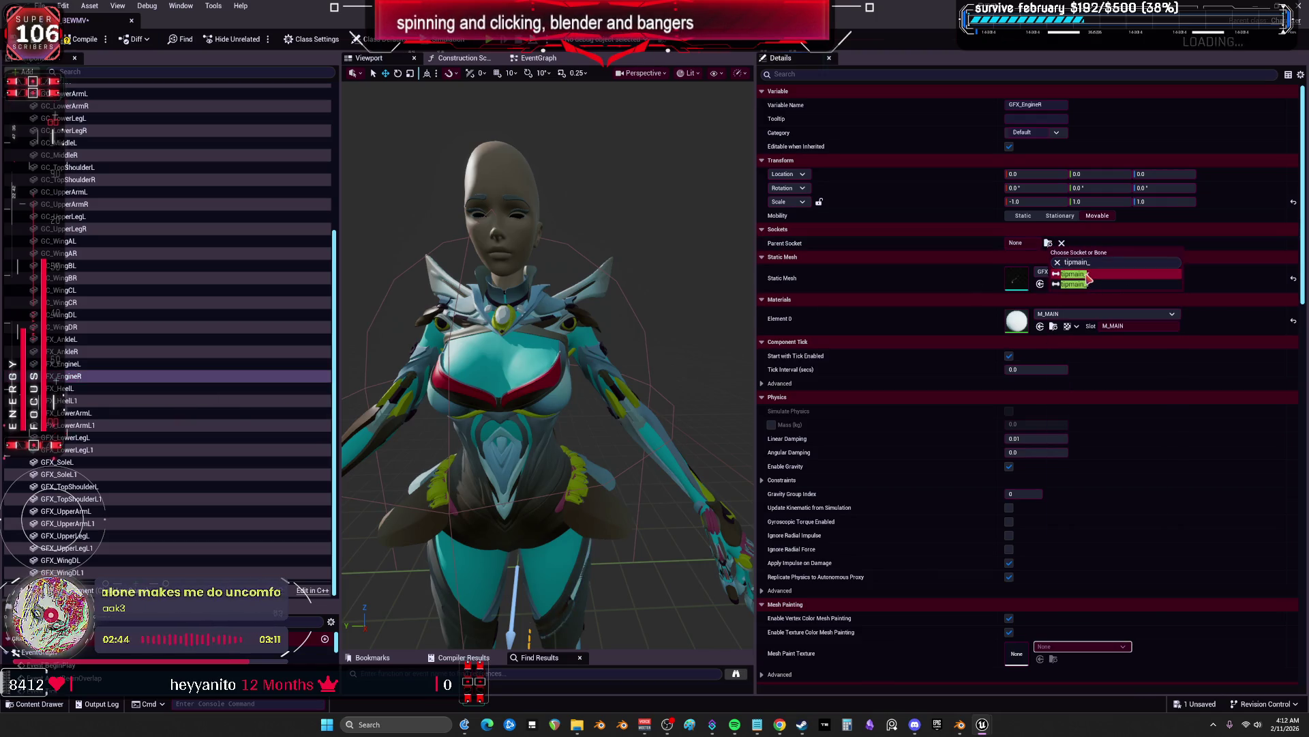
click(1087, 275)
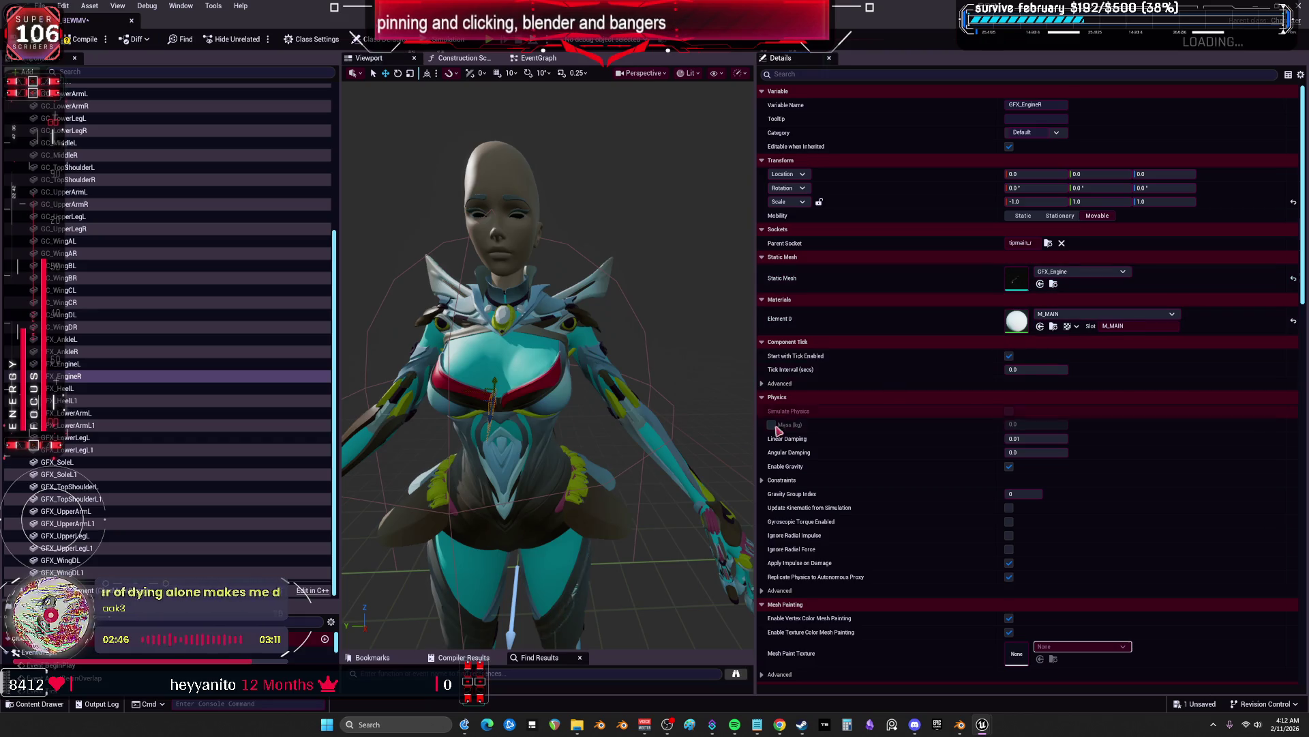
key(f)
mouse_move(546, 361)
mouse_down()
mouse_move(477, 375)
mouse_move(496, 643)
mouse_move(573, 365)
mouse_up()
drag(598, 308, 625, 301)
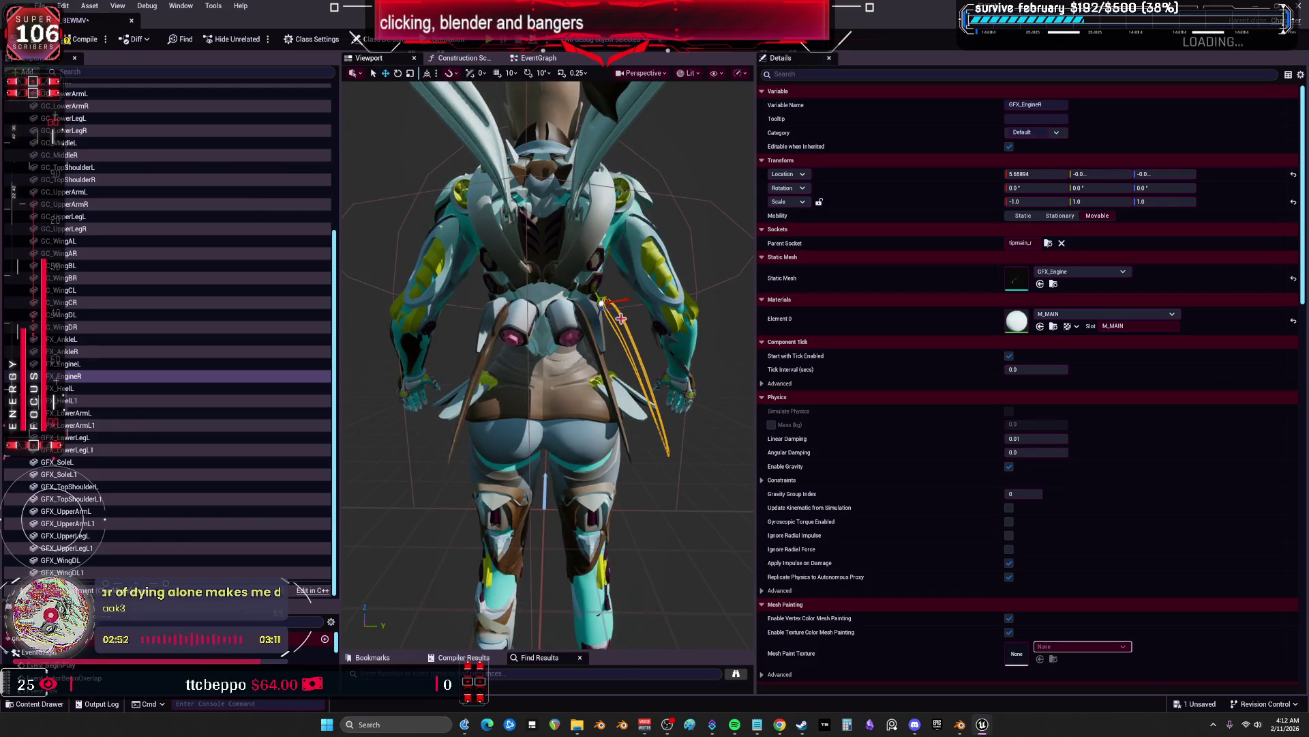
key(ctrl+z)
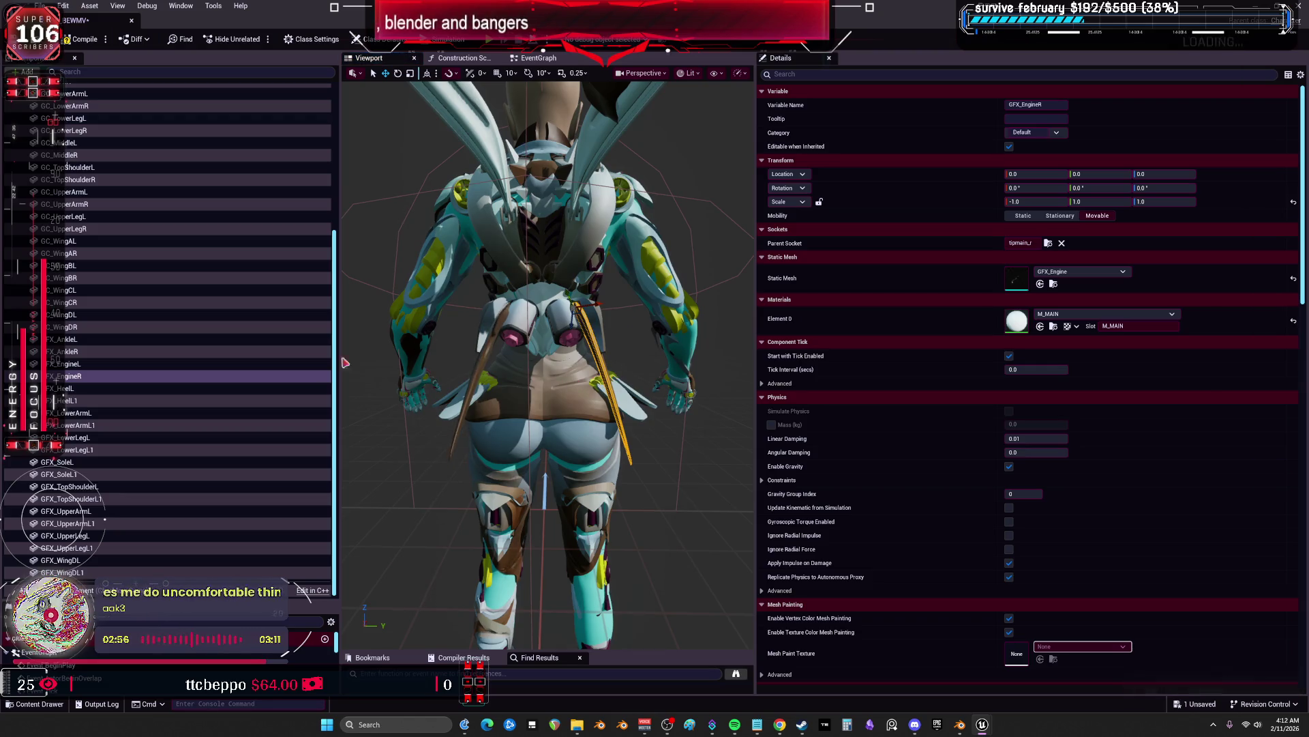
Rename the heel duplicate to GFX_HeelR and attach it to the foot_r socket
click(82, 402)
click(80, 389)
double_click(1019, 244)
click(176, 402)
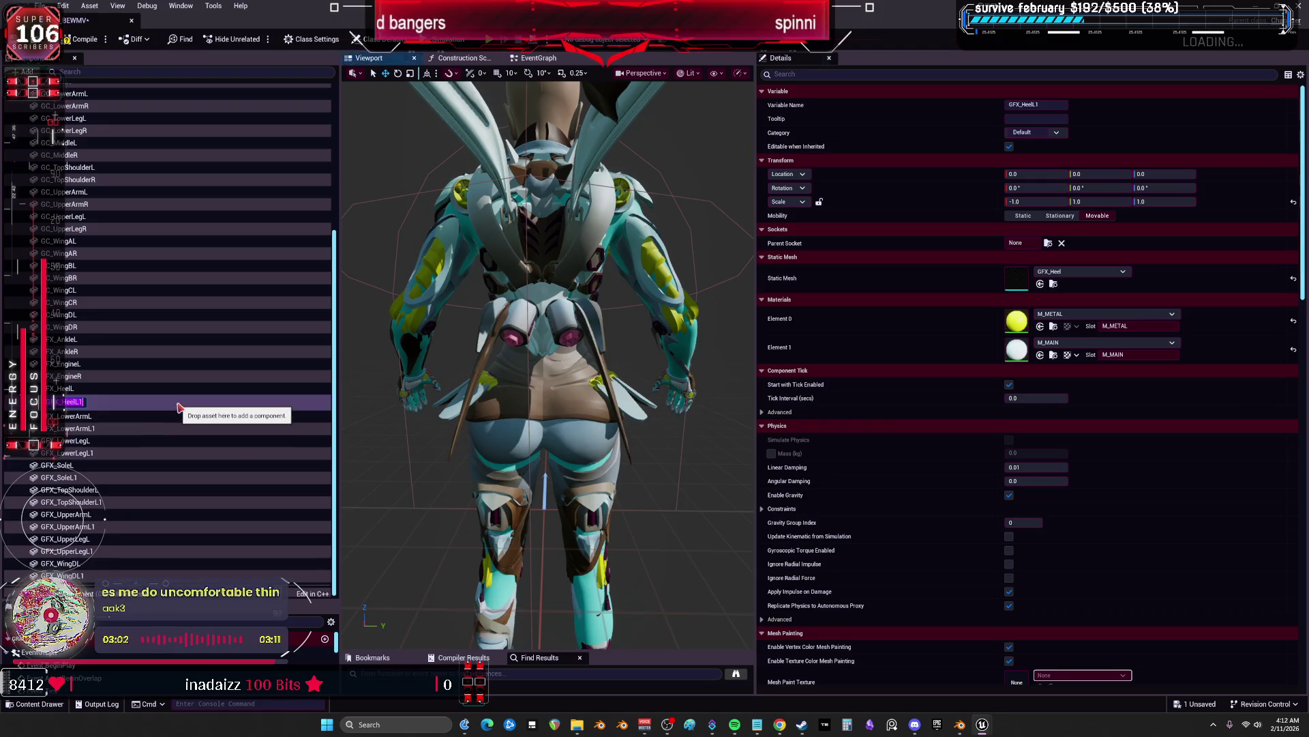
key(F2)
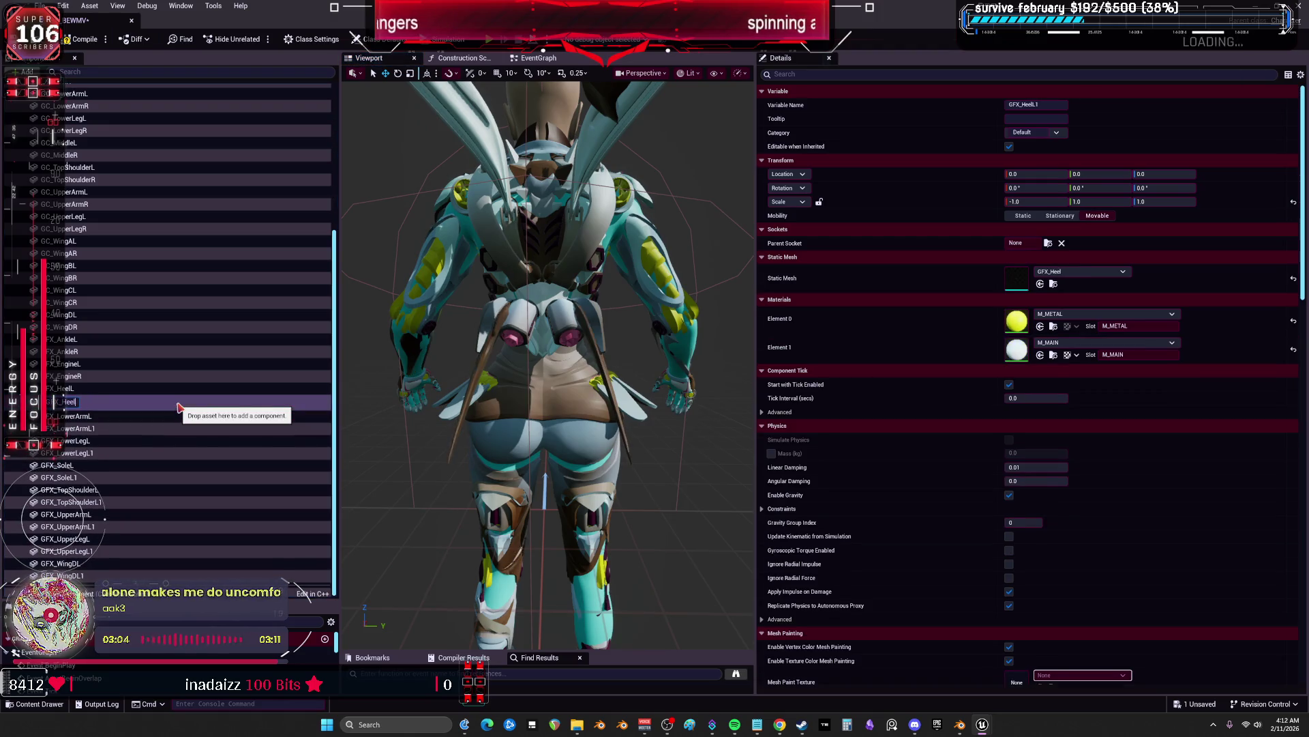
text(R)
key(Return)
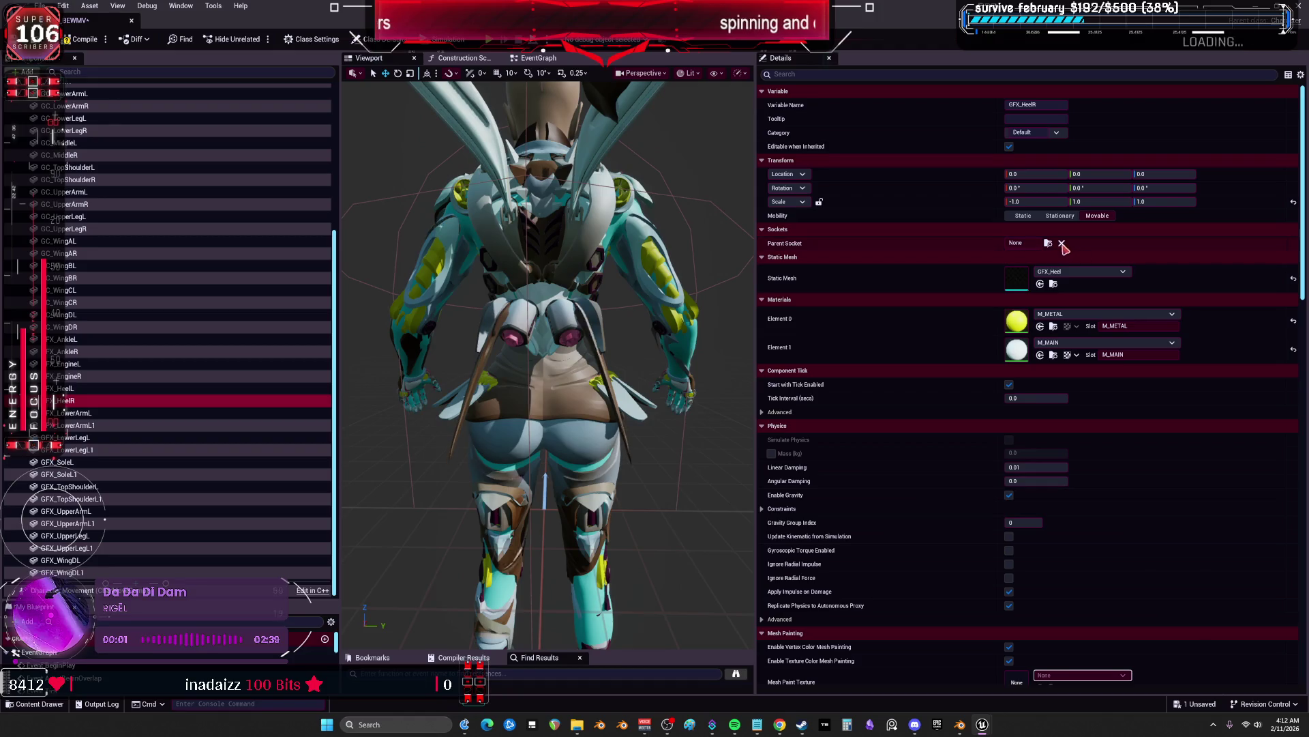
click(1048, 243)
text(foot_l)
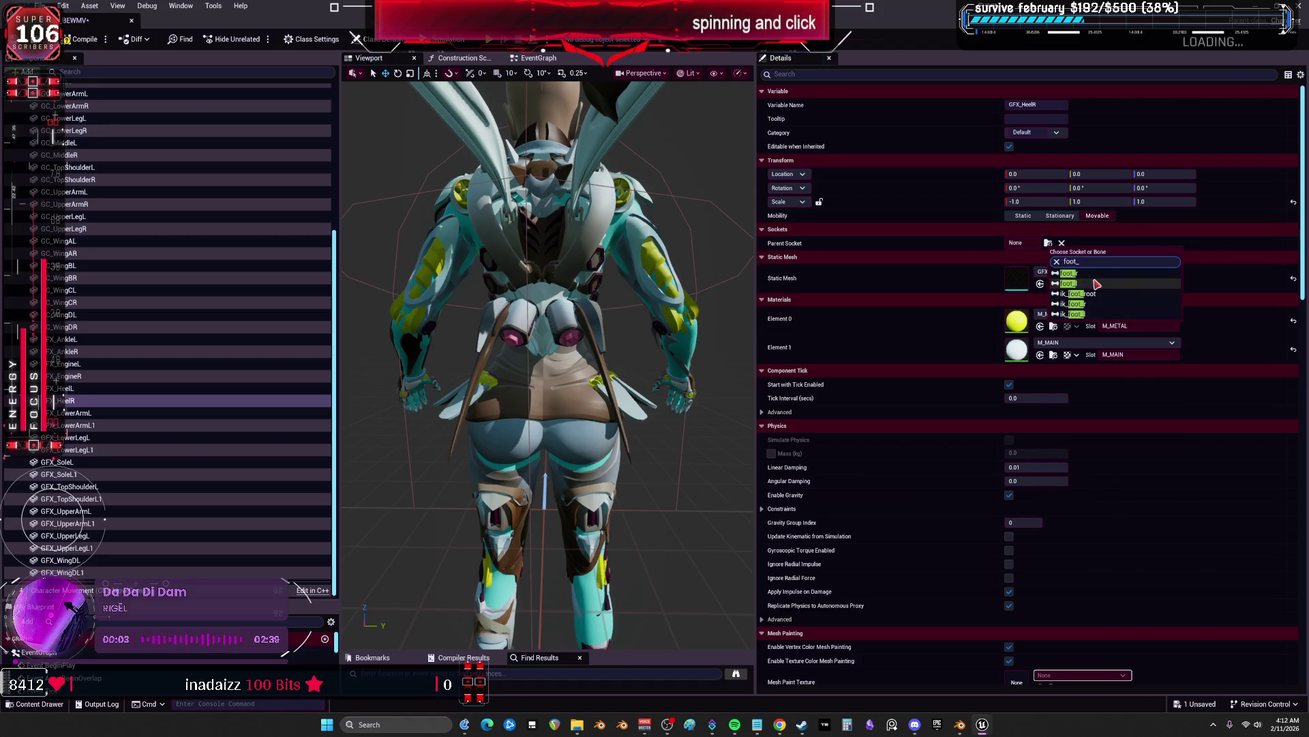
click(1089, 274)
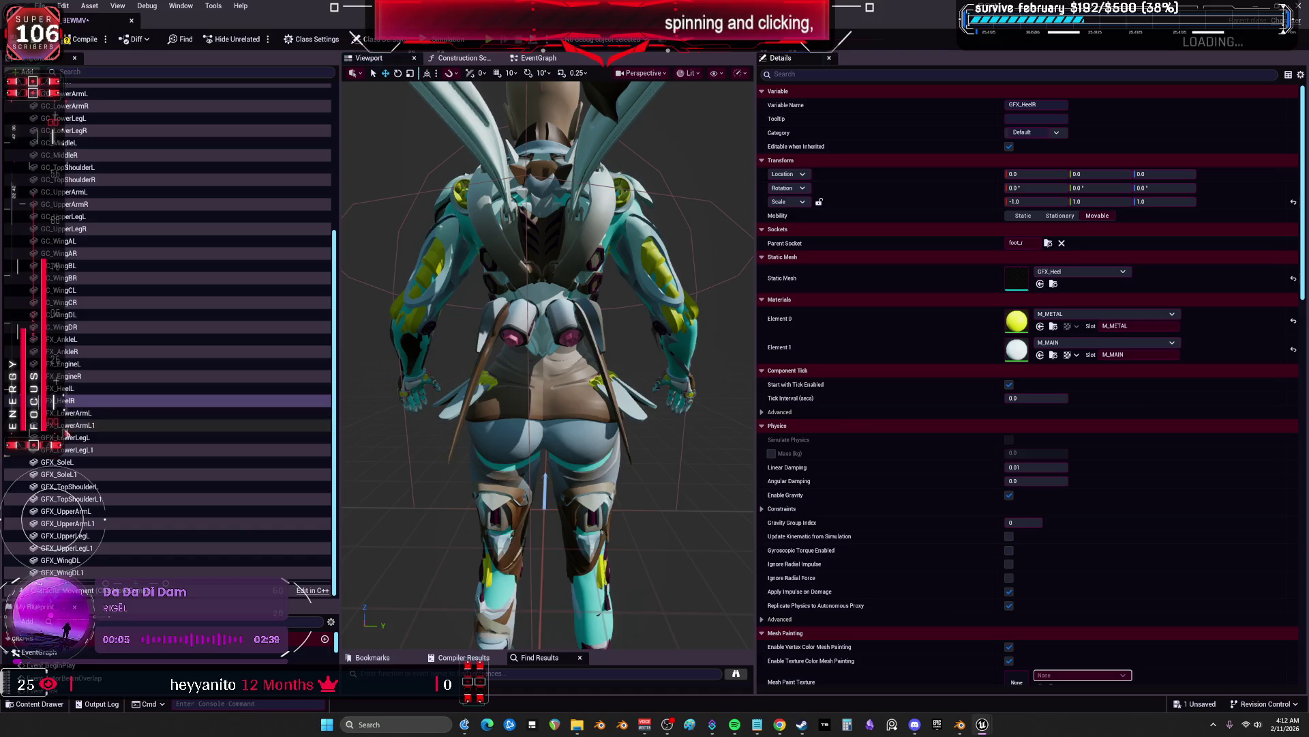
click(82, 413)
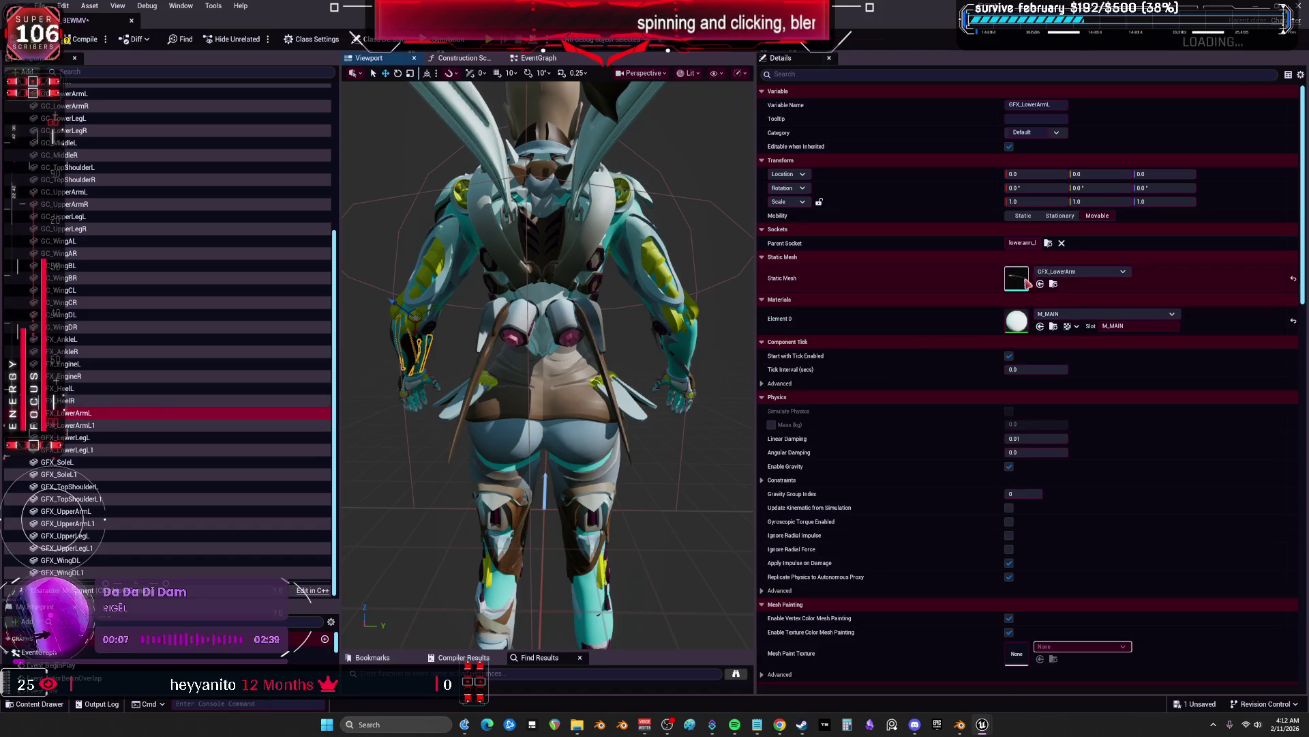
Rename GFX_LowerArmL1 to GFX_LowerArmR, parent it to lowerarm_r, and inspect the right forearm
double_click(118, 423)
key(Return)
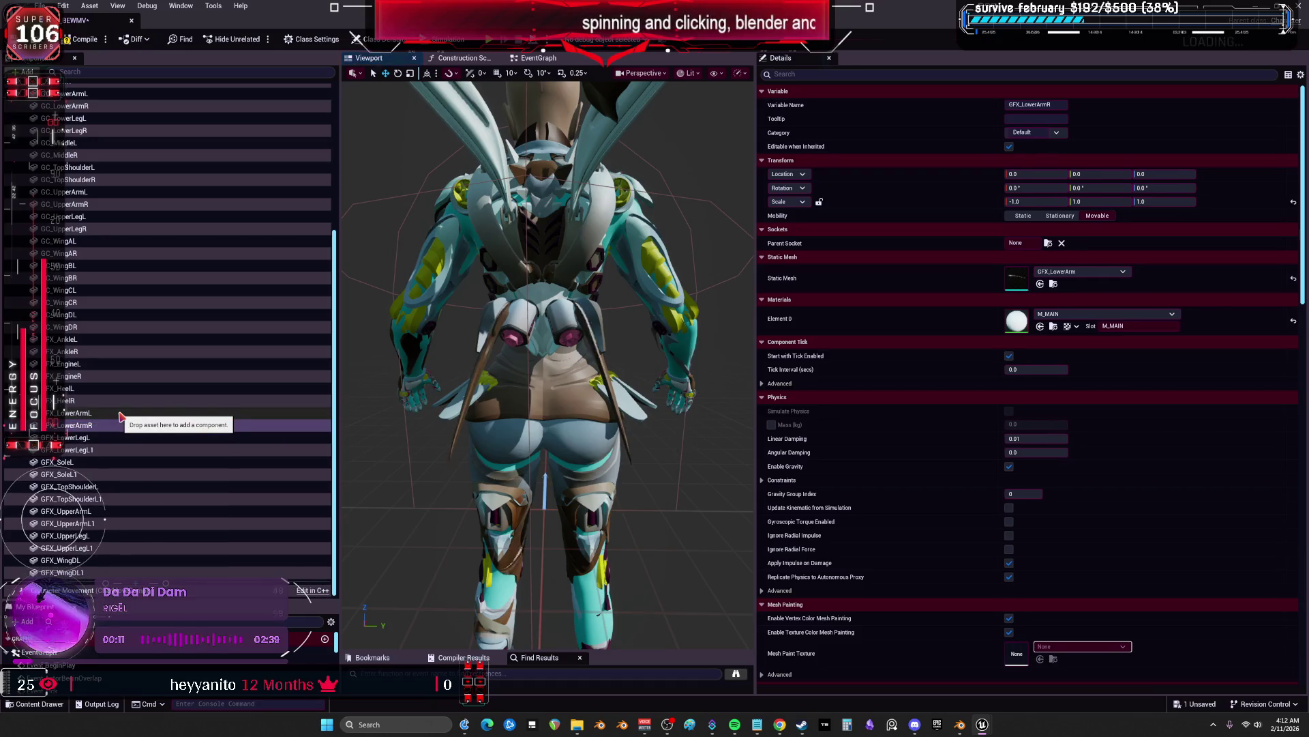
click(1048, 243)
text(lowerarm)
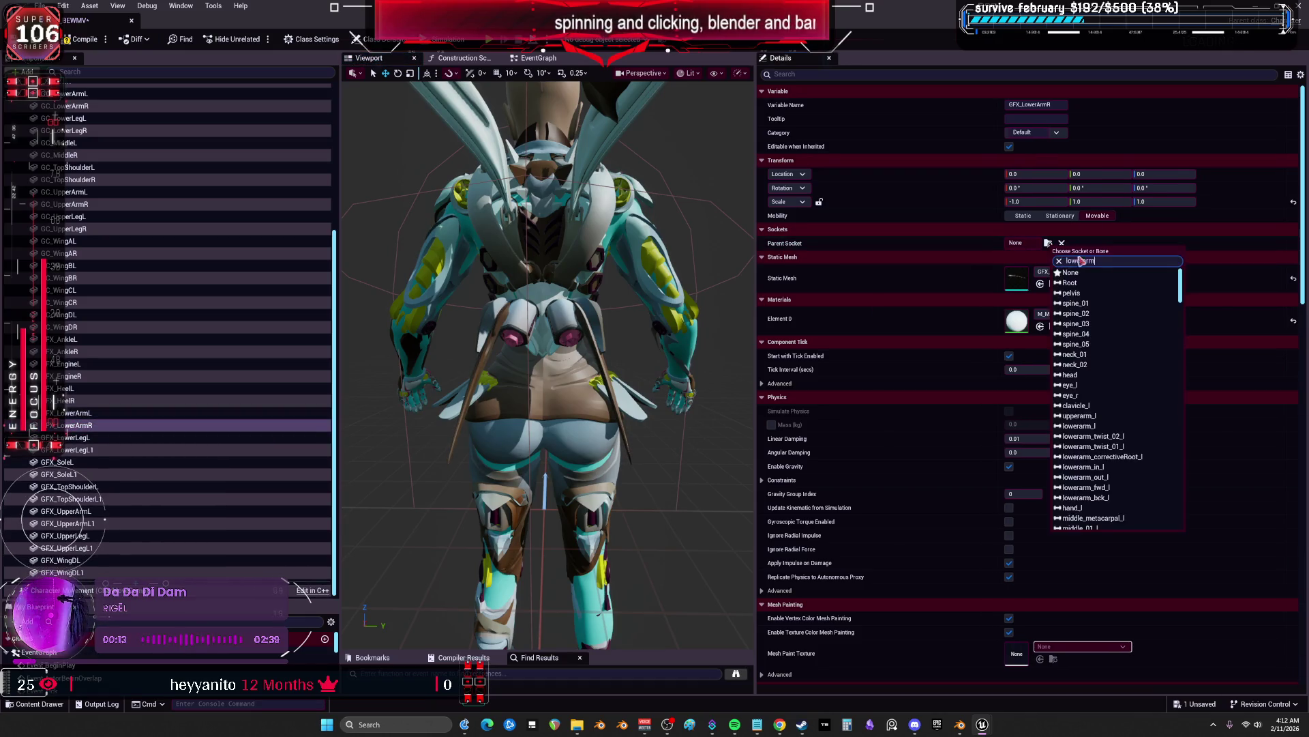
click(1105, 355)
mouse_move(627, 372)
mouse_down()
mouse_move(505, 409)
mouse_move(620, 360)
mouse_up()
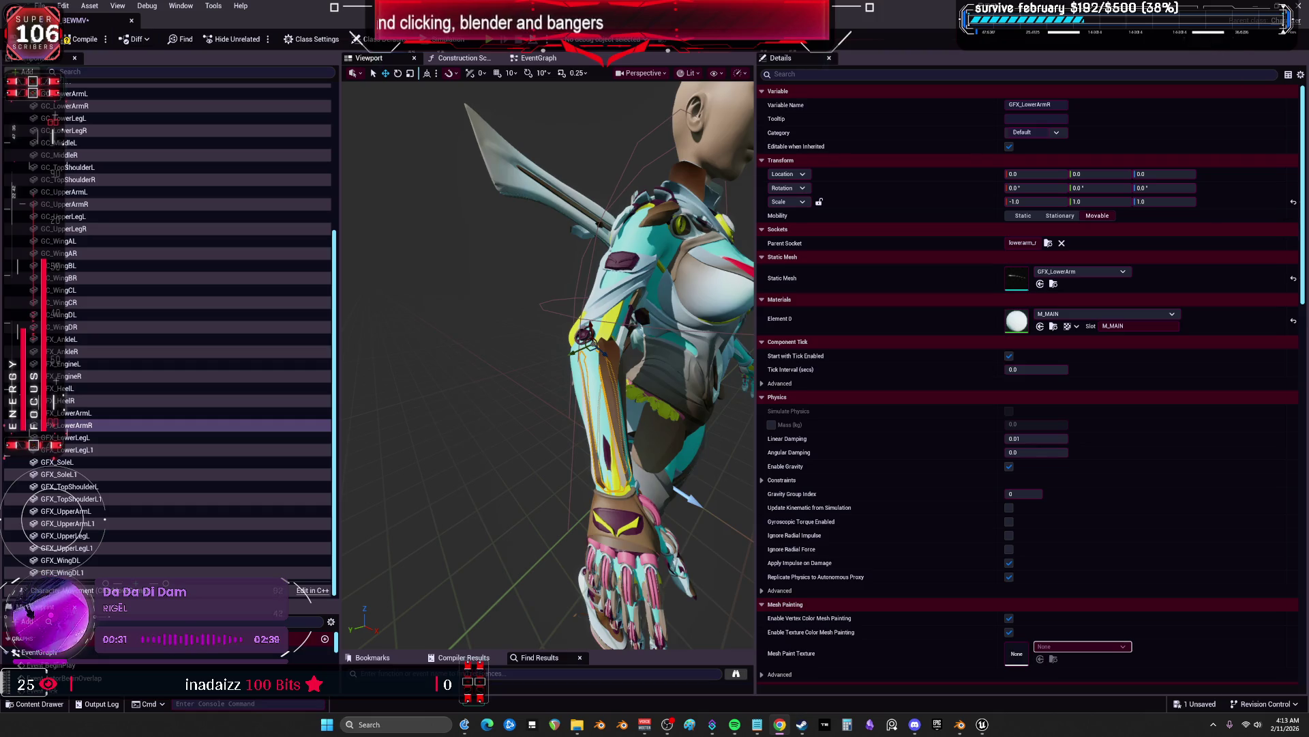
mouse_move(358, 267)
mouse_down()
mouse_move(381, 272)
mouse_move(360, 268)
mouse_up()
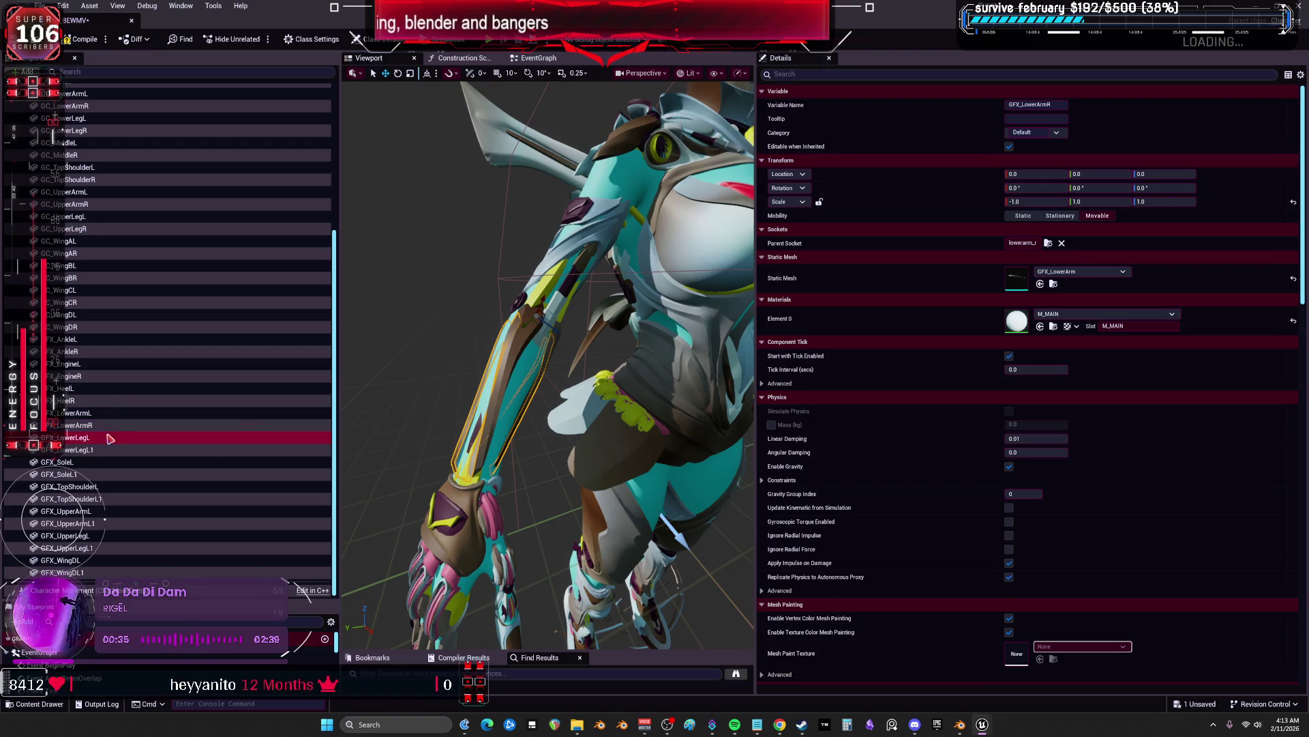
Rename the lower-leg effect duplicate to GFX_LowerLegR and attach it to calf_r
key(Down)
key(Down)
key(F2)
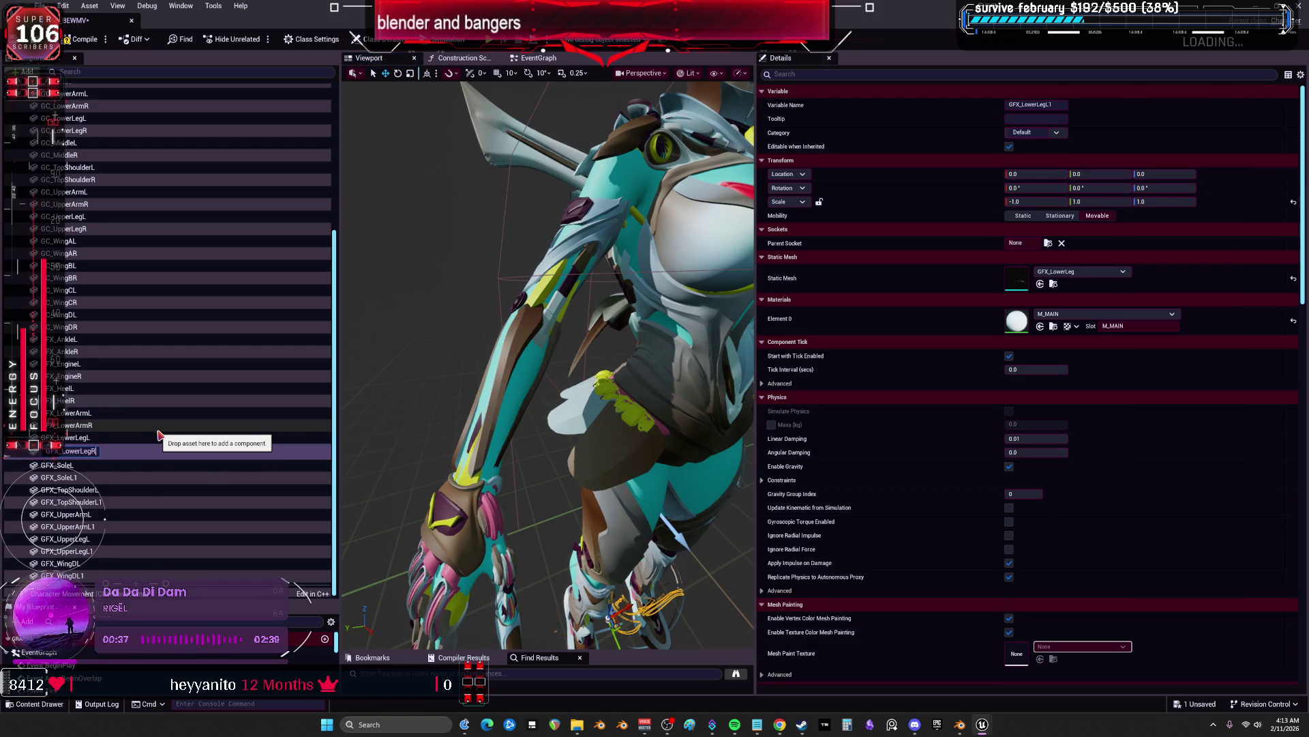
key(Return)
click(123, 438)
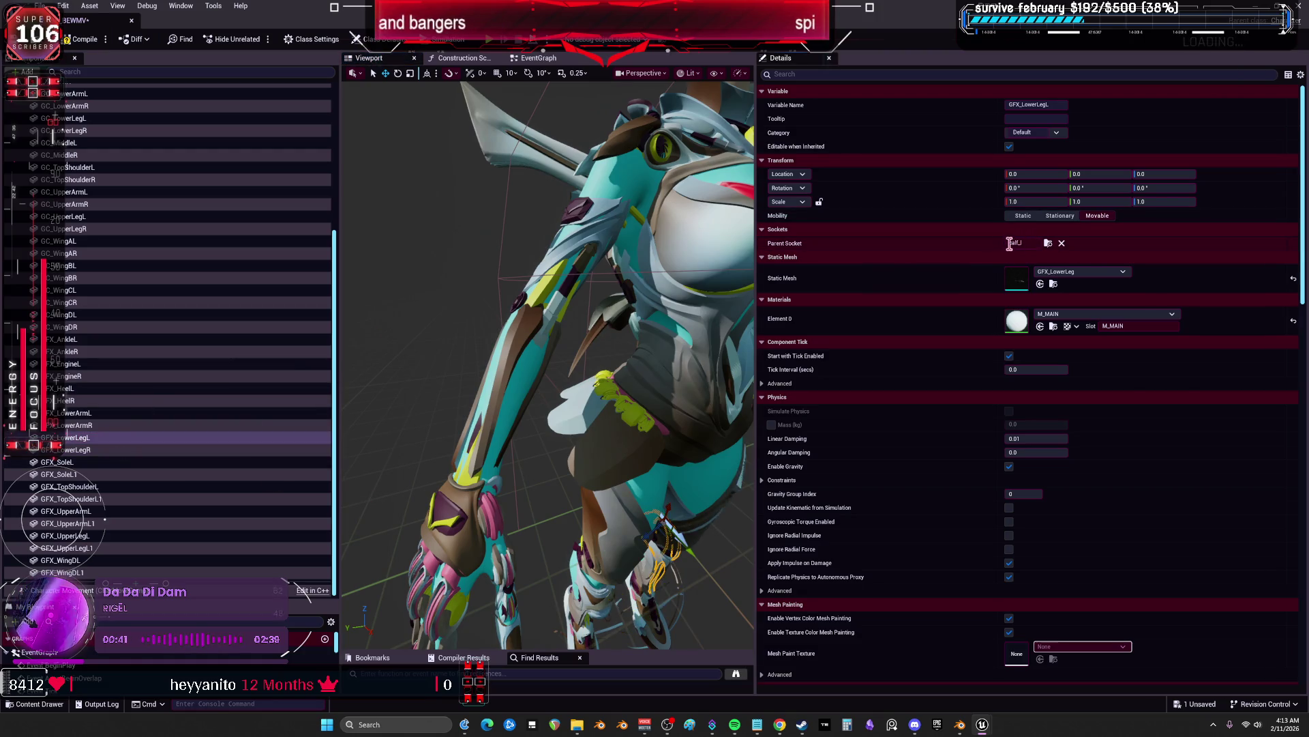
click(82, 449)
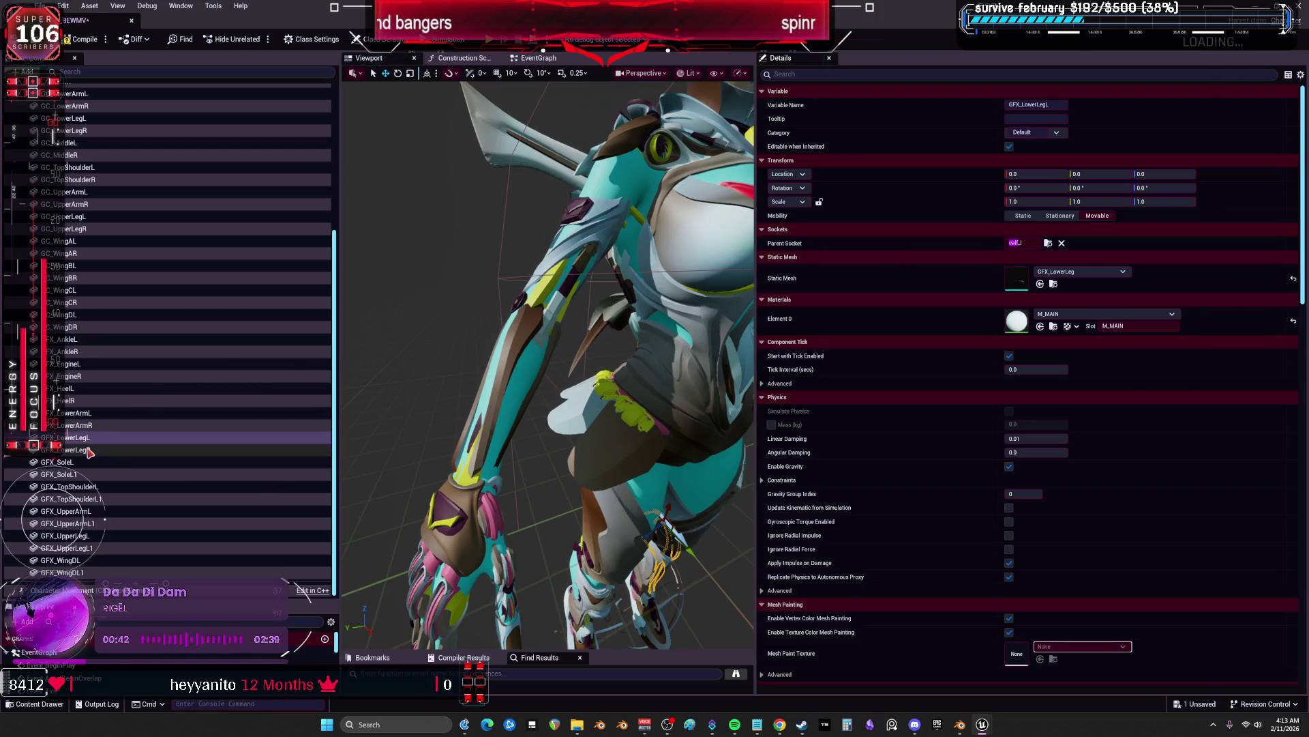
click(1048, 243)
text(calf)
click(1099, 275)
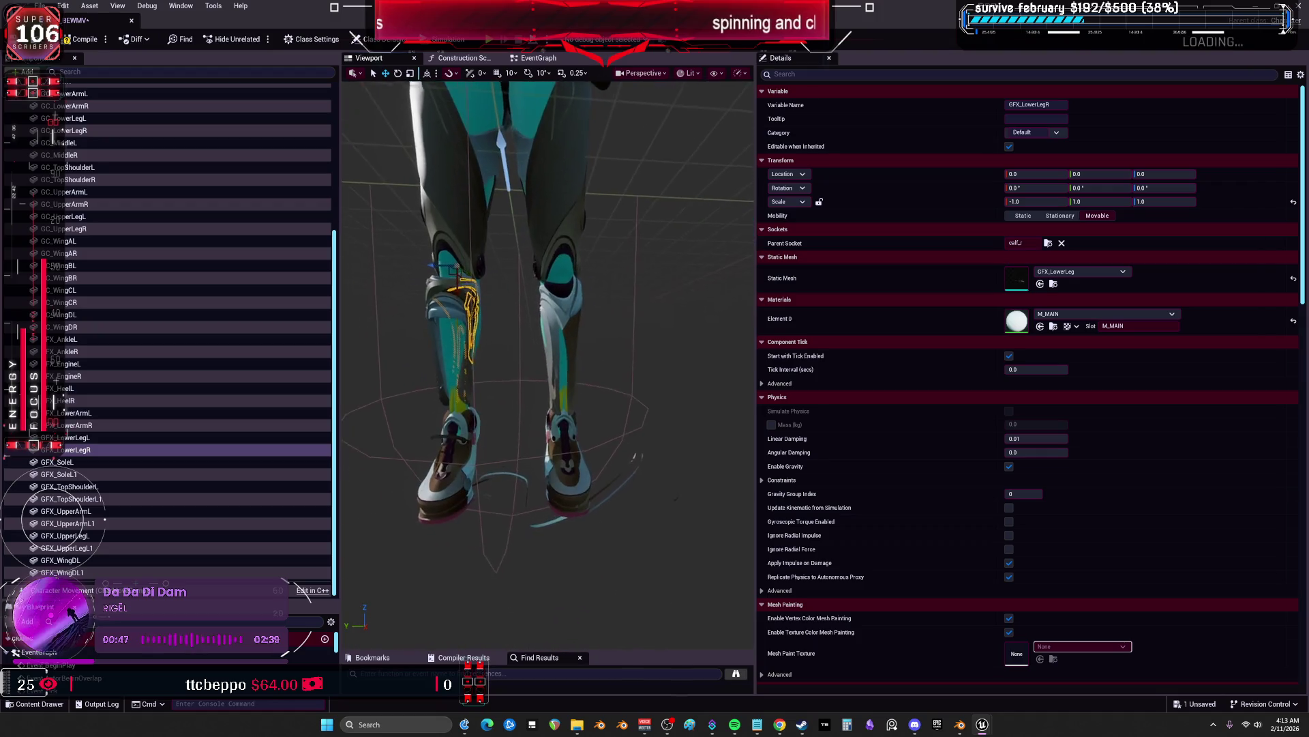
Mirror GFX_LowerLegR with scale 1.0, -1.0, 1.0 and a 180° Y rotation
click(1021, 216)
click(1026, 201)
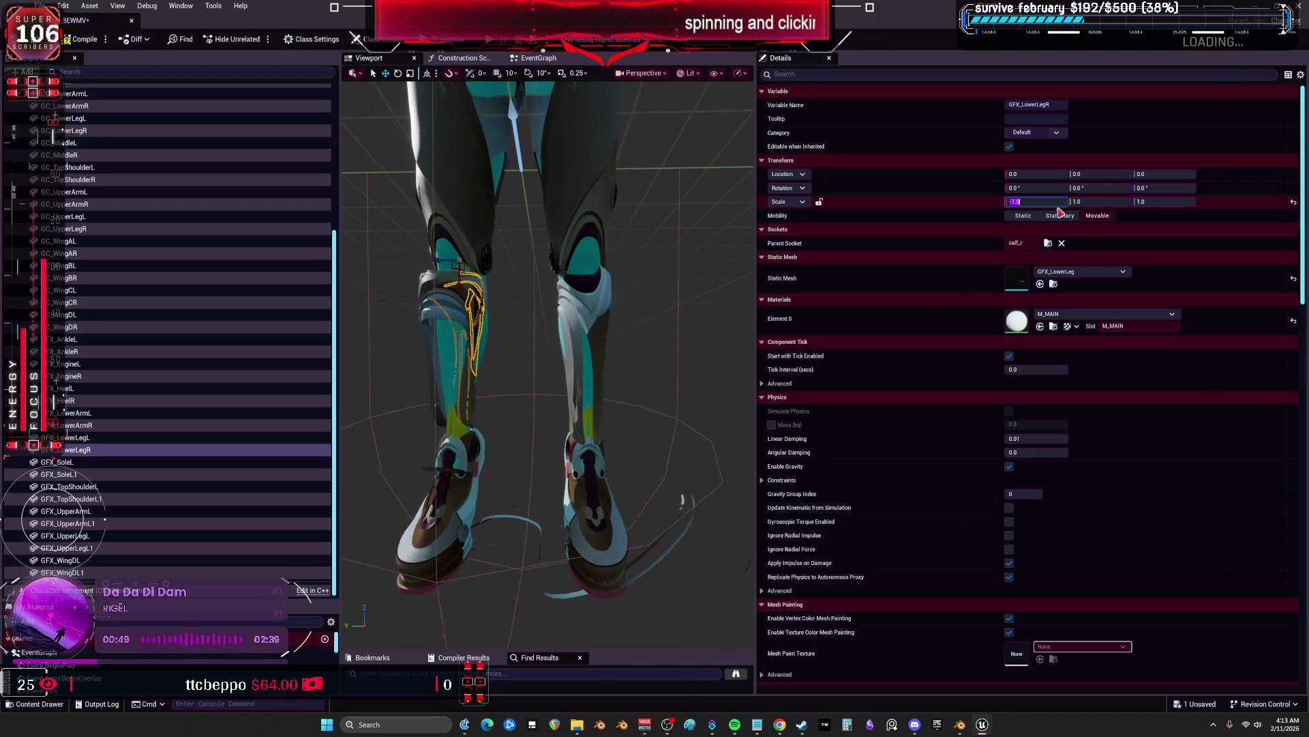
text(1)
key(Tab)
click(1078, 188)
text(180)
key(Return)
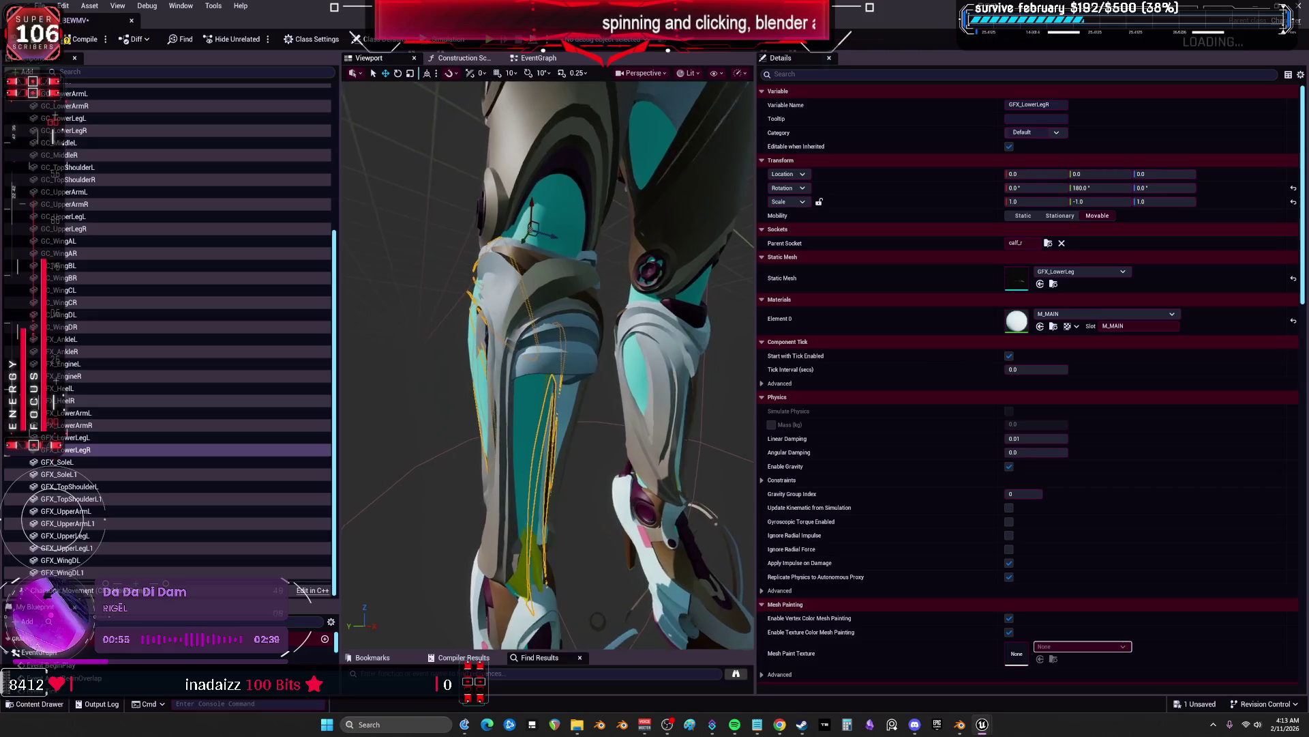
Give GC_LowerLegR the same scale 1.0, -1.0, 1.0 and 180° Y rotation
drag(572, 283, 546, 294)
click(536, 293)
click(1042, 202)
key(Tab)
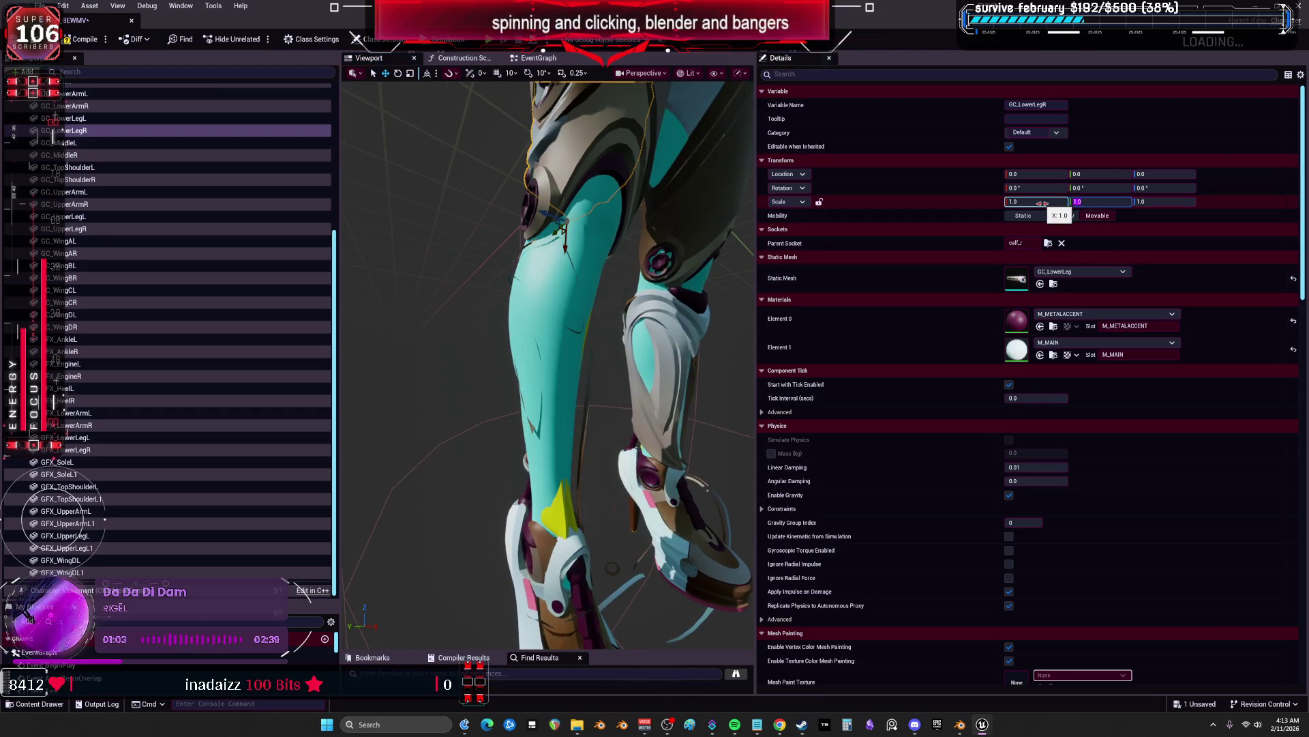
key(Return)
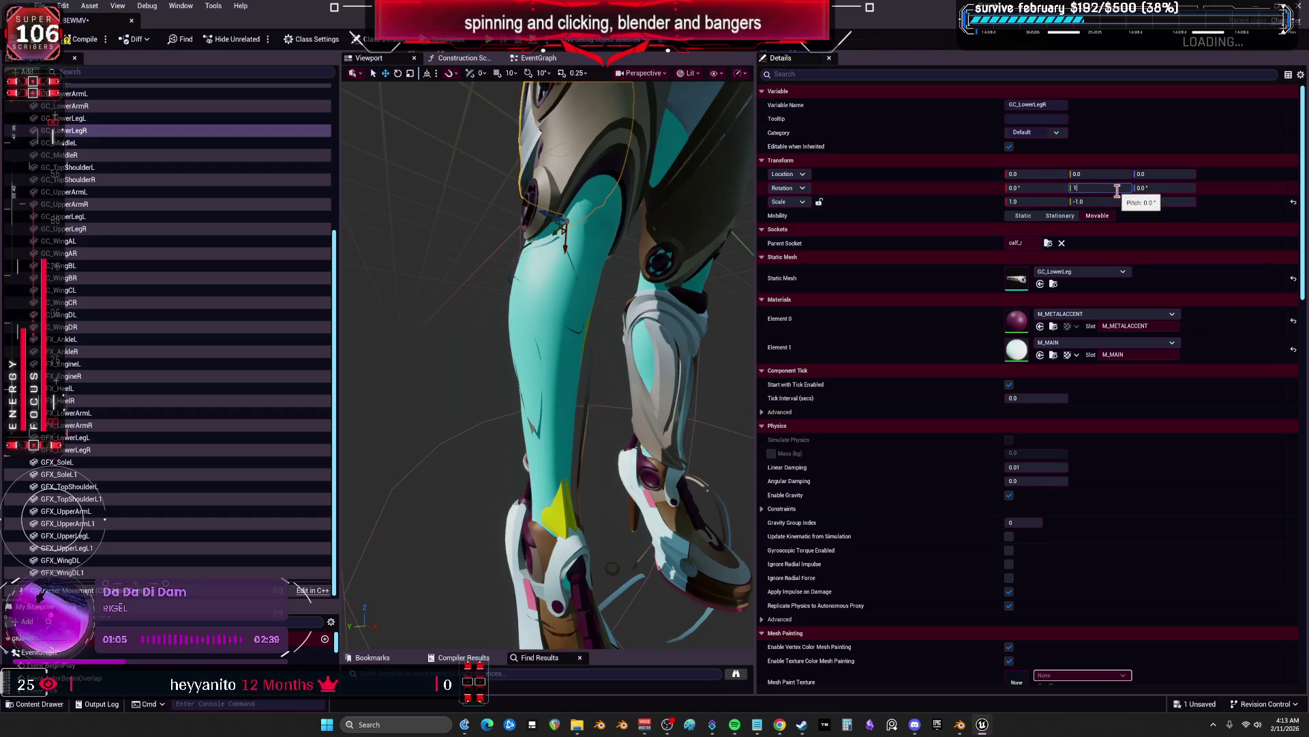
key(Return)
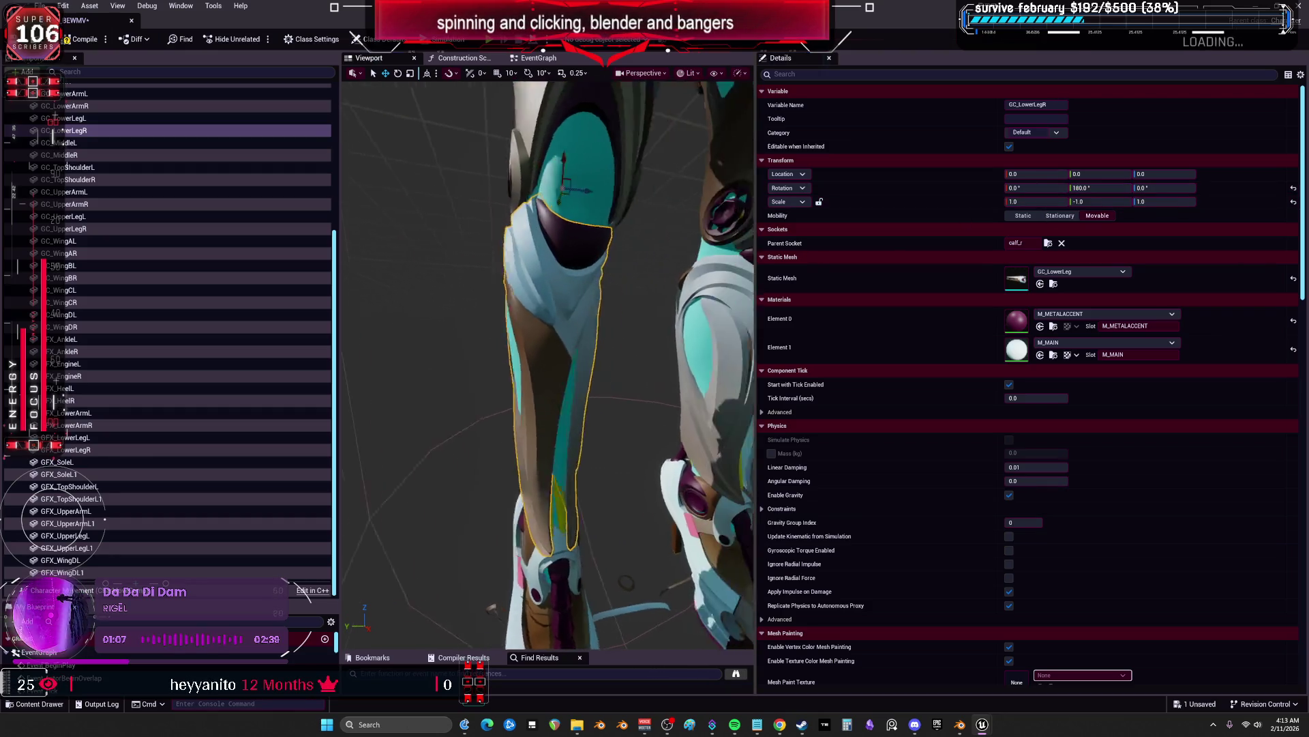
drag(606, 299, 573, 334)
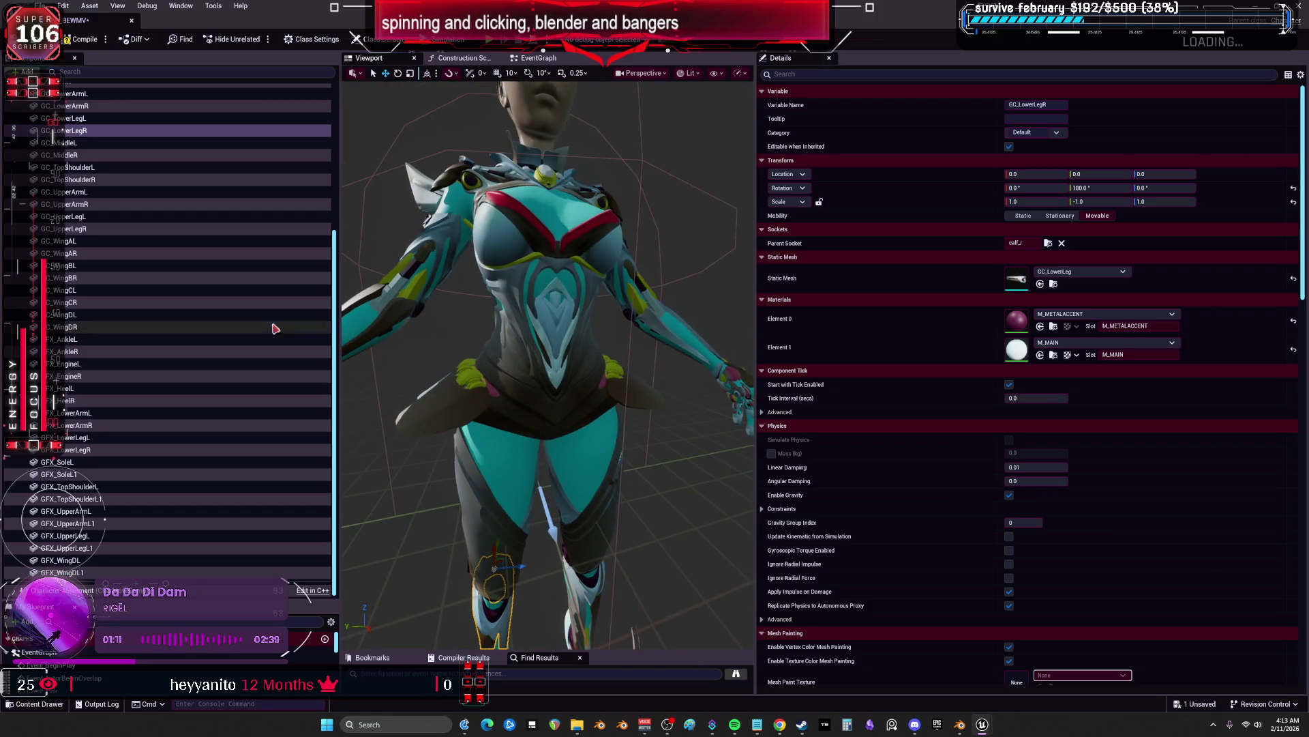
Rename the sole duplicate to GFX_SoleR and search the bone list for 'ball'
scroll(170, 320, up, 5)
scroll(137, 307, down, 5)
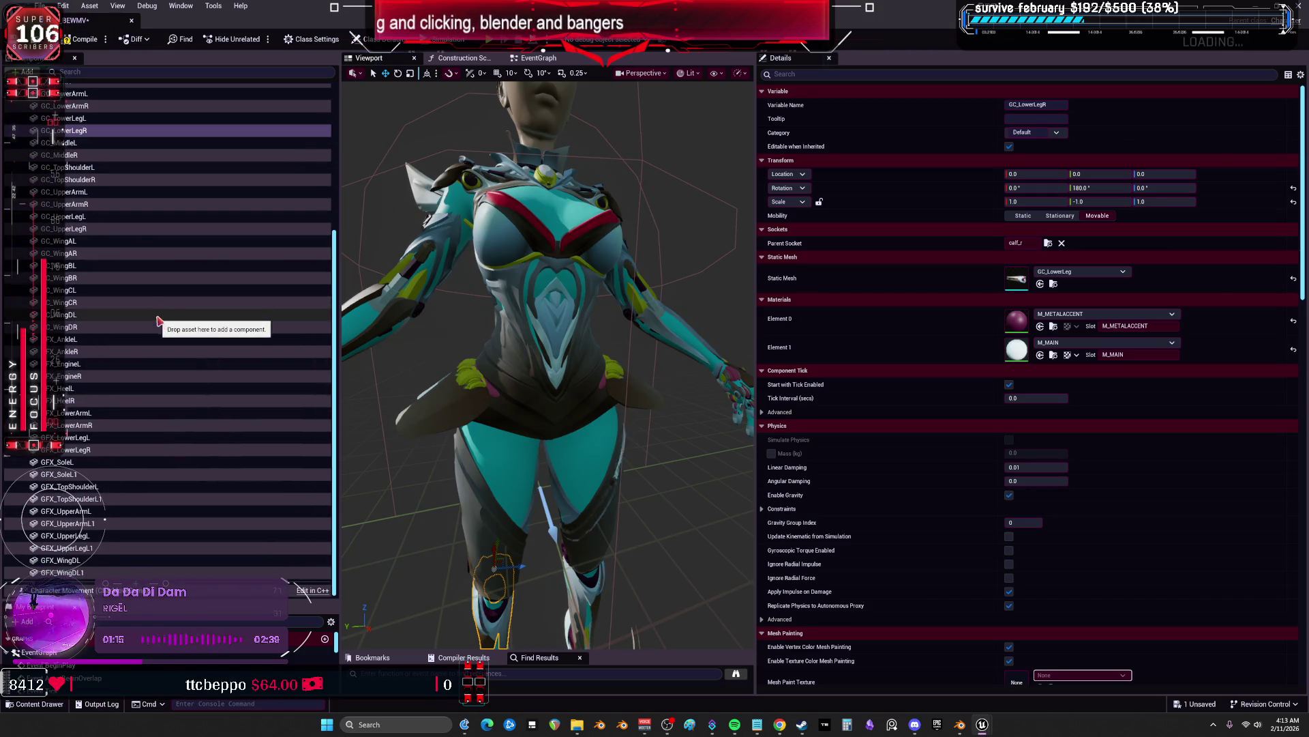
click(91, 465)
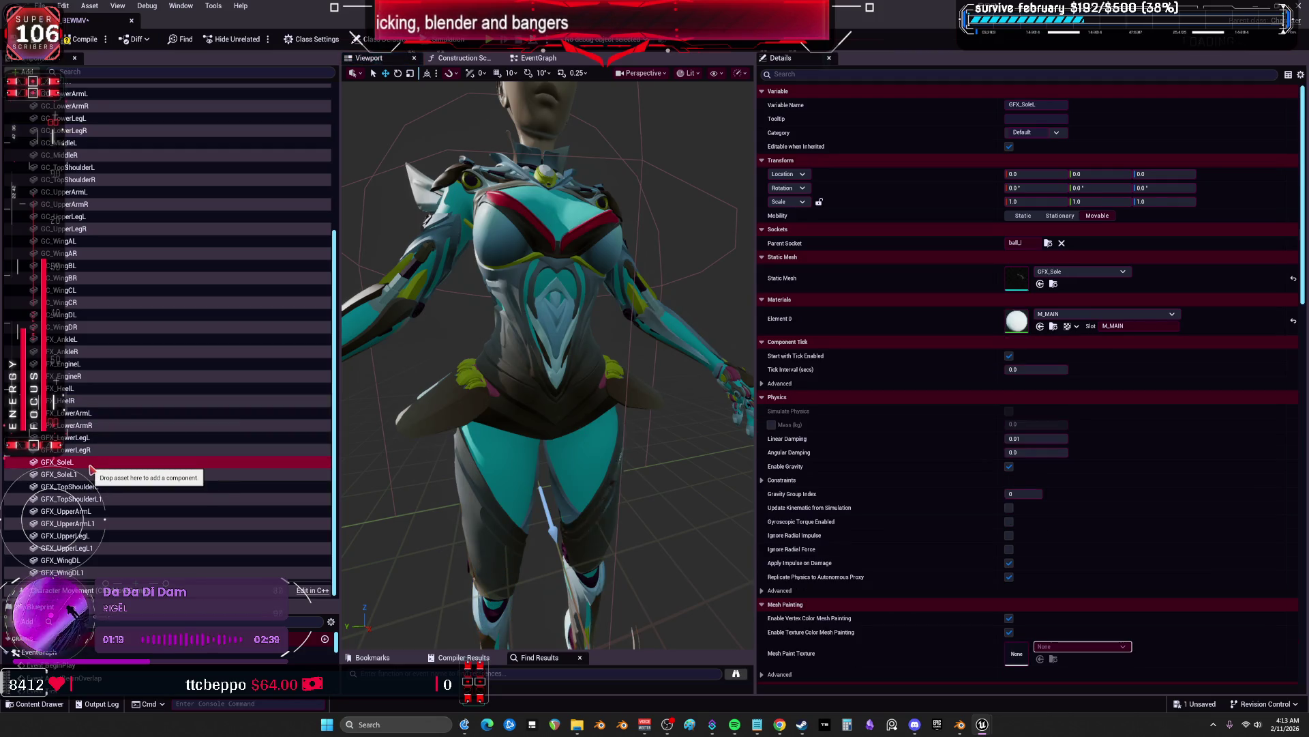
click(89, 476)
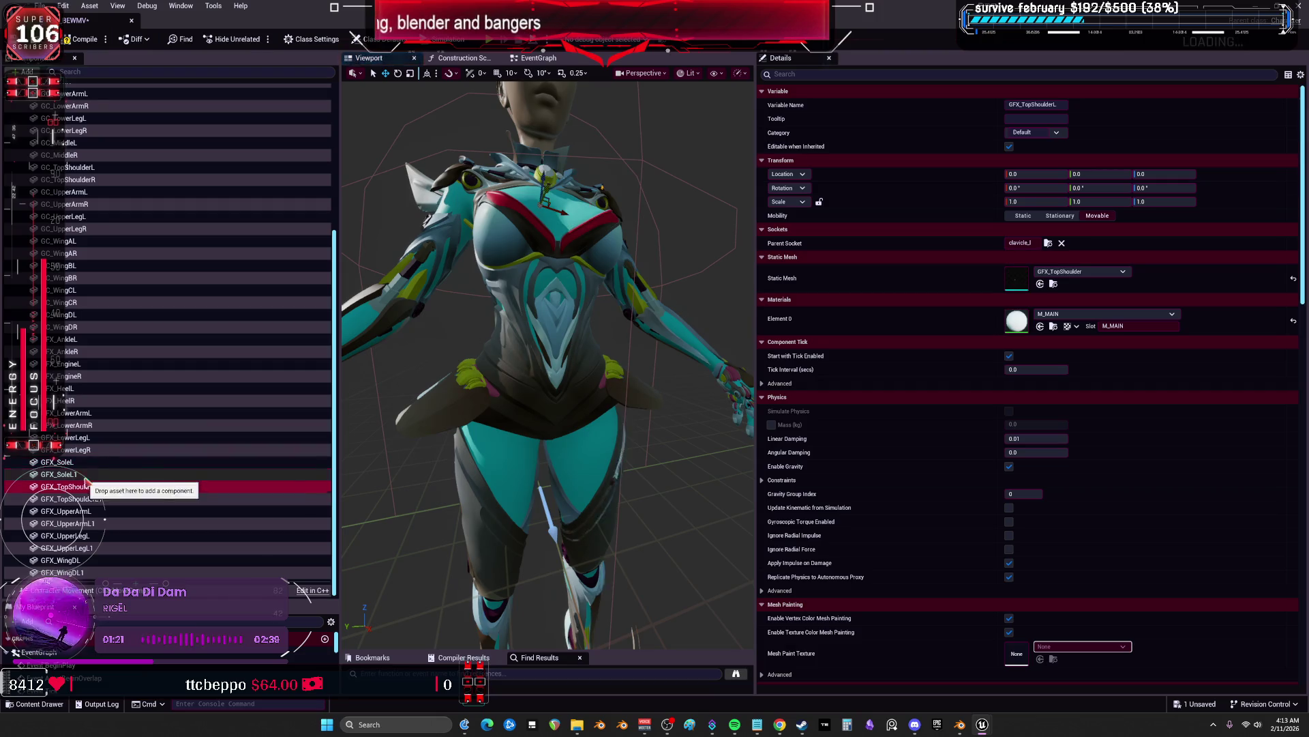
key(F2)
text(GFX_SoleR)
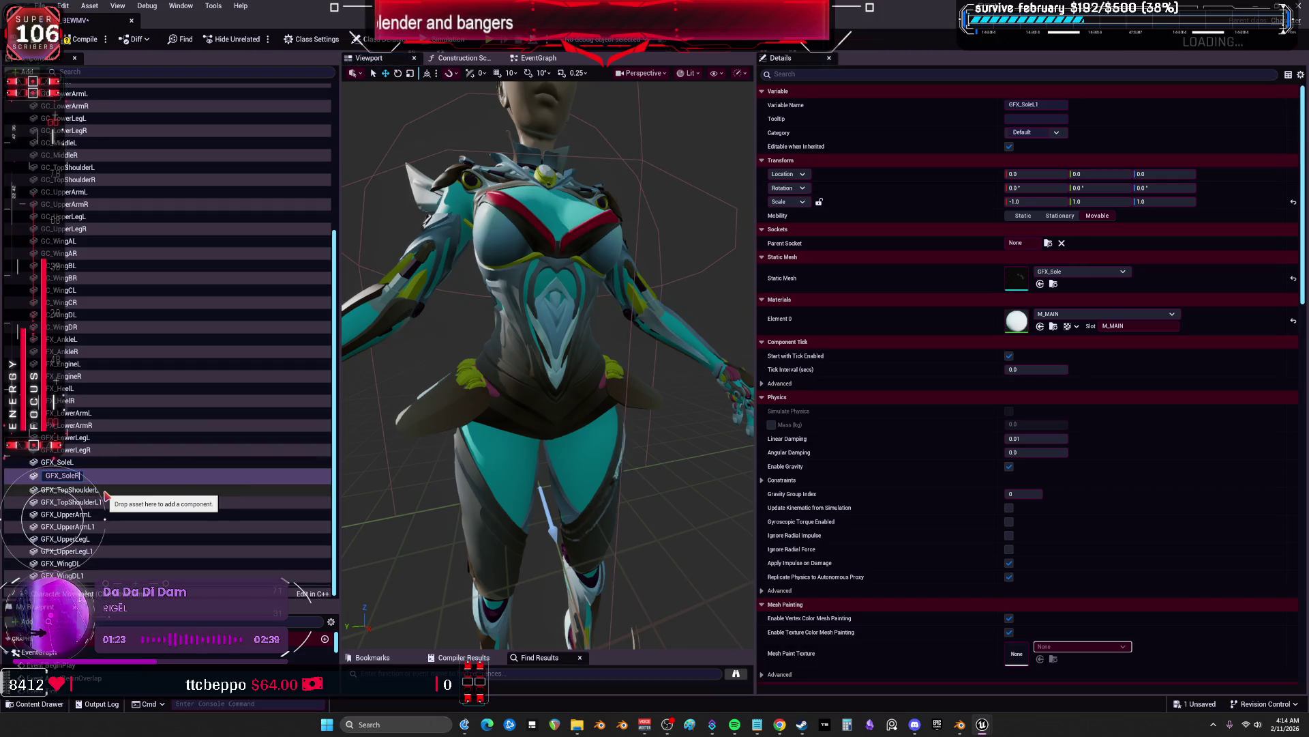
key(Return)
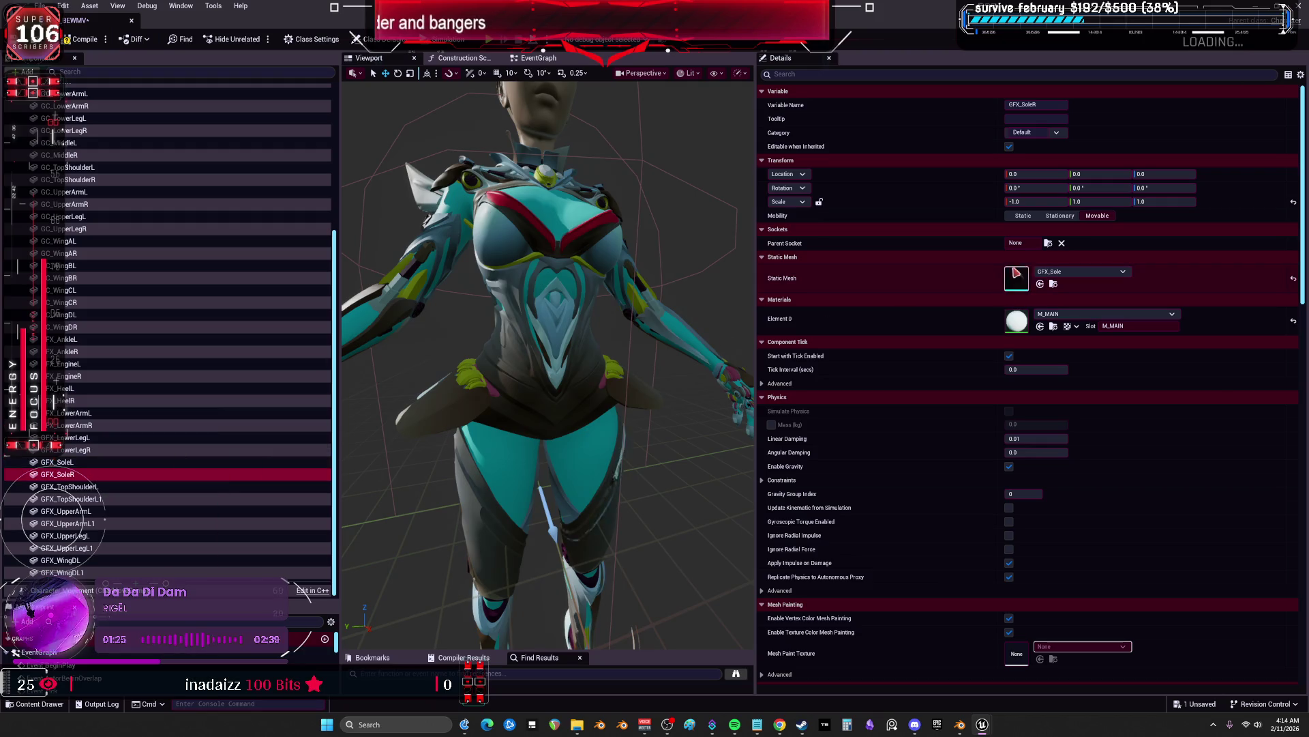
click(1048, 243)
text(ball)
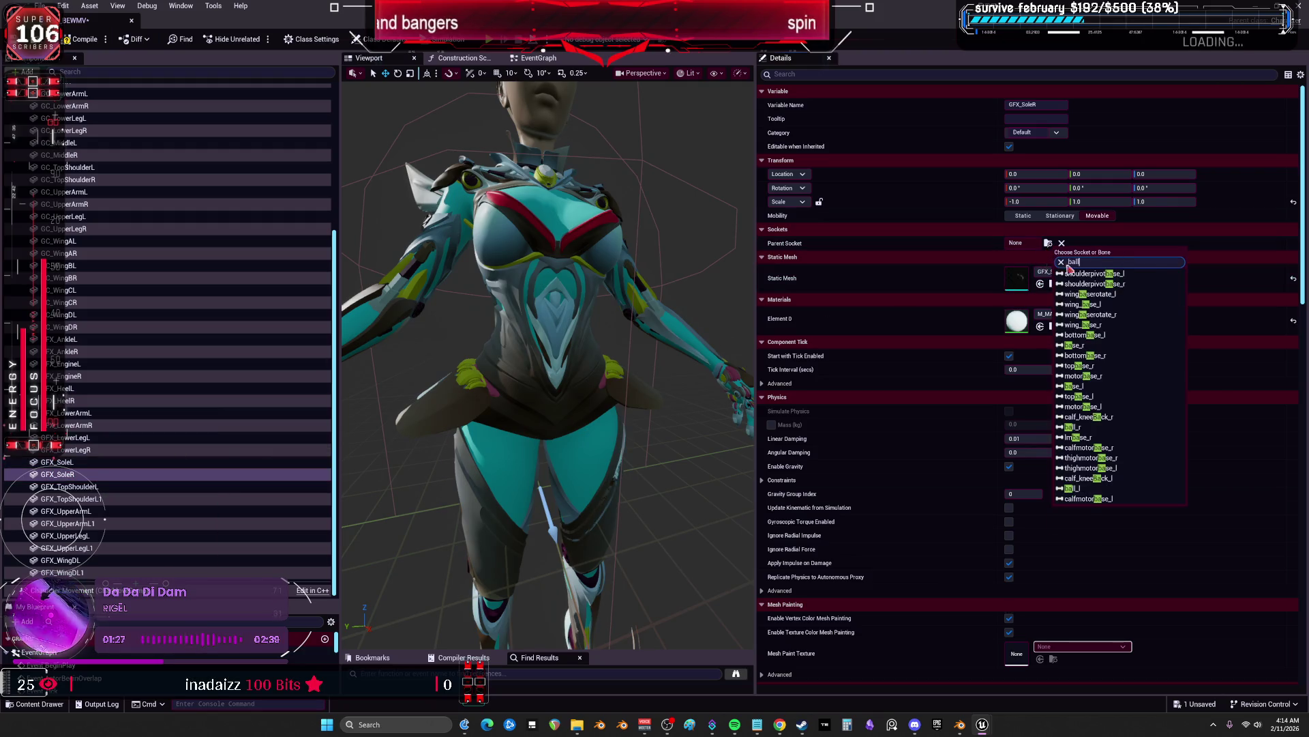
Rename the top-shoulder duplicate to GFX_TopShoulderR and attach it to clavicle_r
click(122, 501)
key(F2)
key(Return)
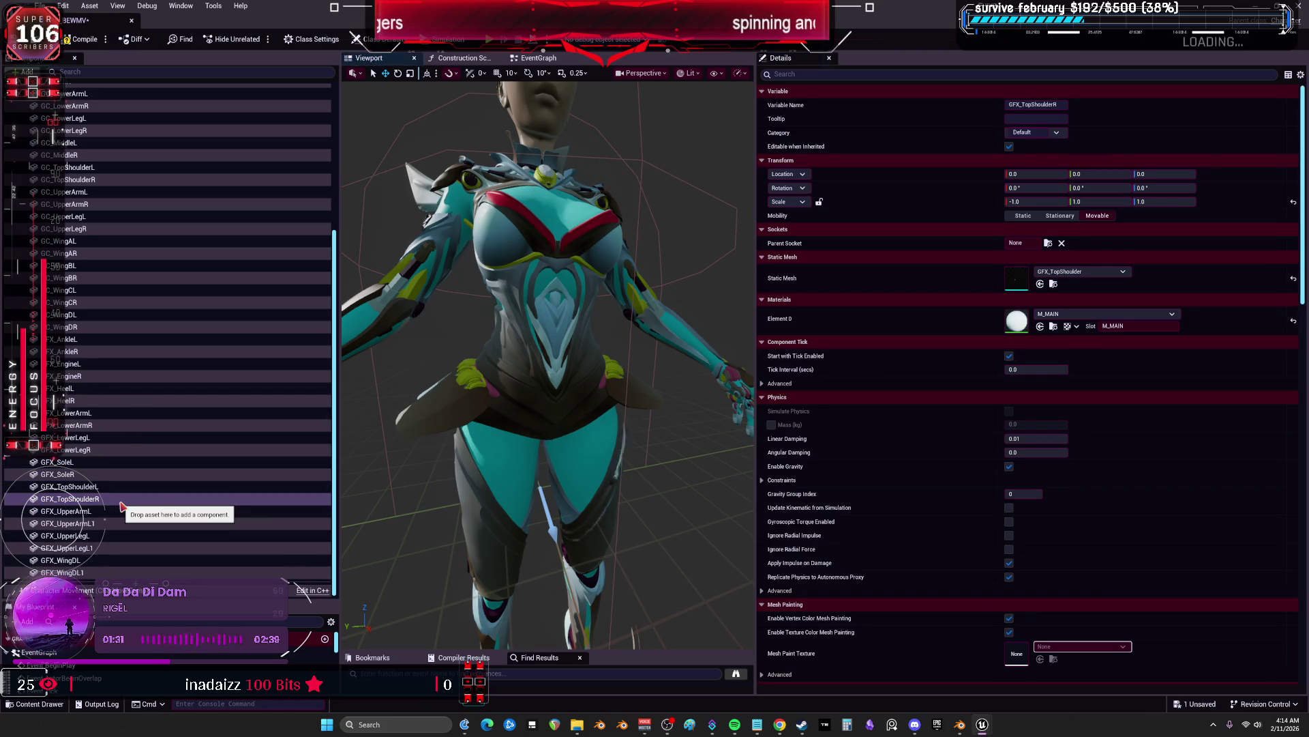
click(116, 486)
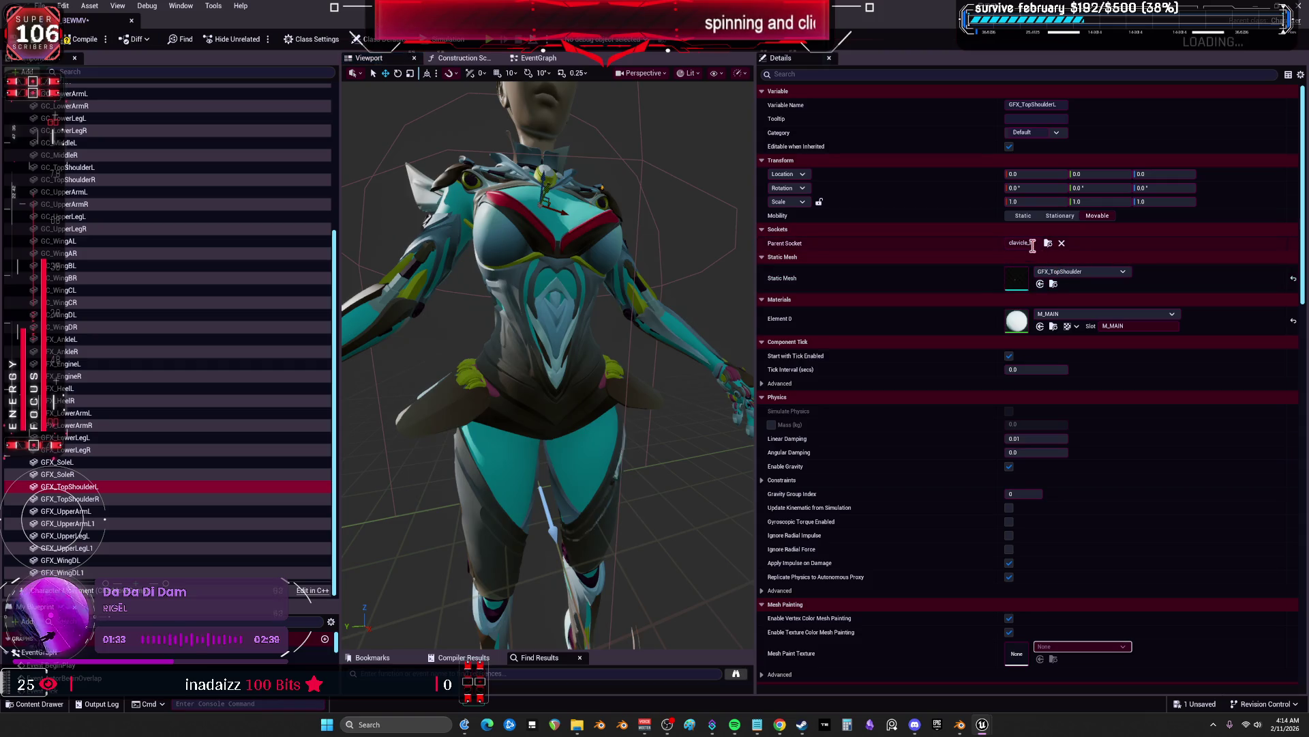
click(149, 500)
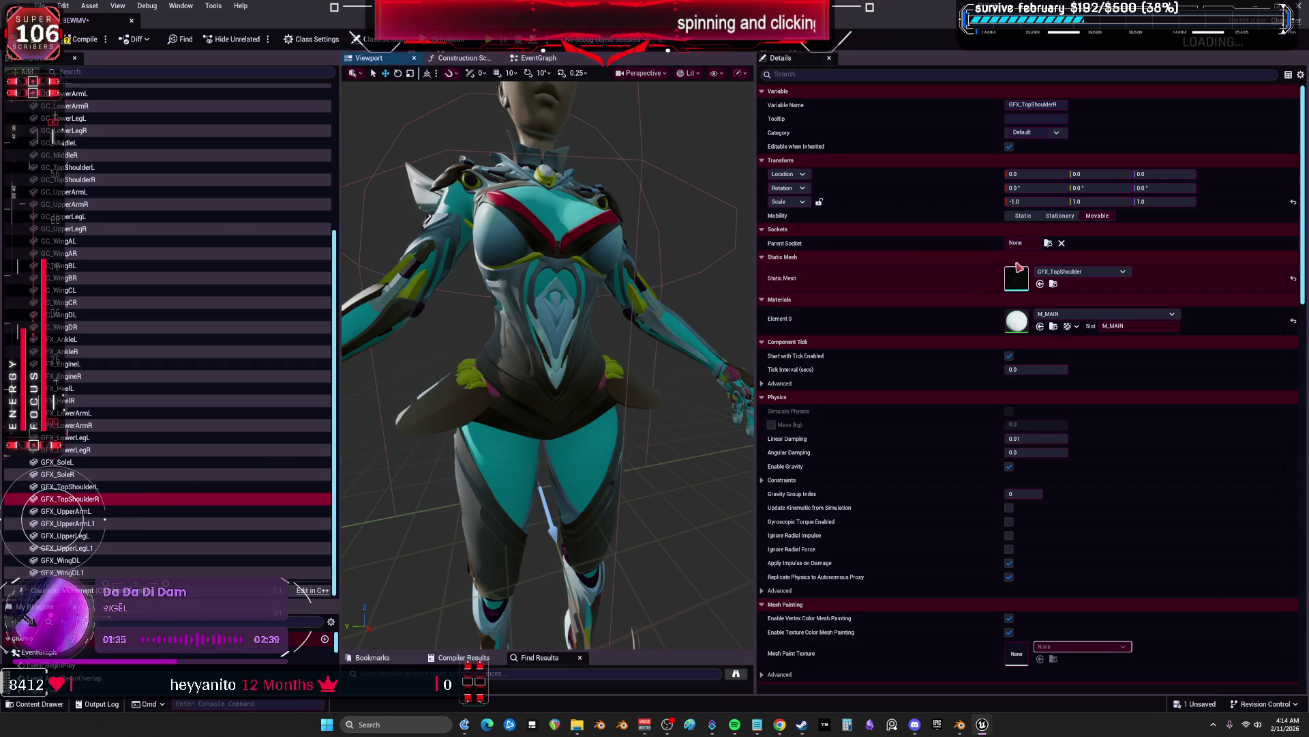
click(1048, 242)
text(clavicle_)
key(BackSpace)
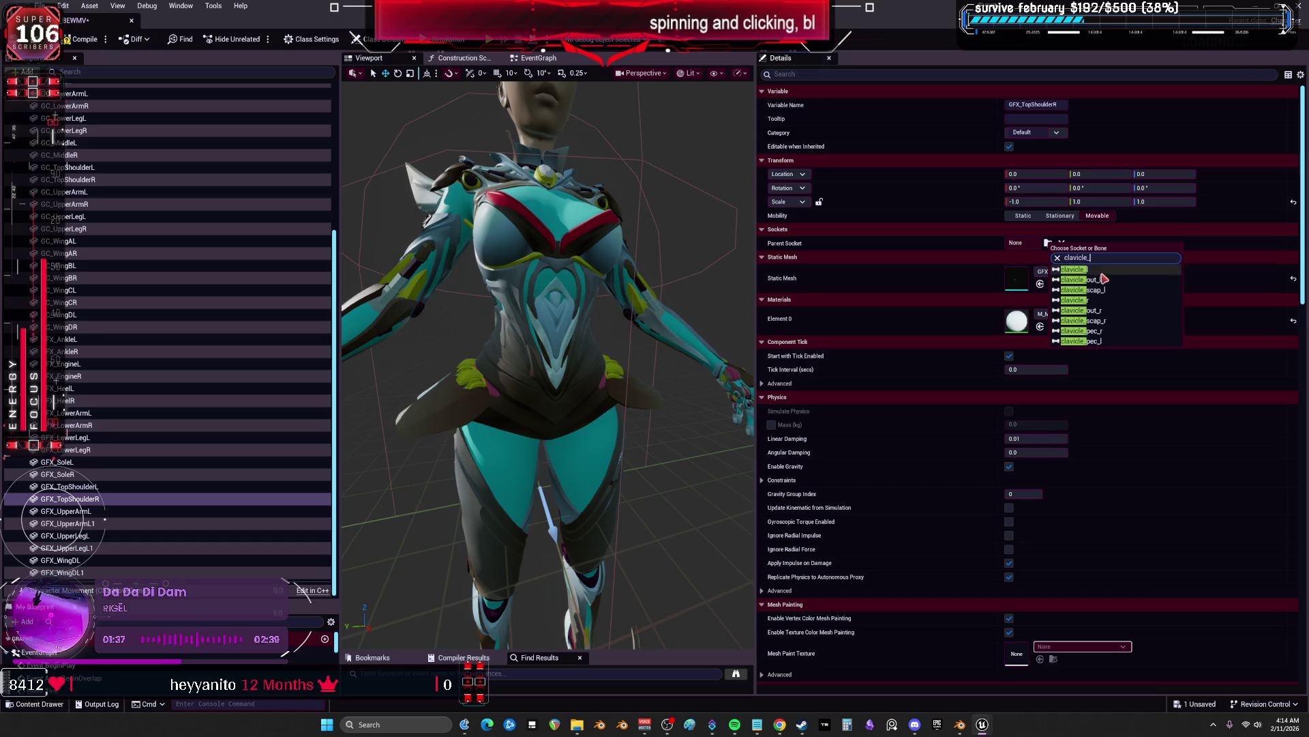
click(1105, 300)
Rename the upper-arm duplicate to GFX_UpperArmR and attach it to upperarm_r
click(100, 524)
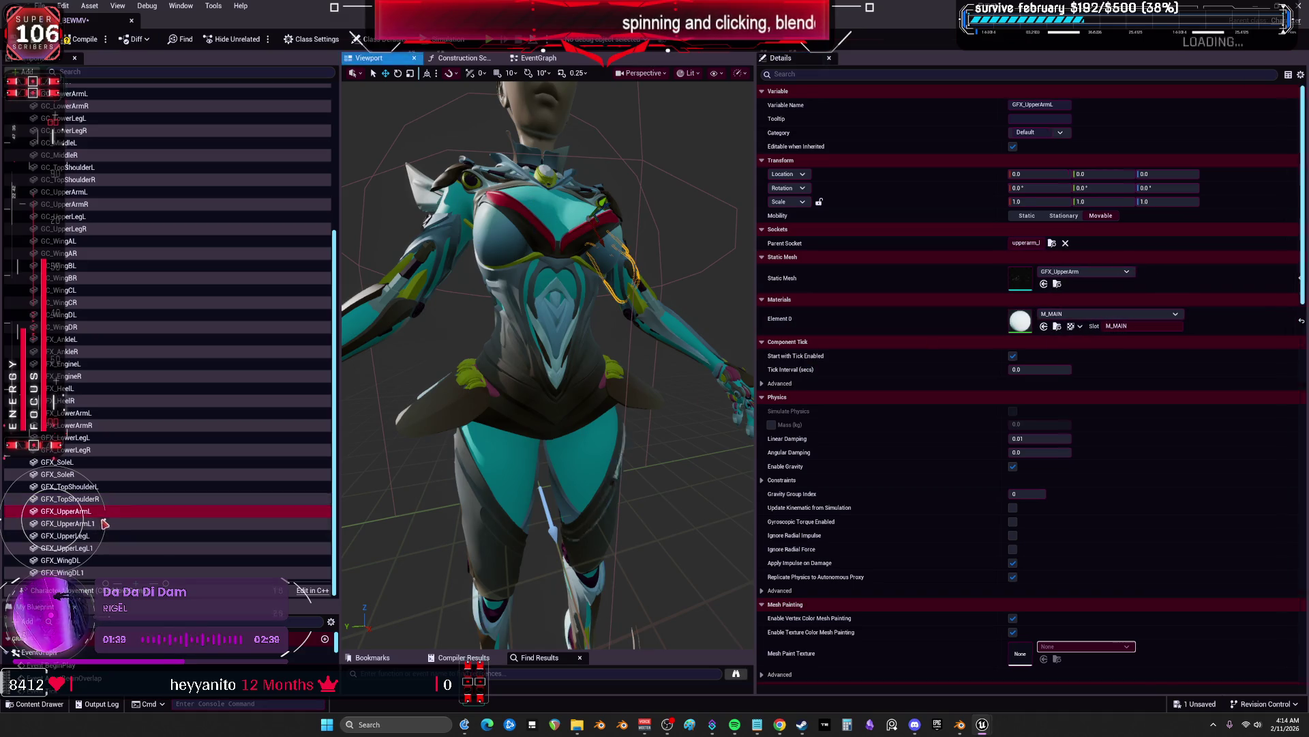
click(99, 525)
text(R)
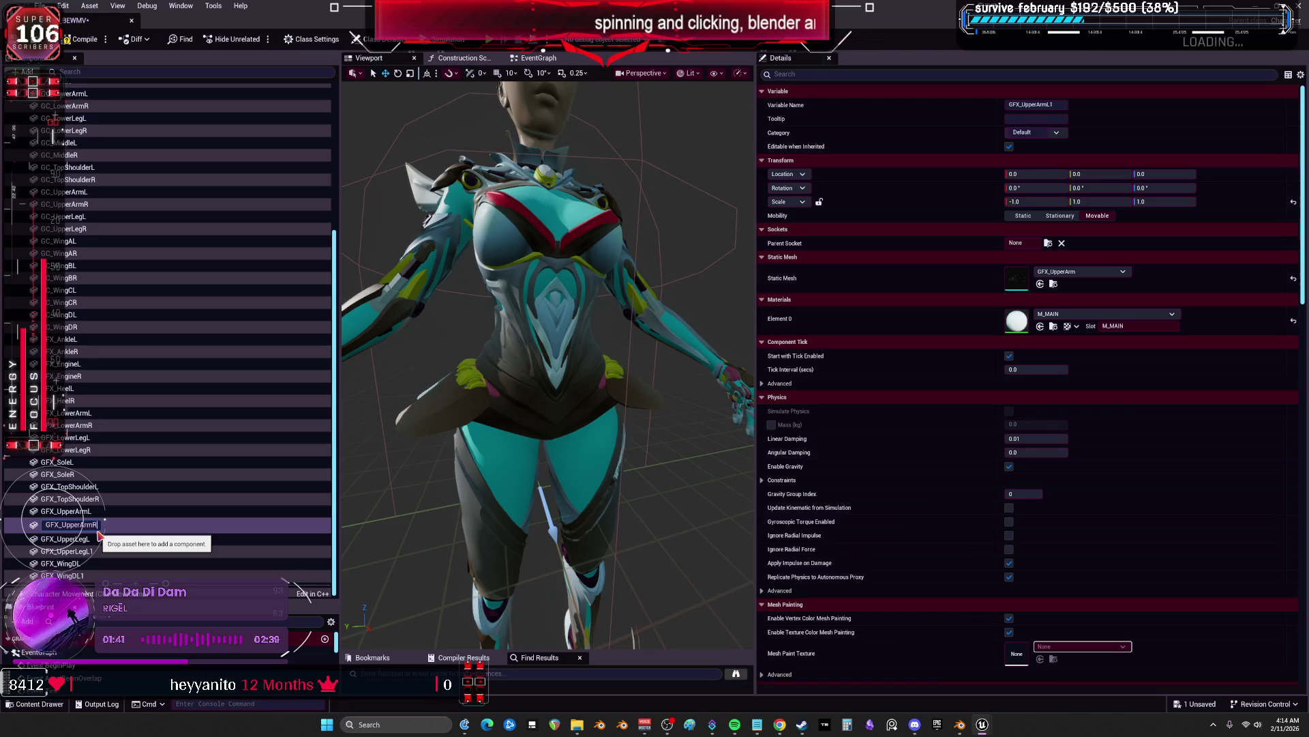
click(67, 511)
click(1027, 244)
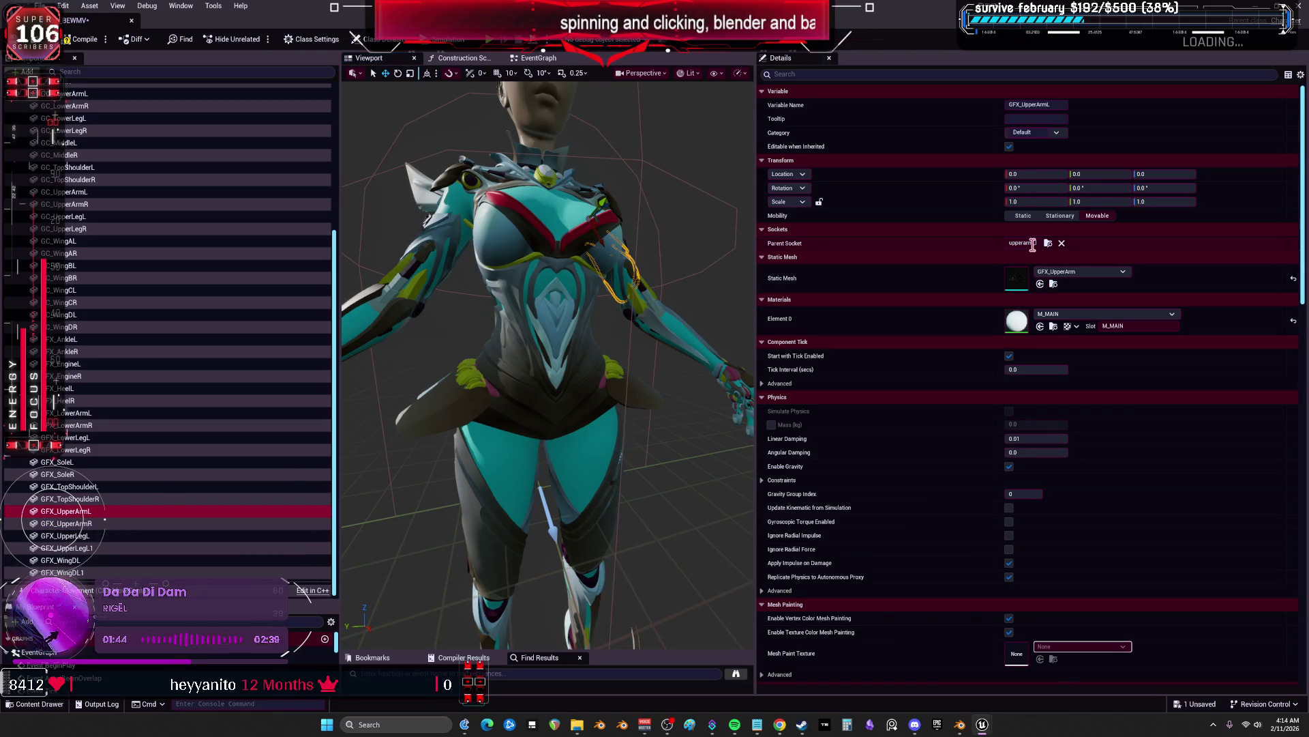
click(96, 524)
click(1049, 243)
text(upperarm)
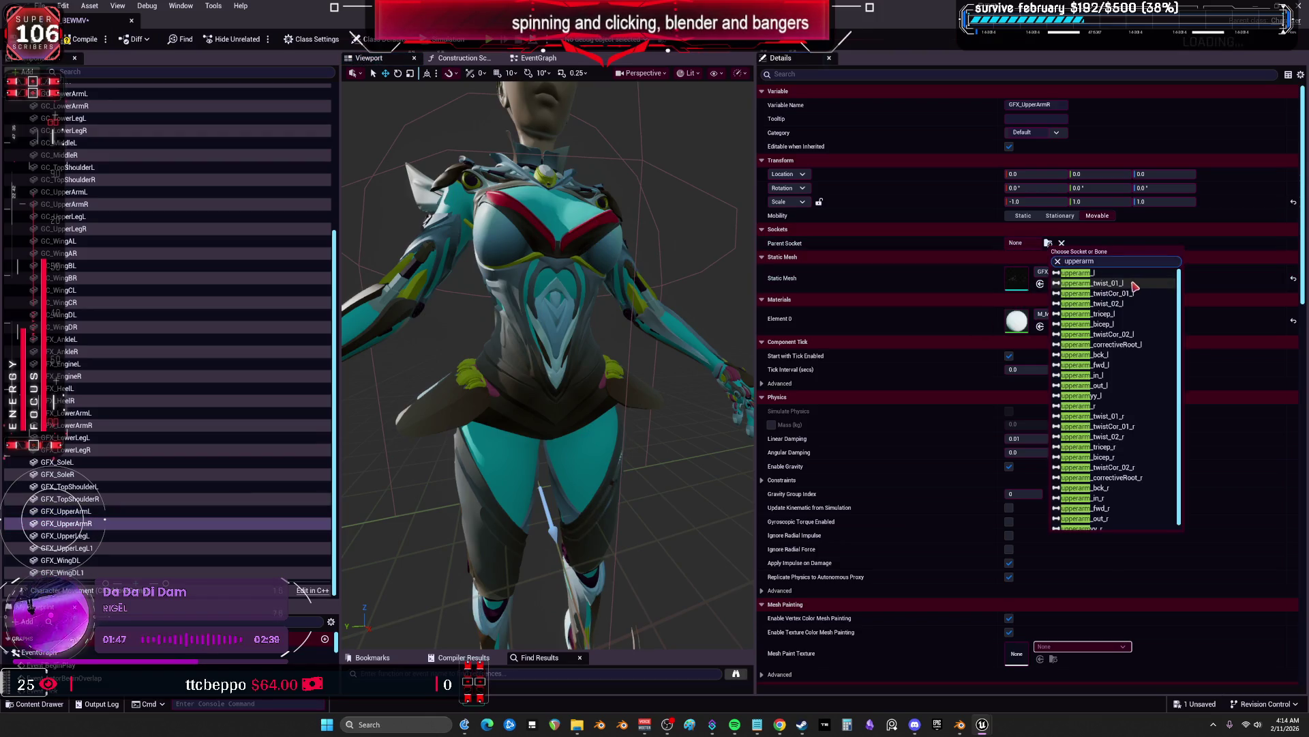
click(1114, 409)
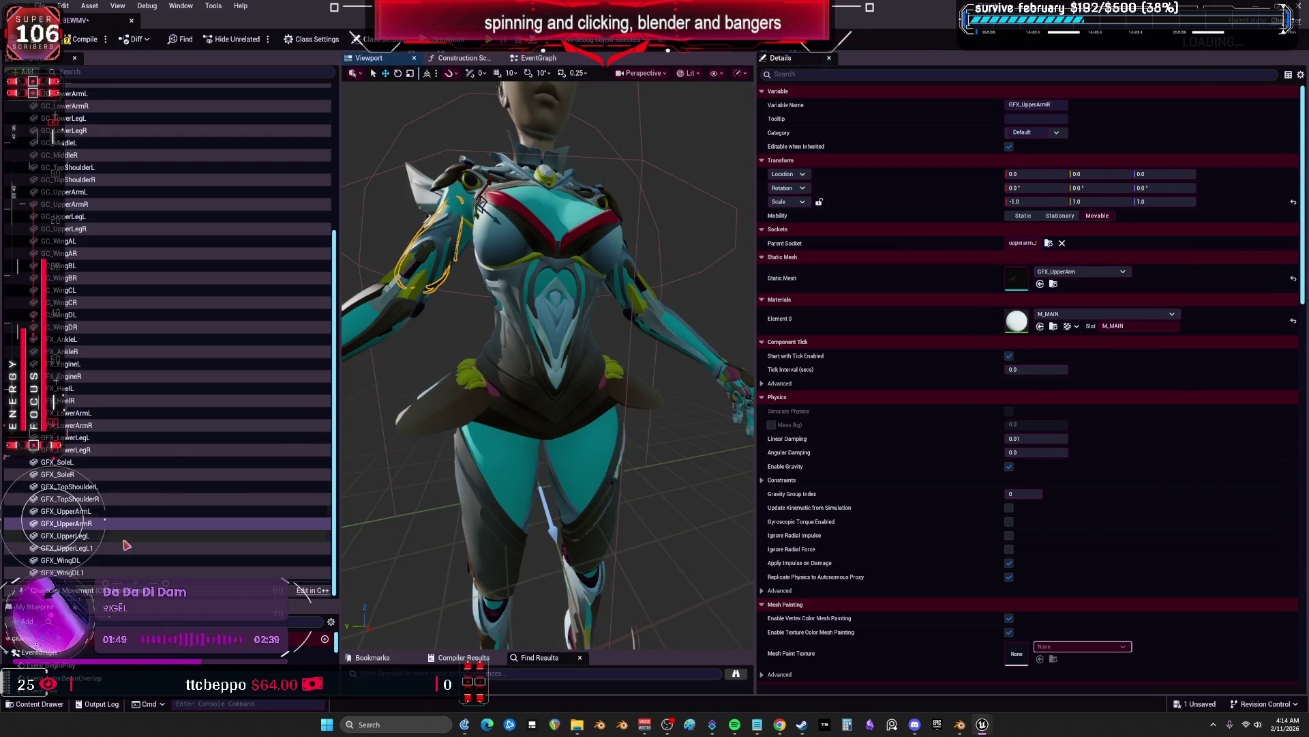
Attach GFX_UpperLegR to the thigh_r socket
click(99, 536)
click(104, 550)
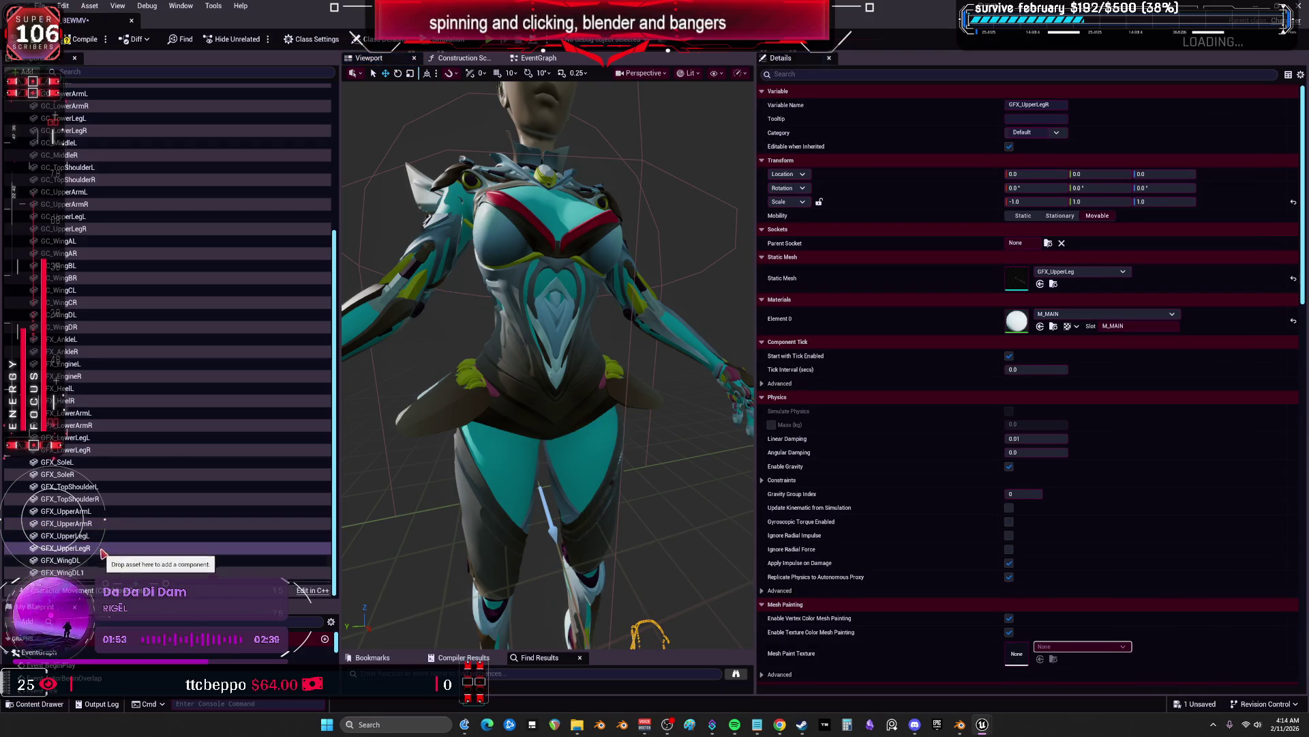
click(170, 536)
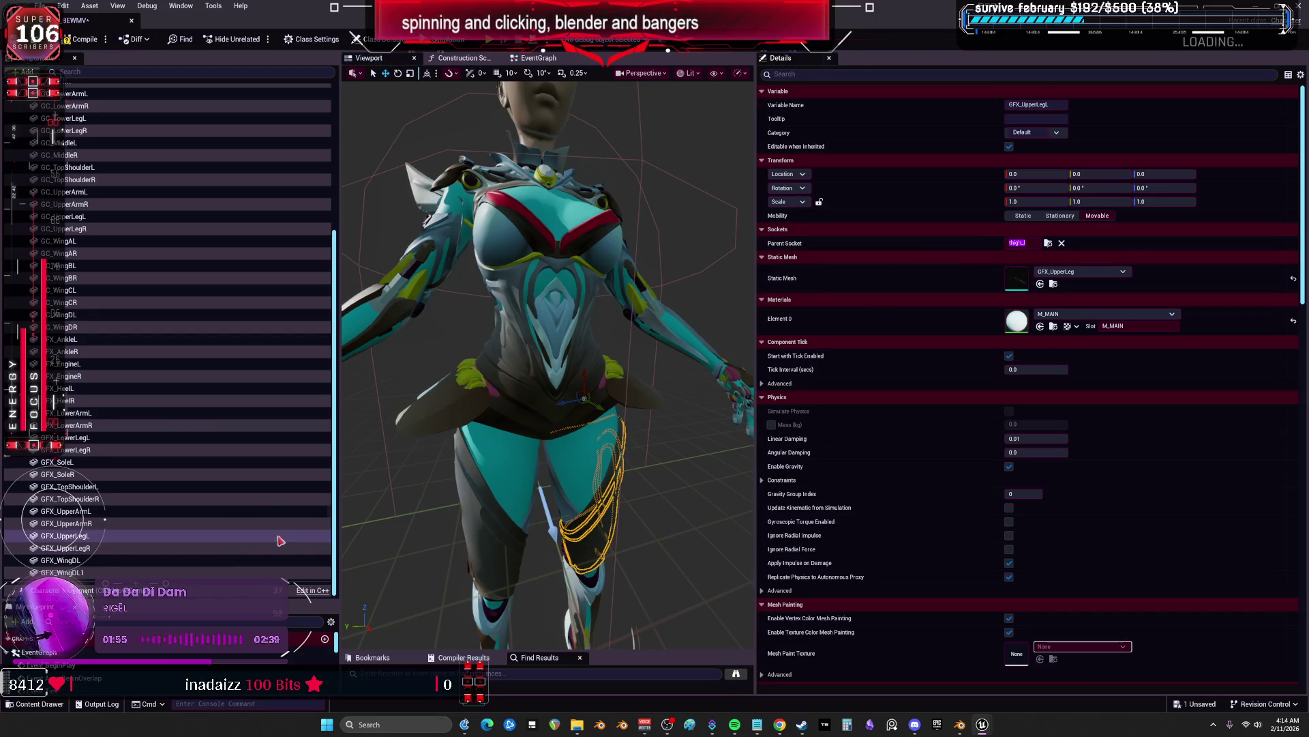
click(103, 548)
click(1049, 242)
text(thigh_l)
key(BackSpace)
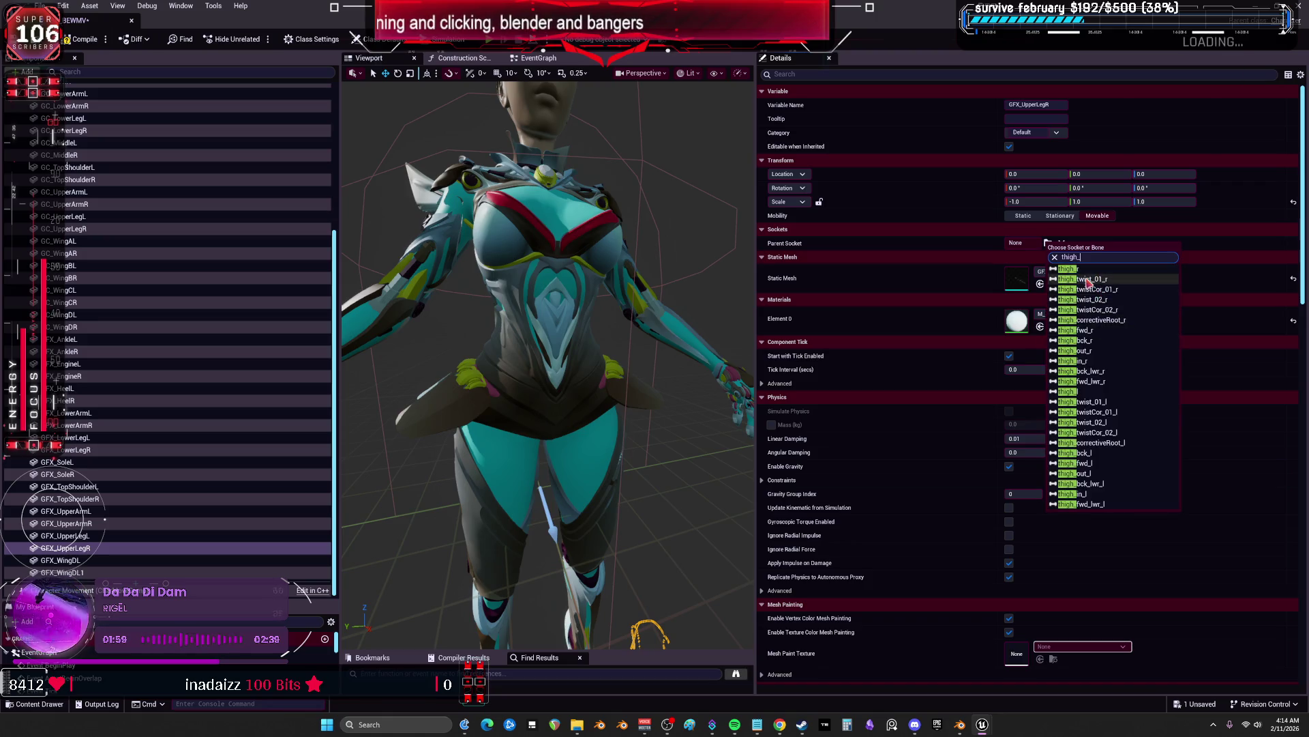
click(1068, 269)
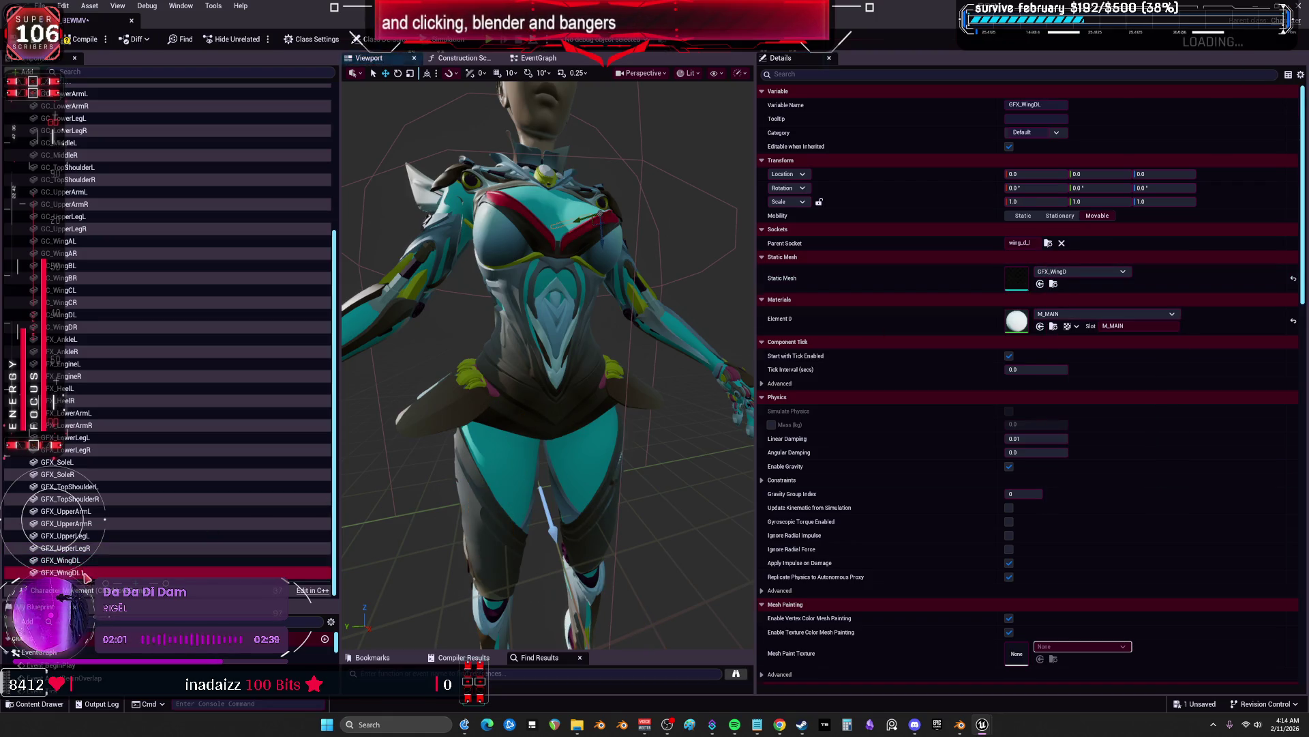